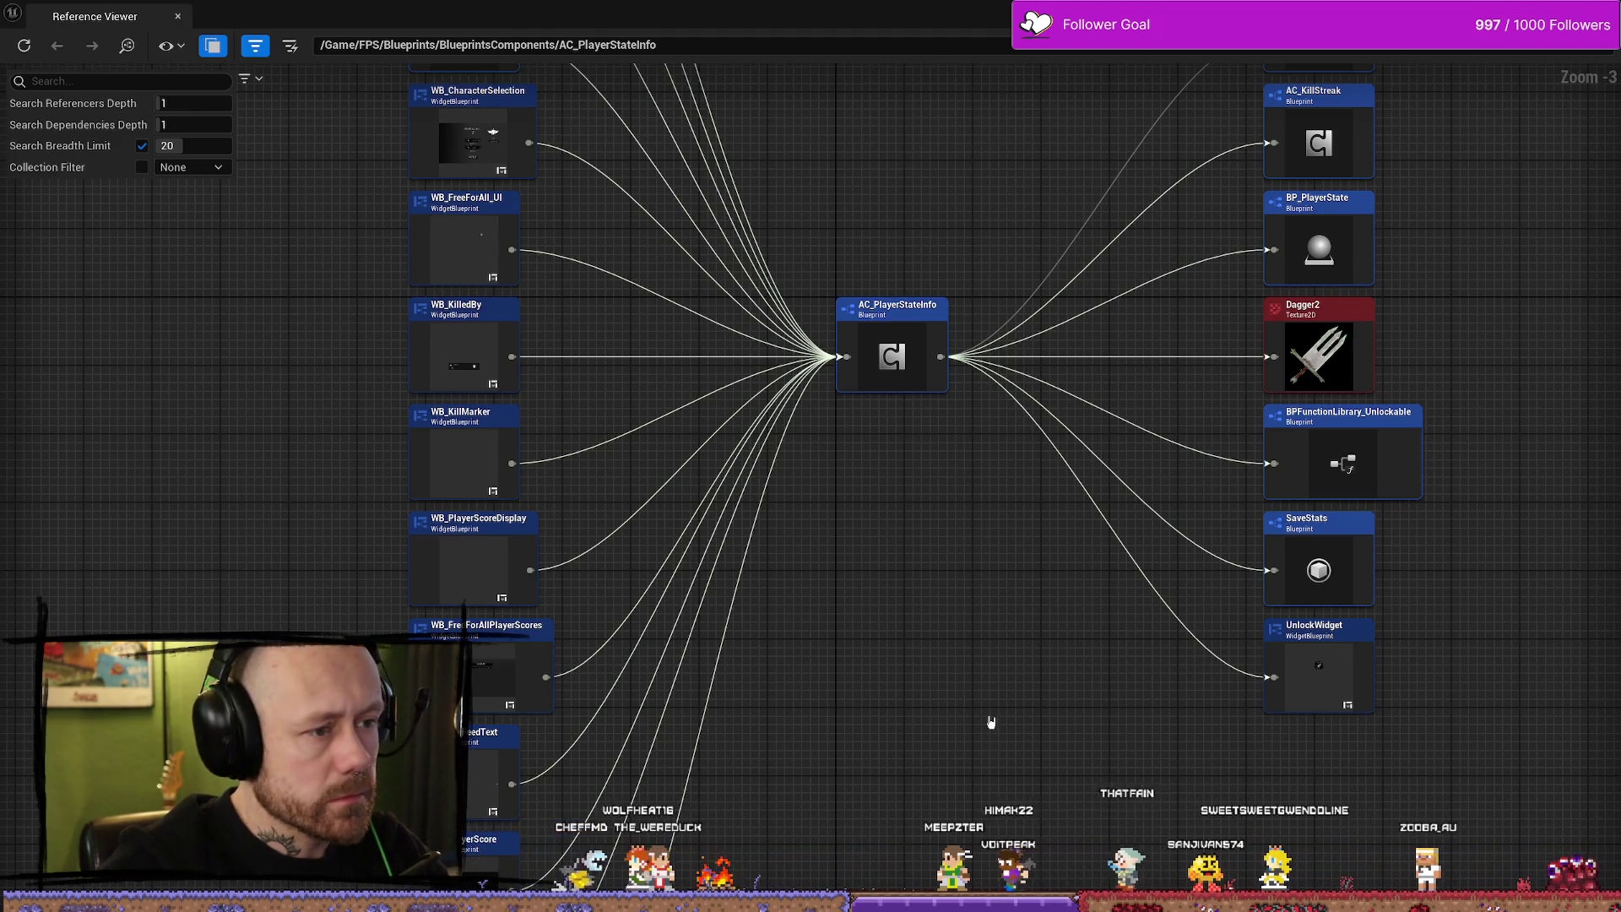
Close the Reference Viewer and open WB_Stats' Event Graph via a 'save' content browser search.
left_click_drag(995, 722, 956, 719)
left_click(1600, 12)
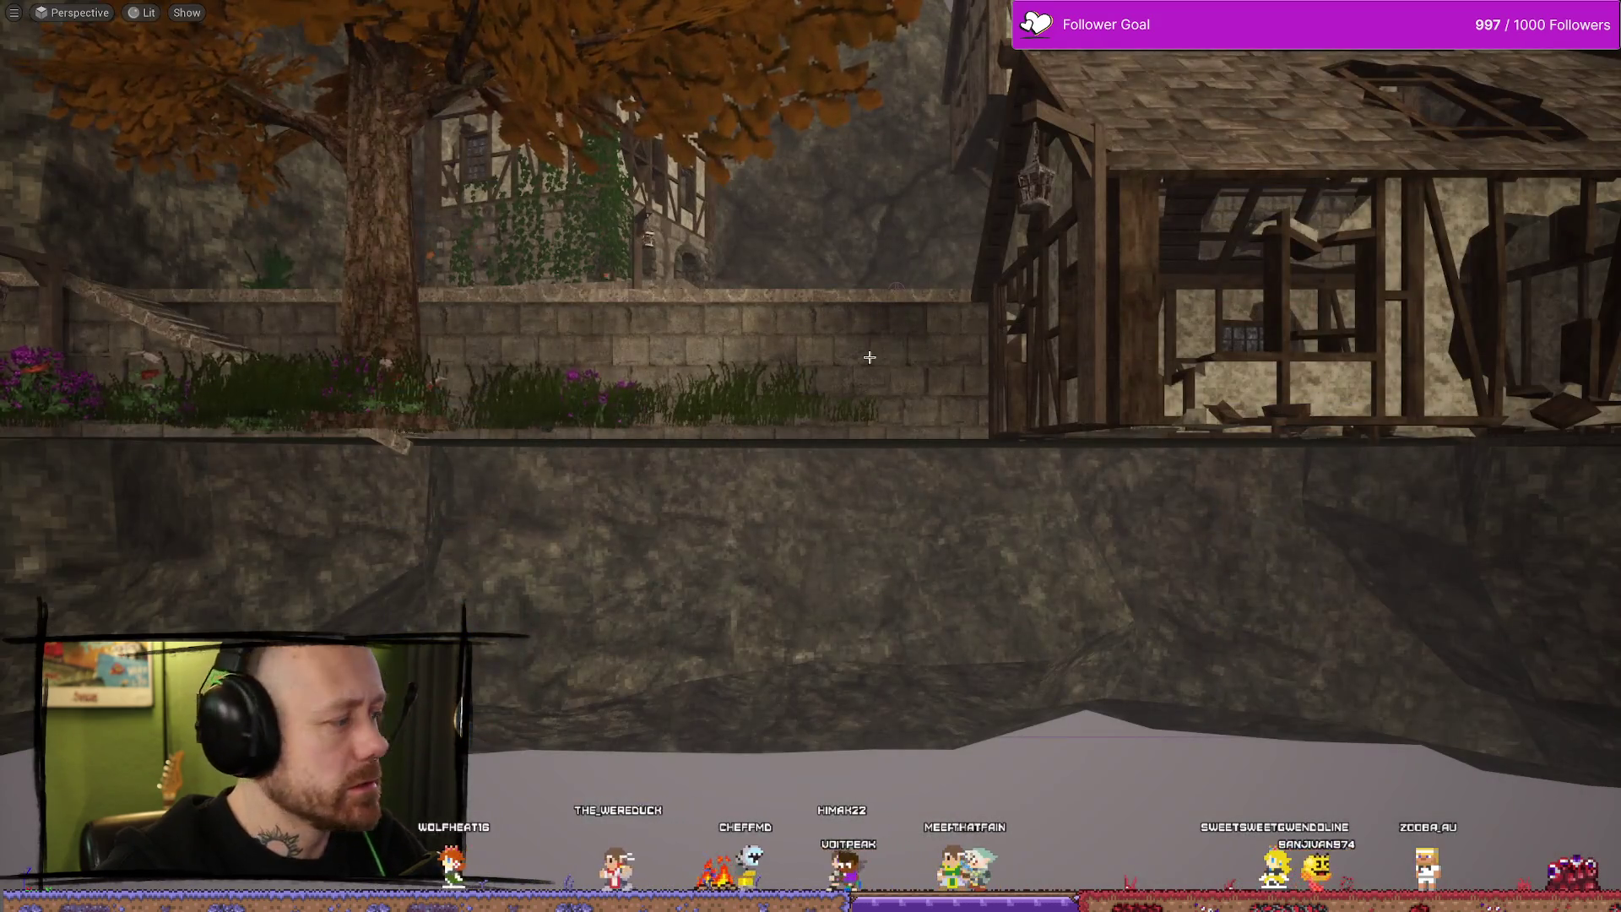
left_click_drag(868, 352, 878, 369)
left_click_drag(888, 268, 879, 254)
key("ctrl+space")
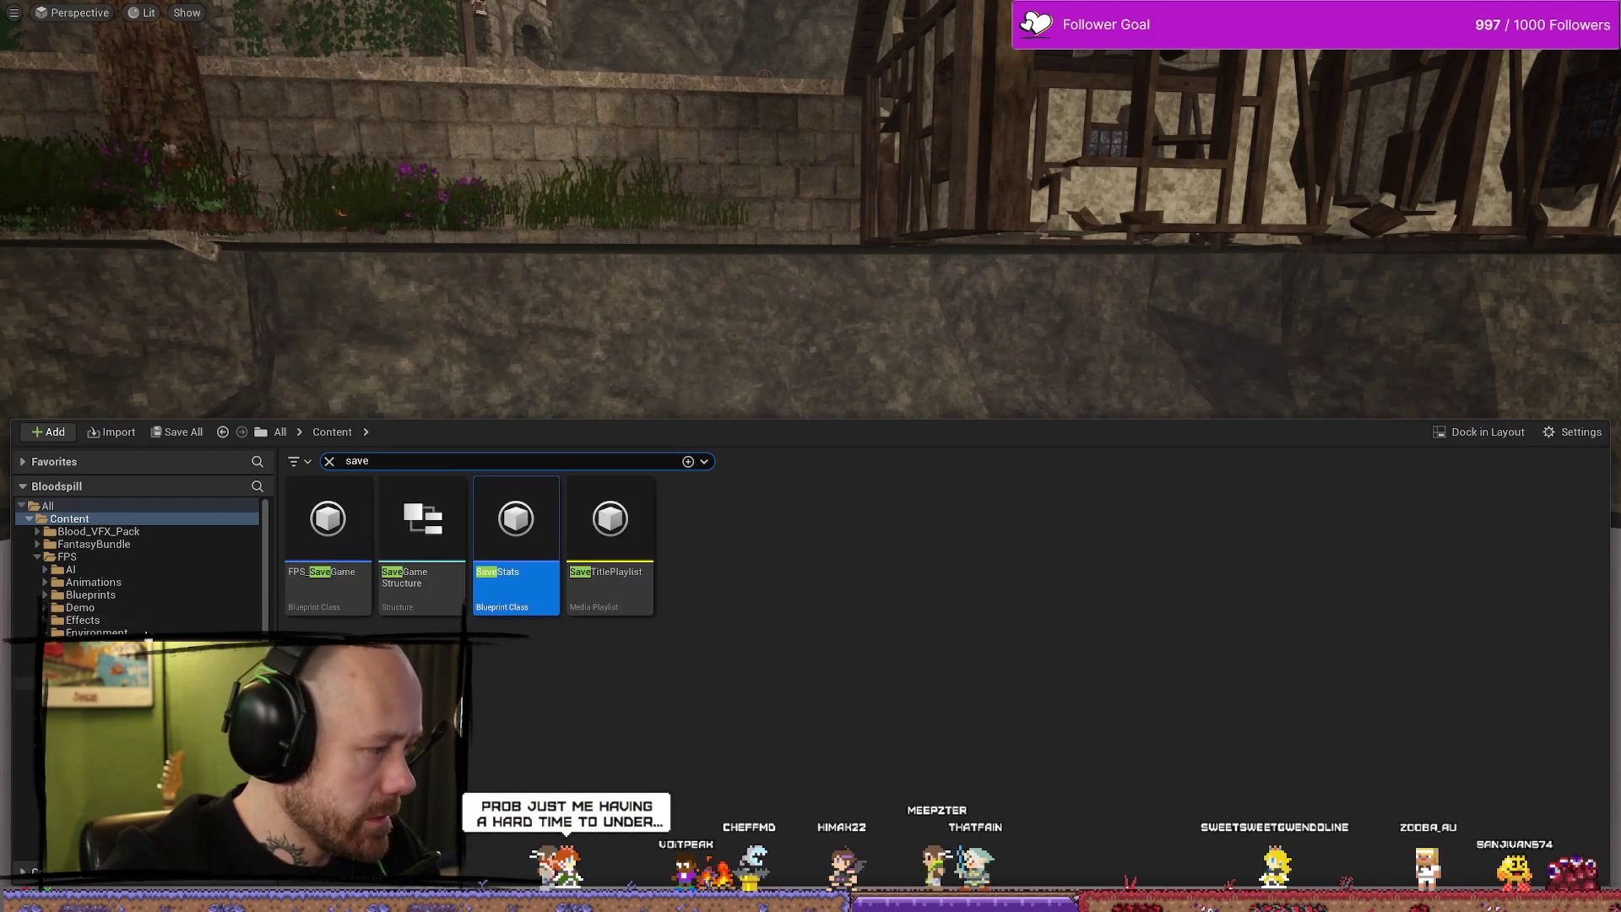
key("alt+Tab")
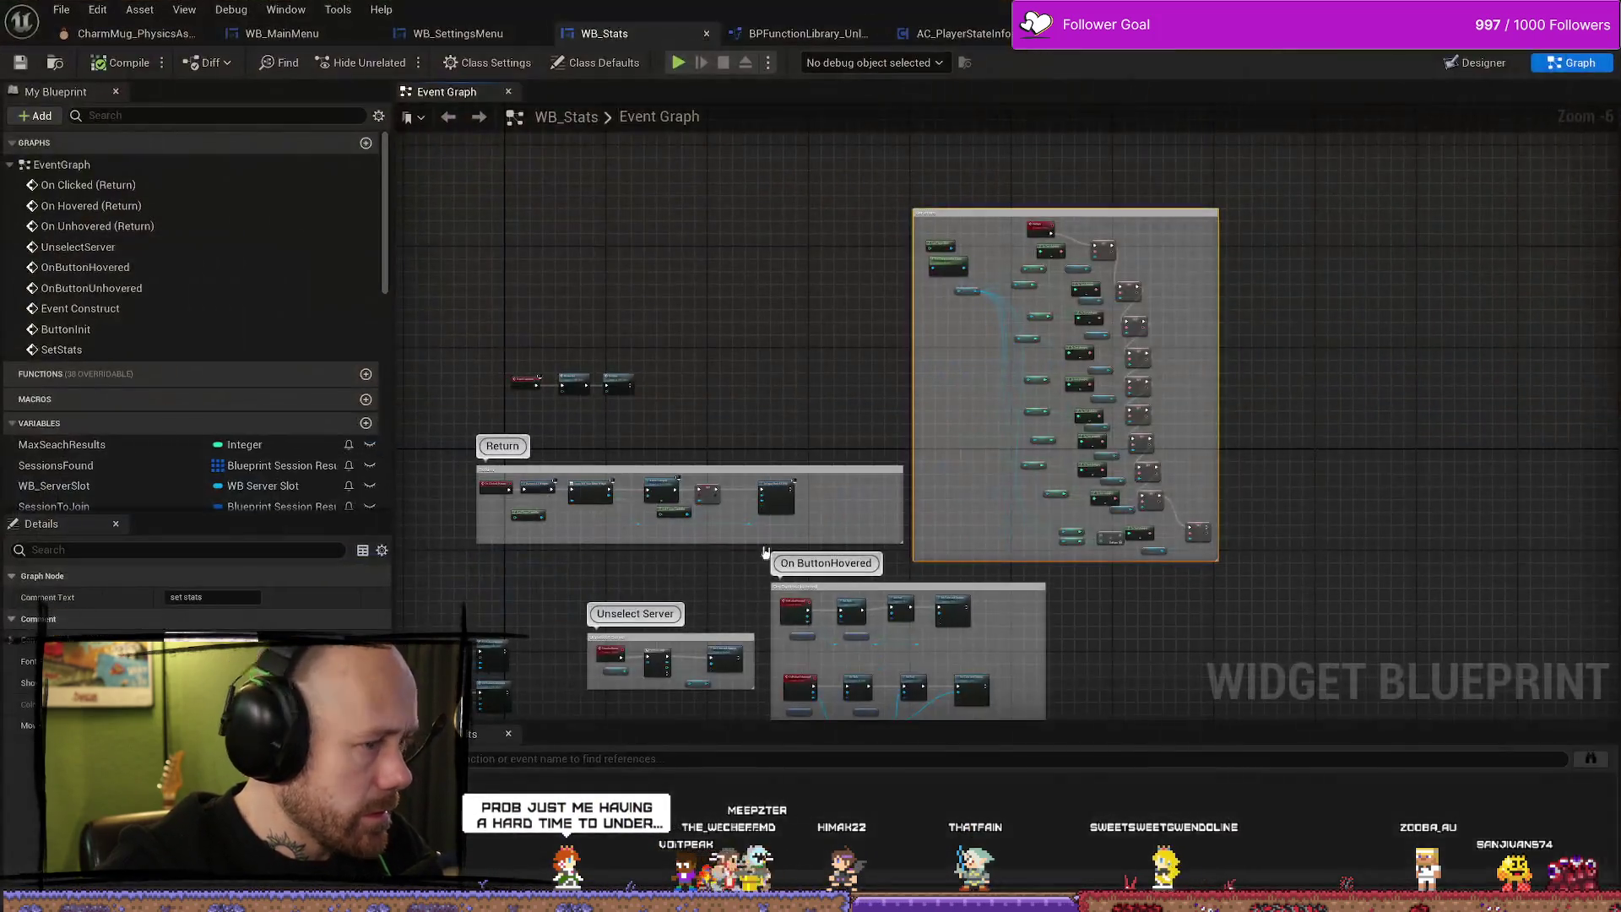
Nudge the To Text (Integer) node feeding the KDCallculation SET slightly to the right.
scroll(1022, 454, "up", 4)
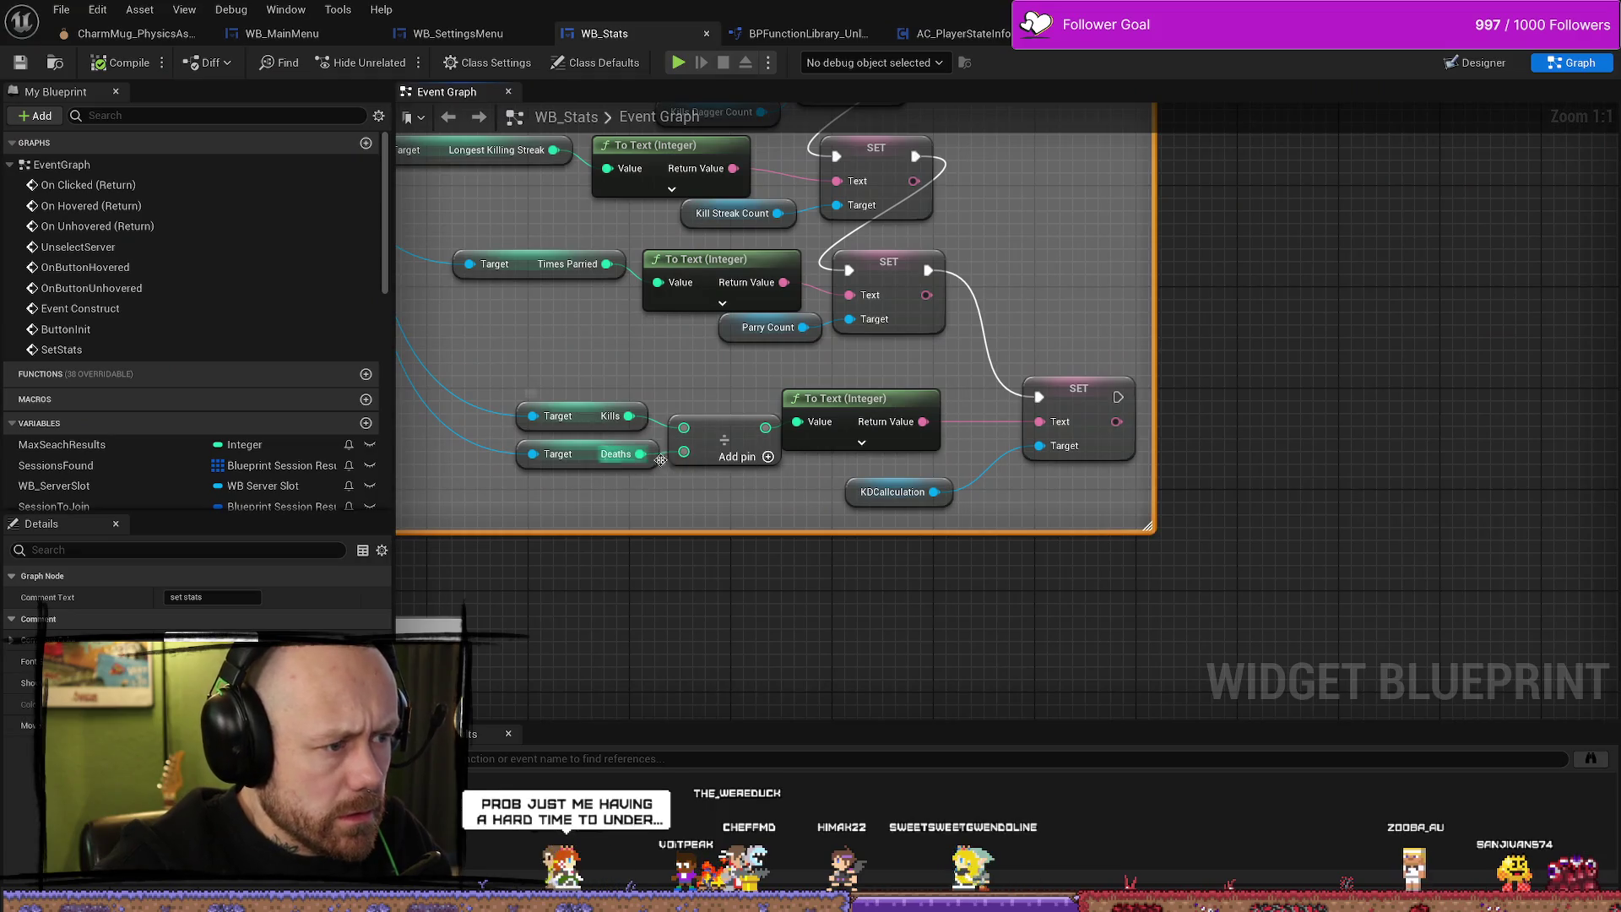
left_click_drag(798, 398, 819, 398)
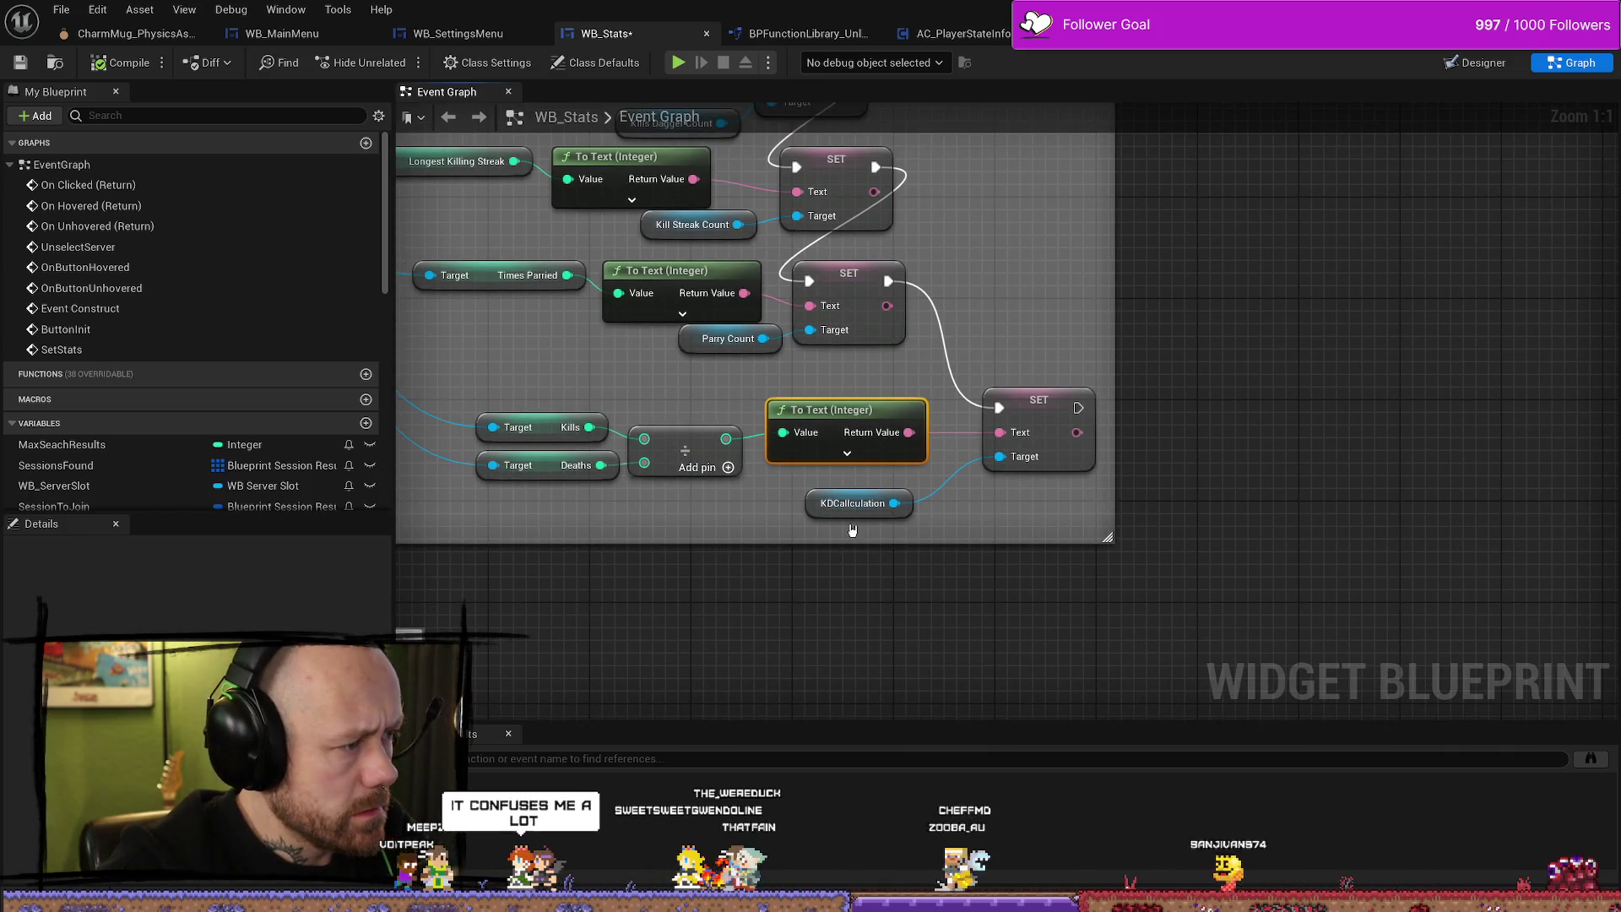
left_click(816, 500)
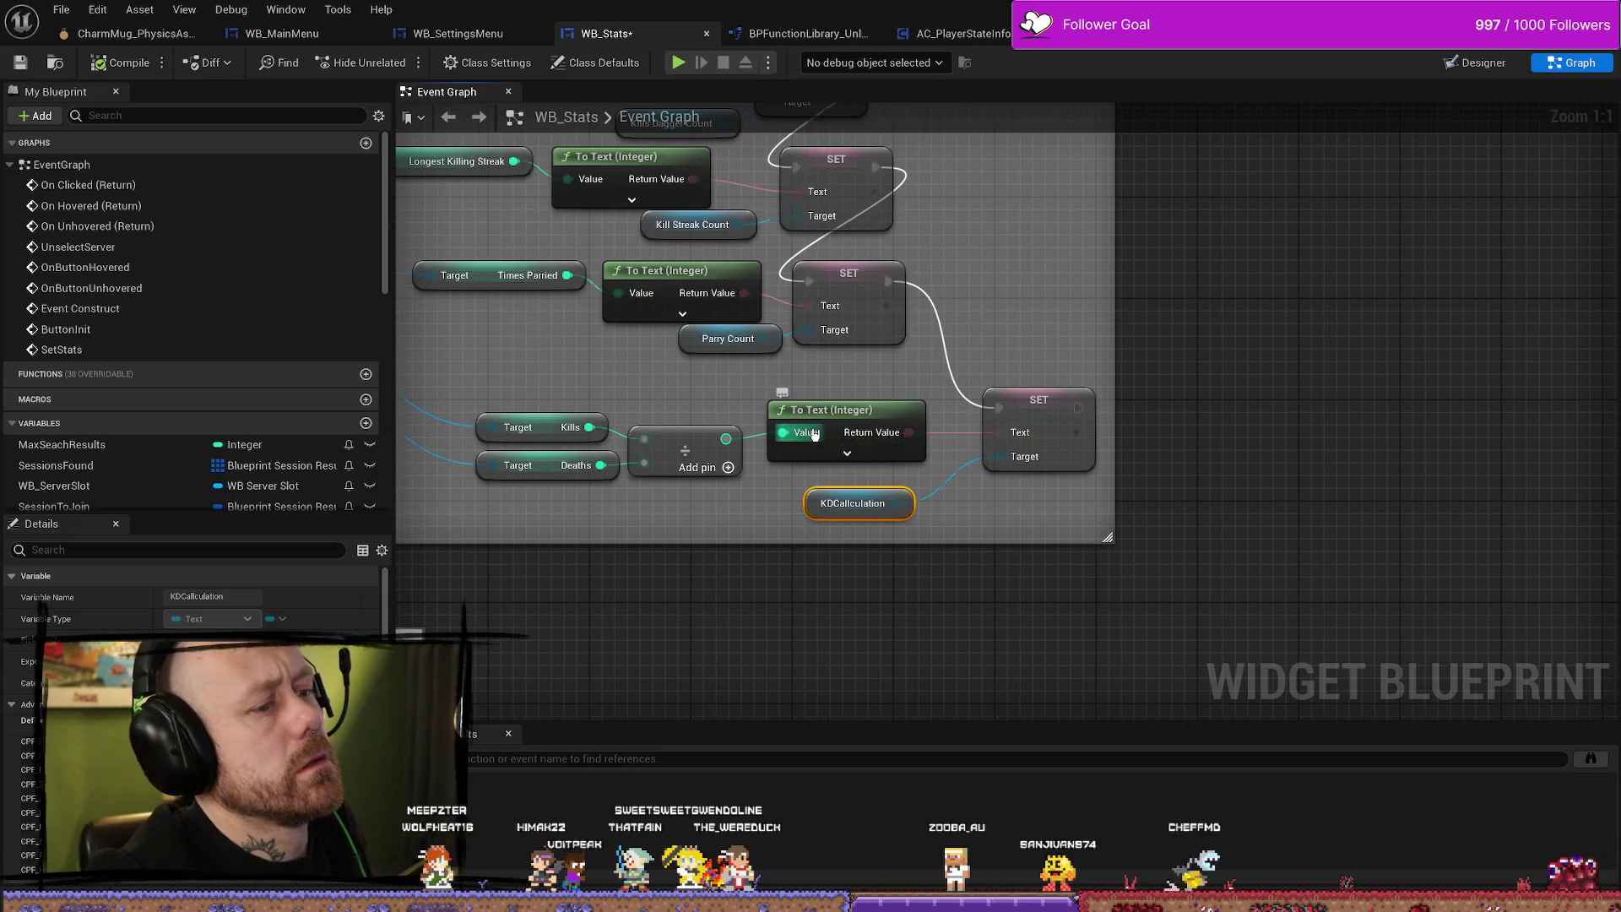
left_click(686, 396)
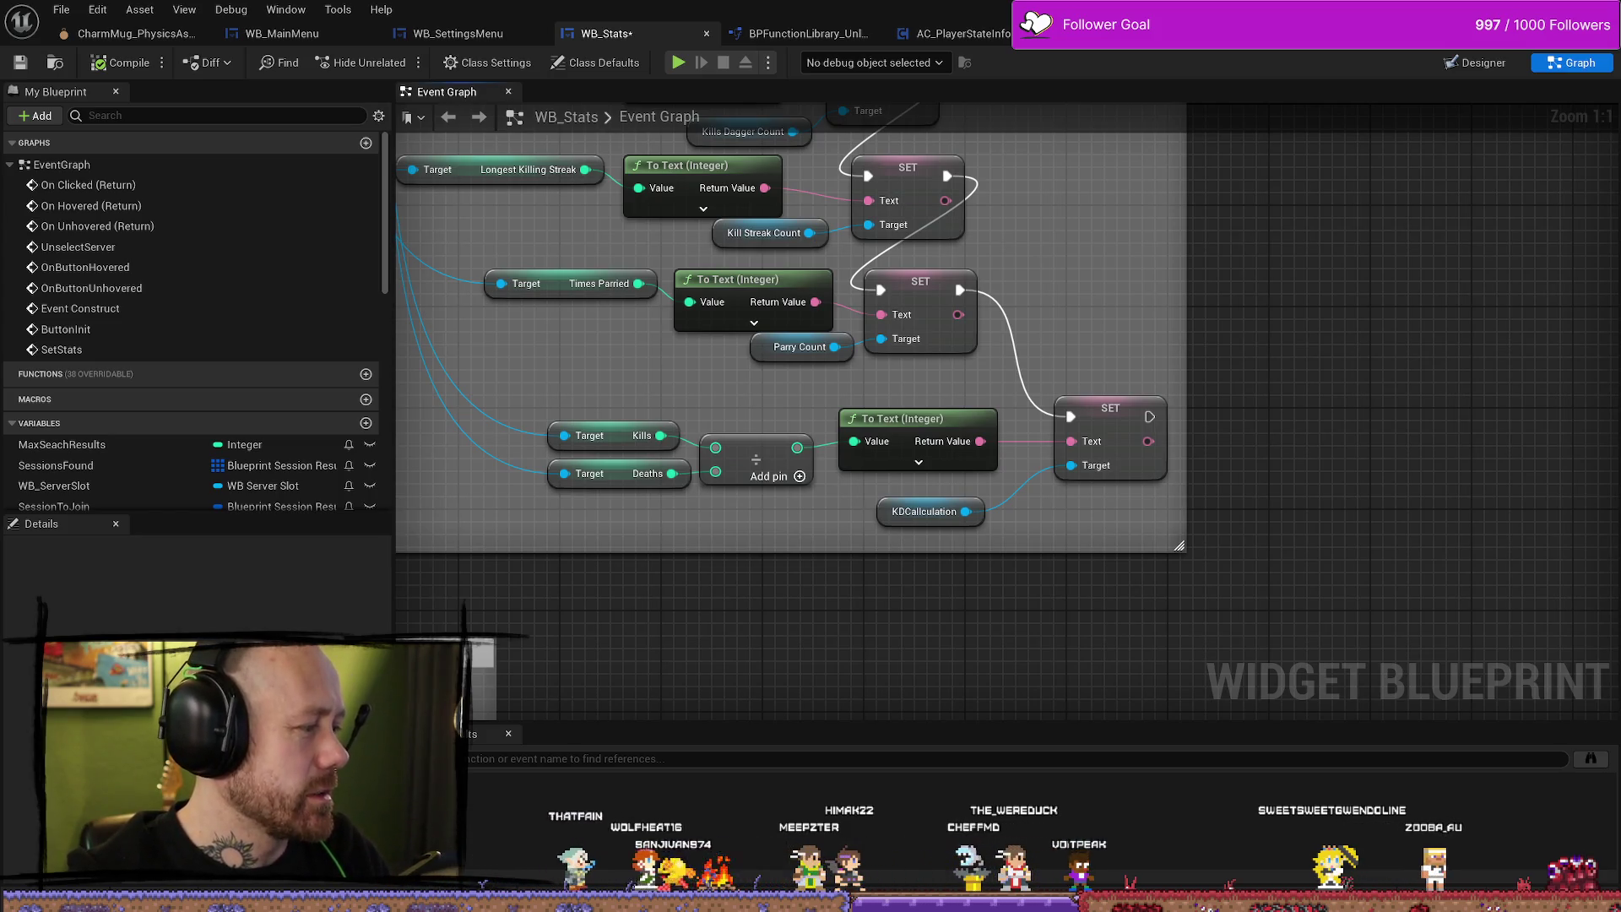
scroll(874, 581, "down", 8)
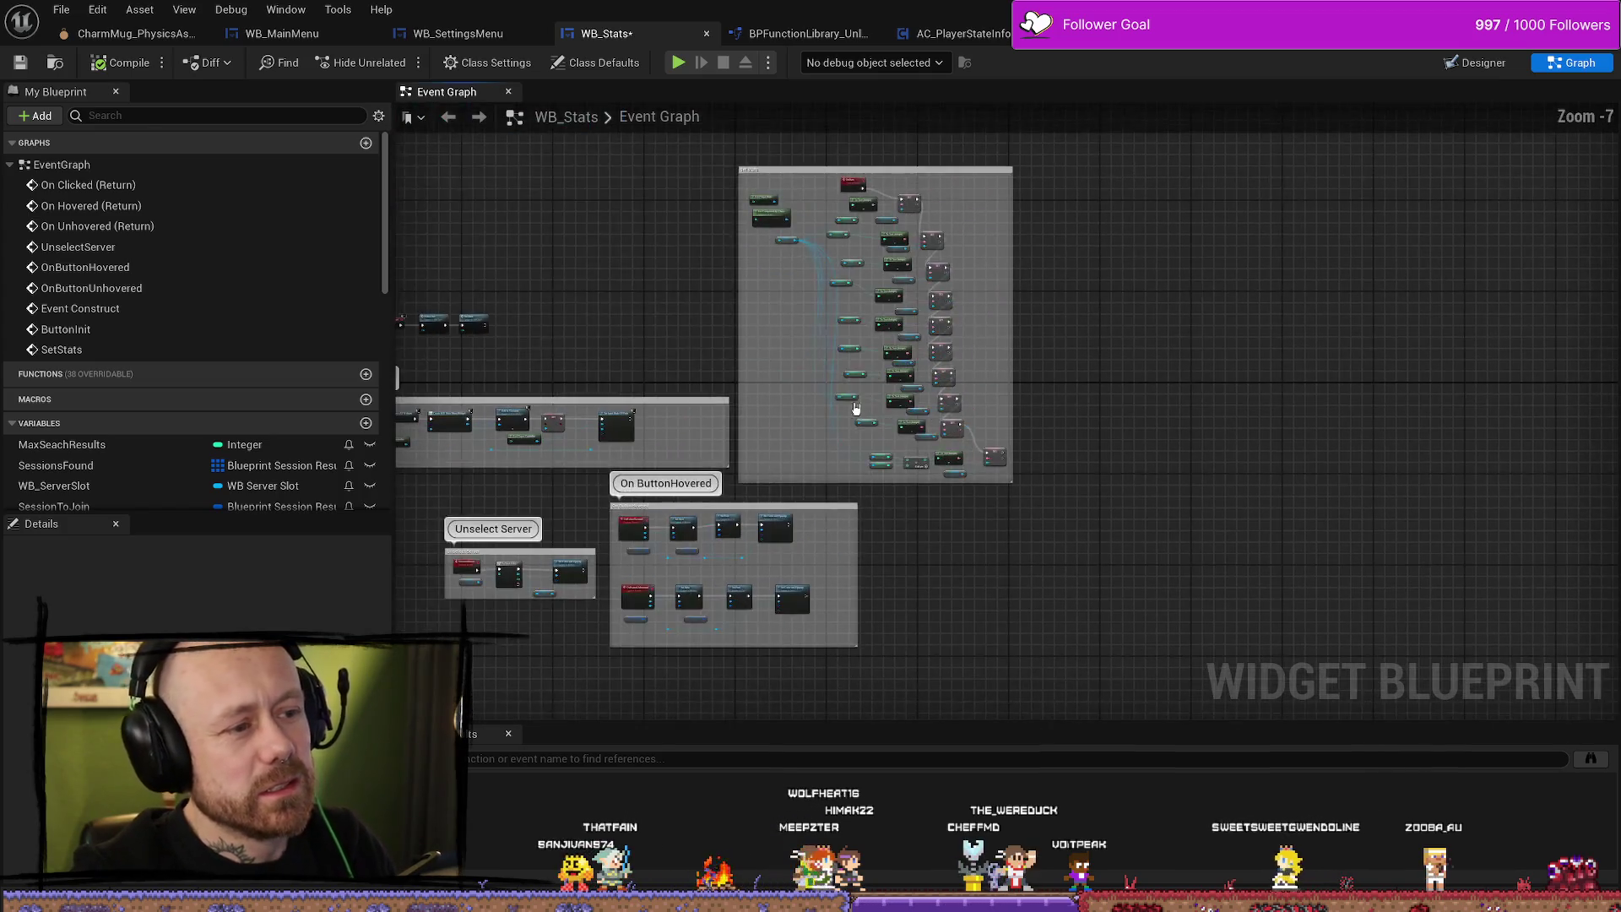
left_click(869, 190)
scroll(869, 190, "up", 6)
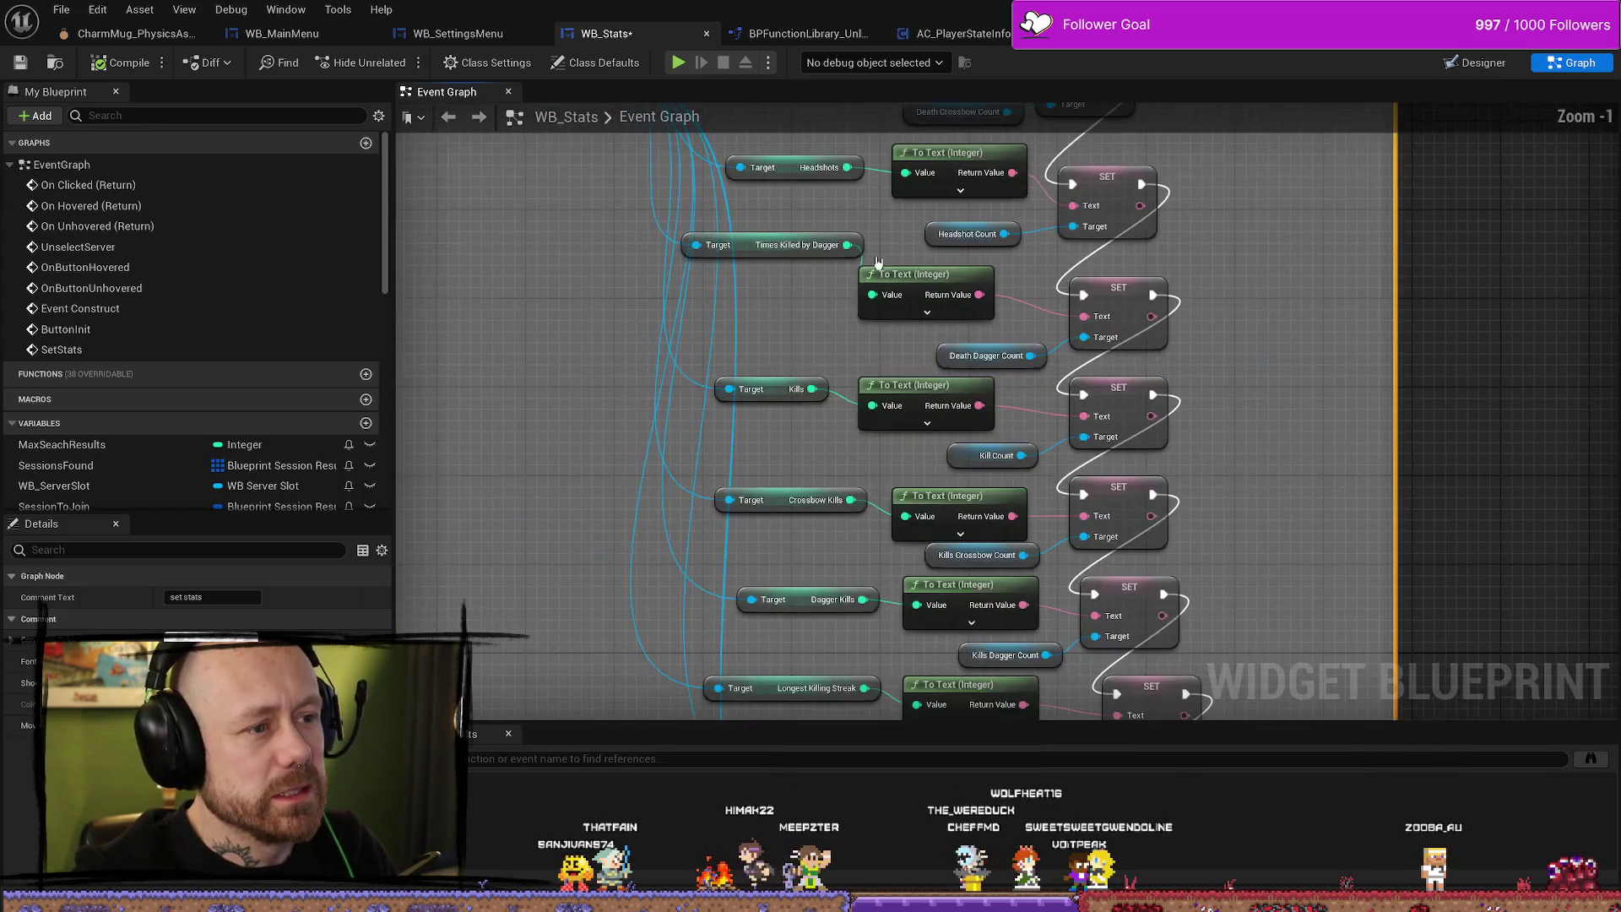
mouse_move(750, 349)
left_mouse_down()
mouse_move(729, 455)
mouse_move(766, 319)
mouse_move(769, 342)
mouse_move(782, 326)
left_mouse_up()
left_click(796, 282)
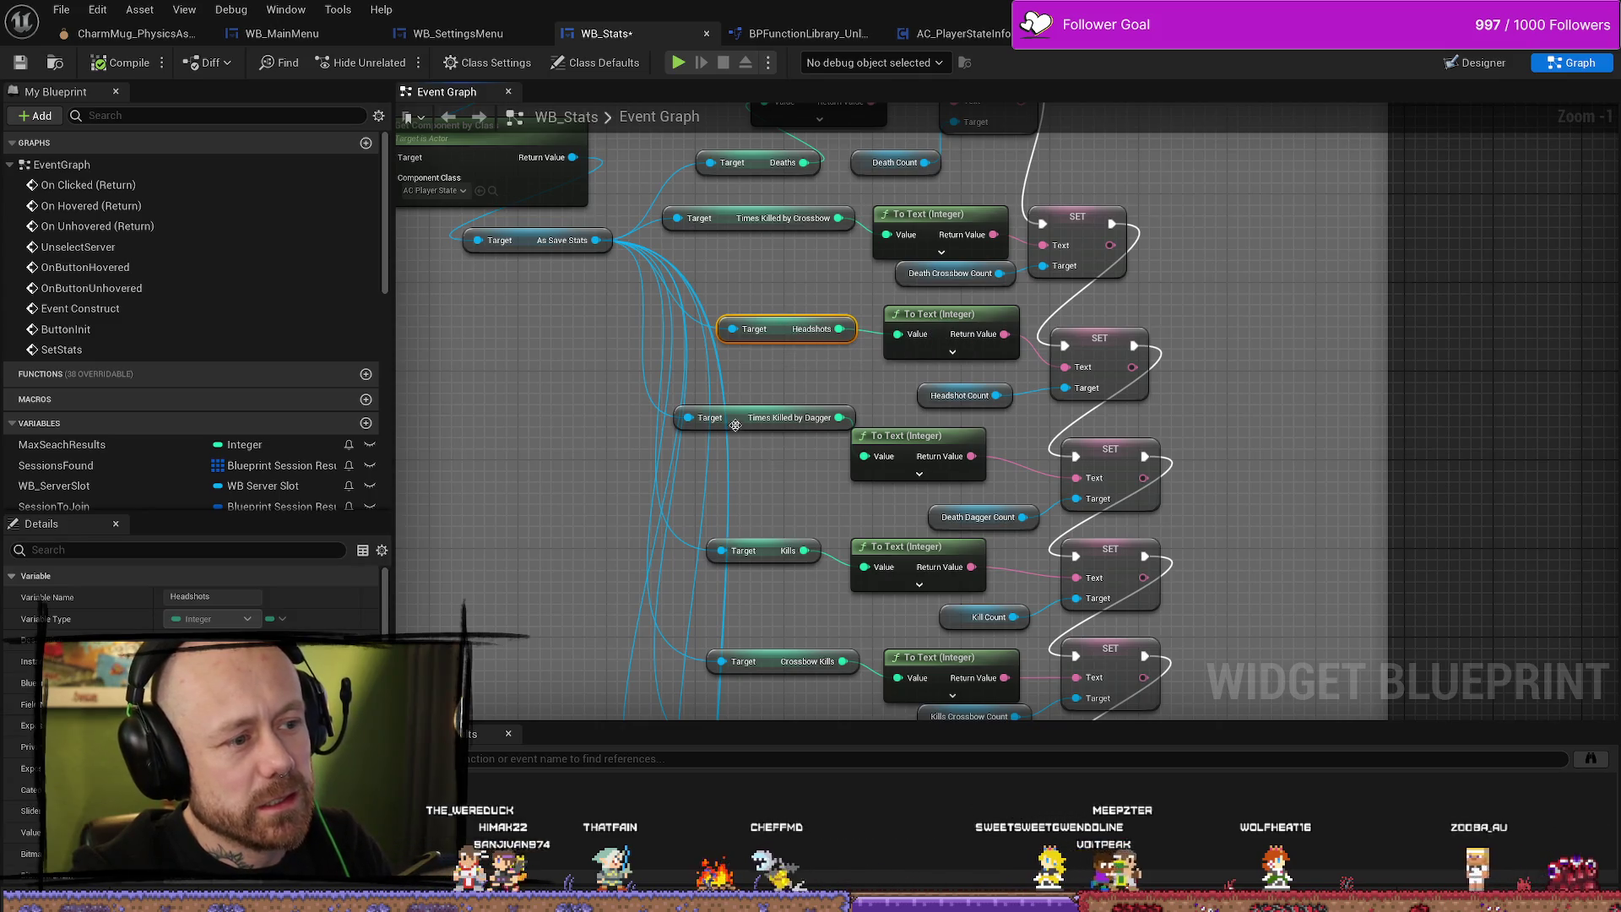
left_click_drag(735, 428, 734, 417)
scroll(722, 429, "down", 3)
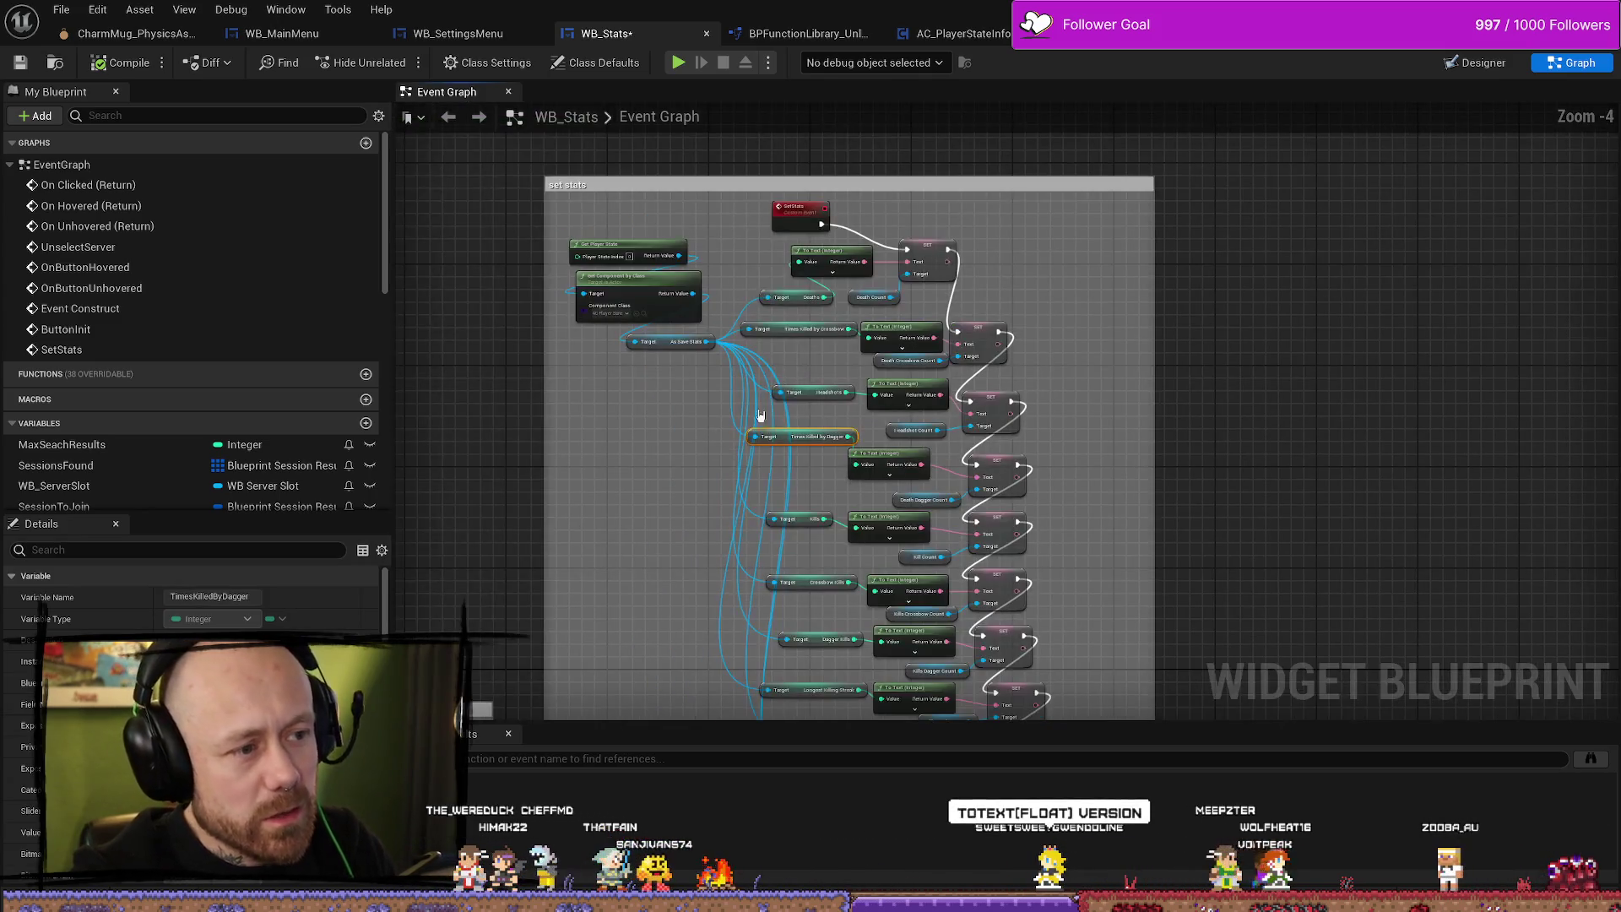
scroll(793, 391, "up", 2)
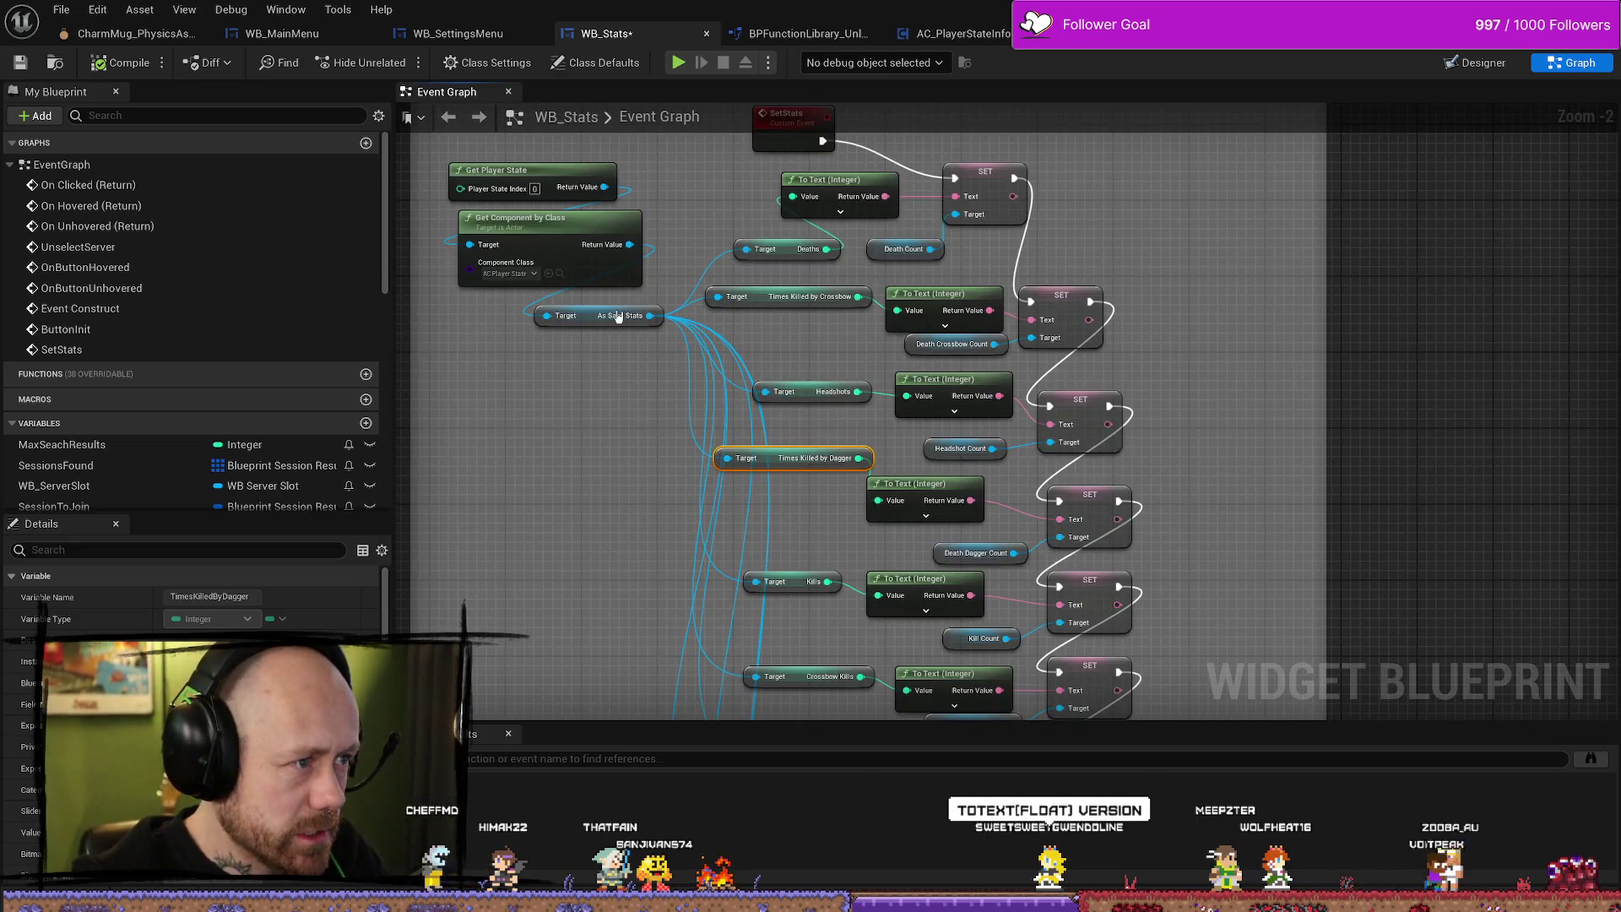
left_click(629, 251)
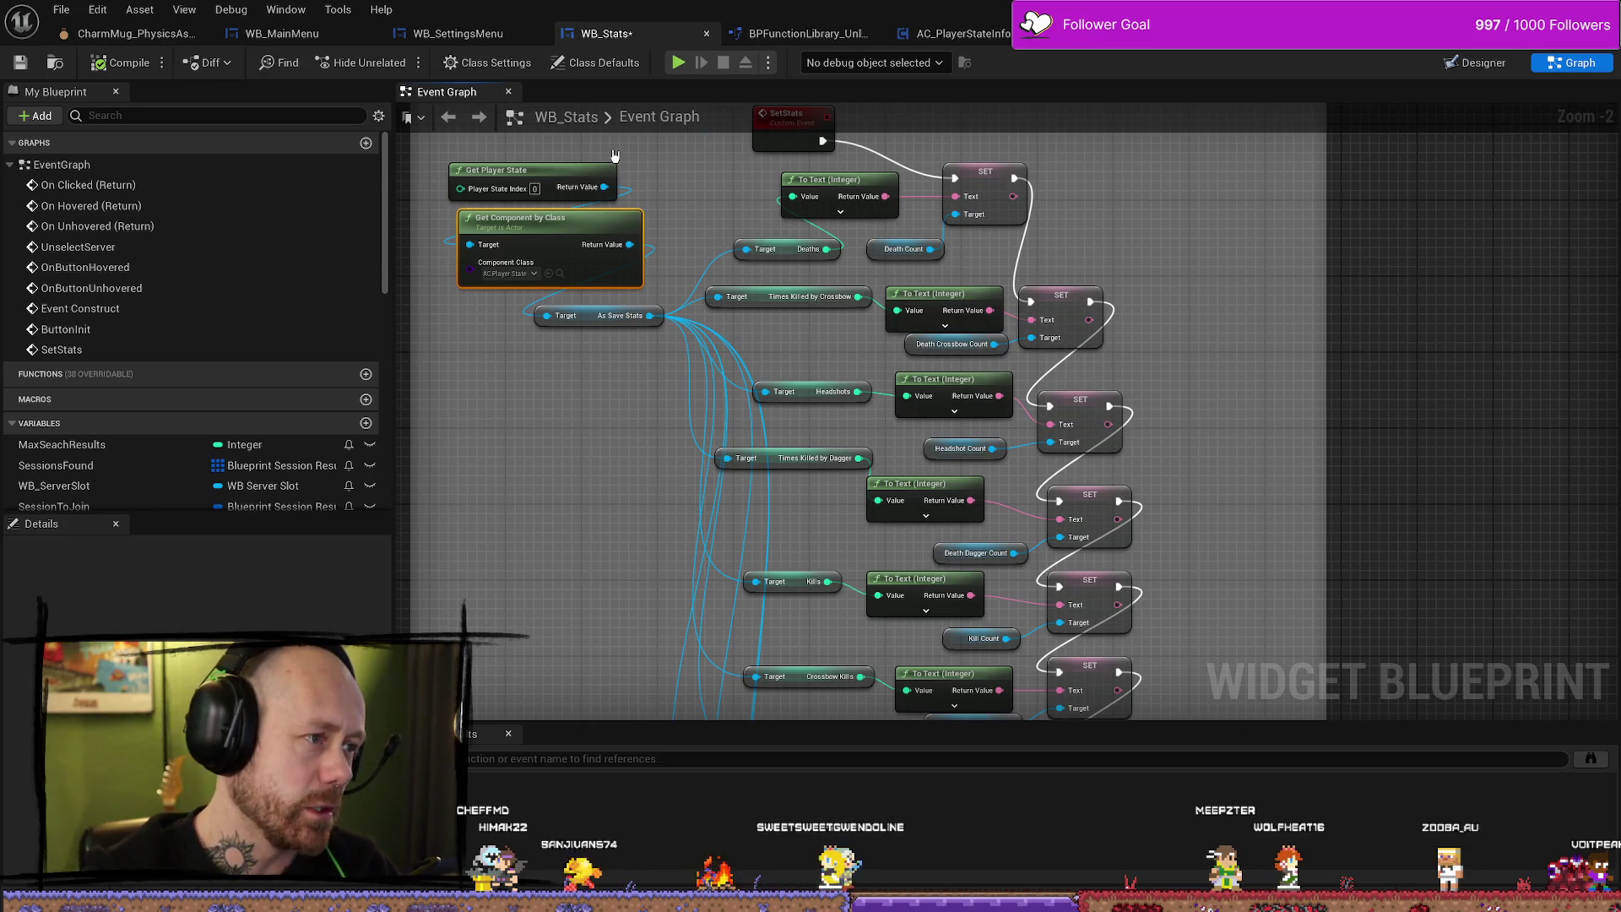
left_click_drag(673, 161, 673, 241)
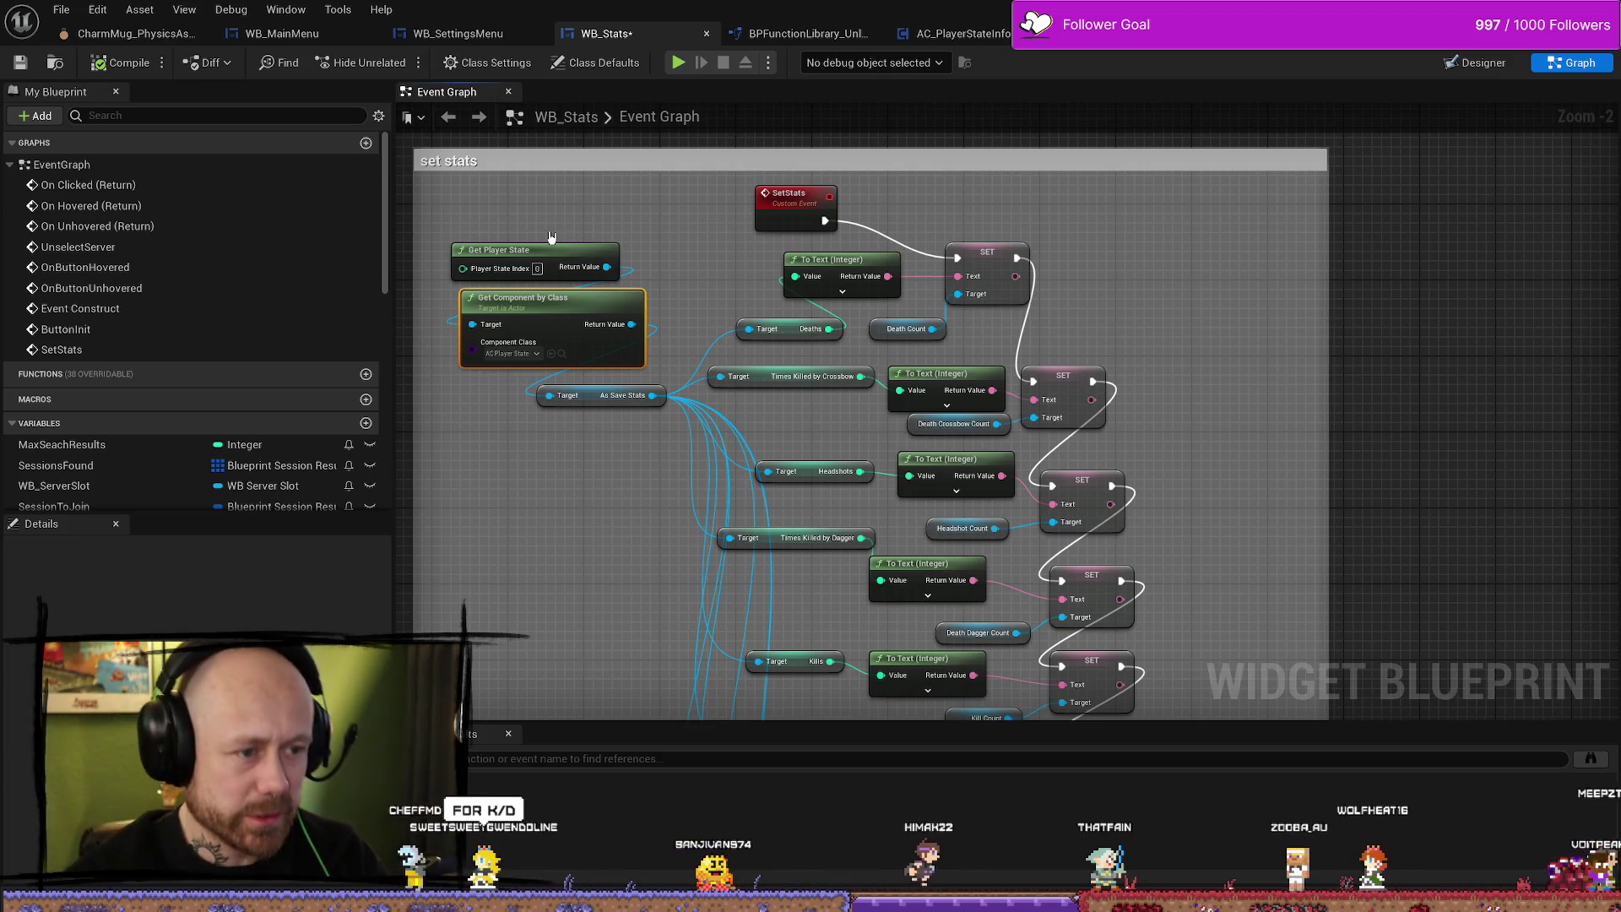
left_click_drag(605, 199, 550, 539)
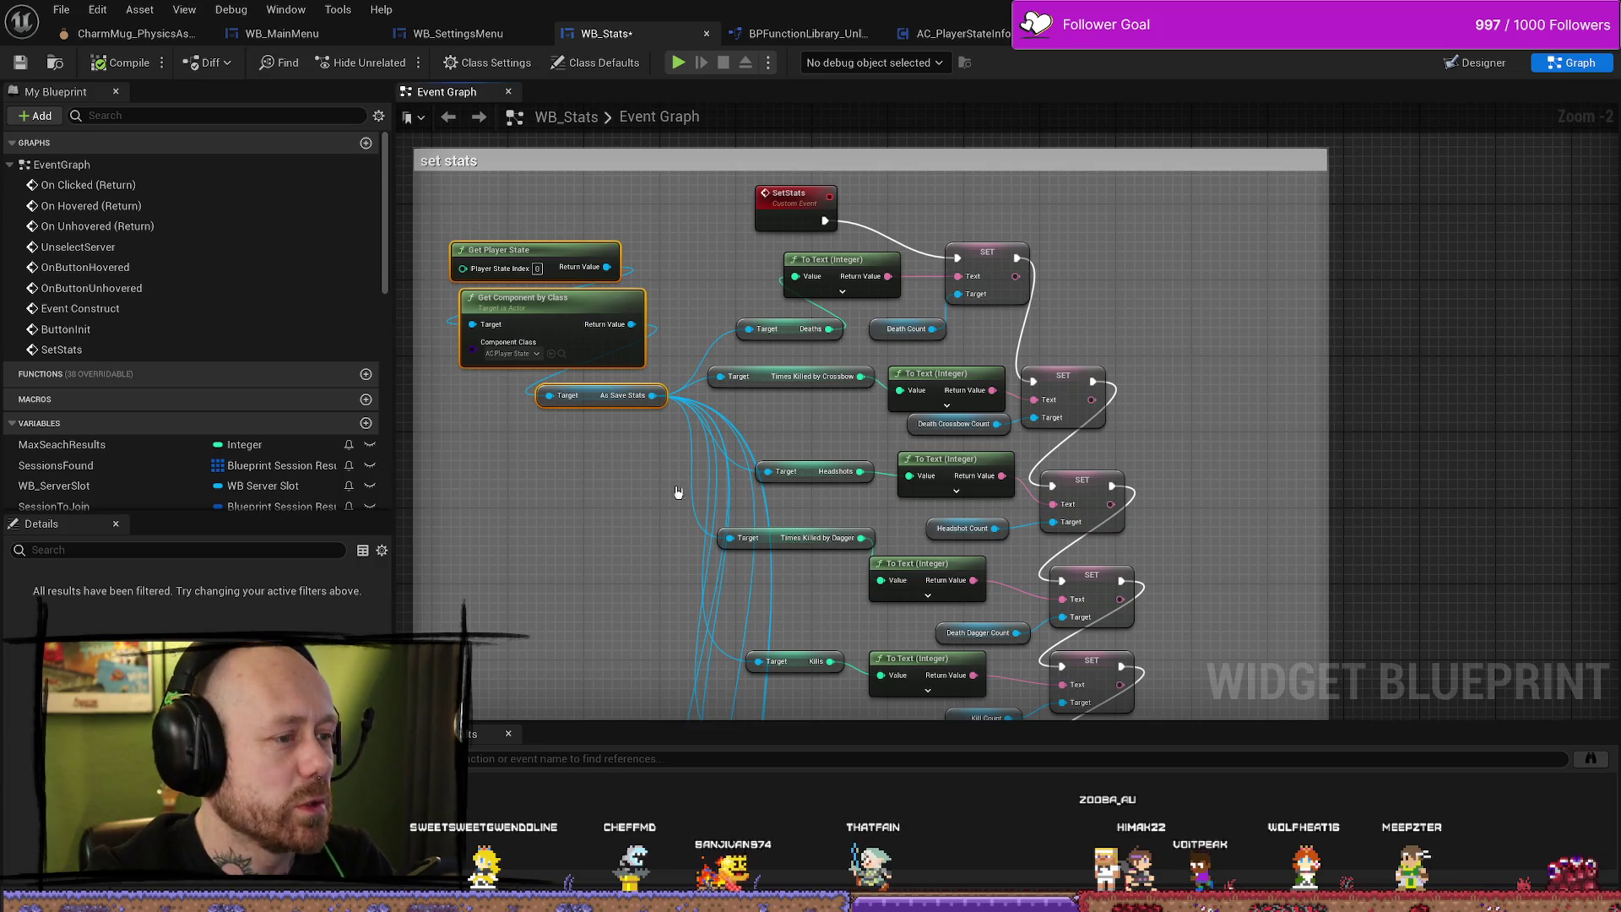
left_click(566, 236)
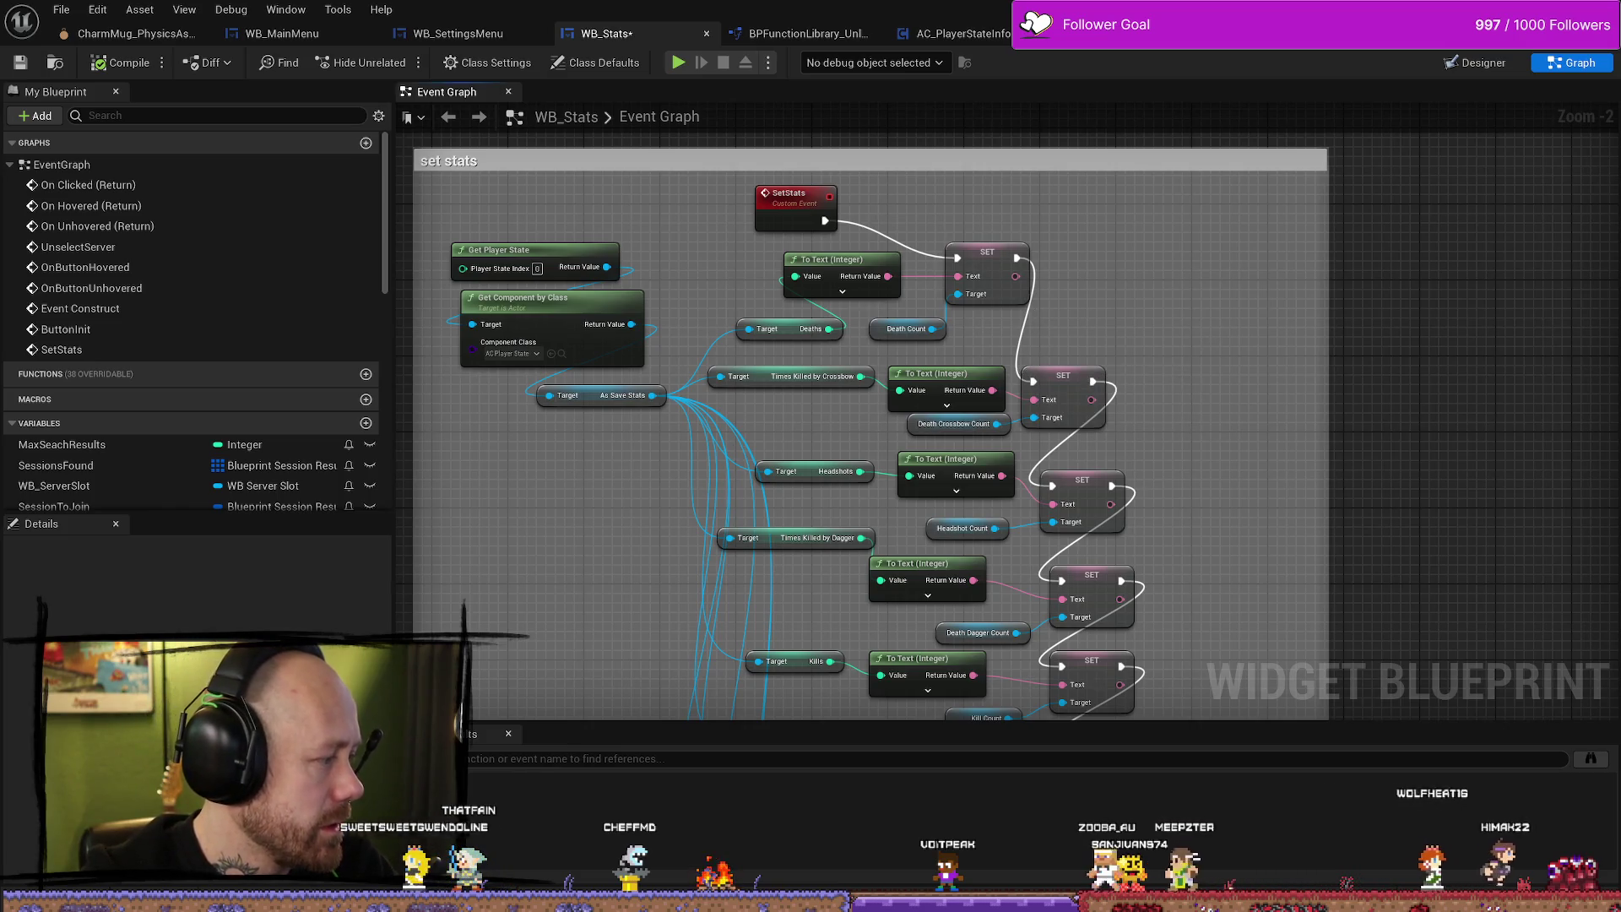
scroll(723, 343, "up", 1)
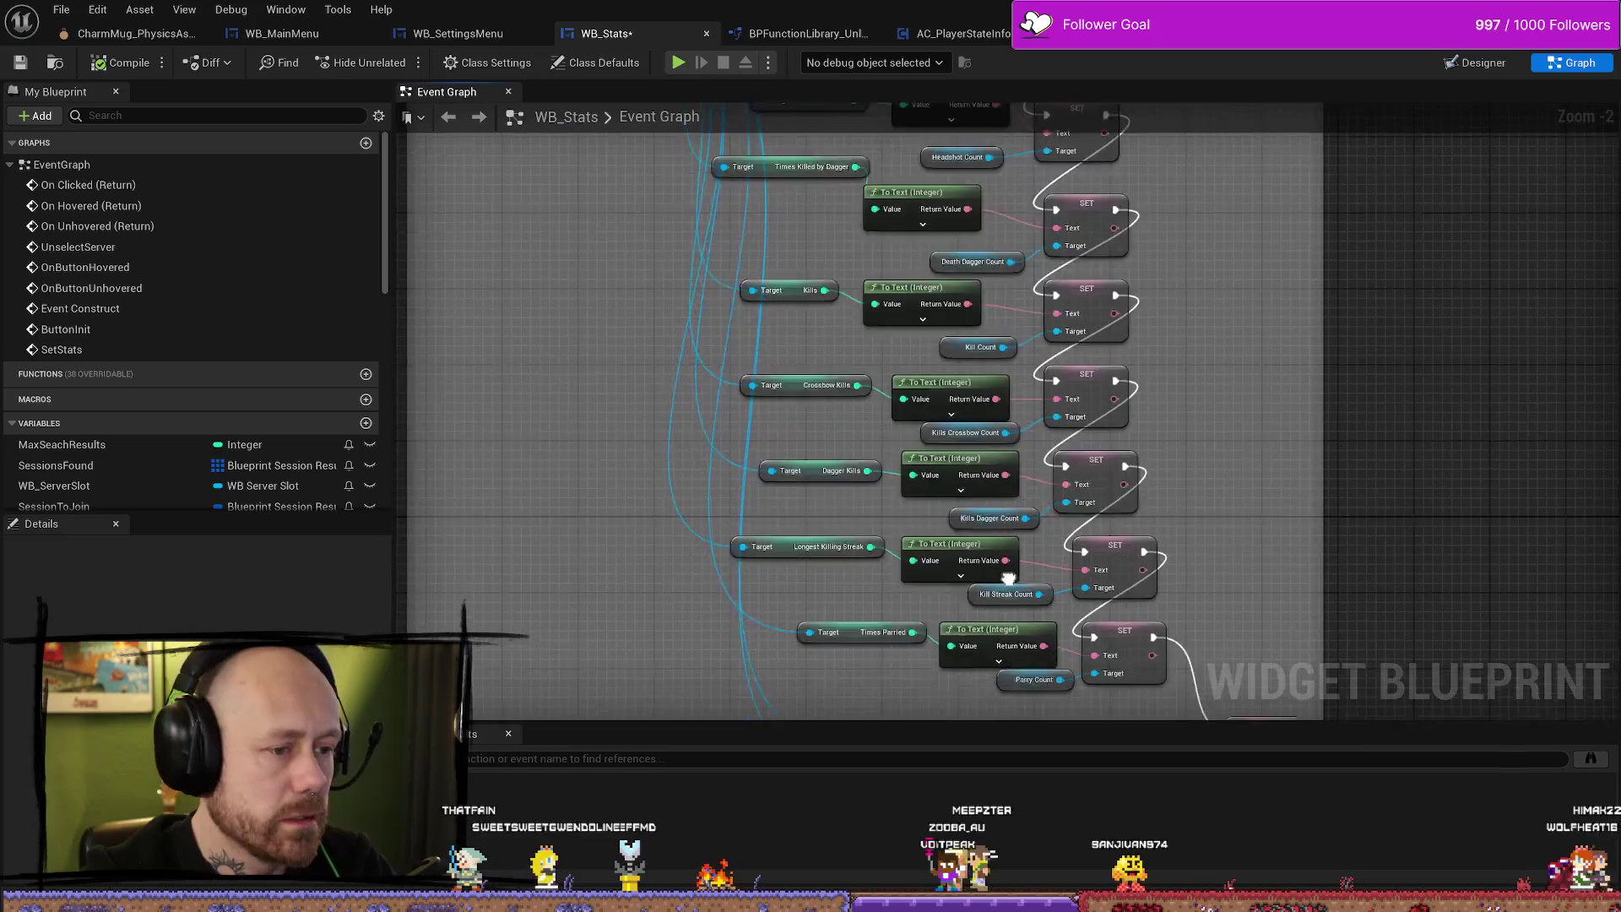
scroll(1143, 535, "up", 1)
Delete the To Text (Integer) conversion node feeding KDCallculation.
left_click_drag(1230, 531, 1060, 455)
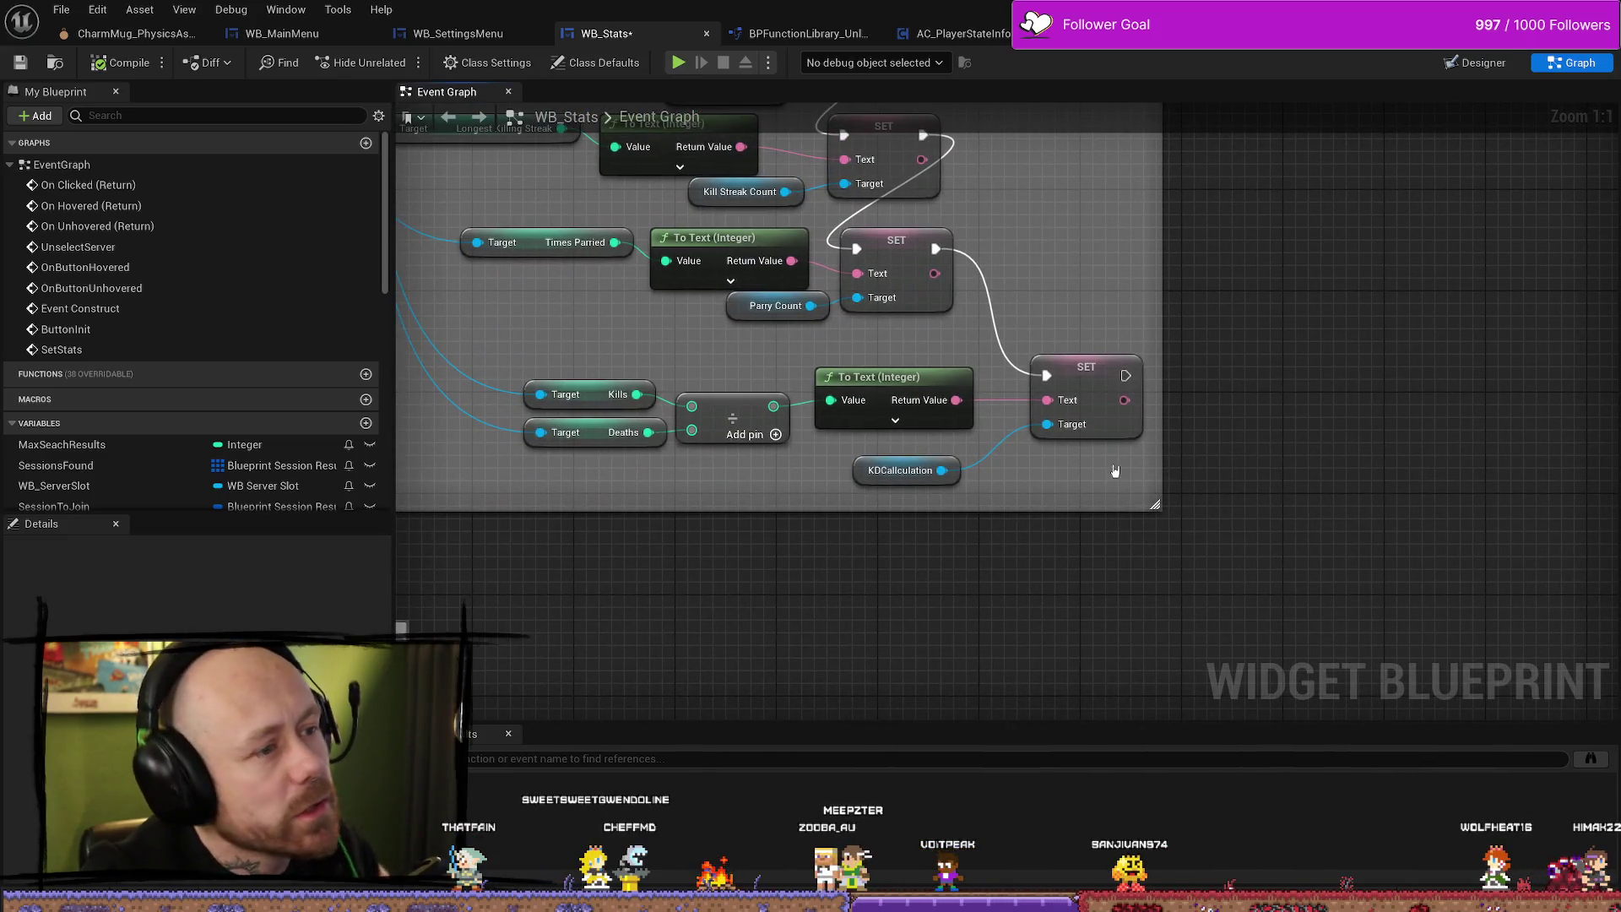
left_click(873, 388)
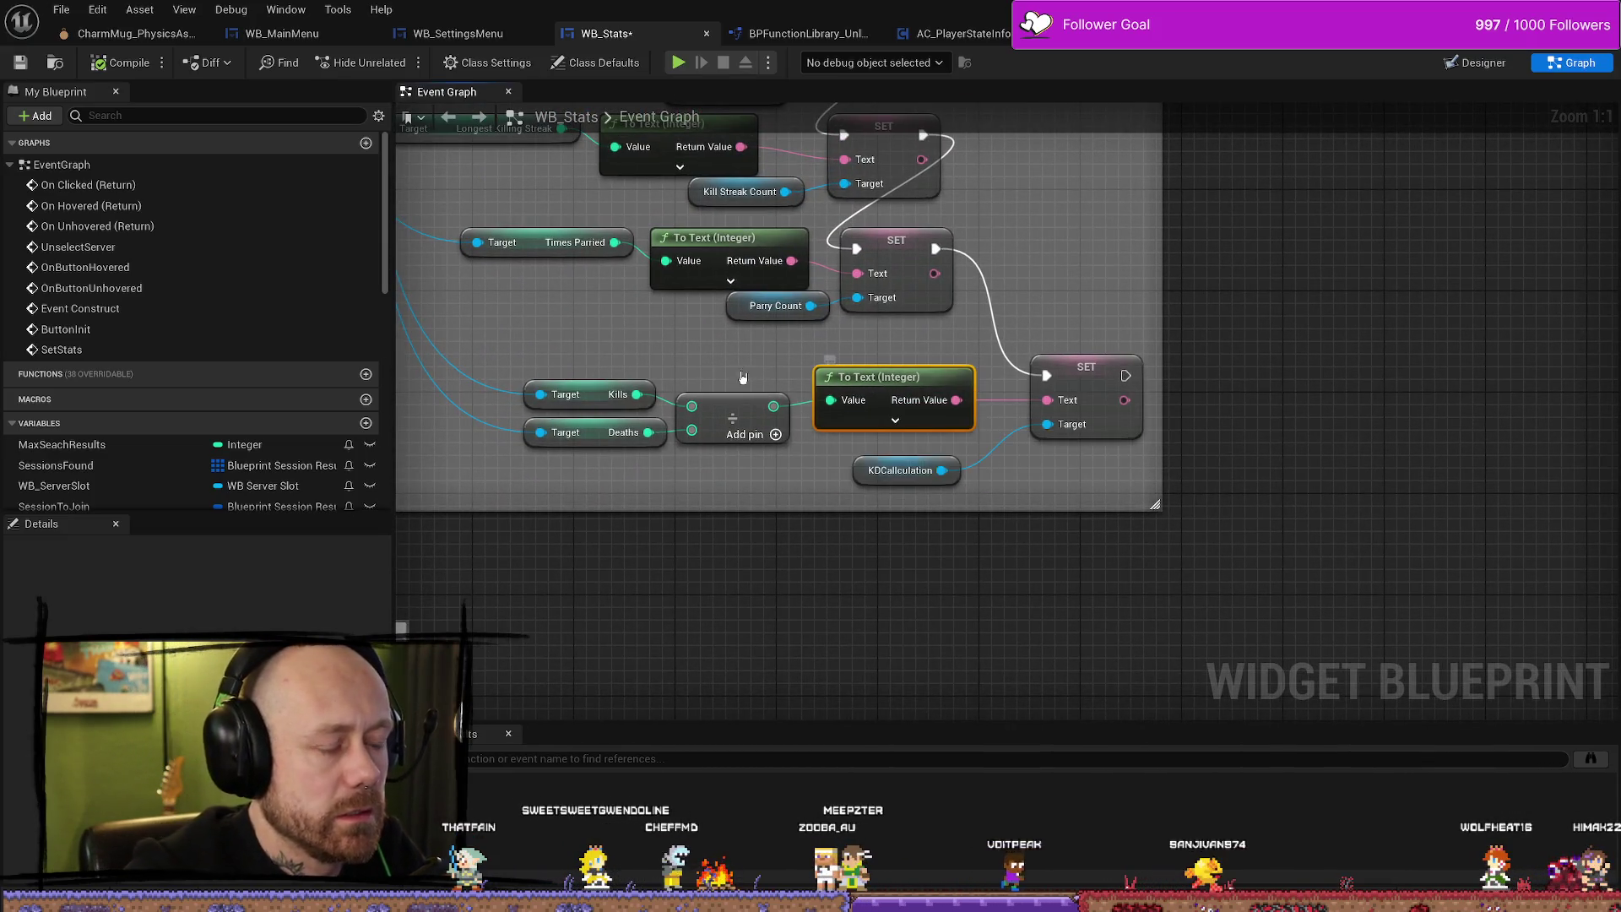
left_click_drag(753, 388, 816, 413)
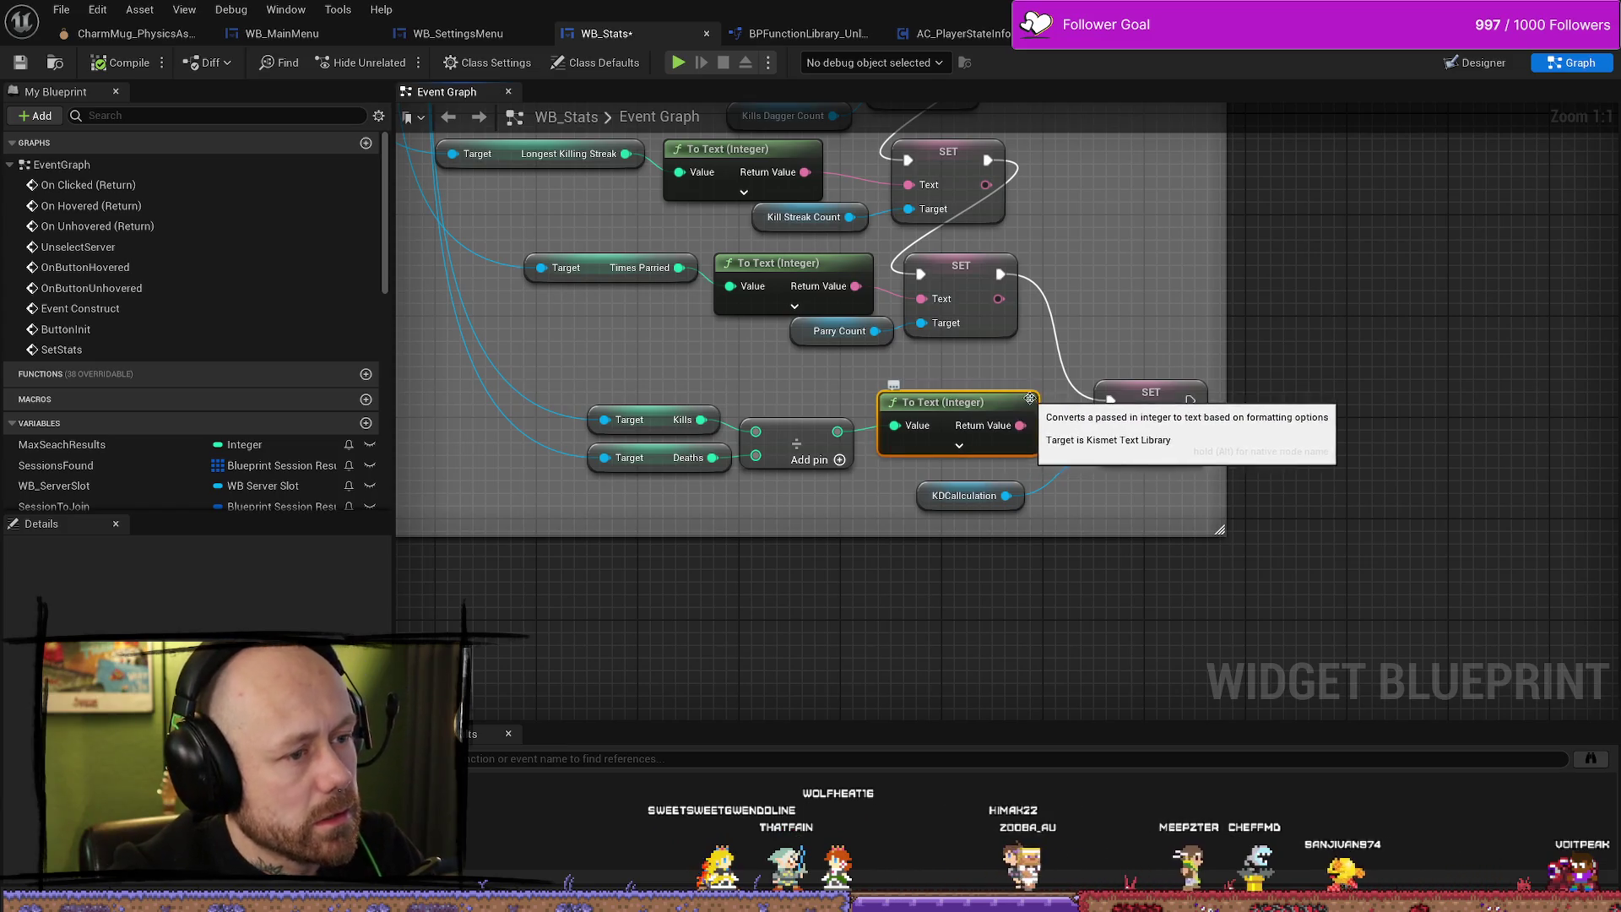
left_click(977, 402)
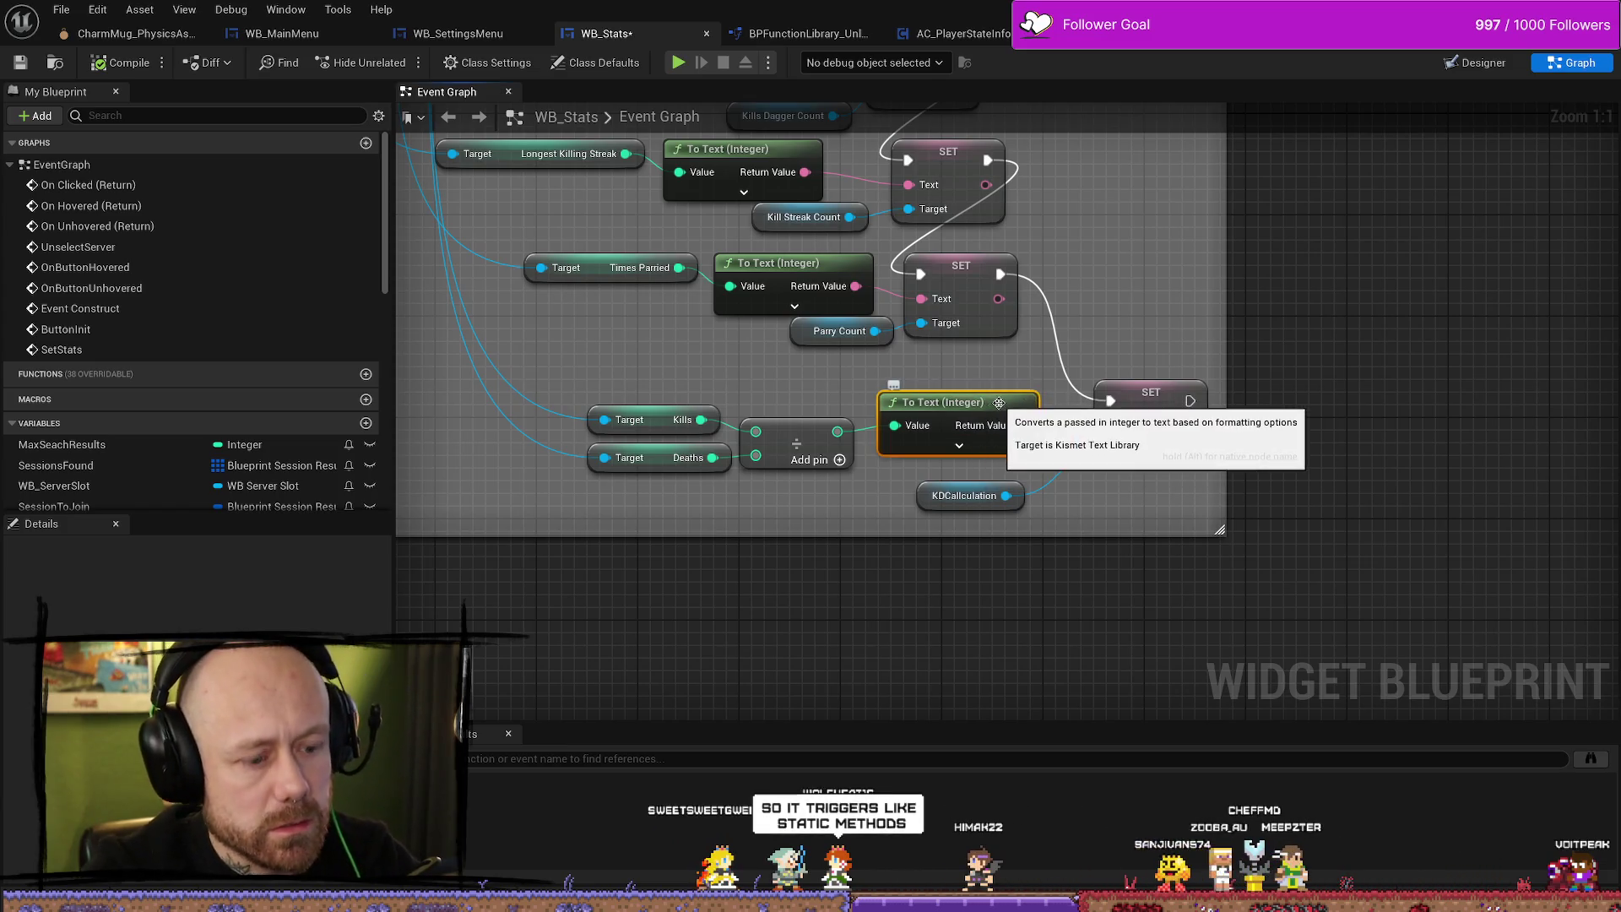
key("Delete")
Search 'float' from the divide output, cancel the menu, and select the Division node.
left_click_drag(839, 432, 927, 411)
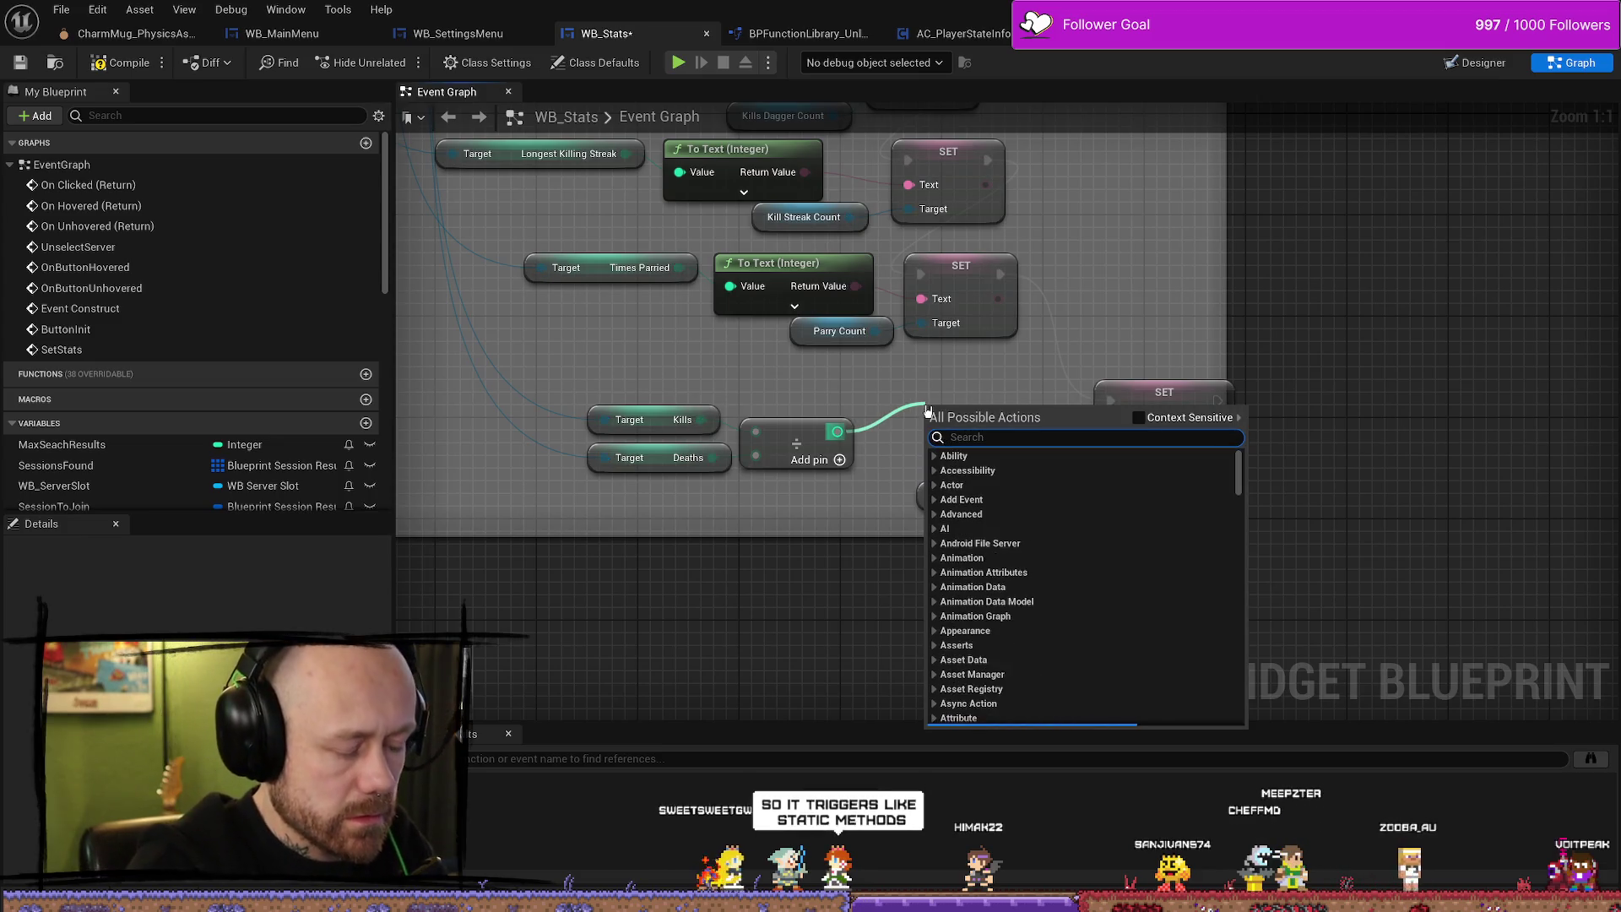
key("Up")
type("float")
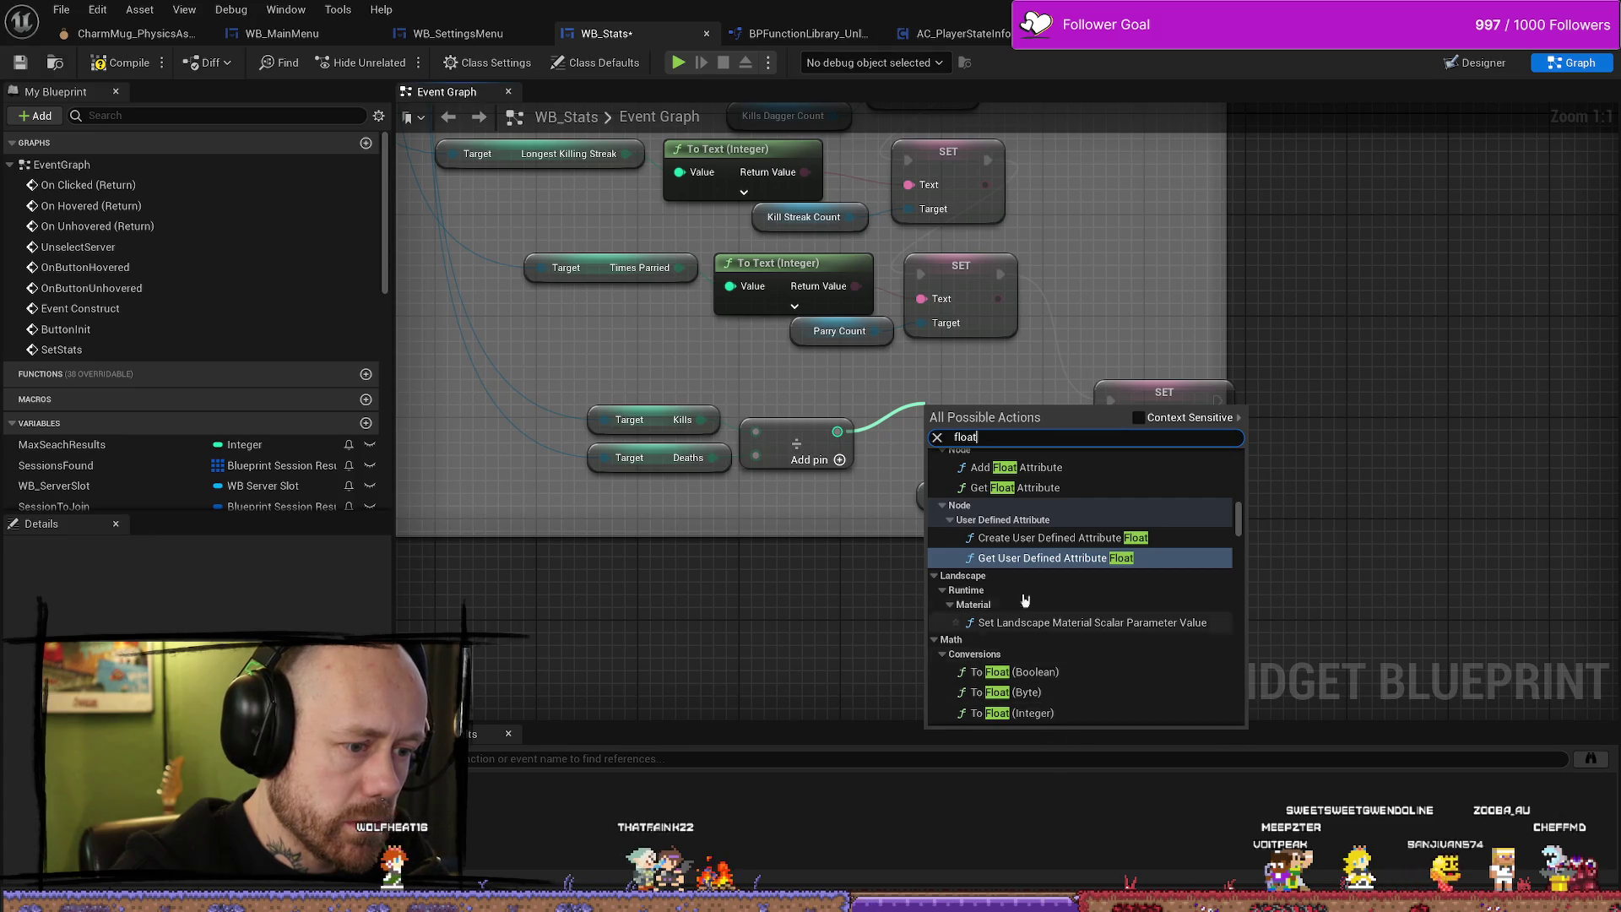
left_click(833, 404)
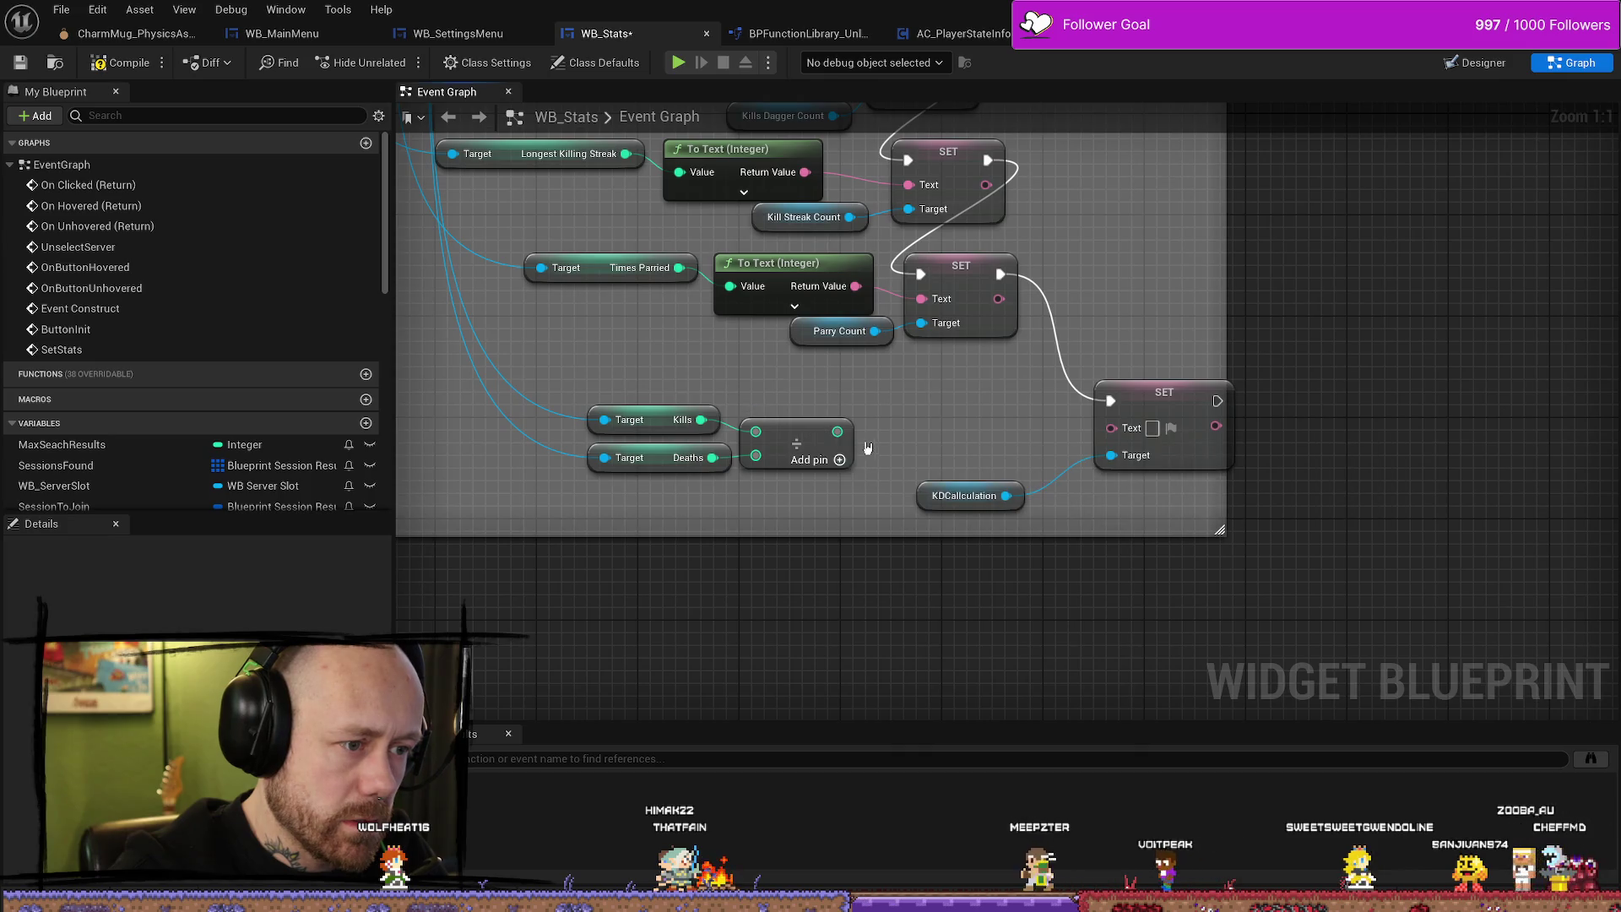
left_click(840, 463)
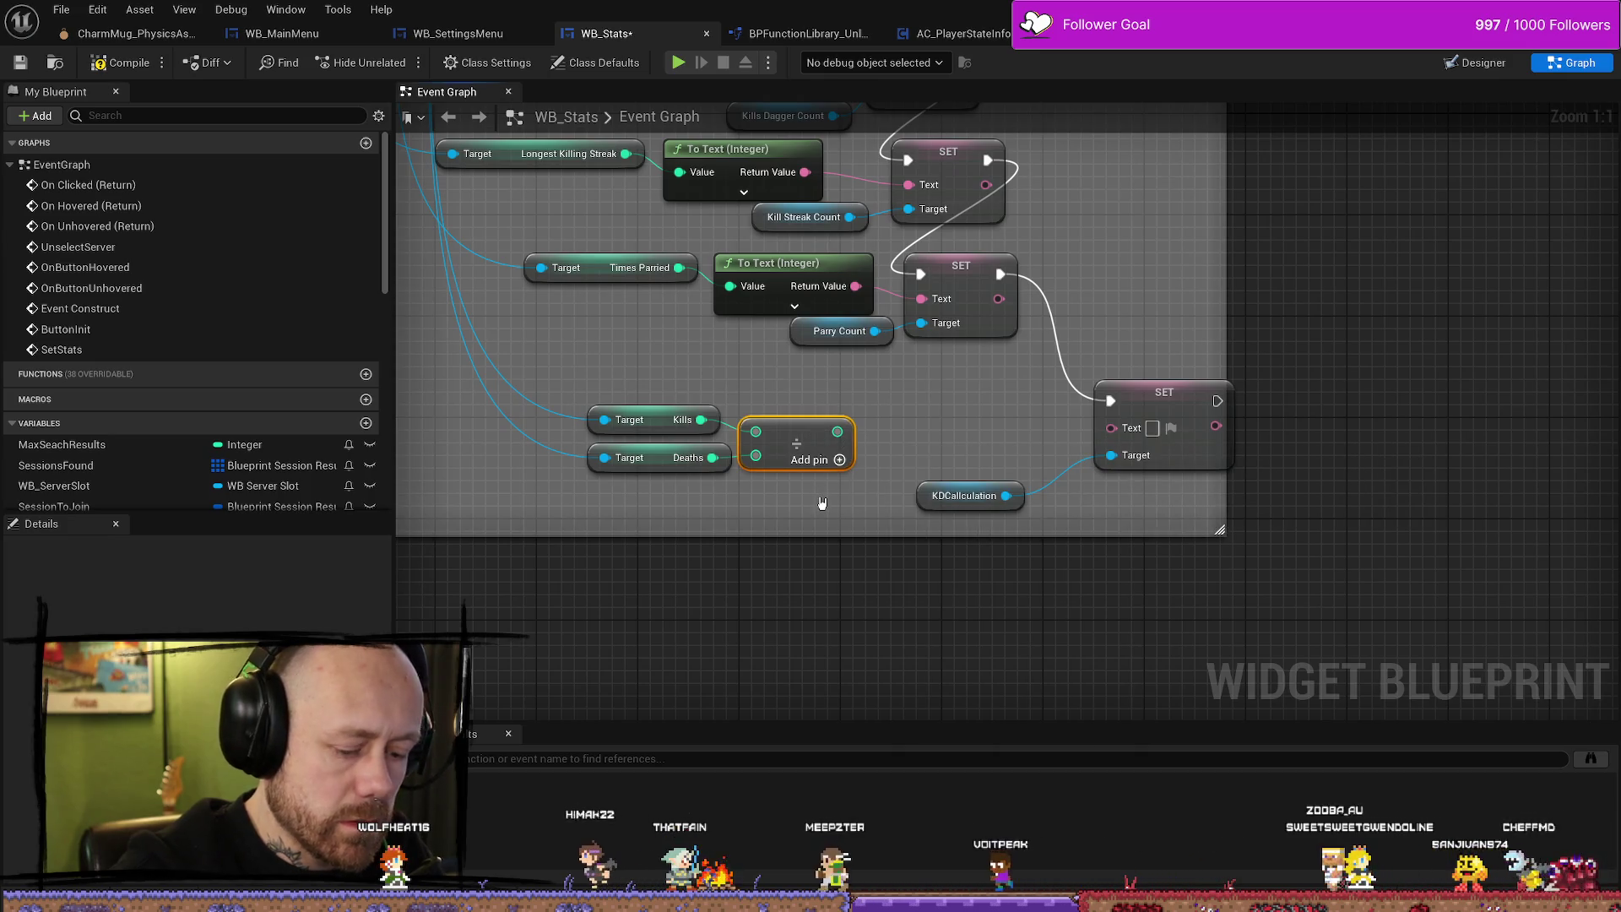
Replace the old Division node with a new Divide node.
key("Delete")
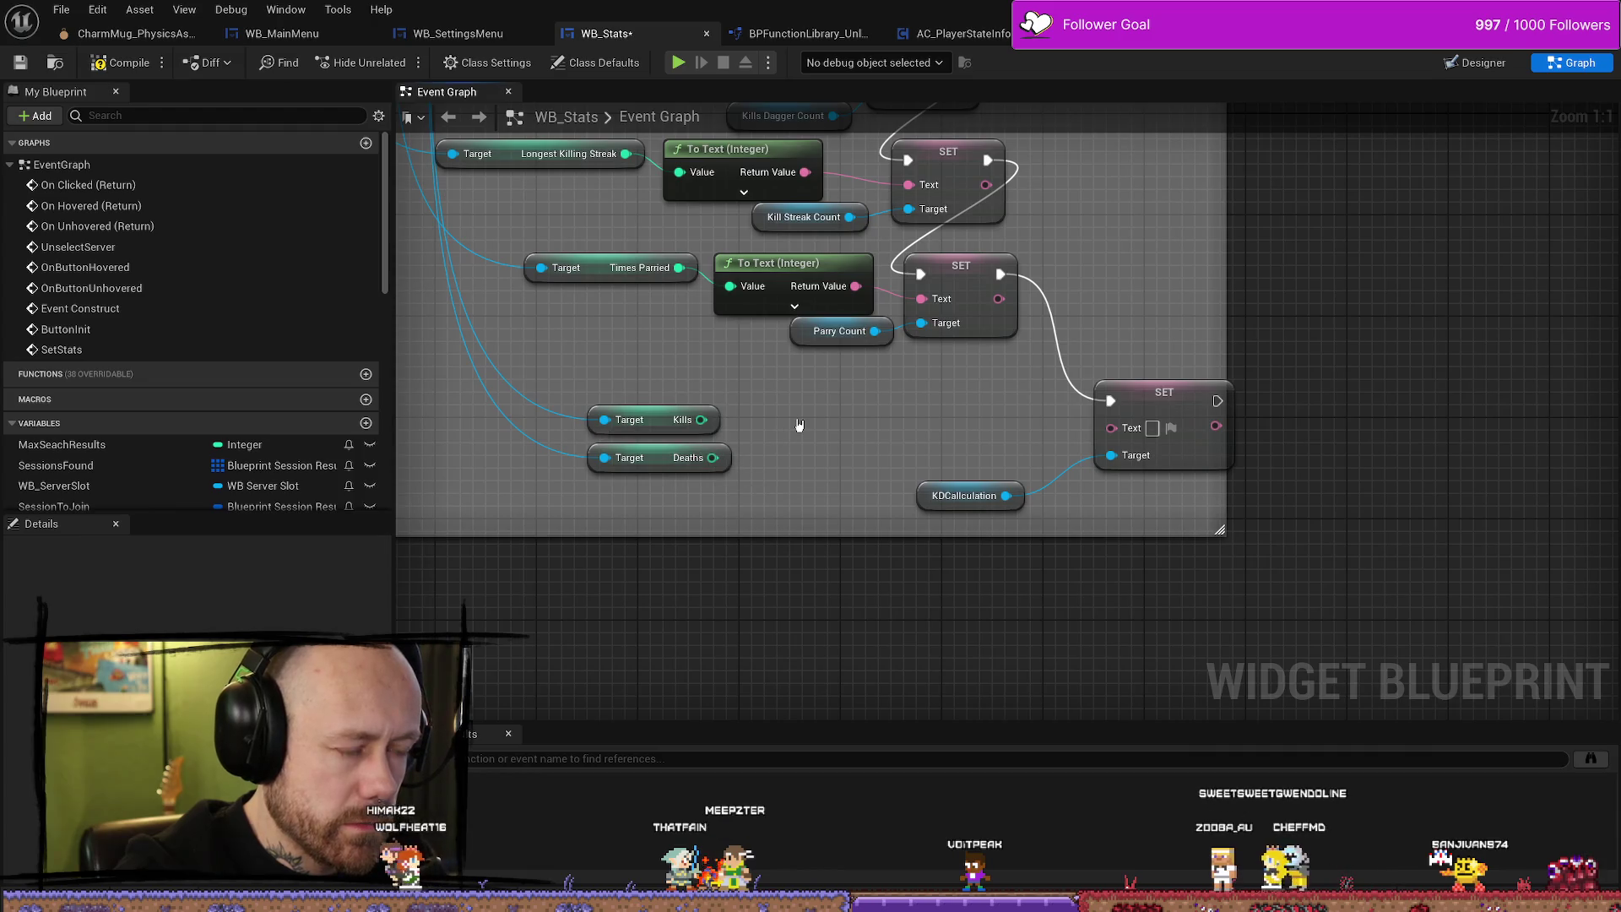
right_click(799, 425)
type("d")
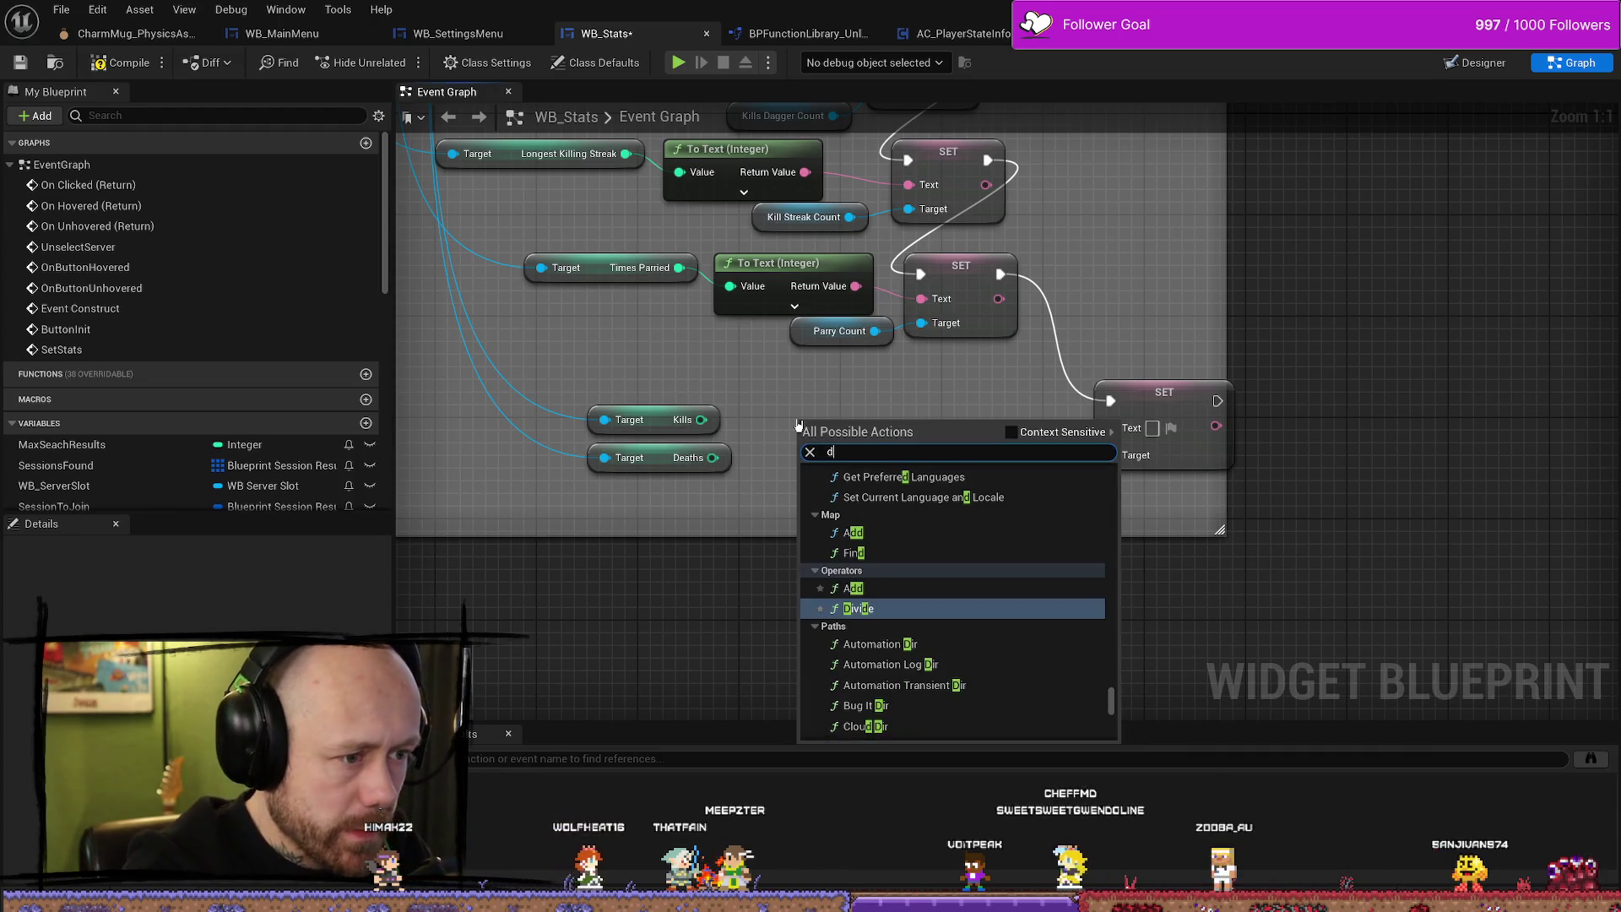
type("i")
key("Return")
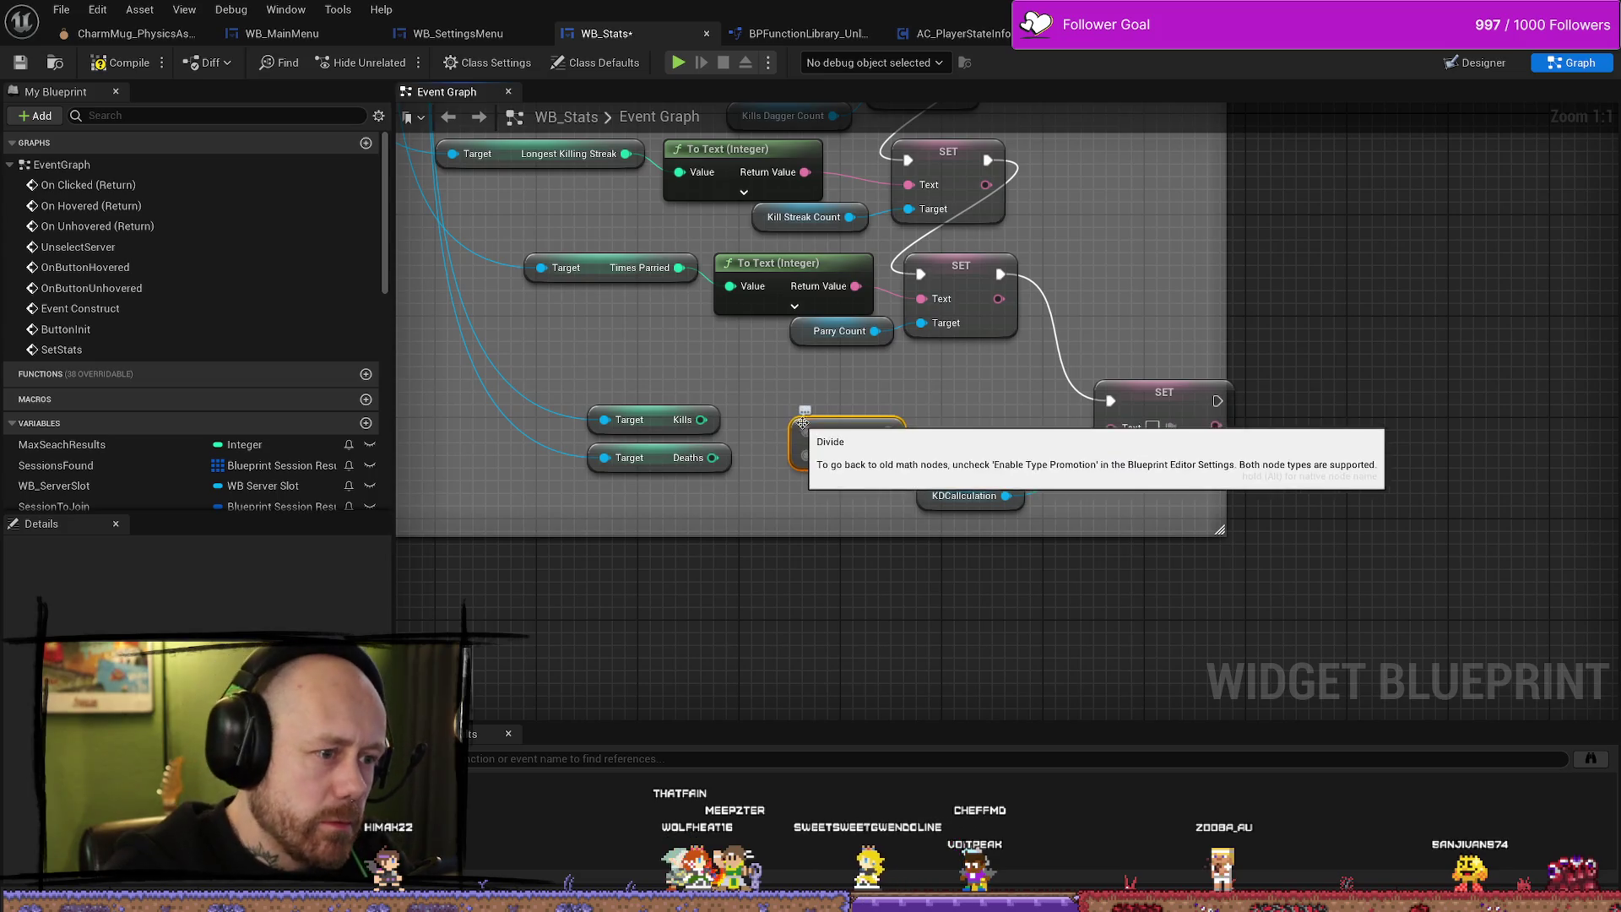
right_click(870, 431)
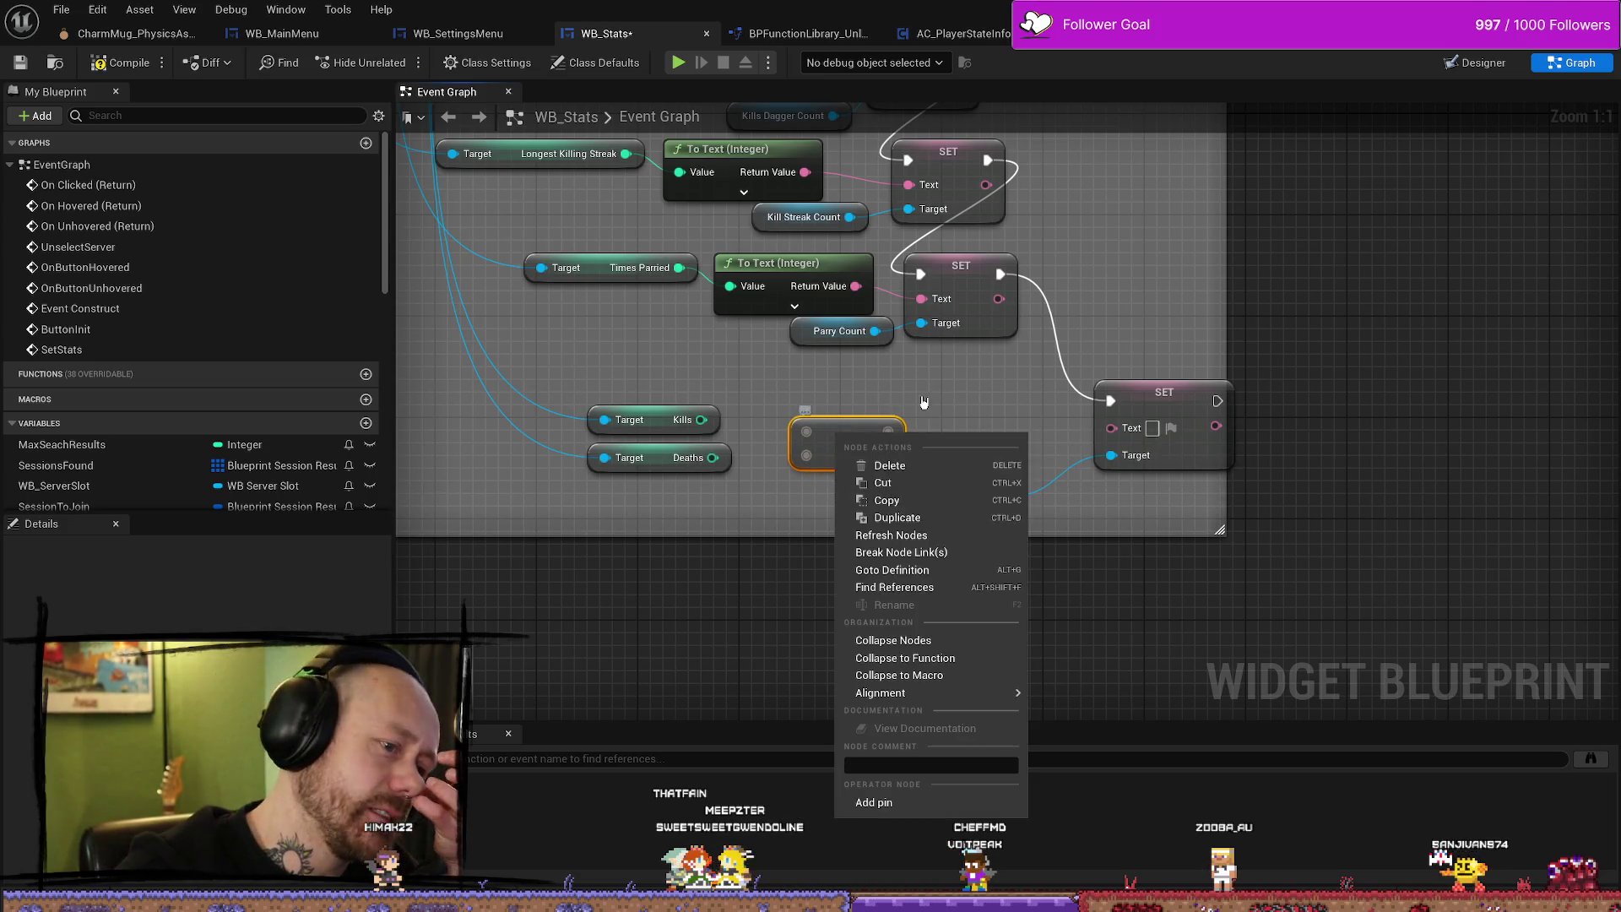
left_click(884, 429)
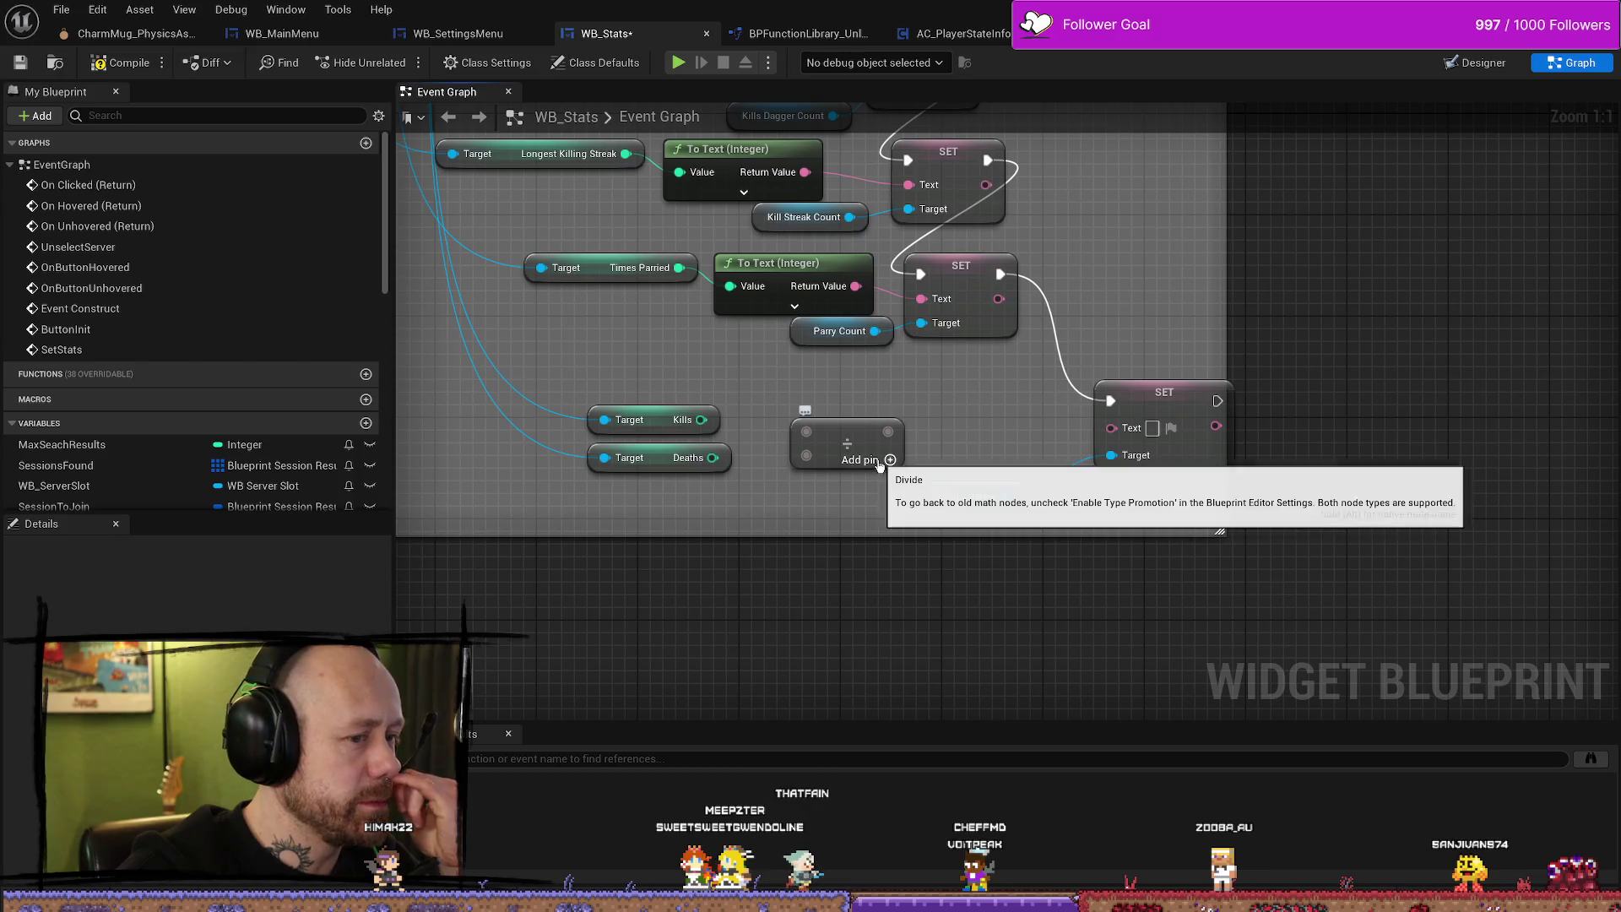
Add a To Text (Float) node after Divide, wiring it into KDCalculation's Text and Kills into Divide.
left_click_drag(887, 432, 920, 416)
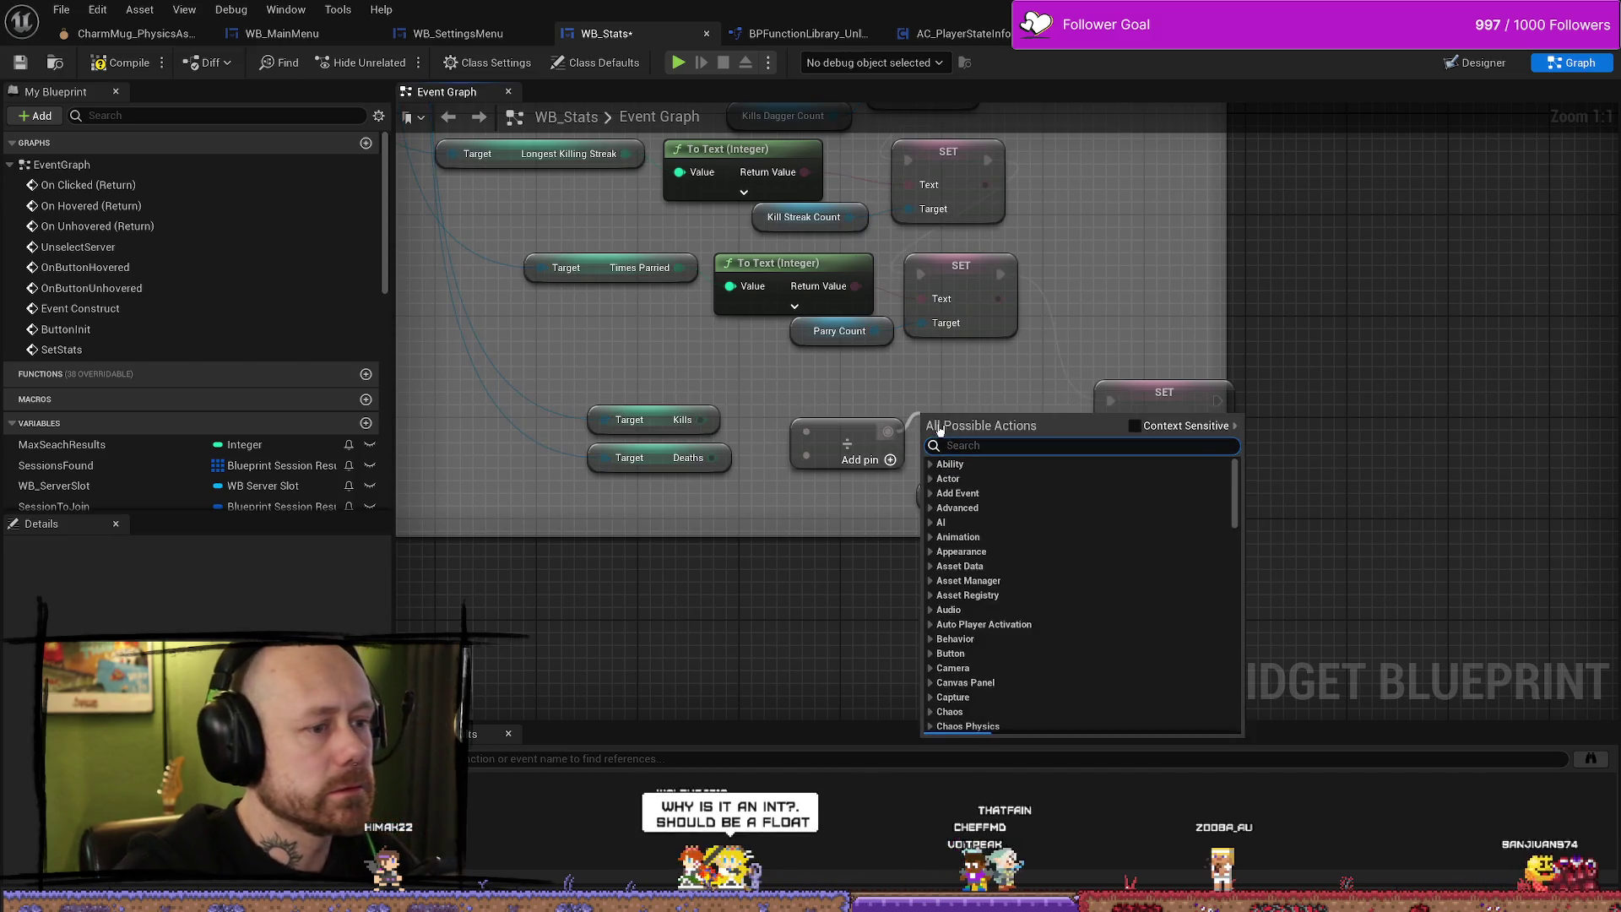
type("te")
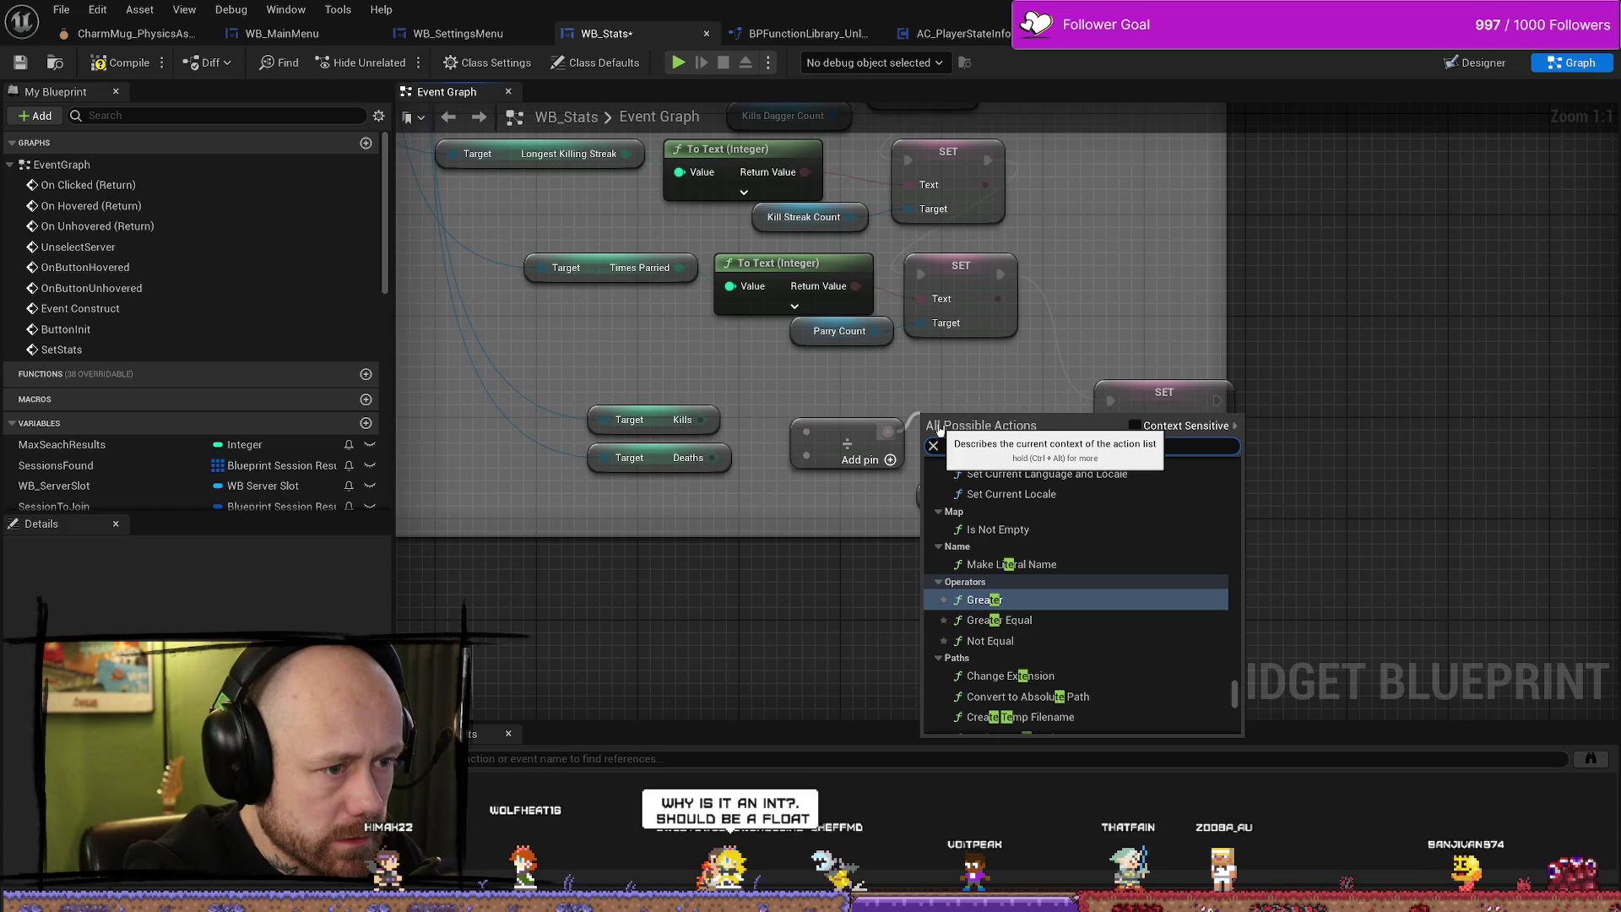
type("xt floar")
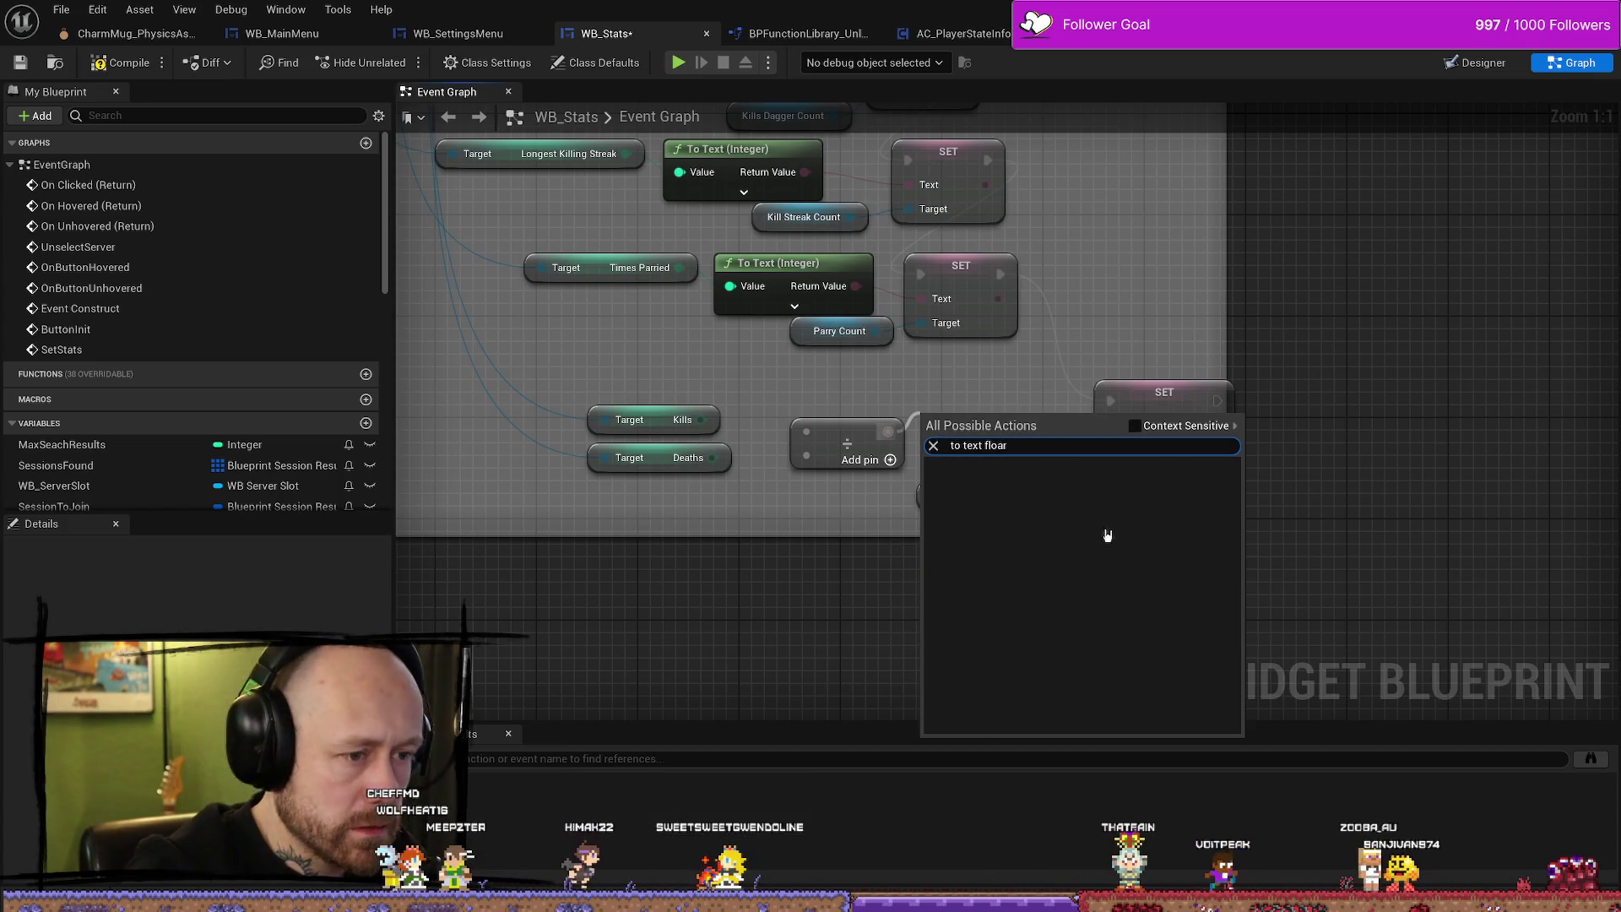
key("BackSpace")
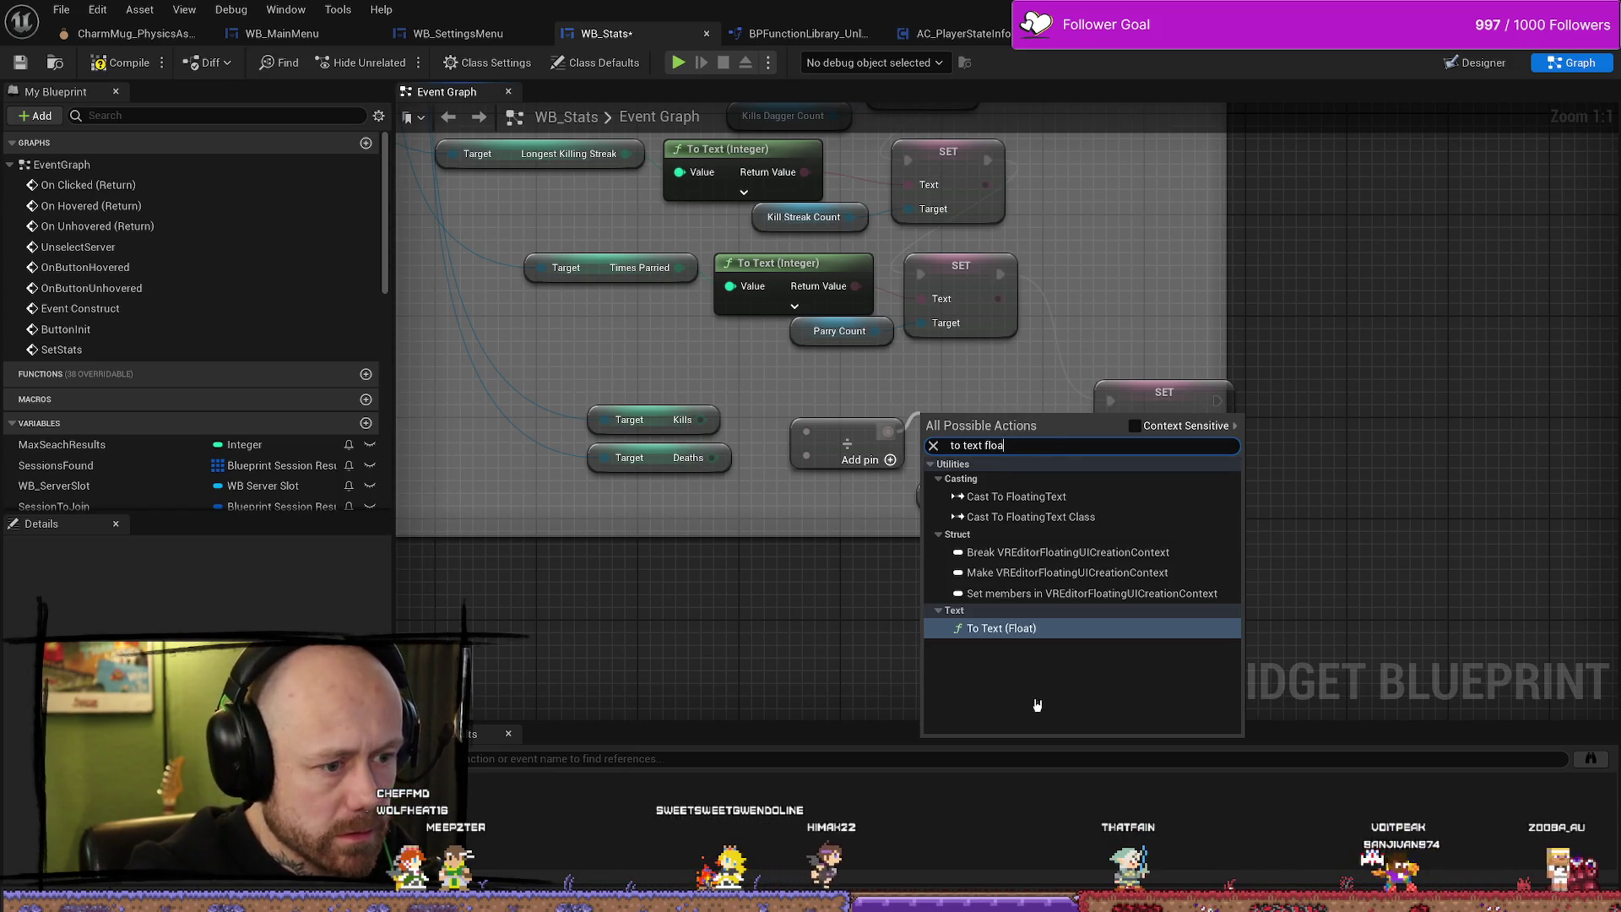
key("Return")
mouse_move(897, 399)
left_mouse_down()
mouse_move(970, 431)
mouse_move(1065, 429)
left_mouse_up()
left_click_drag(744, 415, 770, 414)
mouse_move(656, 420)
left_mouse_down()
mouse_move(723, 422)
mouse_move(737, 455)
left_mouse_up()
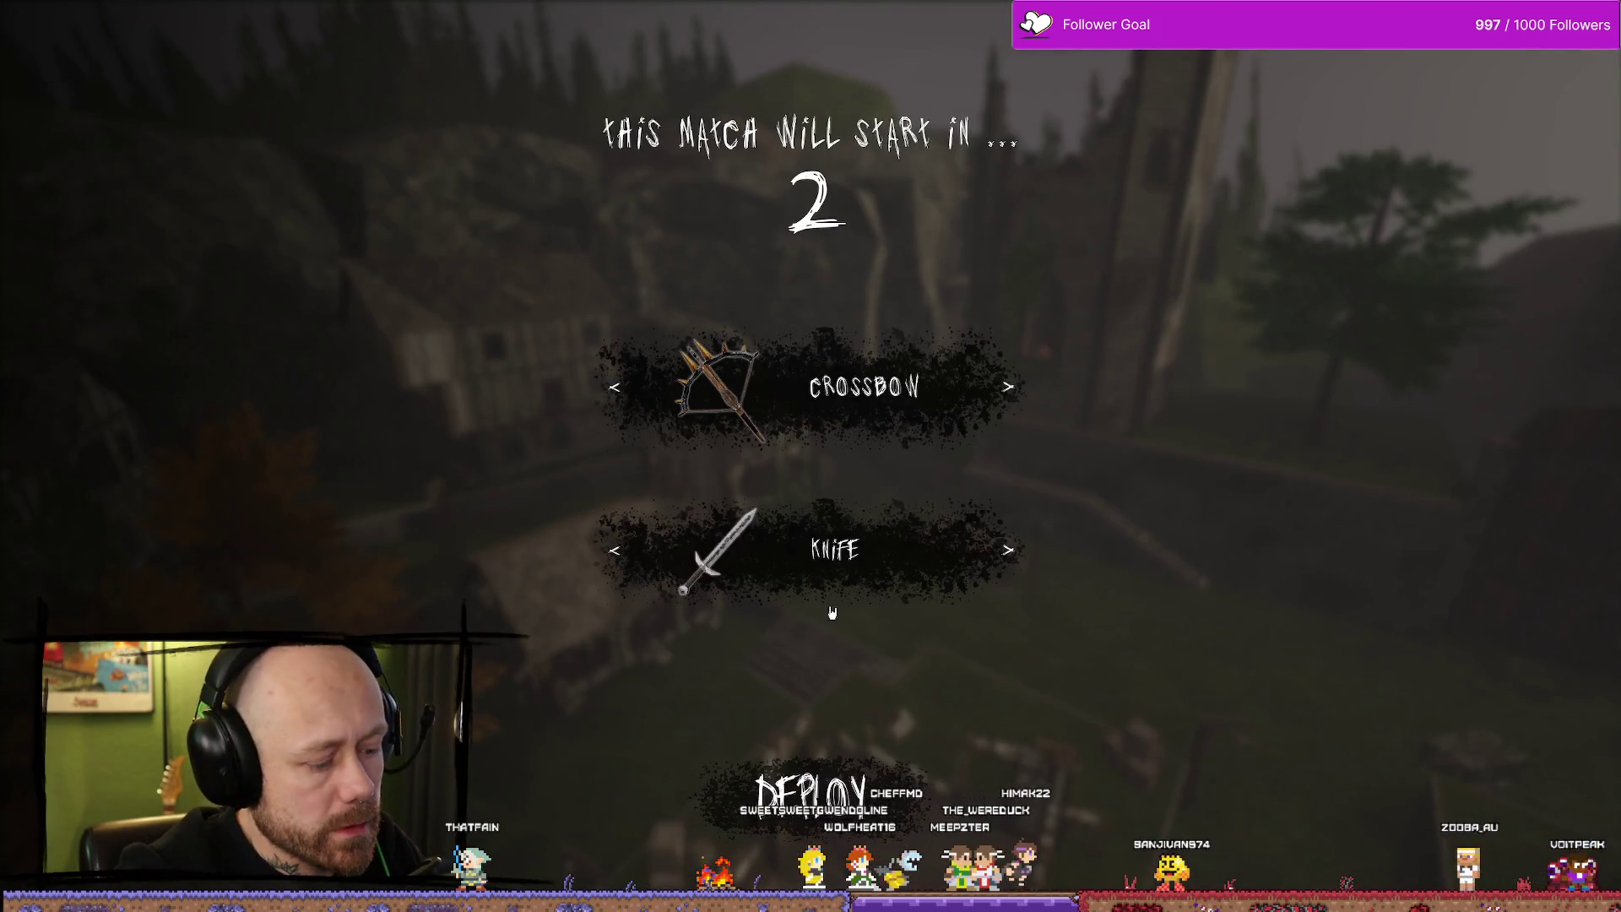
Quit the match and open the Stats screen, which shows a 0,605 KD Ratio.
key("Escape")
left_click(315, 358)
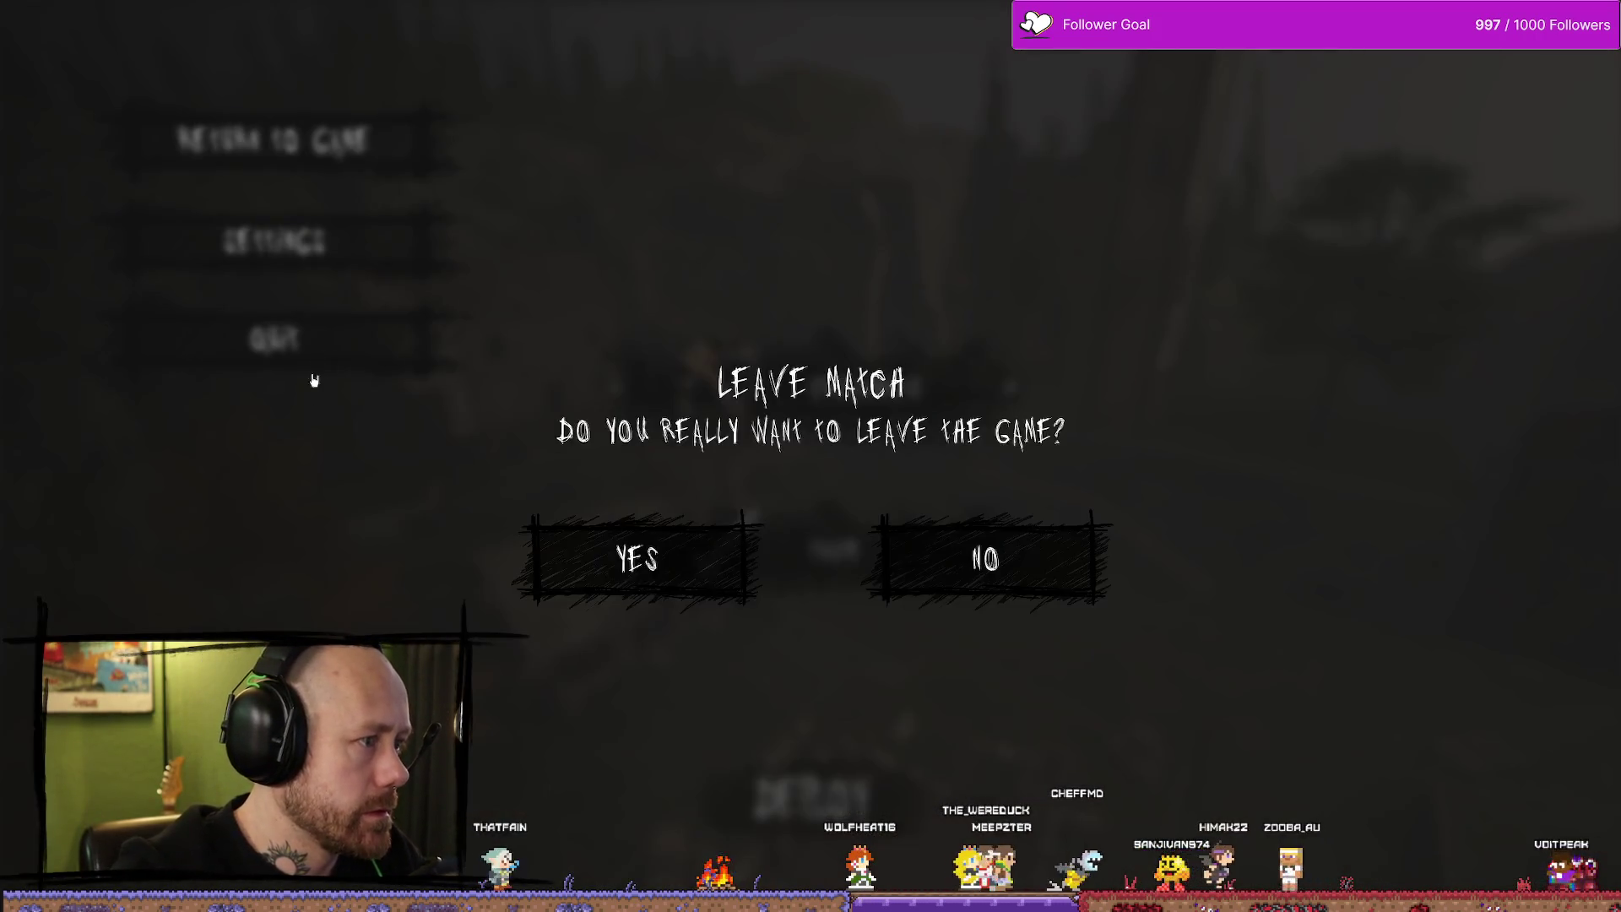
left_click(637, 553)
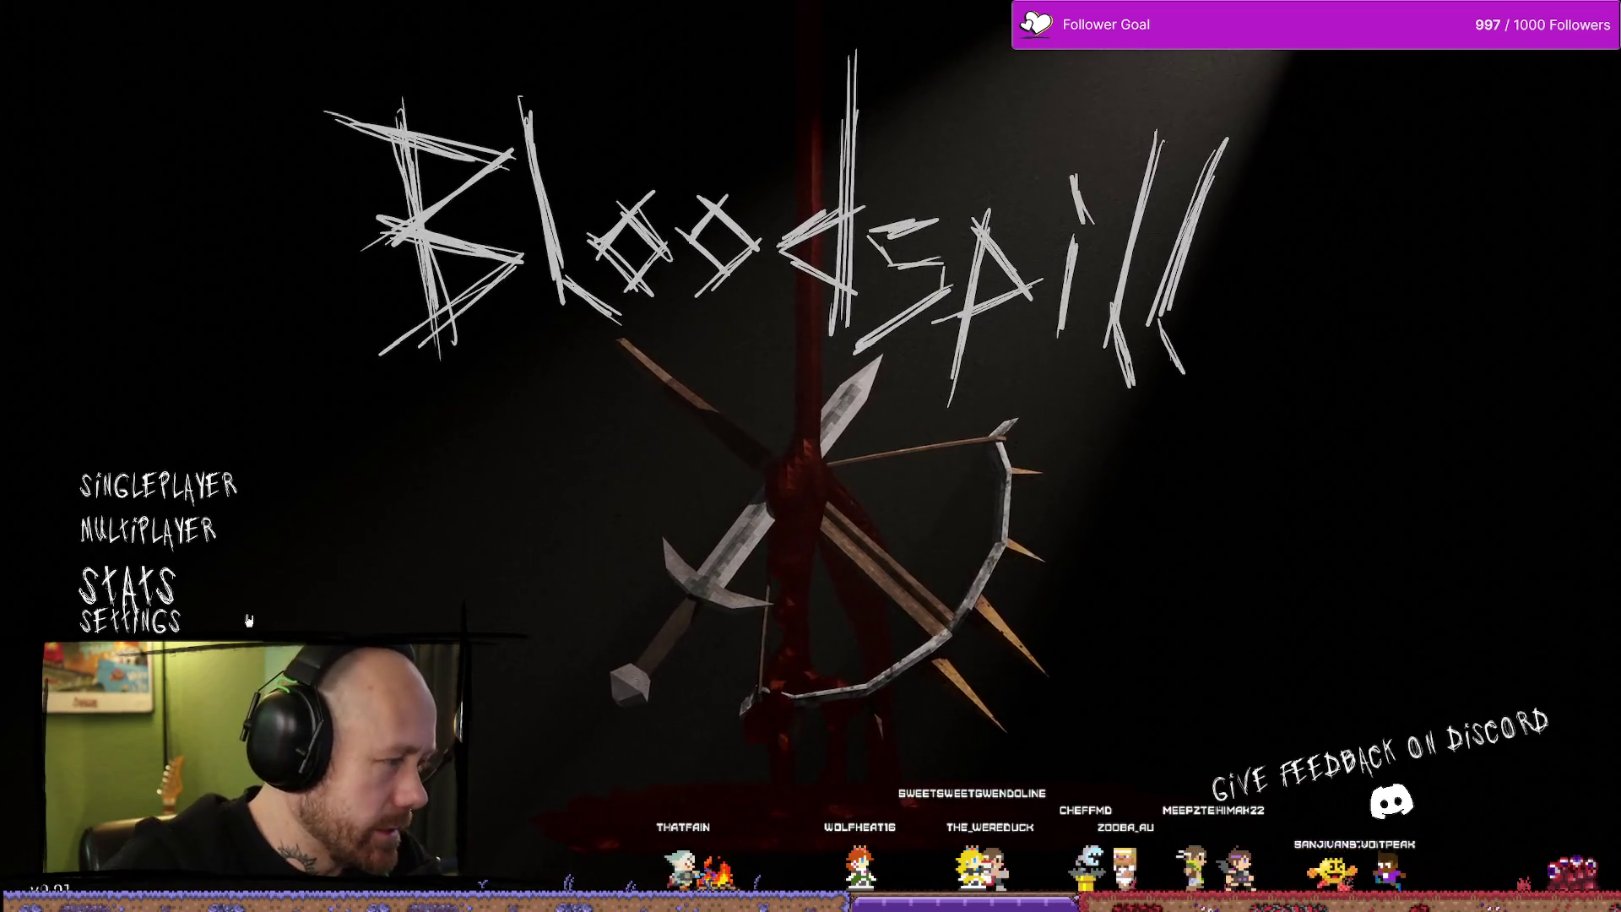
left_click(210, 597)
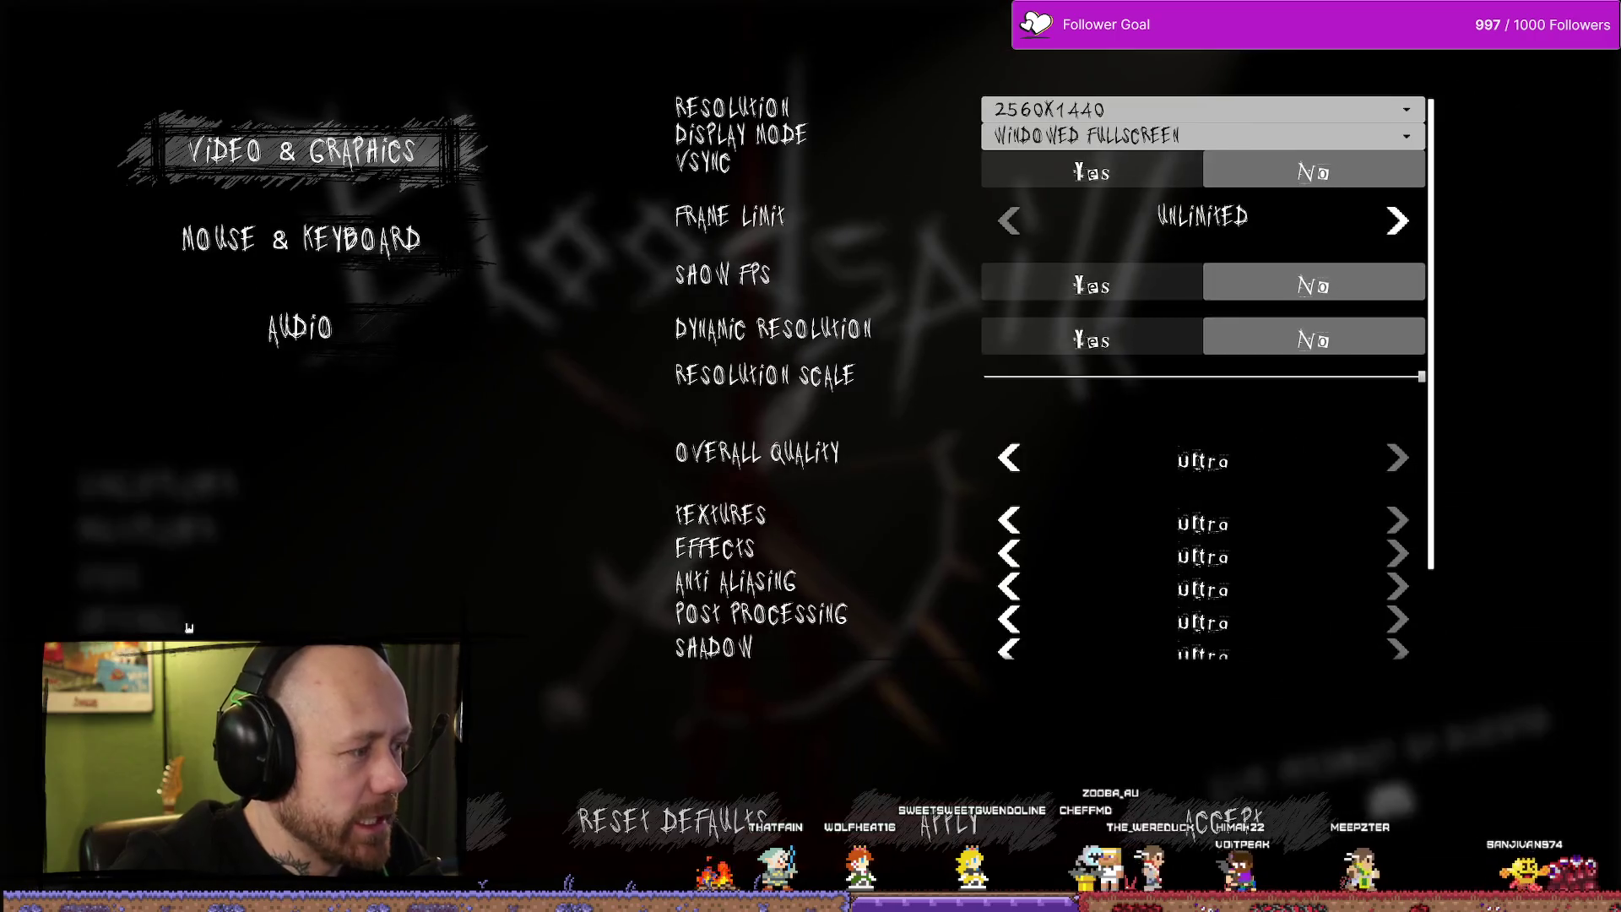
key("Escape")
left_click(110, 577)
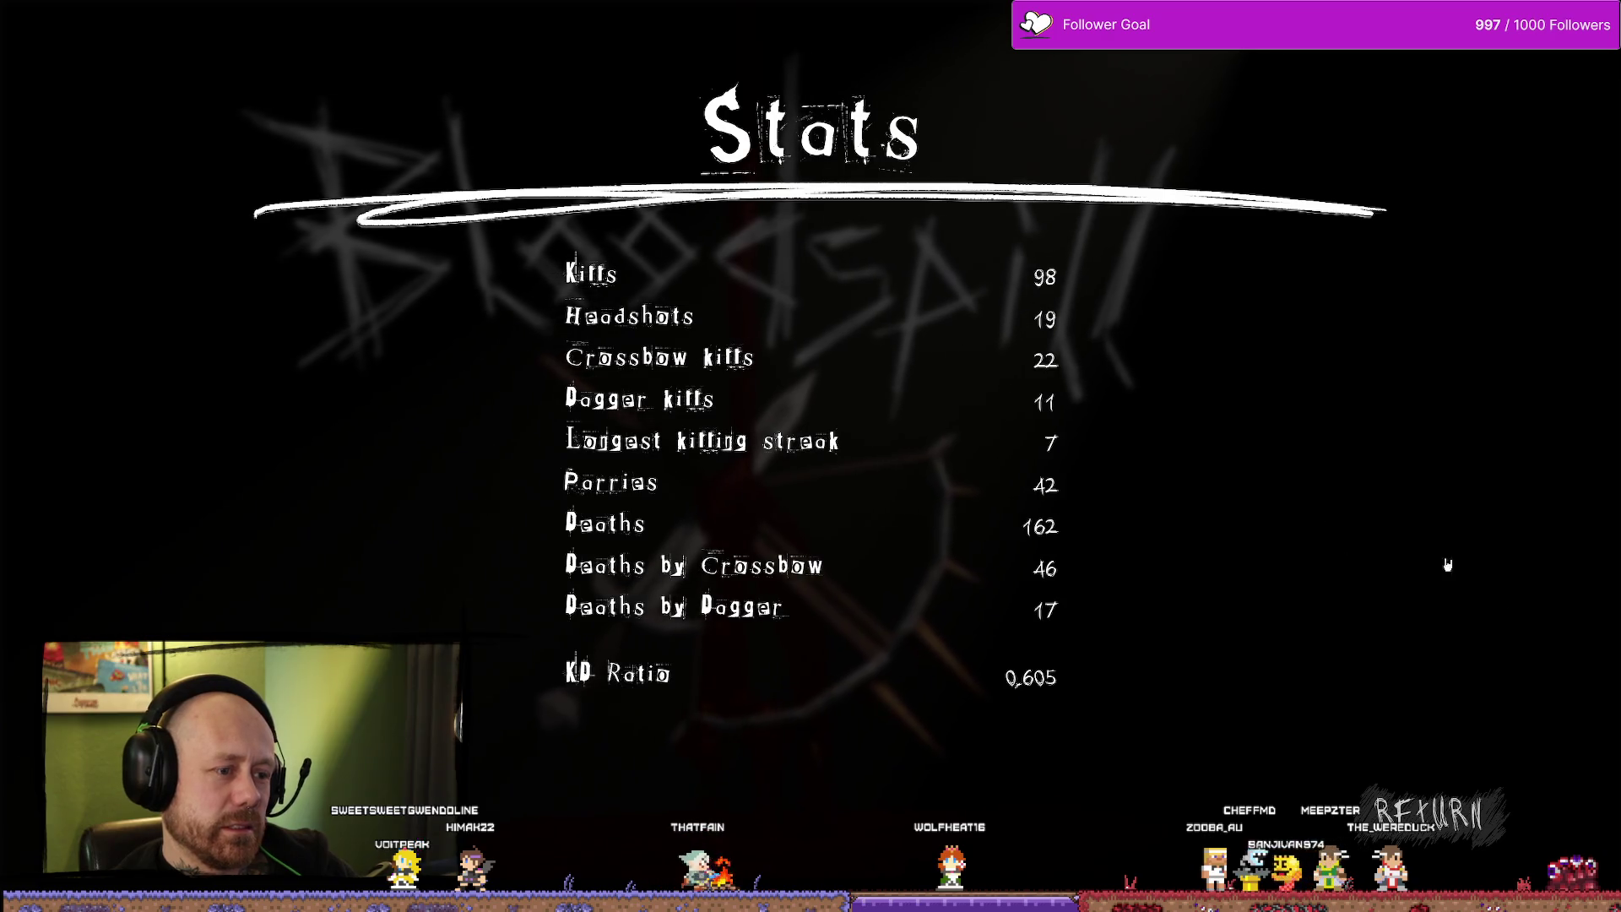
Return to the main menu, stop the play session, and show WB_Stats' Designer layout.
left_click(1436, 812)
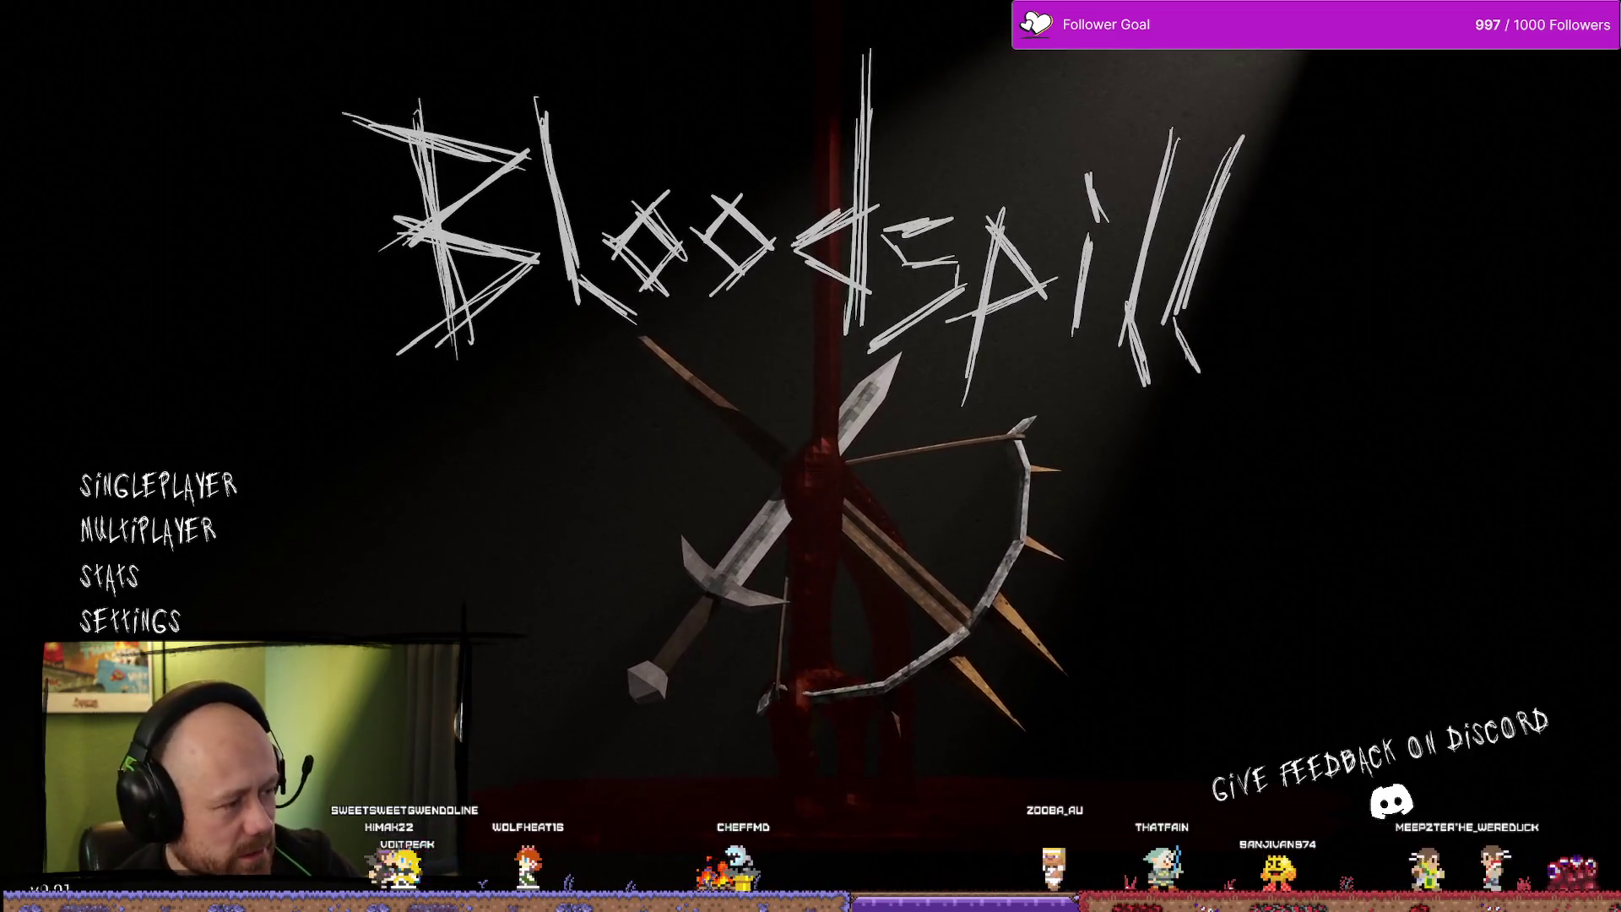
key("Escape")
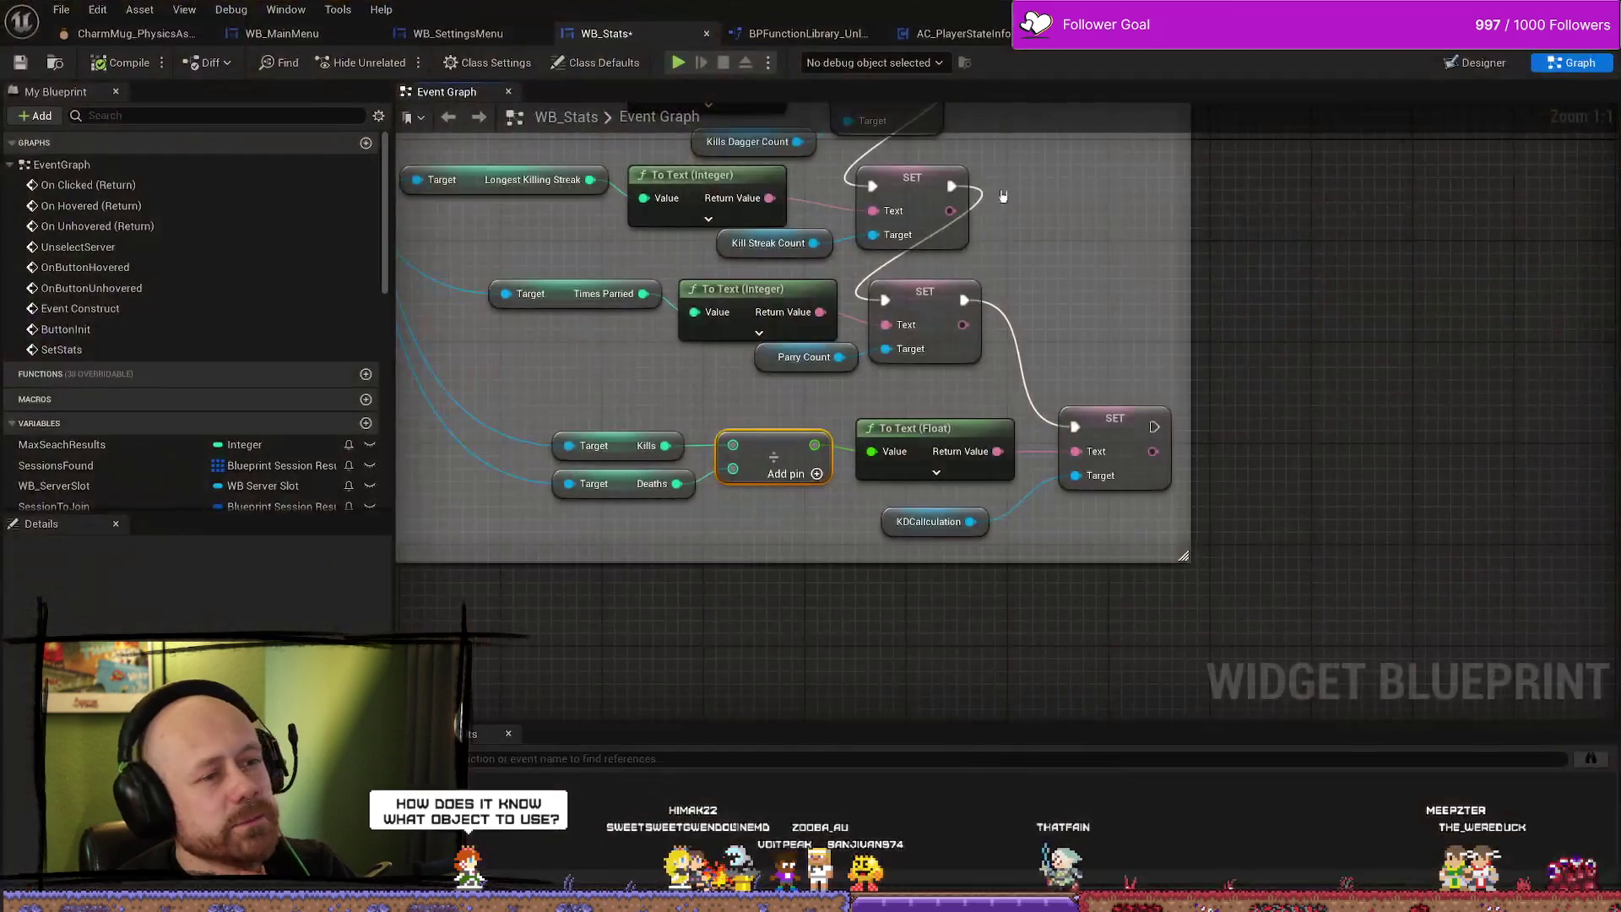
left_click(1485, 63)
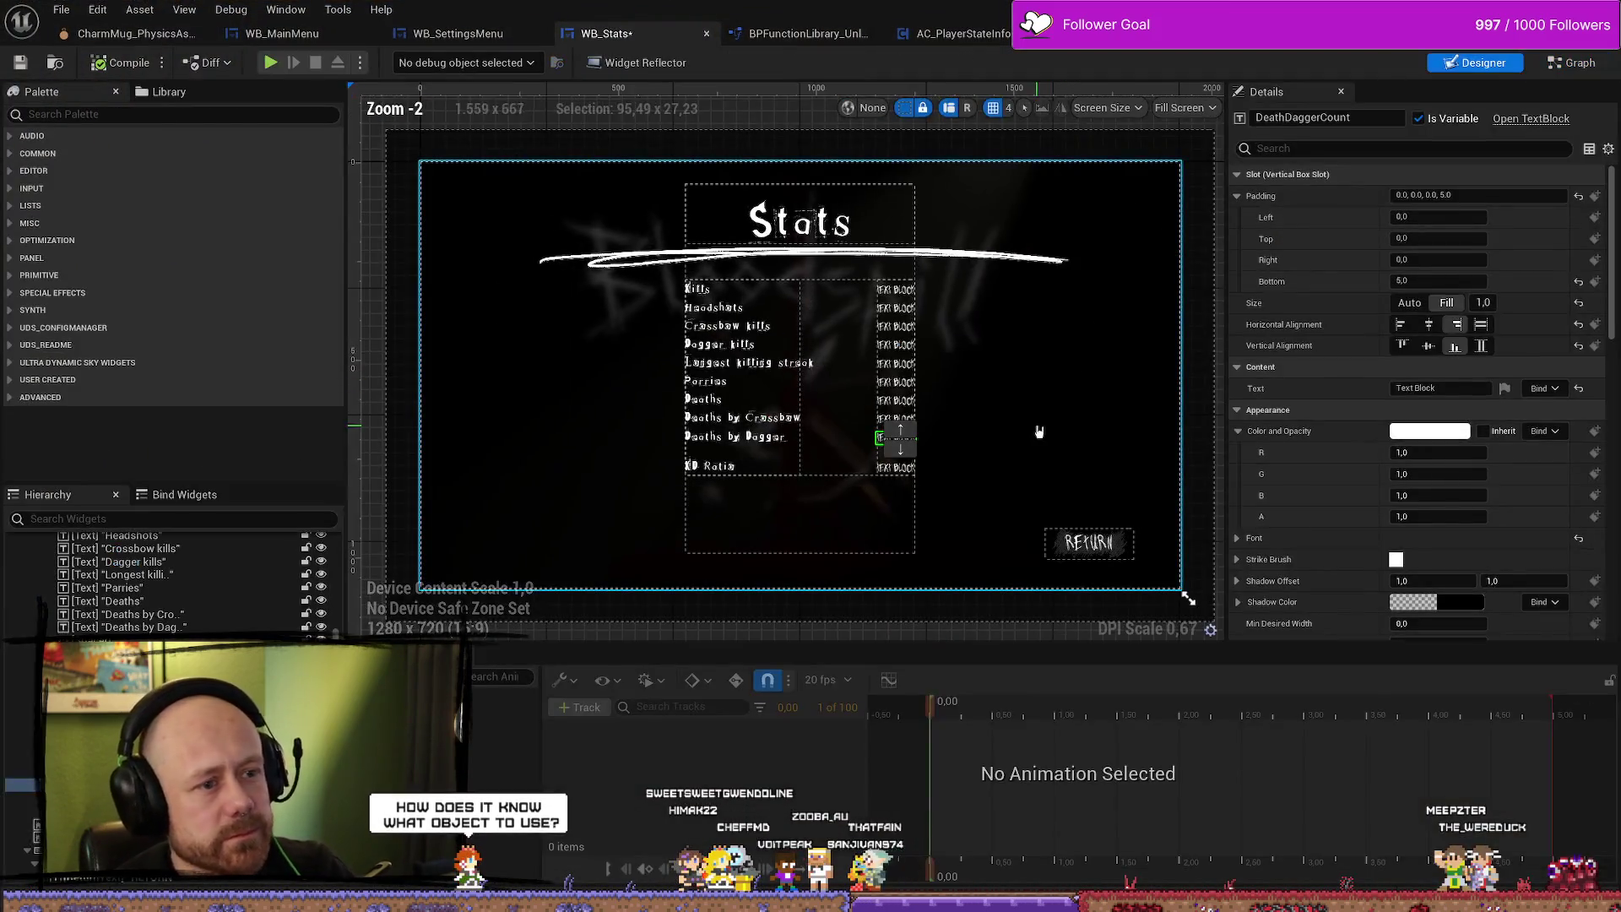
Set the stat rows' Vertical Box Size X from 580 to 500 and compile WB_Stats.
left_click(913, 208)
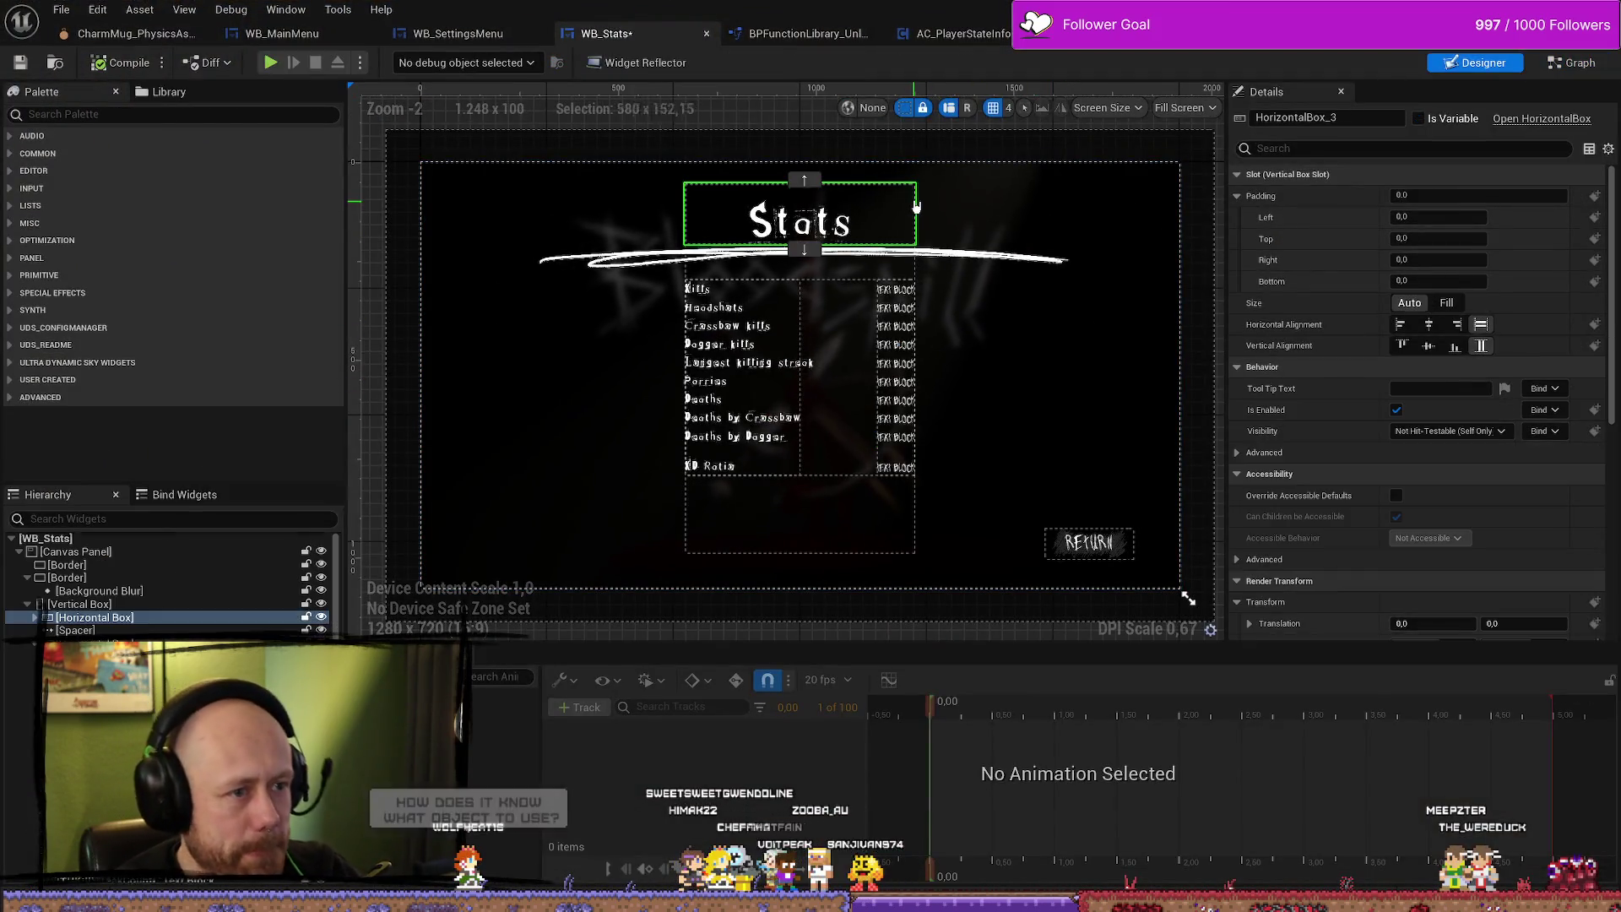
left_click(110, 604)
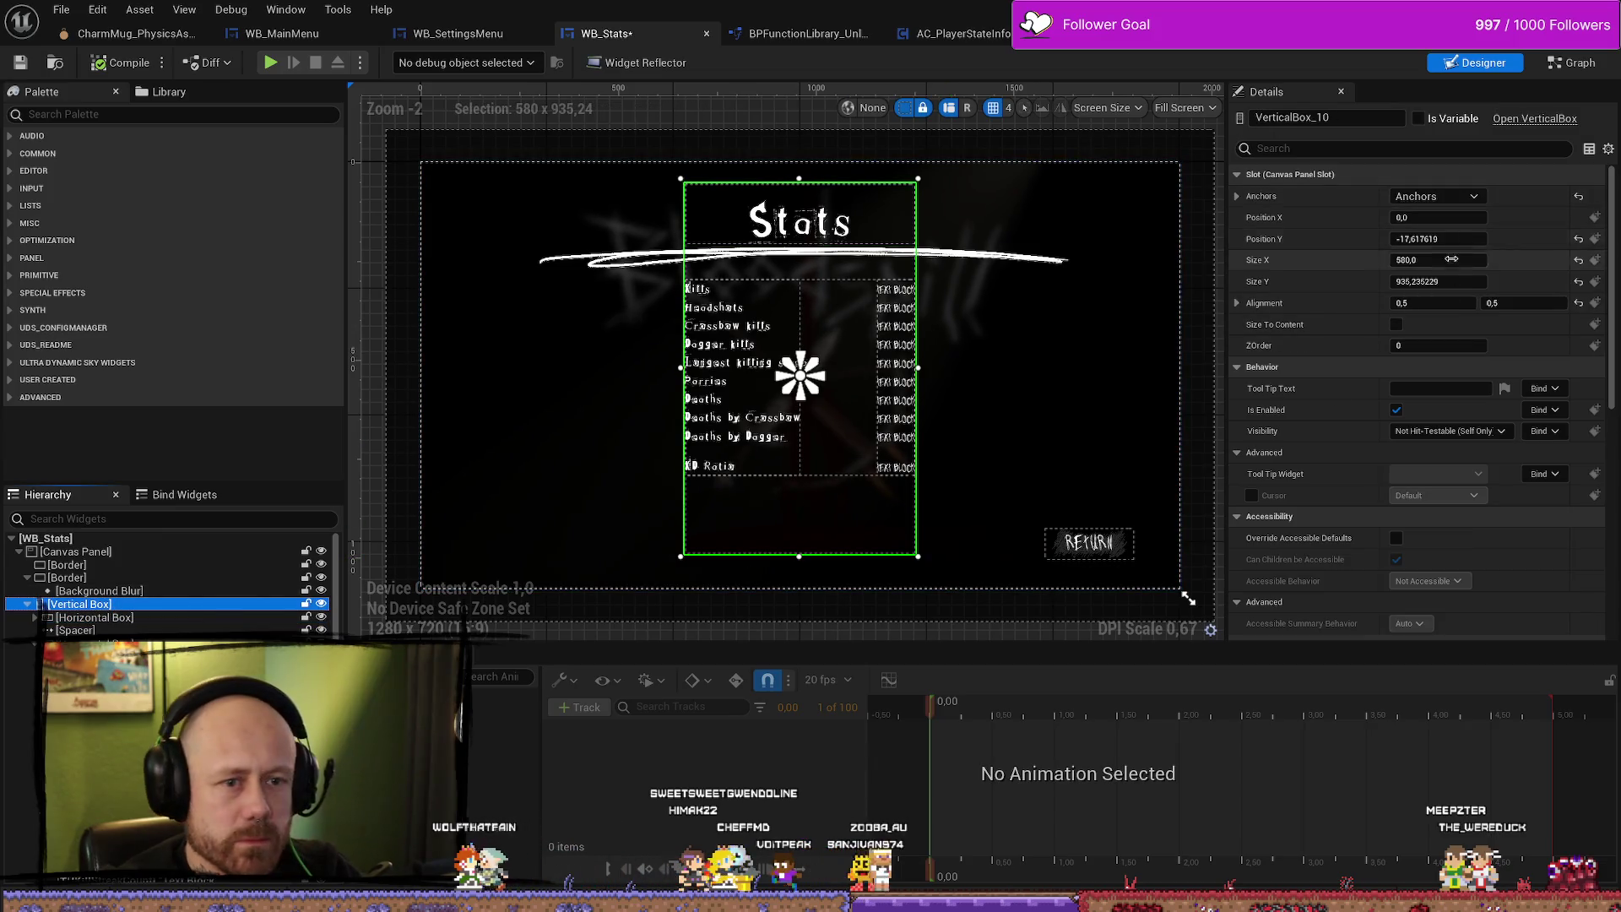
left_click(1455, 281)
left_click(1441, 260)
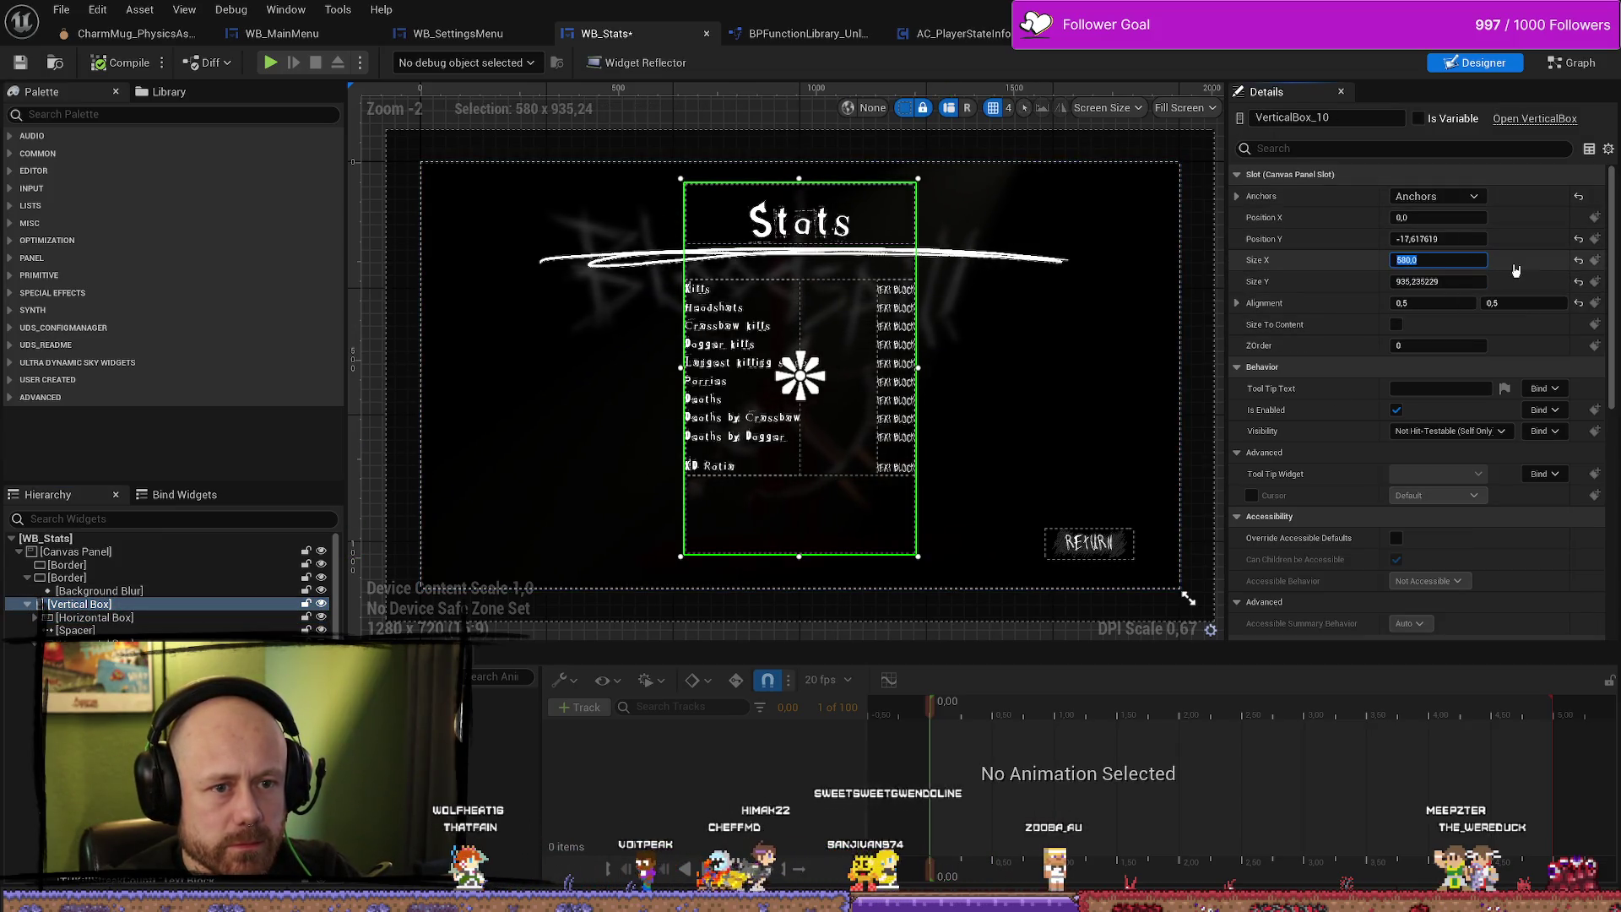
left_click_drag(1441, 260, 1393, 260)
left_click(1460, 260)
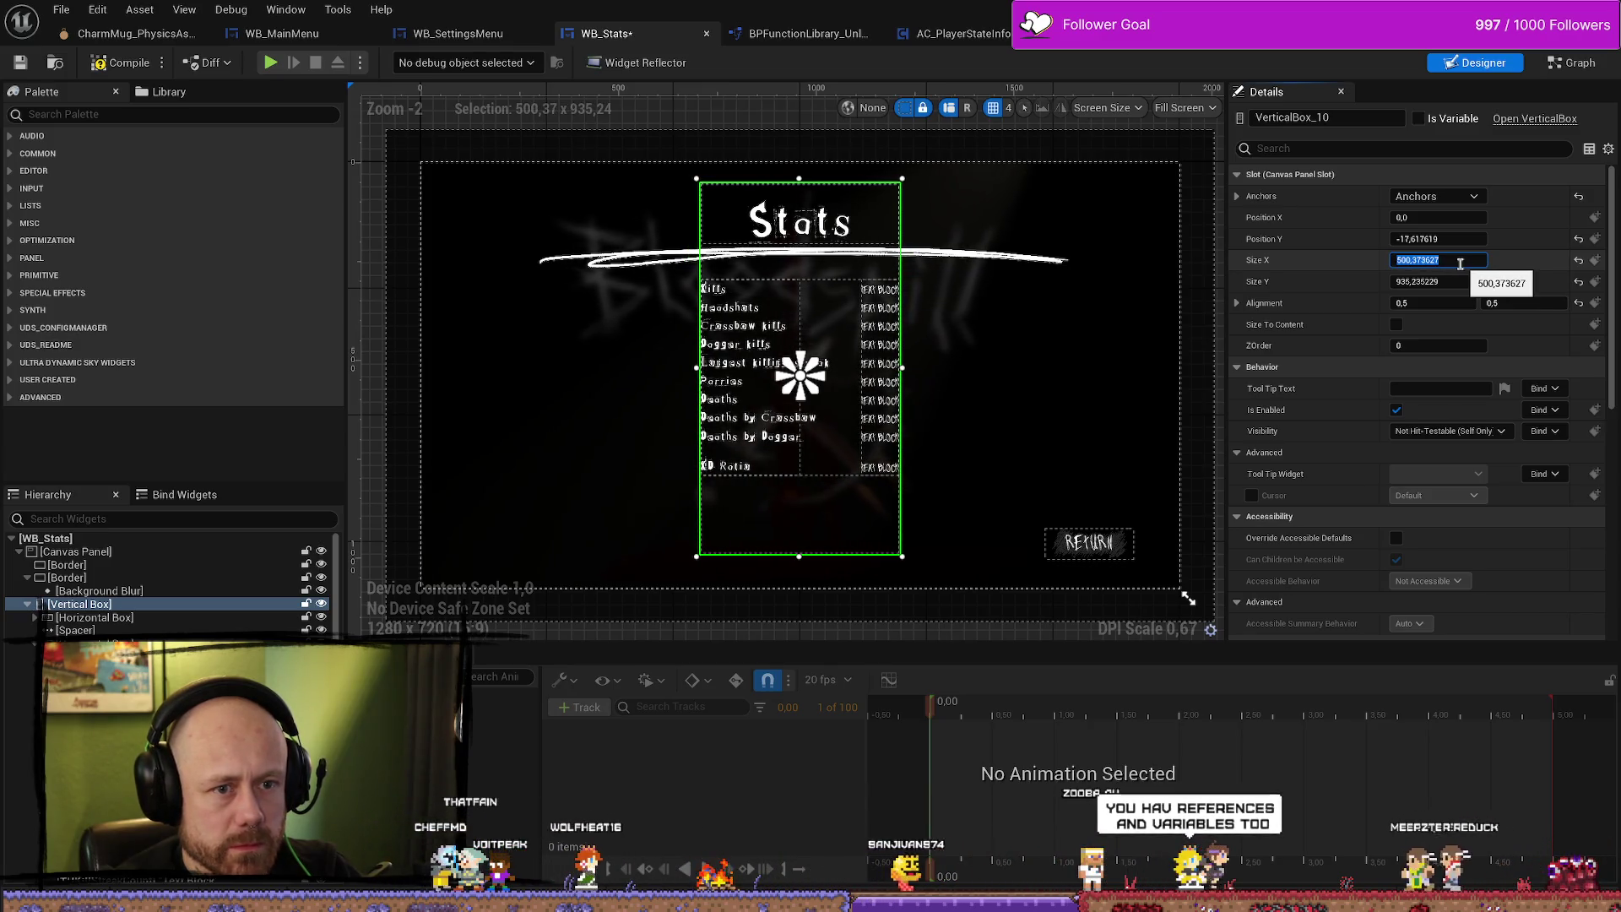
type("500")
key("Return")
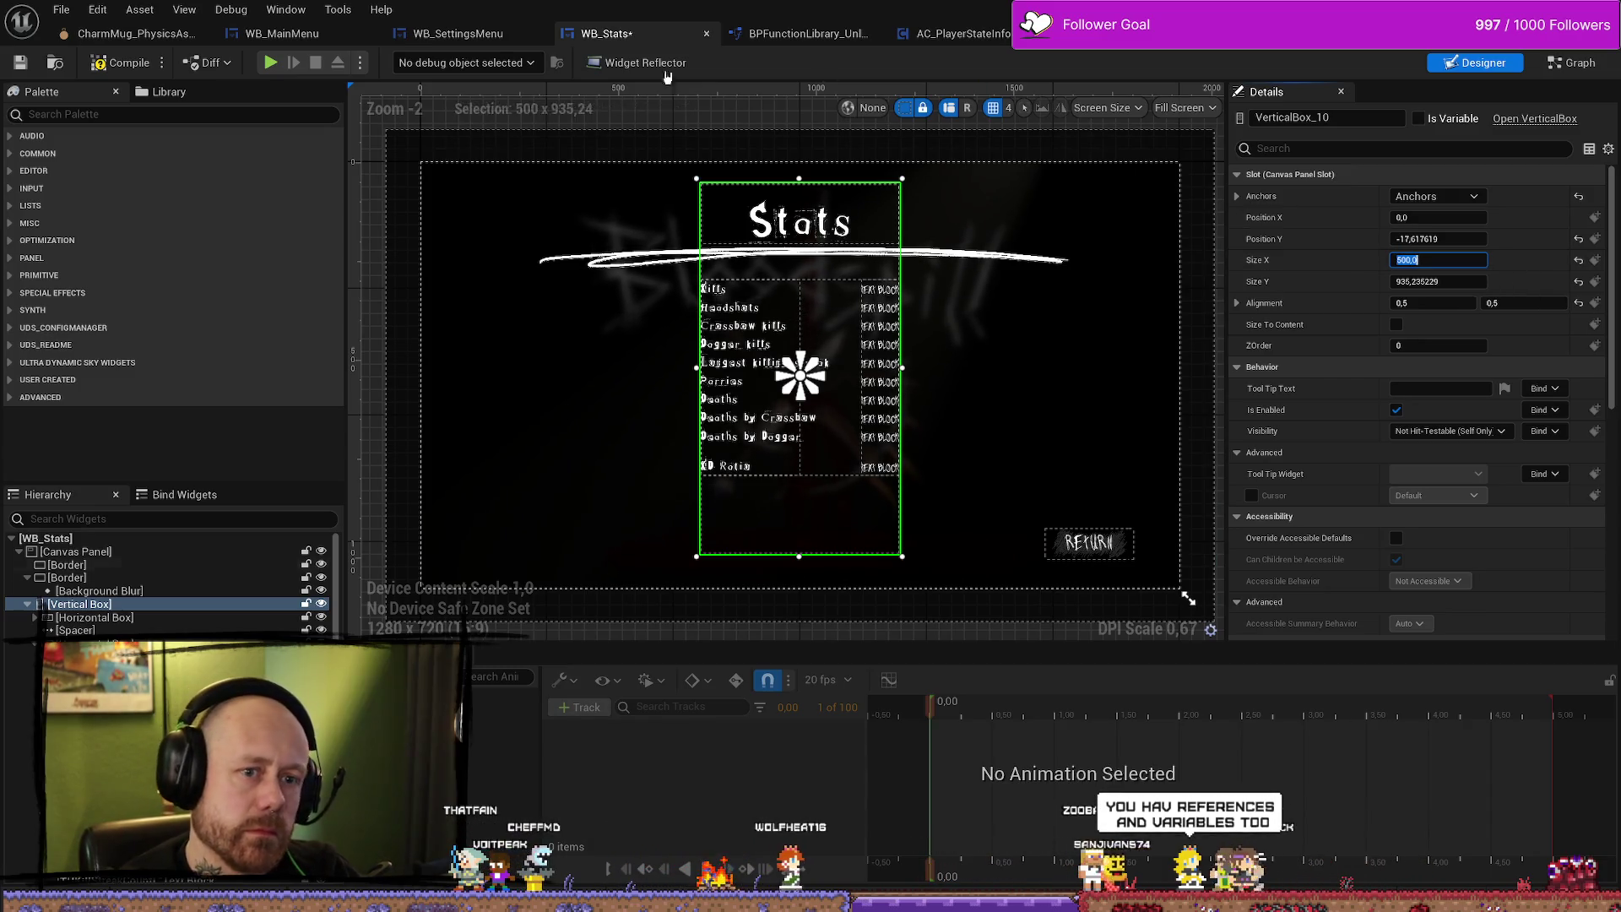
left_click(140, 74)
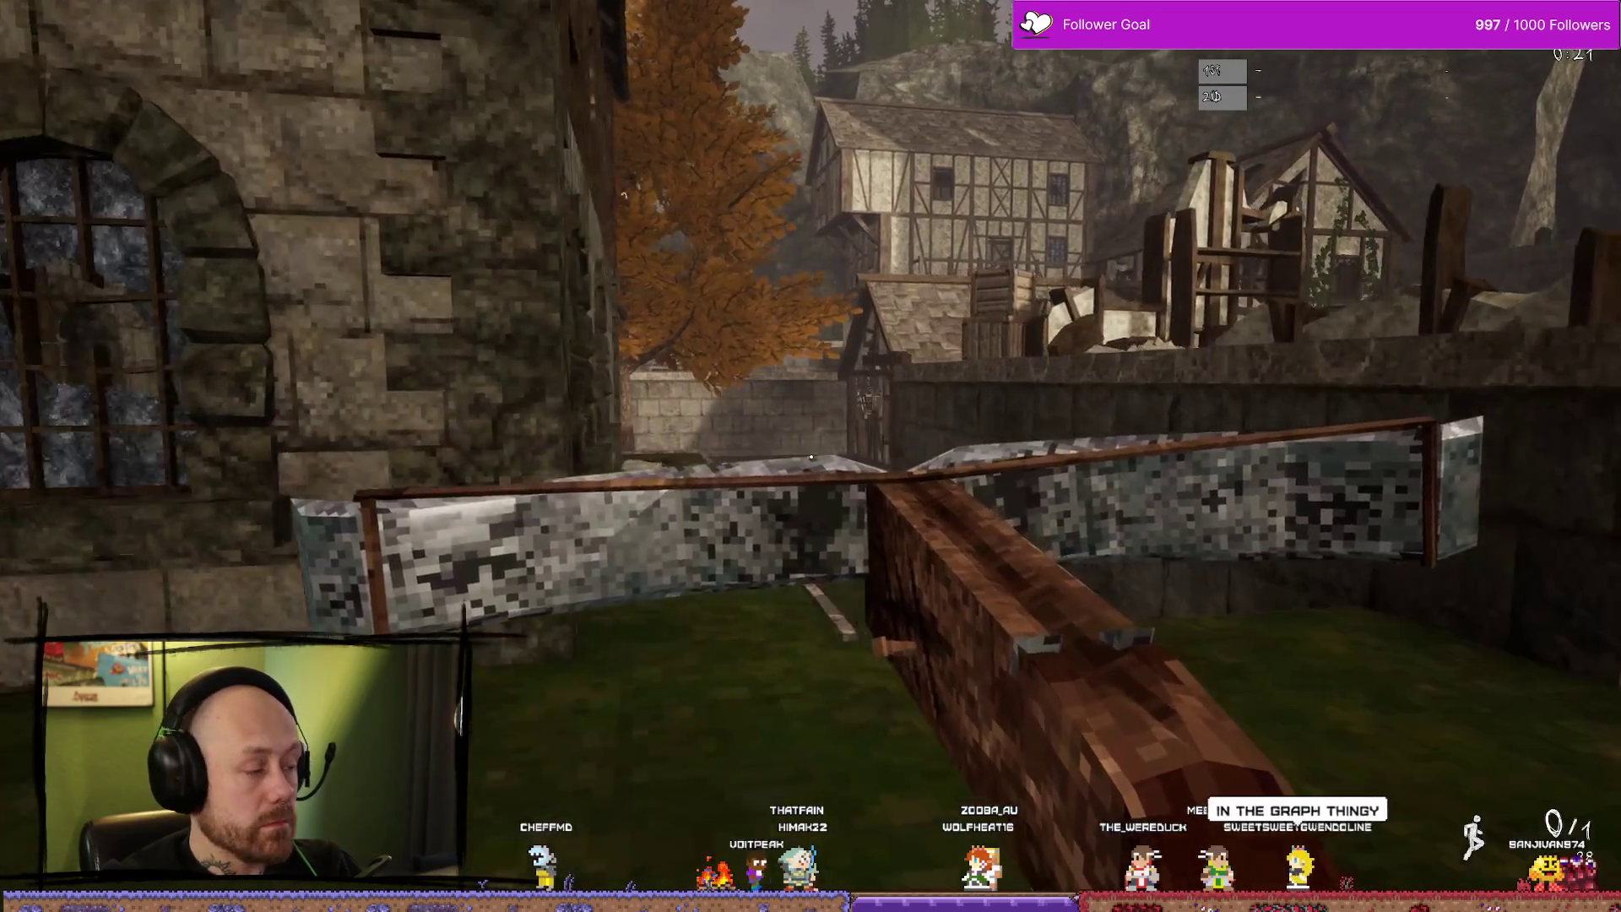
Walk in-game, quit the match, check the narrower Stats screen, then stop play.
key("w")
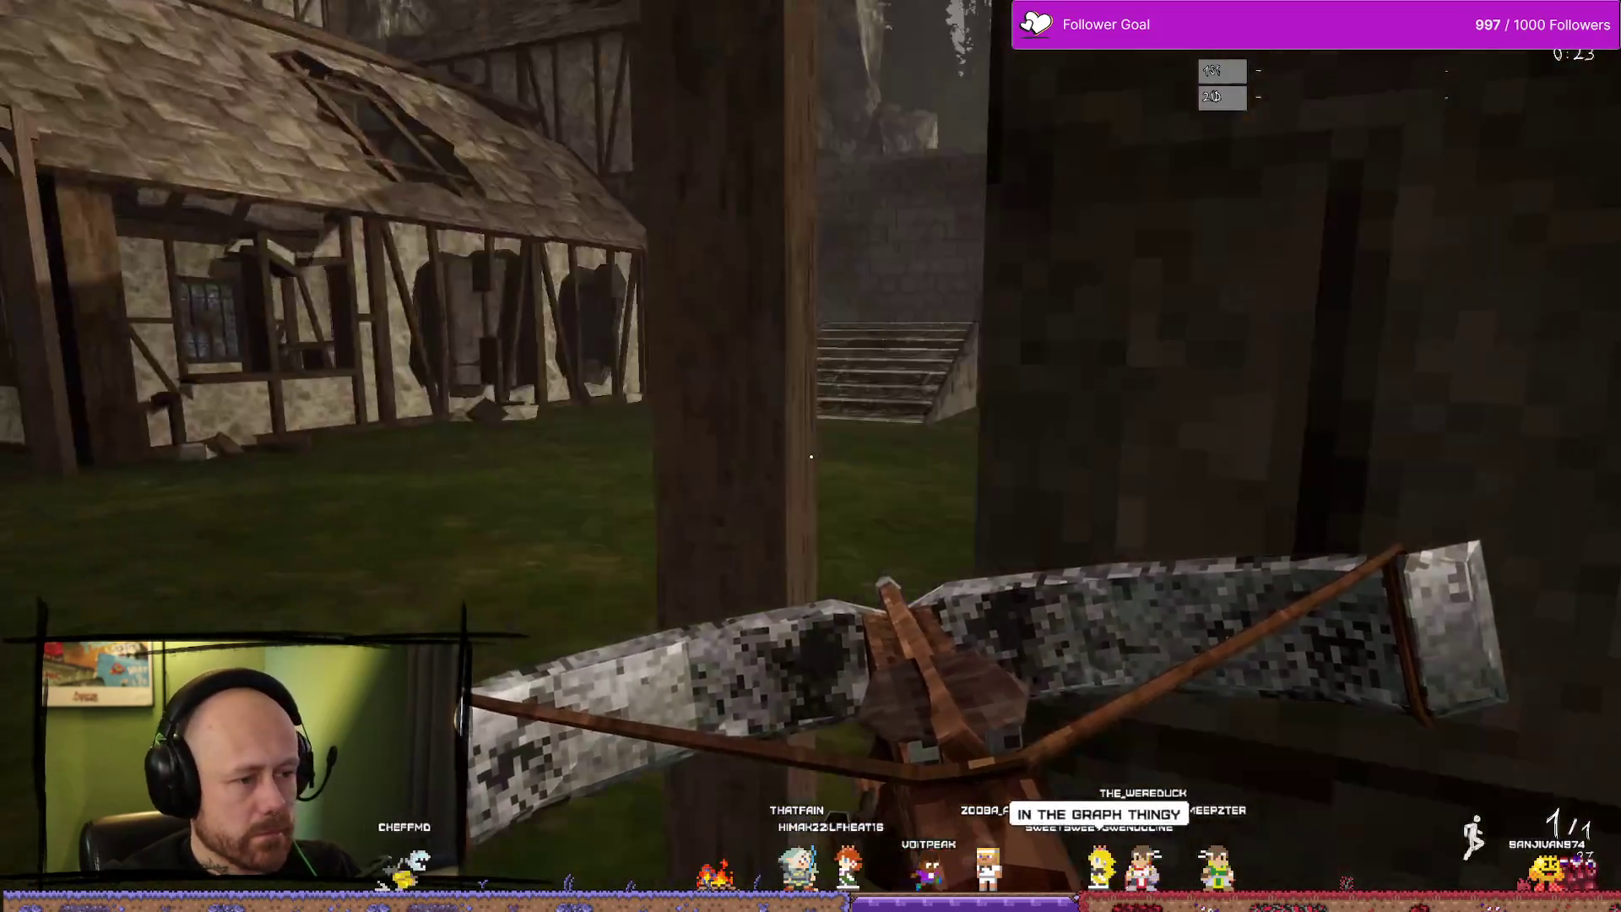
key("Escape")
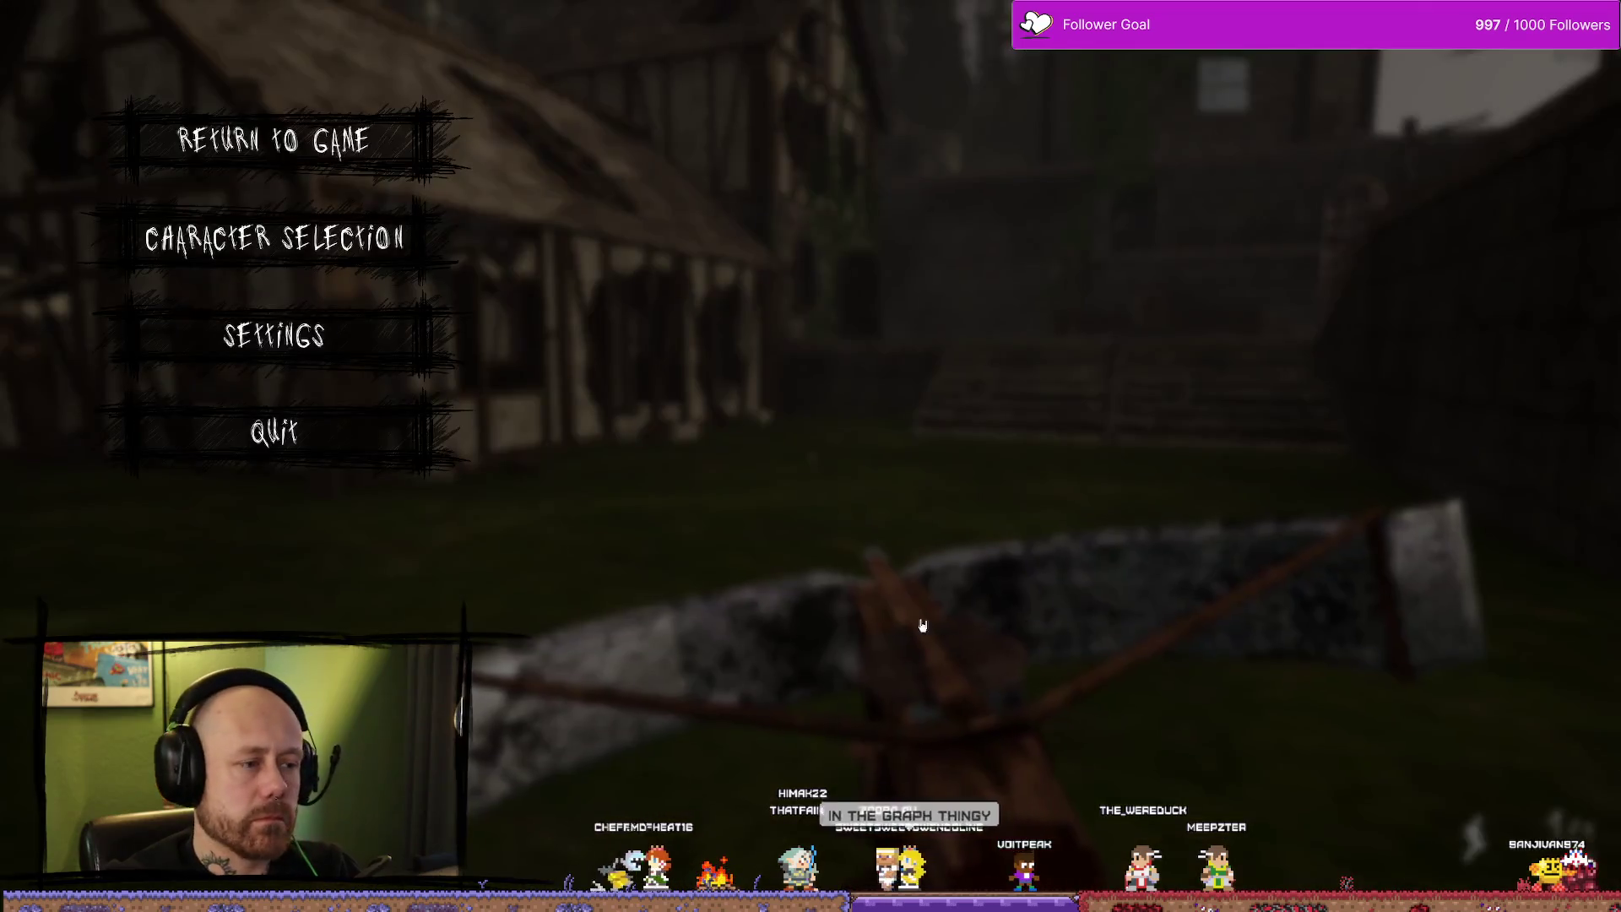
left_click(329, 453)
left_click(638, 559)
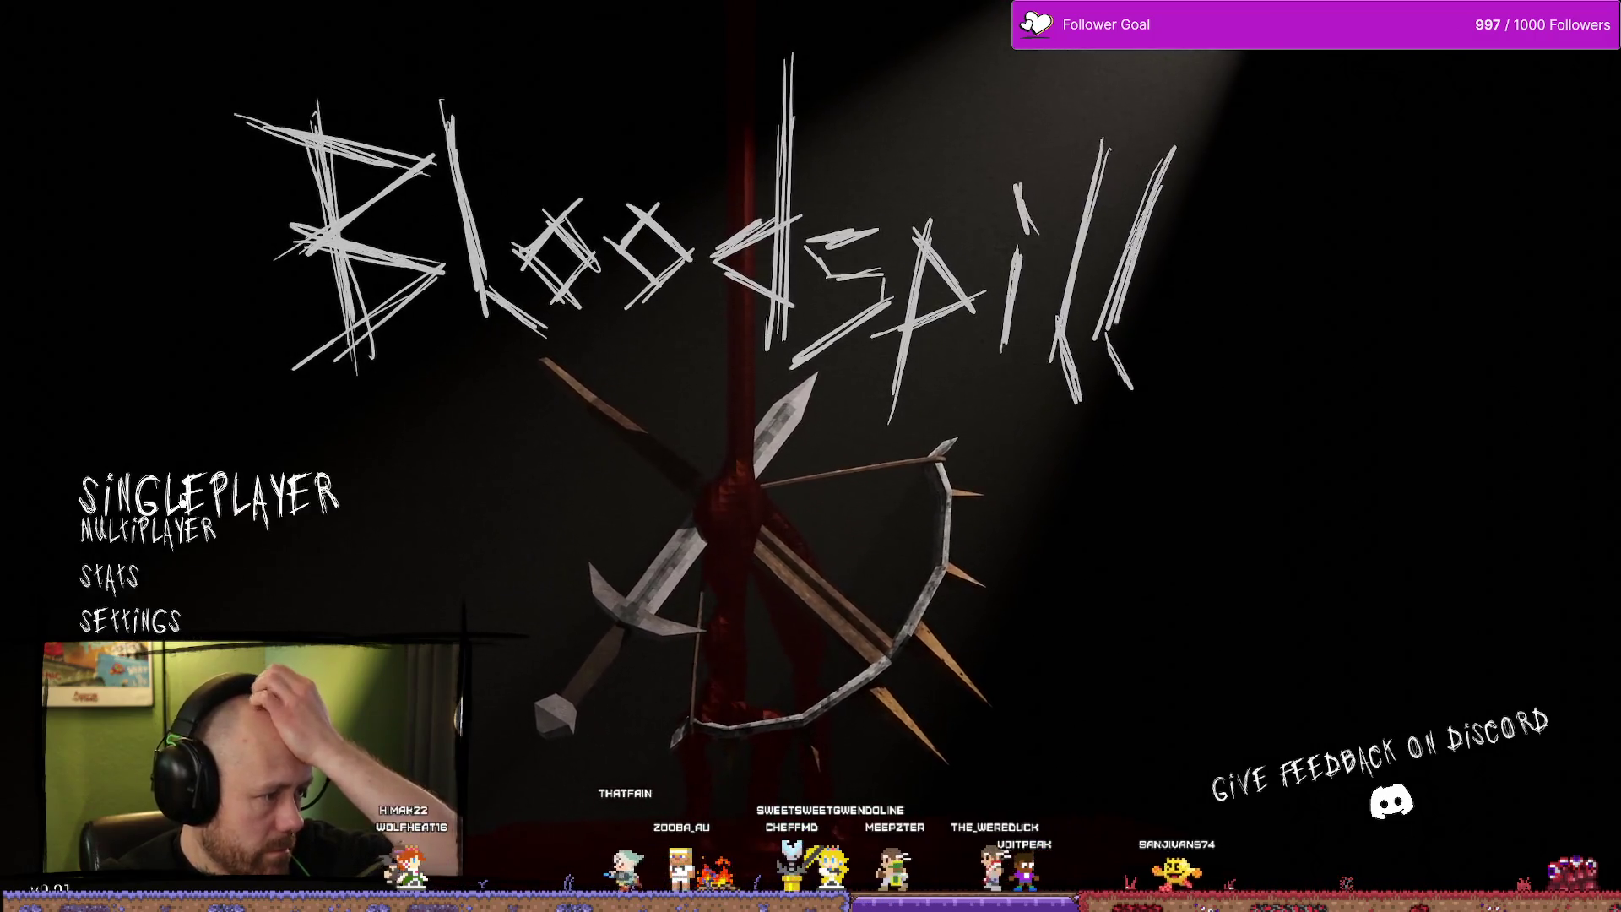
left_click(142, 585)
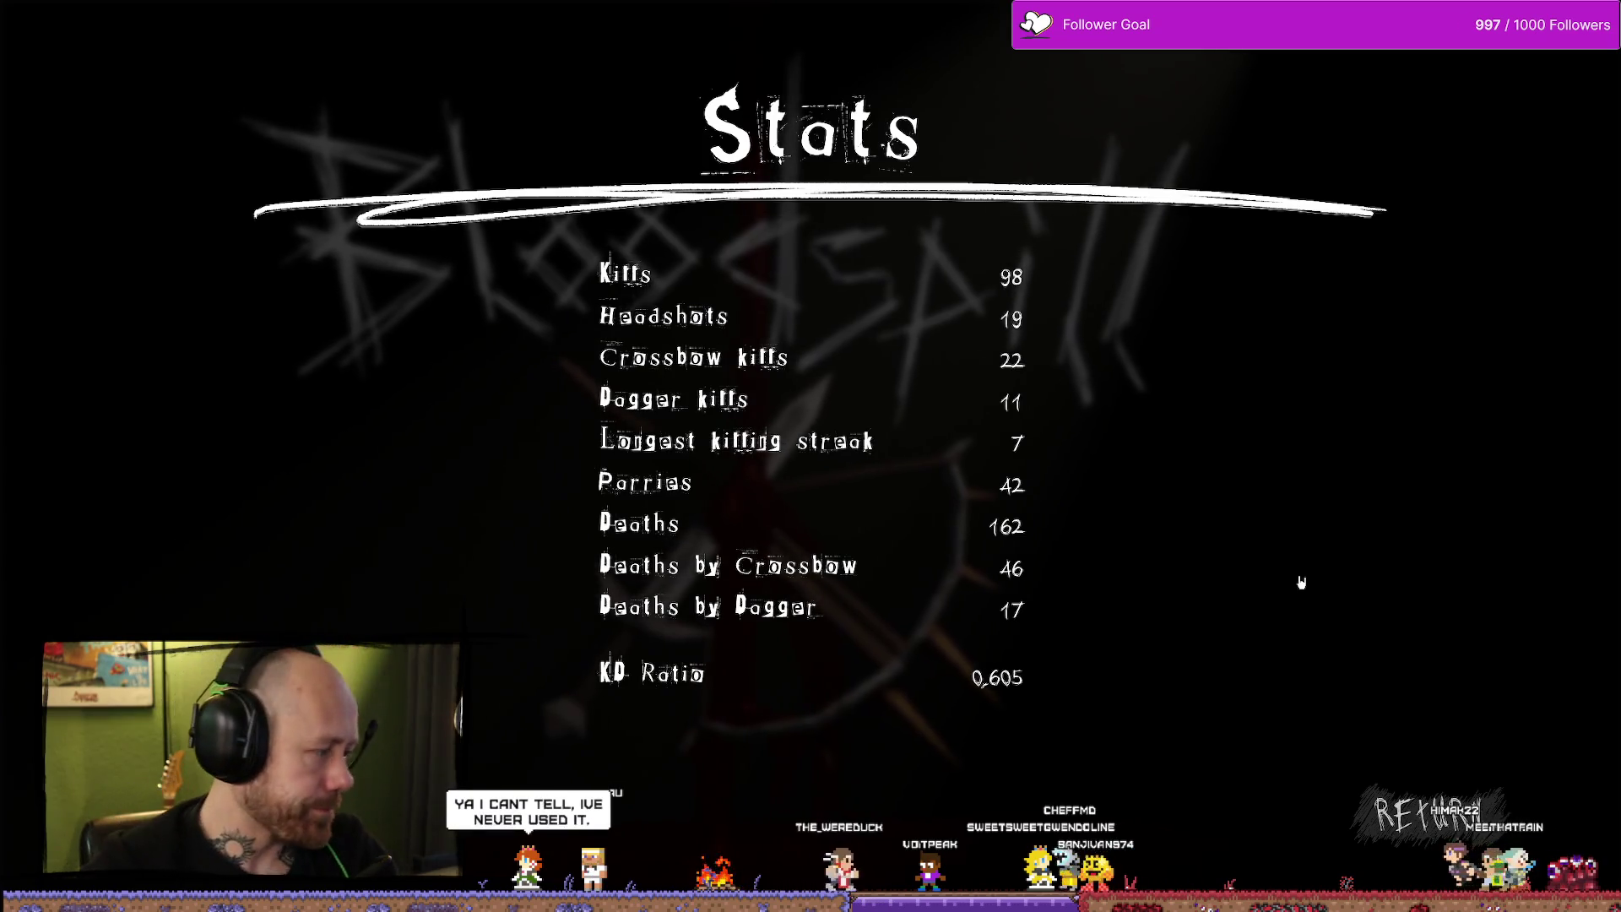
key("Escape")
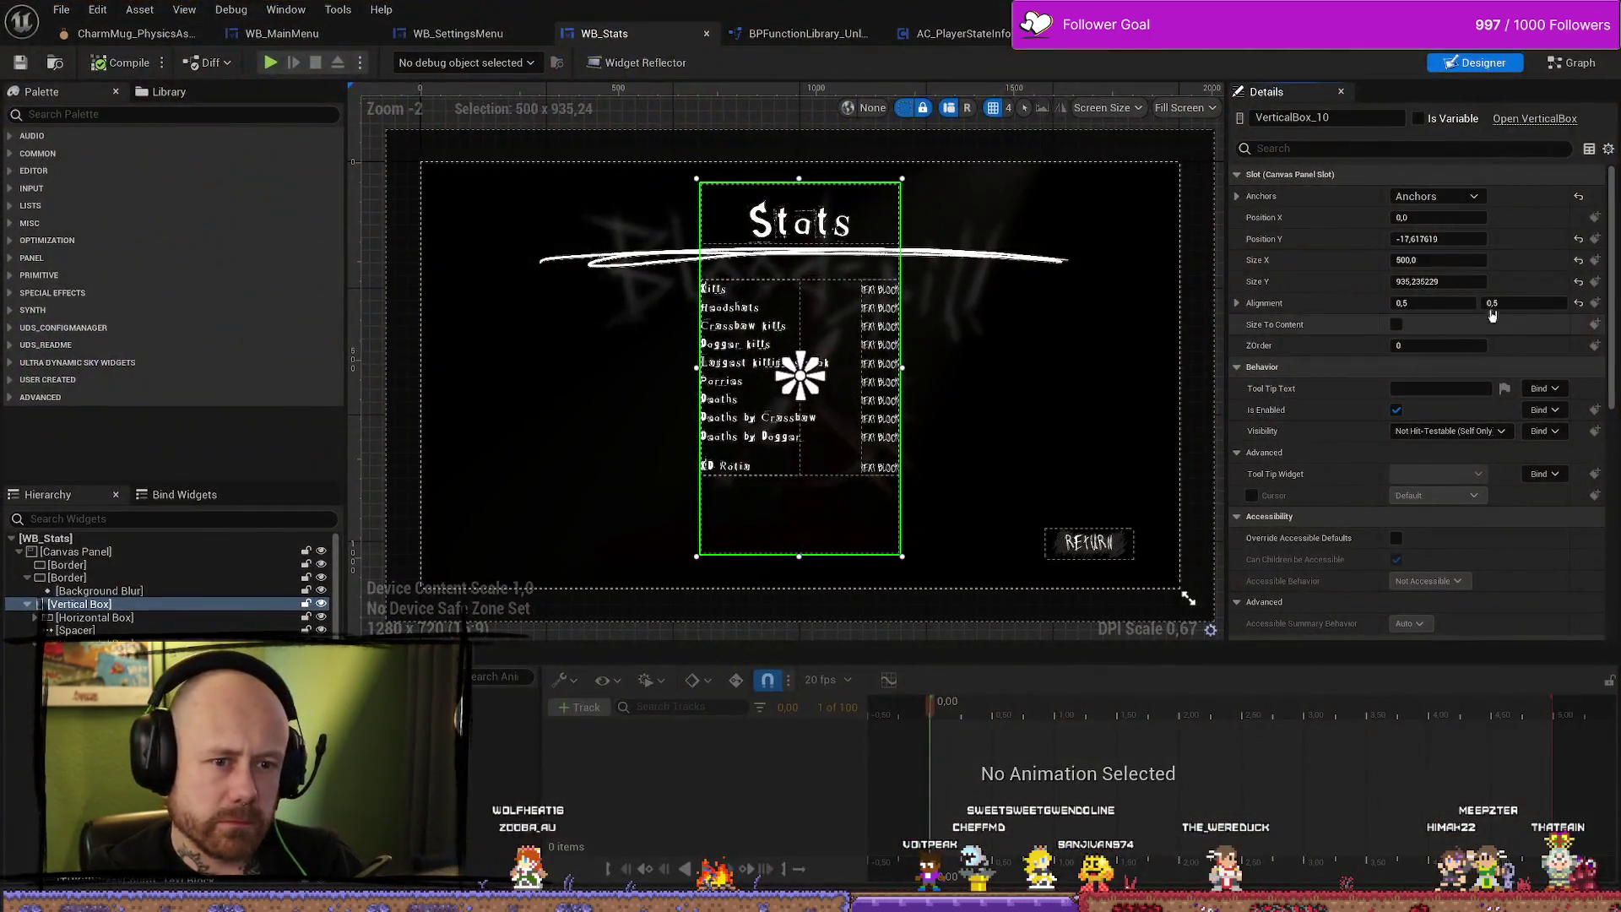
Change the Vertical Box Size X to 520 and save WB_Stats.
left_click(1458, 262)
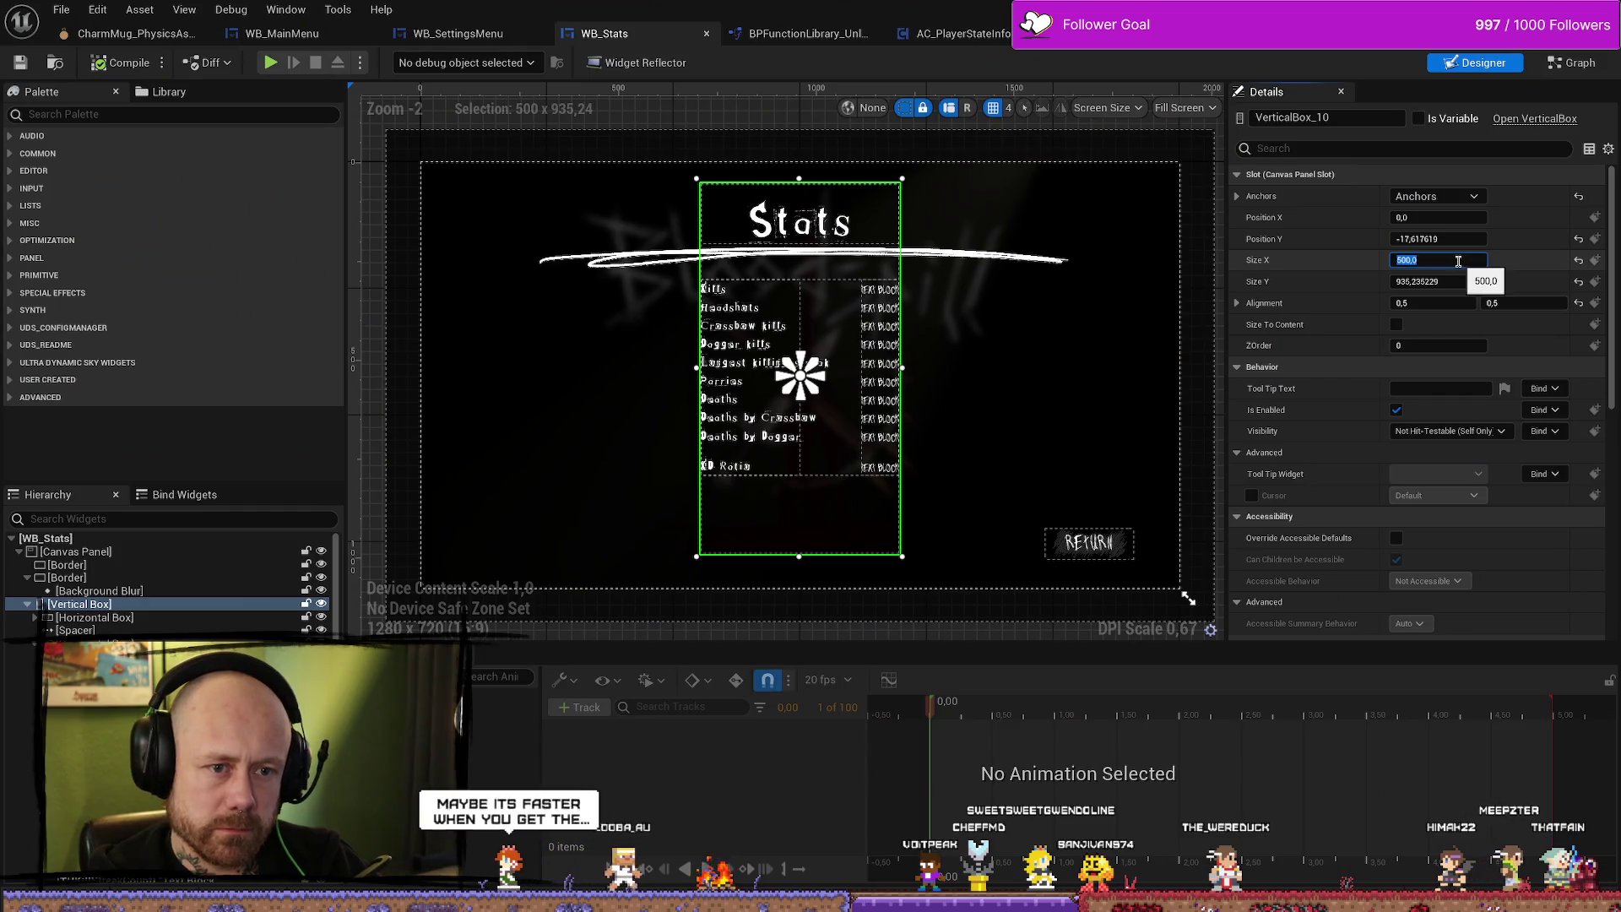
type("520")
key("Return")
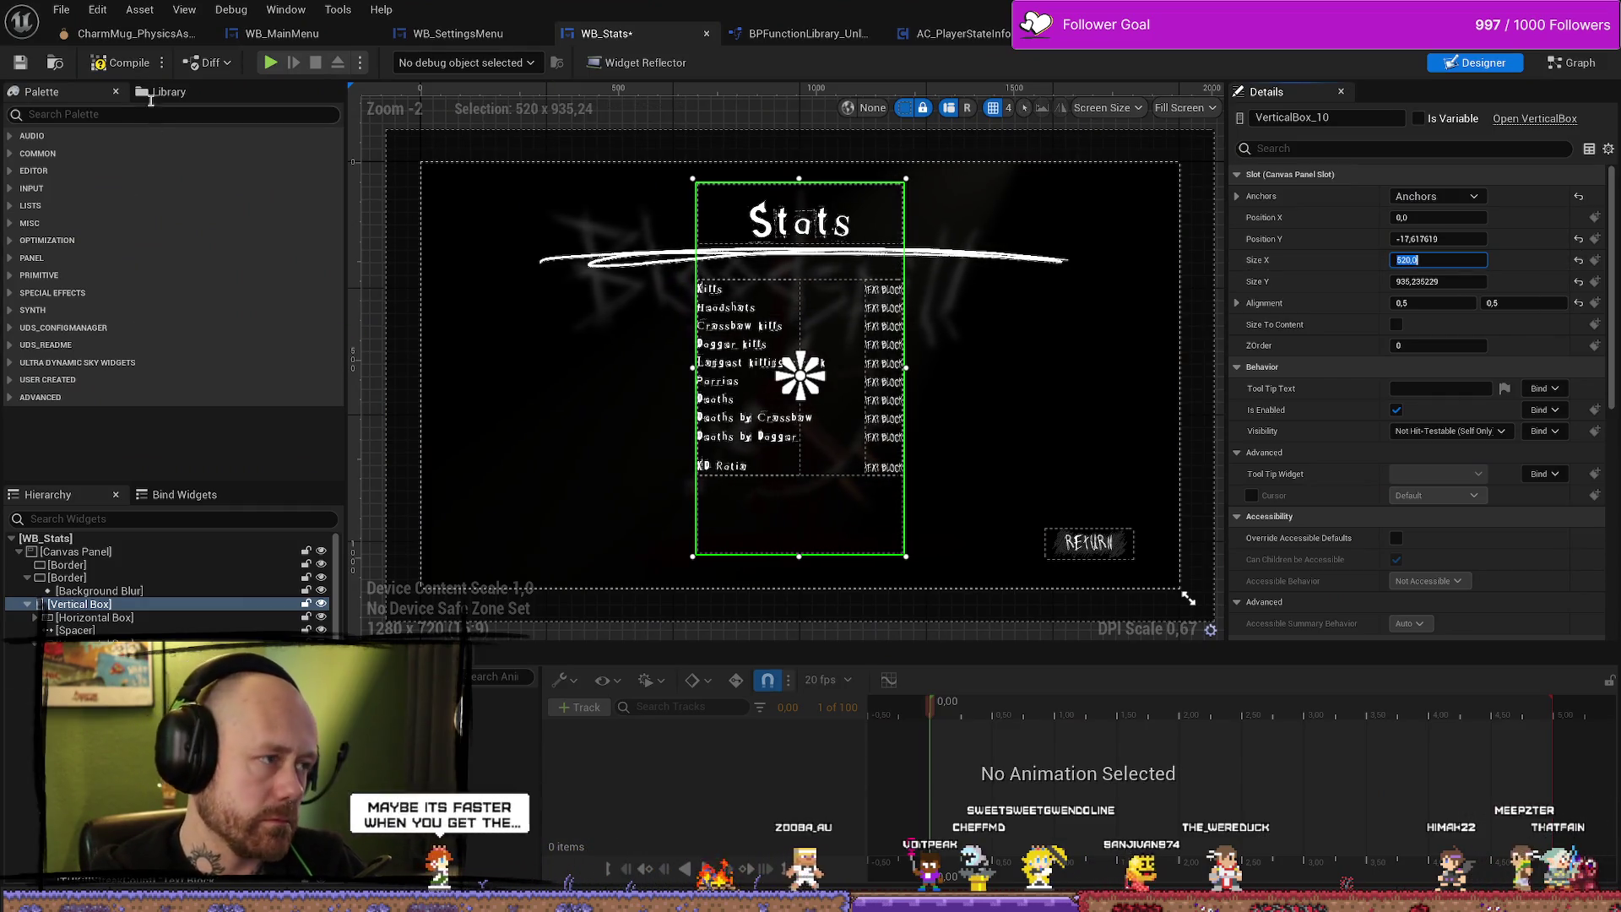
left_click(20, 63)
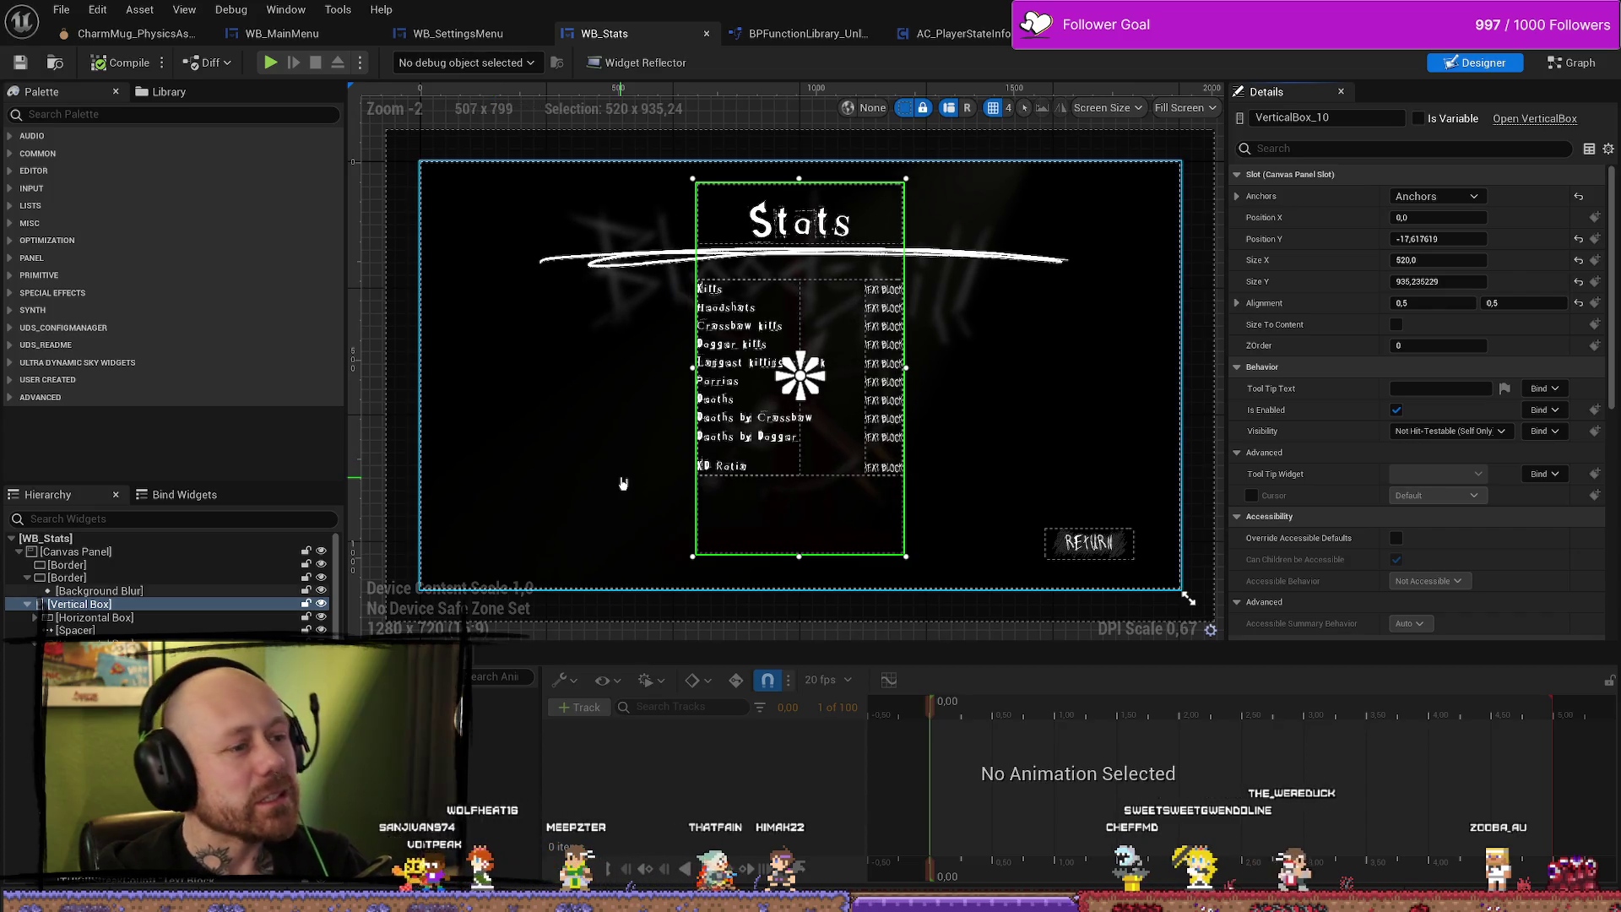
Switch to WB_SettingsMenu, look over its construct chain, and Save All.
left_click(458, 33)
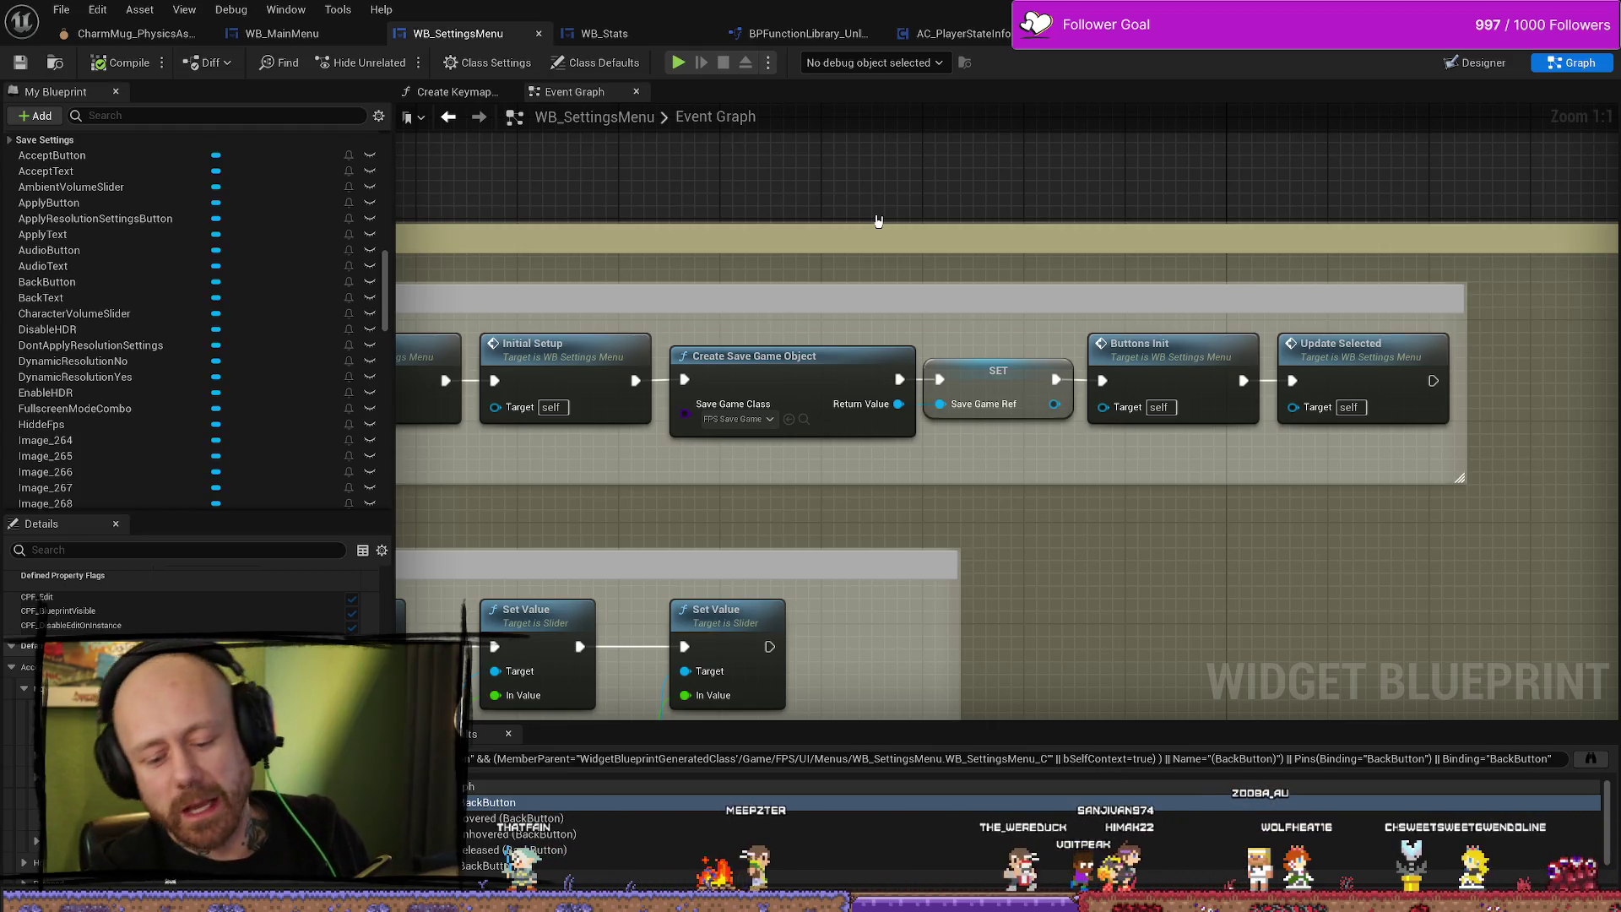
scroll(936, 460, "down", 8)
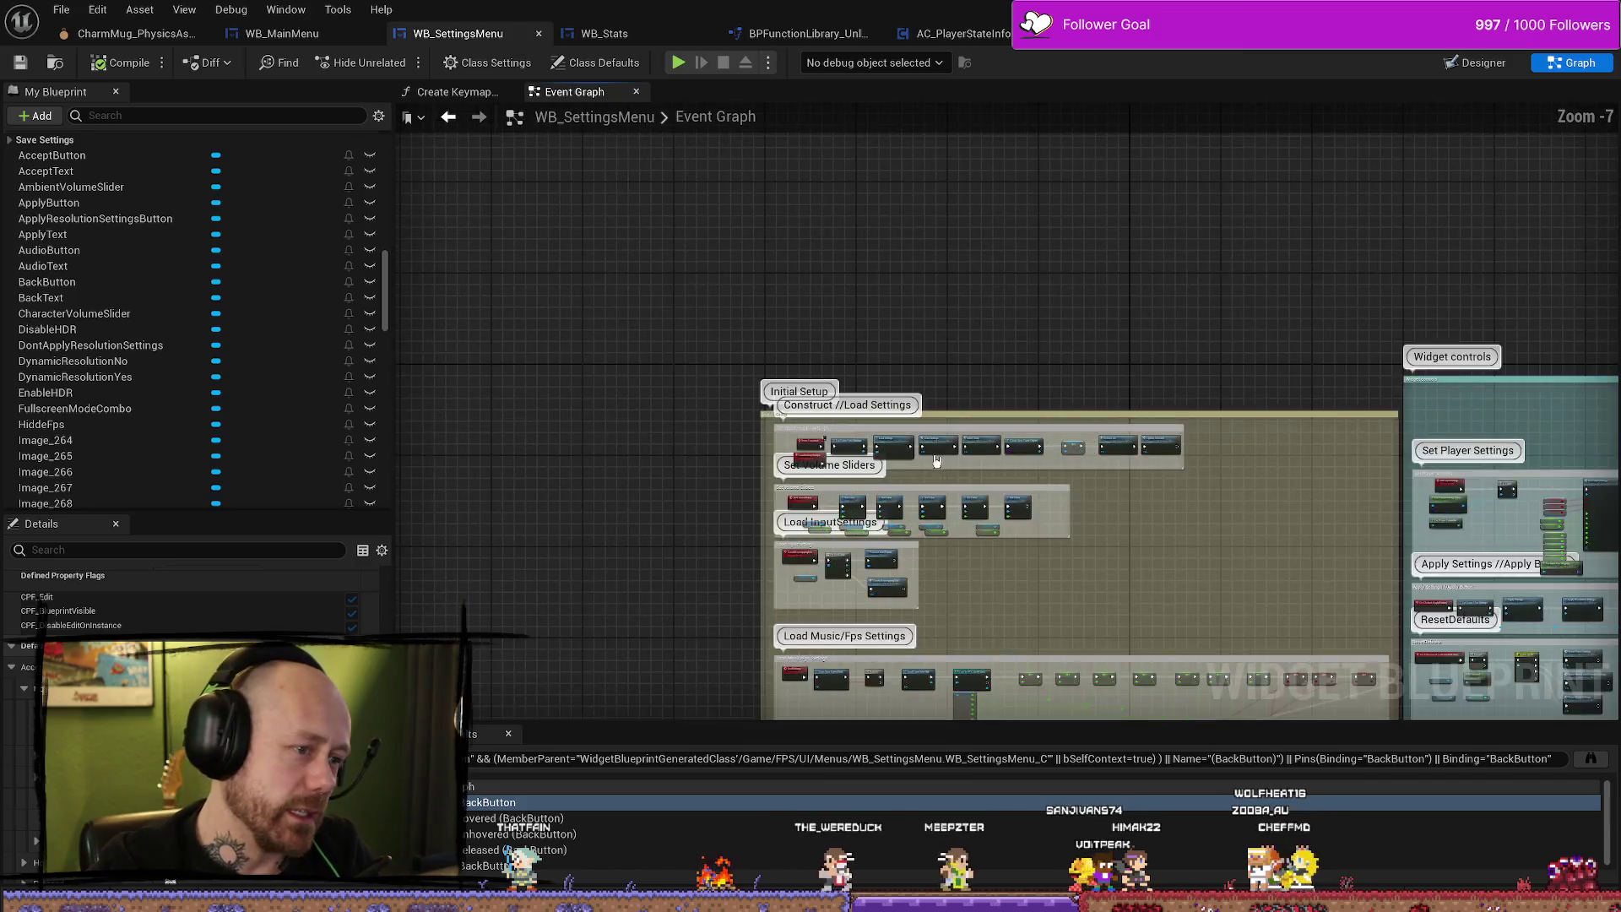
scroll(935, 460, "up", 6)
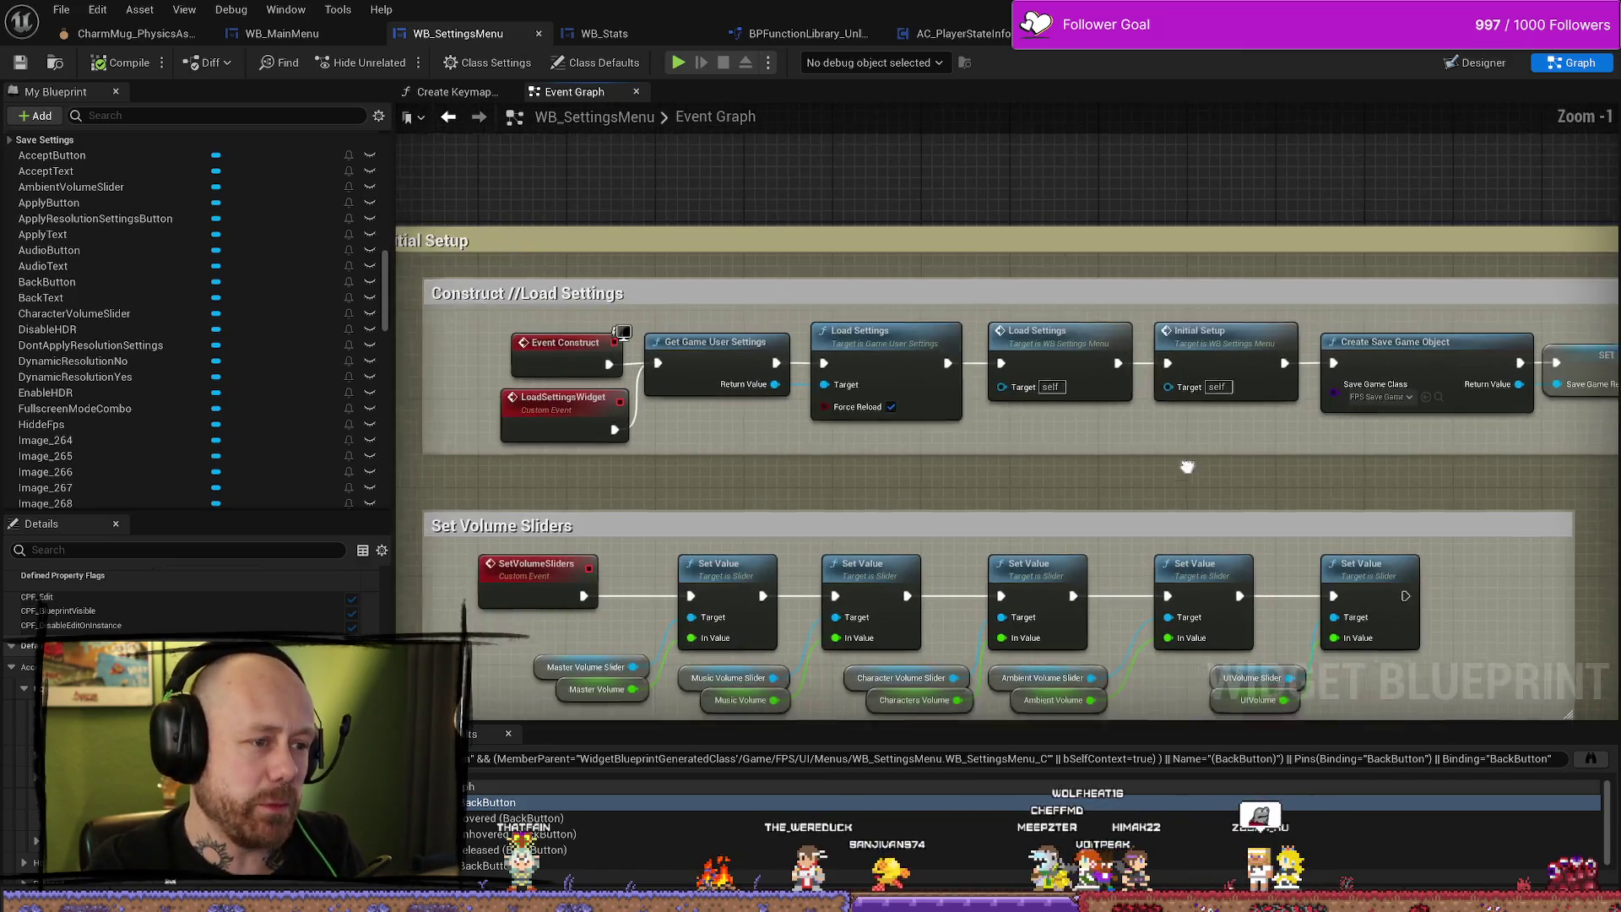
left_click_drag(1187, 467, 953, 379)
left_click_drag(1361, 361, 1249, 355)
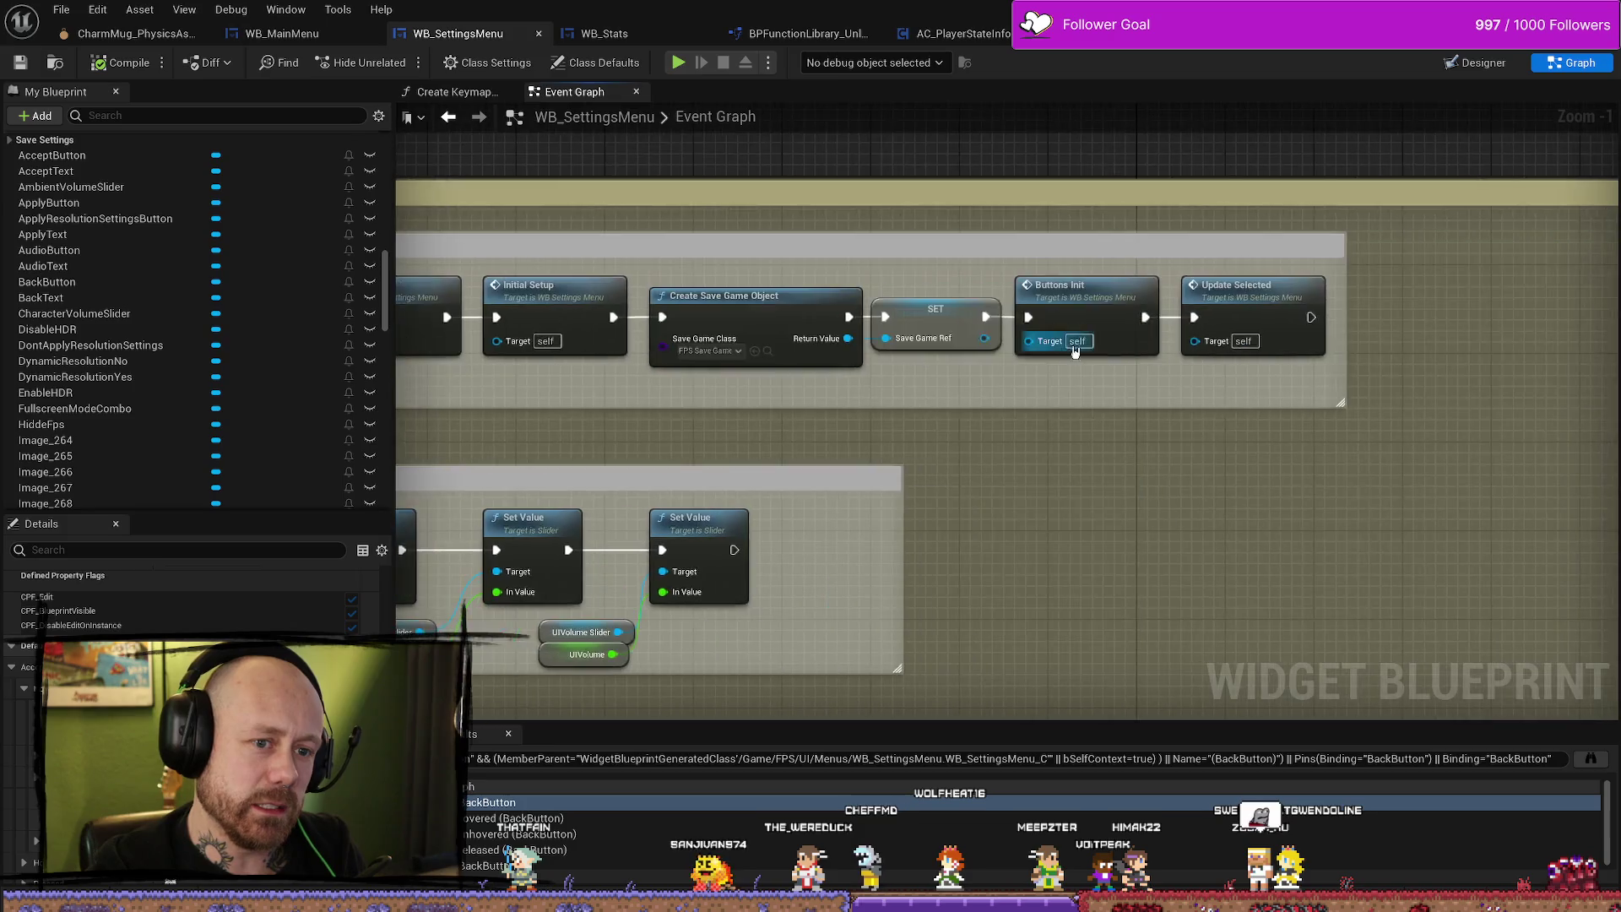
scroll(1249, 353, "down", 5)
scroll(1249, 353, "up", 3)
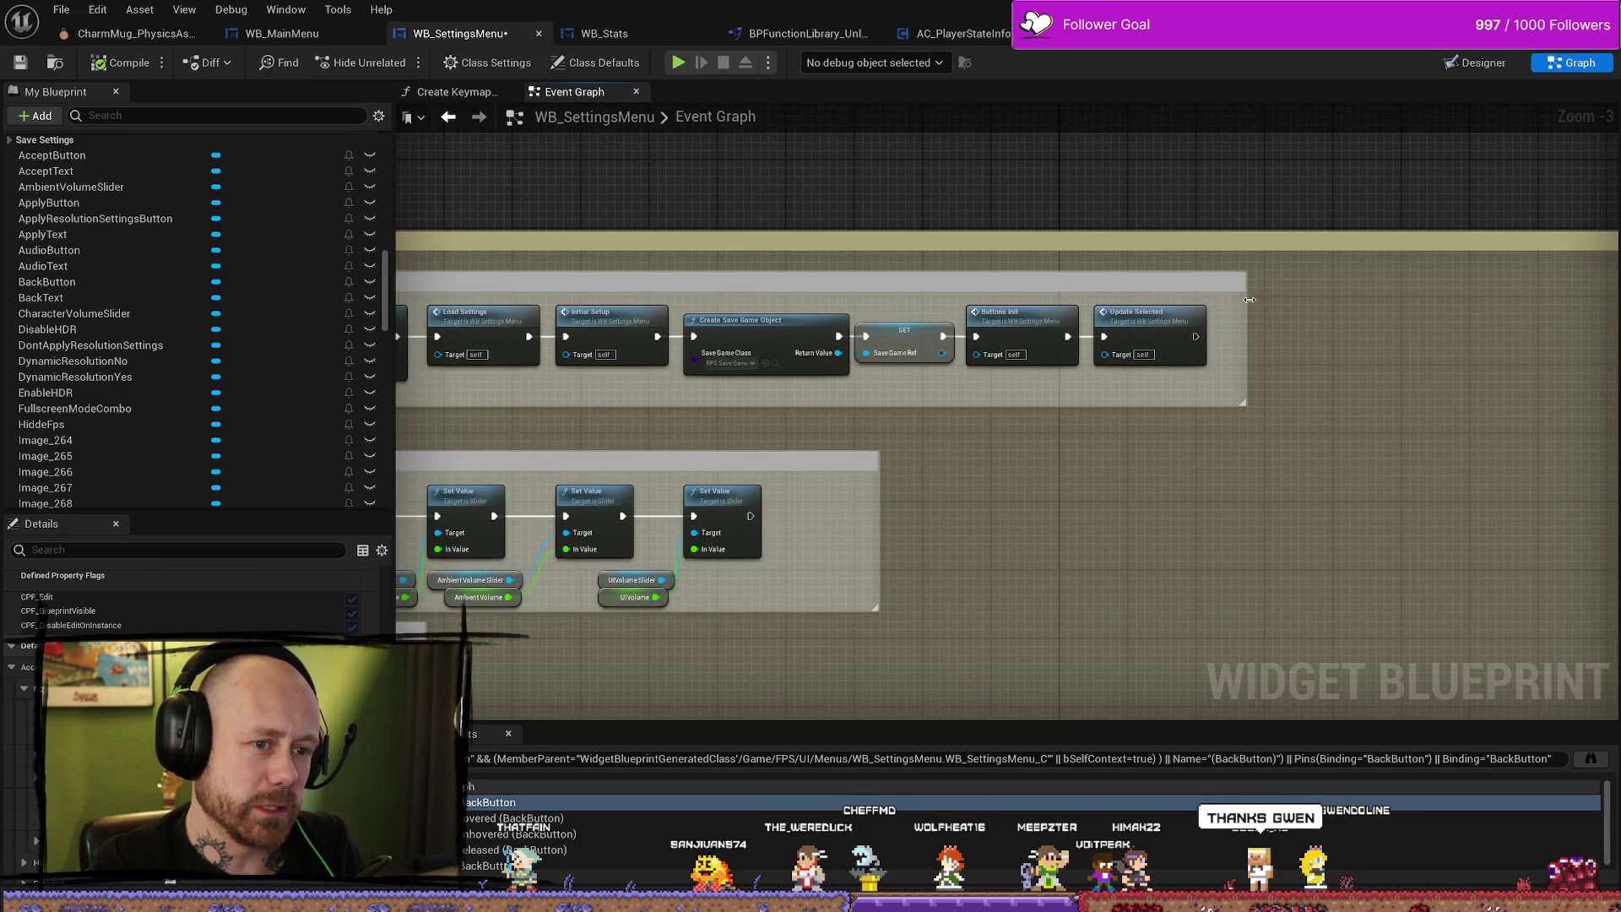
left_click_drag(338, 321, 685, 321)
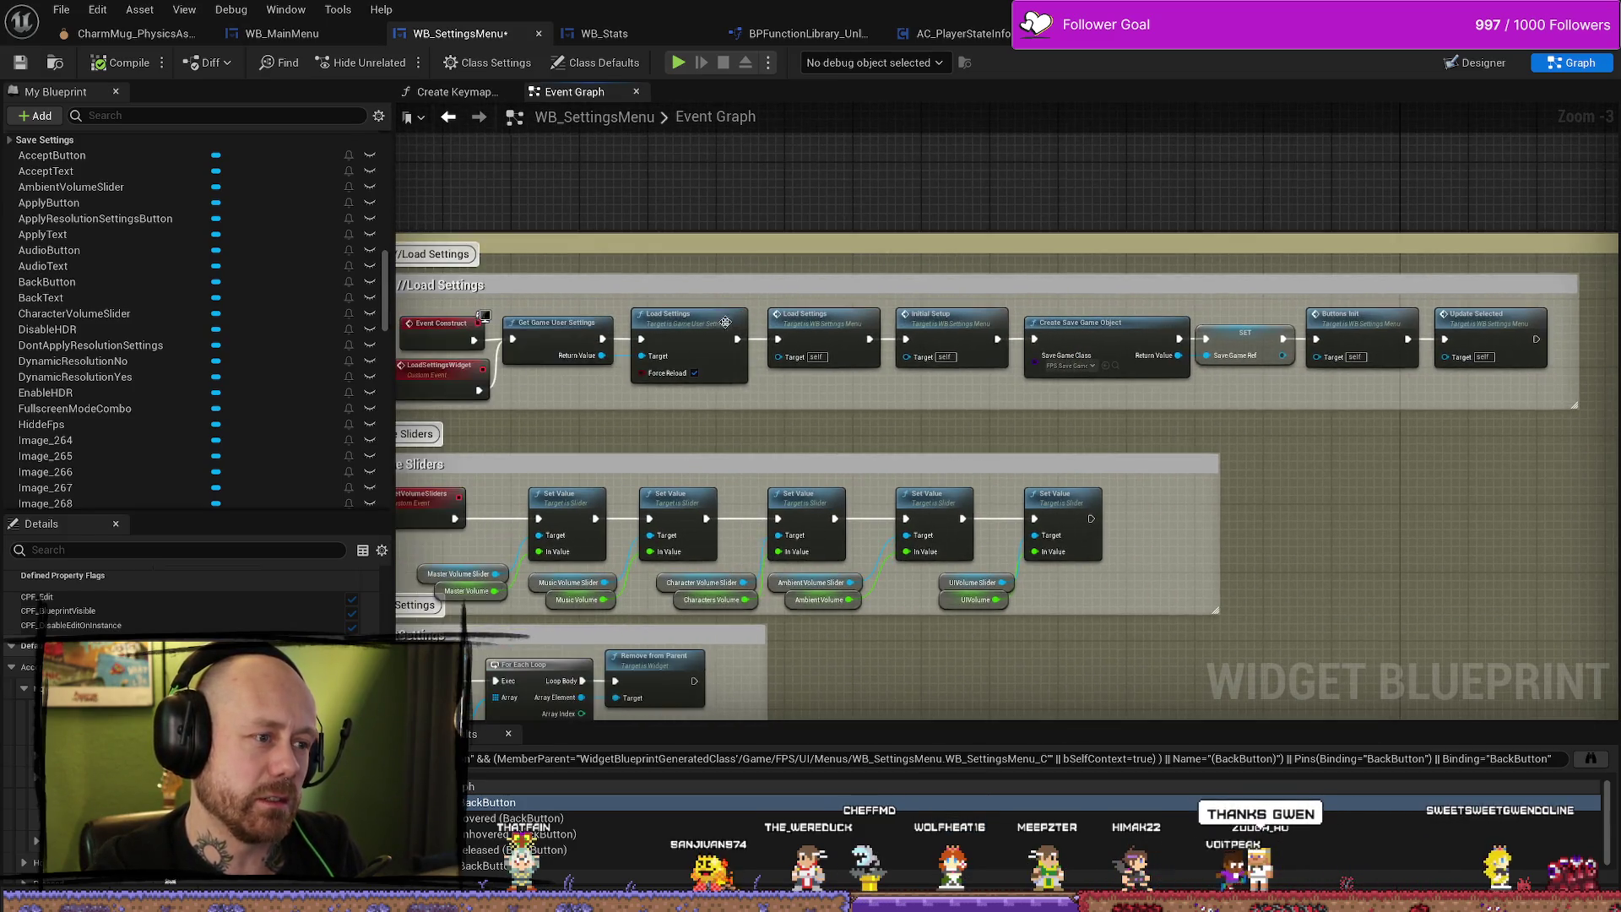
scroll(686, 320, "down", 2)
scroll(686, 321, "up", 2)
left_click_drag(1590, 312, 1267, 313)
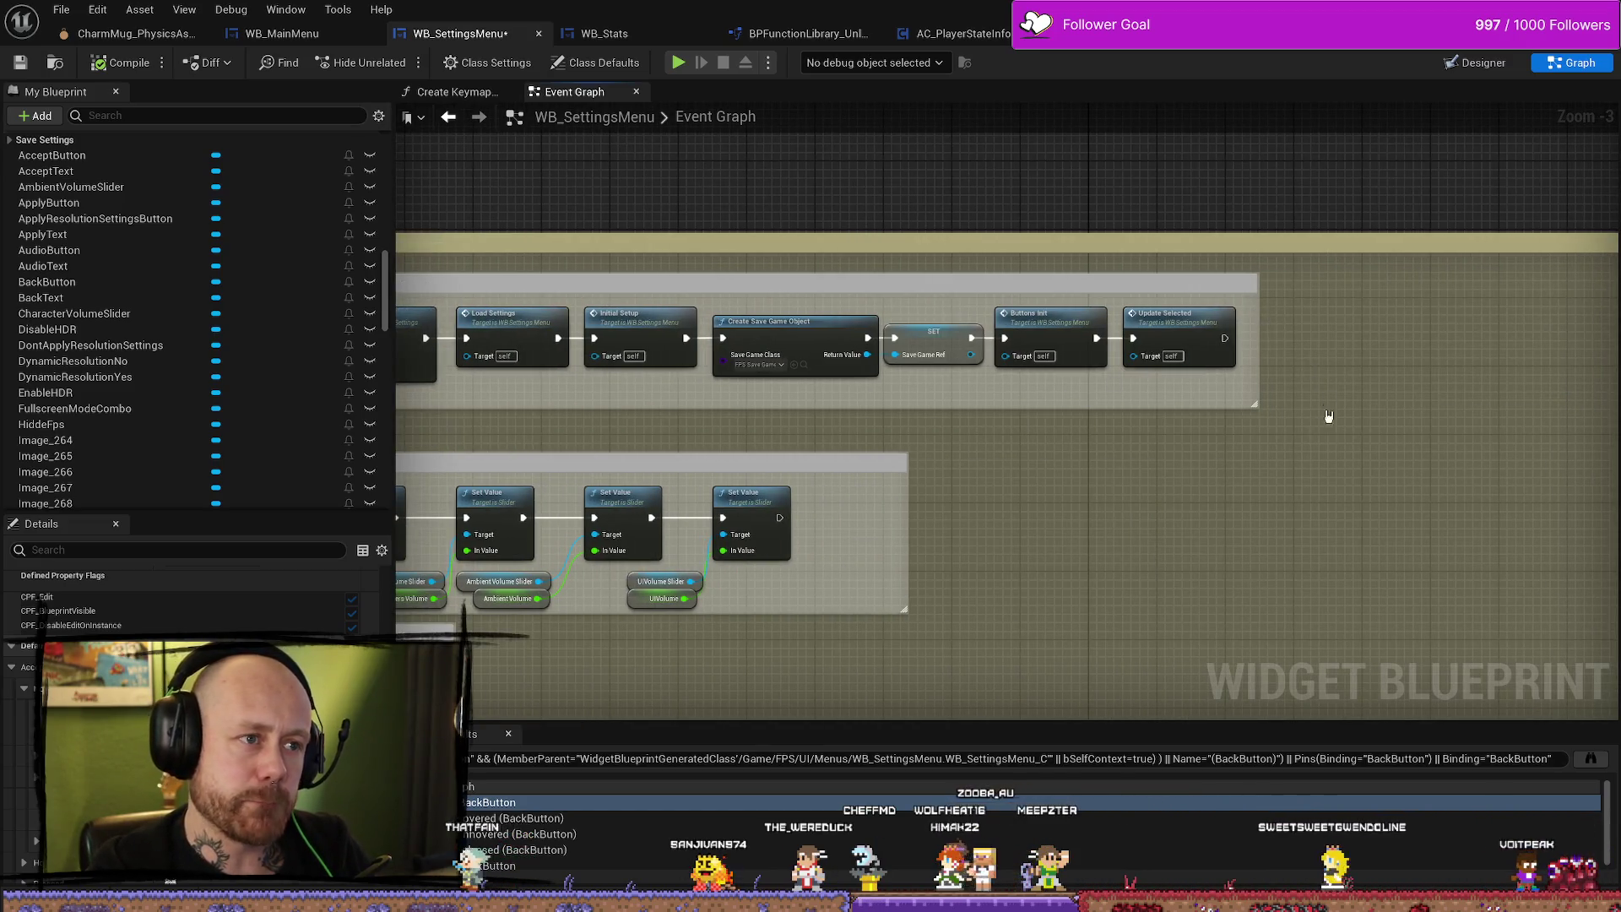
scroll(1143, 467, "down", 2)
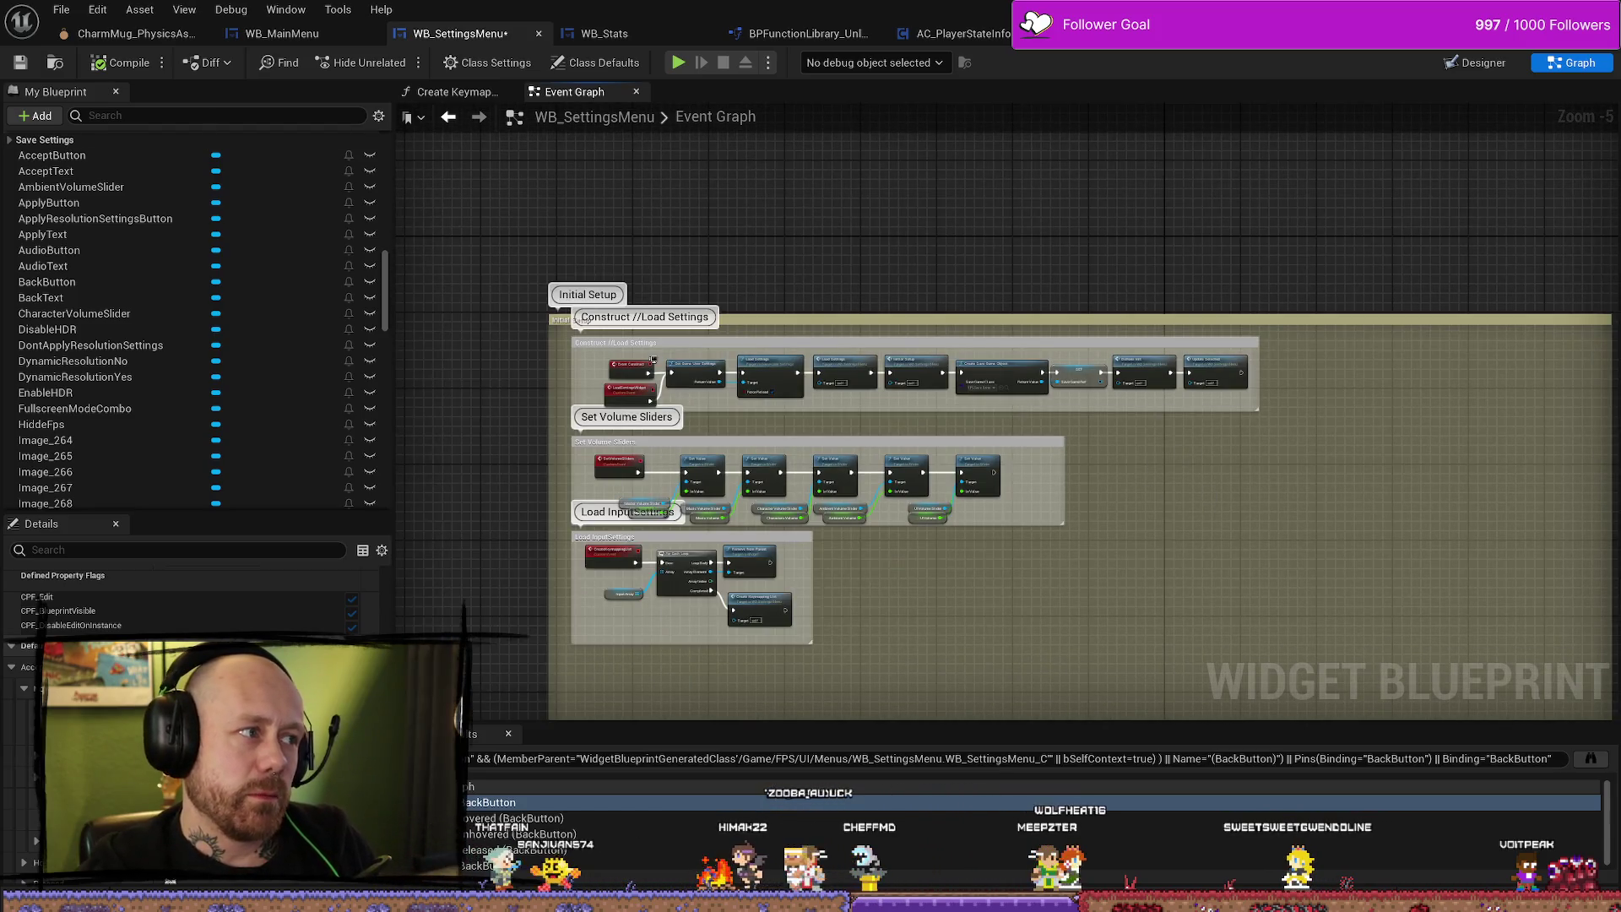
left_click(63, 11)
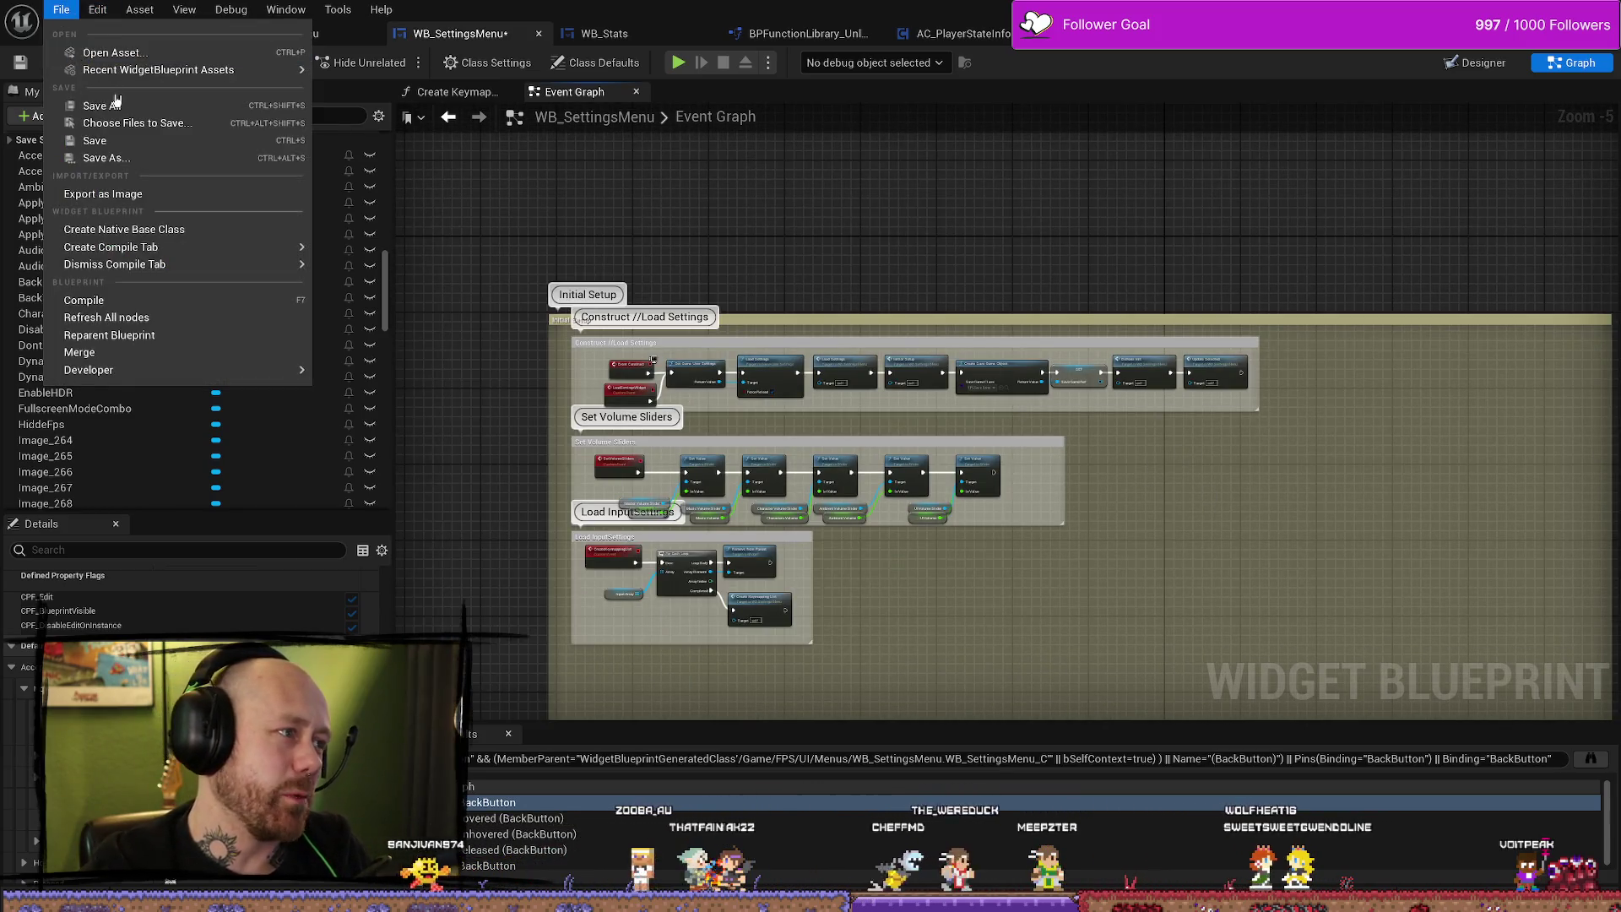
left_click(101, 105)
Move the Initial Setup comment group slightly left.
left_click_drag(658, 310, 958, 330)
scroll(1003, 301, "down", 4)
left_click_drag(1002, 300, 971, 302)
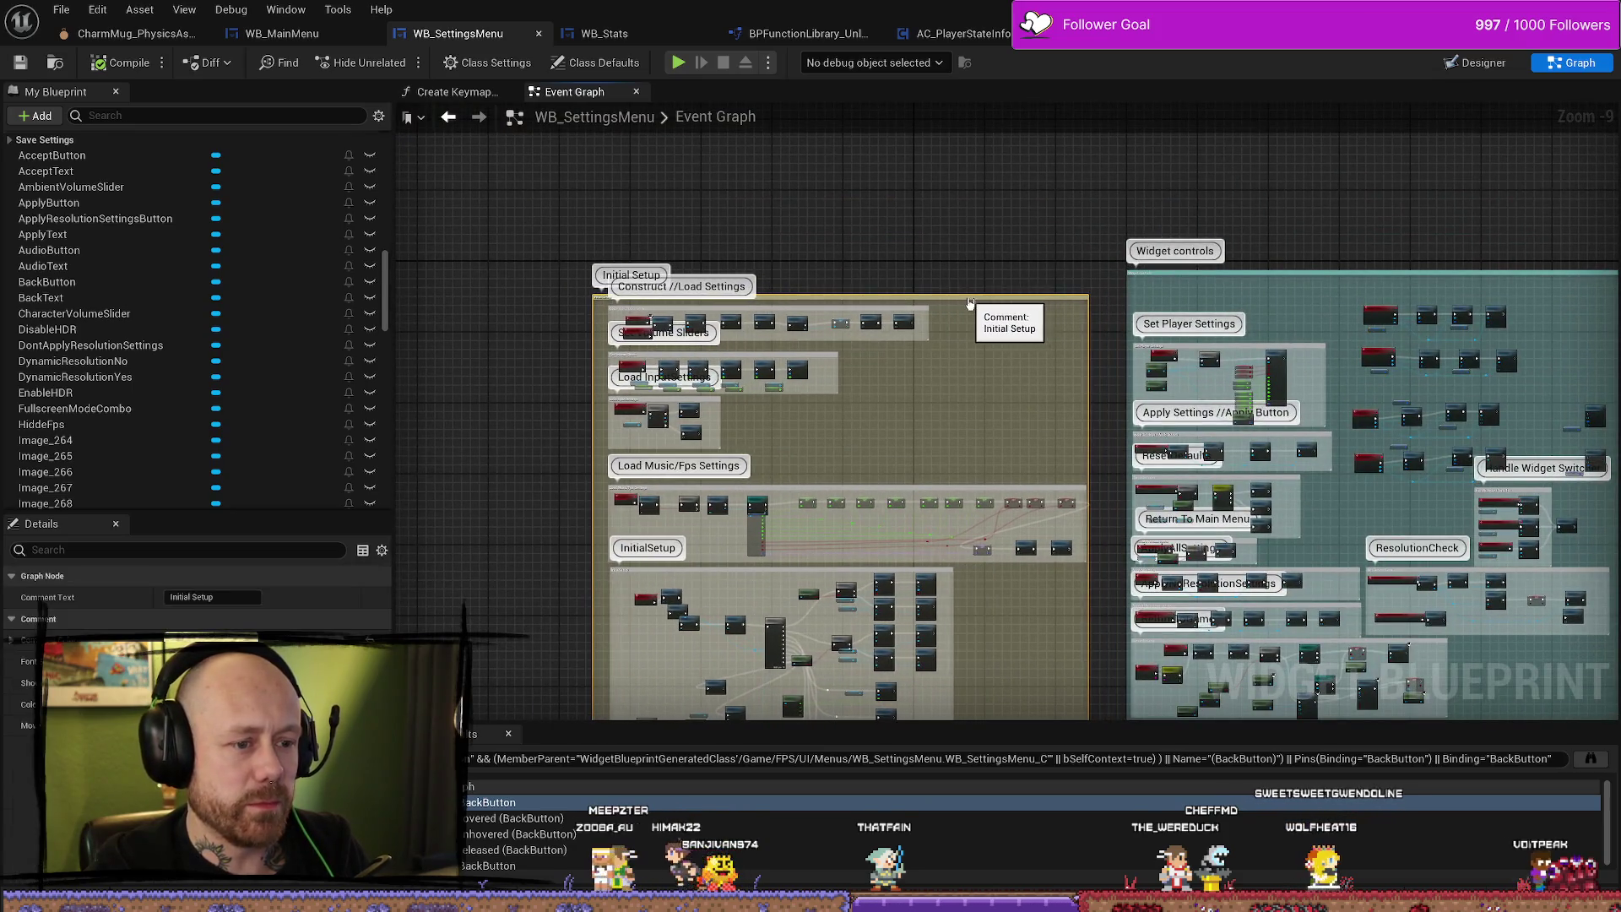
scroll(1005, 397, "up", 2)
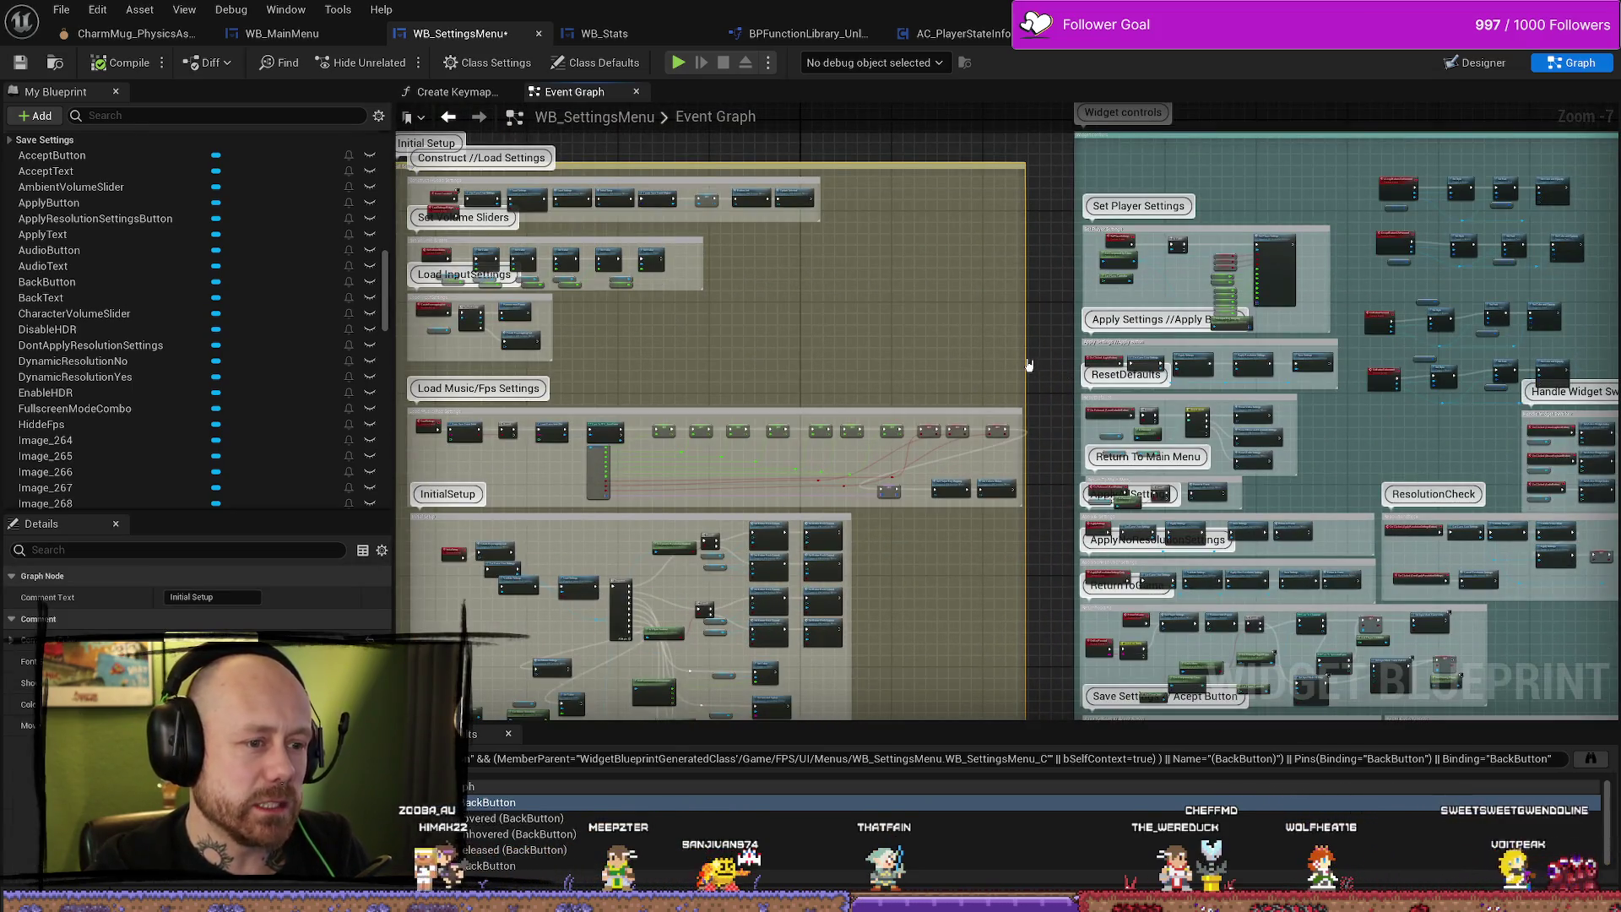
scroll(1024, 360, "up", 4)
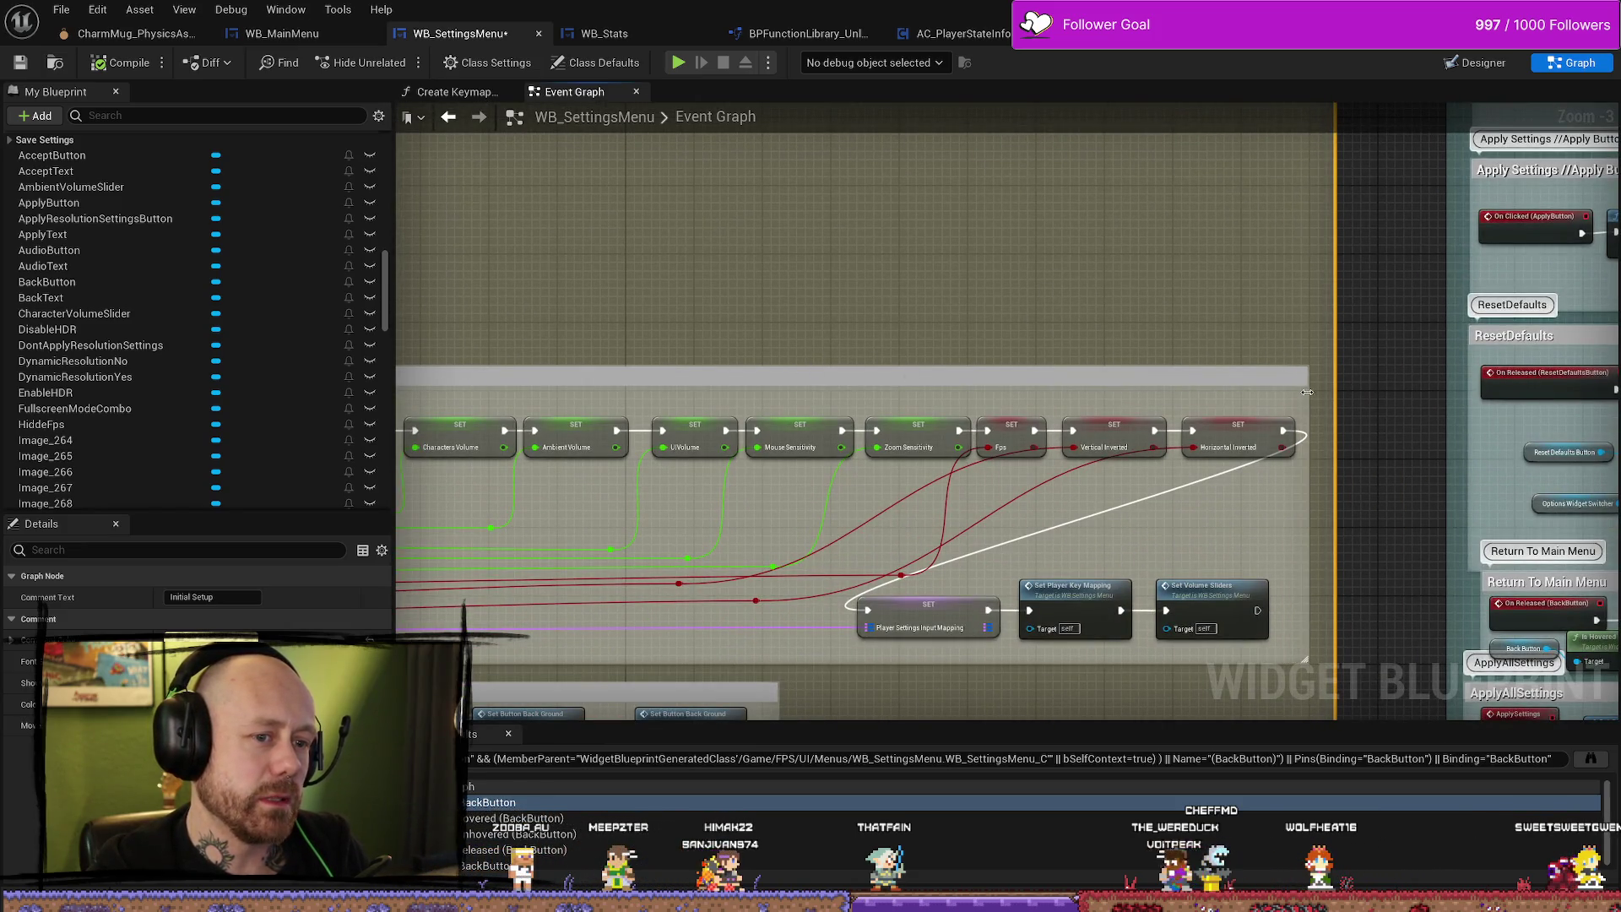
scroll(858, 332, "down", 4)
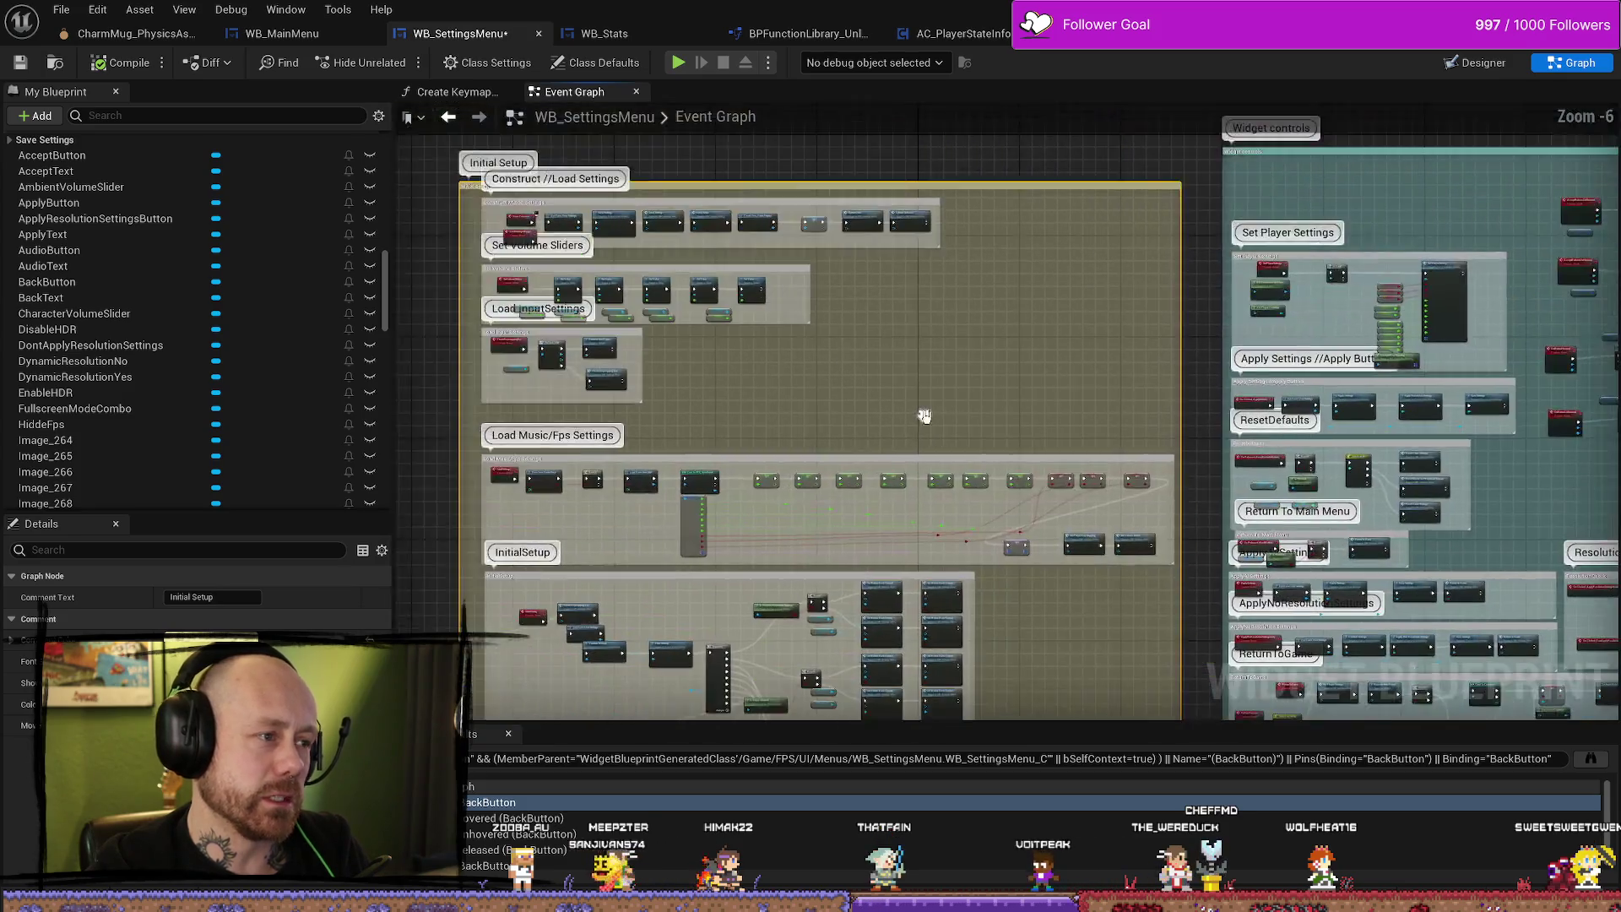
scroll(820, 384, "up", 4)
Pan to the Handle Widget Switcher and hover node group and save the blueprint.
mouse_move(820, 384)
left_mouse_down()
mouse_move(959, 463)
mouse_move(1067, 405)
mouse_move(1148, 402)
left_mouse_up()
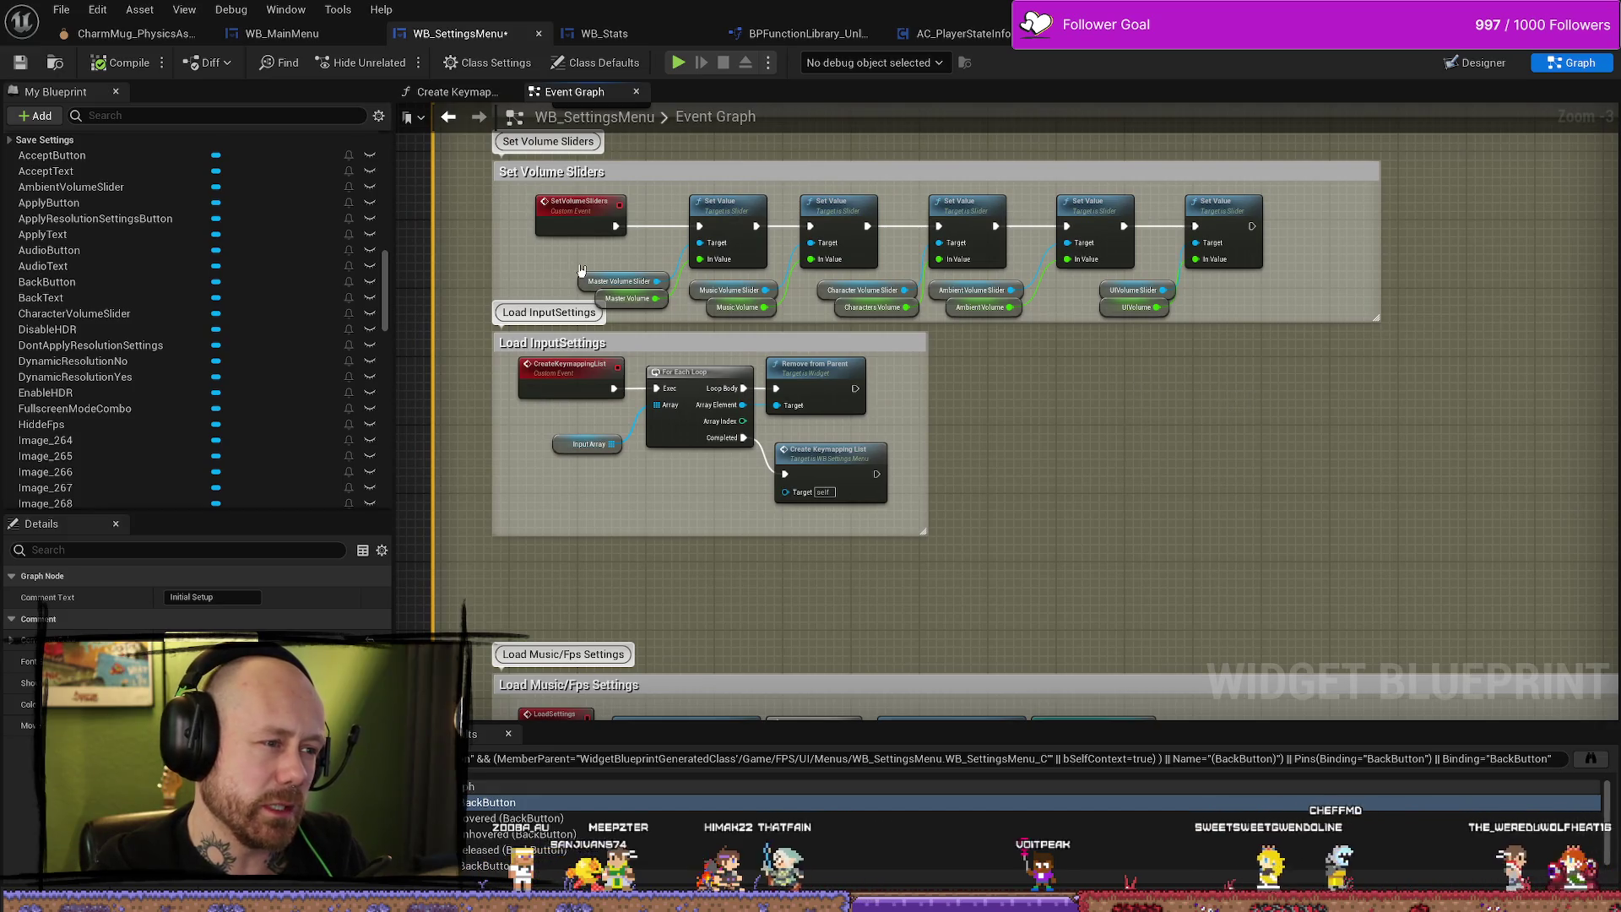
left_click_drag(574, 272, 659, 305)
scroll(1165, 355, "down", 3)
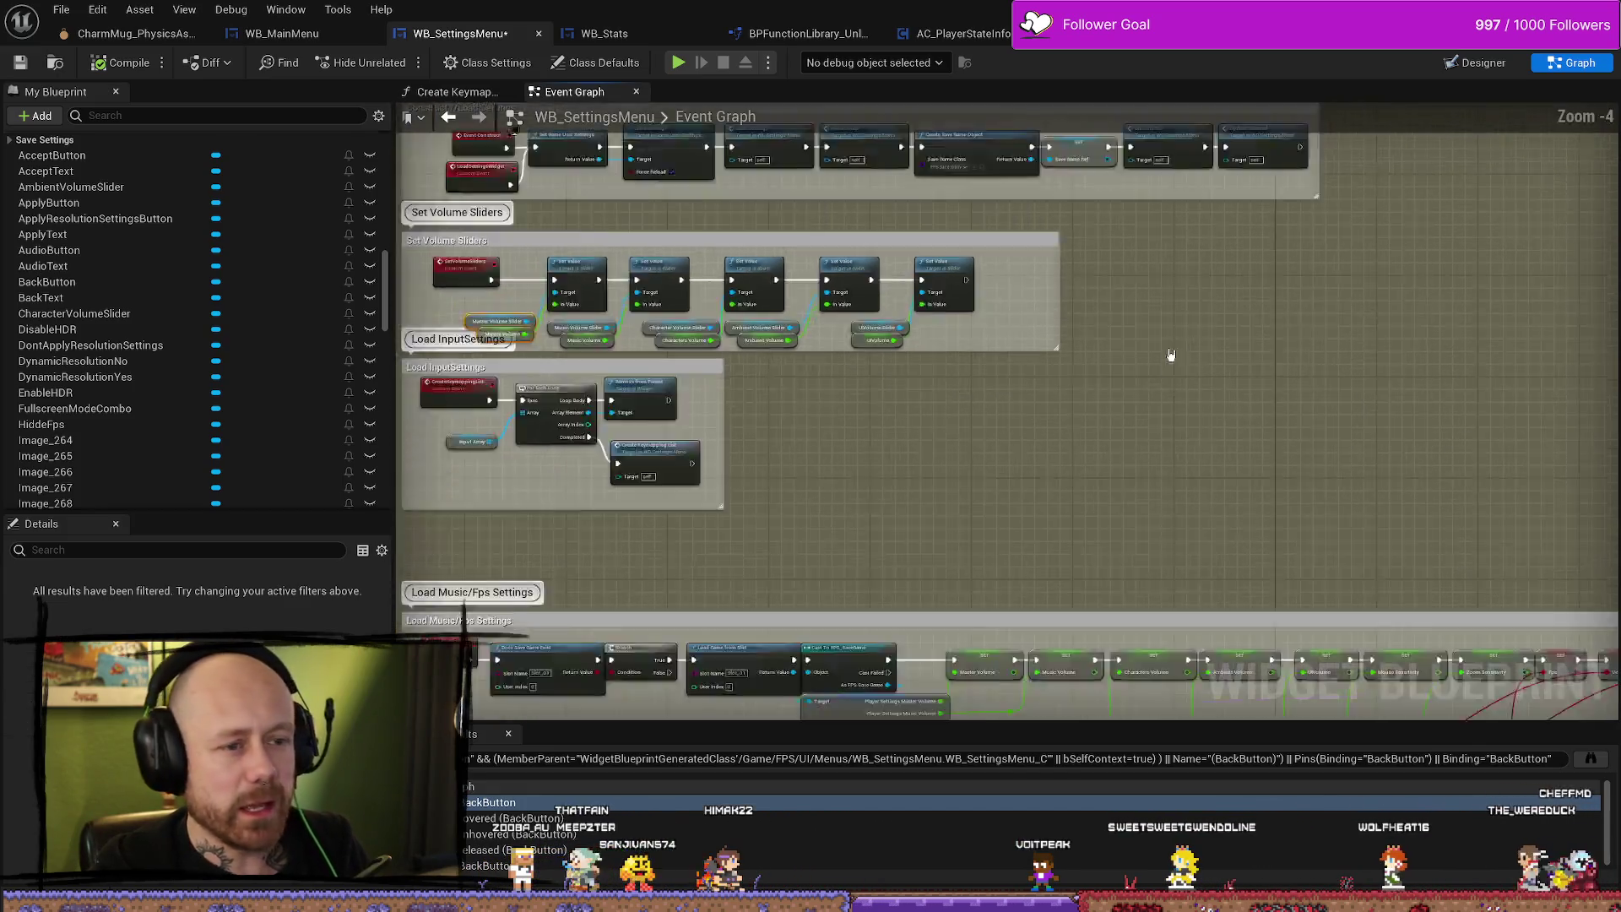
scroll(1388, 321, "up", 4)
scroll(1389, 322, "down", 4)
mouse_move(1234, 358)
left_mouse_down()
mouse_move(1104, 282)
mouse_move(971, 322)
mouse_move(589, 152)
left_mouse_up()
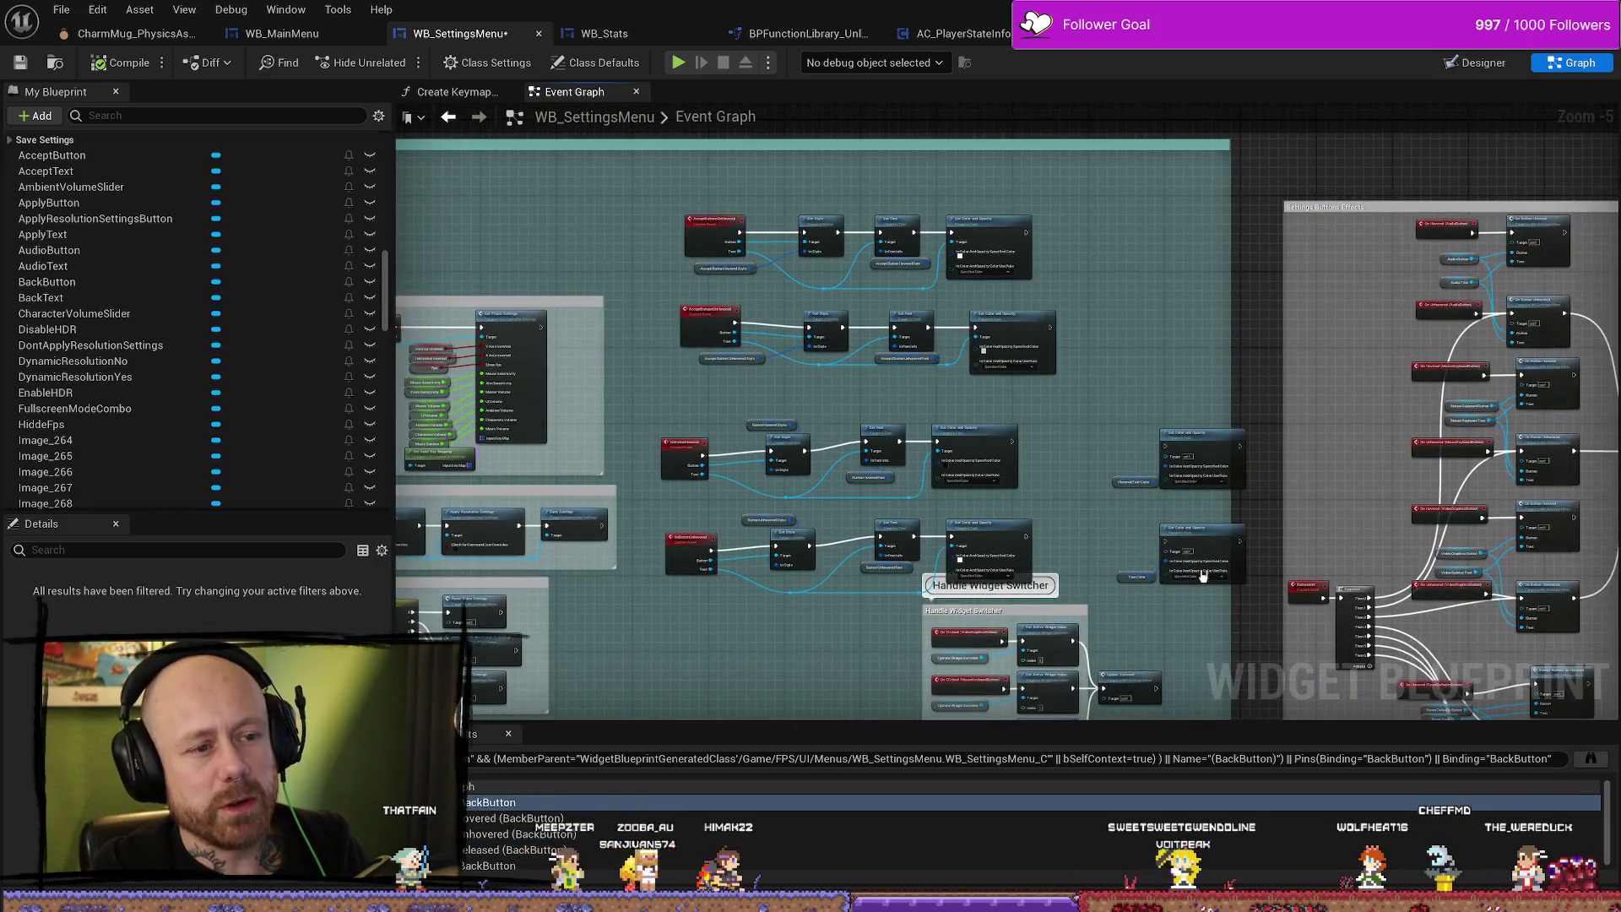
left_click_drag(1503, 275, 1174, 191)
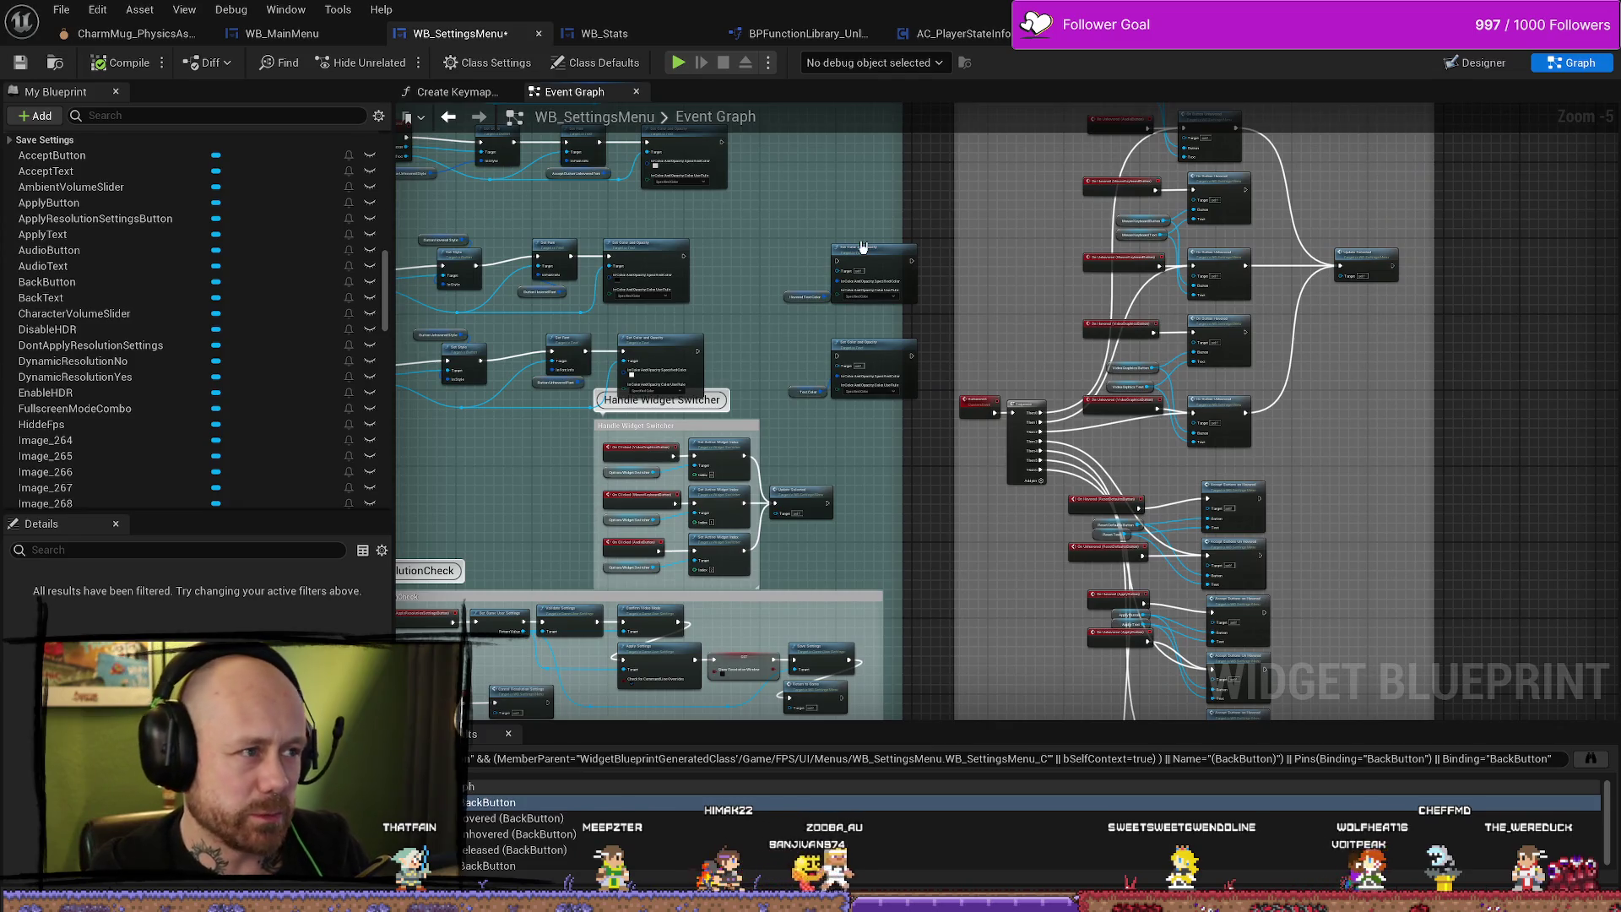
left_click(55, 12)
left_click(130, 105)
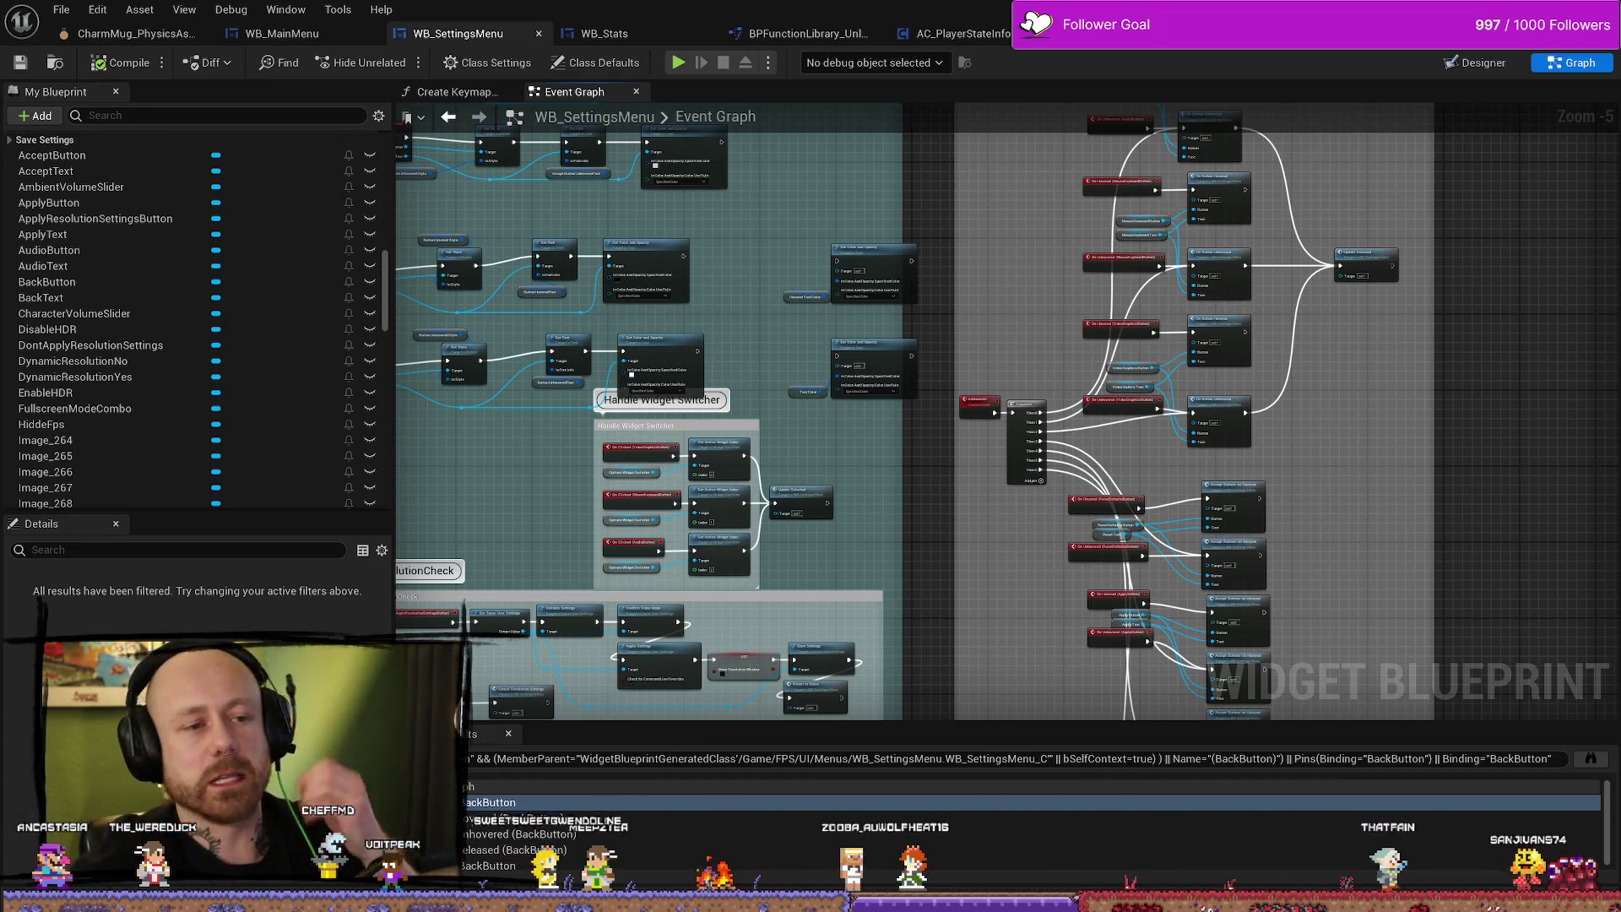
Extend the grey hover/unhover comment box's left edge slightly outward, then save.
scroll(1267, 430, "up", 6)
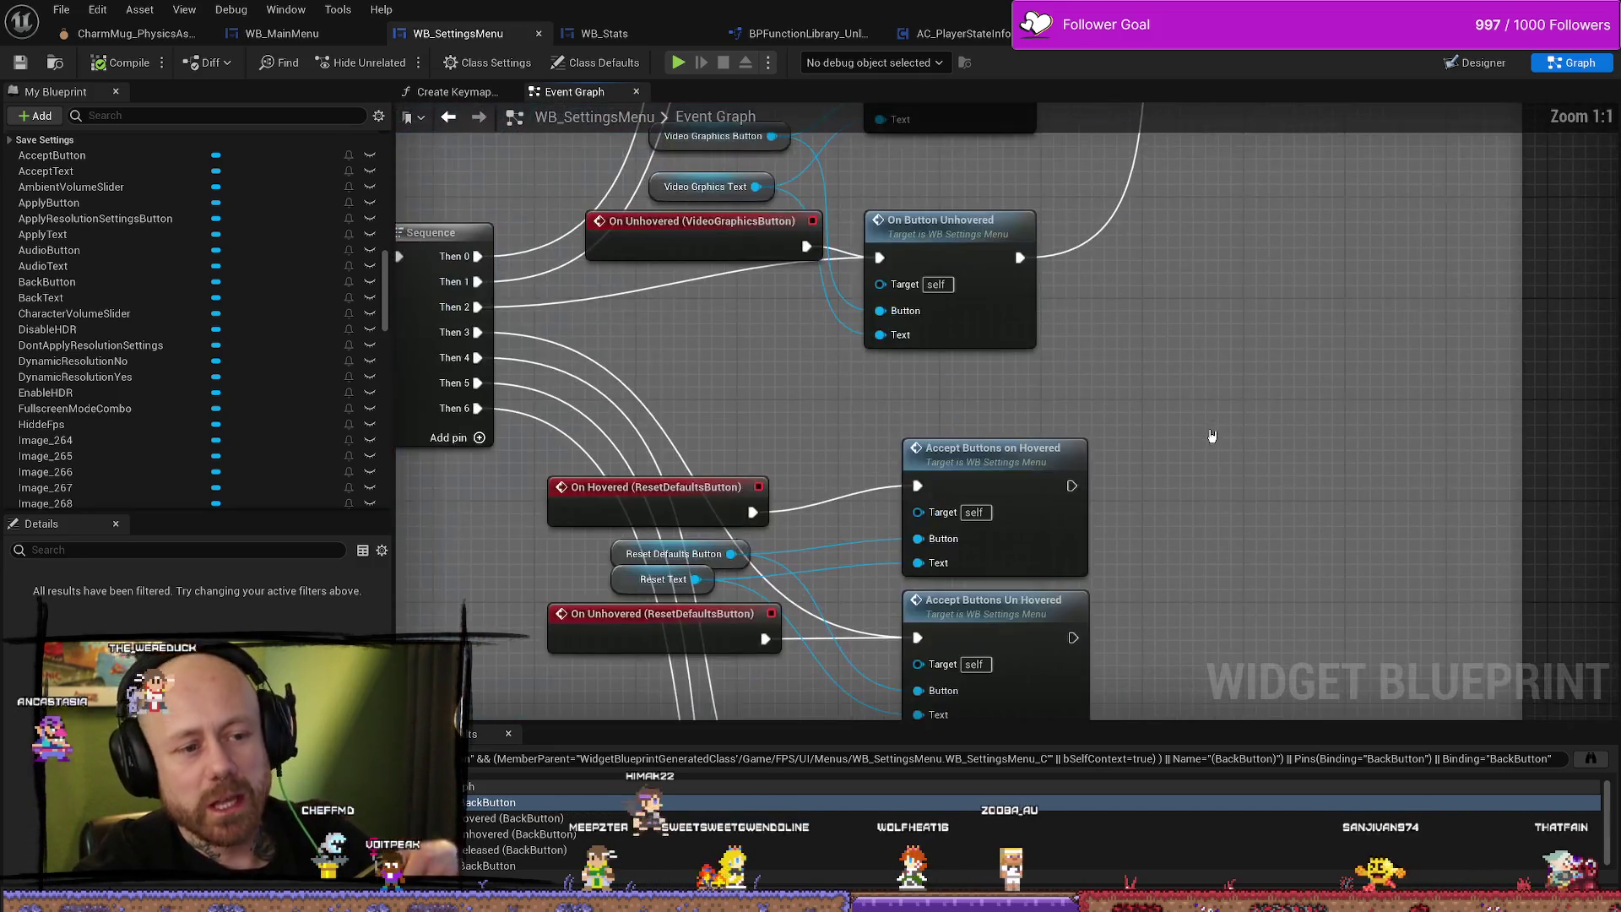
mouse_move(1213, 383)
left_mouse_down()
mouse_move(1093, 332)
mouse_move(1205, 271)
mouse_move(1184, 279)
left_mouse_up()
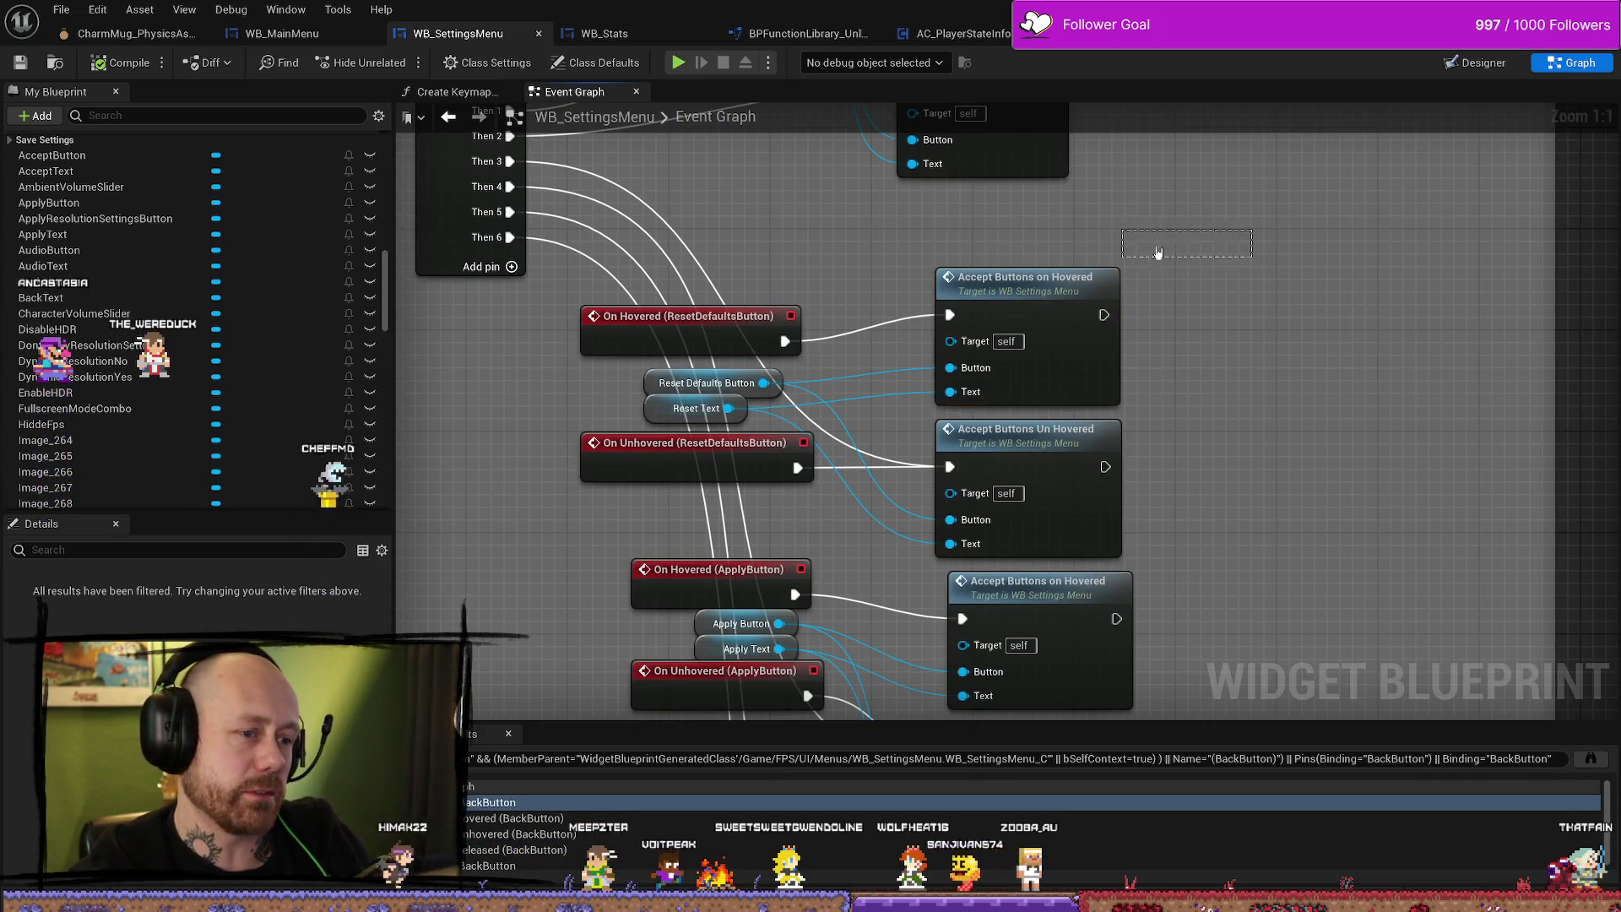
scroll(1182, 388, "down", 4)
left_click_drag(1199, 382, 1184, 438)
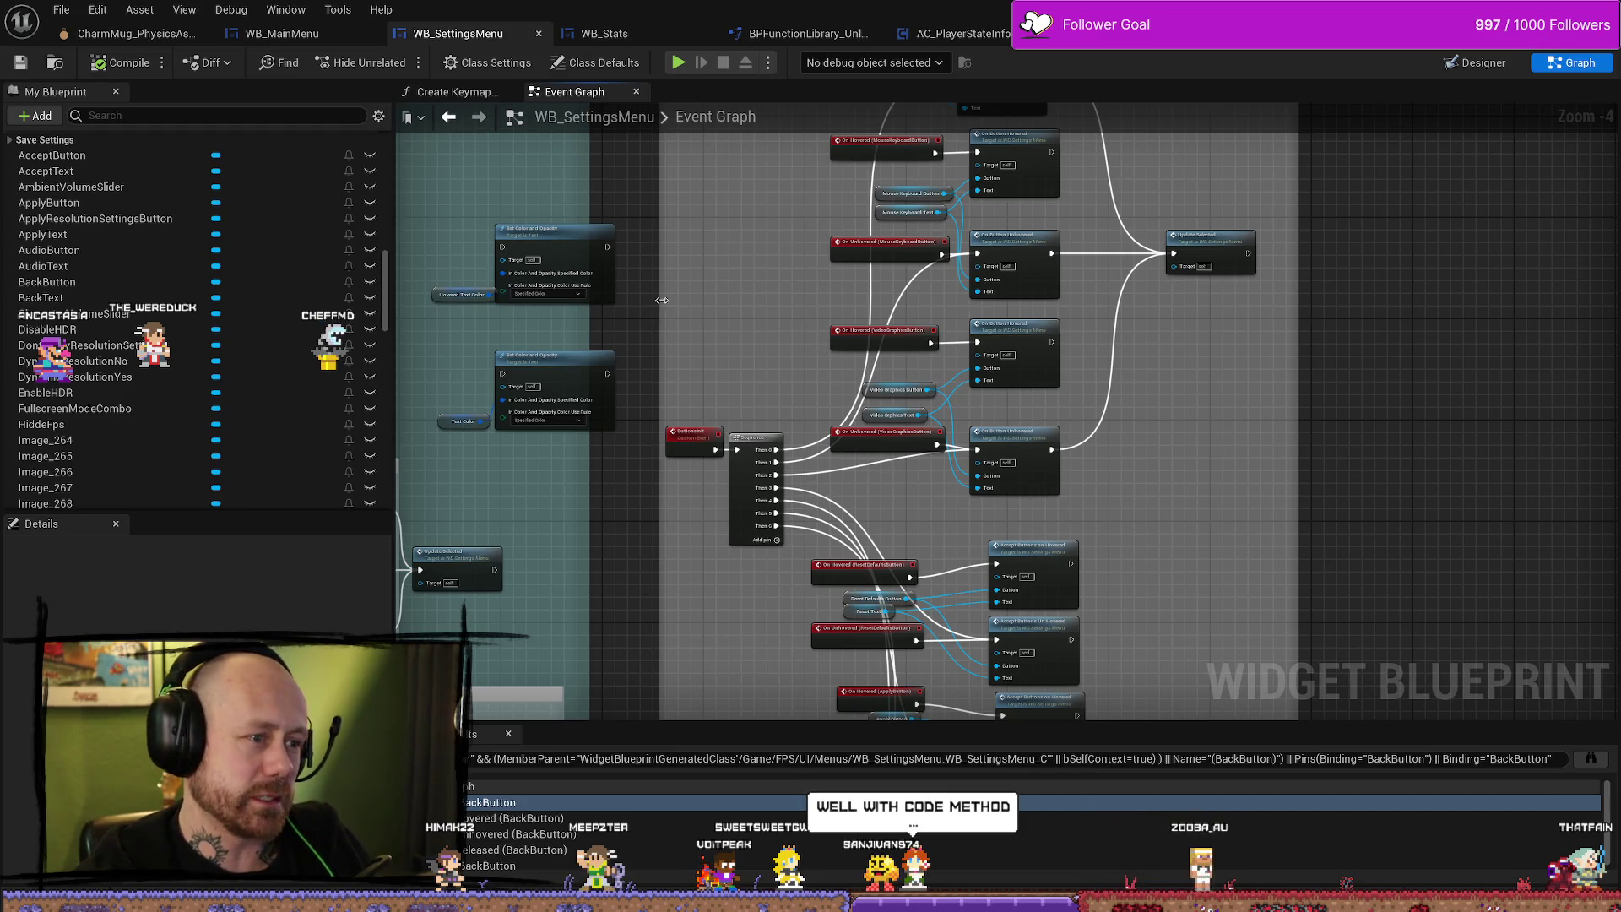
left_click_drag(662, 300, 655, 300)
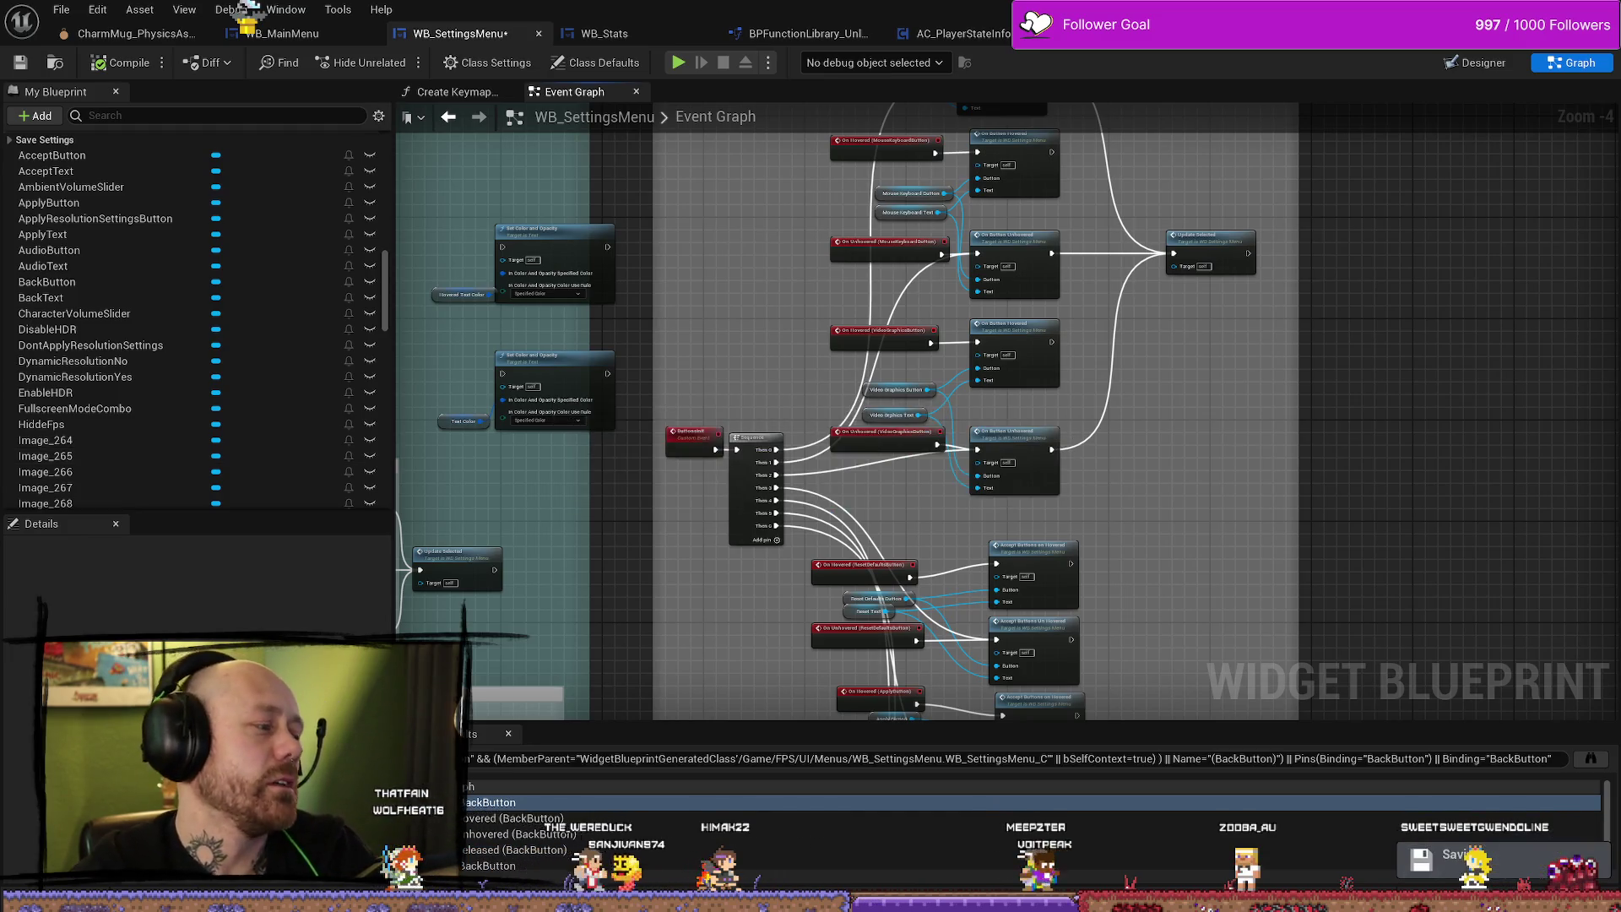
left_click_drag(1183, 495, 1067, 510)
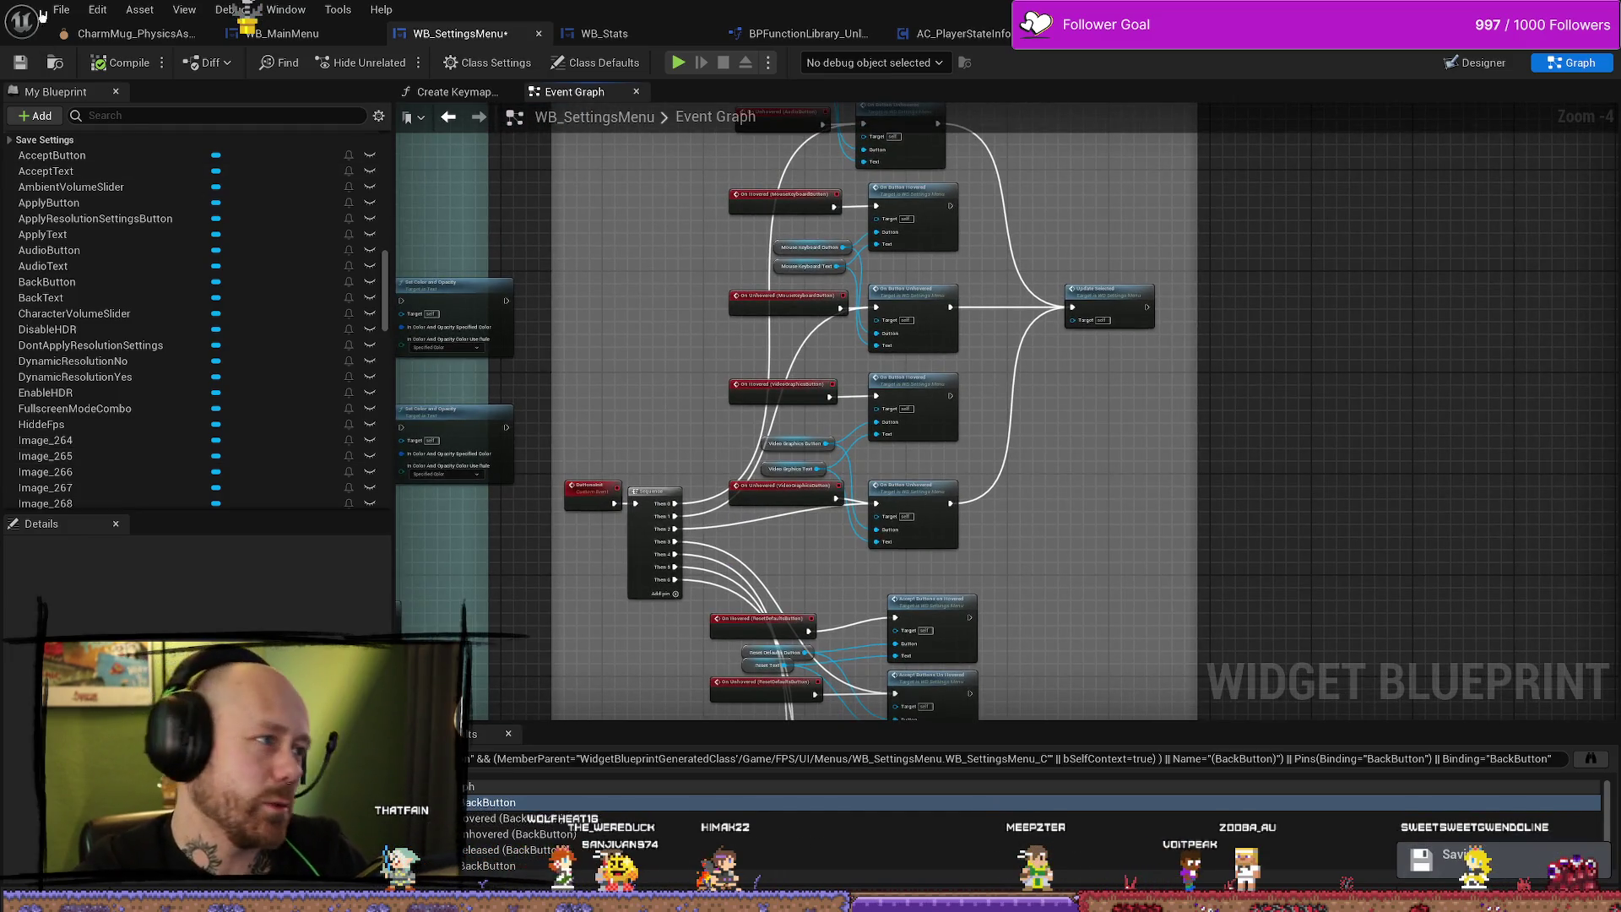
left_click(20, 67)
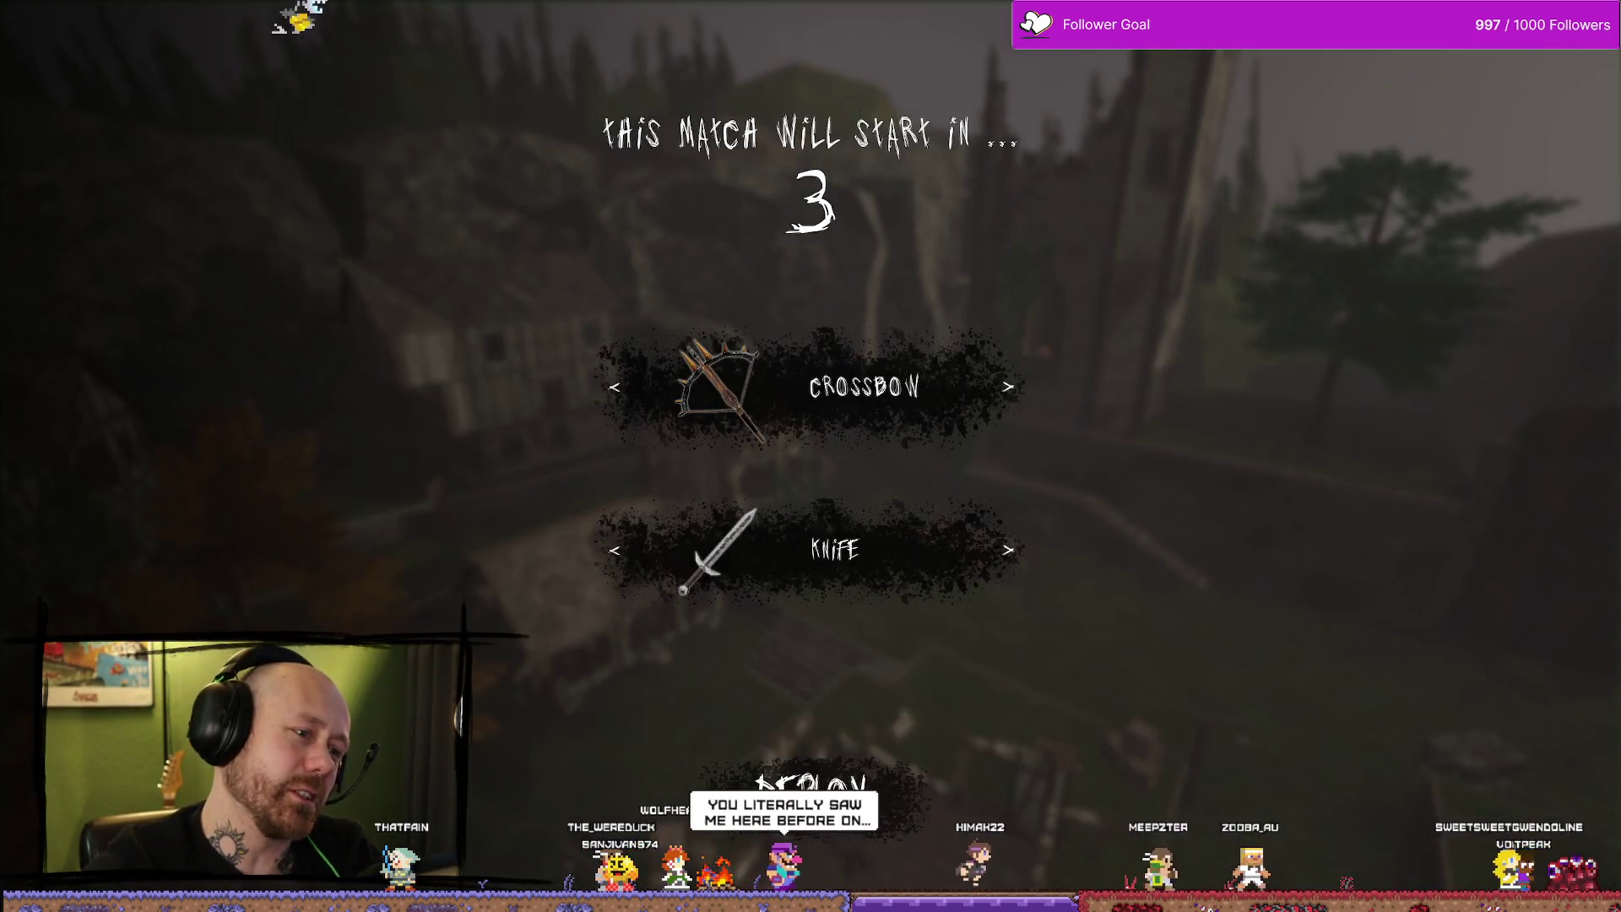
Quit the running match from the pause menu and confirm leaving.
key("Escape")
left_click(274, 346)
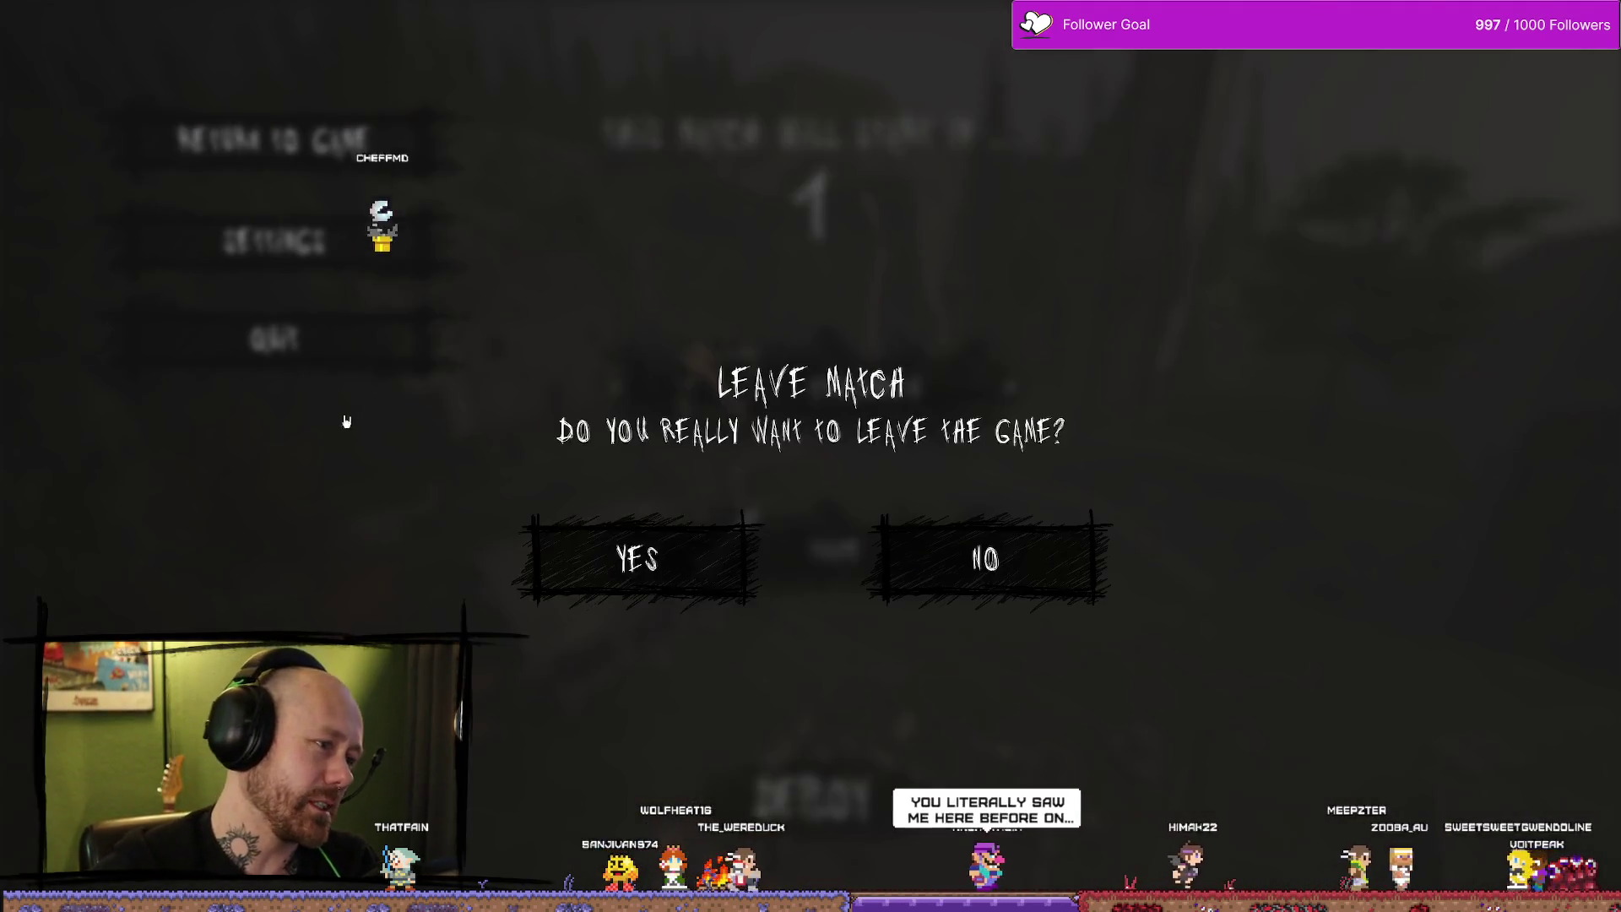
left_click(693, 577)
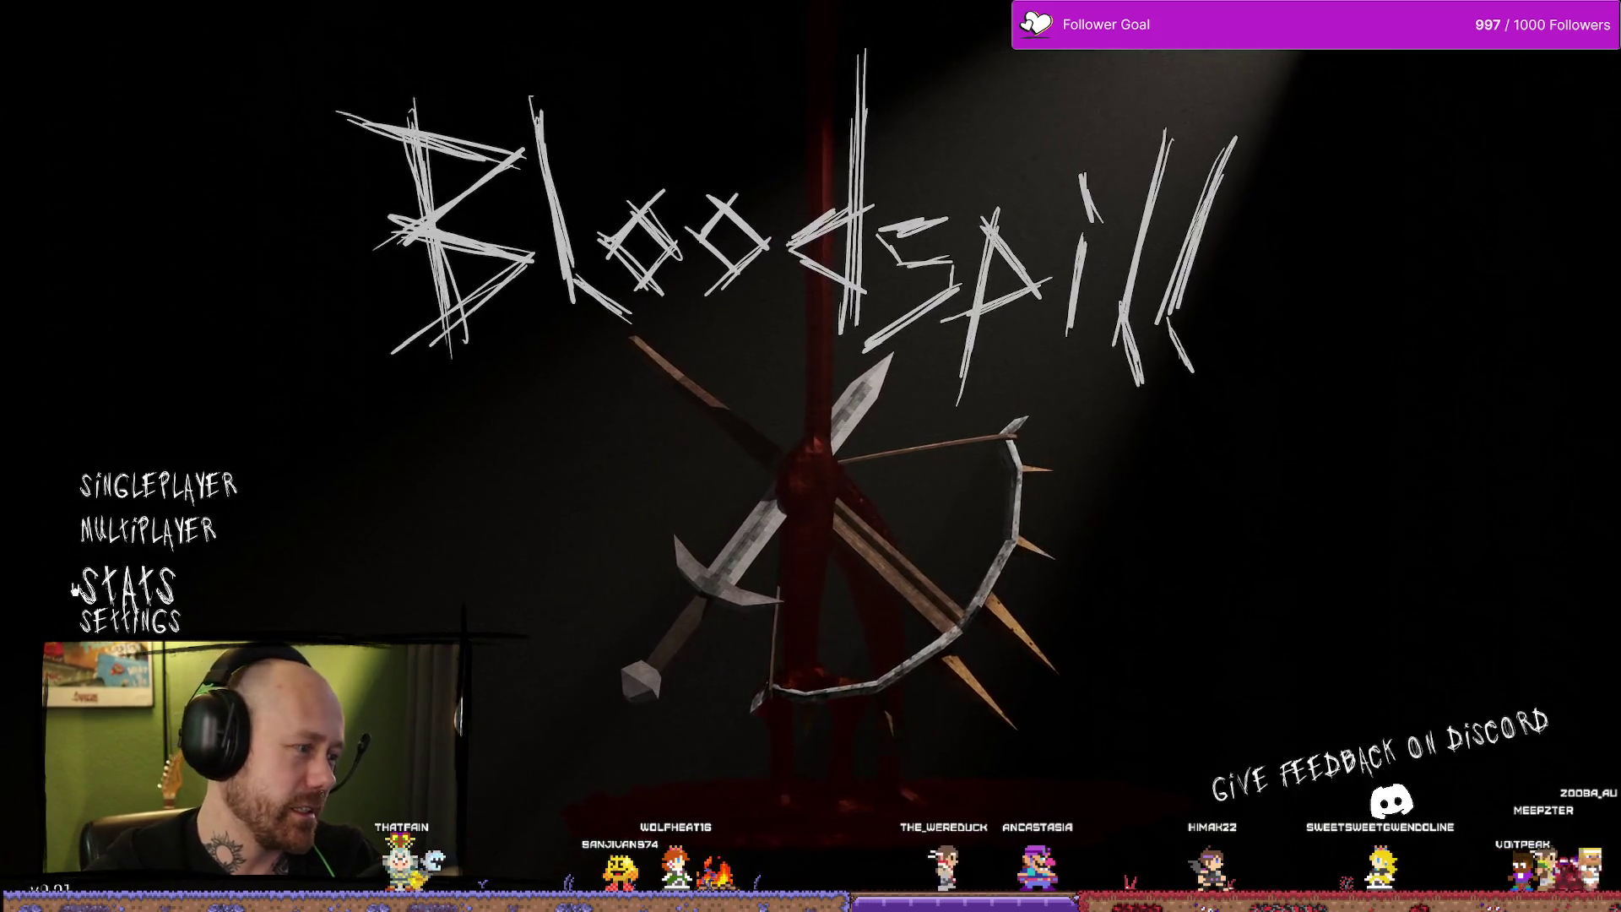
Open the Stats screen twice from the main menu, showing 0,605 KD, then stop play.
left_click(127, 585)
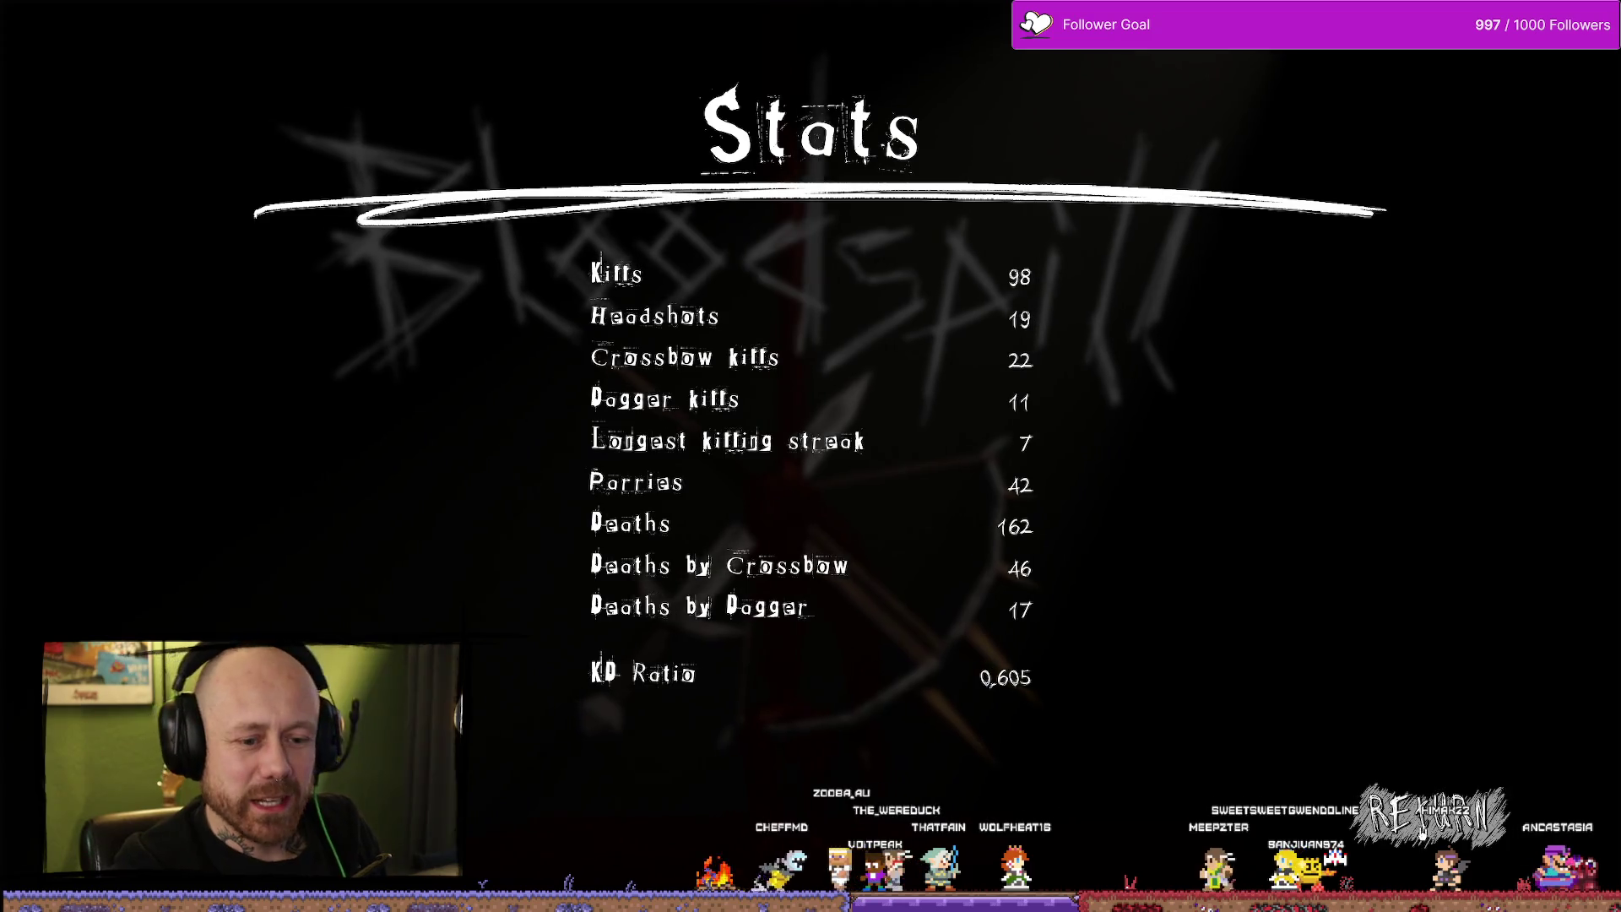
key("Escape")
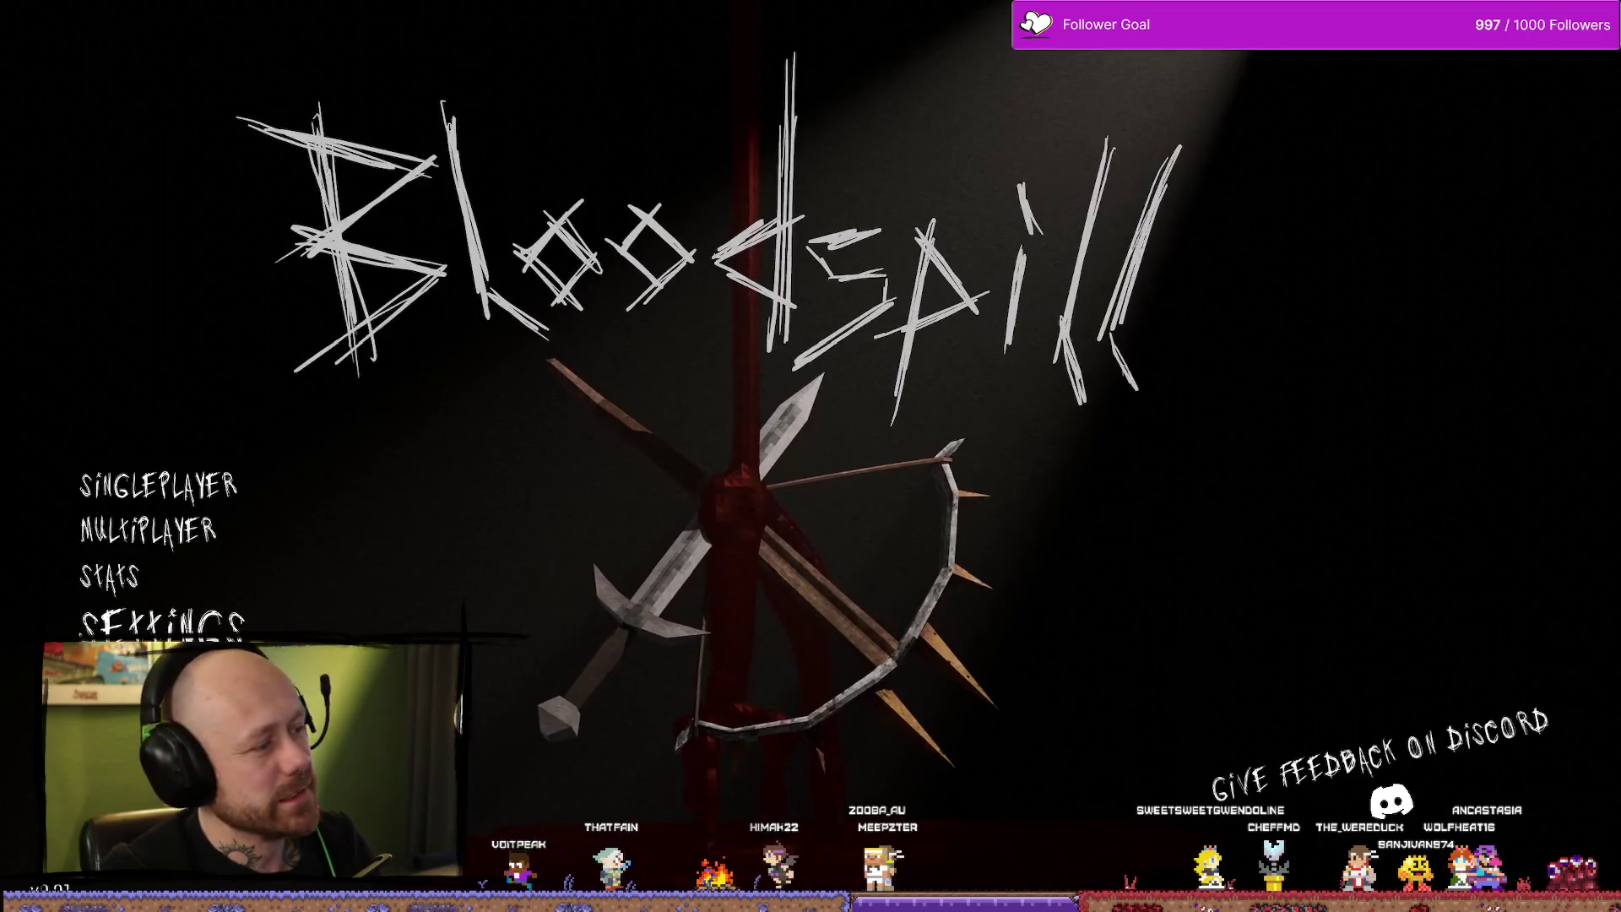
left_click(114, 576)
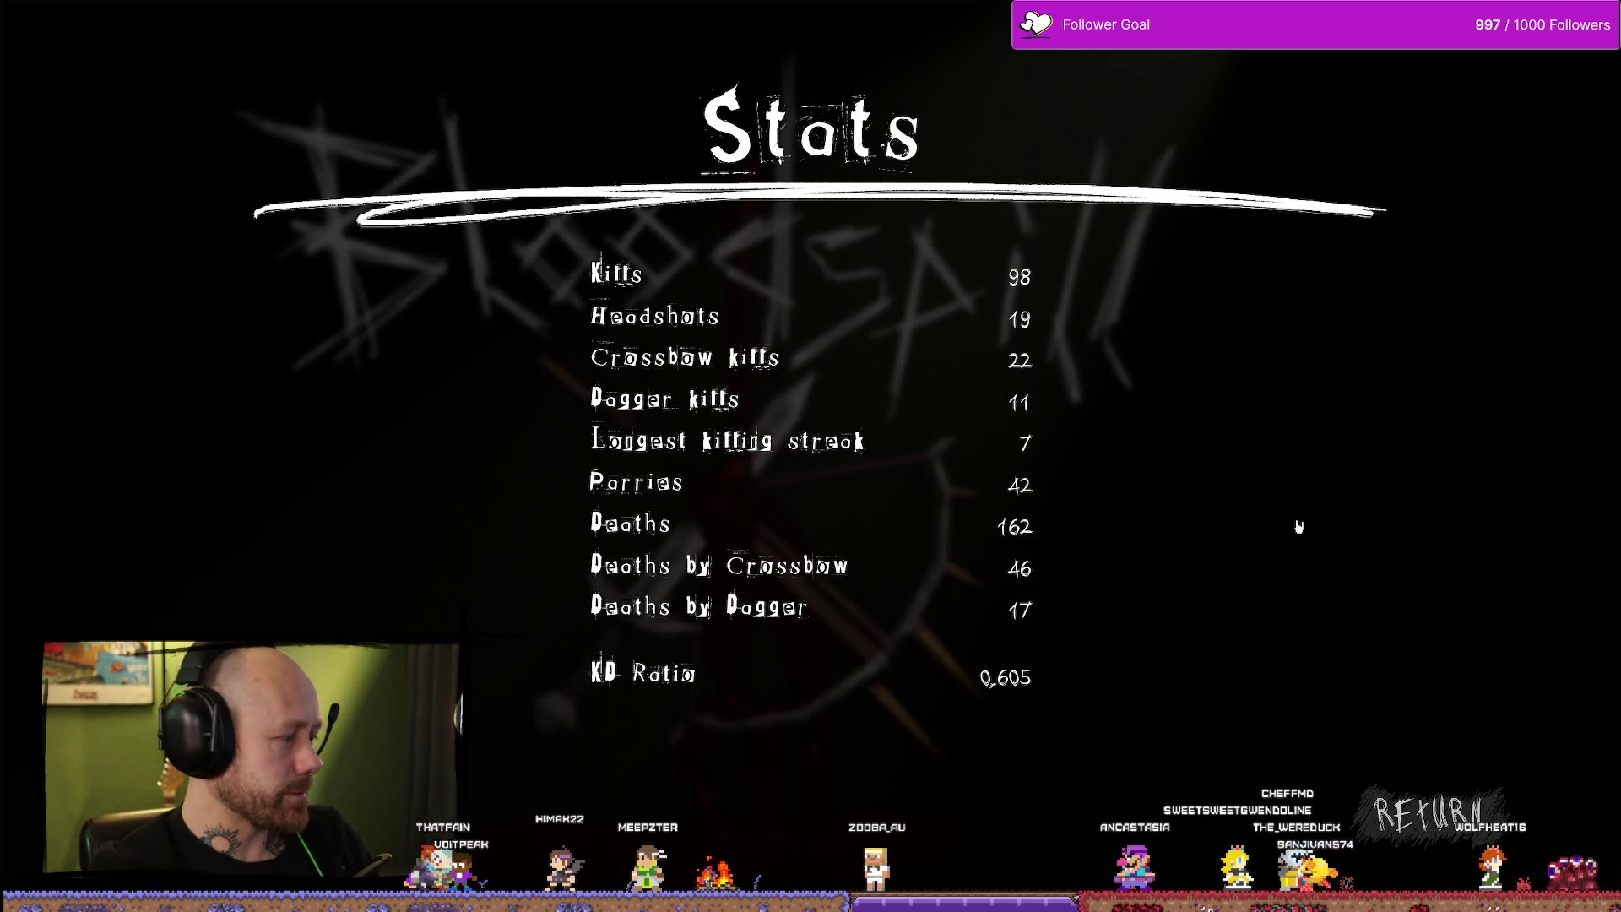
left_click(1427, 813)
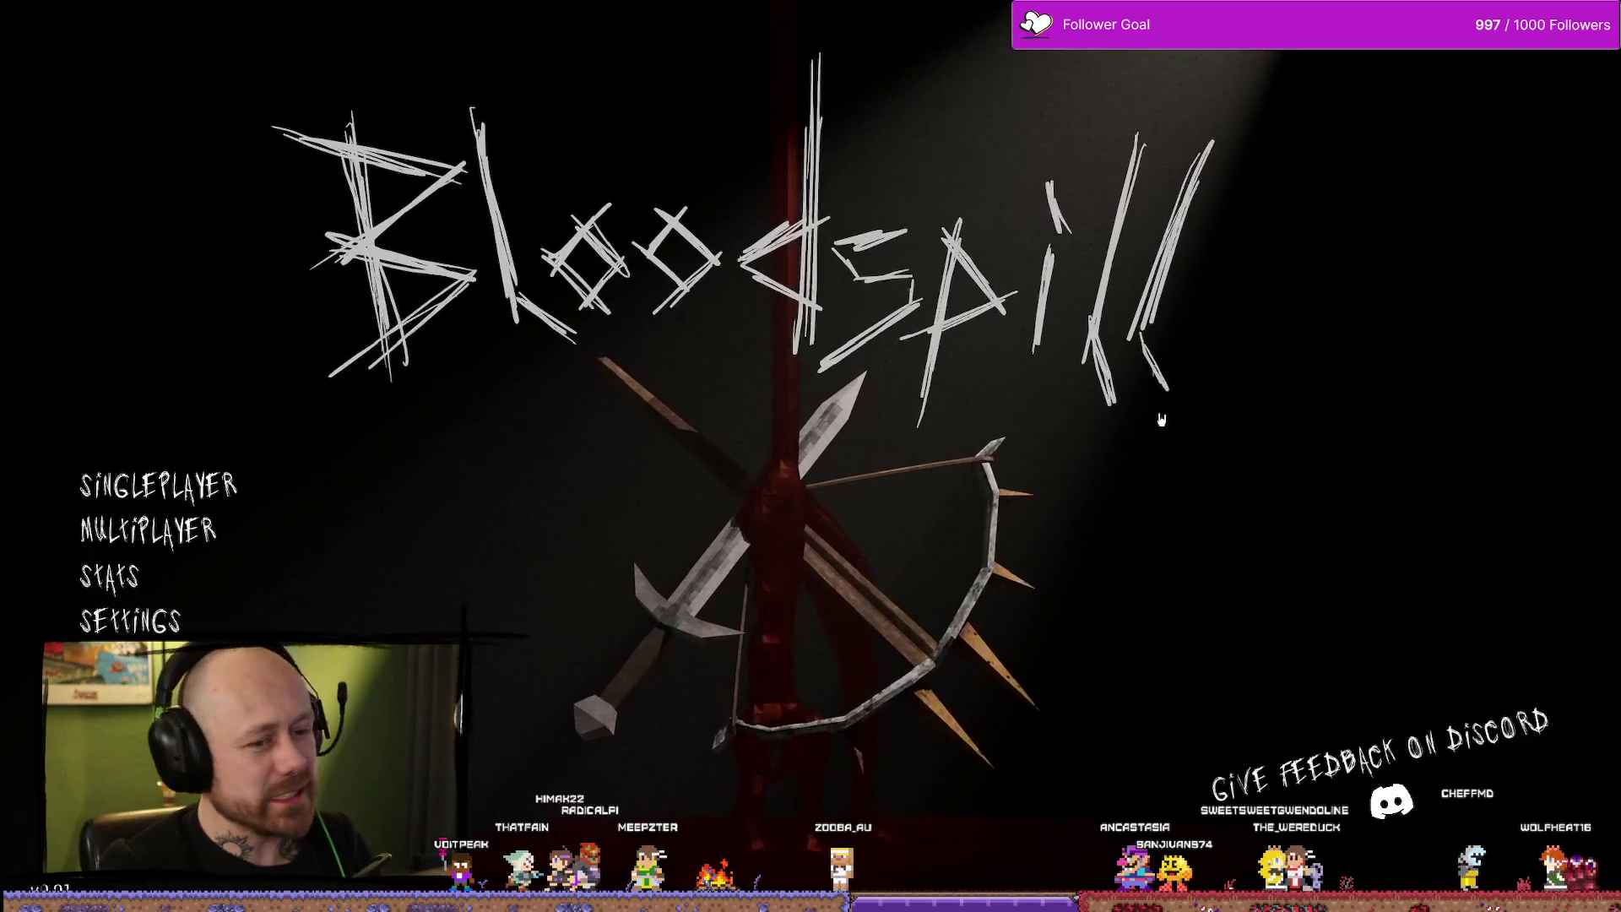
key("Escape")
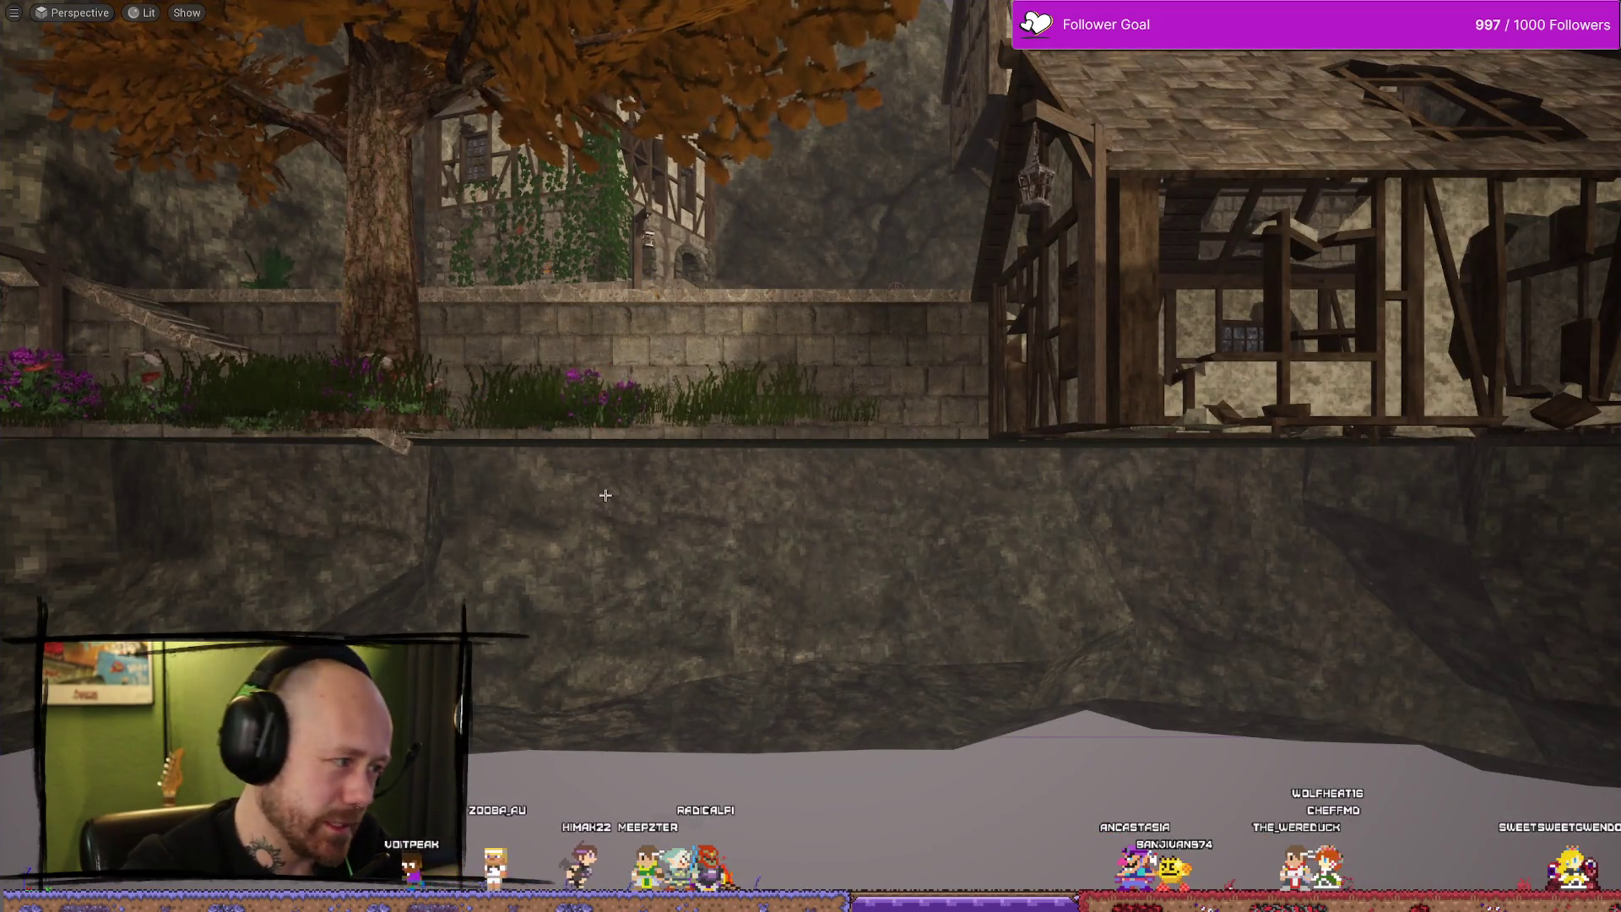
Return to the WB_SettingsMenu graph and pan to its Options and audio comment groups.
key("alt+Tab")
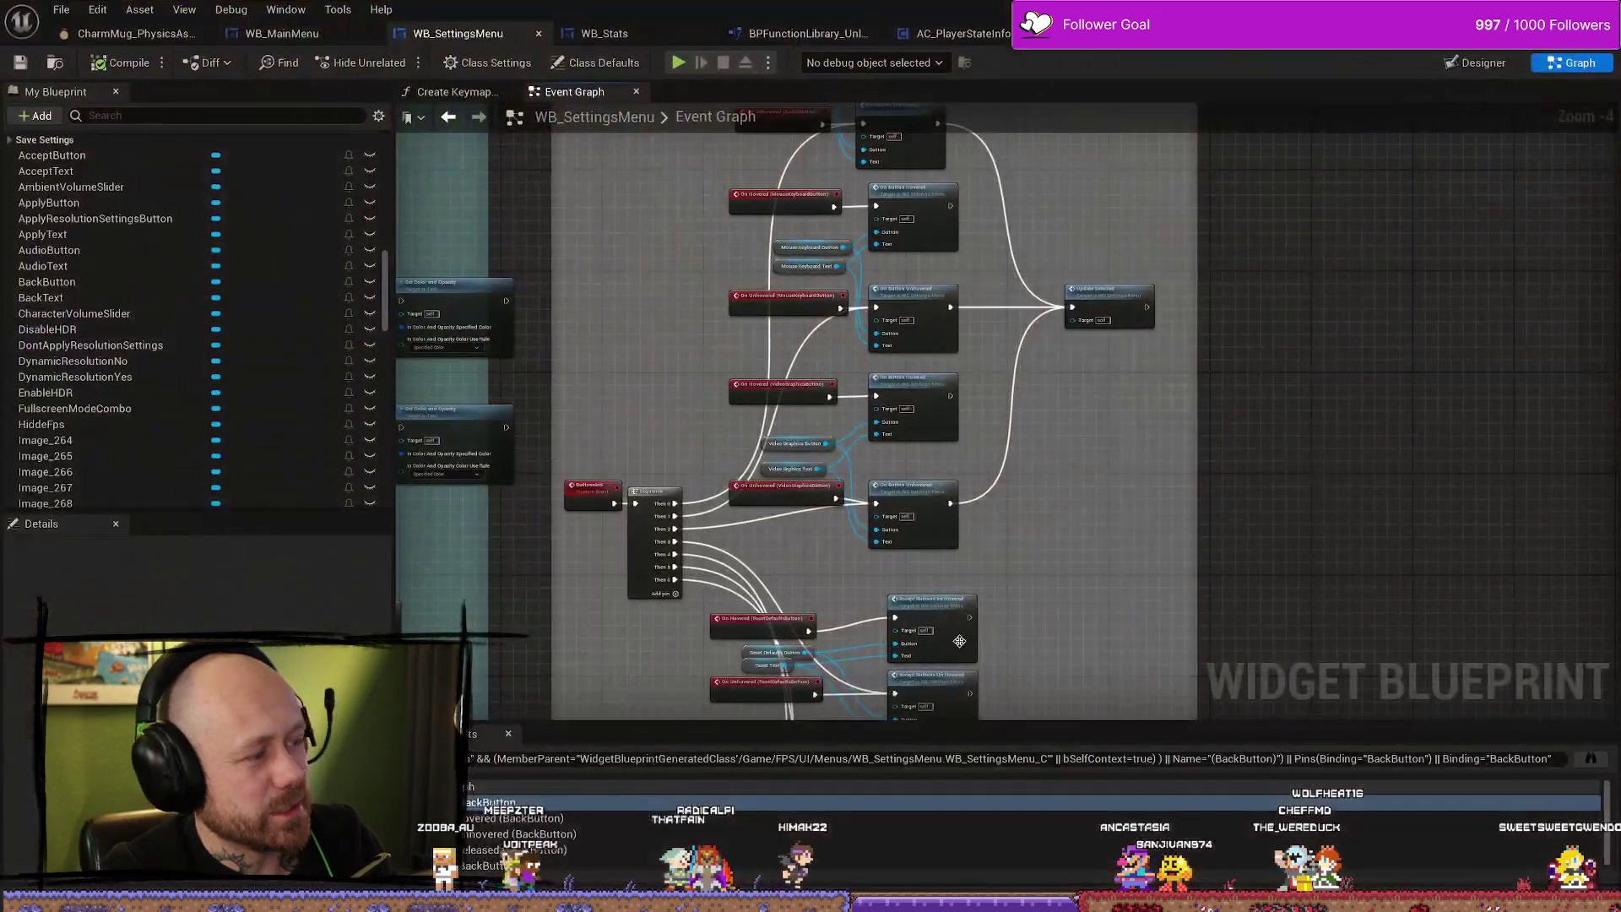
scroll(1090, 342, "down", 4)
scroll(726, 342, "down", 2)
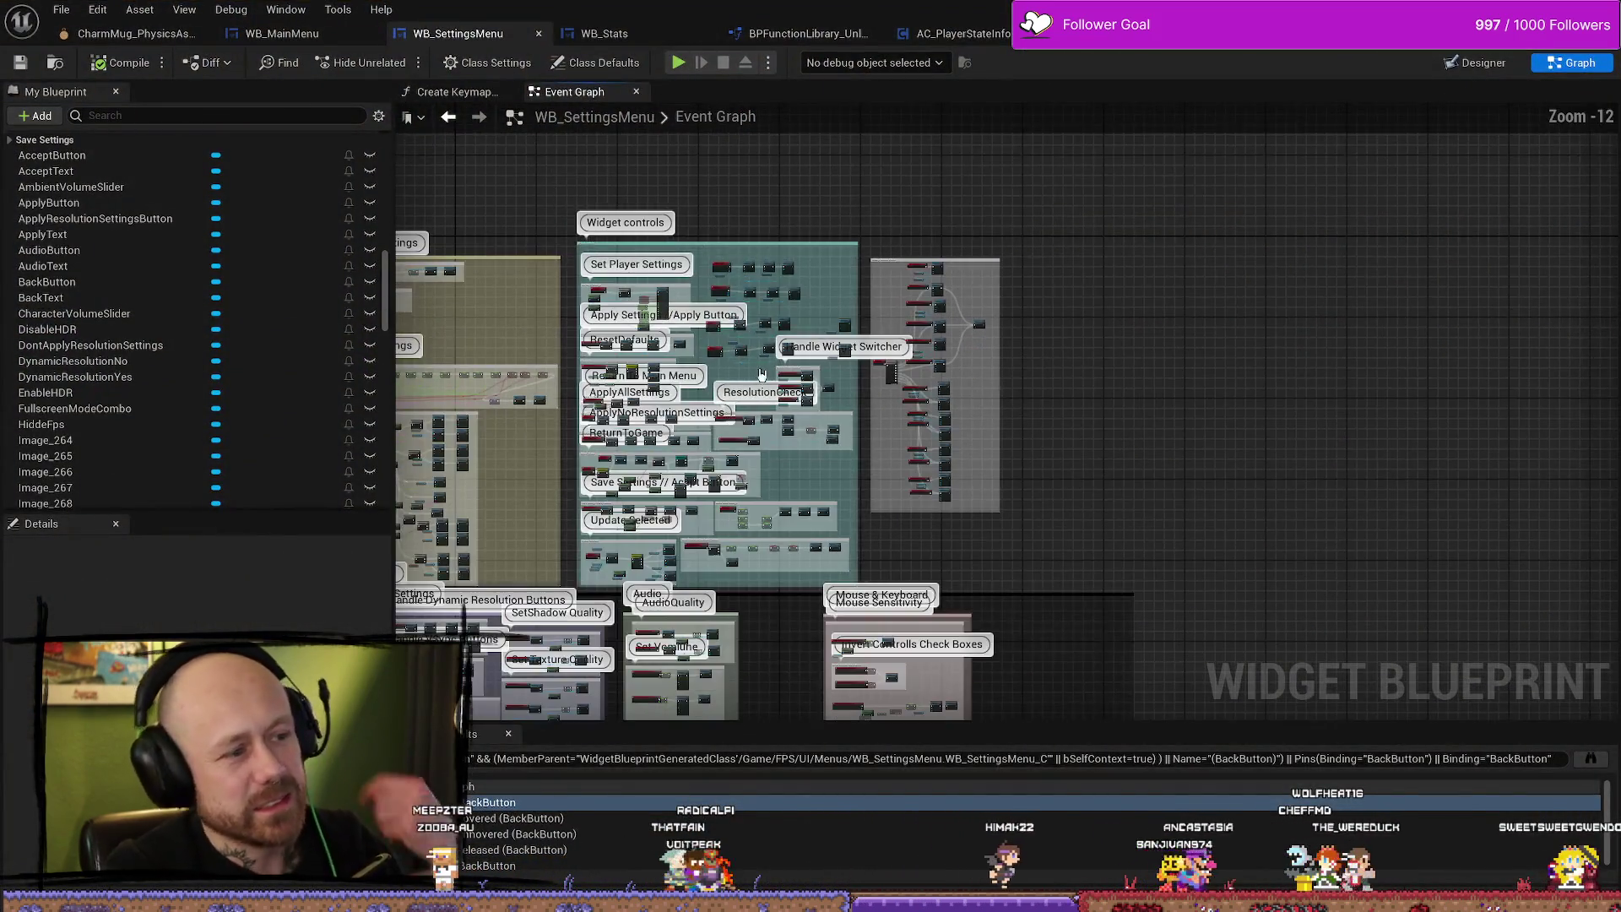
mouse_move(1183, 457)
left_mouse_down()
mouse_move(1241, 452)
mouse_move(1439, 264)
left_mouse_up()
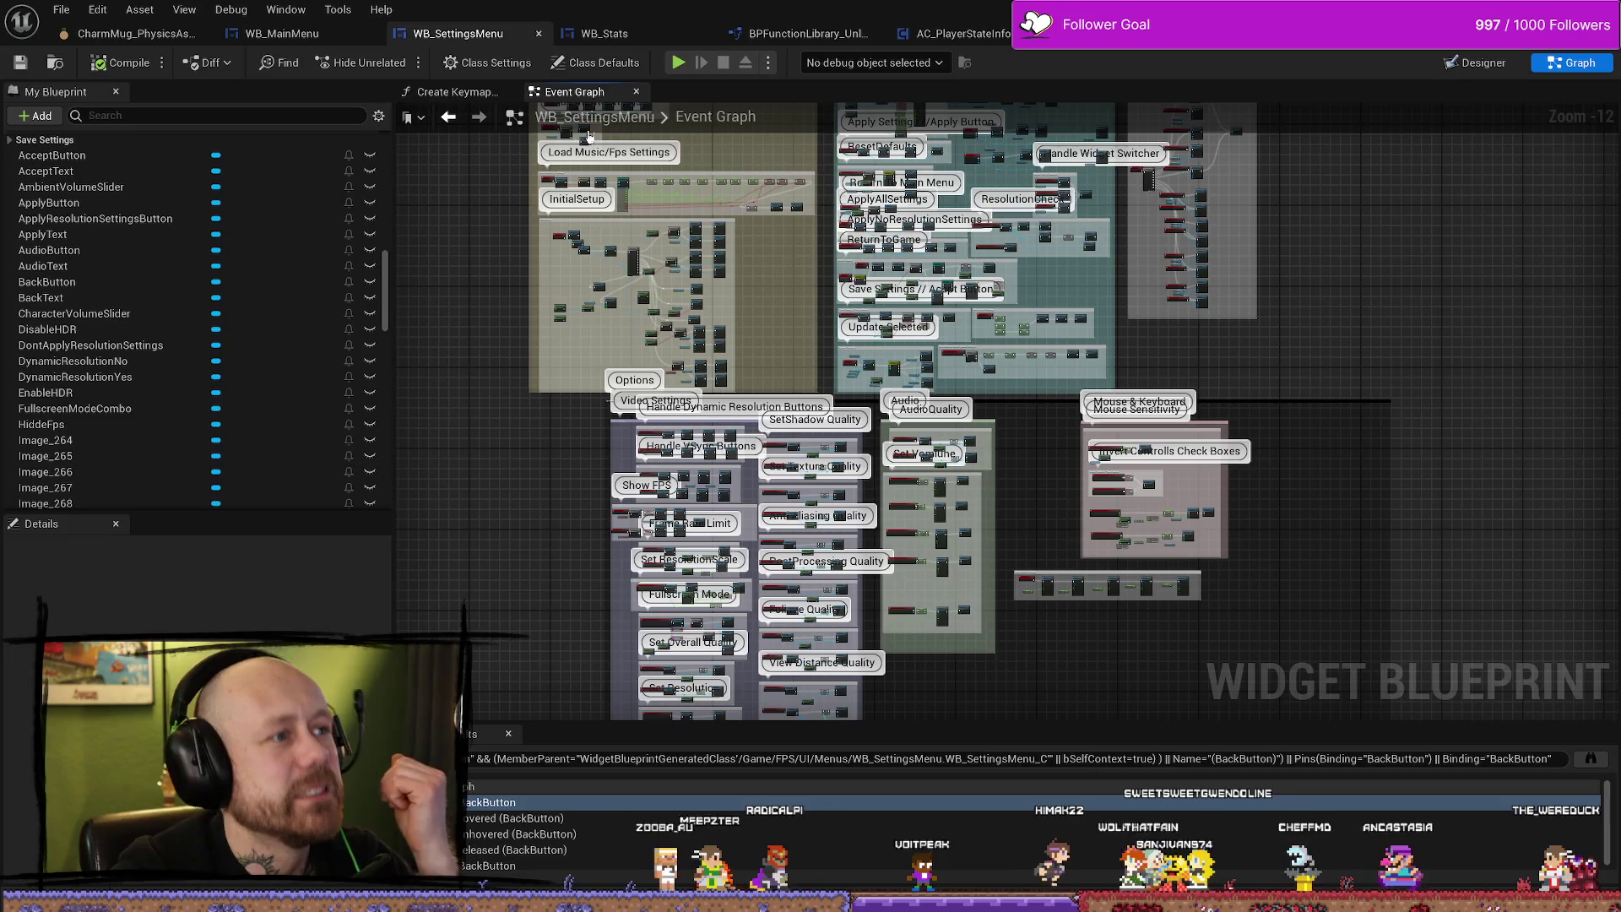
Close WB_SettingsMenu, open the WB_Stats Event Graph, and show the SaveStats asset list.
left_click(539, 33)
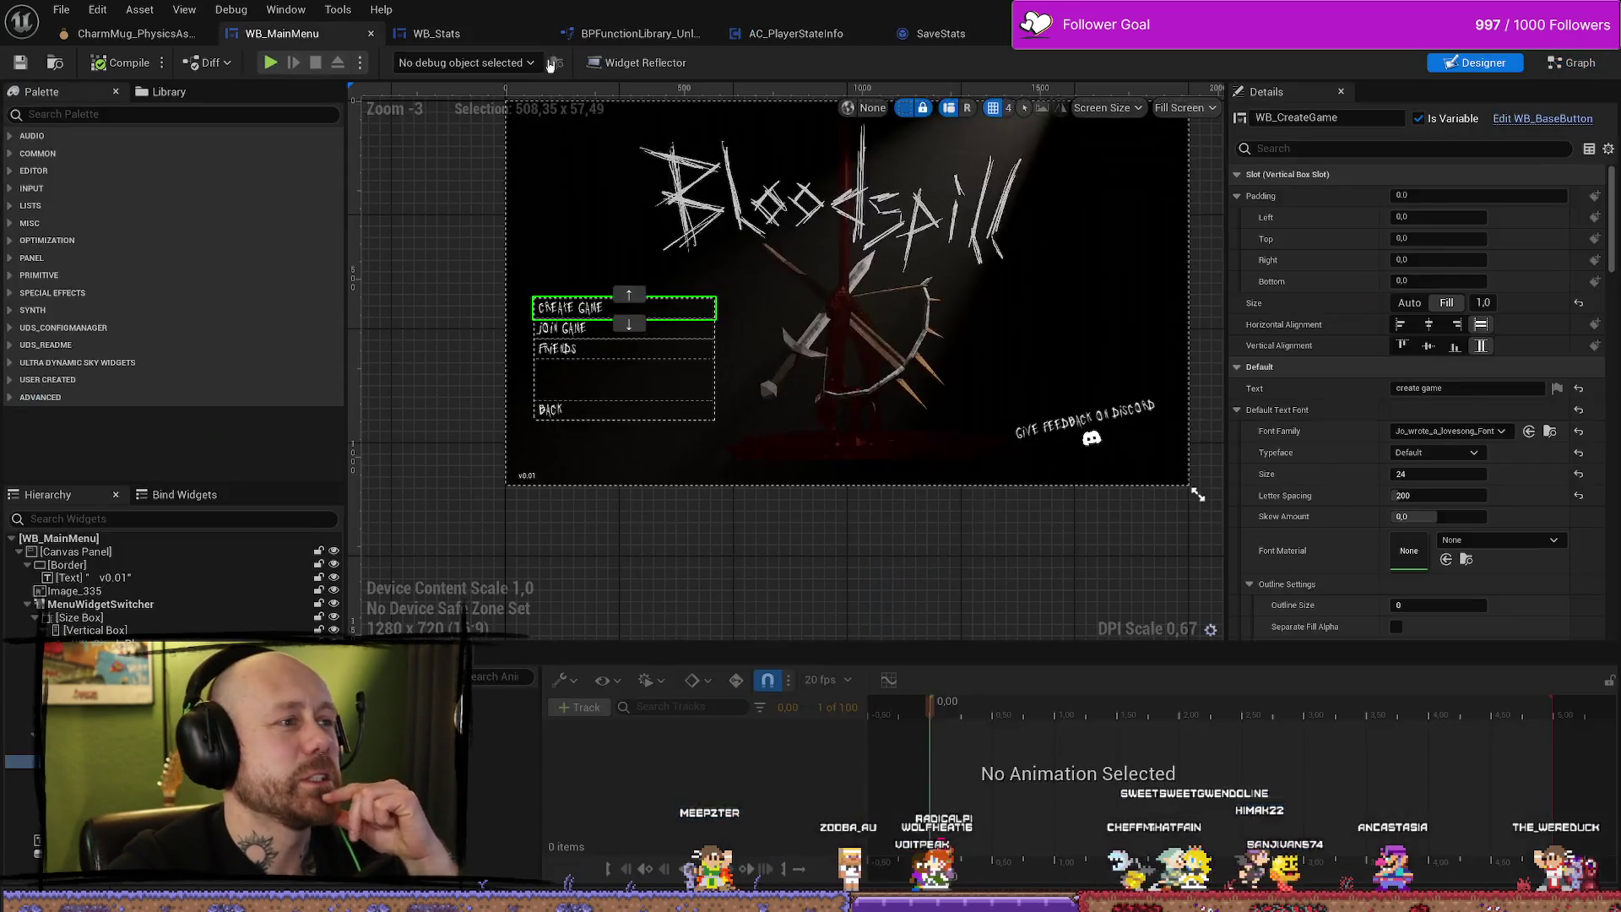
left_click(437, 33)
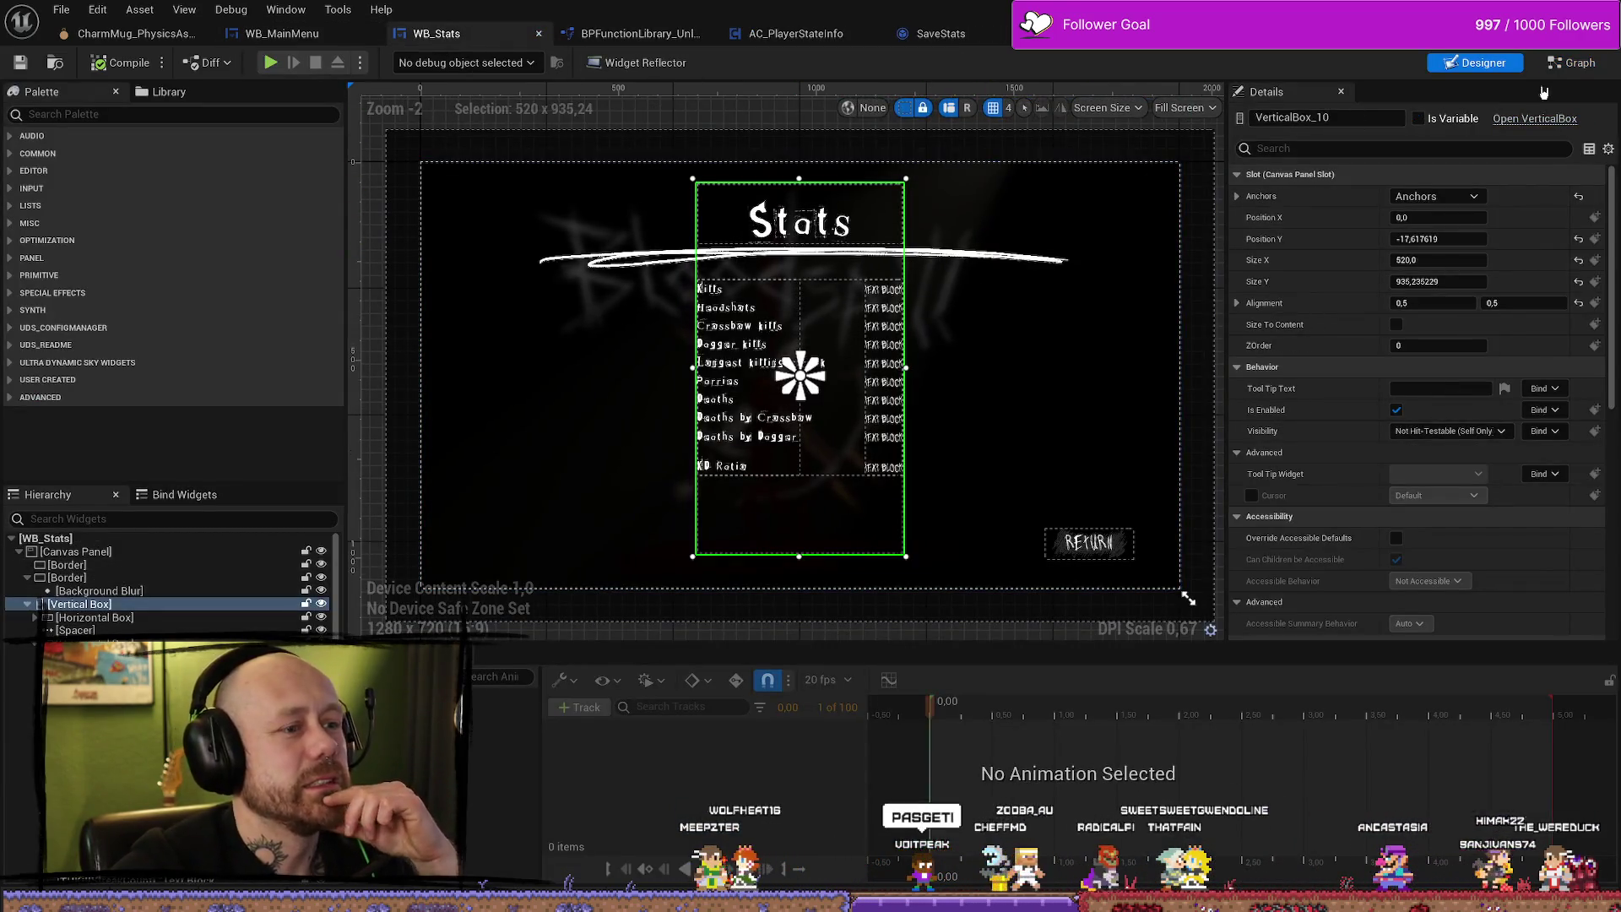
left_click(1570, 64)
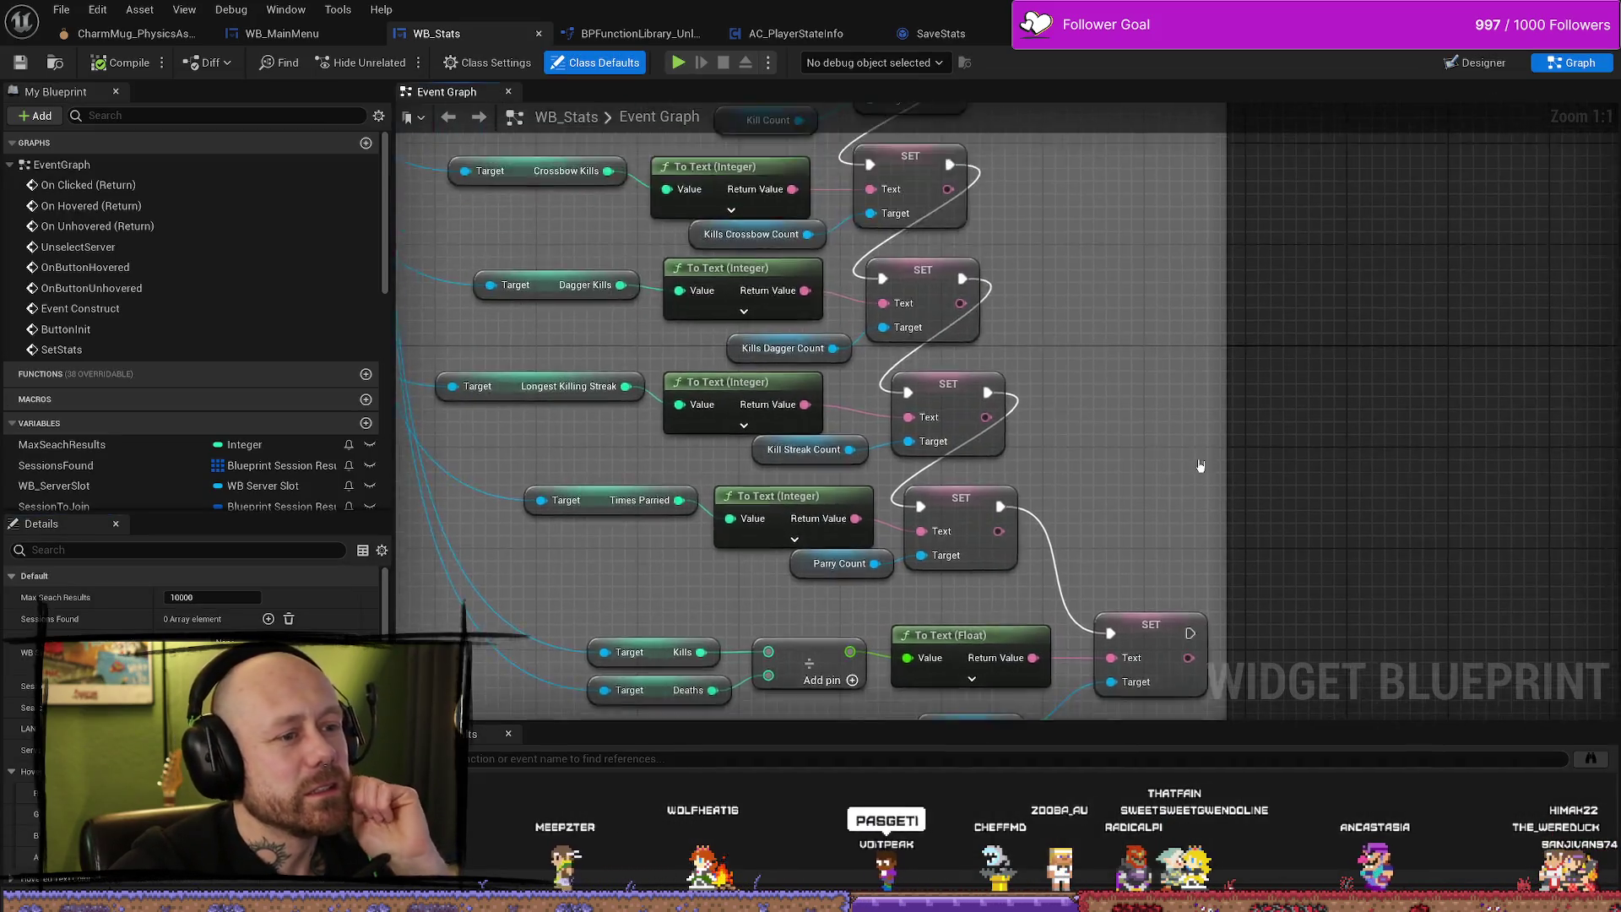
scroll(1200, 464, "down", 12)
scroll(813, 297, "up", 4)
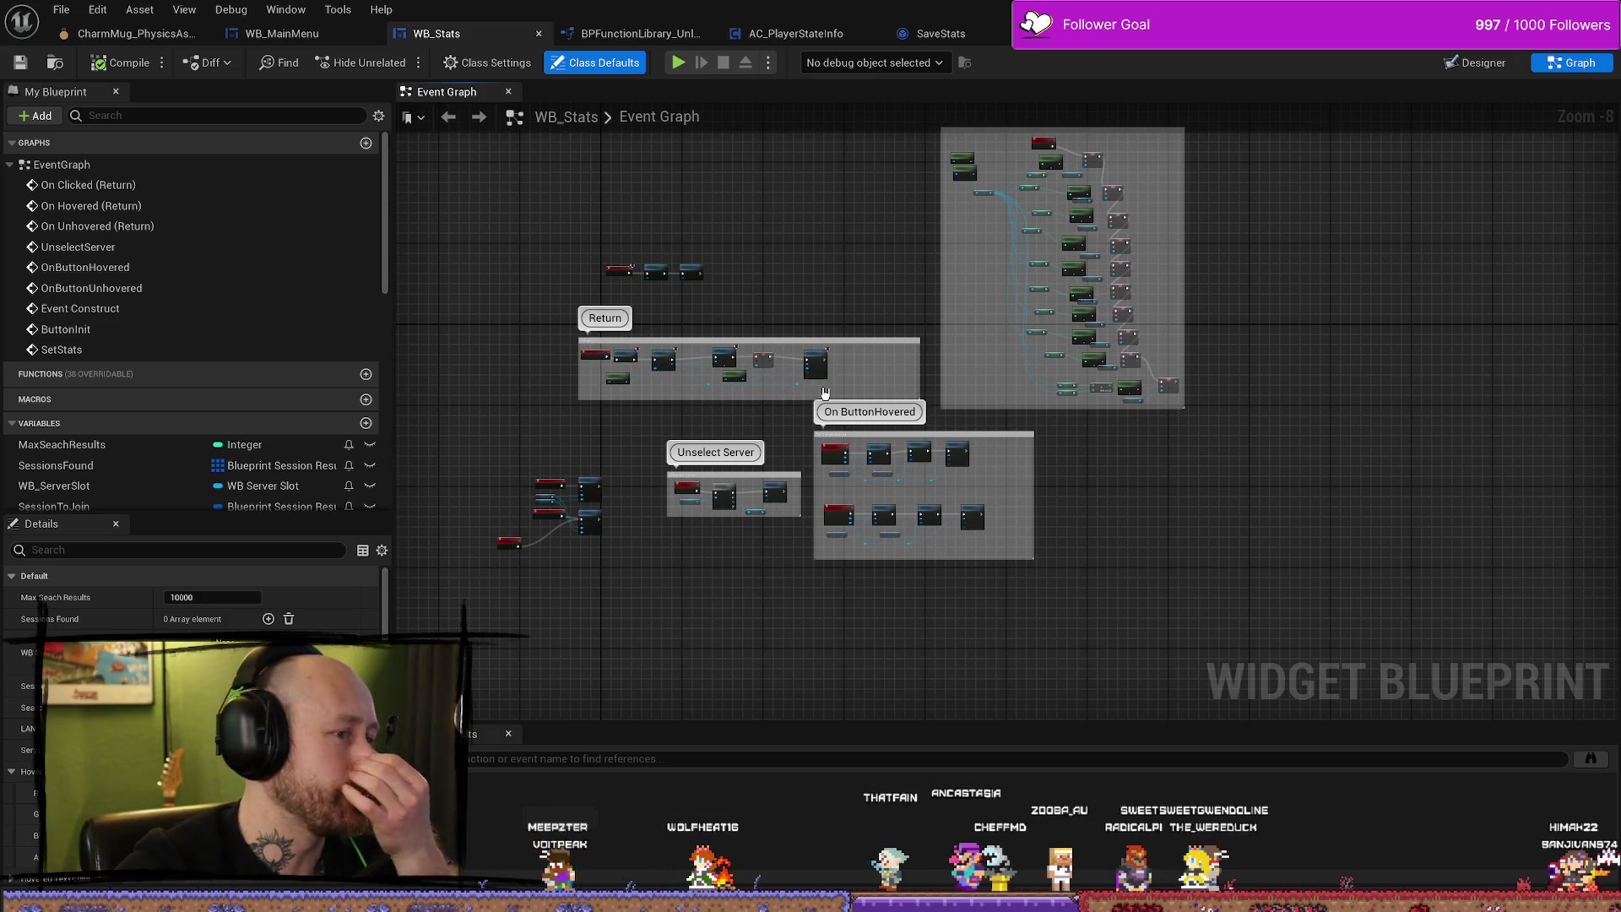
scroll(872, 287, "up", 2)
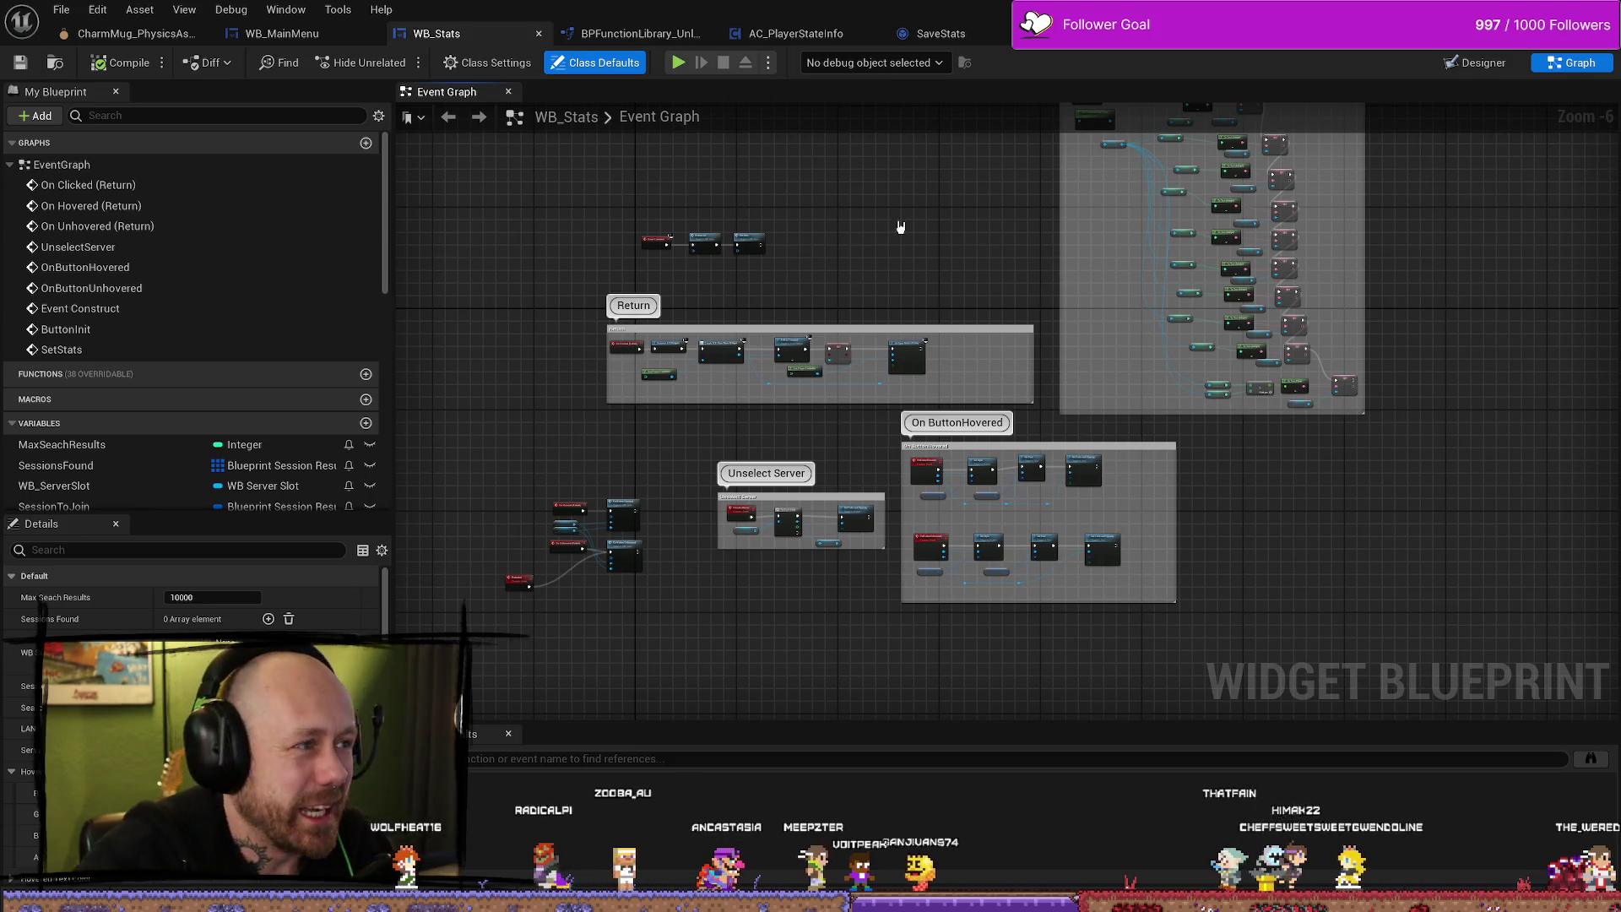
key("ctrl+space")
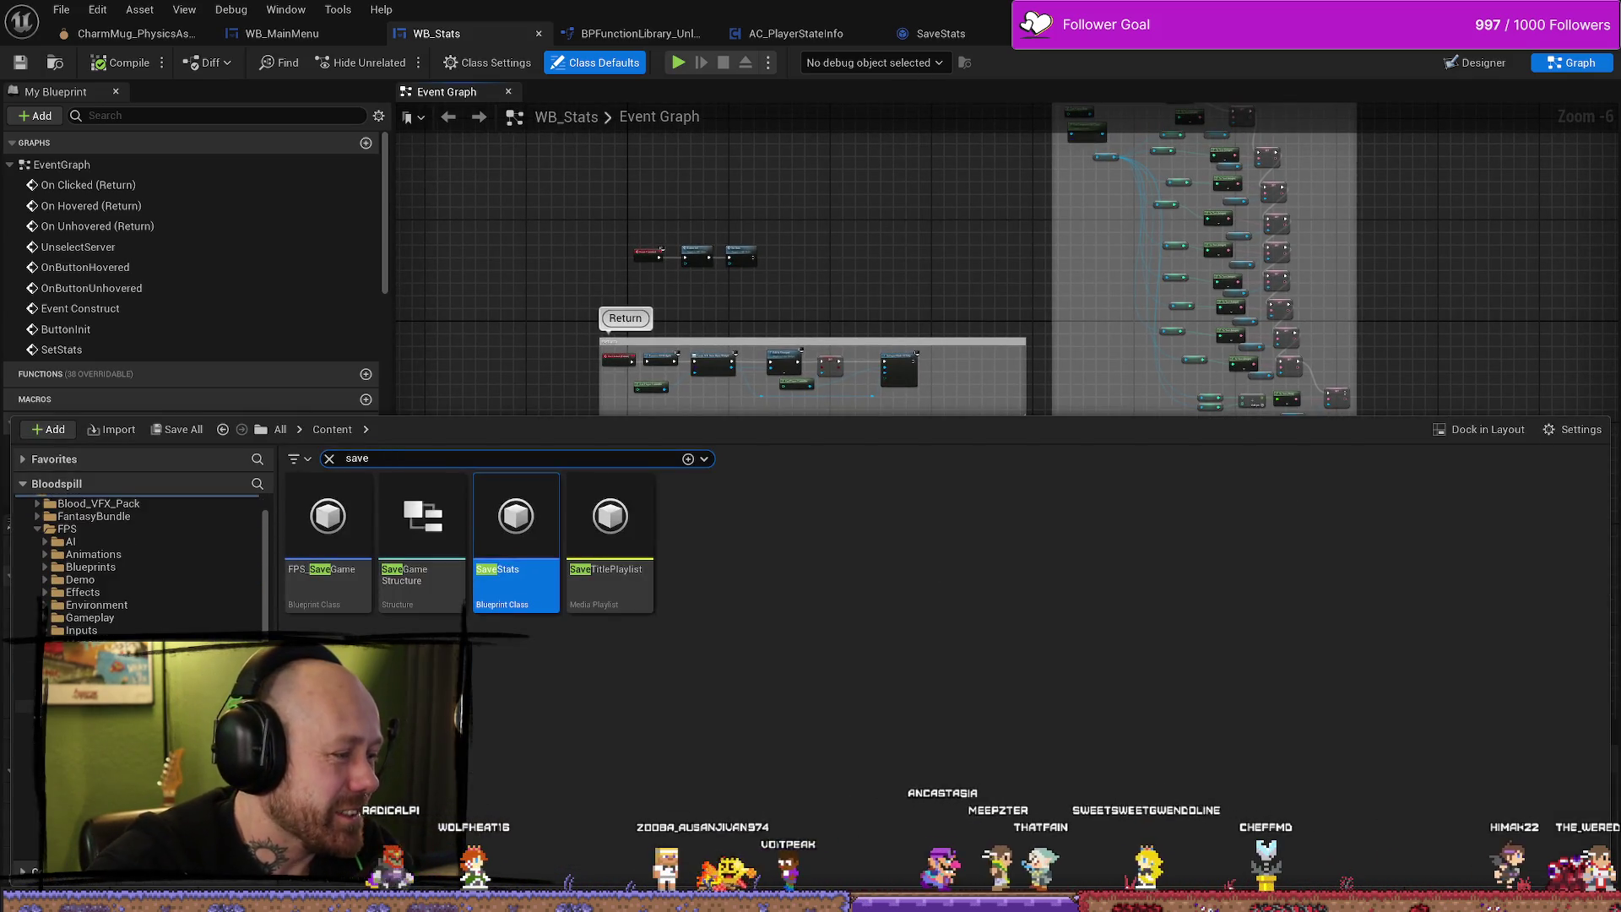
Clear the save filter in MyStuff/UI and open the UnlockWidget blueprint.
scroll(139, 566, "down", 10)
left_click(77, 534)
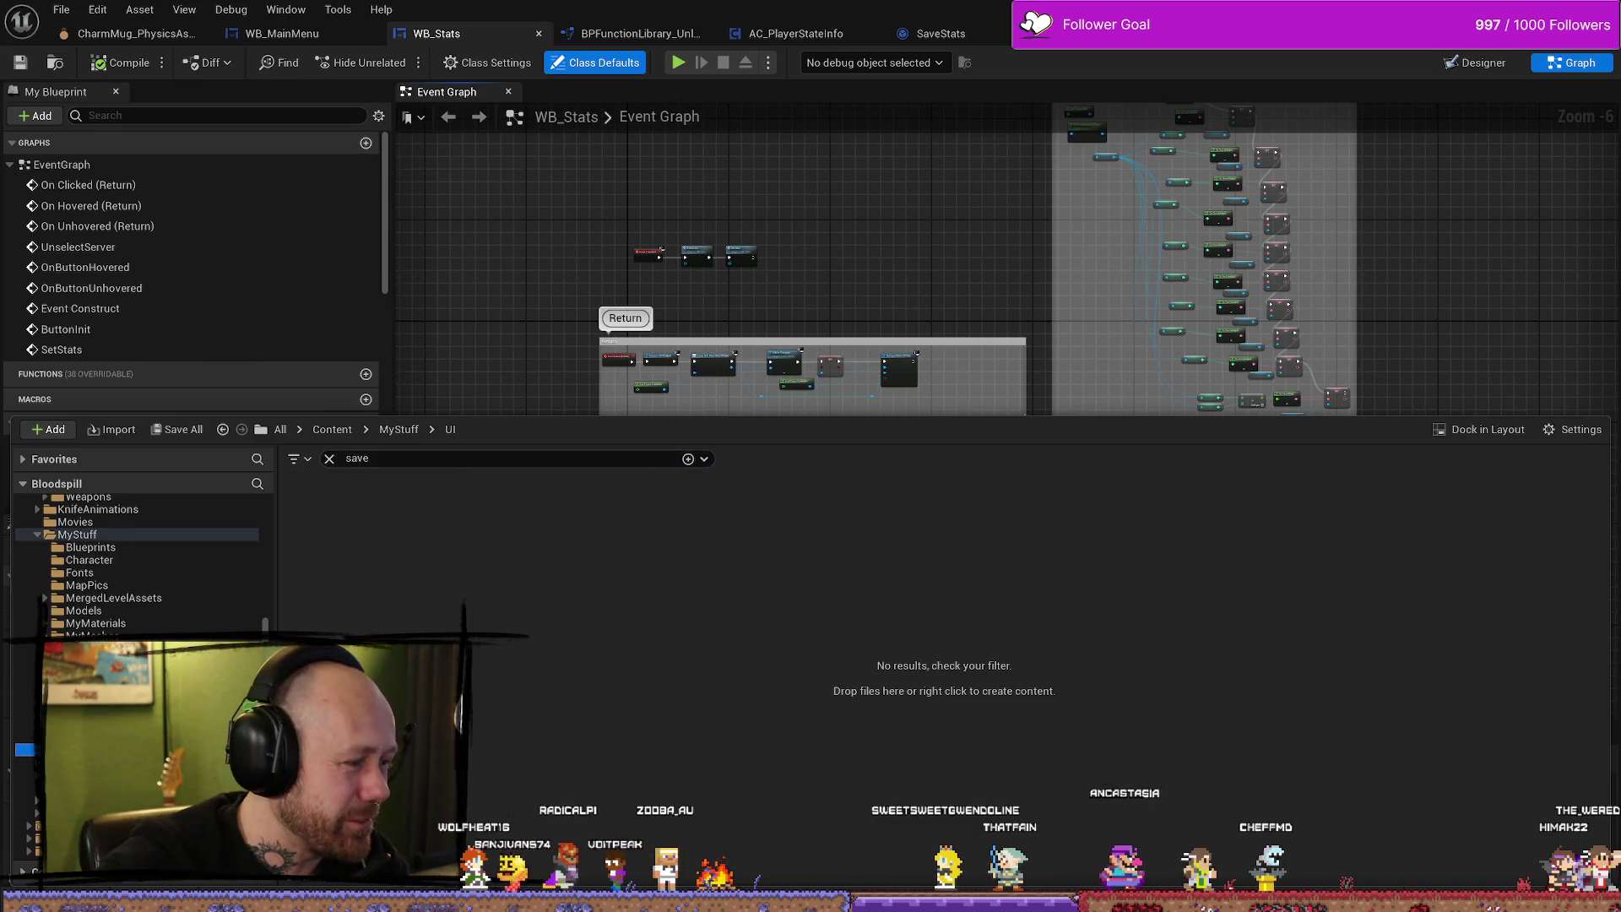
left_click(330, 459)
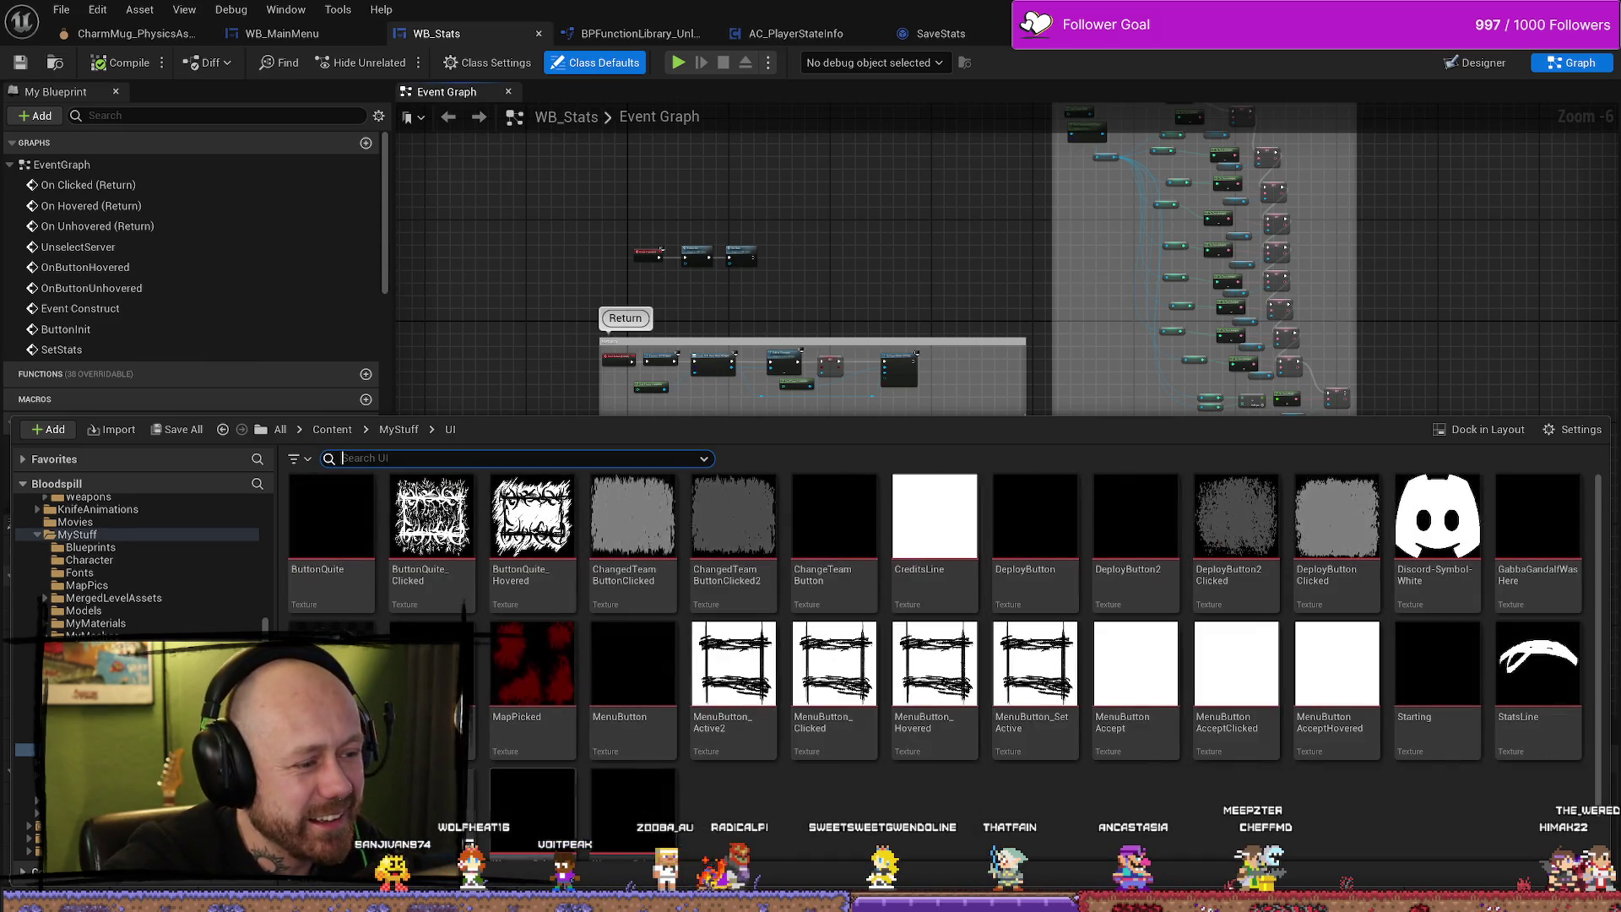
scroll(509, 771, "down", 1)
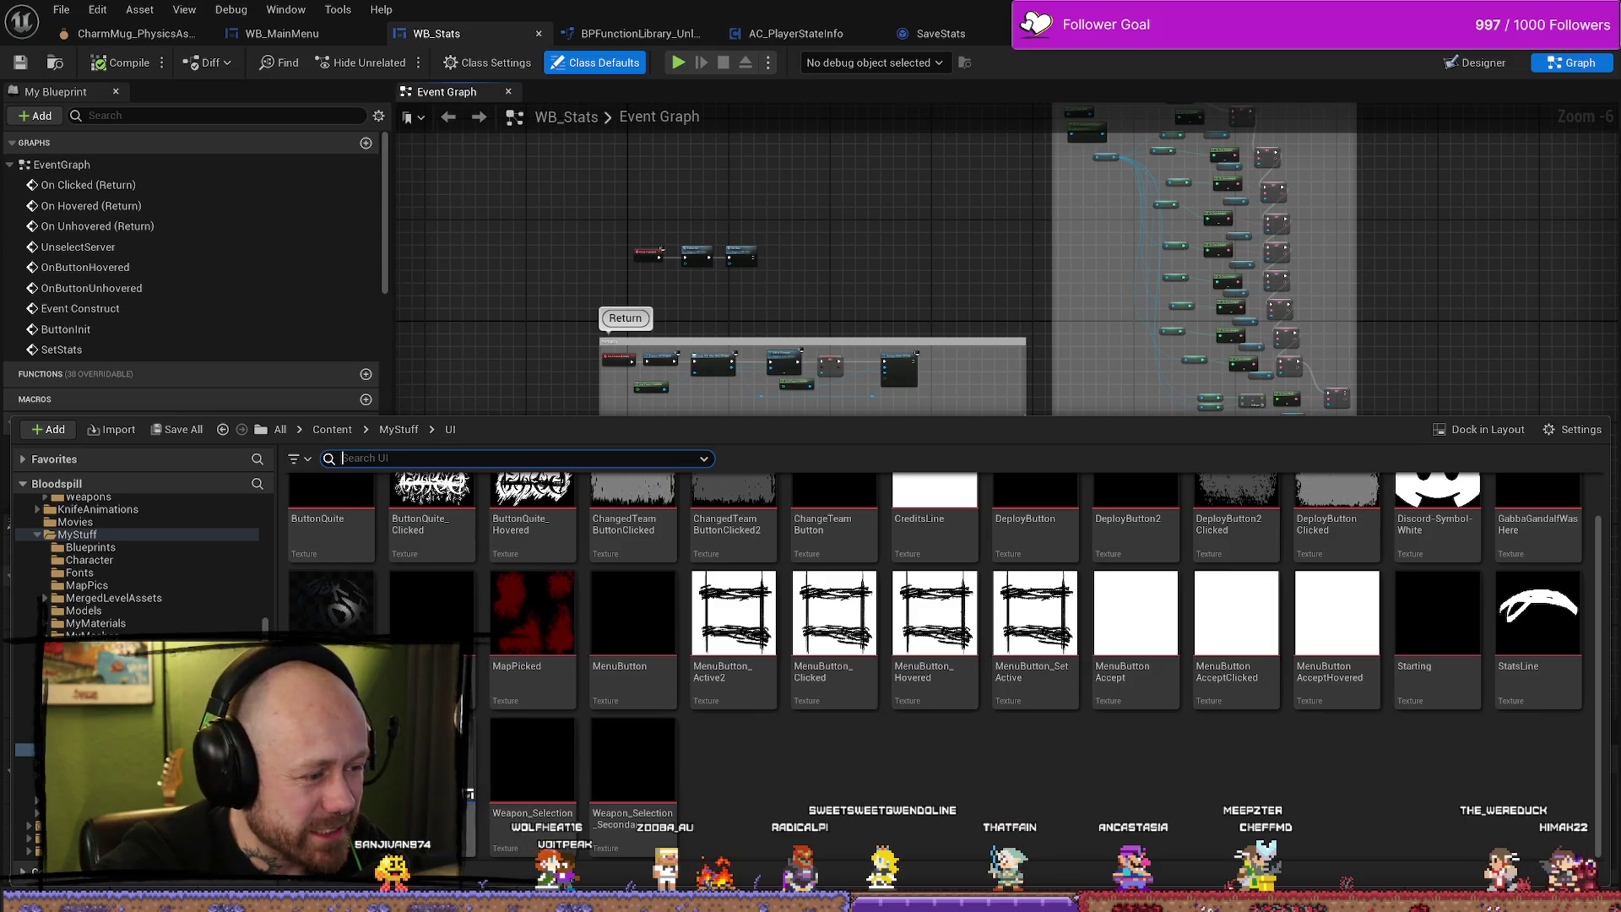
double_click(431, 613)
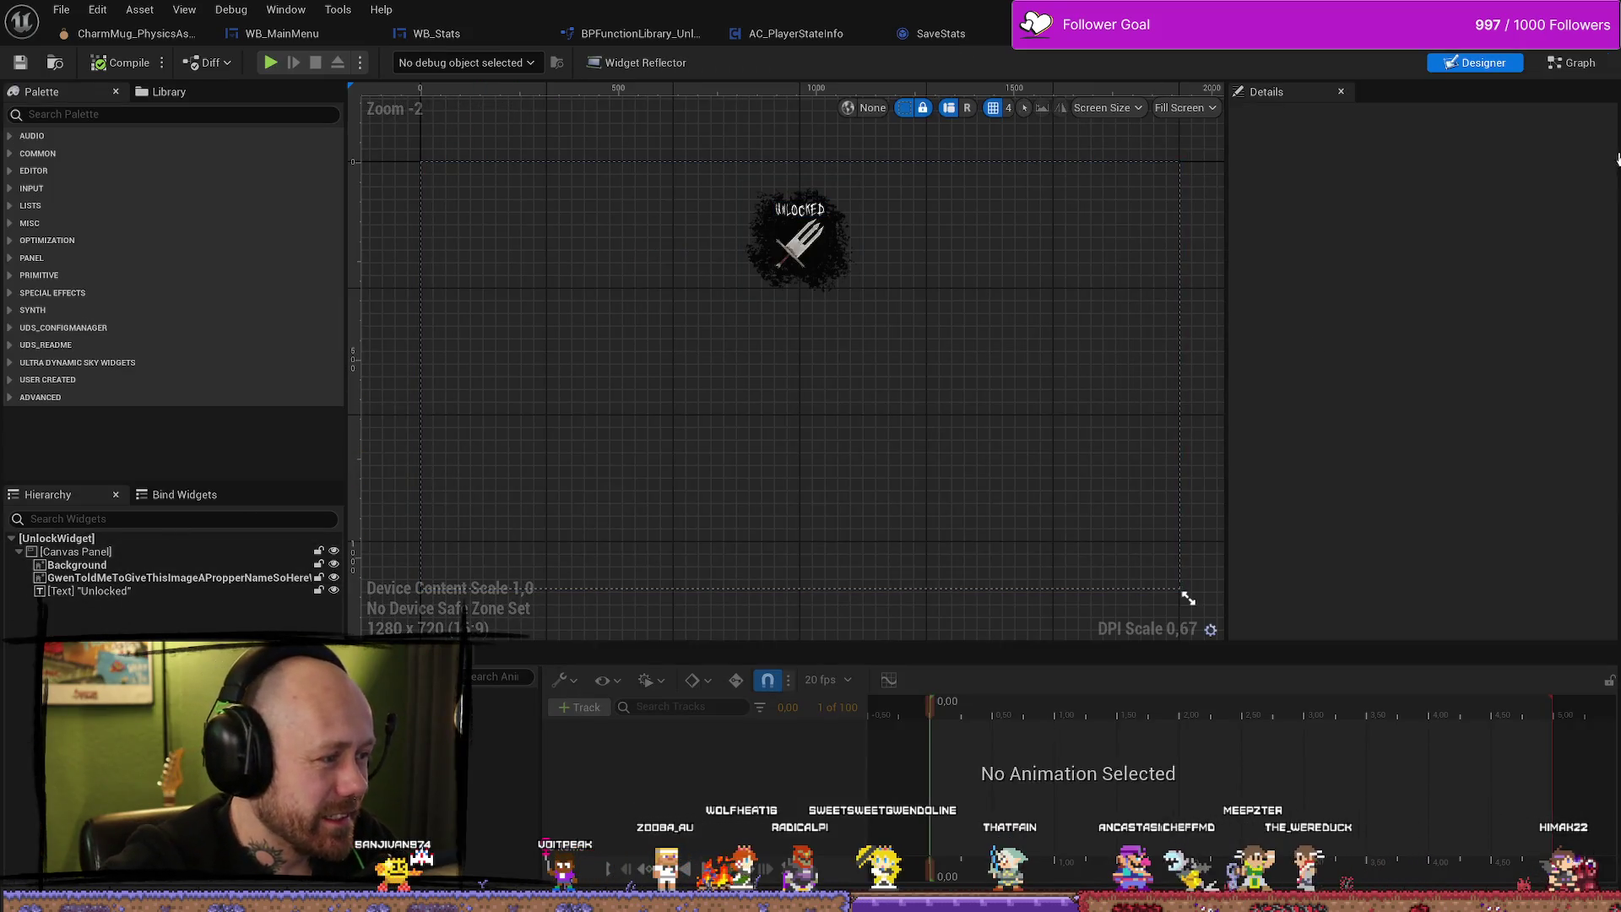
Inspect UnlockWidget's Event Construct nodes in its Event Graph.
left_click(1574, 64)
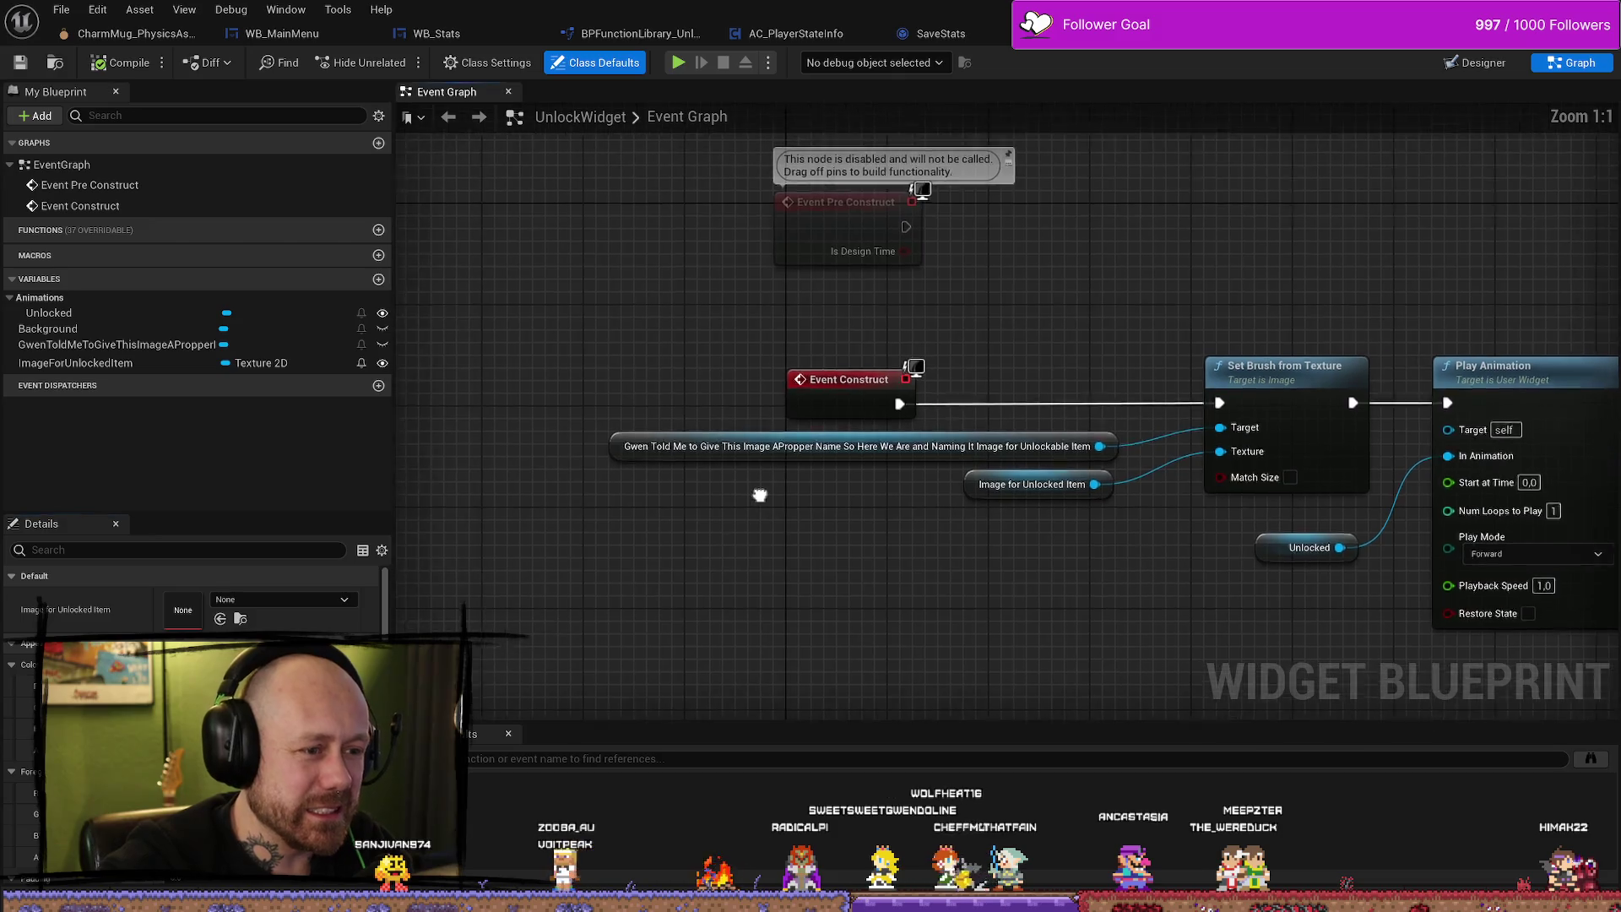
scroll(814, 501, "up", 7)
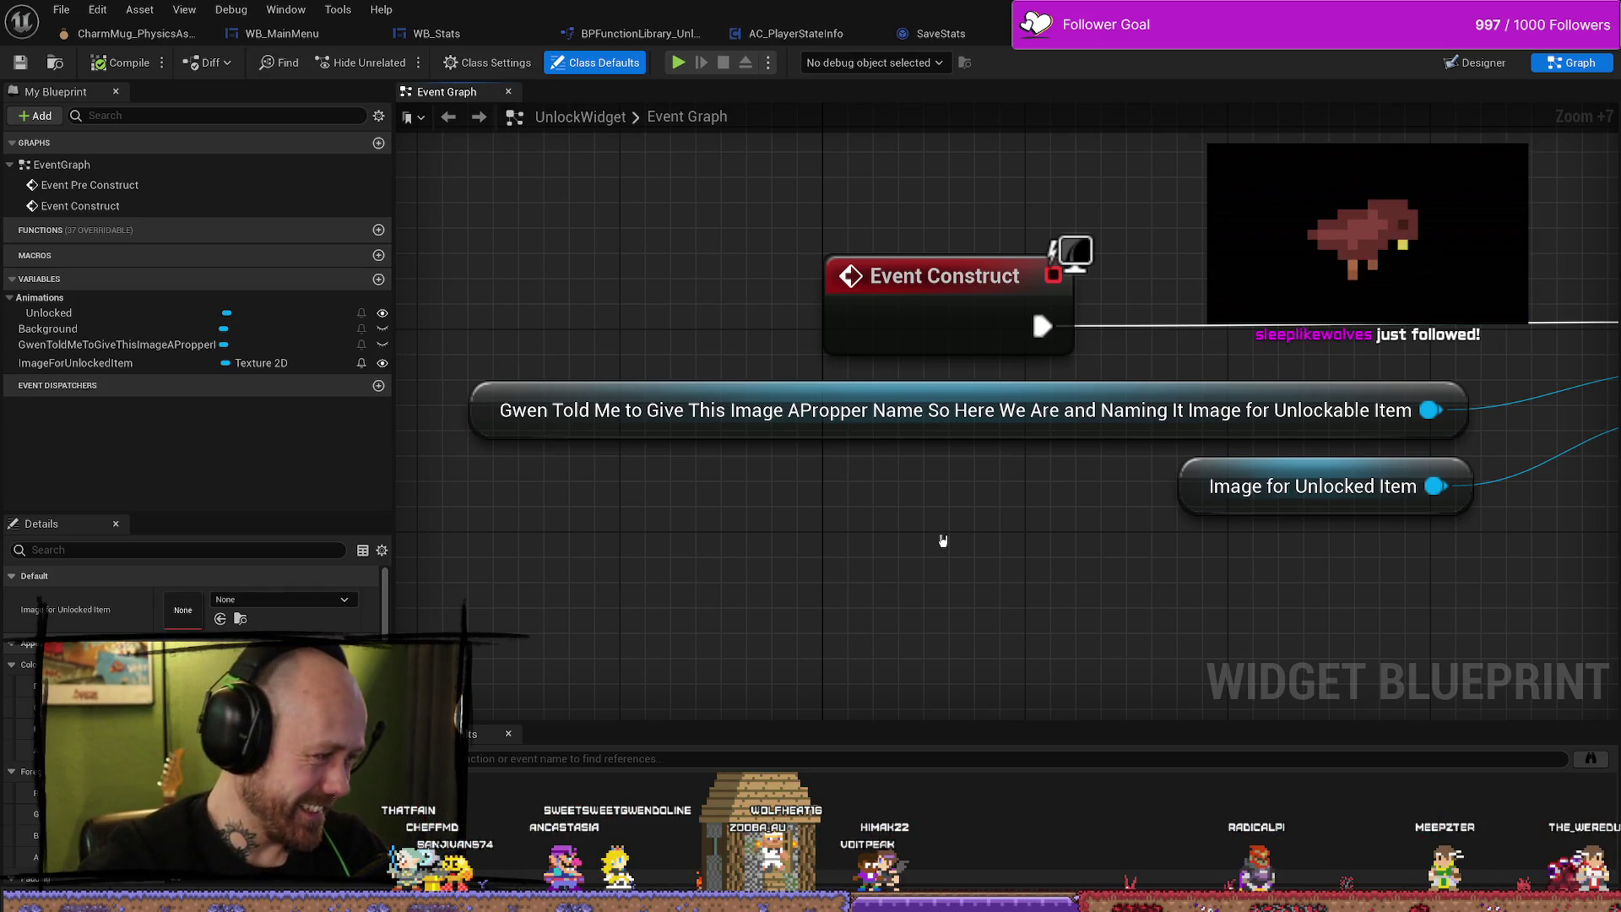
scroll(988, 549, "down", 3)
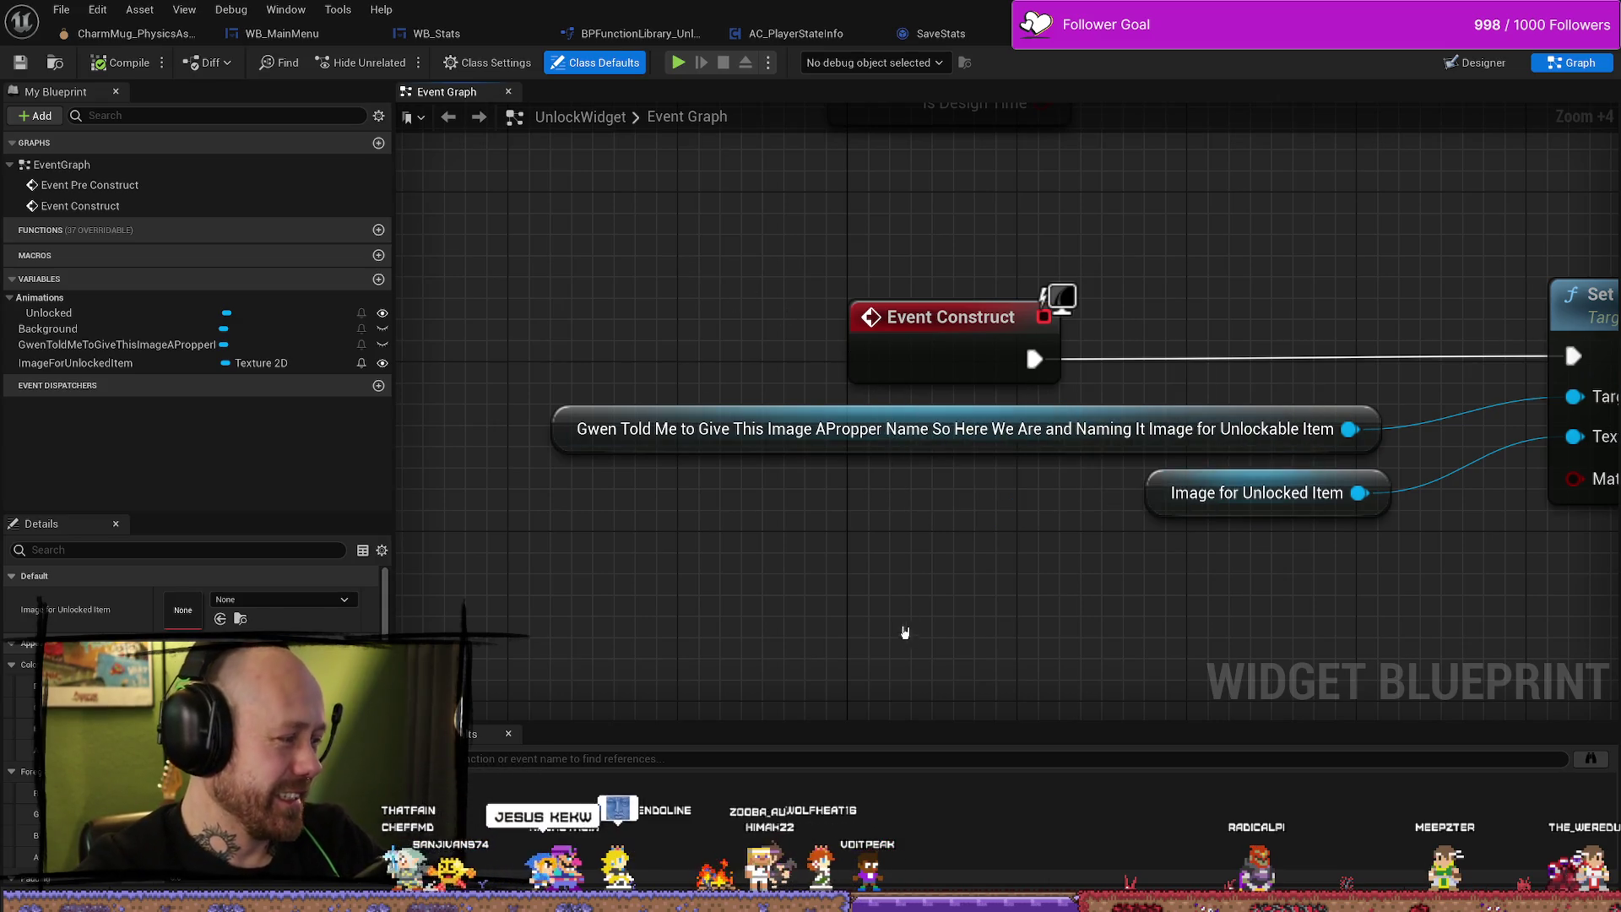
left_click_drag(1093, 515, 1058, 529)
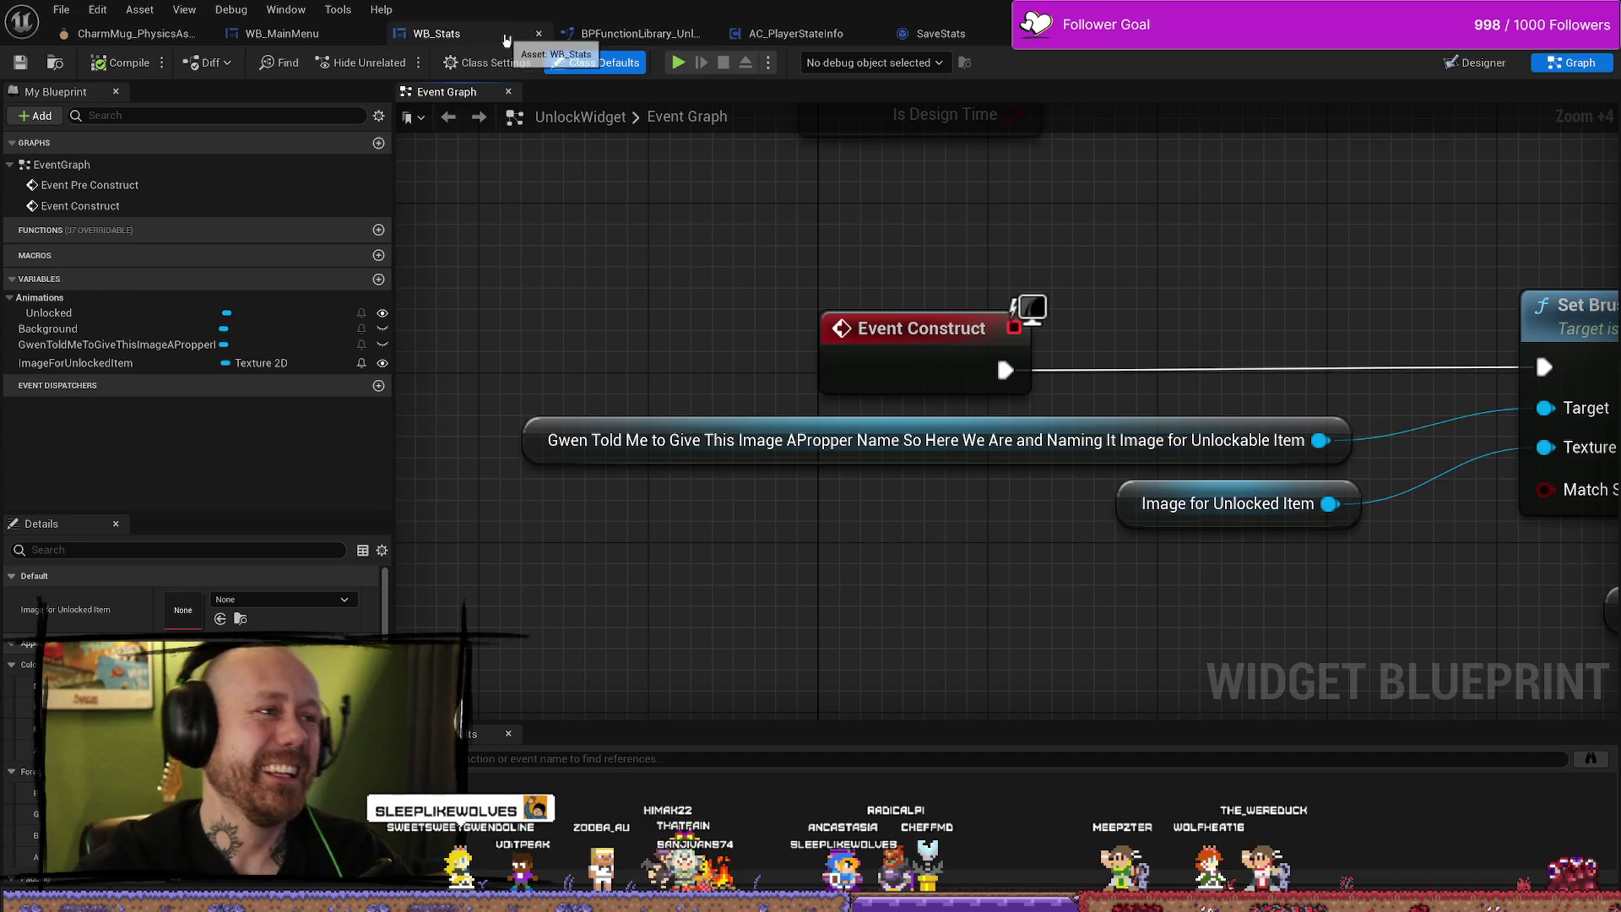
Back in WB_Stats, pan through the SetStats chain down to the lower stat-setting nodes.
left_click(436, 33)
scroll(883, 351, "up", 3)
scroll(882, 351, "up", 3)
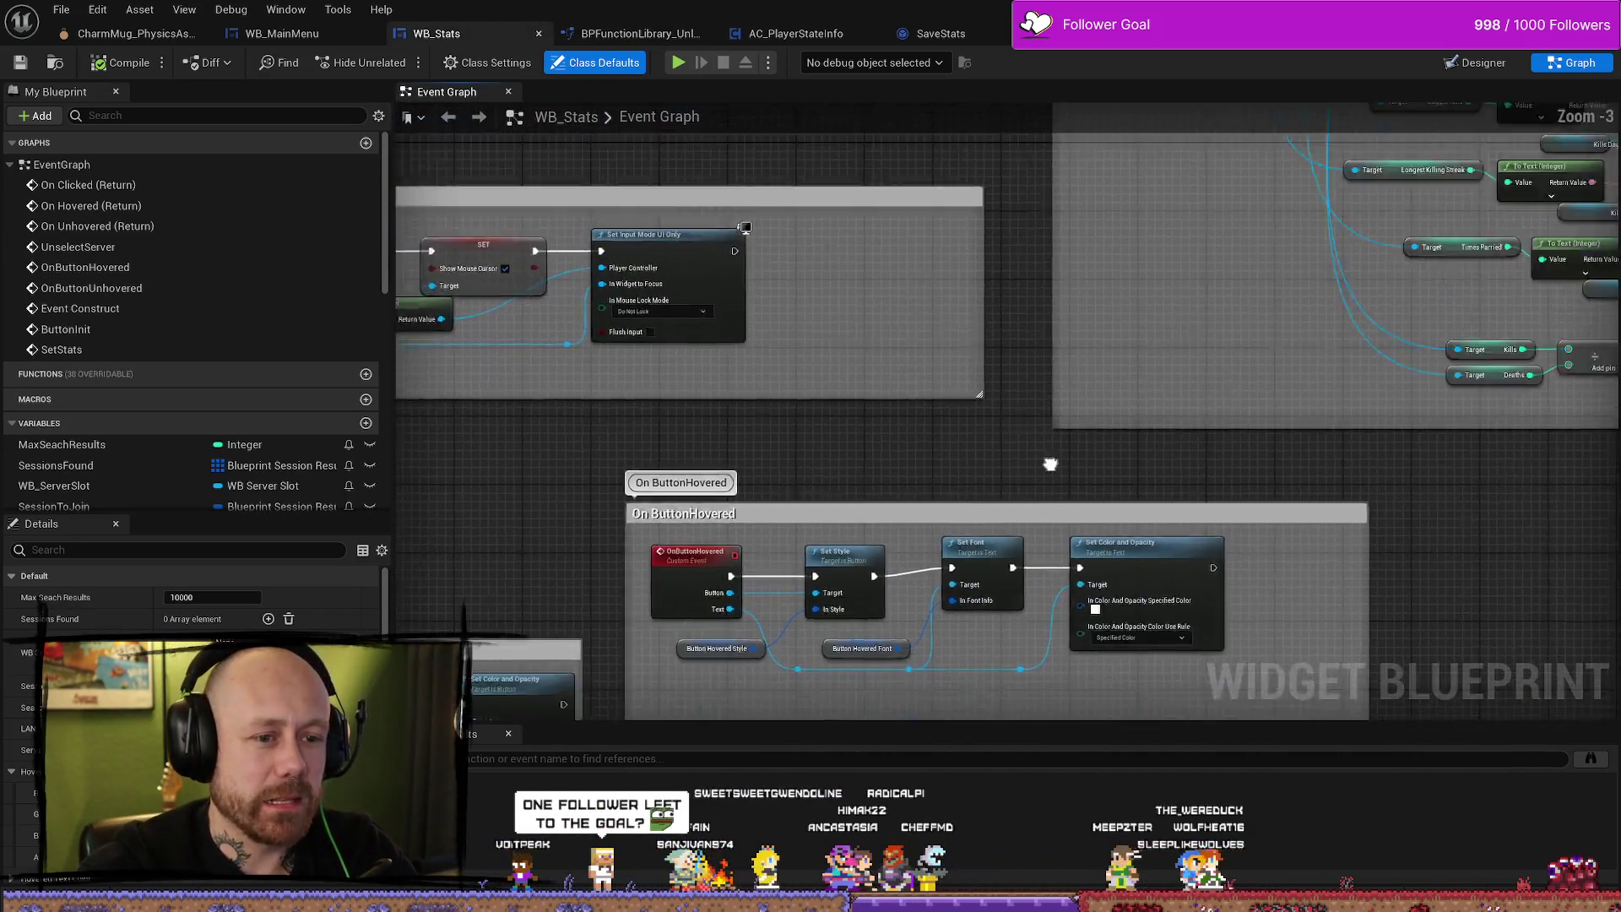
mouse_move(1051, 464)
left_mouse_down()
mouse_move(1025, 391)
mouse_move(720, 662)
mouse_move(706, 507)
mouse_move(543, 296)
left_mouse_up()
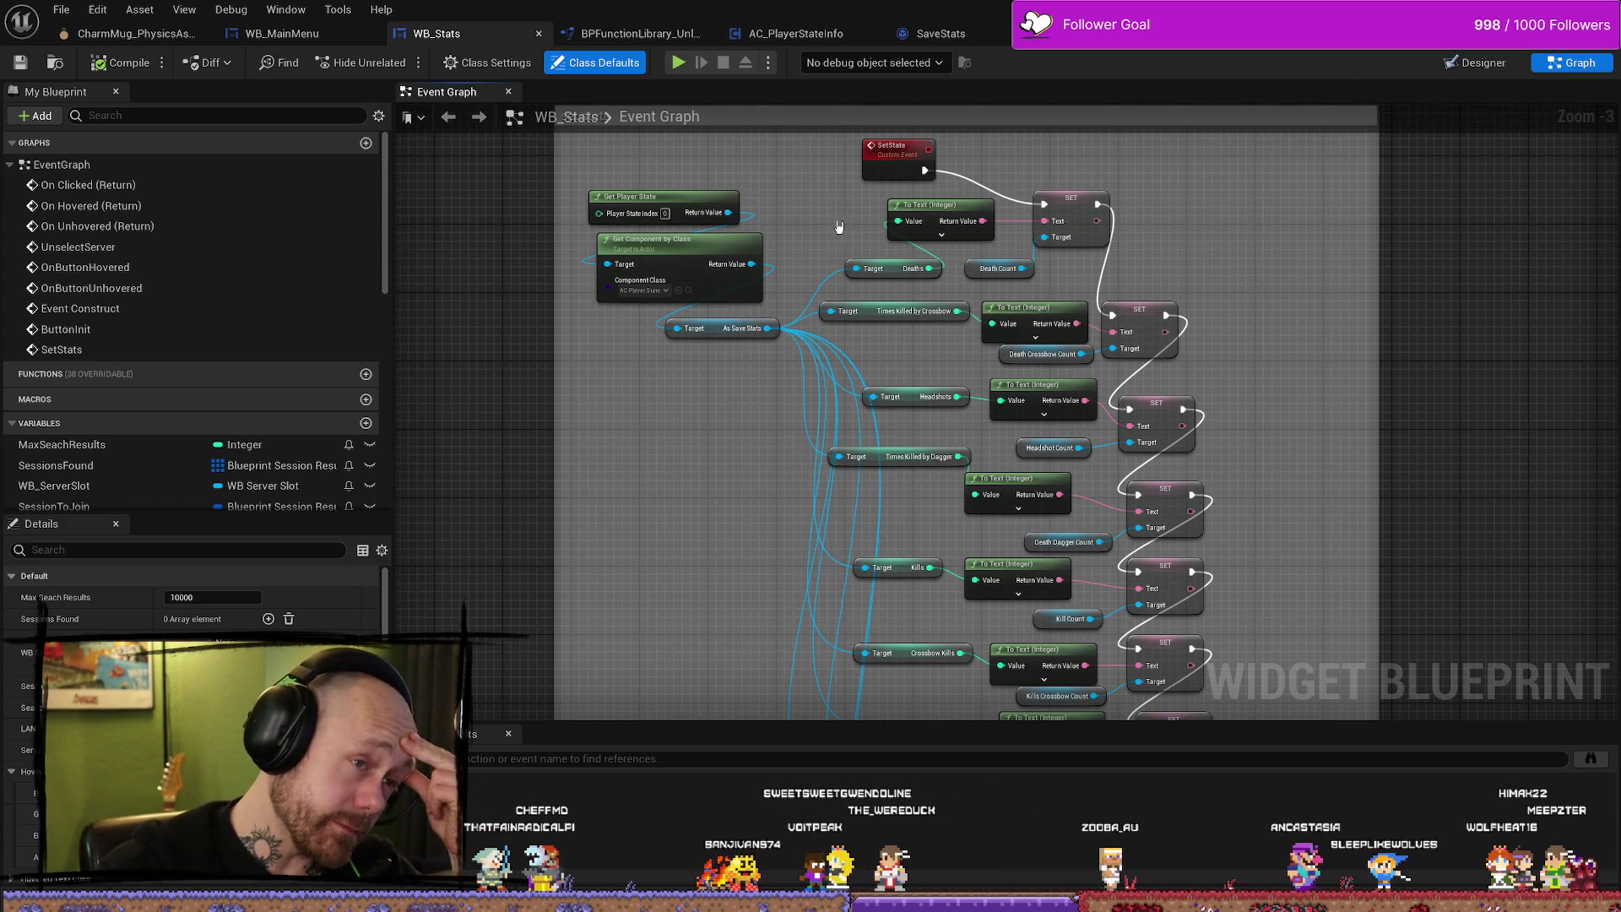
scroll(928, 338, "down", 5)
scroll(854, 310, "up", 5)
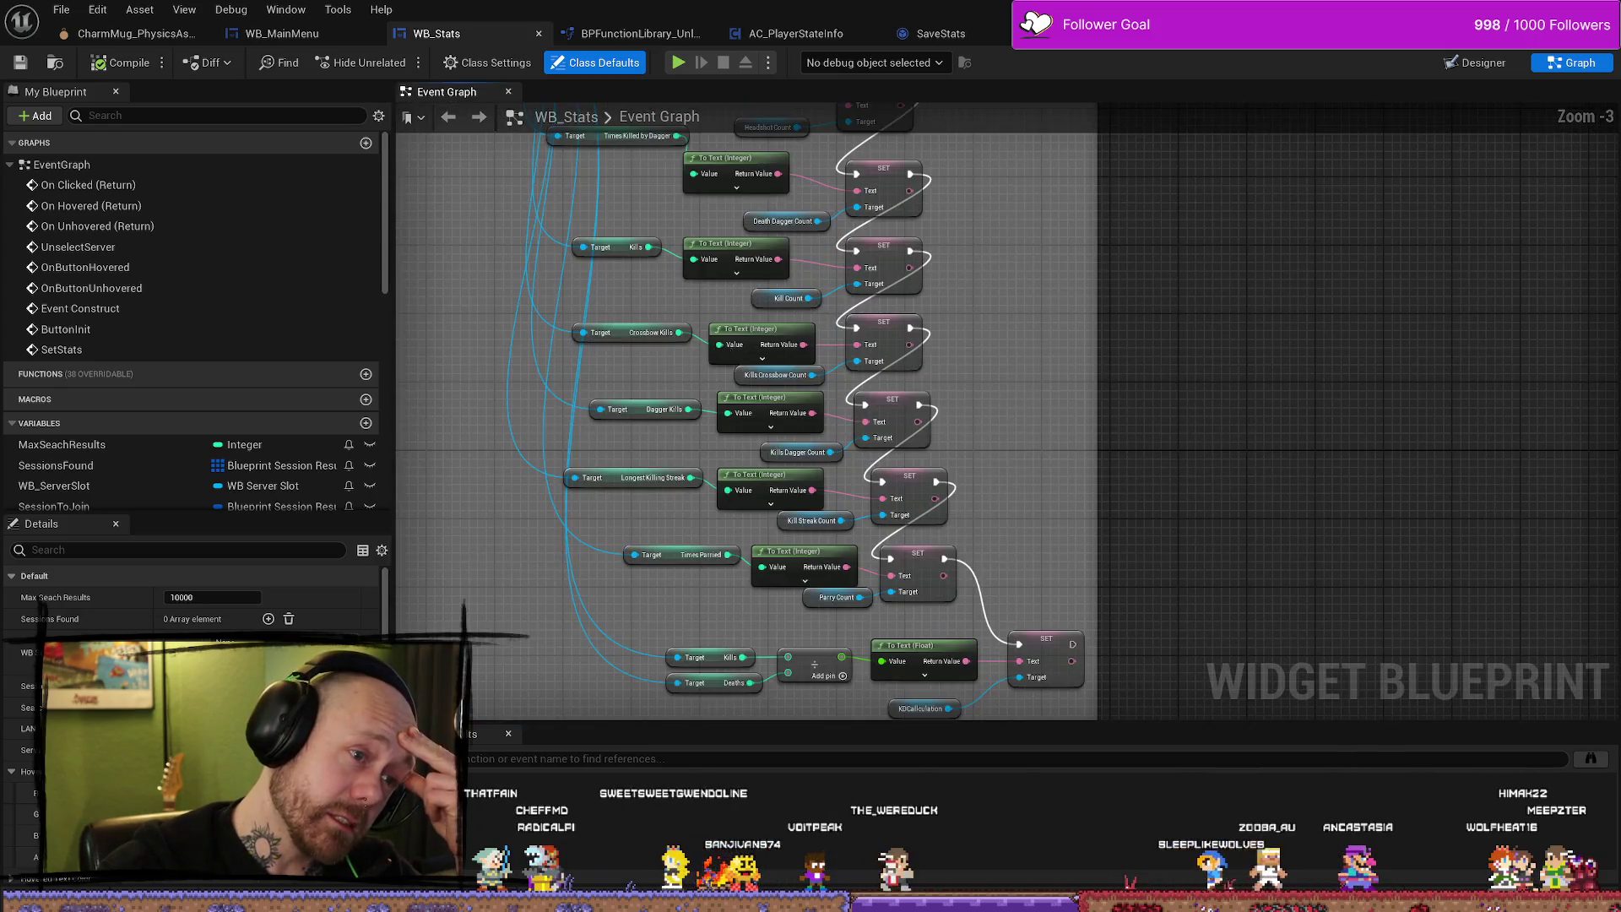
left_click_drag(844, 380, 932, 418)
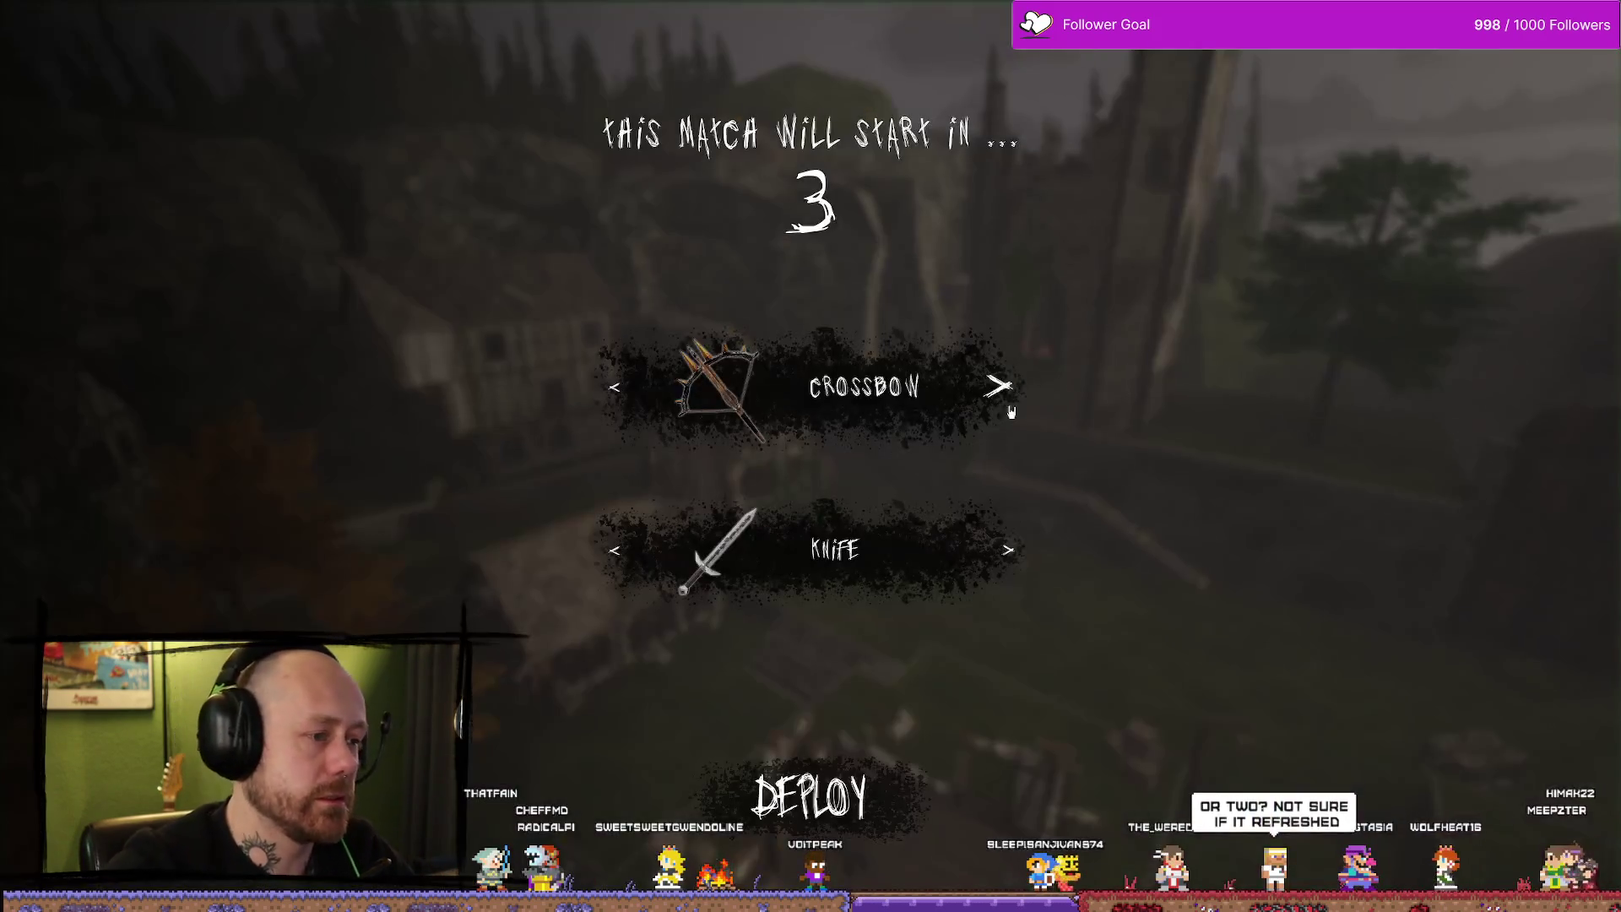
Quit the match from the pause menu and confirm leaving.
key("Escape")
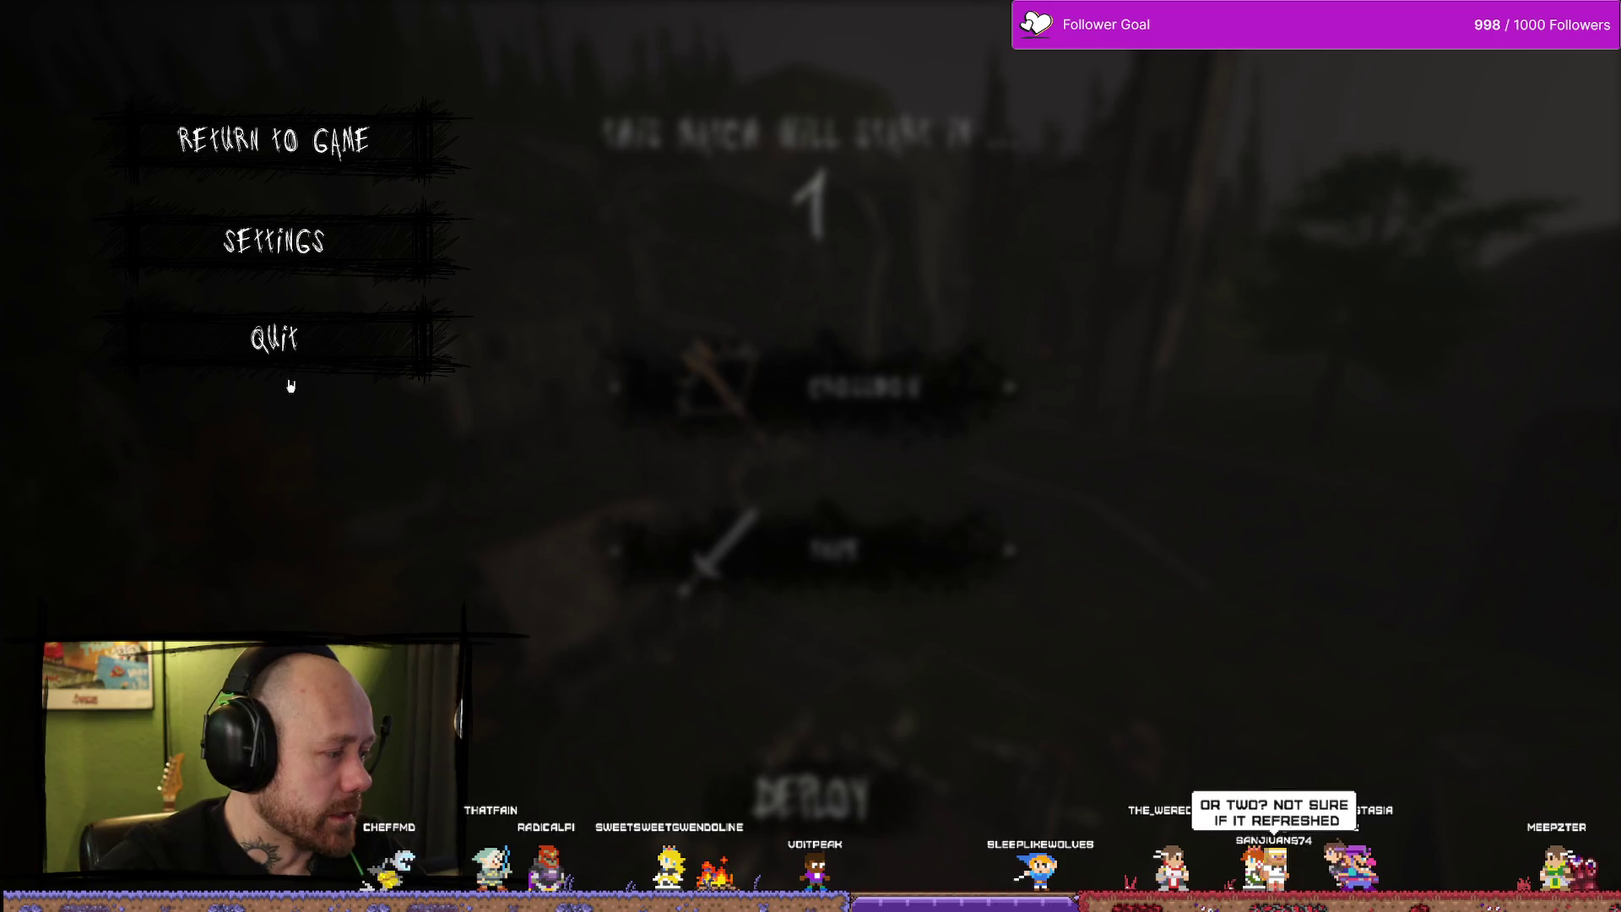
left_click(330, 345)
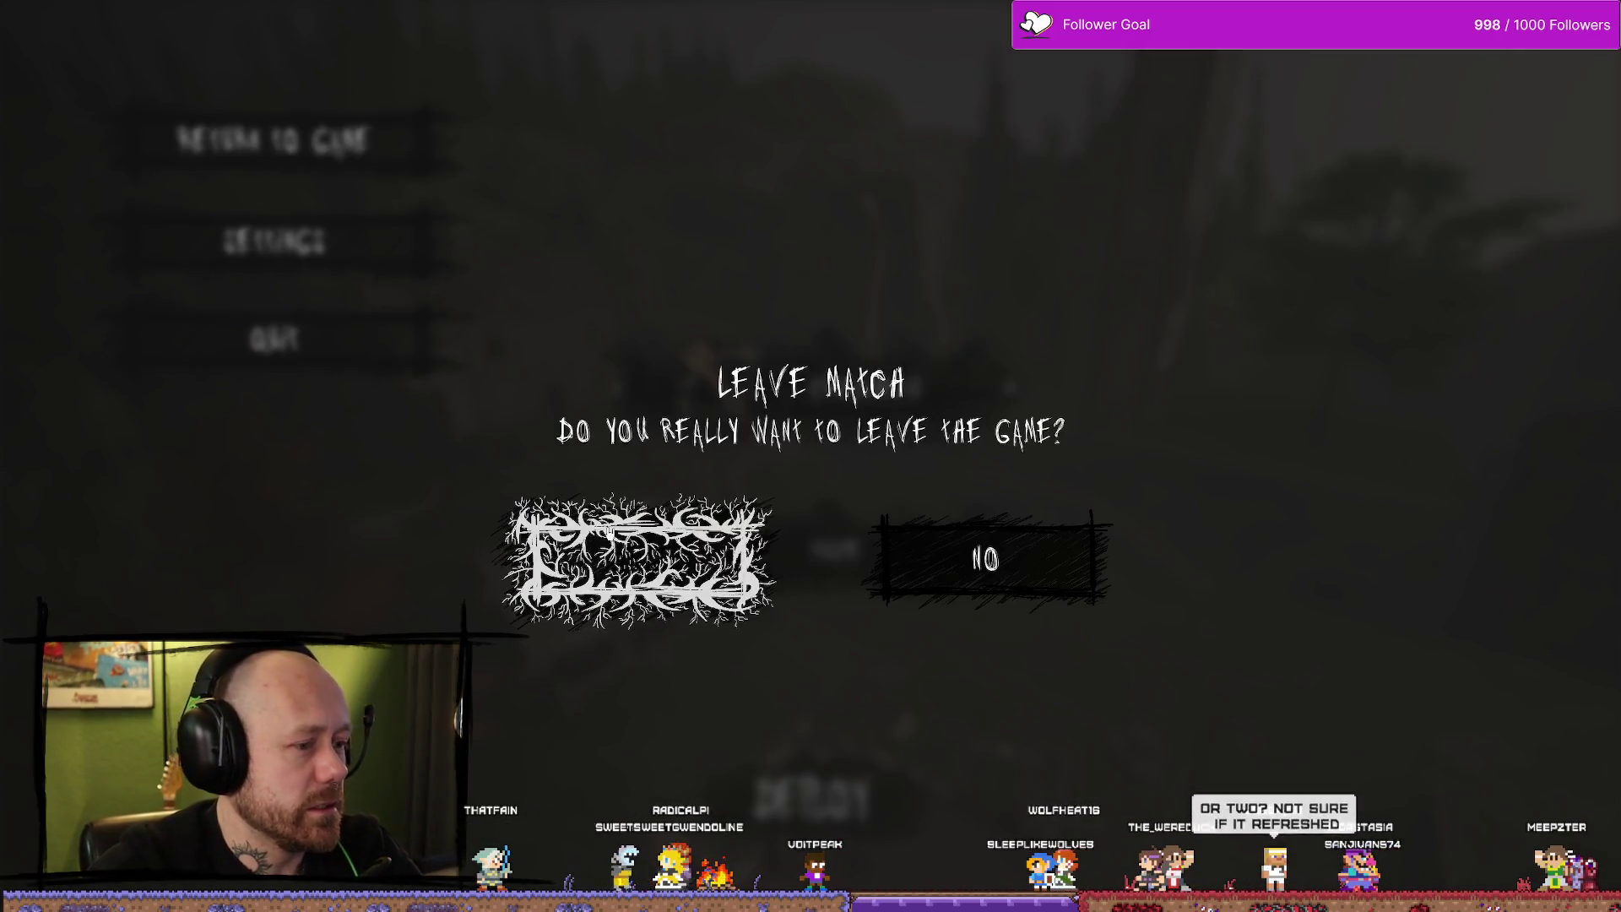
left_click(633, 554)
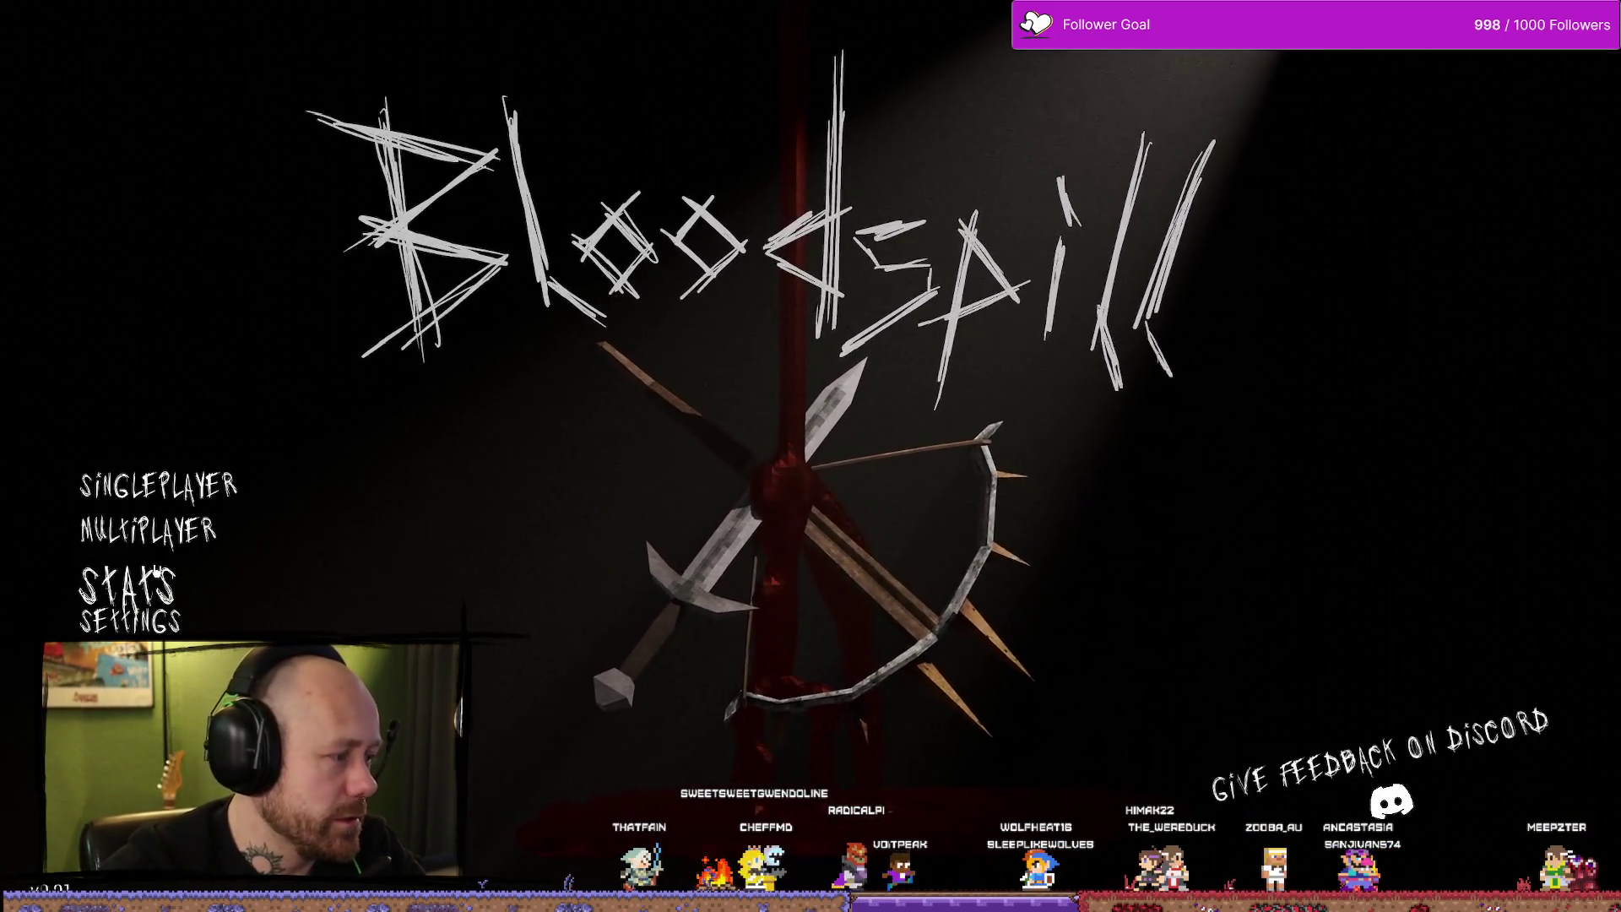
View the Stats screen with its 0,605 KD Ratio, return, and stop play.
left_click(108, 553)
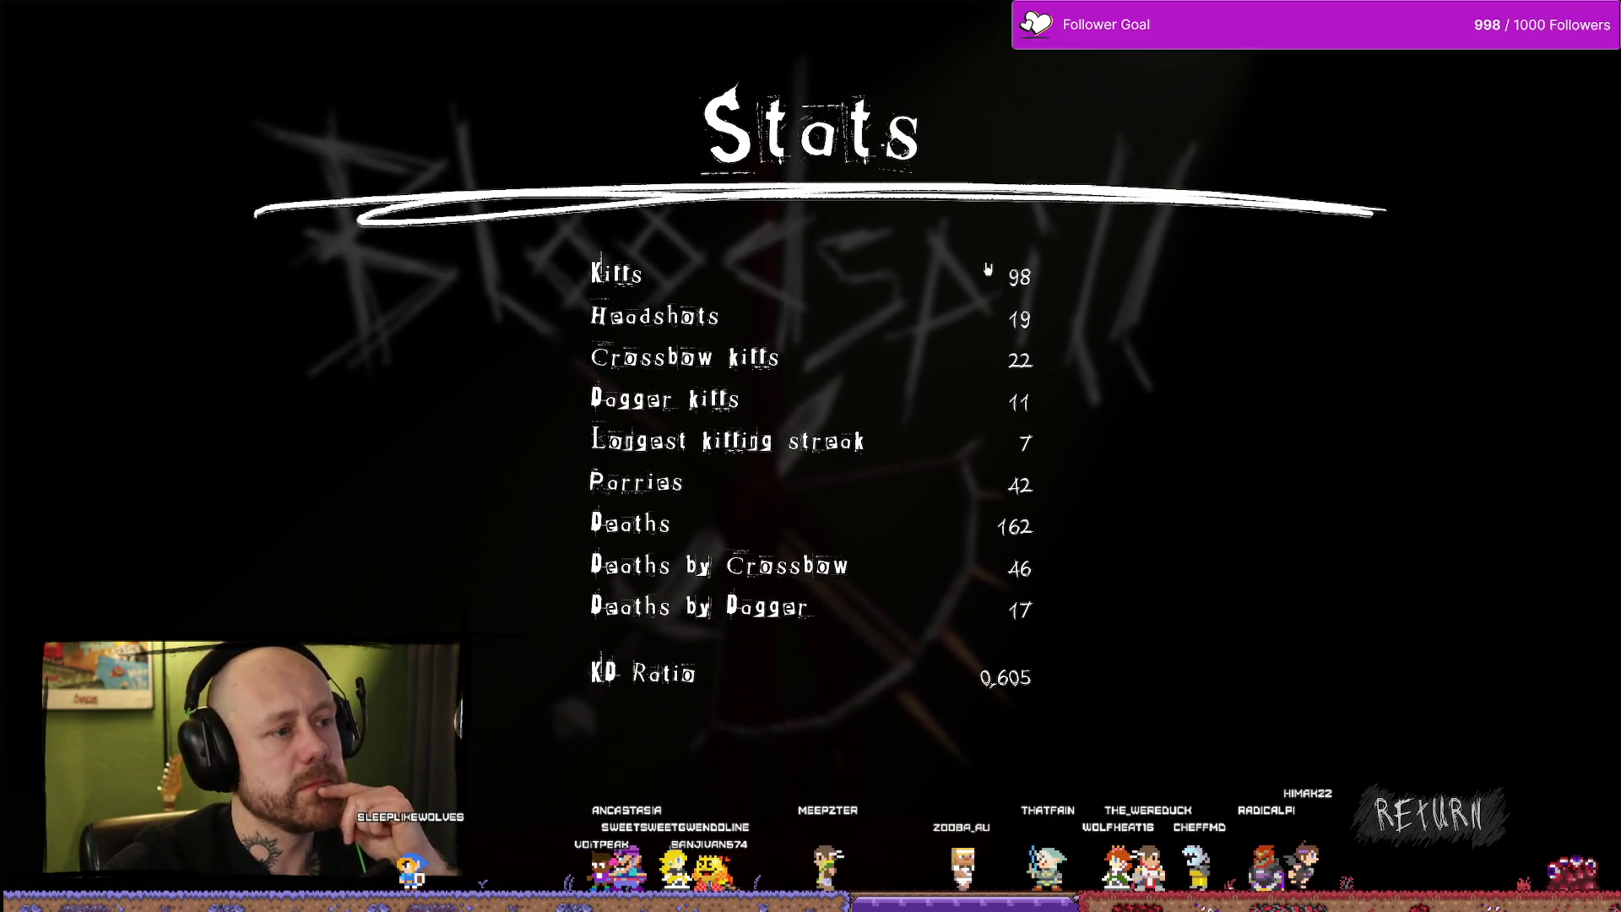
left_click(1427, 815)
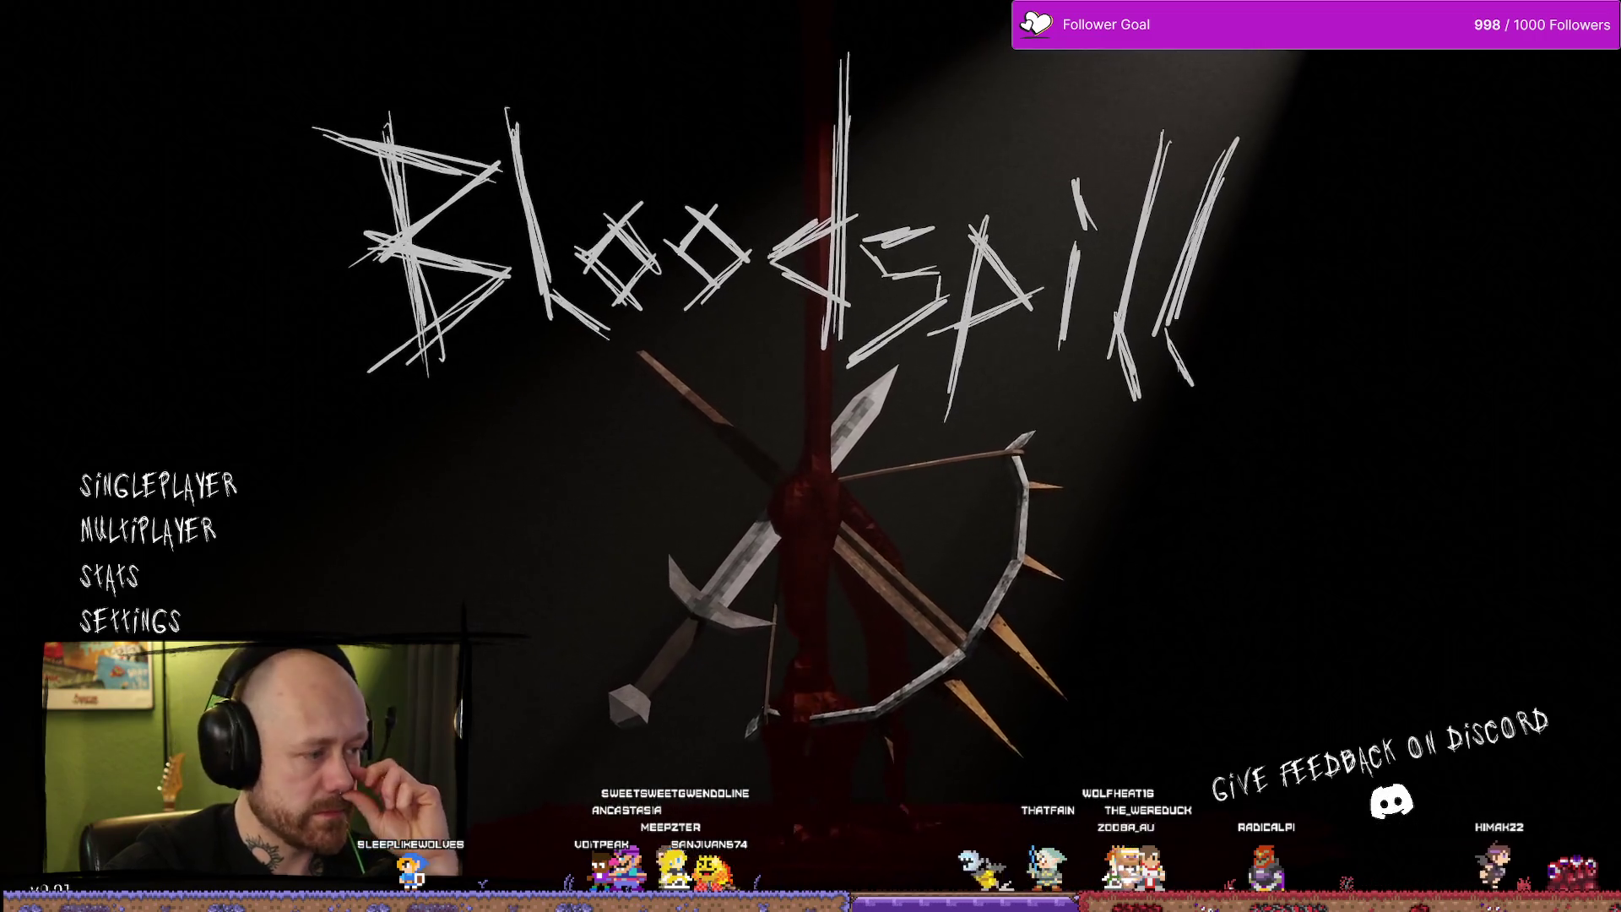
key("Escape")
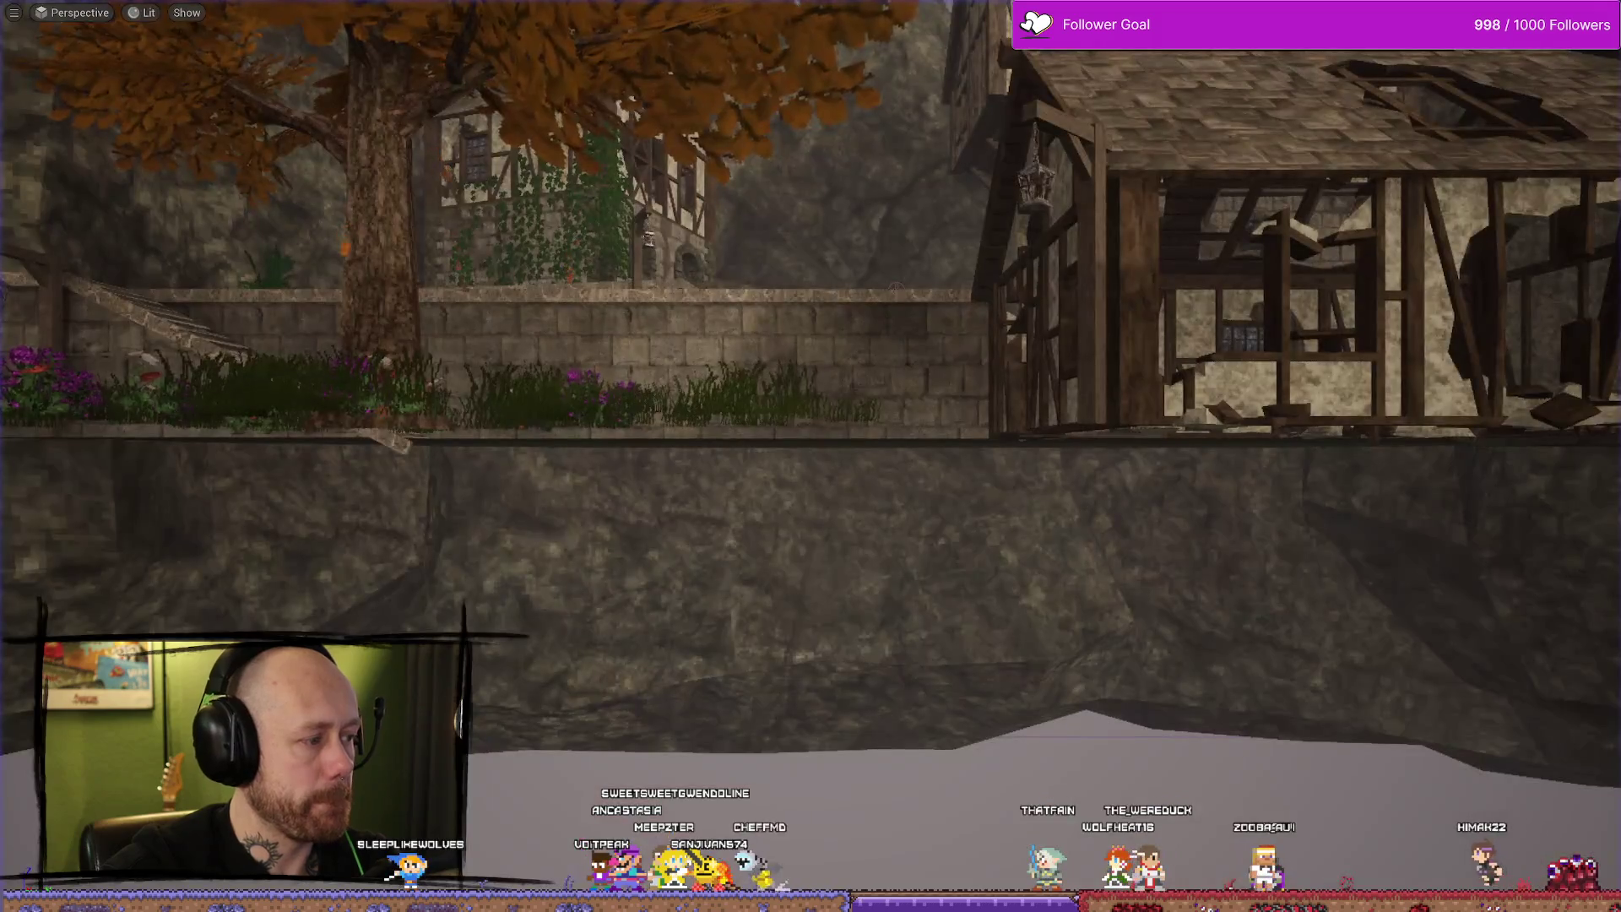
Return to the WB_Stats blueprint and pan across its Event Graph comment groups.
key("ctrl+space")
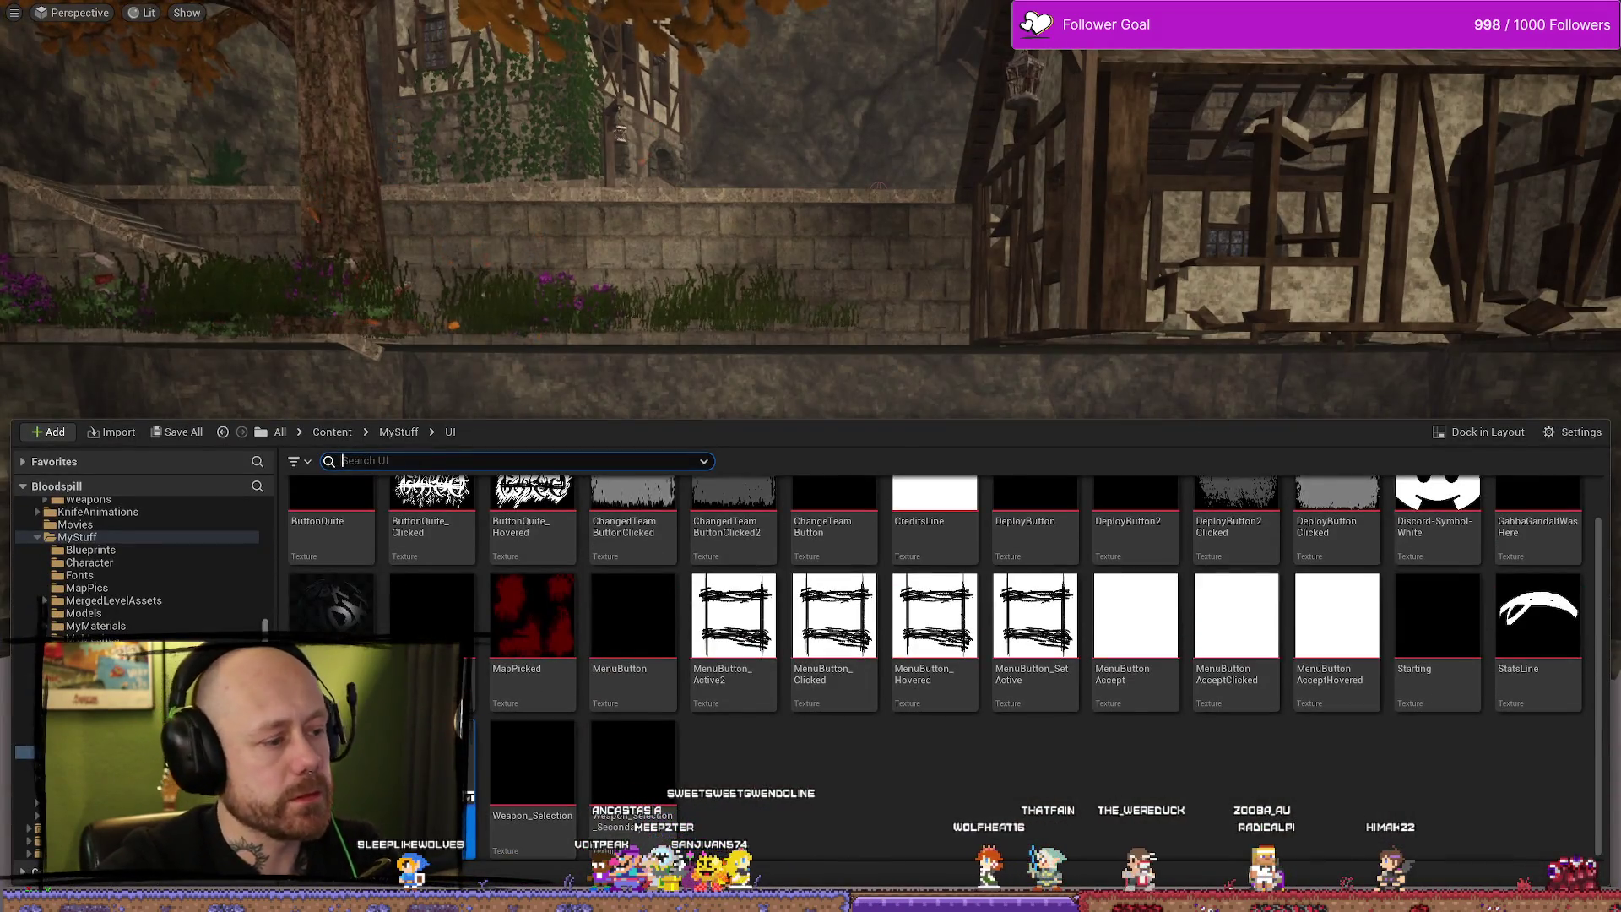
key("alt+Tab")
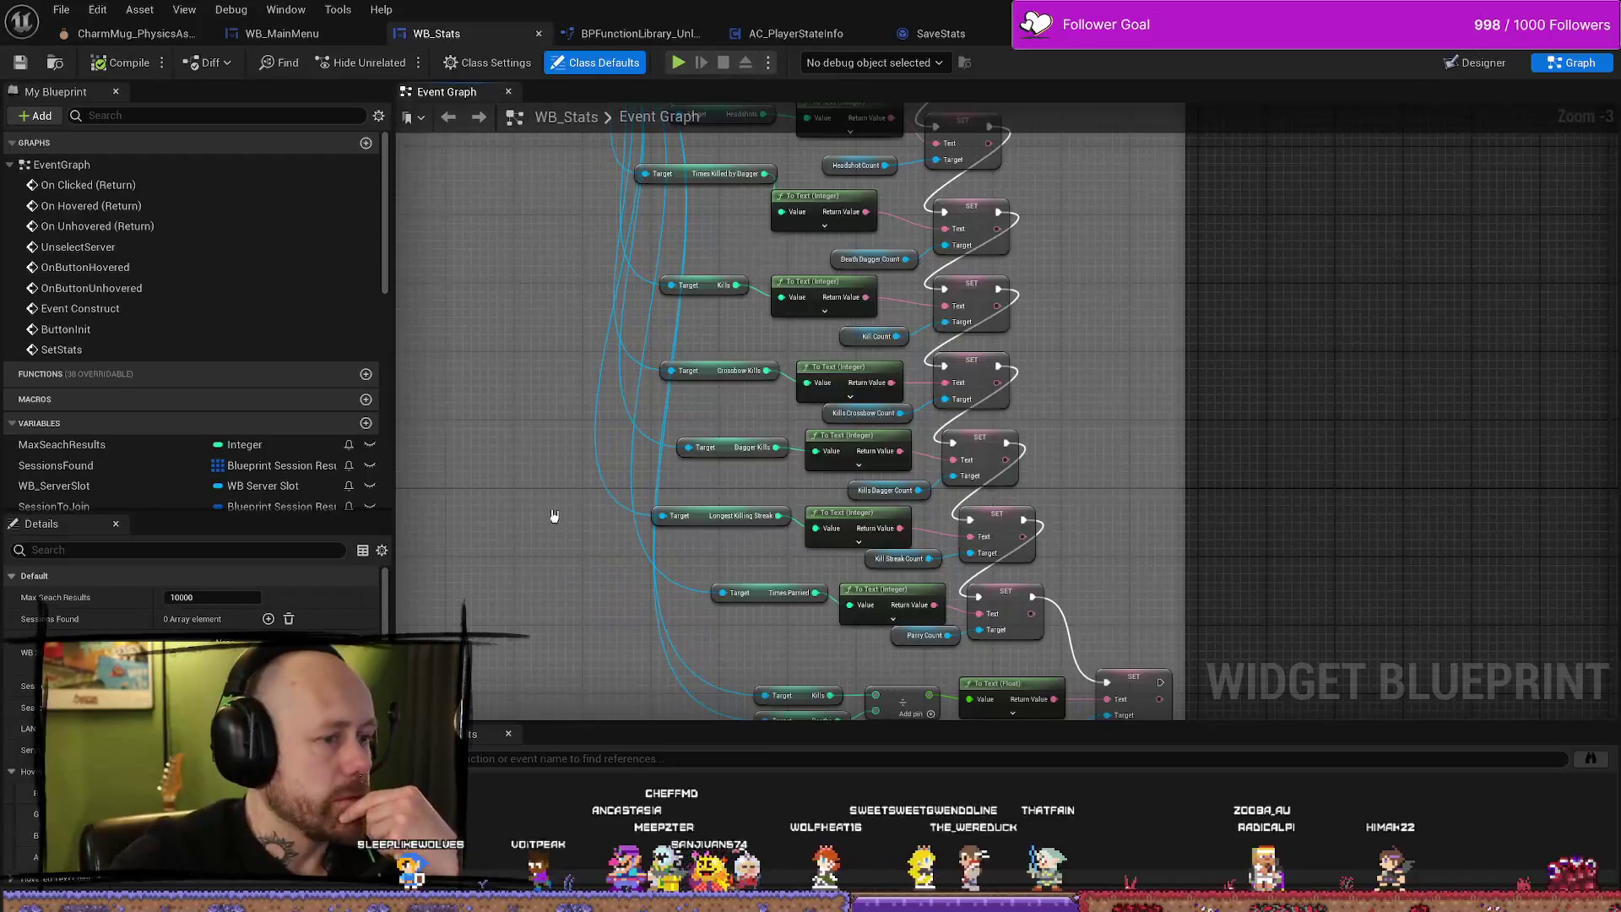
scroll(570, 509, "down", 4)
mouse_move(533, 432)
left_mouse_down()
mouse_move(669, 423)
mouse_move(909, 334)
left_mouse_up()
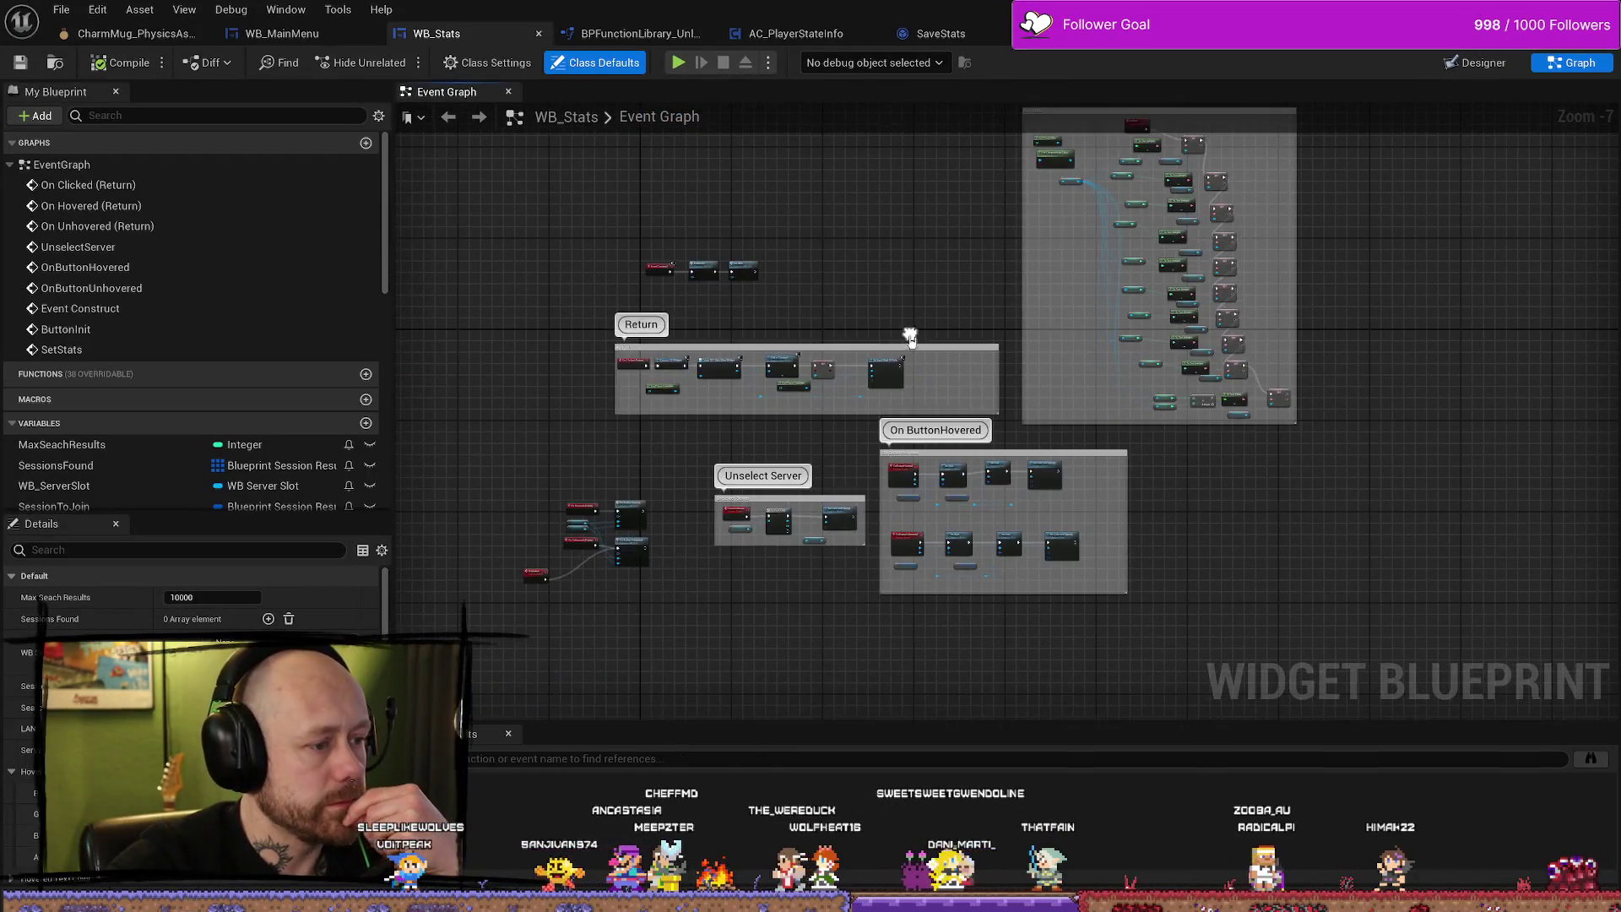
scroll(771, 518, "up", 8)
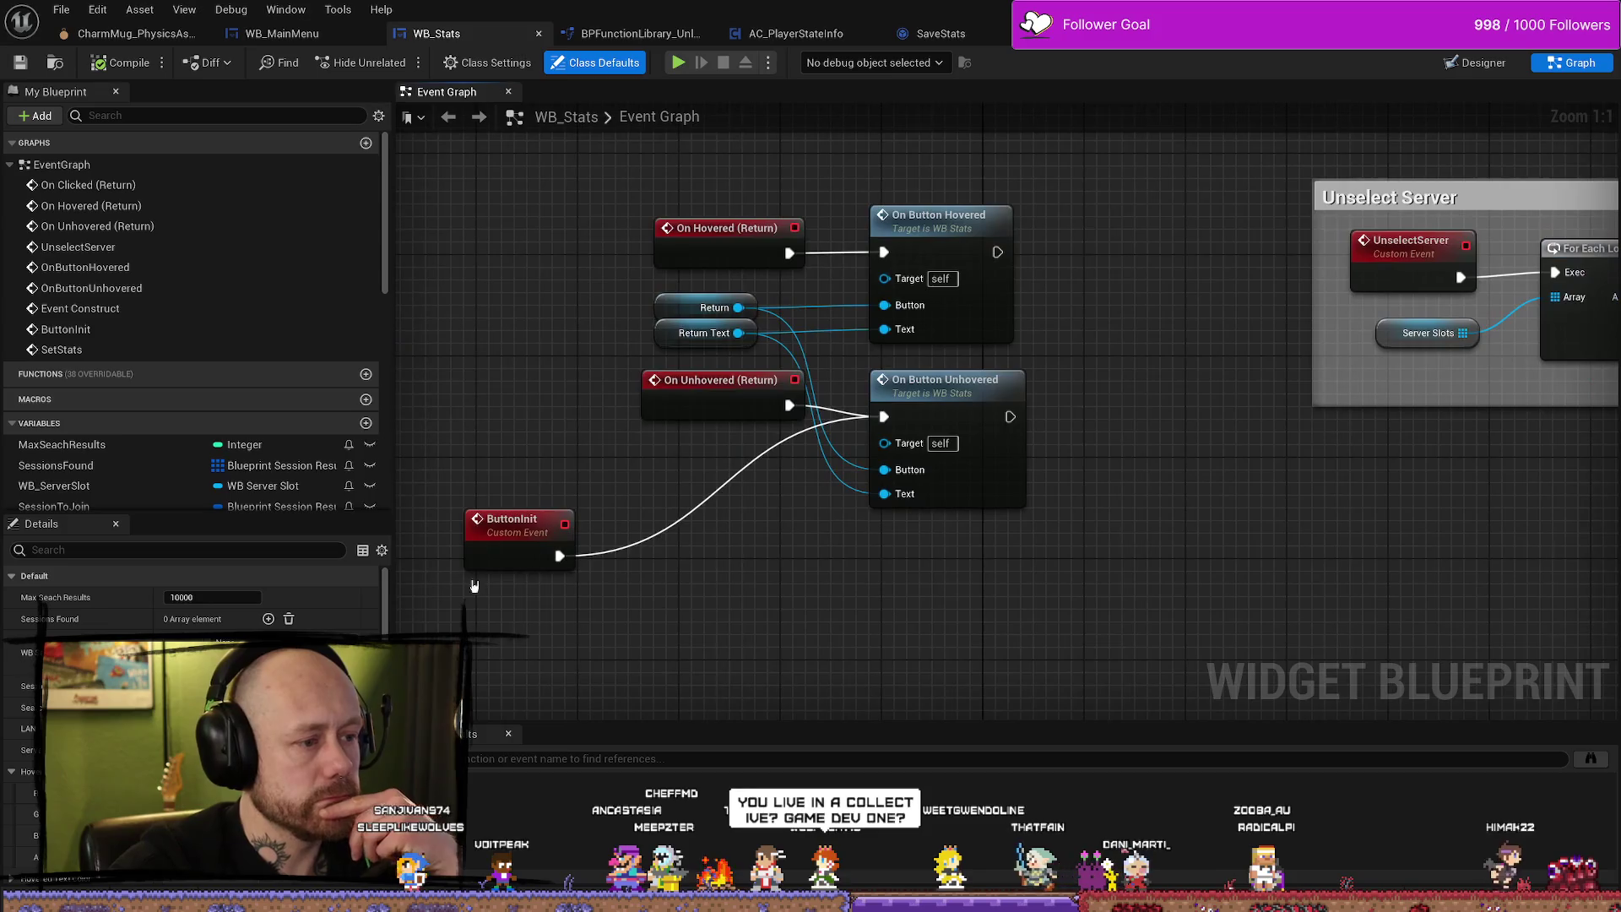
scroll(1089, 315, "down", 6)
scroll(1015, 491, "up", 2)
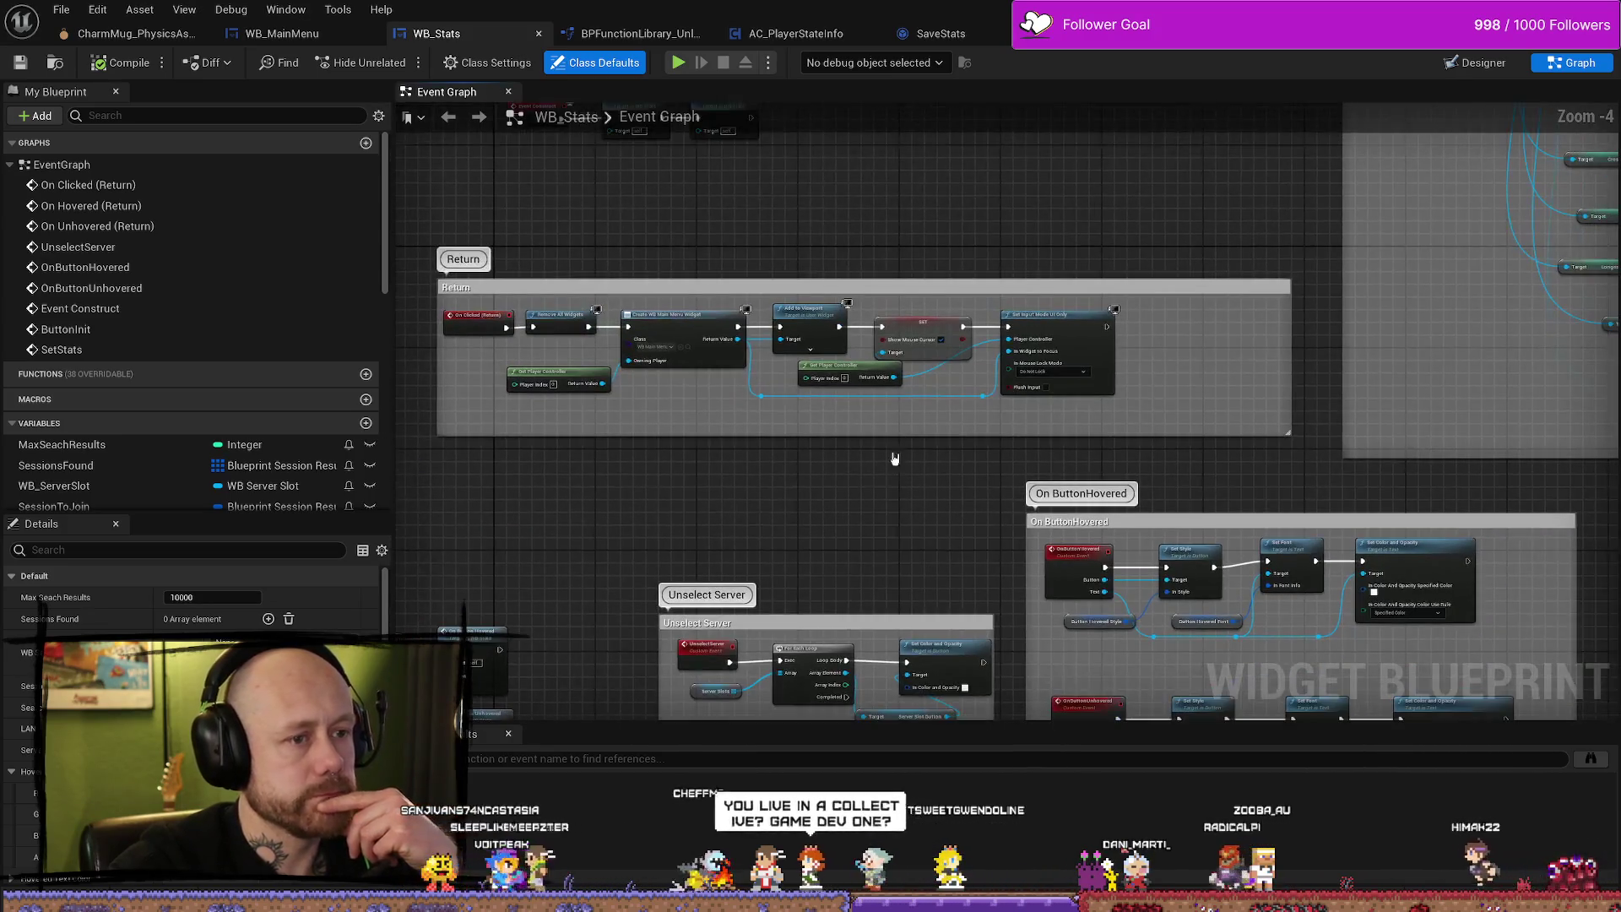
scroll(973, 391, "up", 4)
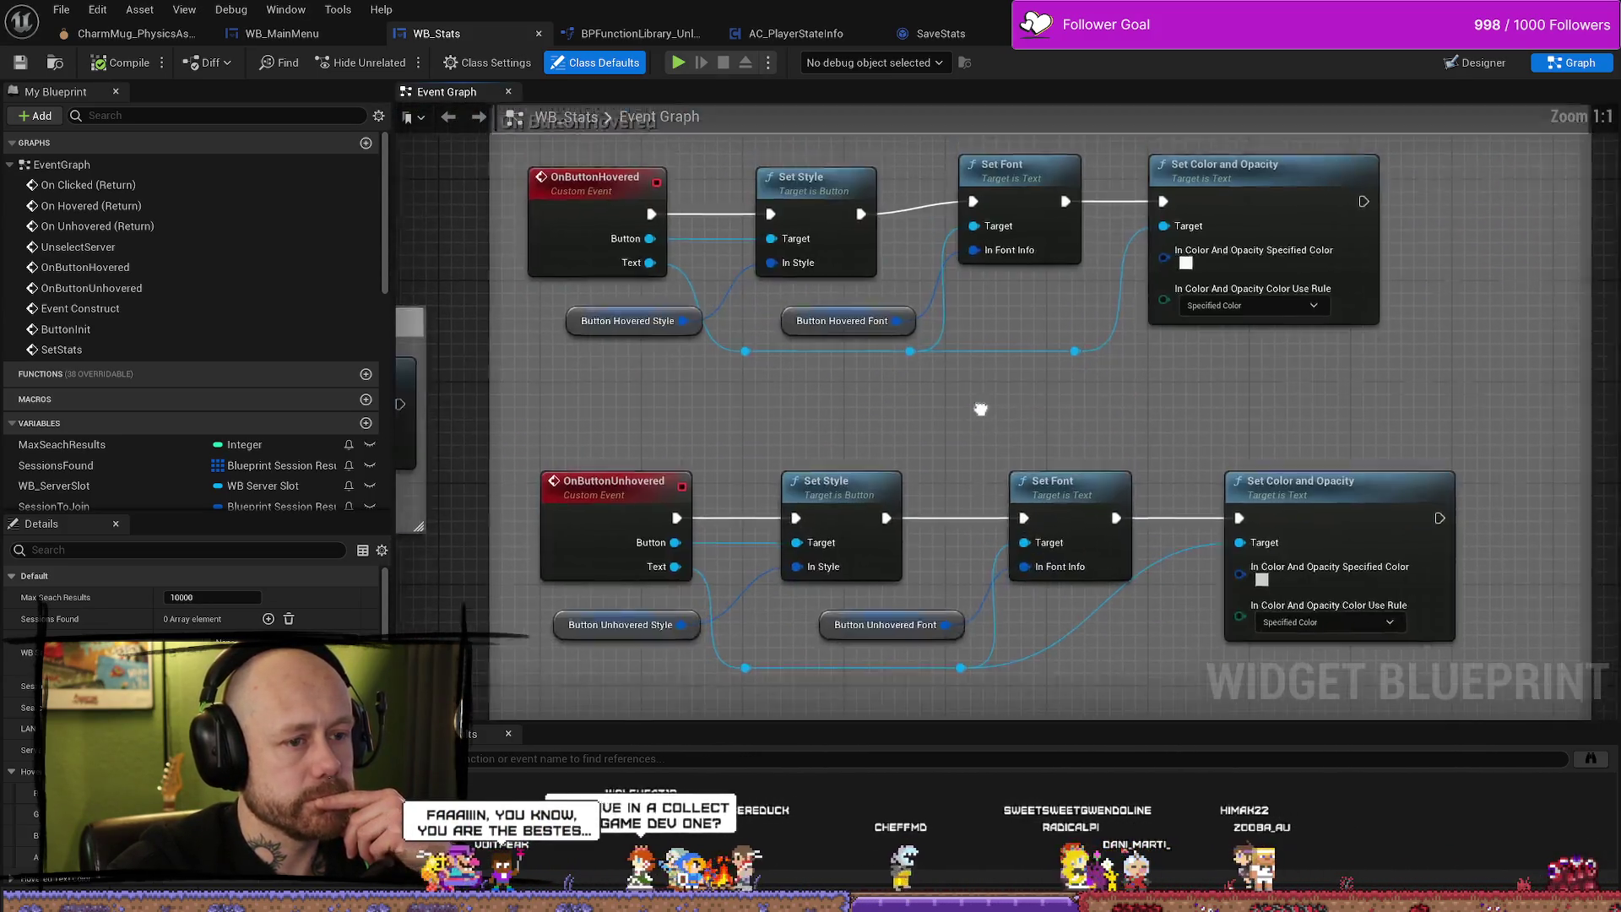
Set the Button Hovered Style's pressed sound to ClickedReverb_Cue and compile.
left_click(760, 374)
scroll(190, 727, "down", 10)
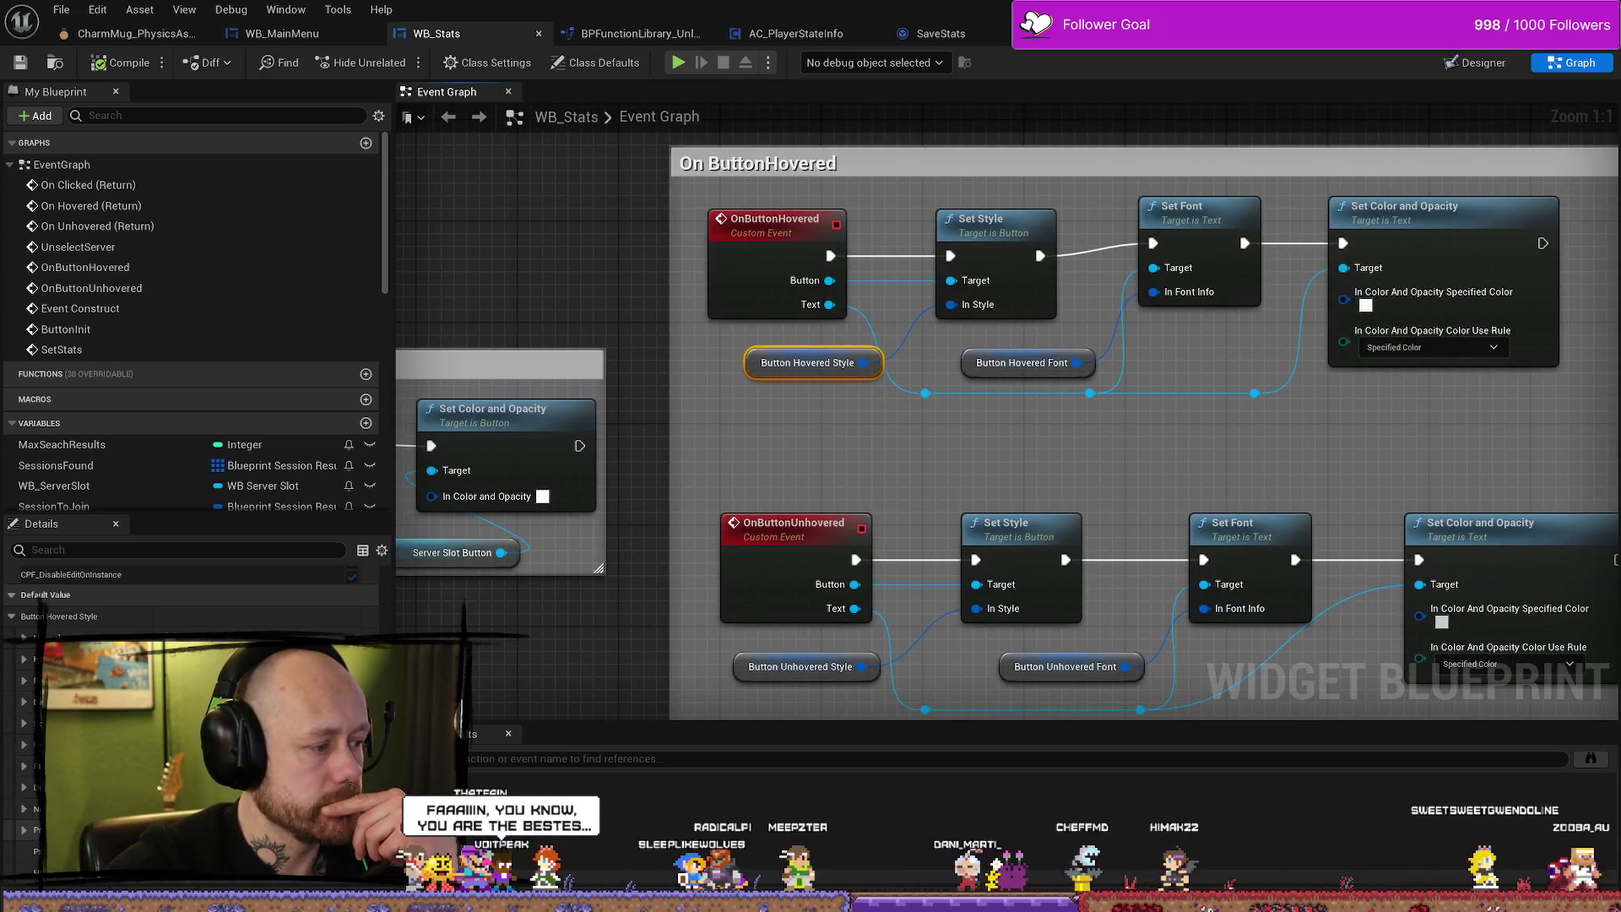
scroll(190, 726, "up", 5)
type("sound")
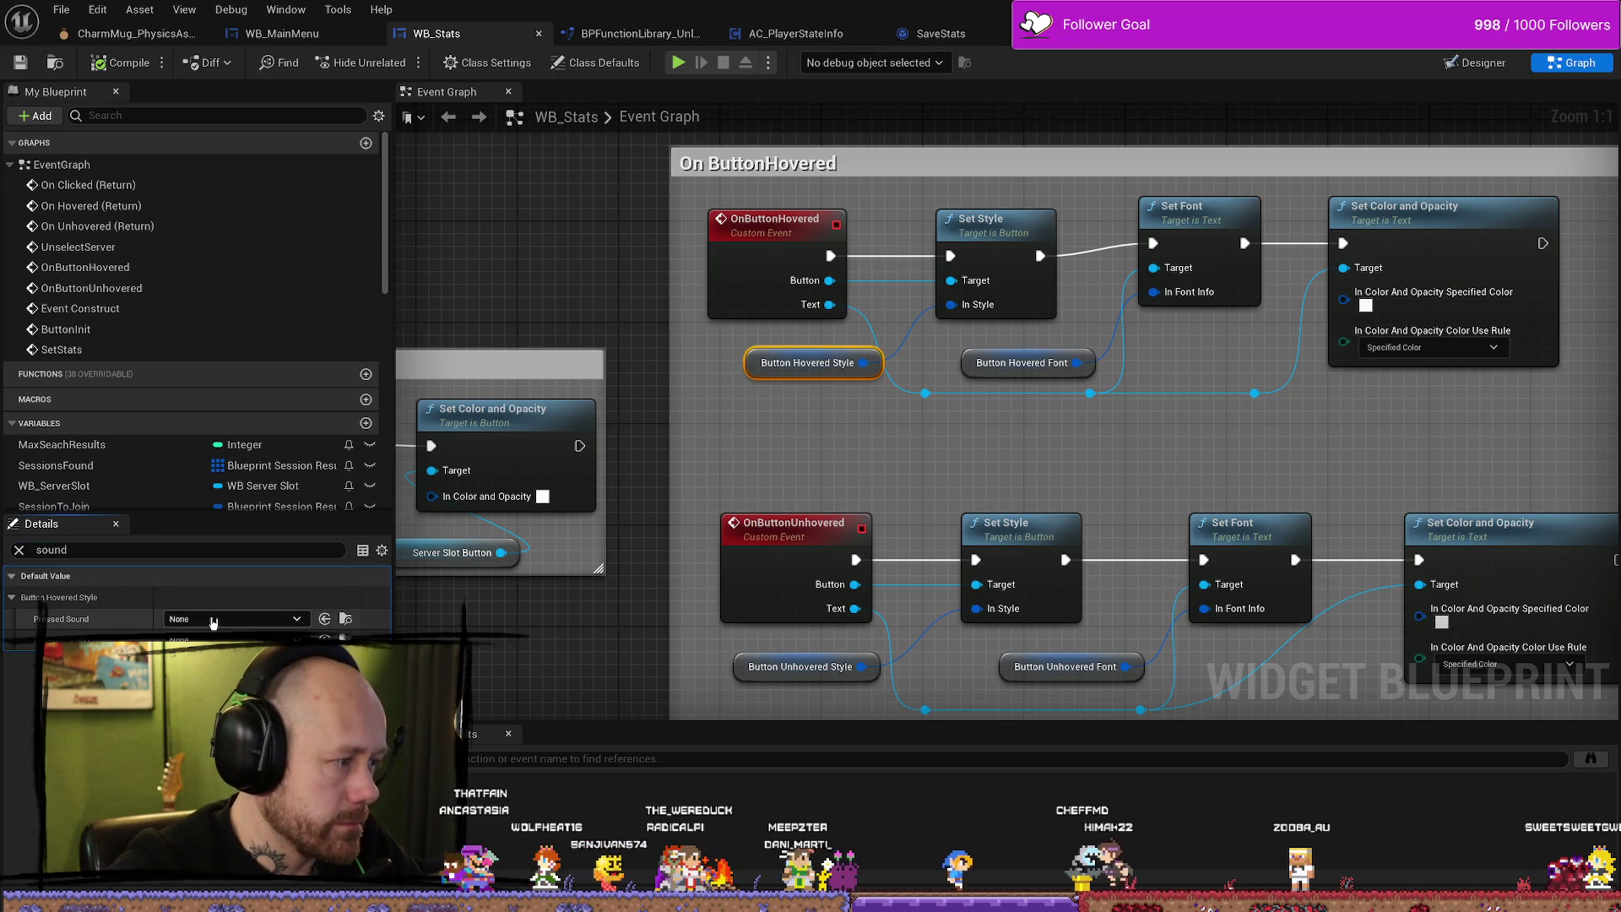
left_click(214, 621)
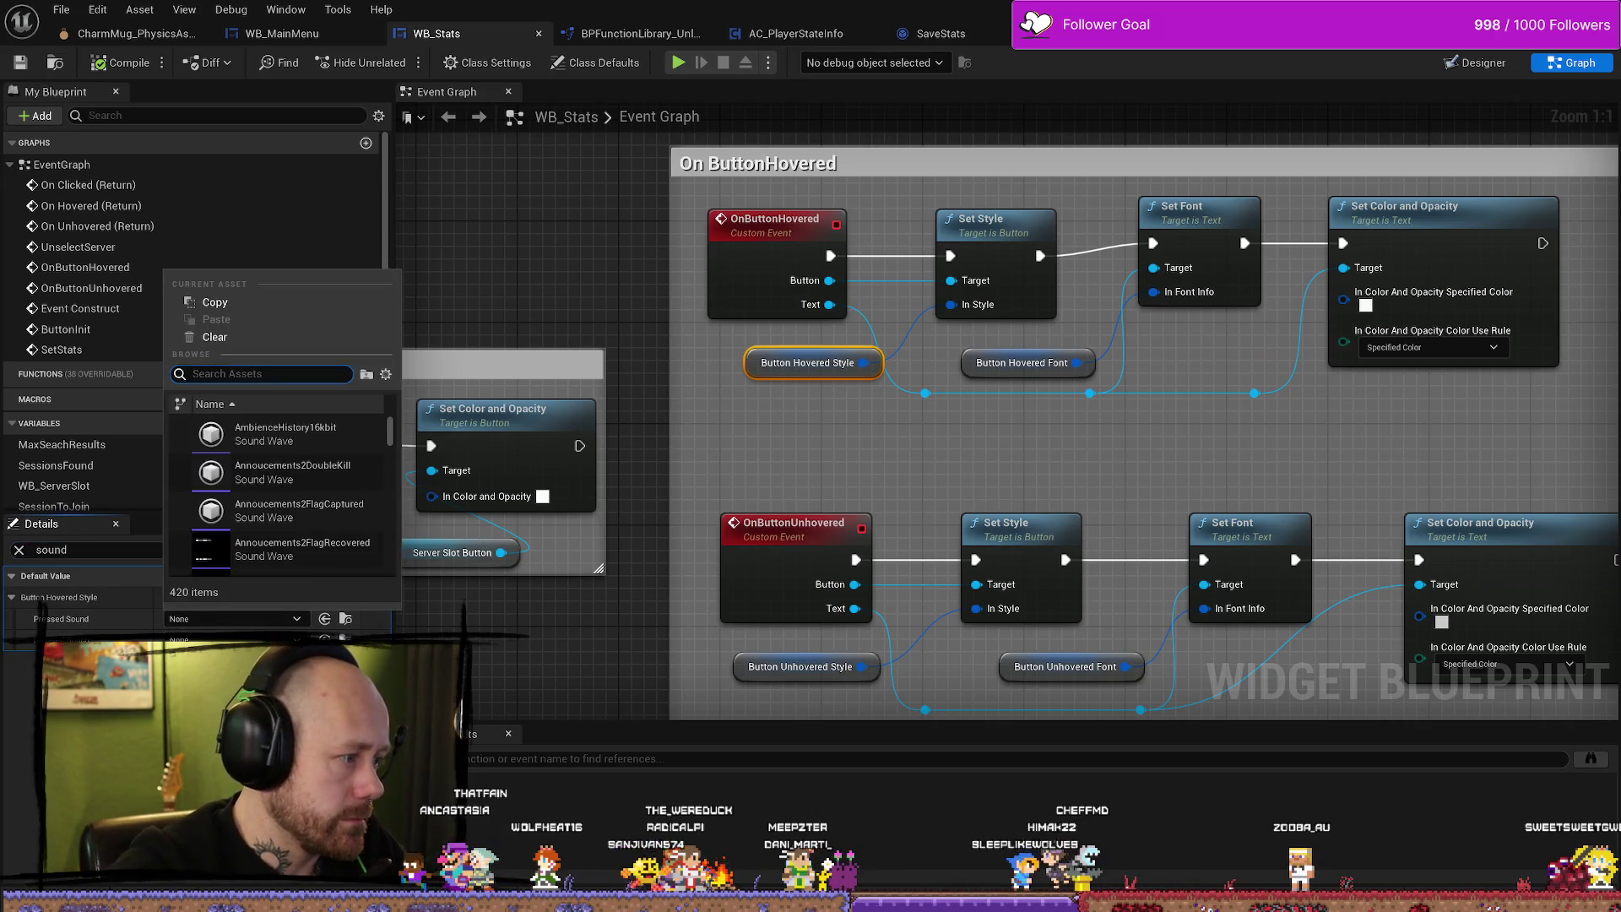
type("reverb")
left_click(279, 472)
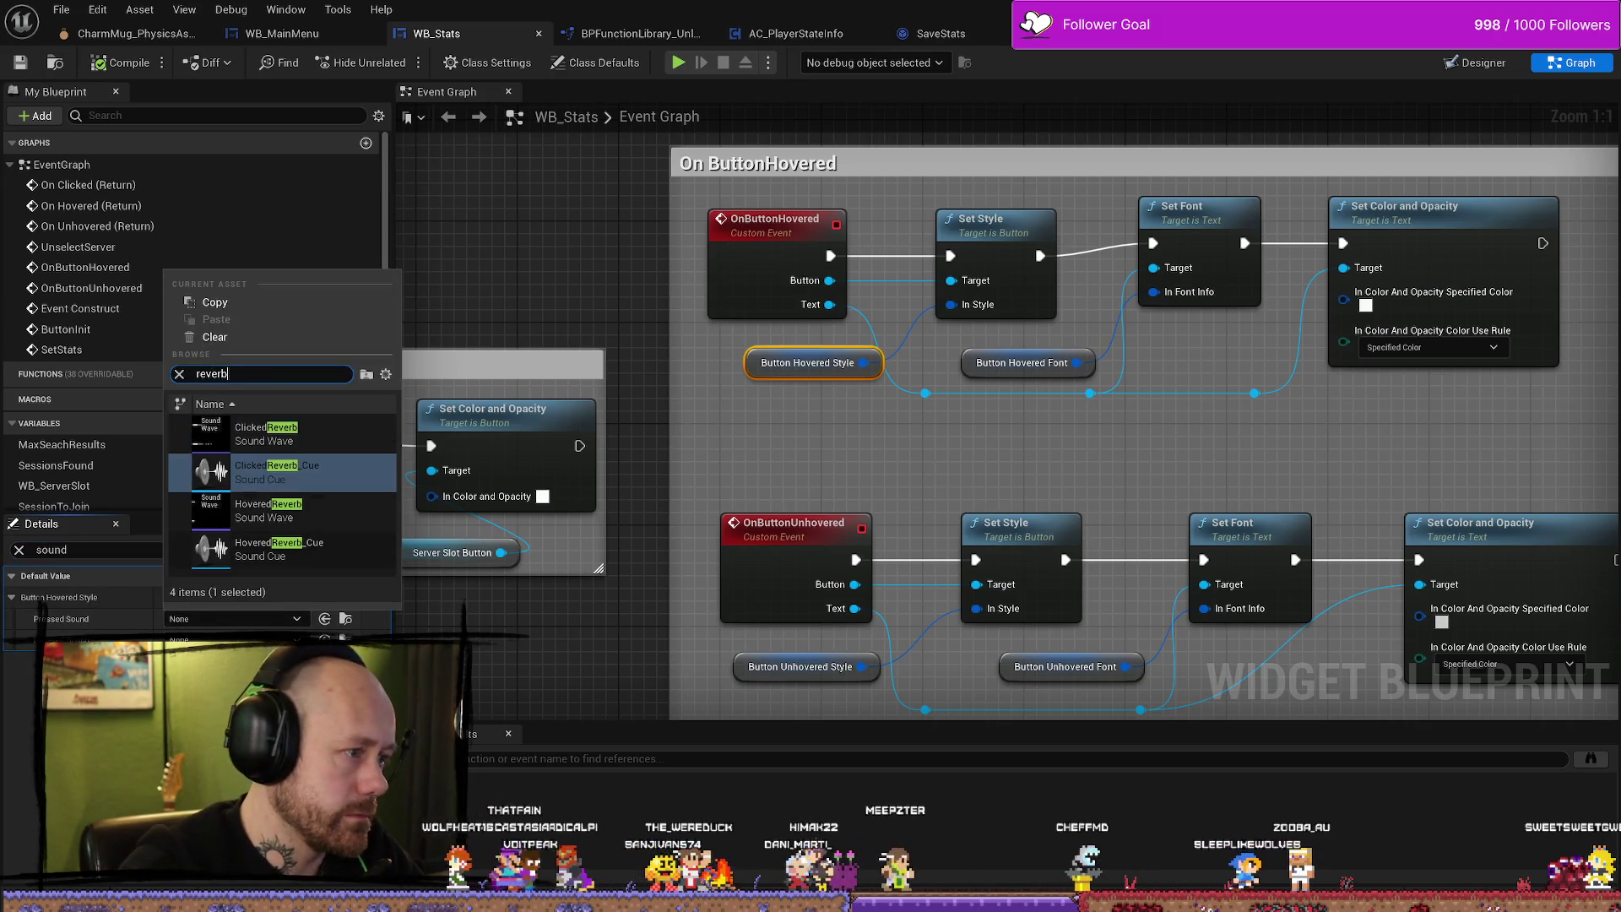
left_click(264, 511)
key("Return")
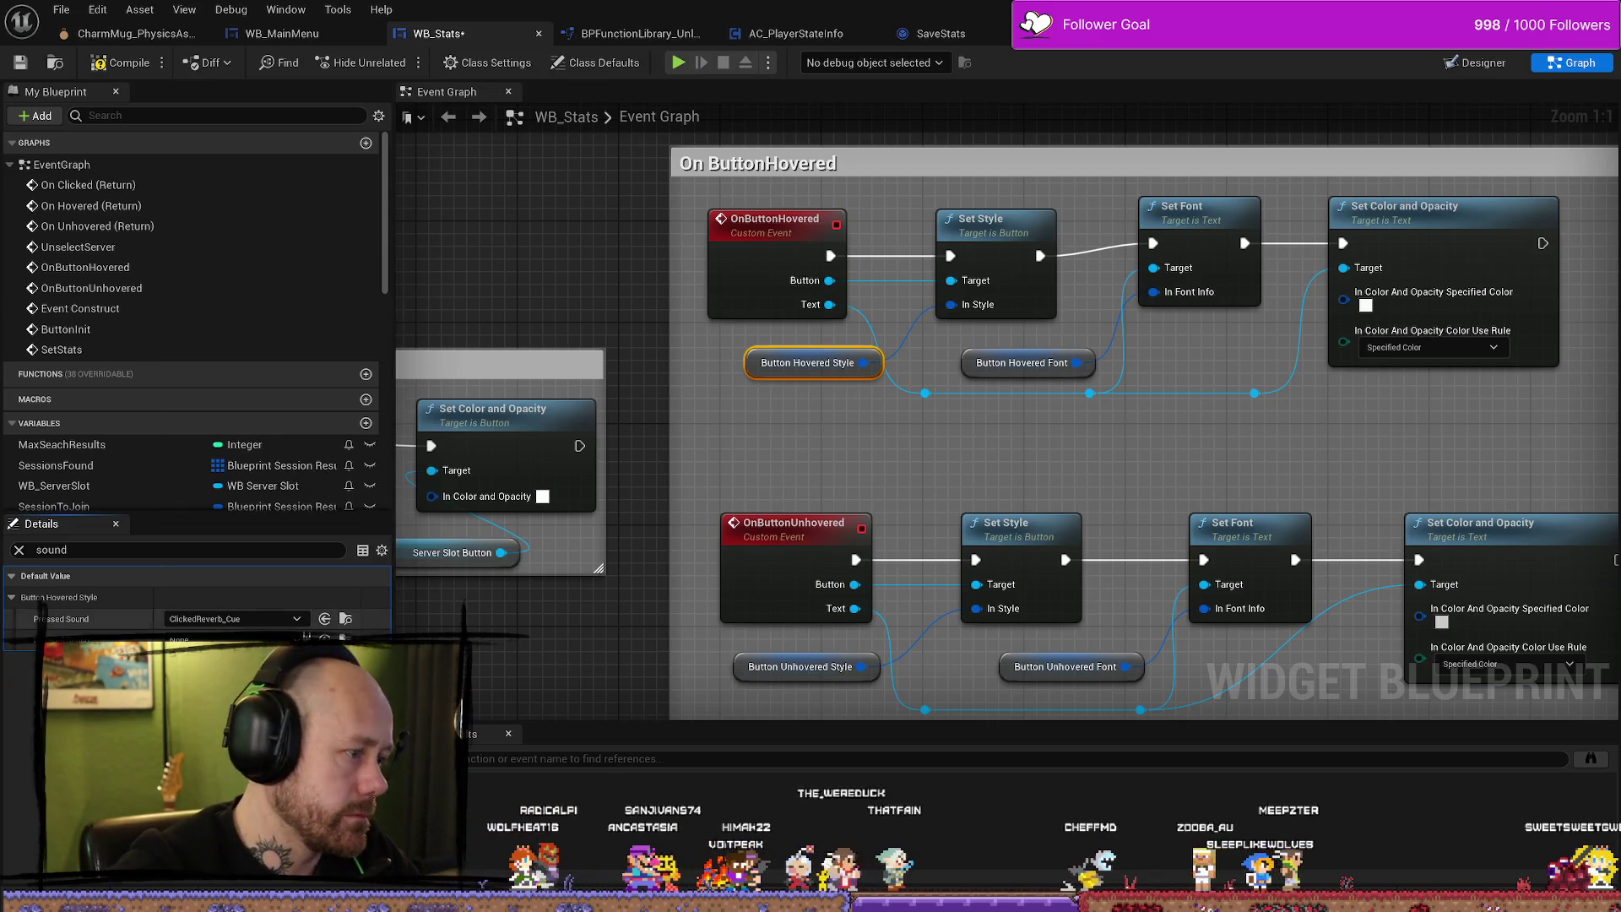
left_click(214, 629)
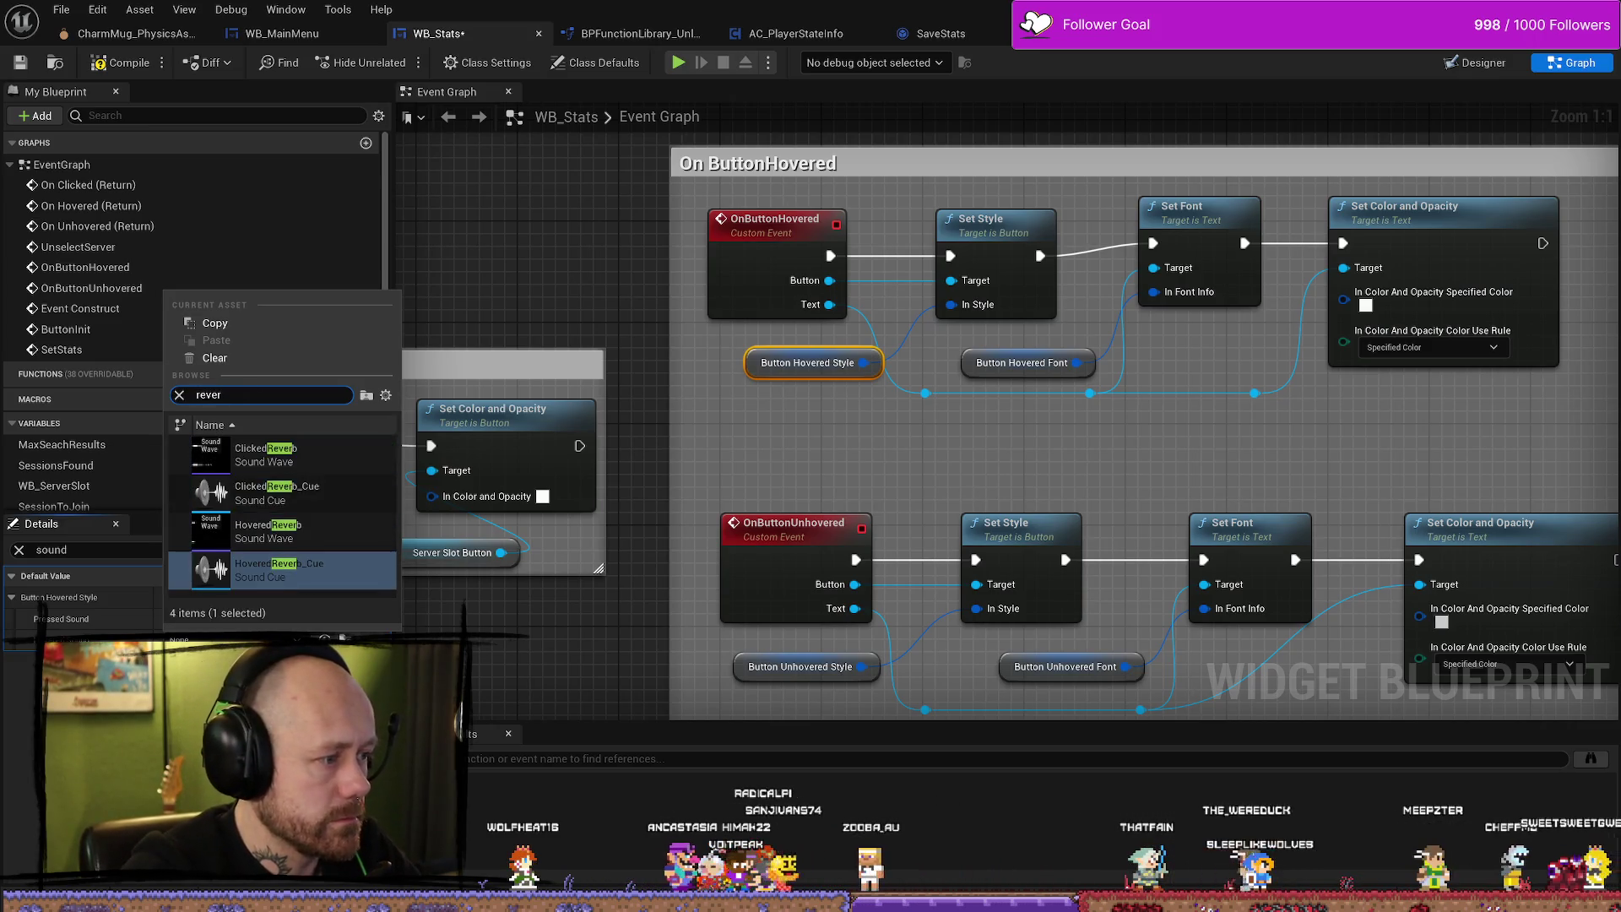
left_click(278, 532)
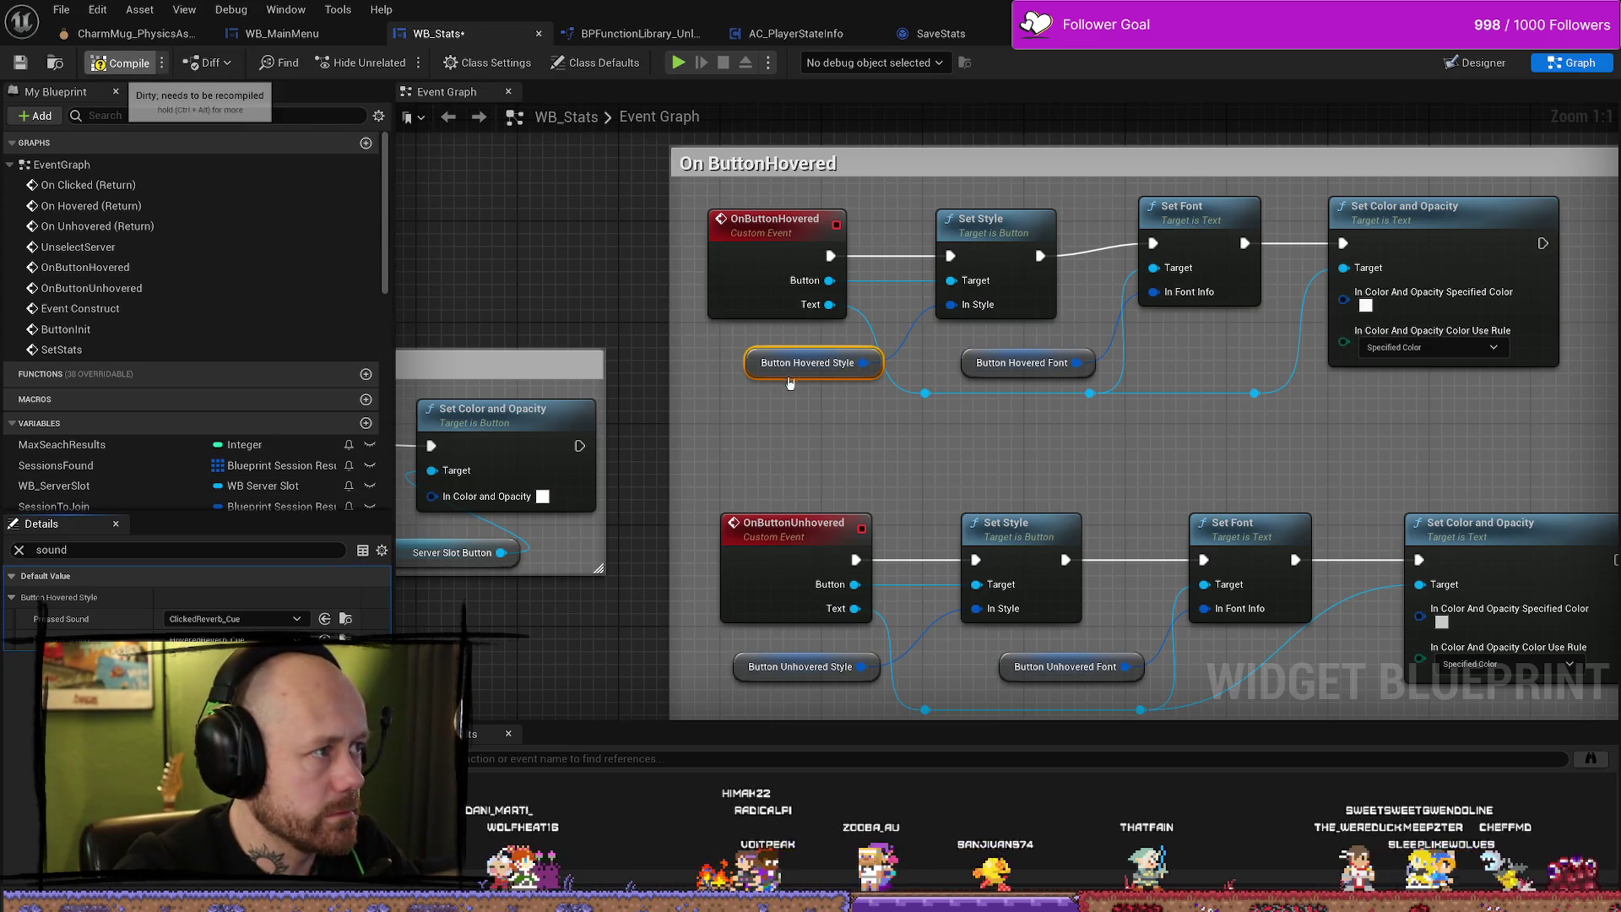
key("F7")
Give Button Unhovered Style ClickedReverb_Cue pressed and HoveredReverb_Cue next sounds, then compile and save.
left_click(791, 638)
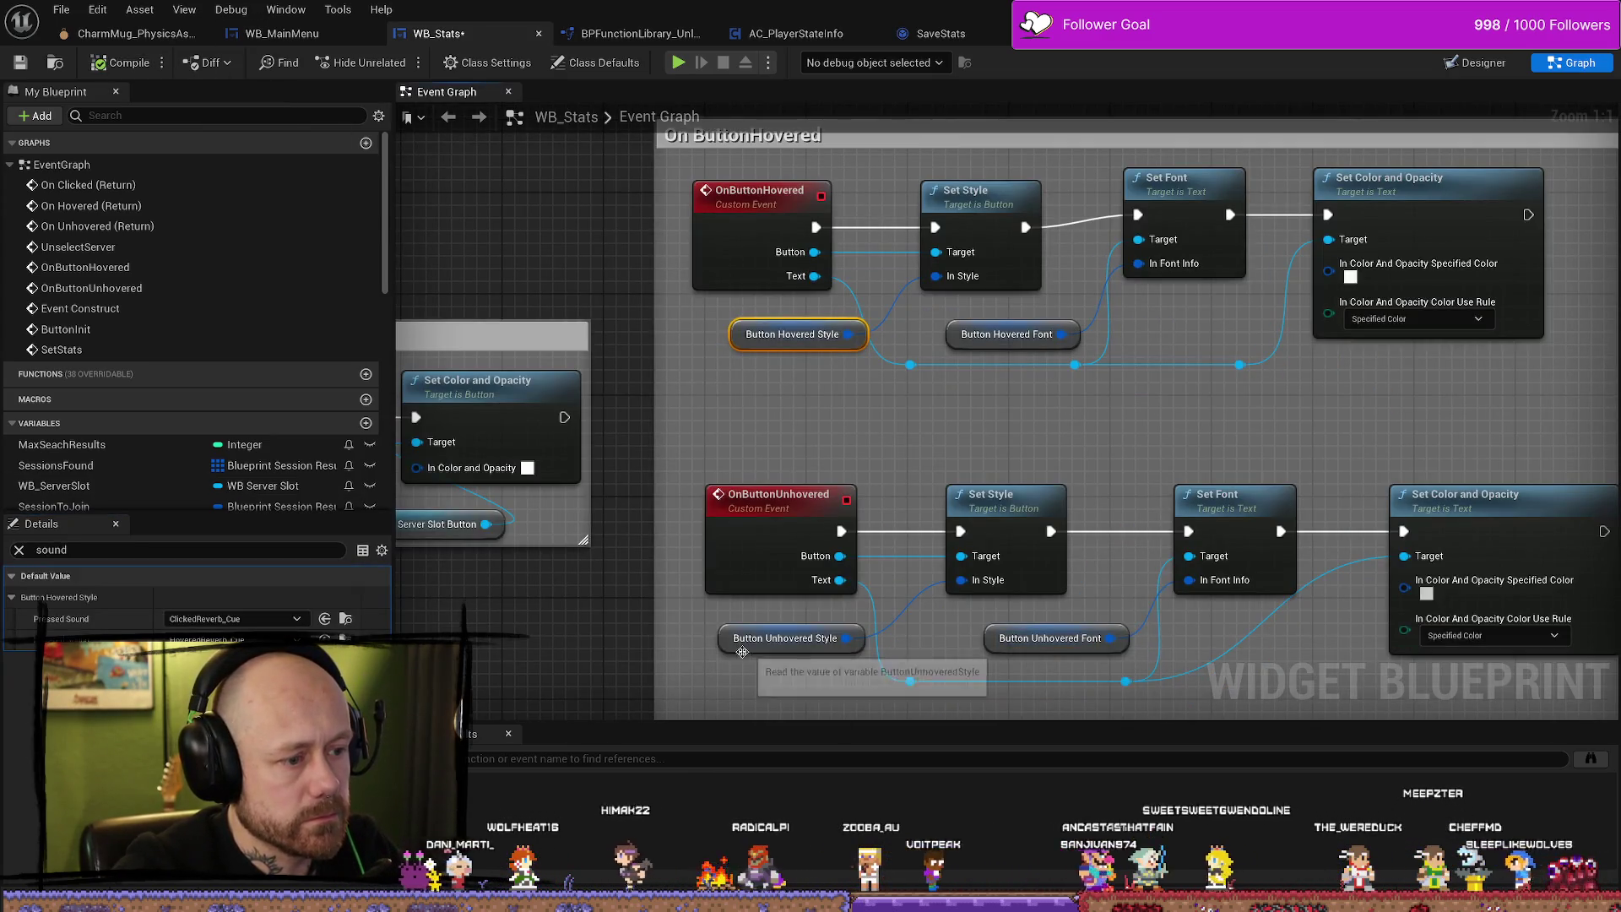
left_click(228, 618)
type("rever")
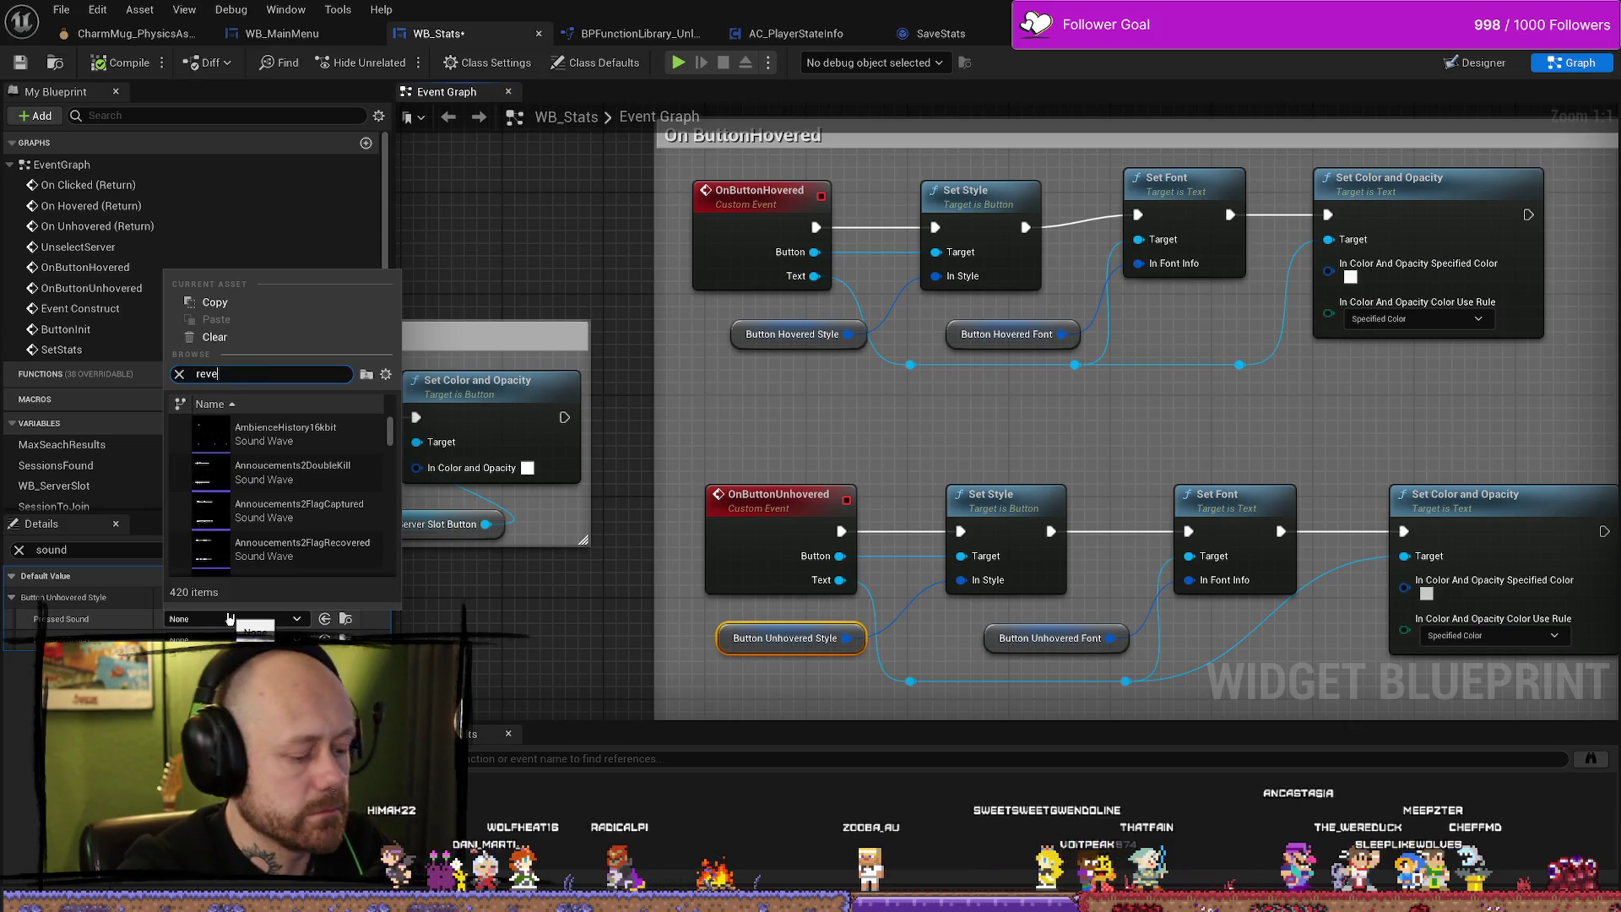
left_click(270, 471)
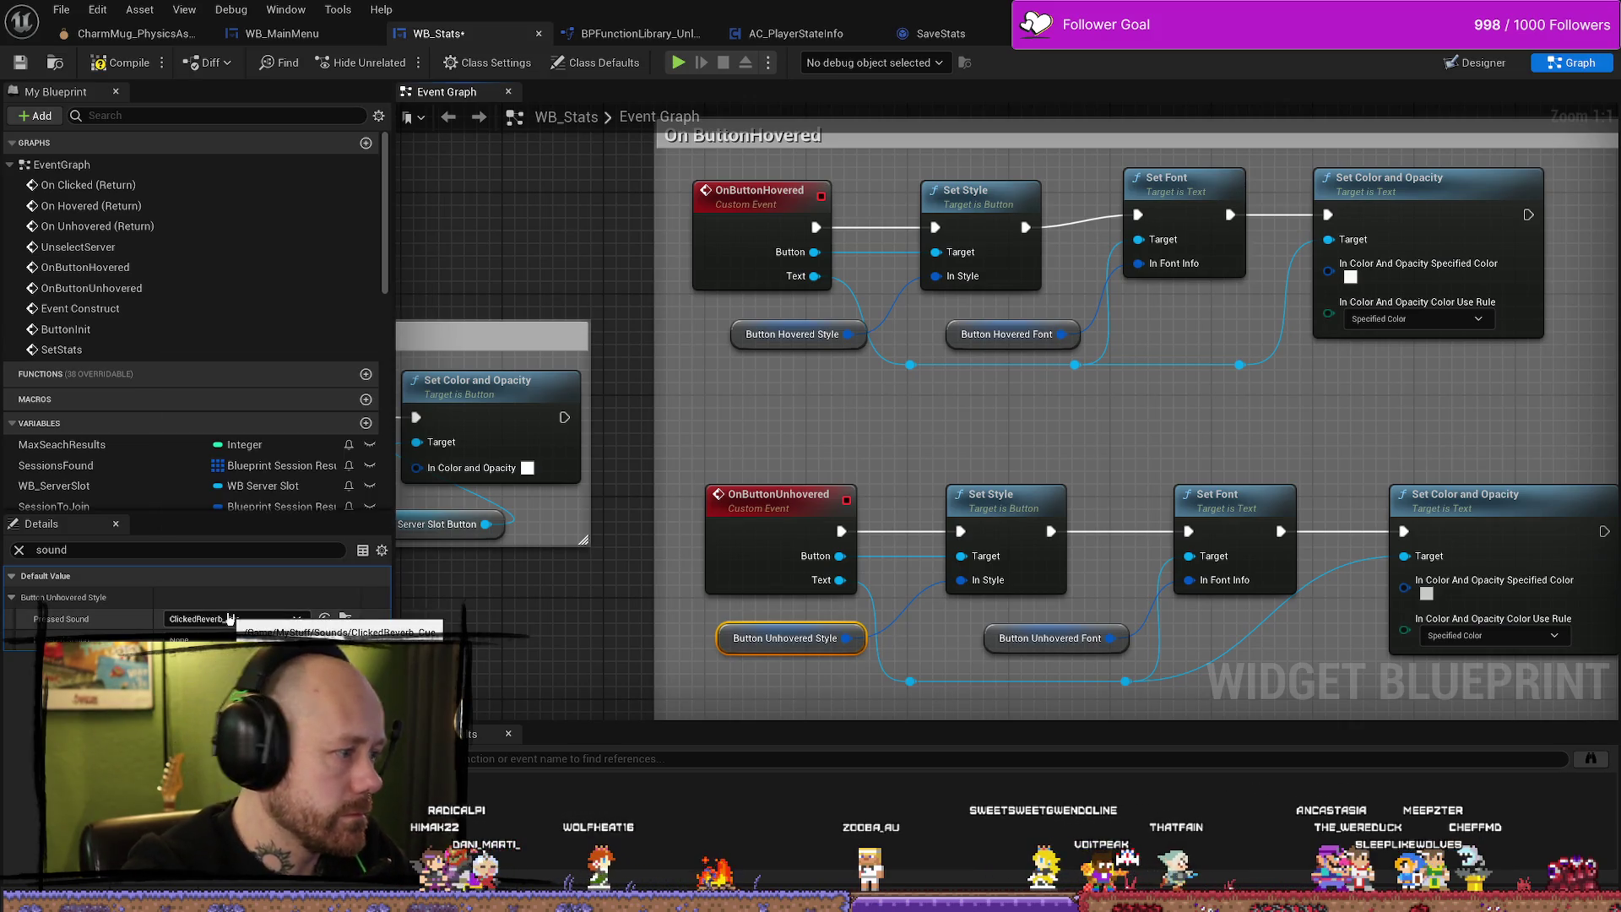
left_click(228, 640)
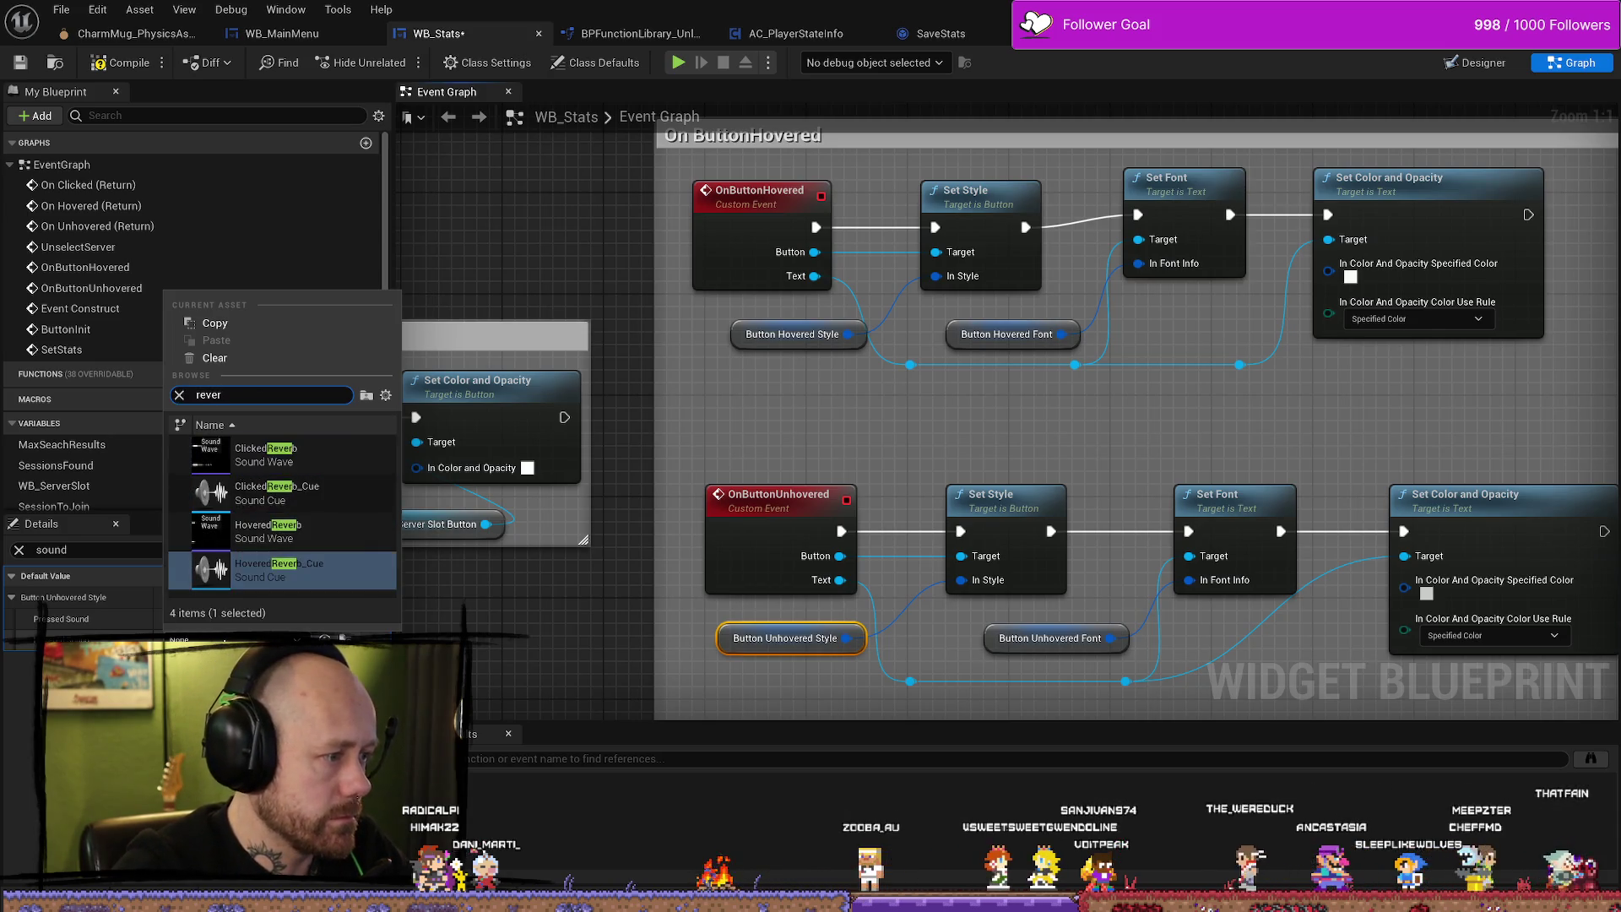
left_click(278, 570)
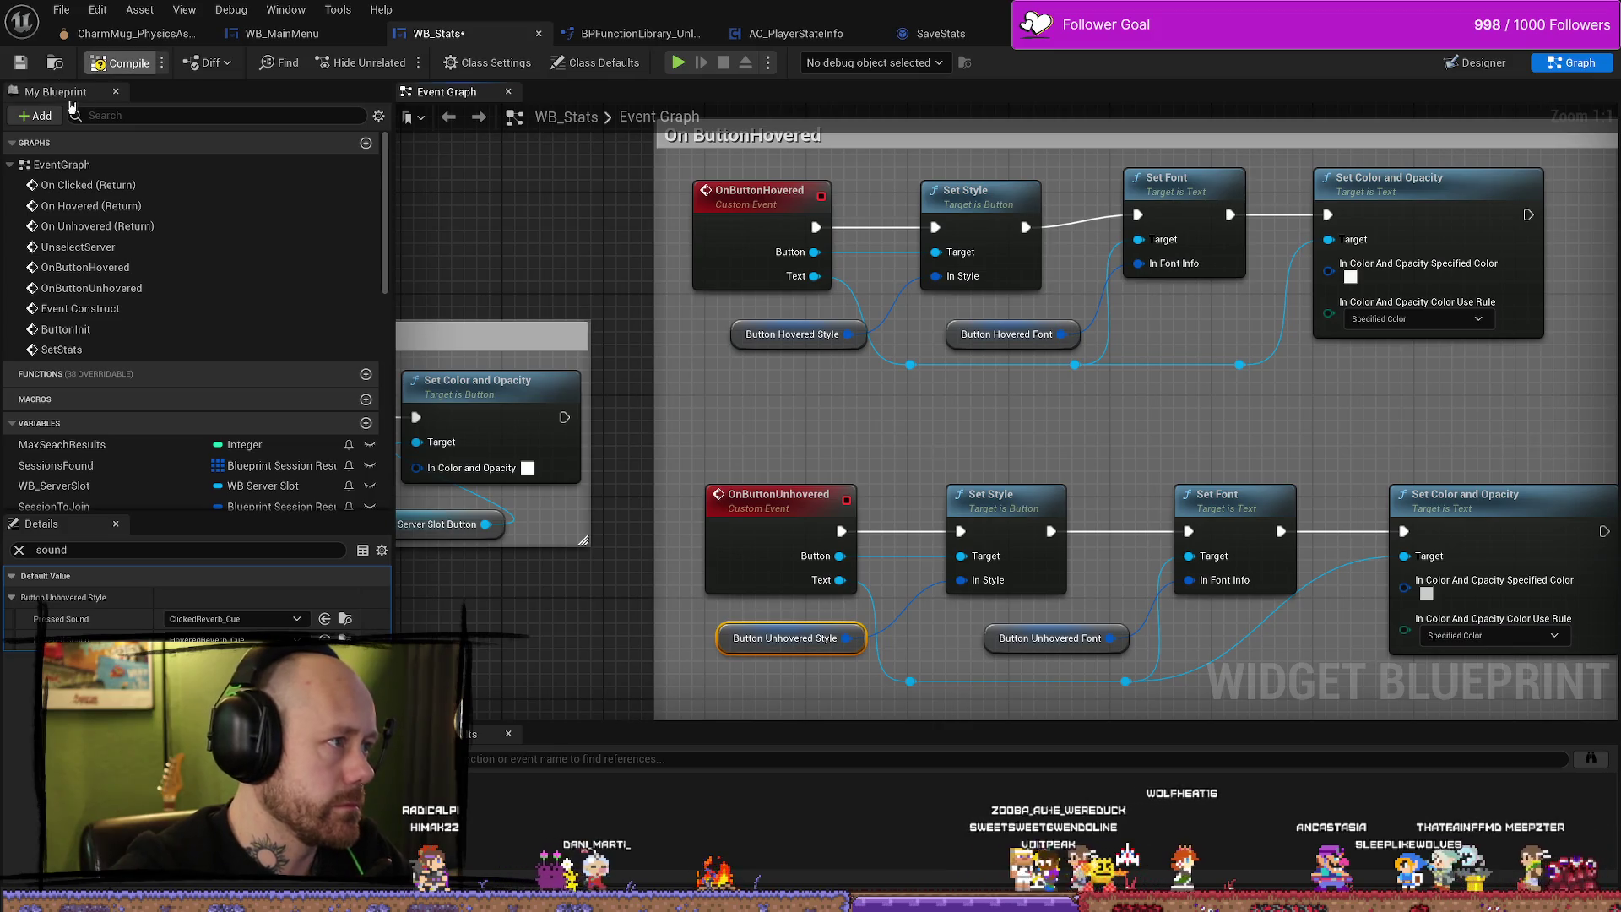
left_click(120, 62)
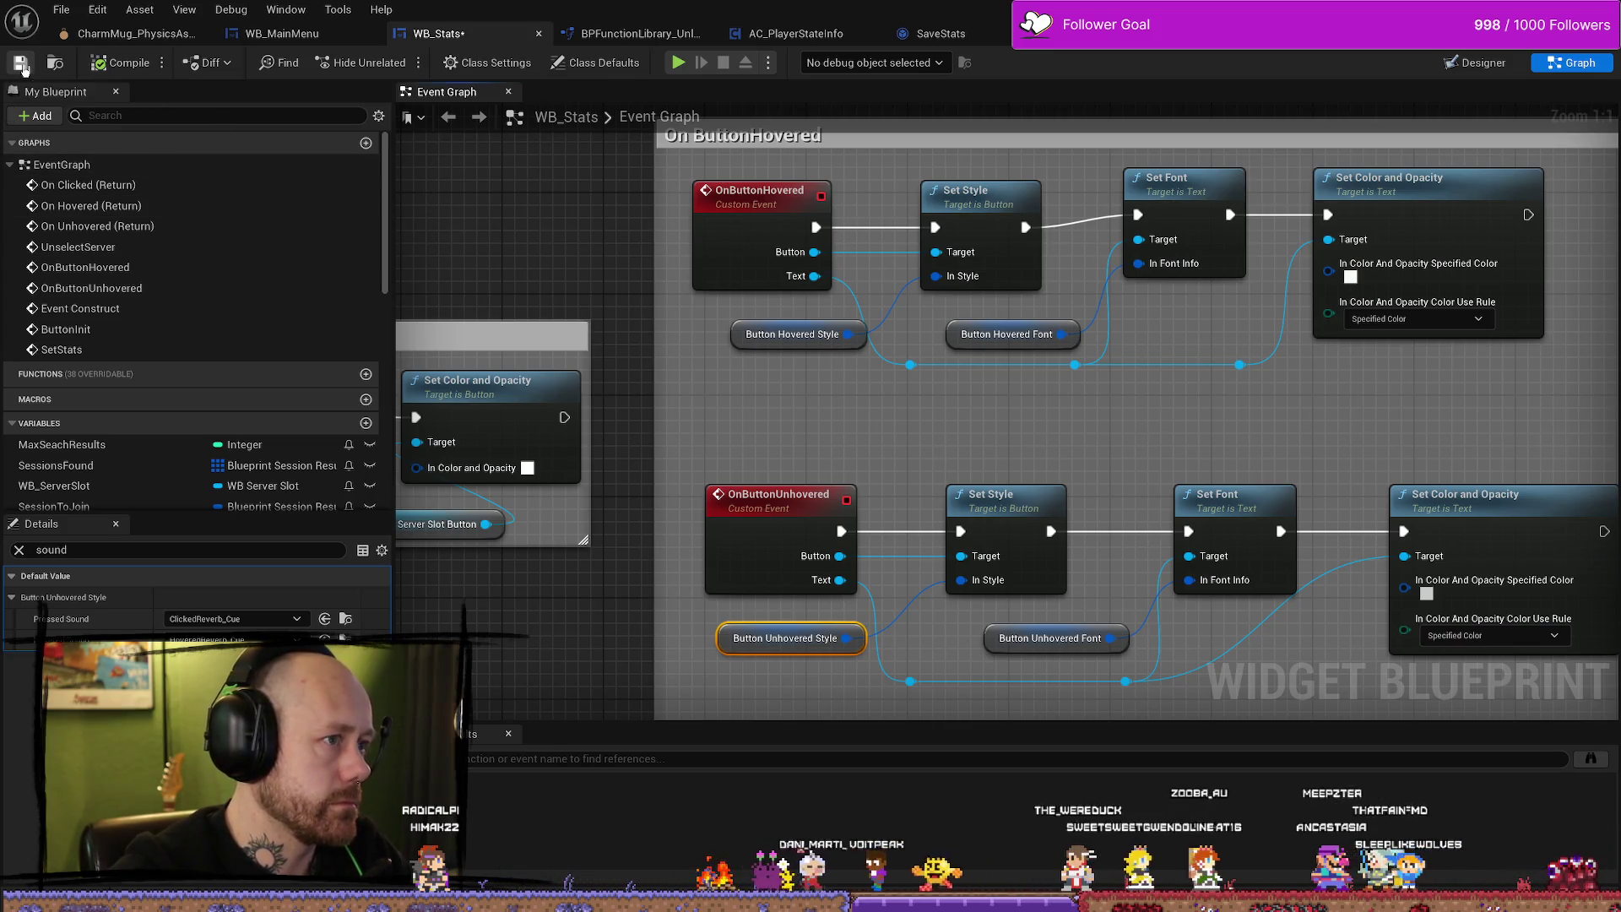
left_click(1478, 62)
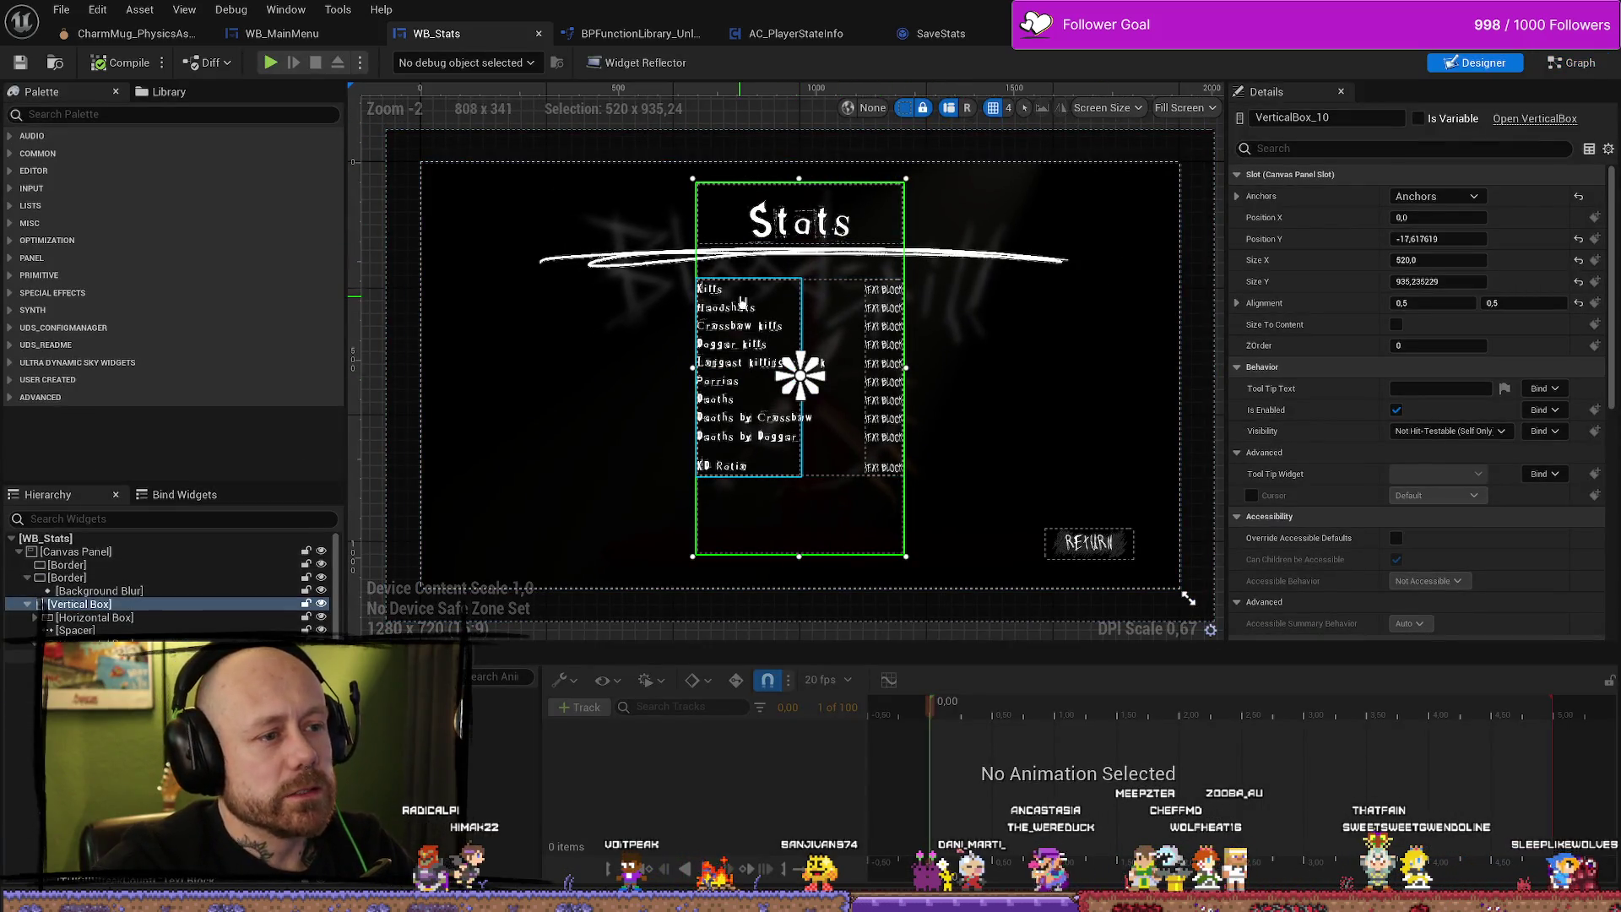
Select the stat label column, then the Kills label together with its value text block.
left_click(800, 319)
left_click(710, 289)
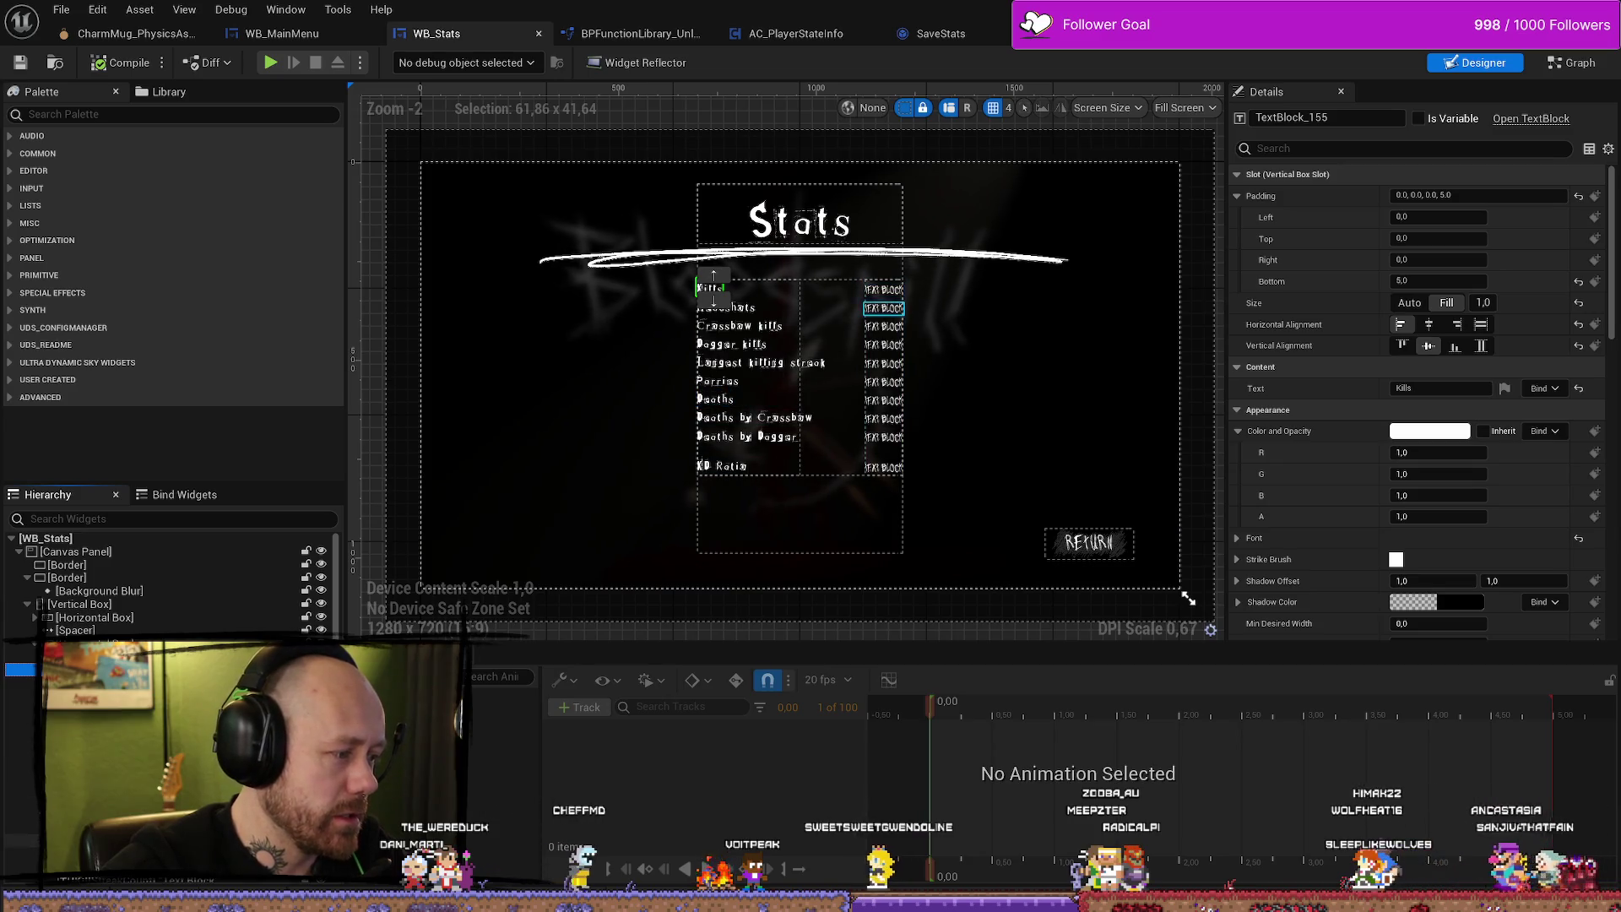
left_click(884, 290, "ctrl")
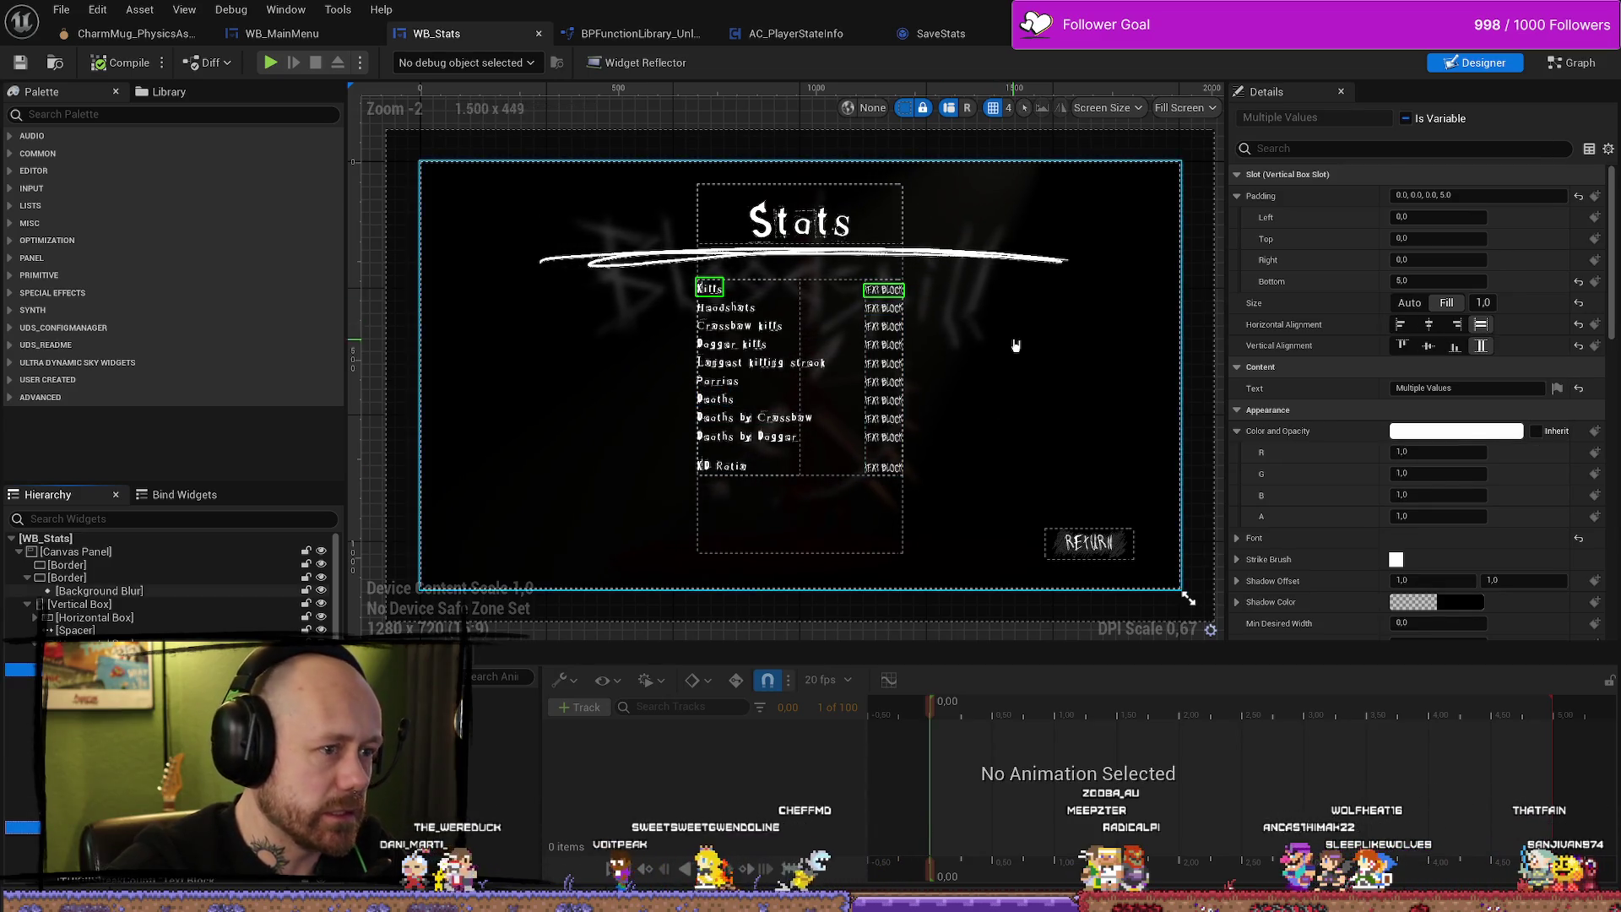
scroll(842, 310, "up", 3)
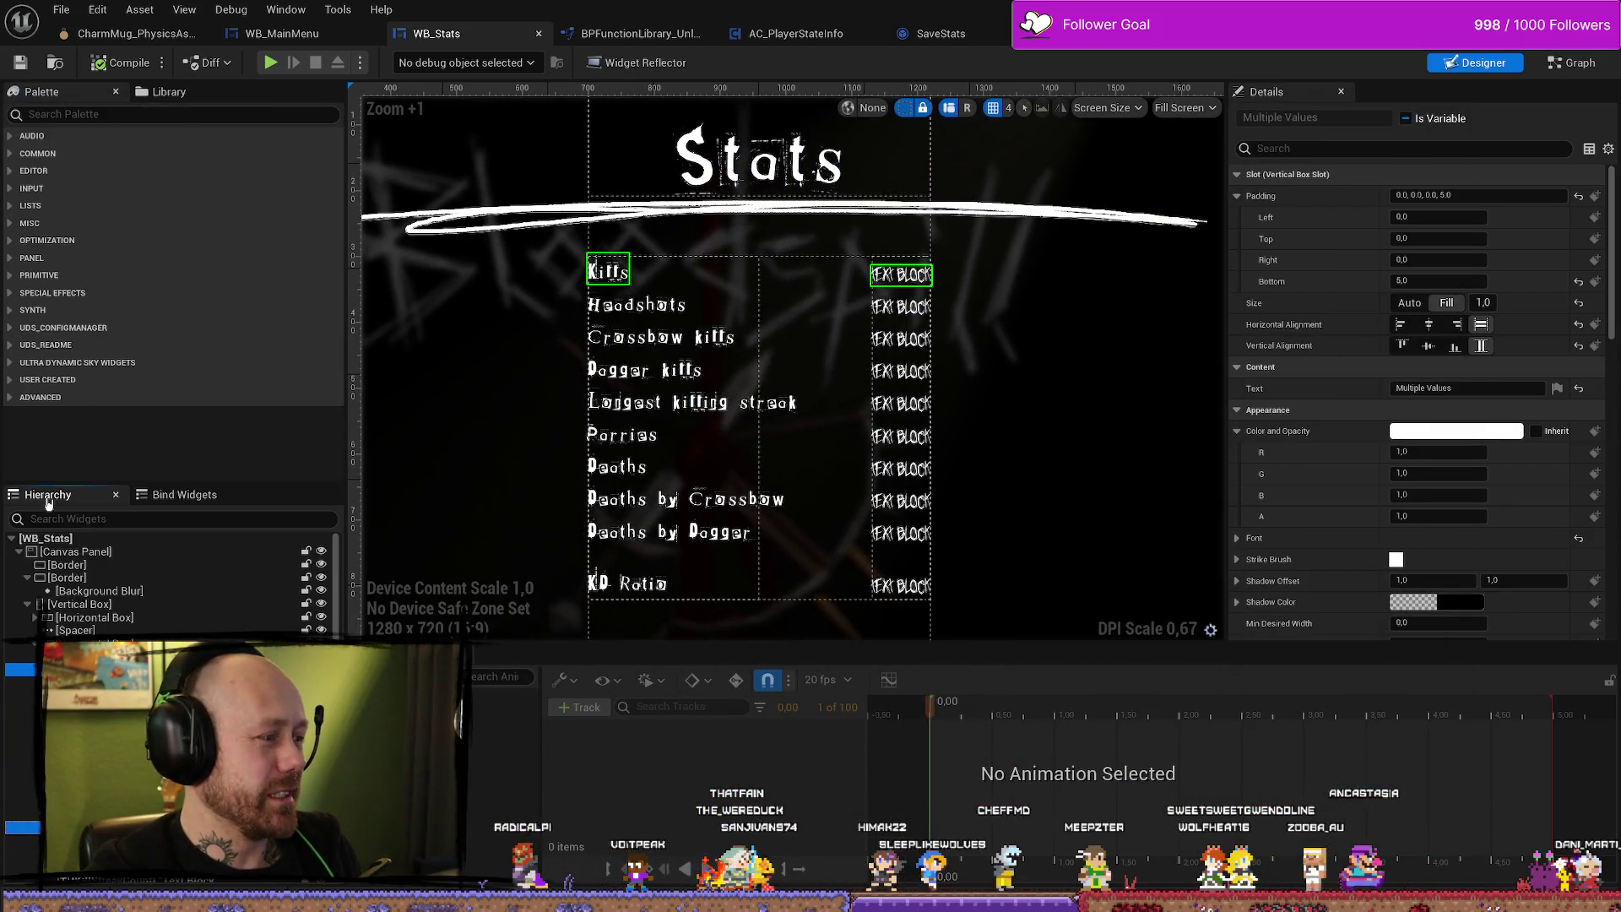
key("alt+Tab")
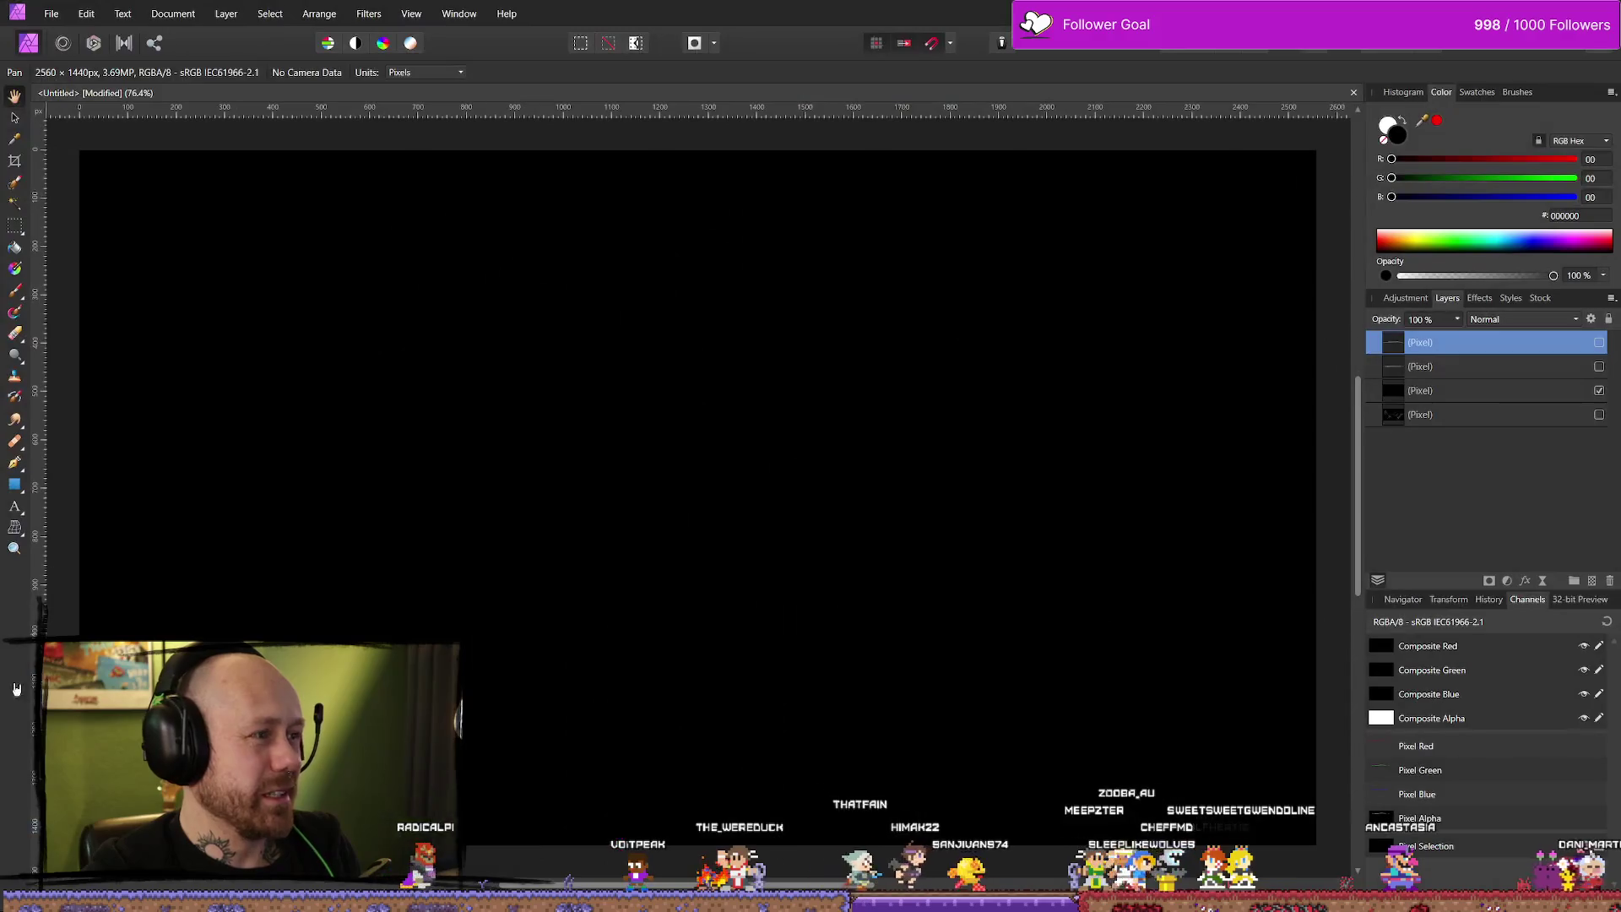
key("alt+Tab")
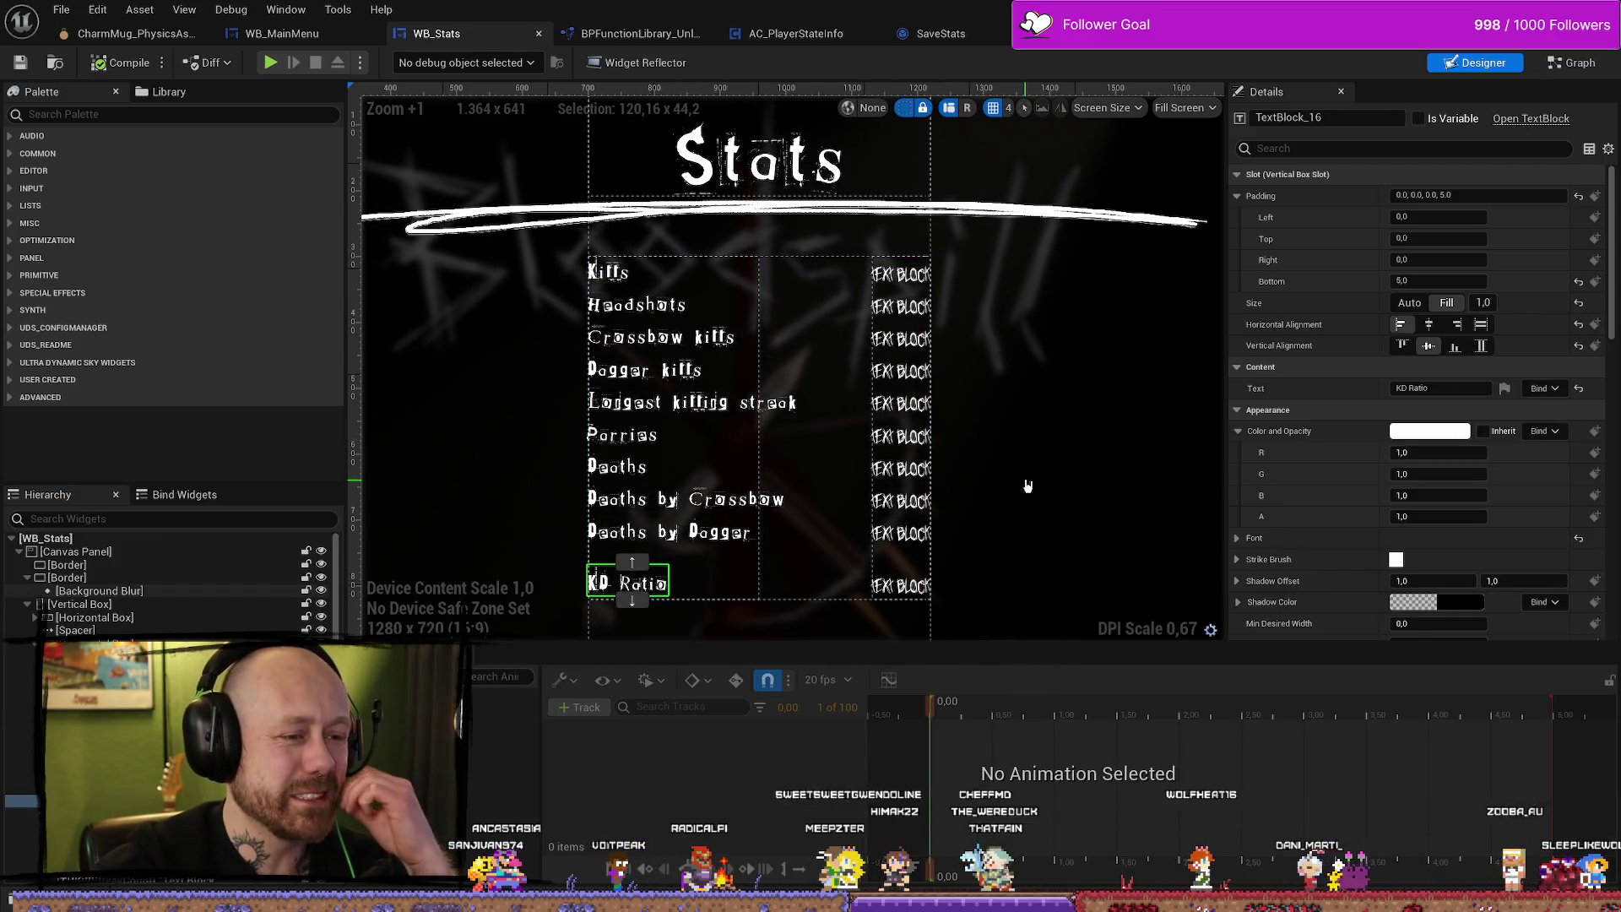
left_click(983, 559)
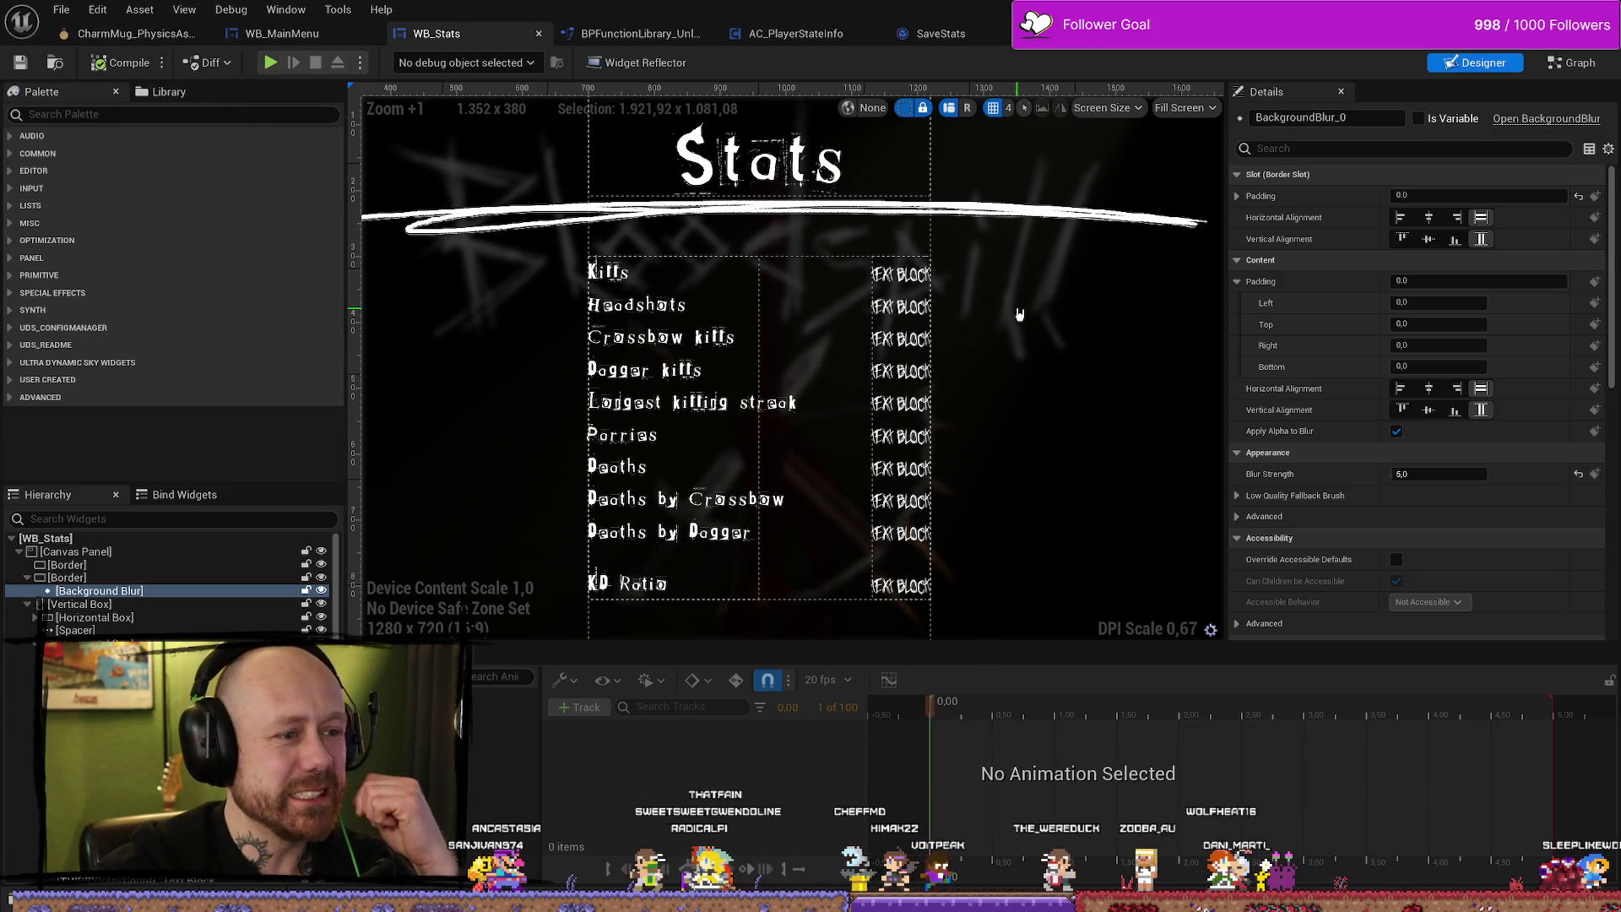
scroll(992, 283, "down", 3)
scroll(996, 321, "up", 3)
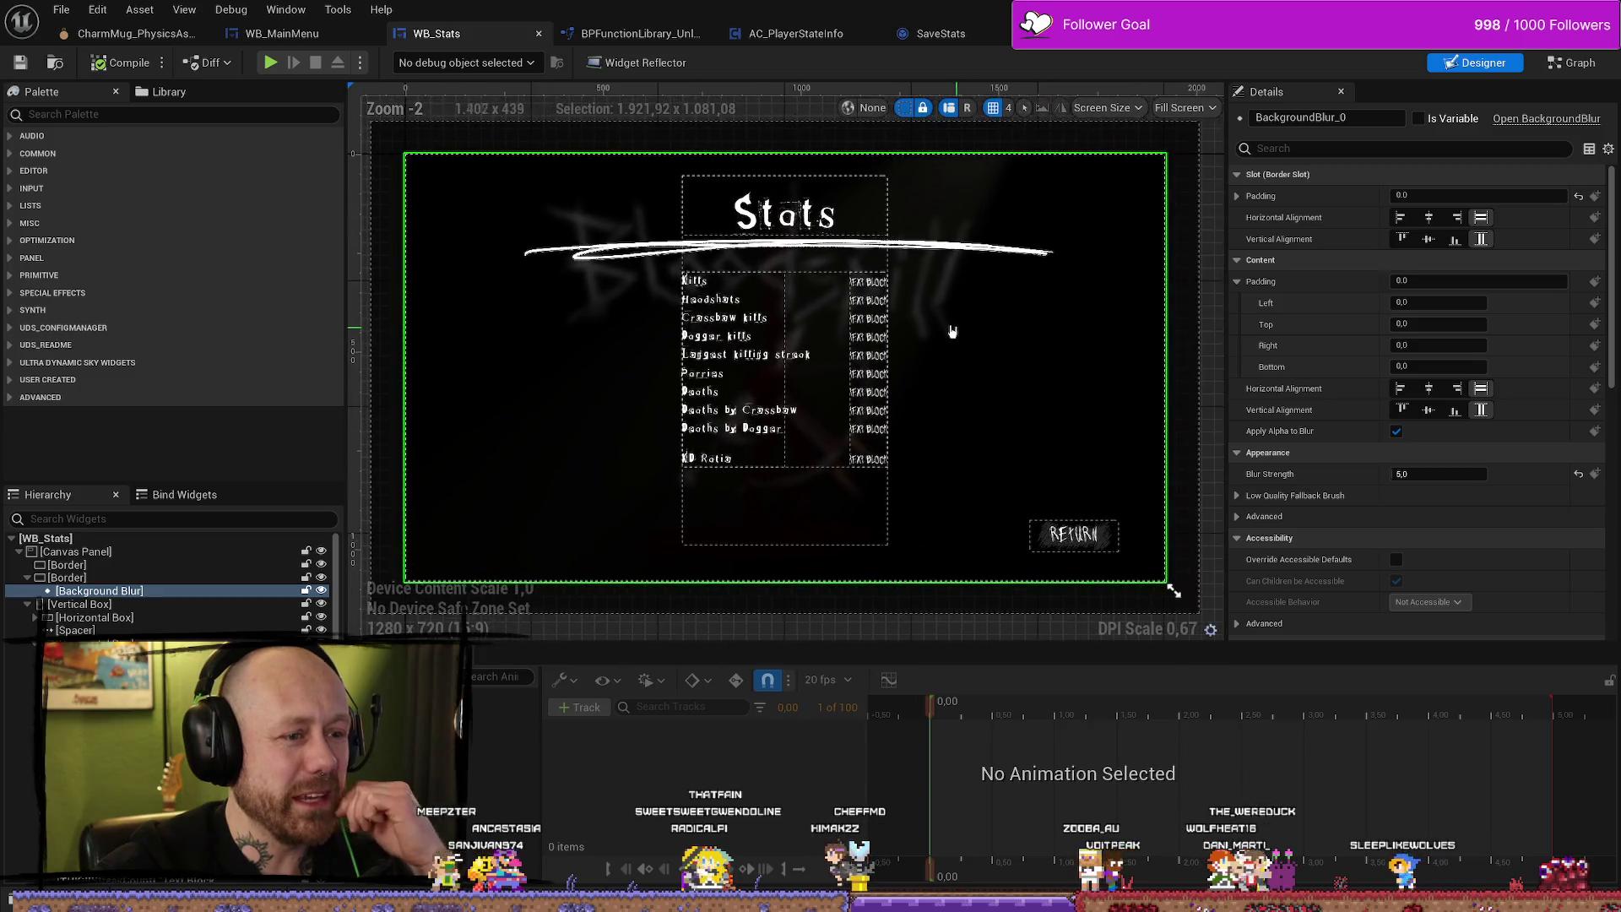
left_click(608, 269)
left_click(608, 272)
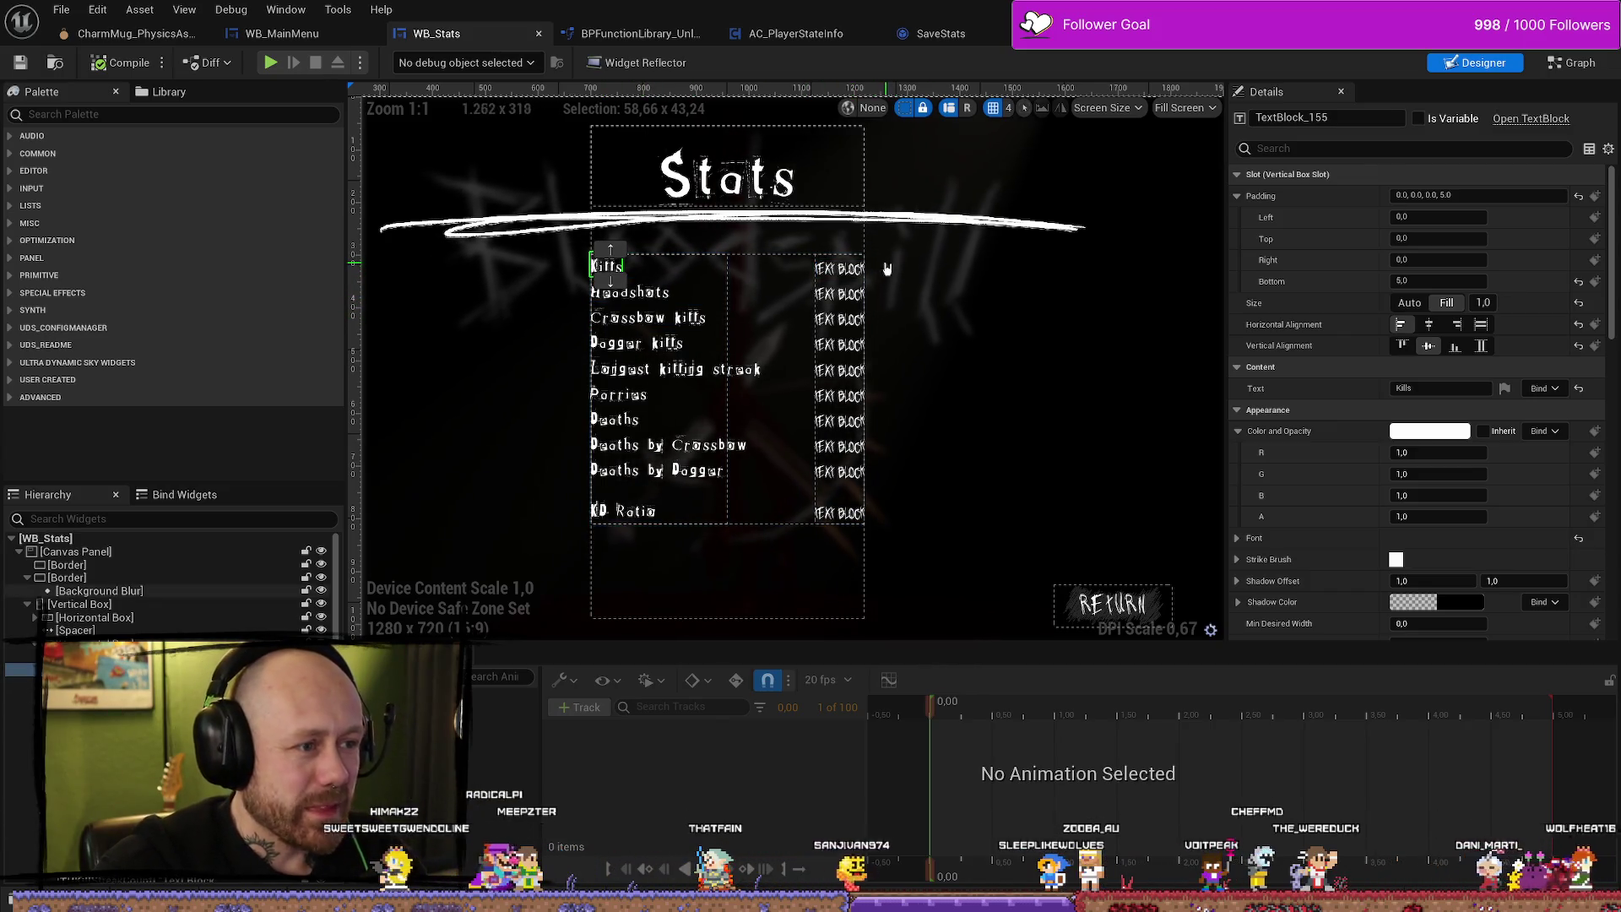
left_click(893, 265)
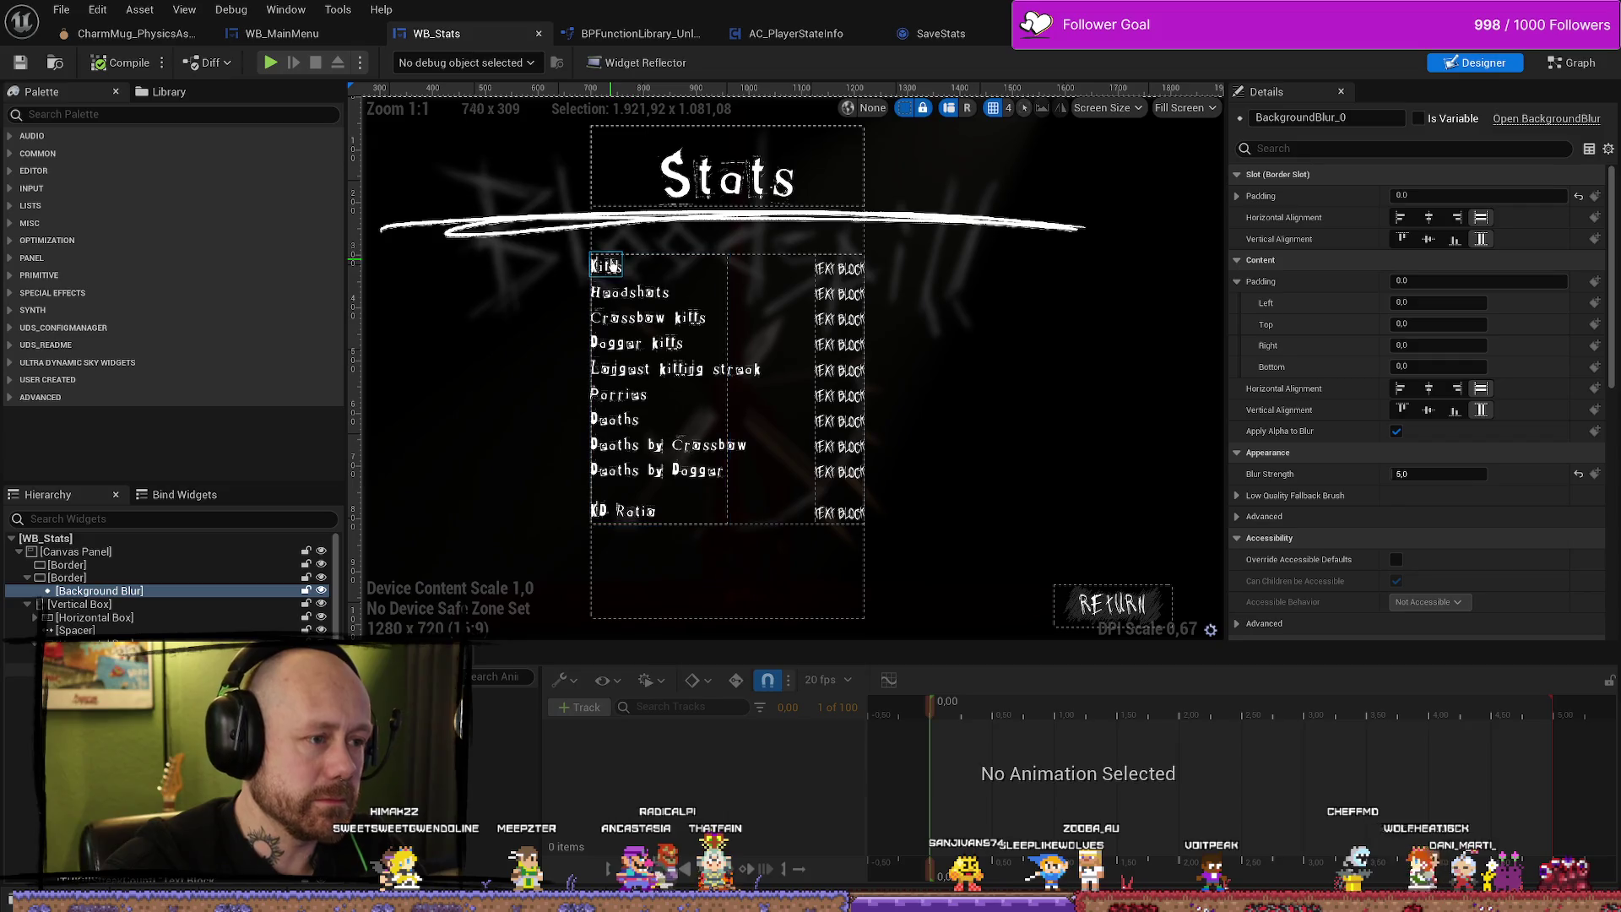
left_click(612, 272)
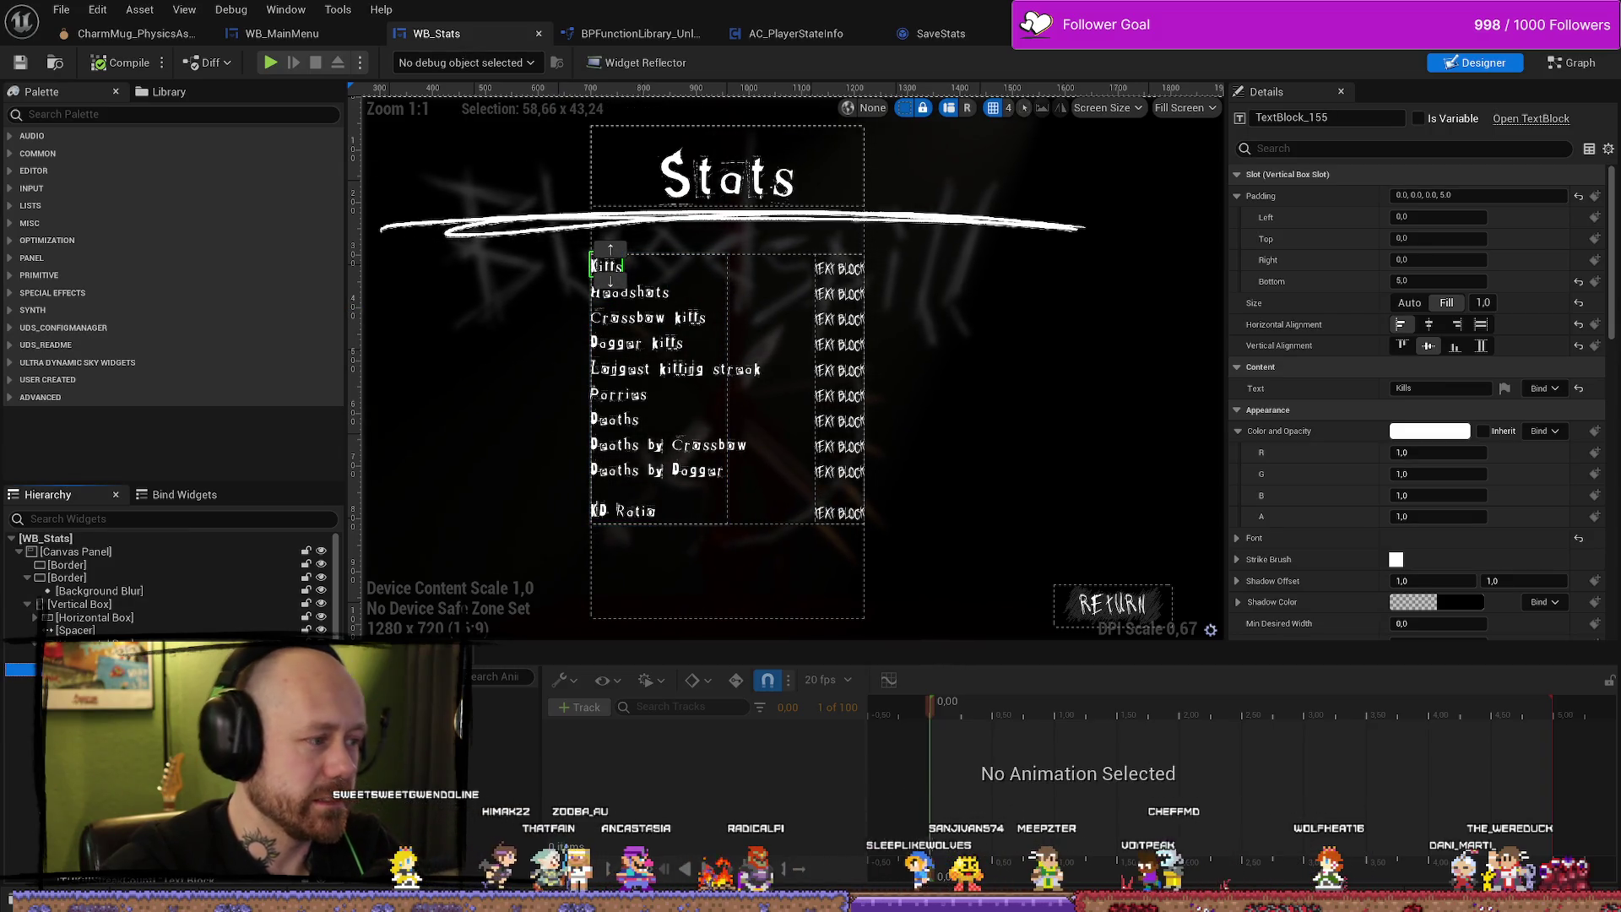
left_click(606, 266)
left_click(629, 291)
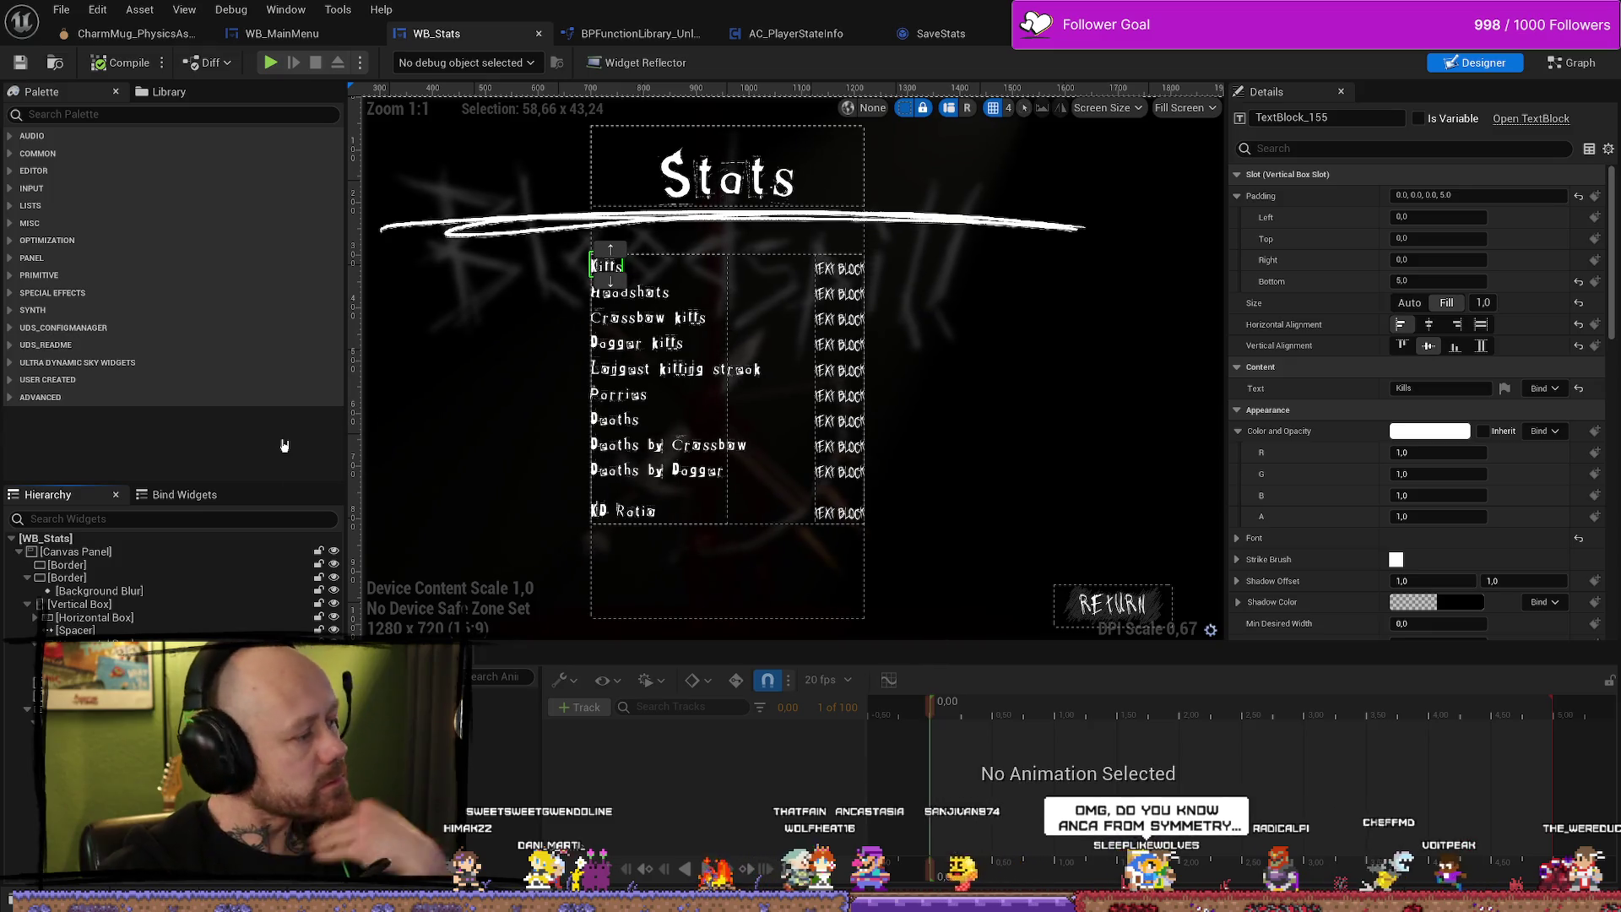
Select the outer Border, the title Spacer and the title Horizontal Box in the Hierarchy.
left_click(127, 565)
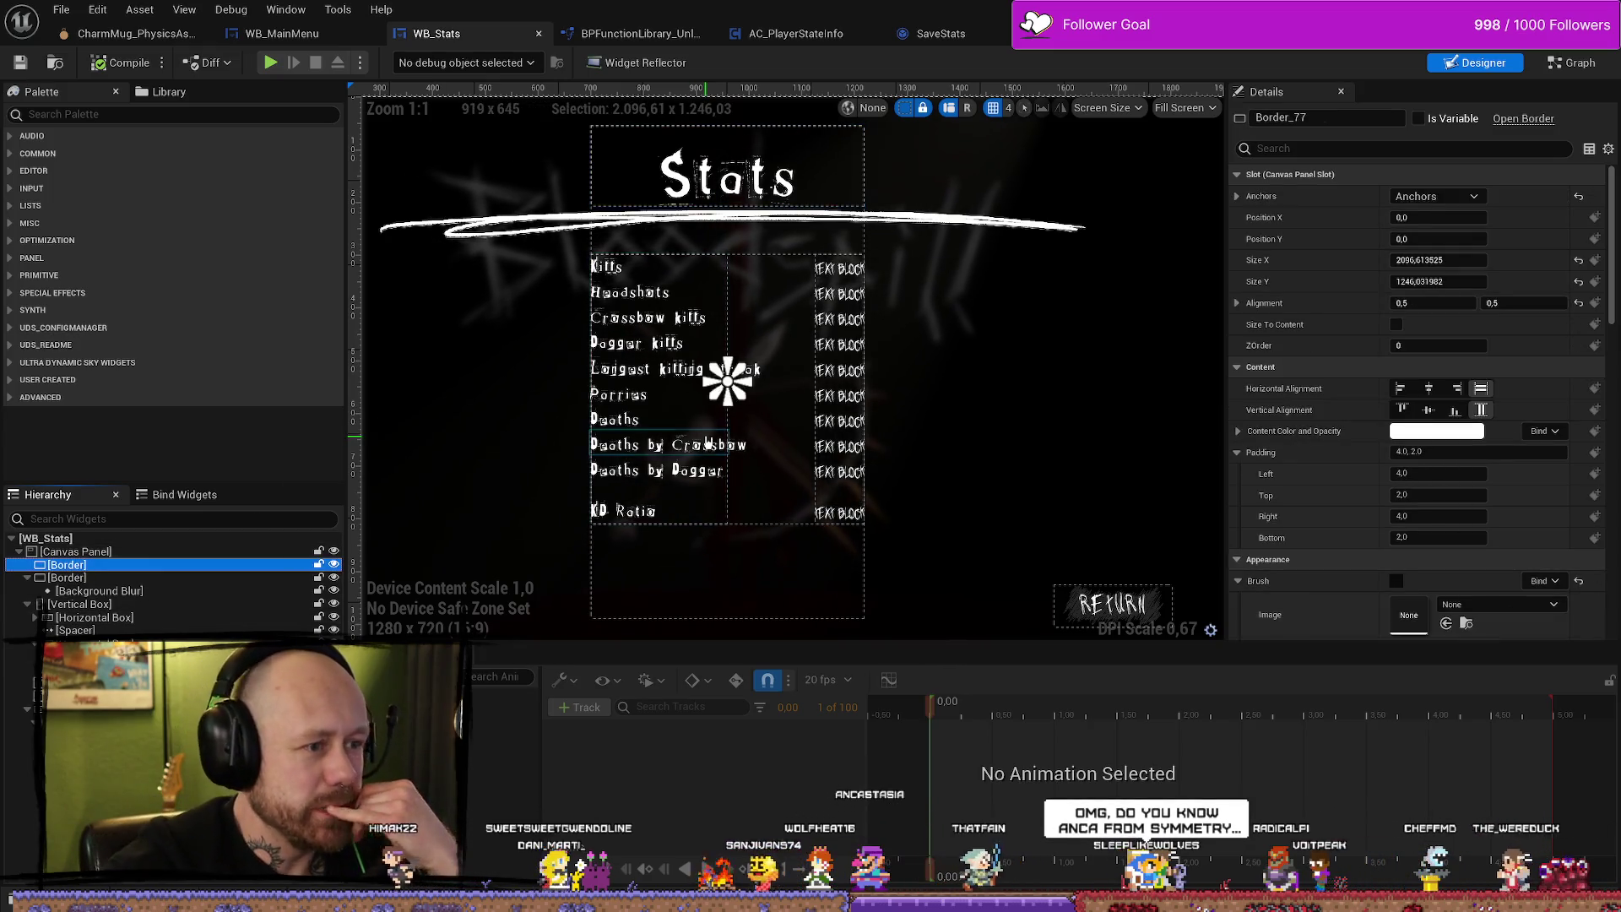
left_click(692, 244)
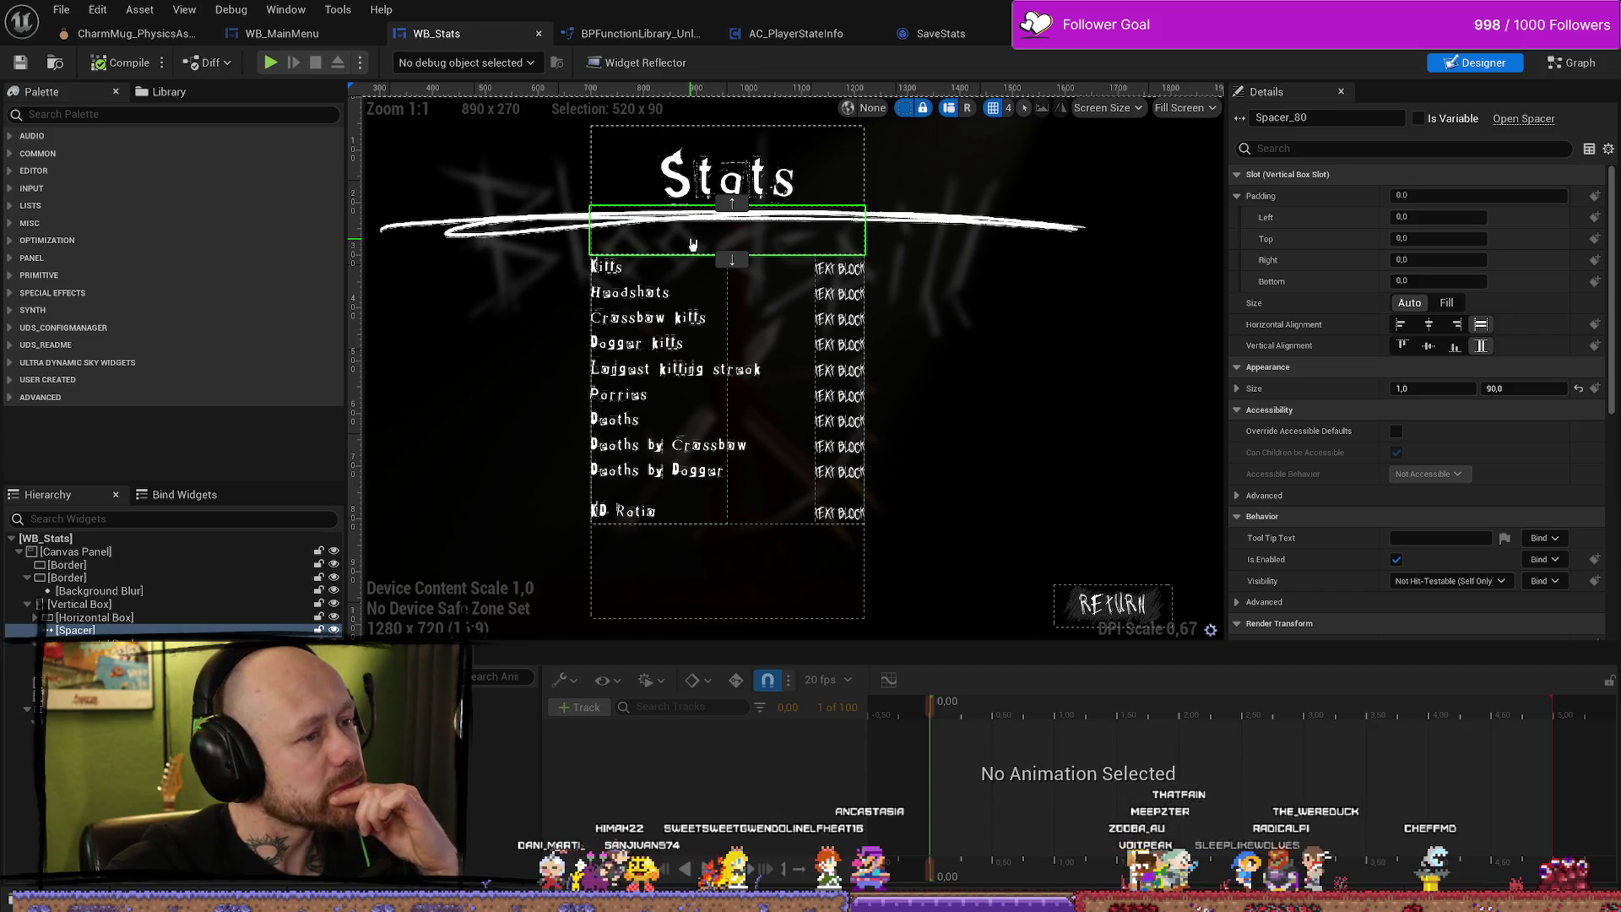
left_click(279, 617)
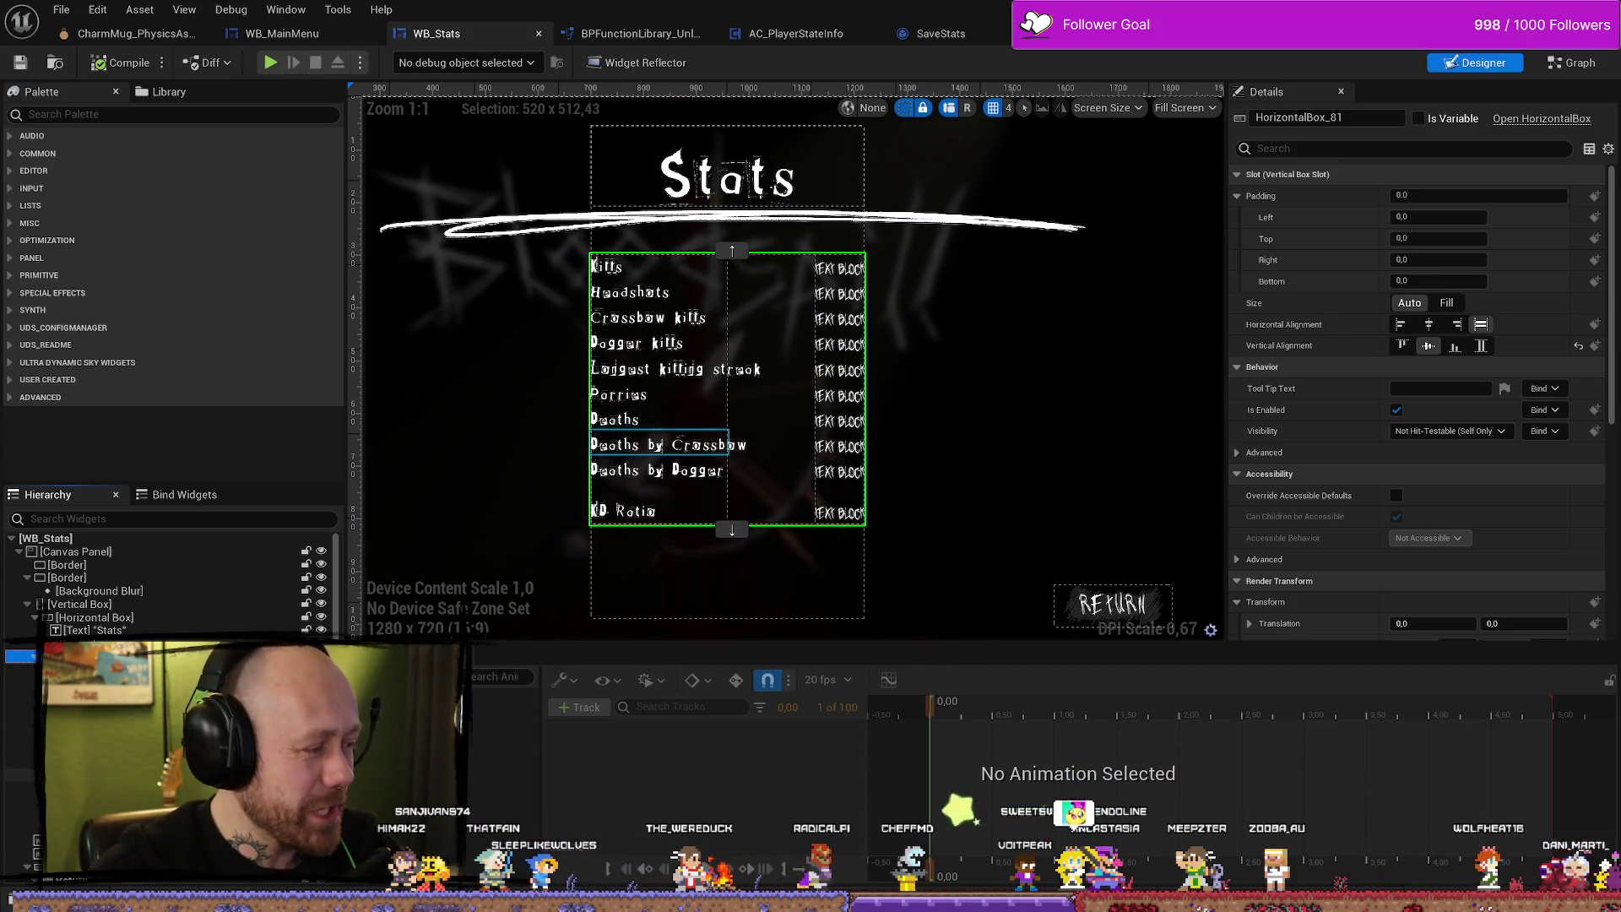
Expand the Palette's Common category listing Border, Button, Image and Text.
left_click(23, 136)
left_click(17, 140)
left_click(26, 154)
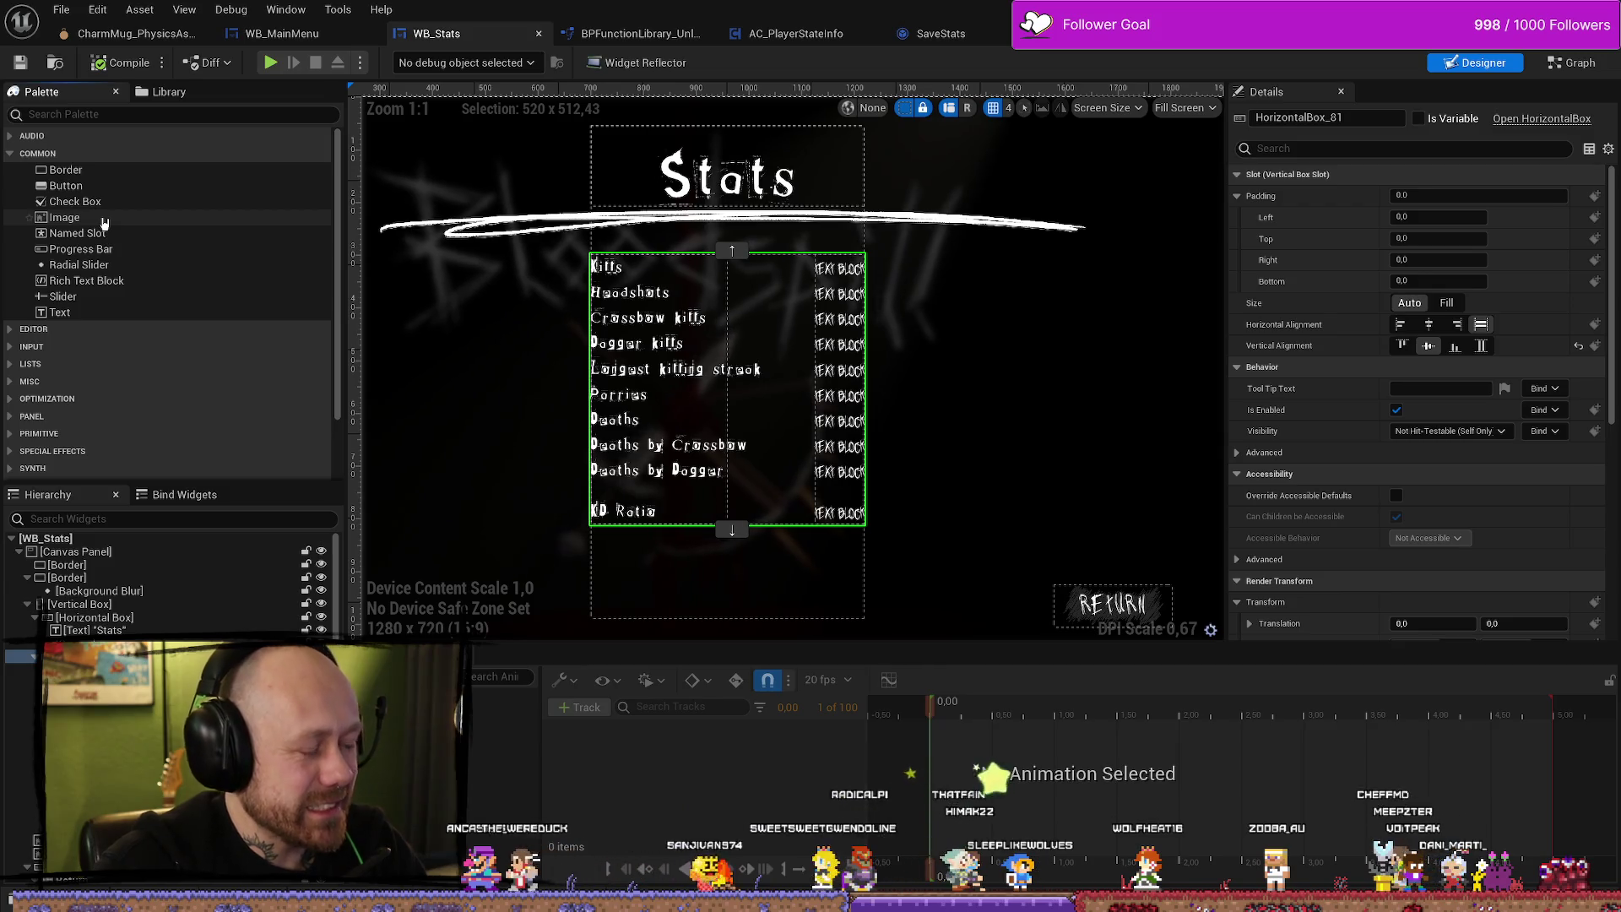
left_click(74, 221)
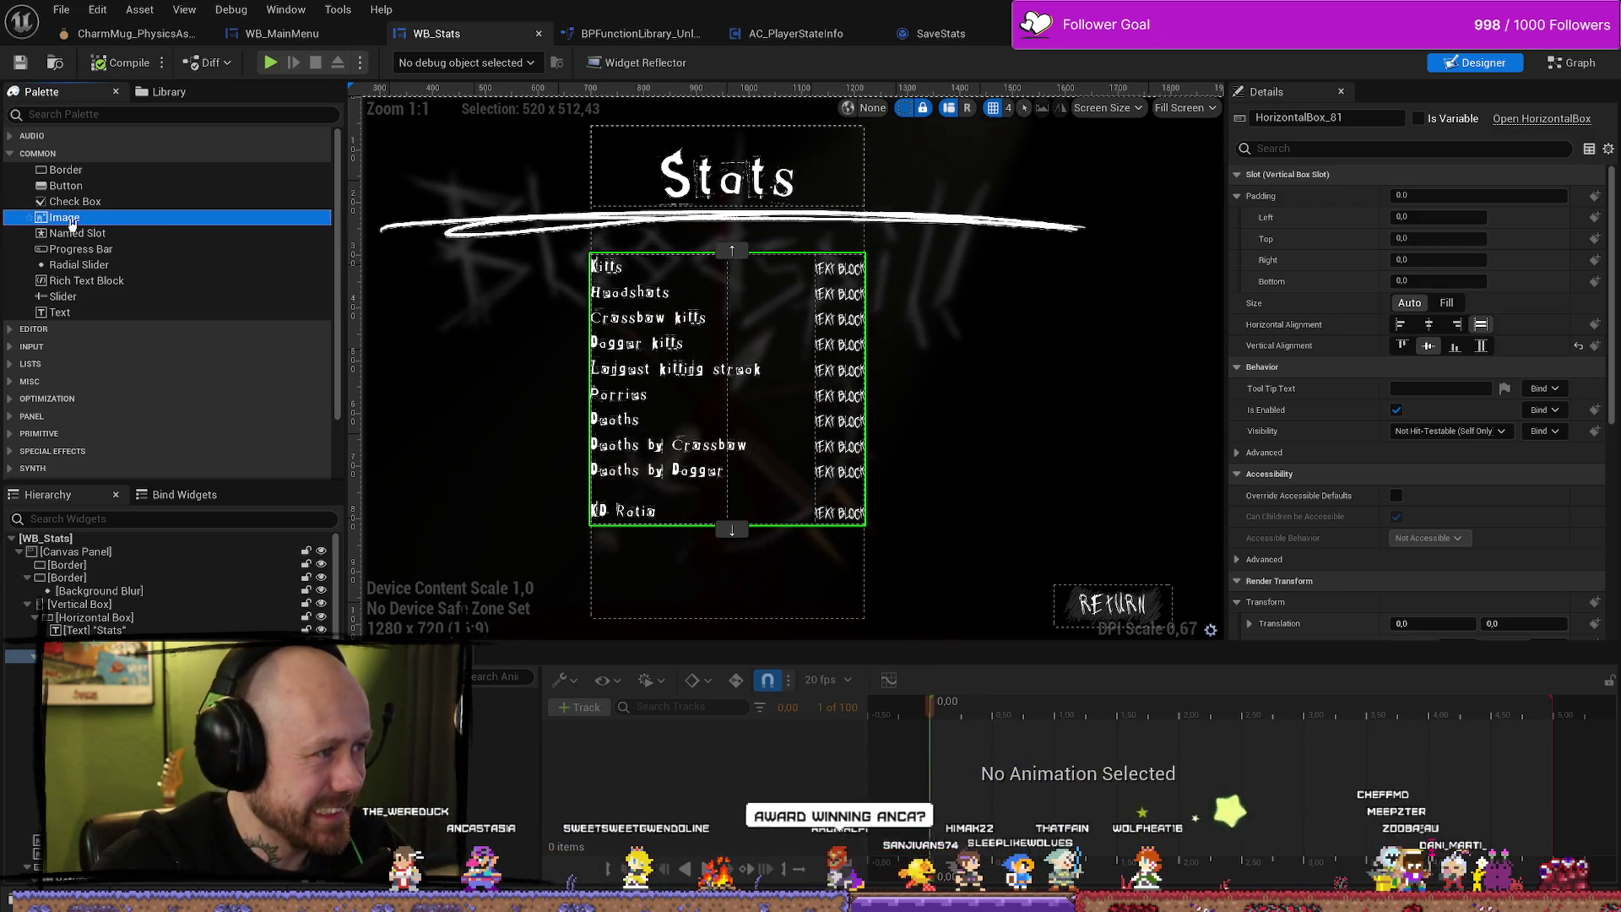
left_click_drag(72, 221, 110, 654)
left_click(102, 695)
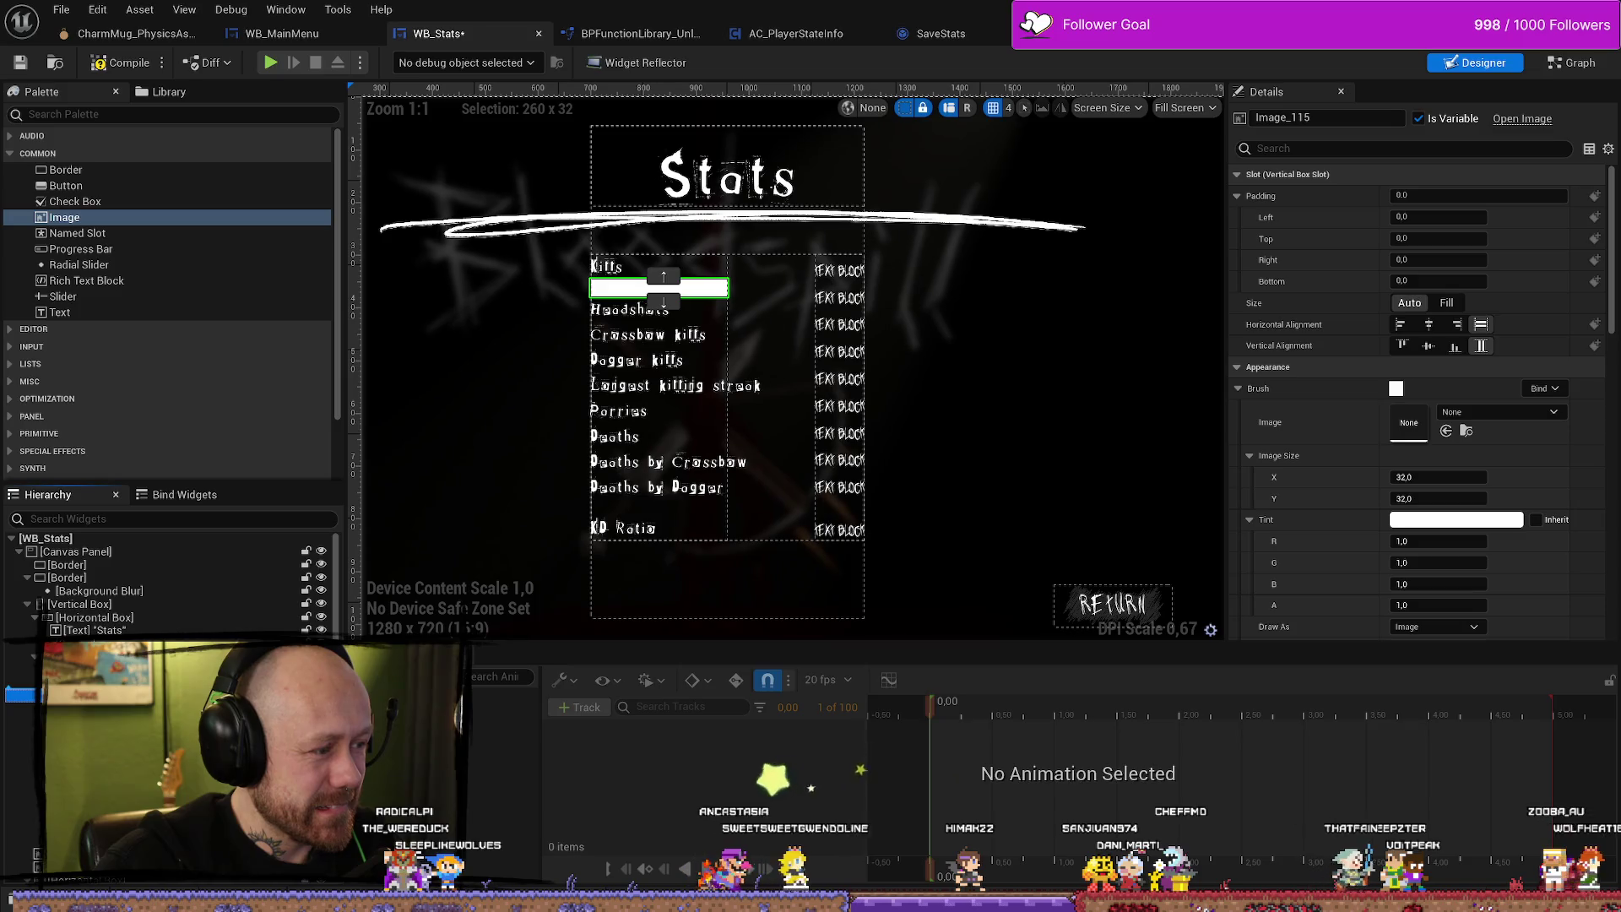
key("Delete")
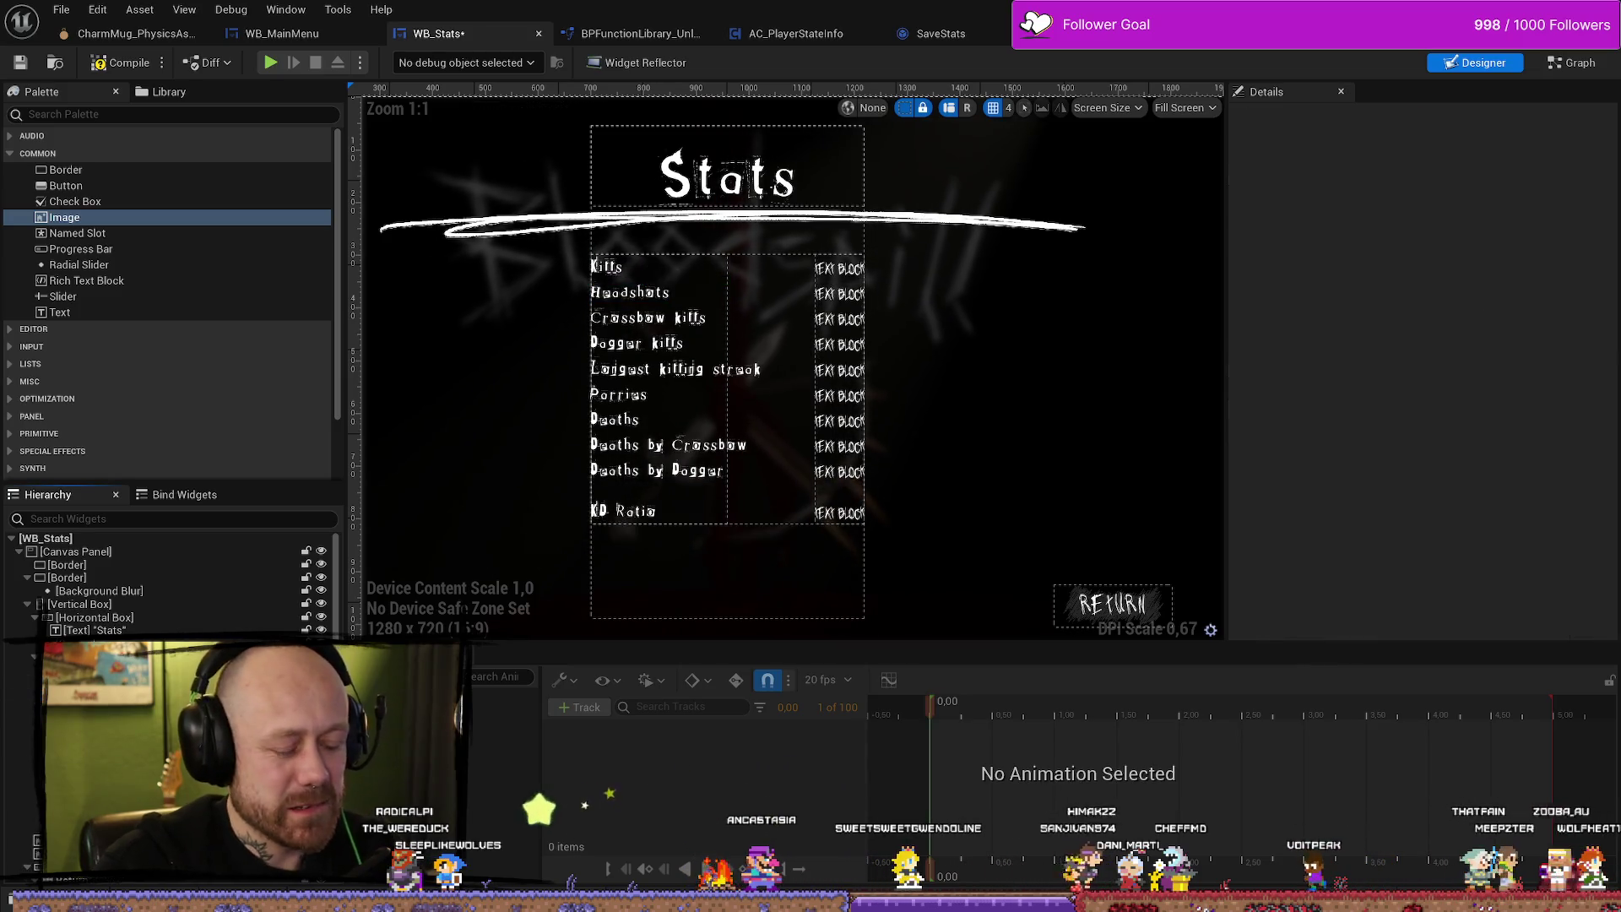
left_click(139, 682)
right_click(139, 682)
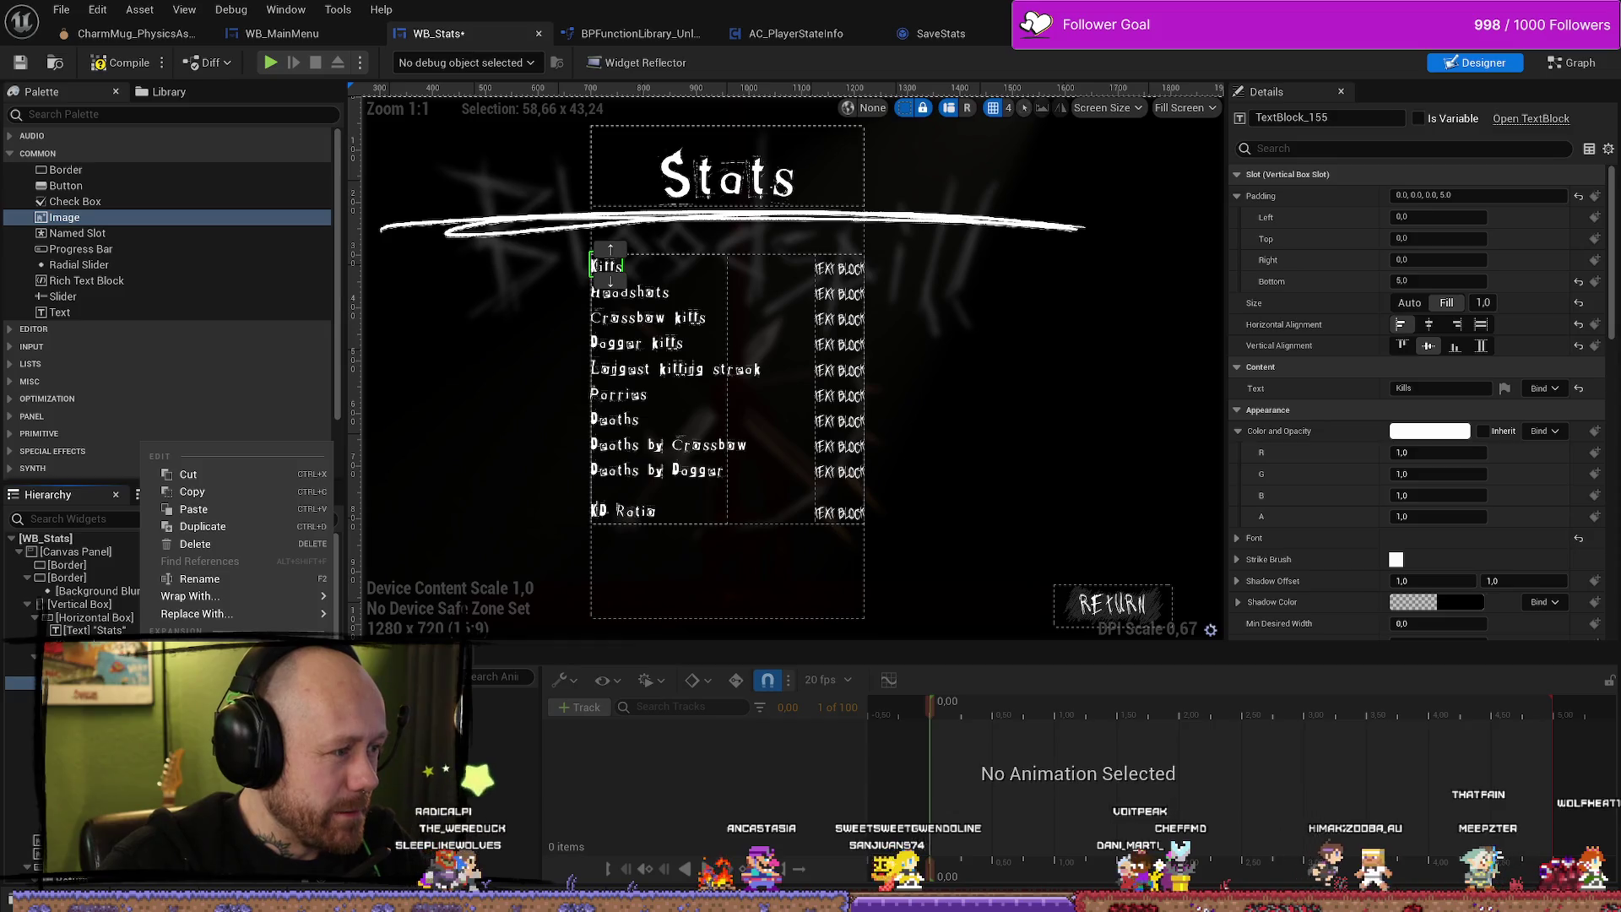
mouse_move(202, 597)
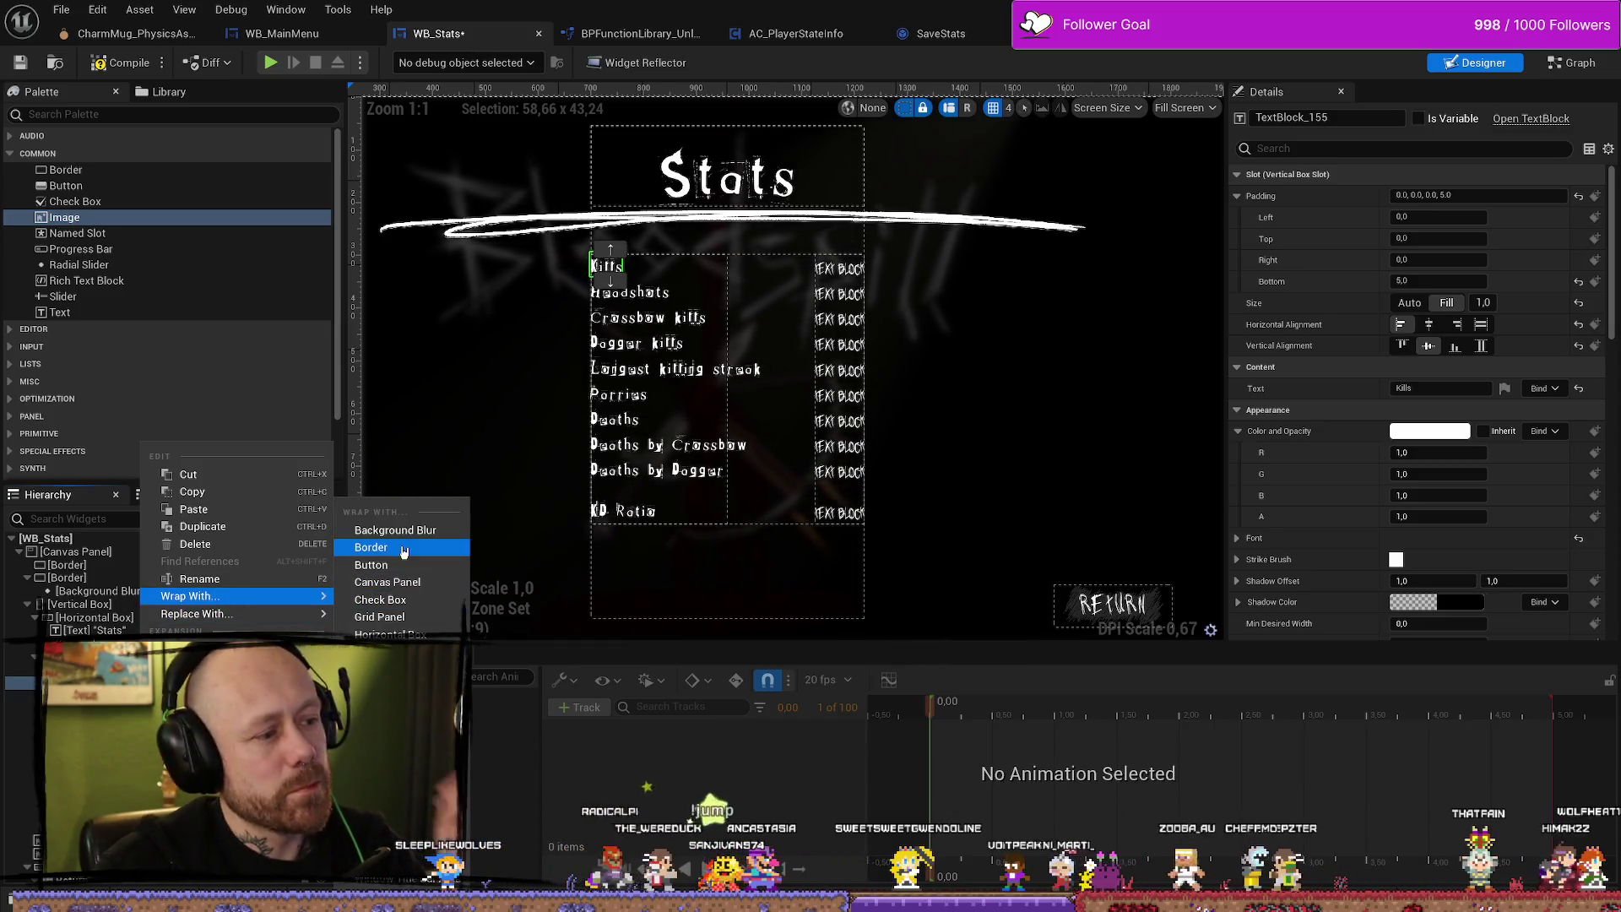
left_click(403, 548)
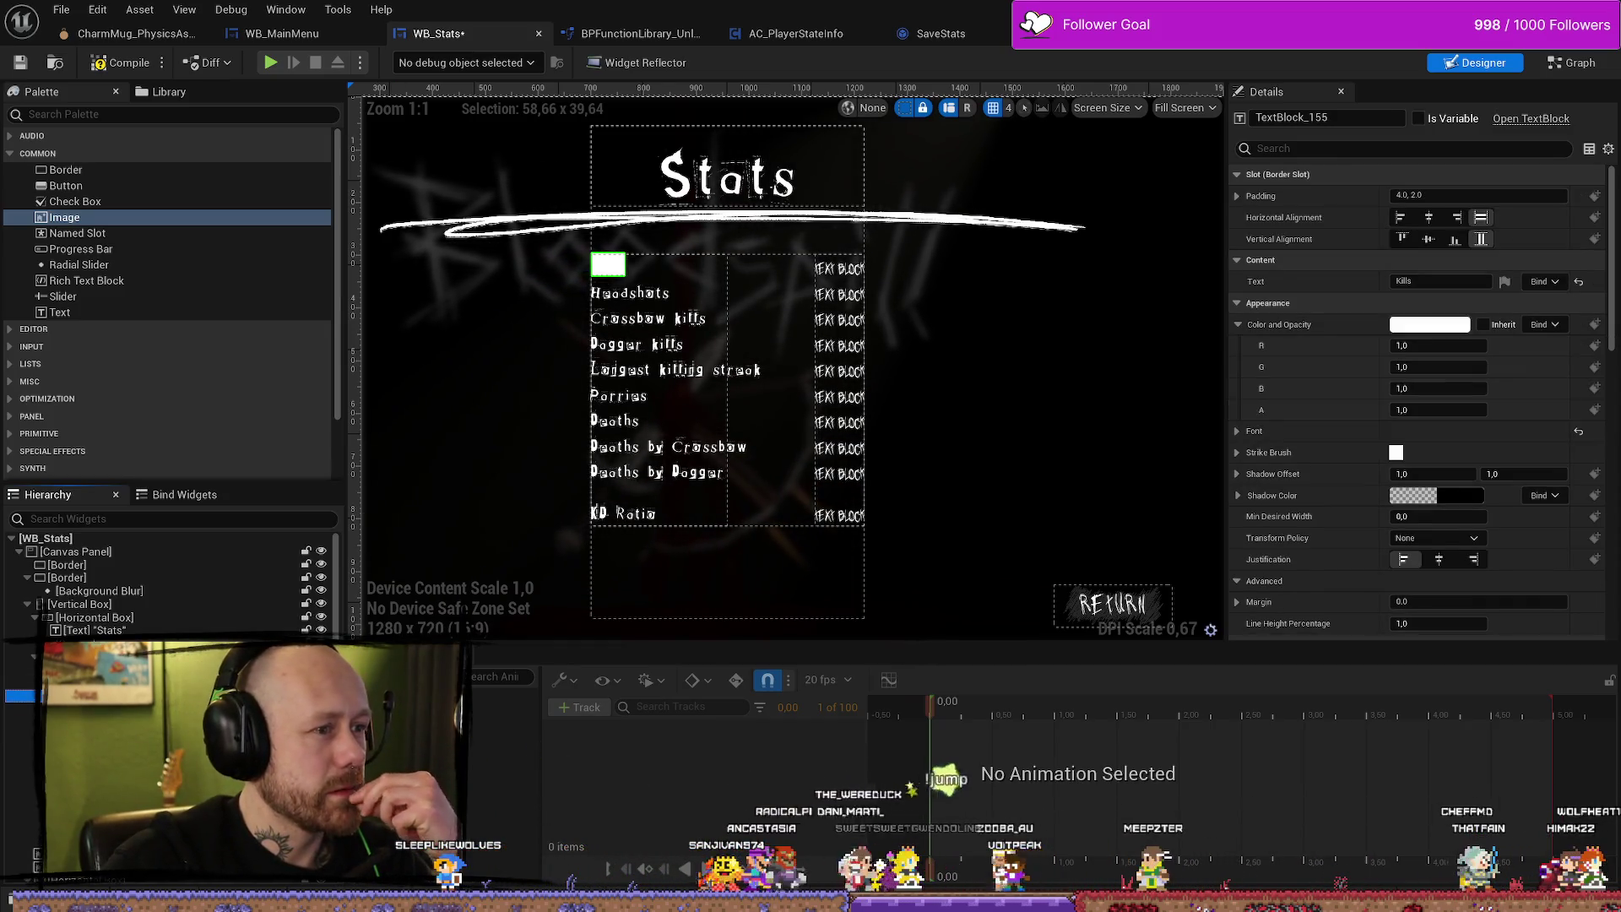
left_click(127, 682)
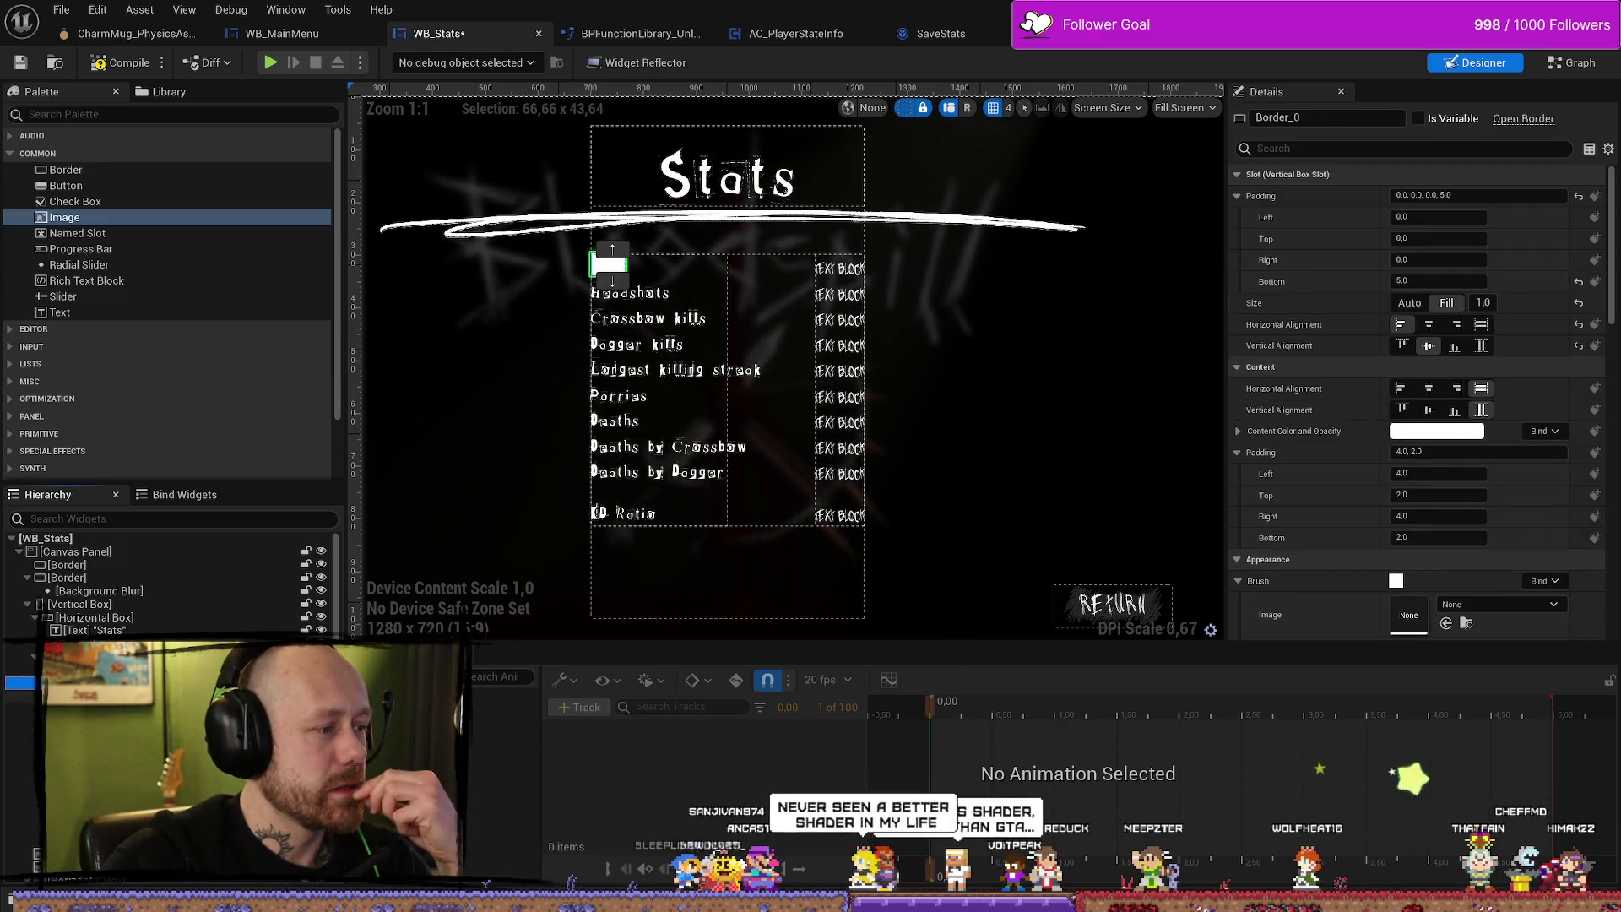
left_click(127, 695)
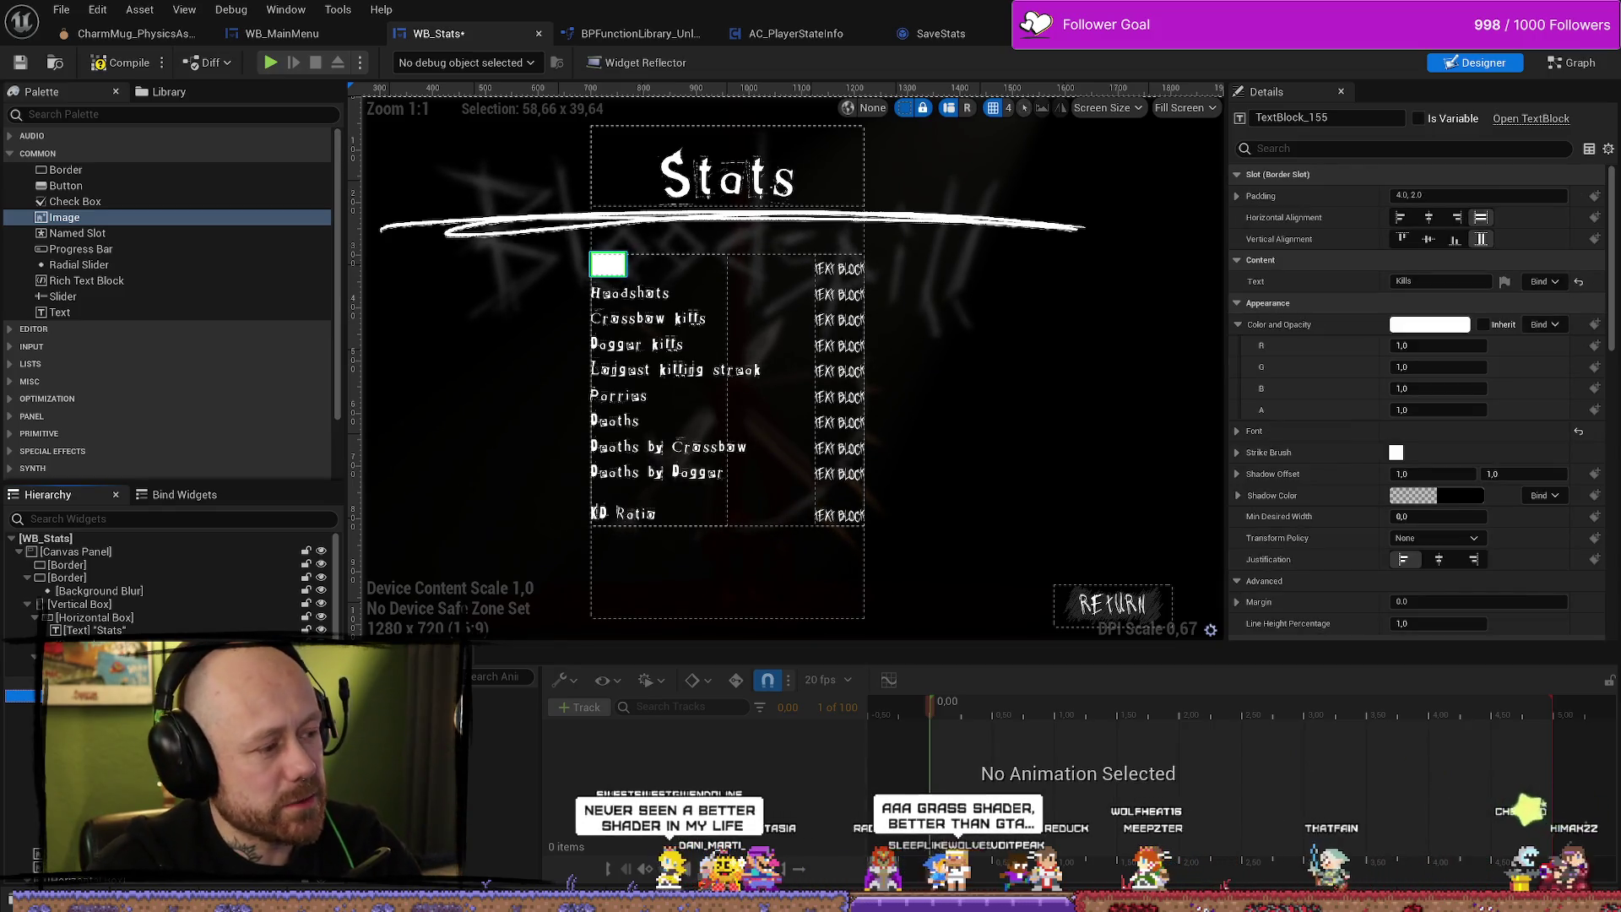
key("ctrl+z")
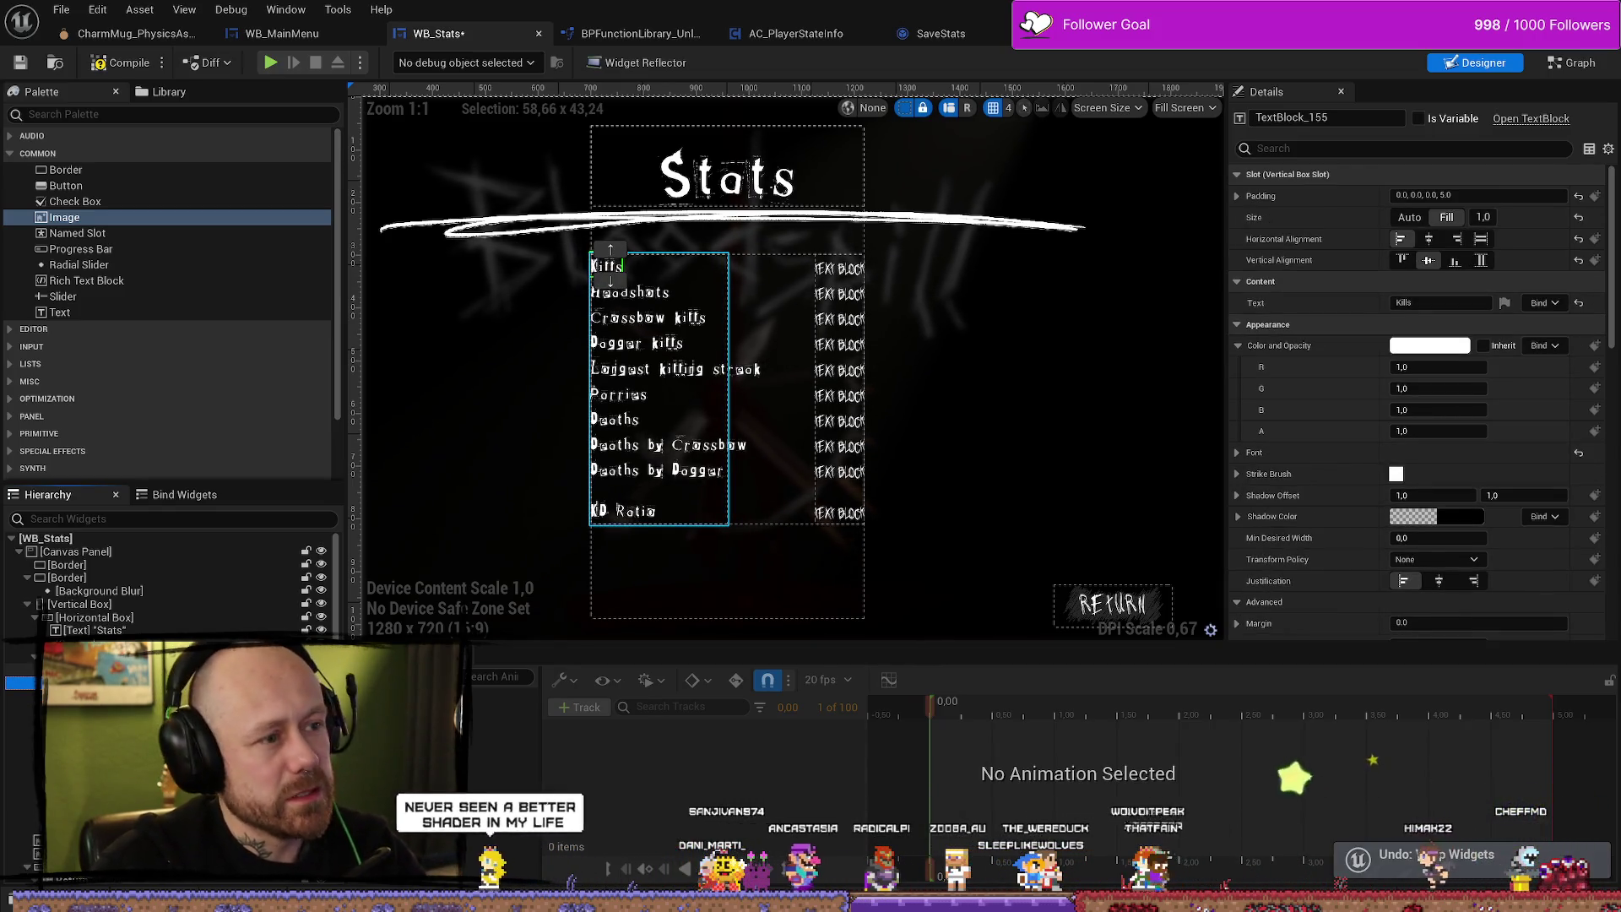
left_click(127, 669)
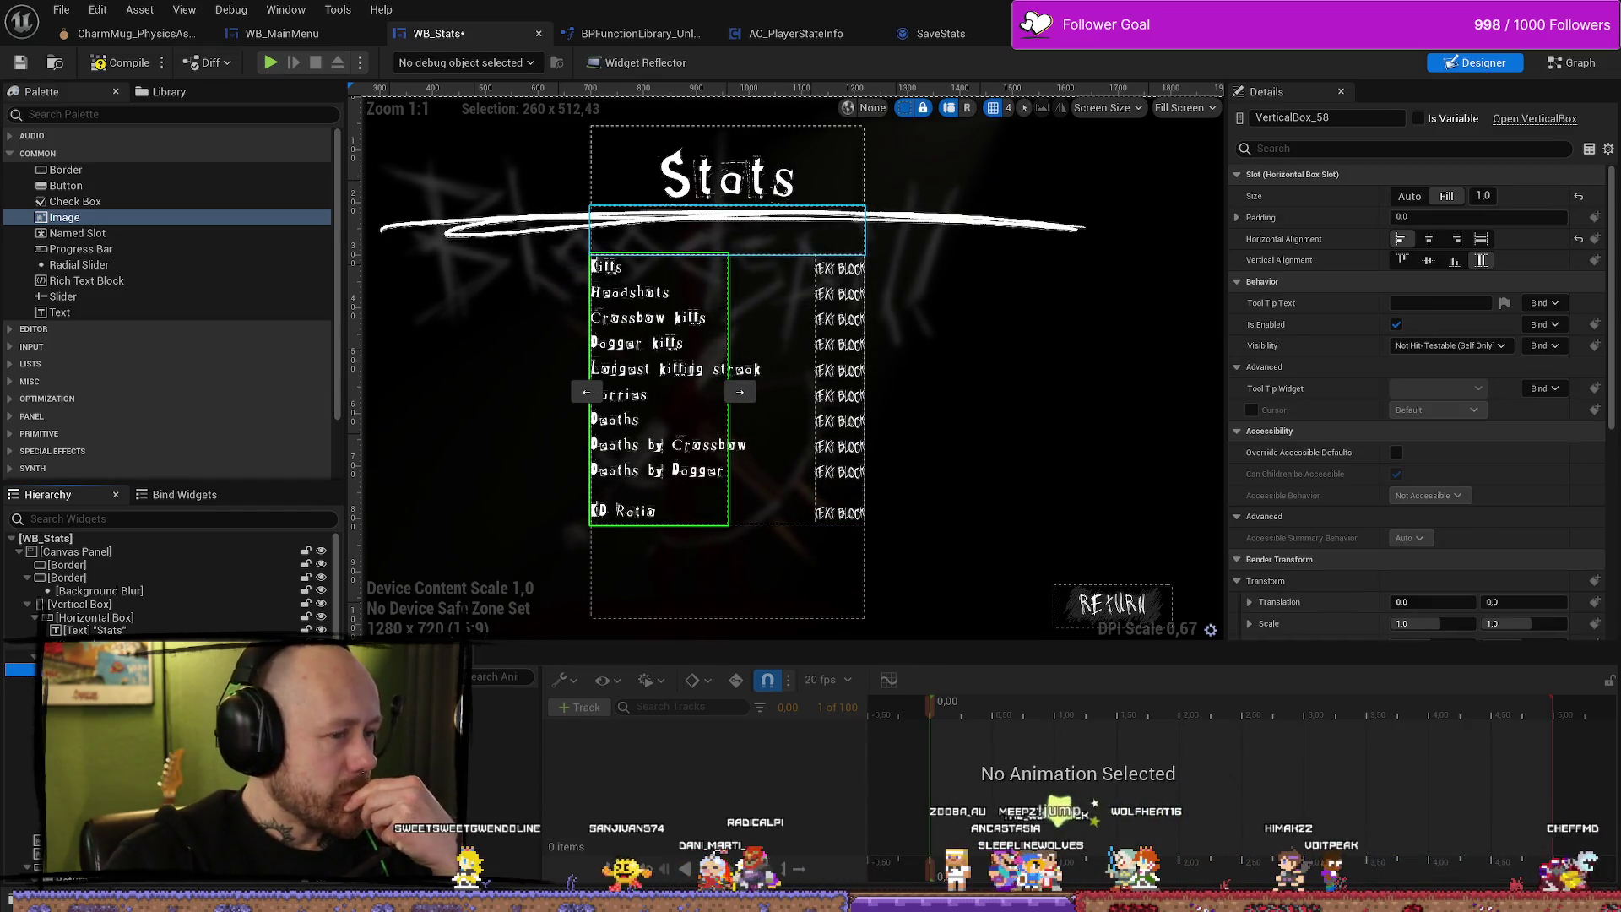
left_click(606, 267)
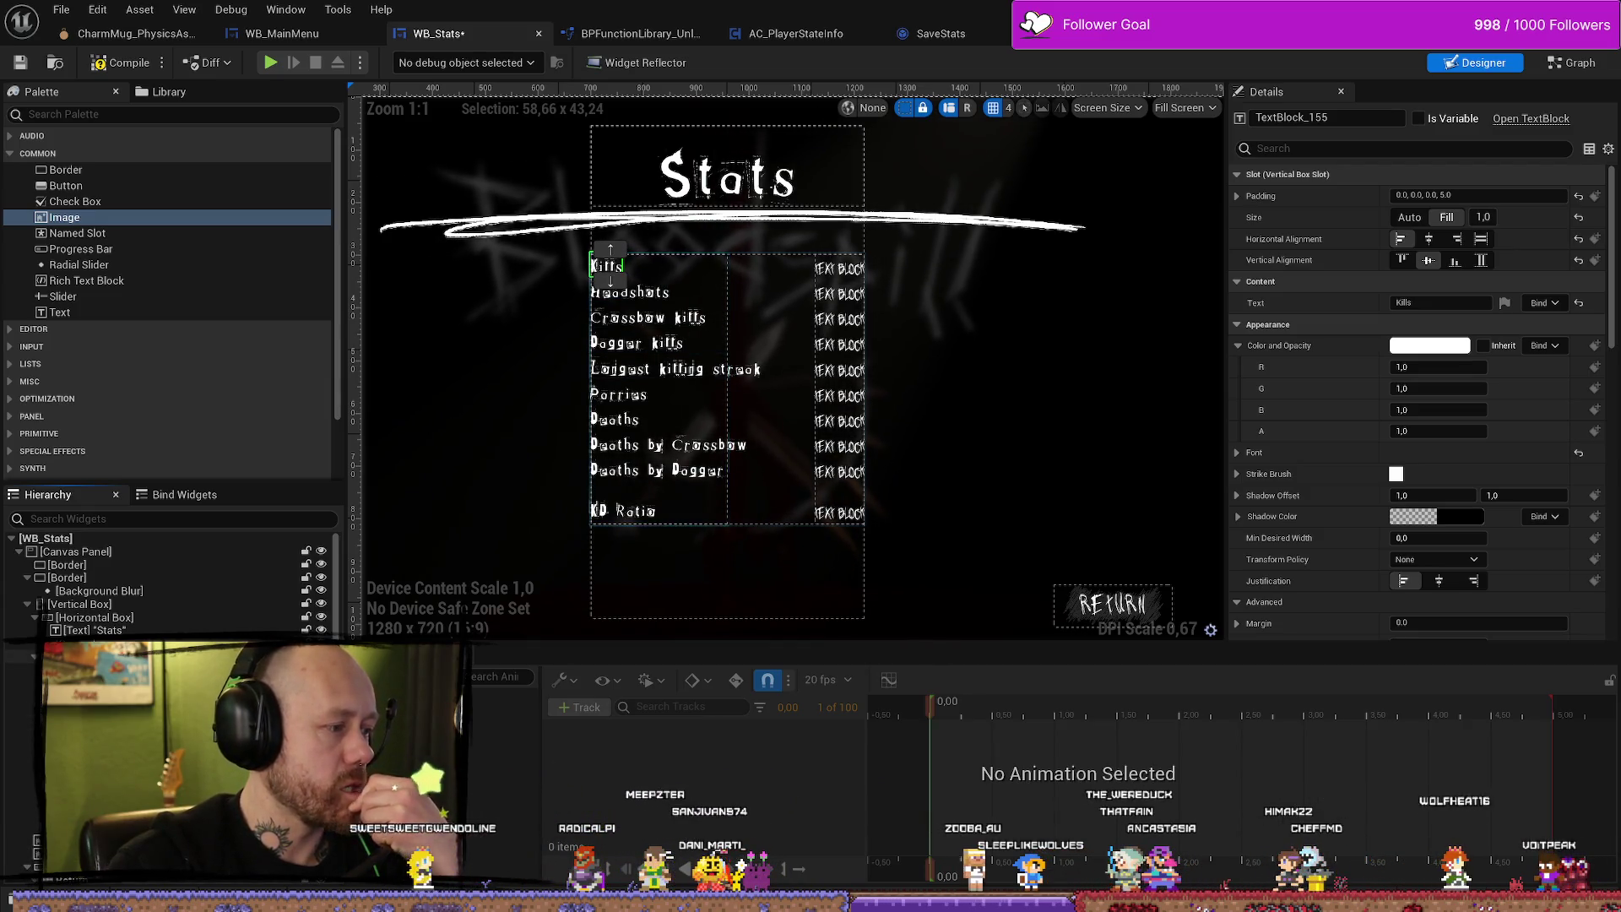
left_click(608, 267)
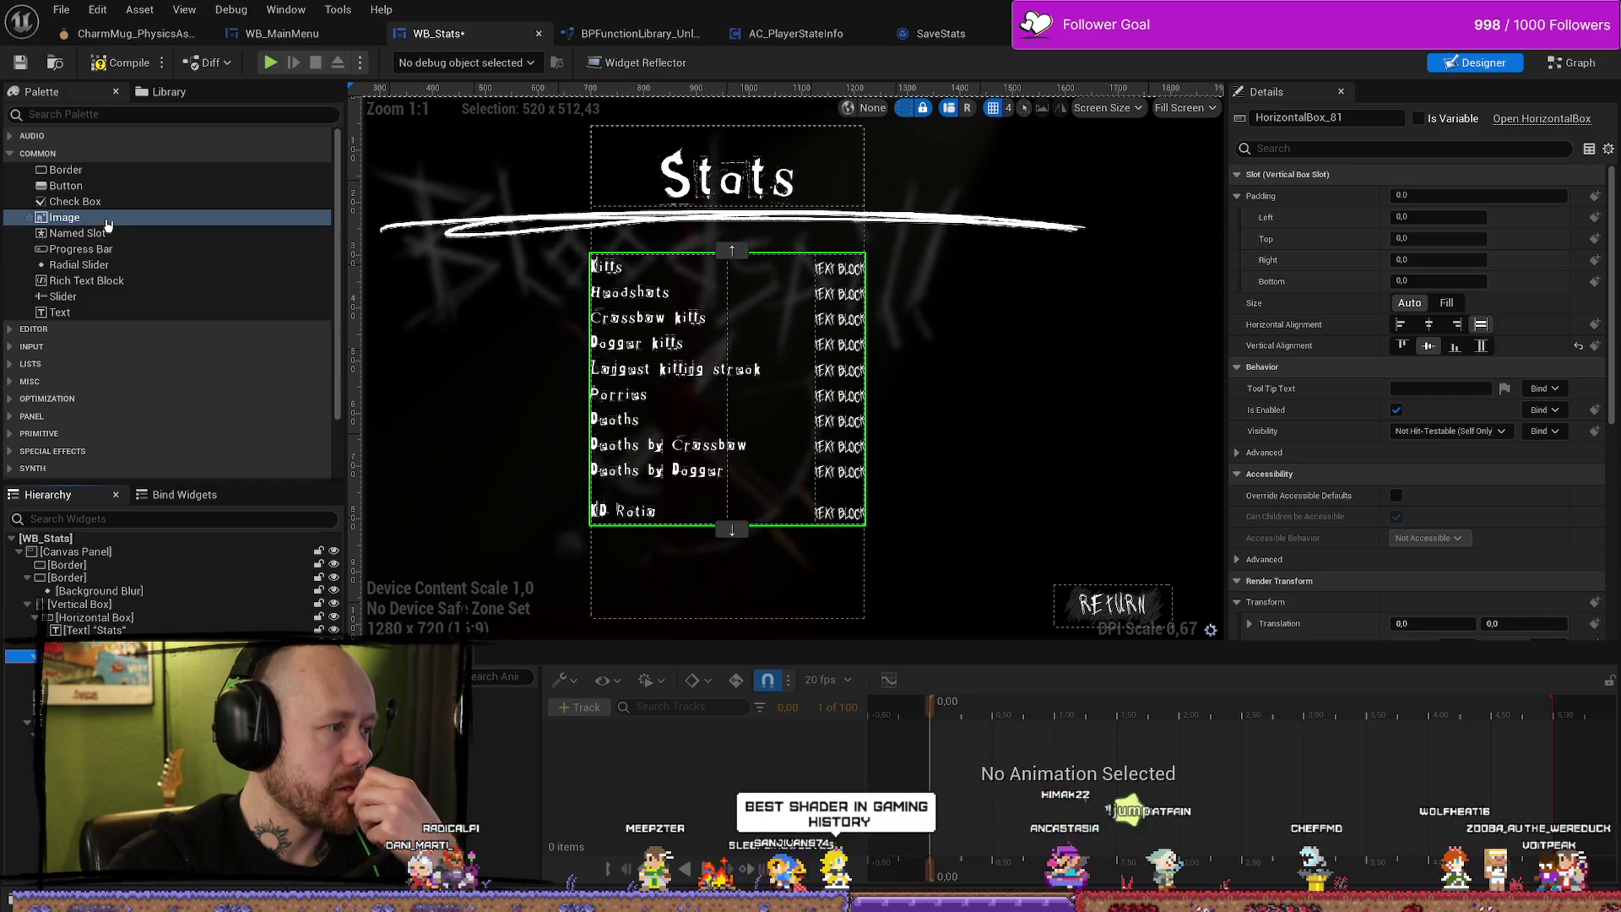
left_click(93, 173)
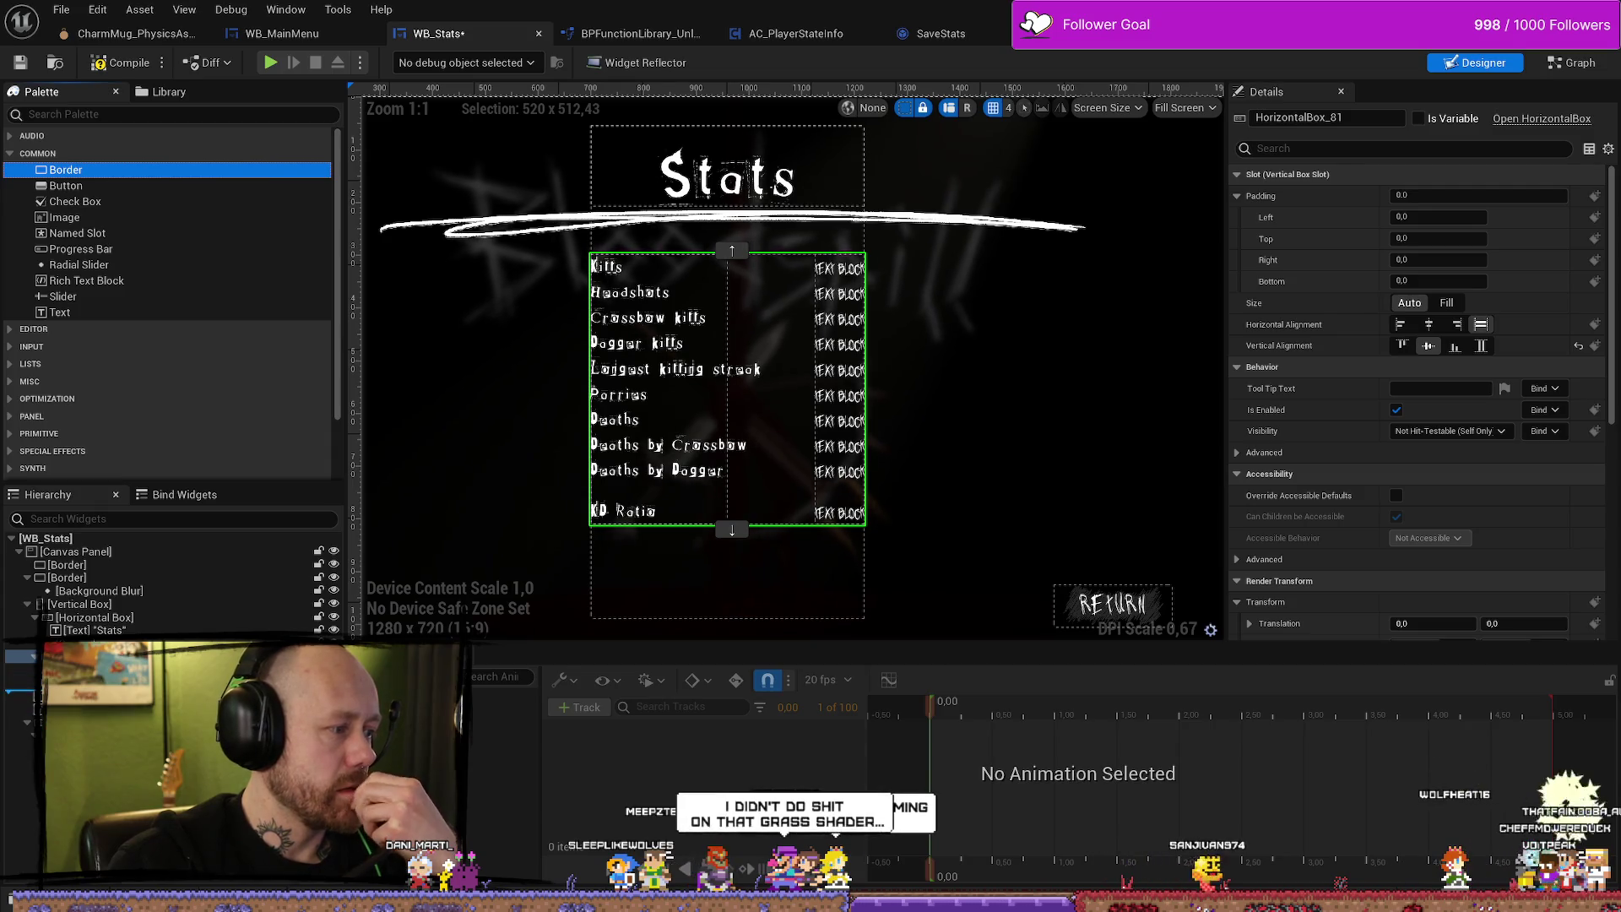
mouse_move(94, 174)
left_mouse_down()
mouse_move(760, 380)
mouse_move(867, 392)
left_mouse_up()
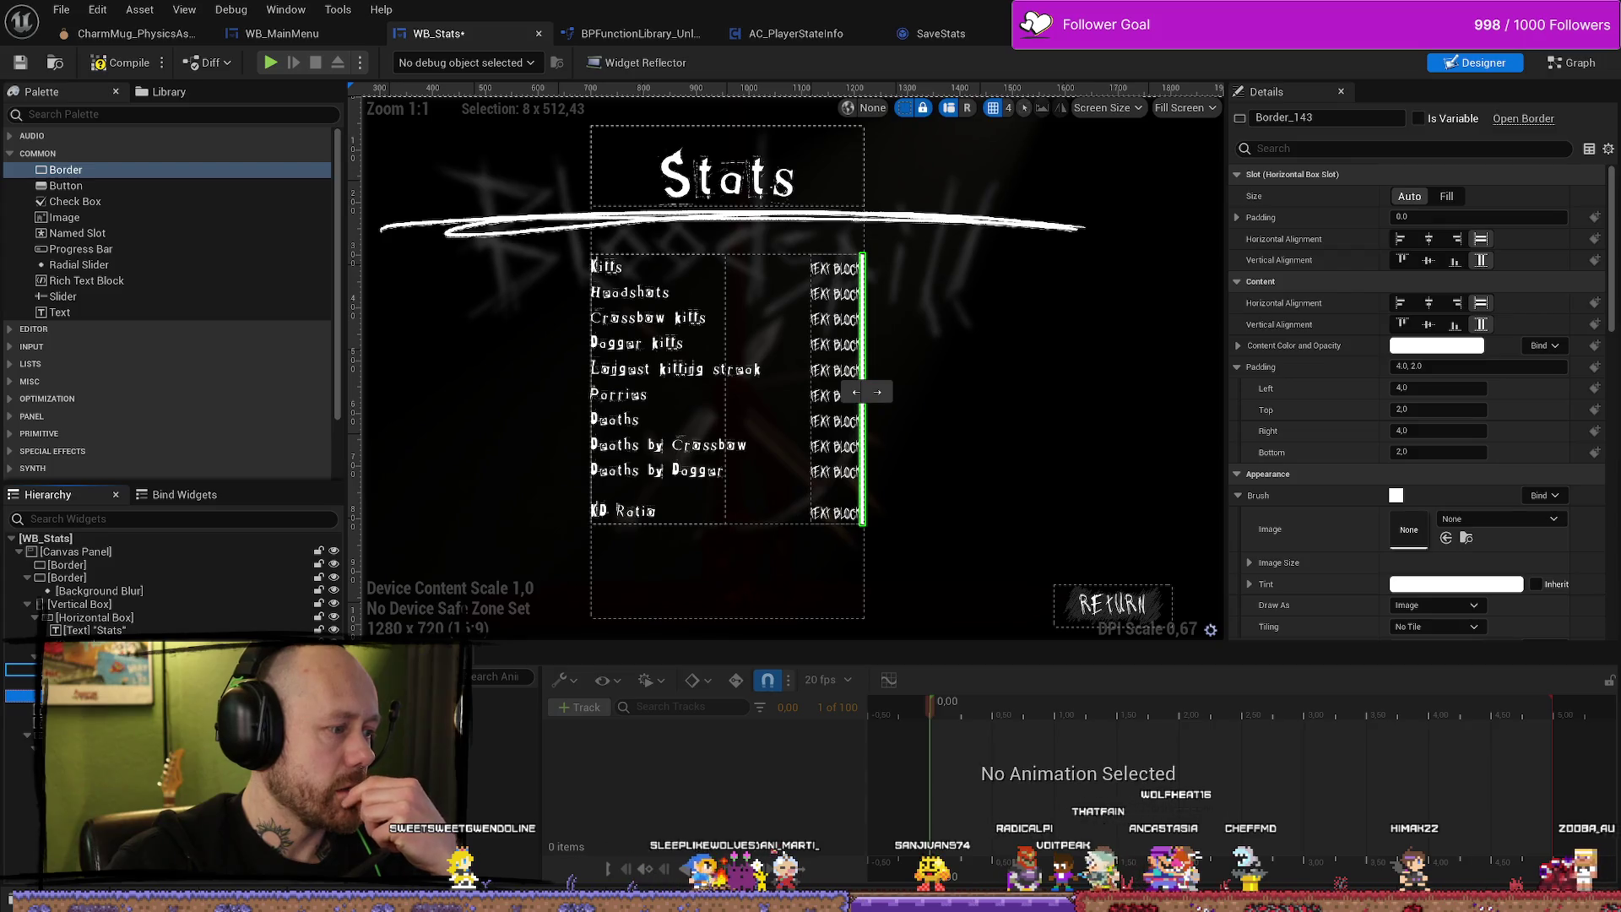
left_click_drag(866, 392, 663, 527)
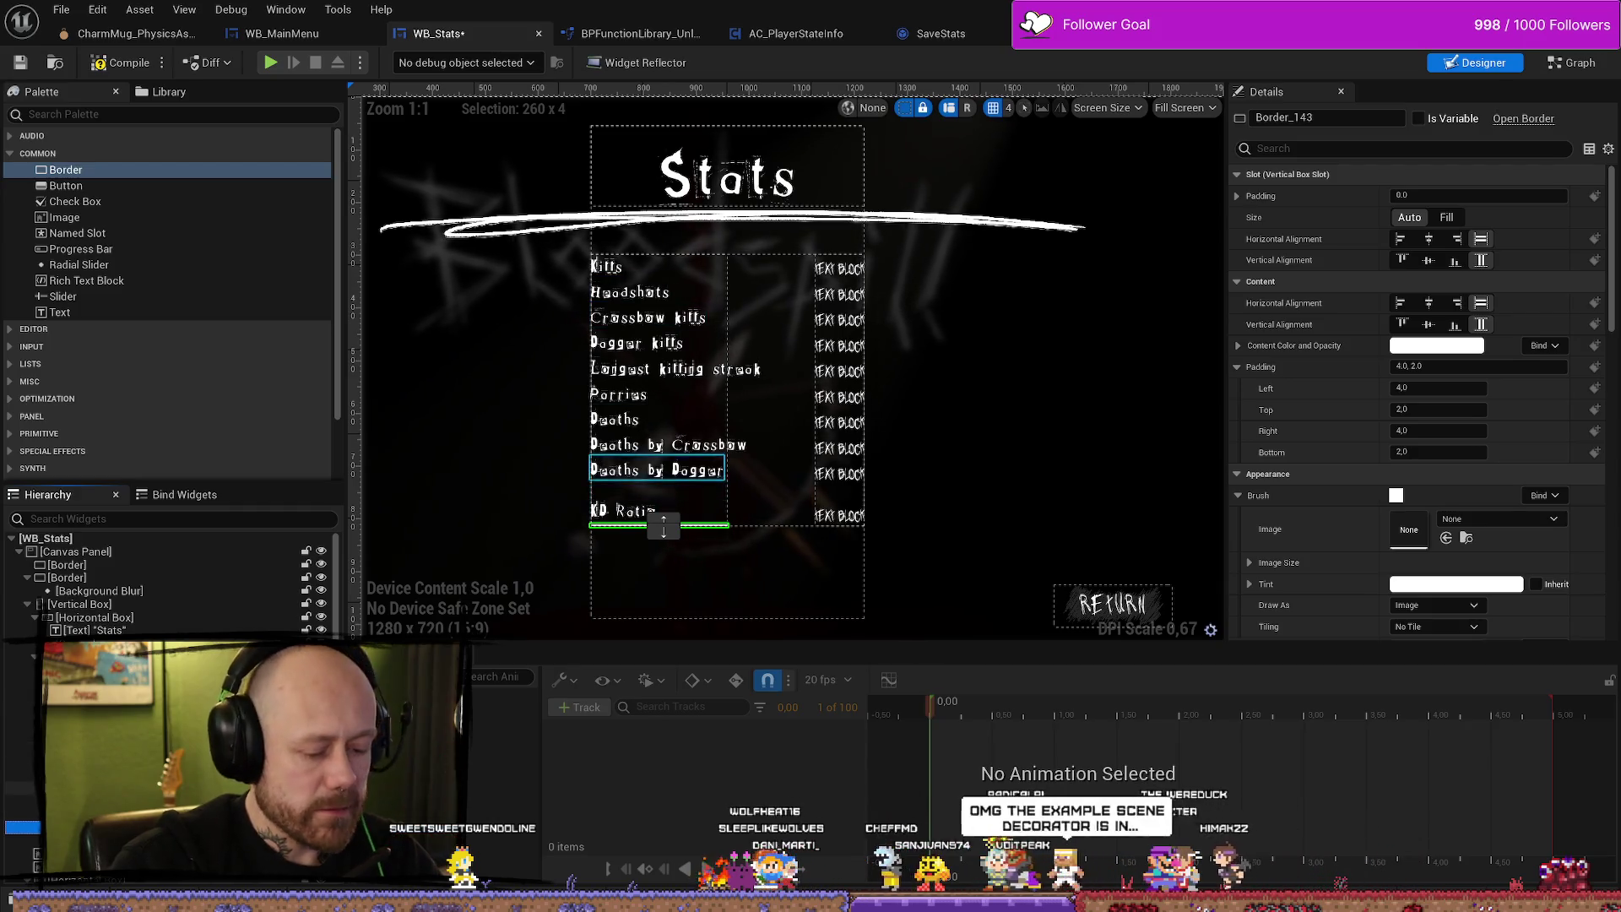
key("Delete")
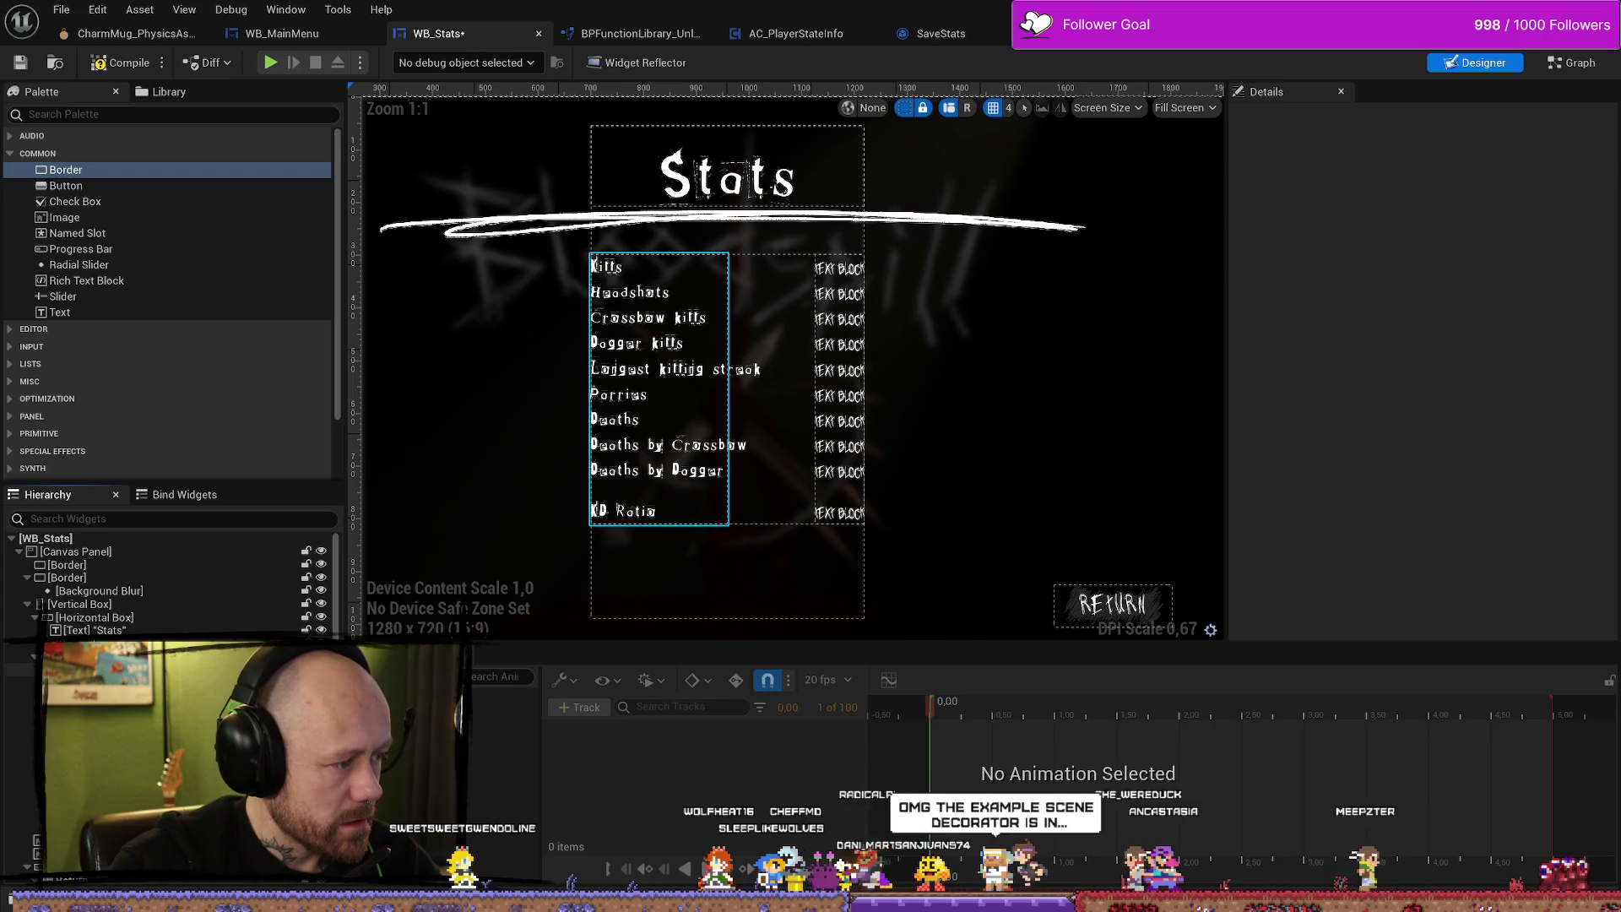
left_click(78, 619)
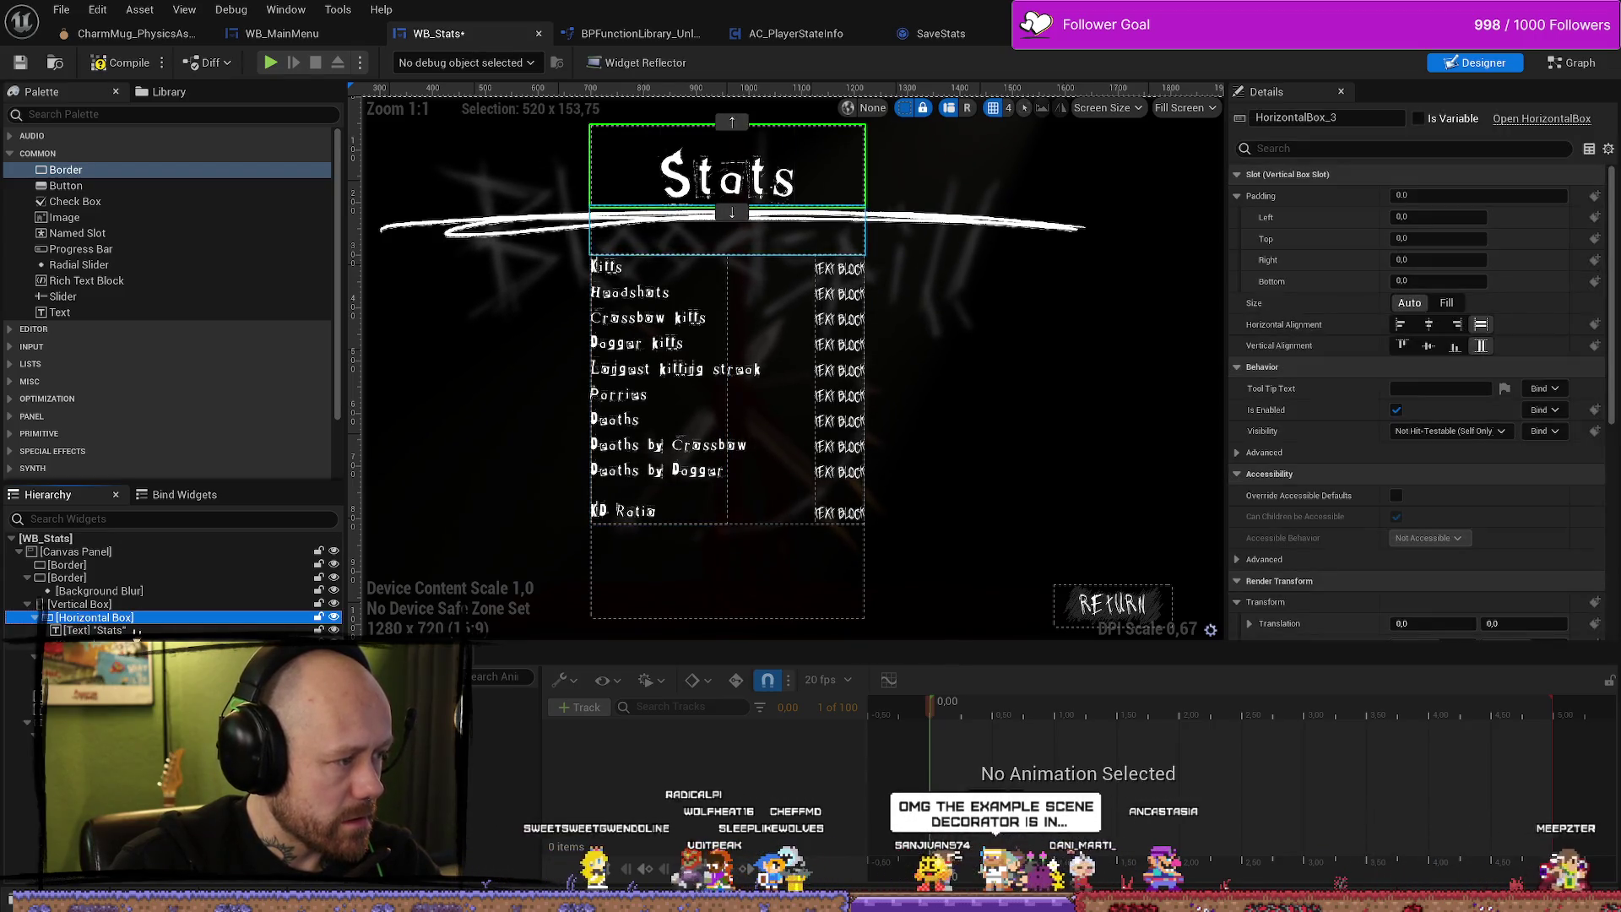
mouse_move(104, 179)
left_mouse_down()
mouse_move(91, 612)
mouse_move(106, 630)
left_mouse_up()
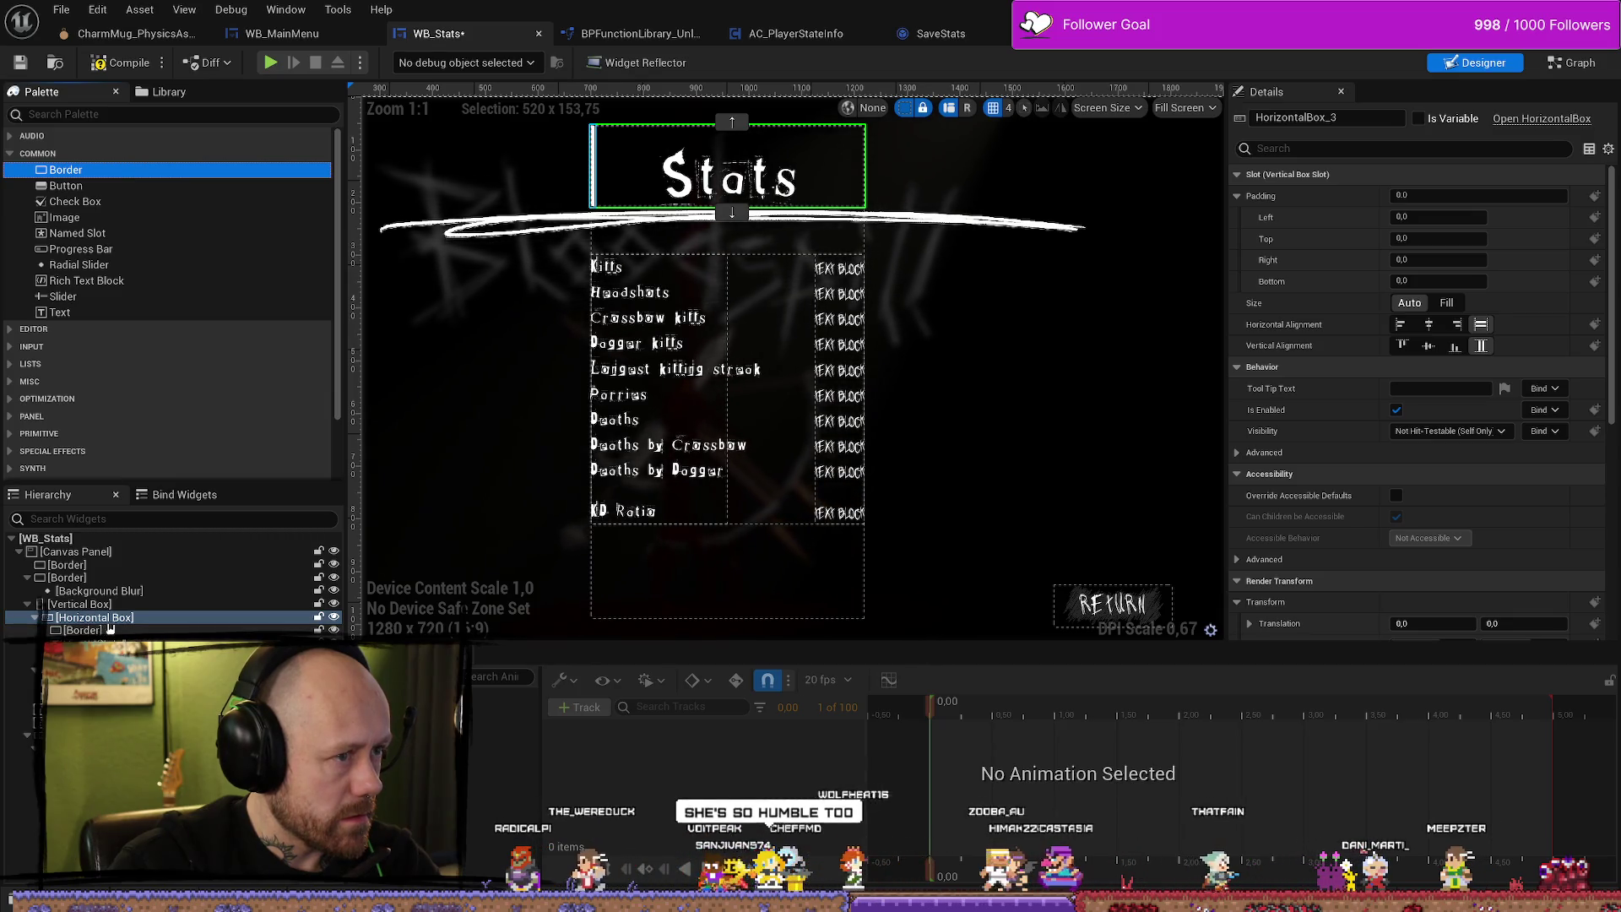
left_click(594, 163)
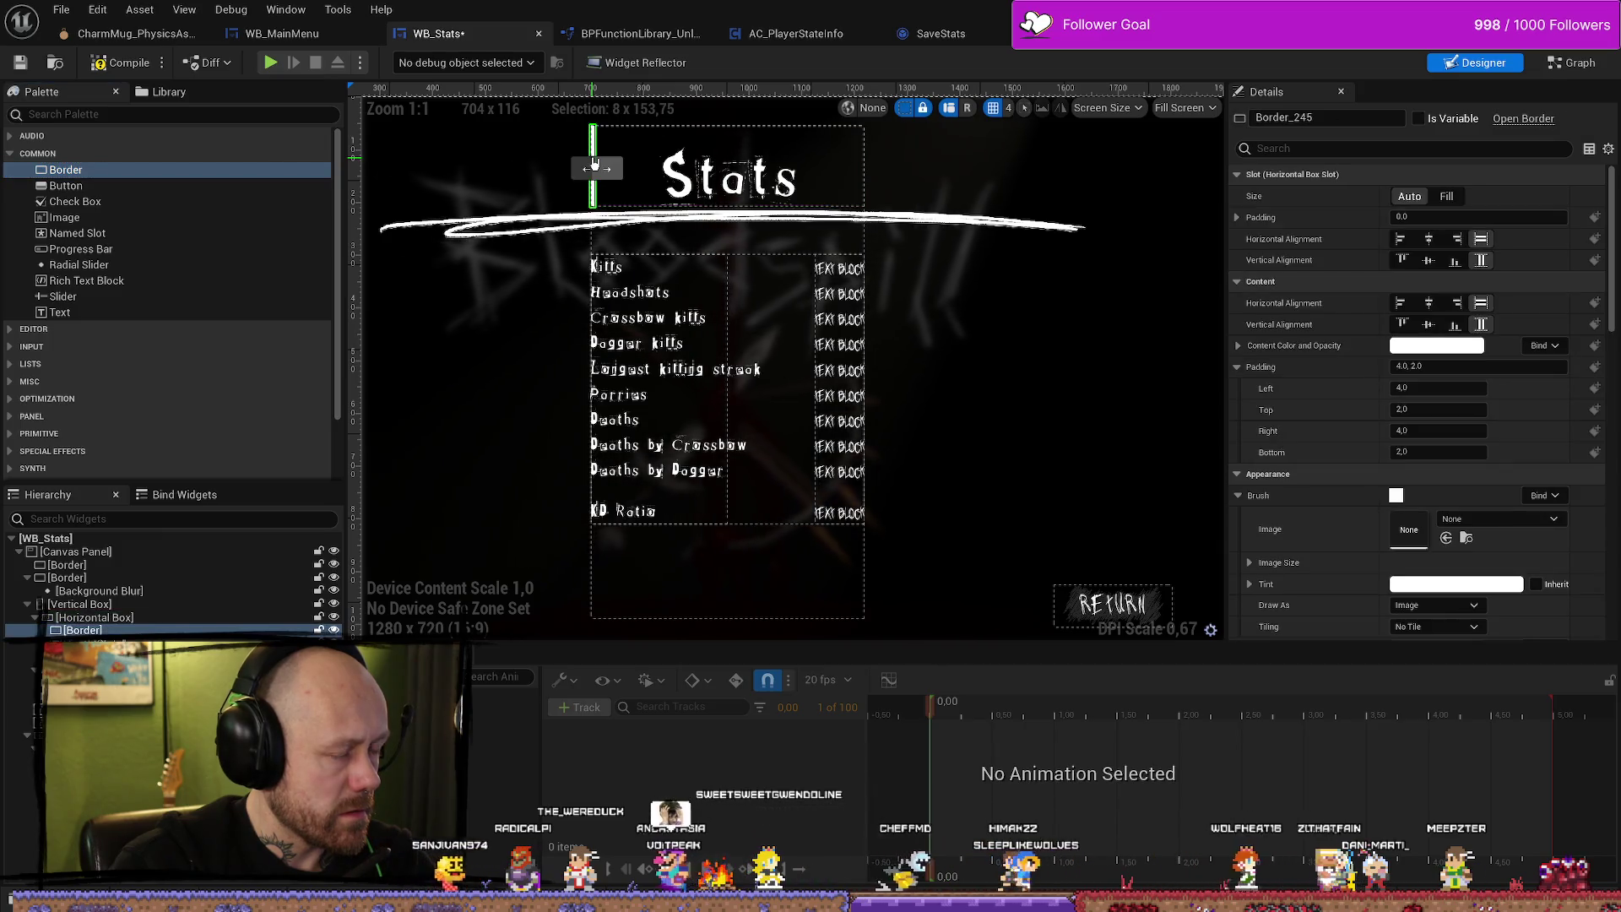
key("Delete")
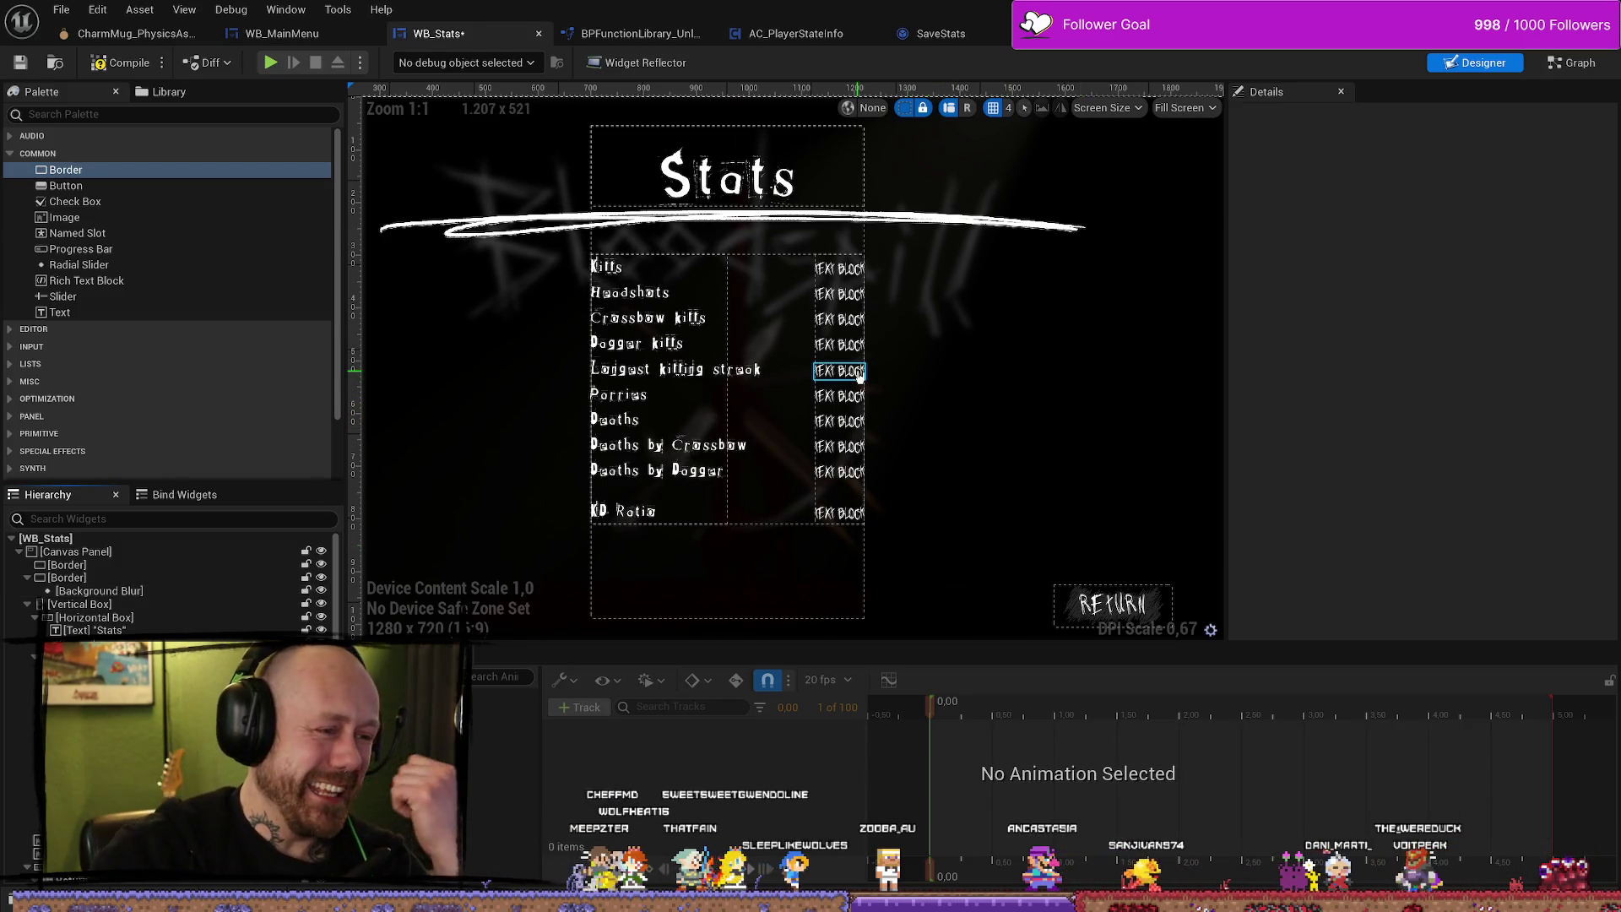
left_click(838, 268)
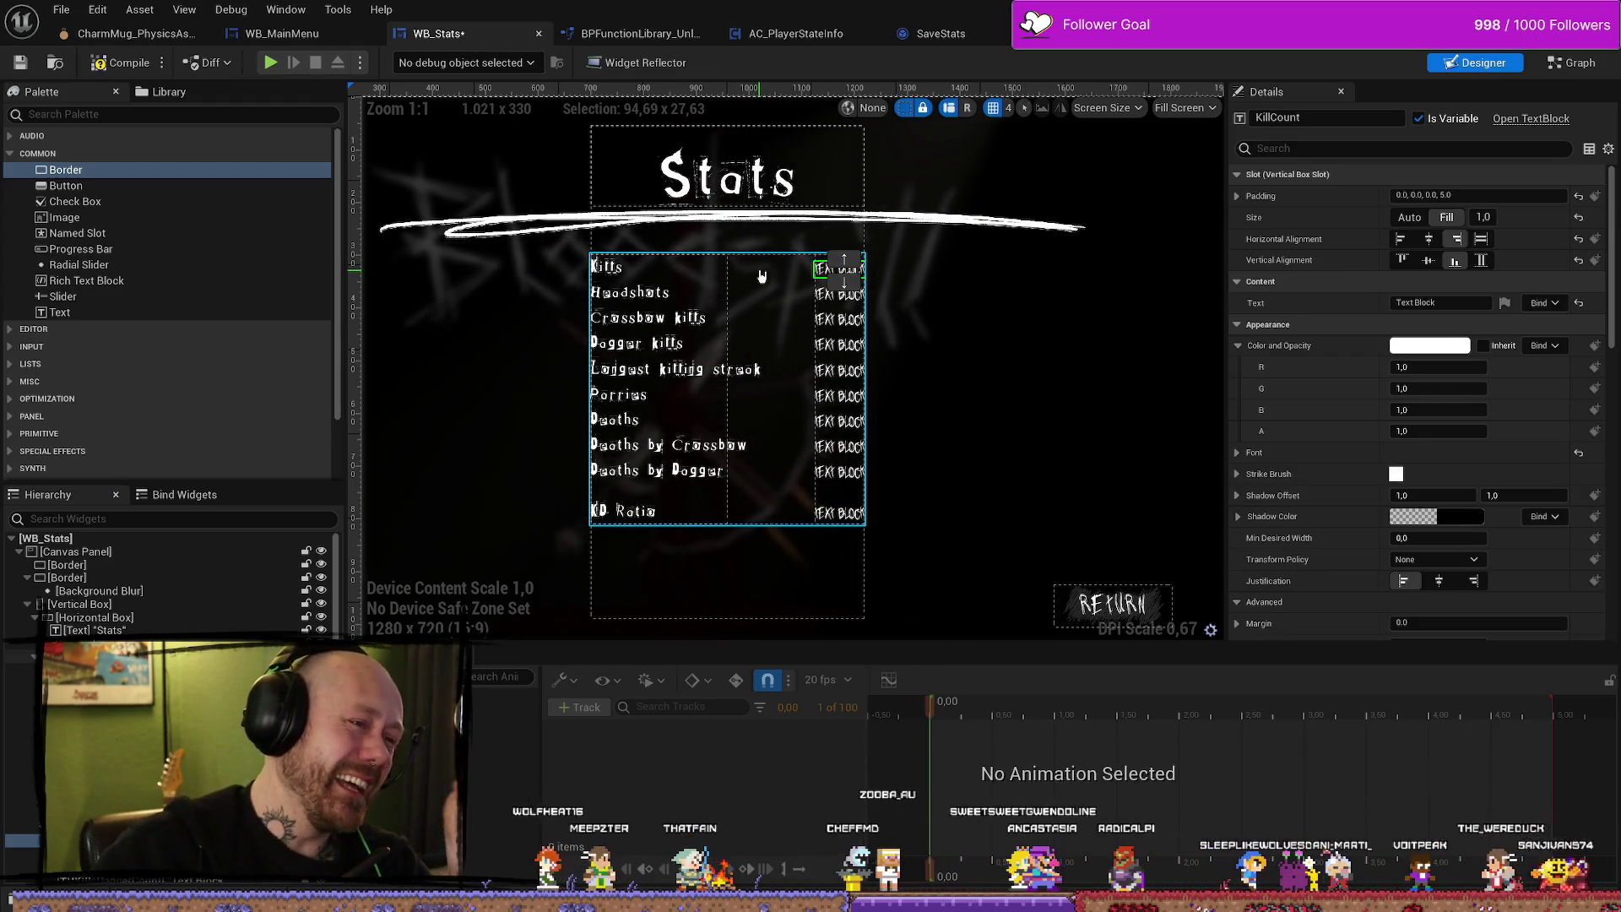
left_click(183, 588)
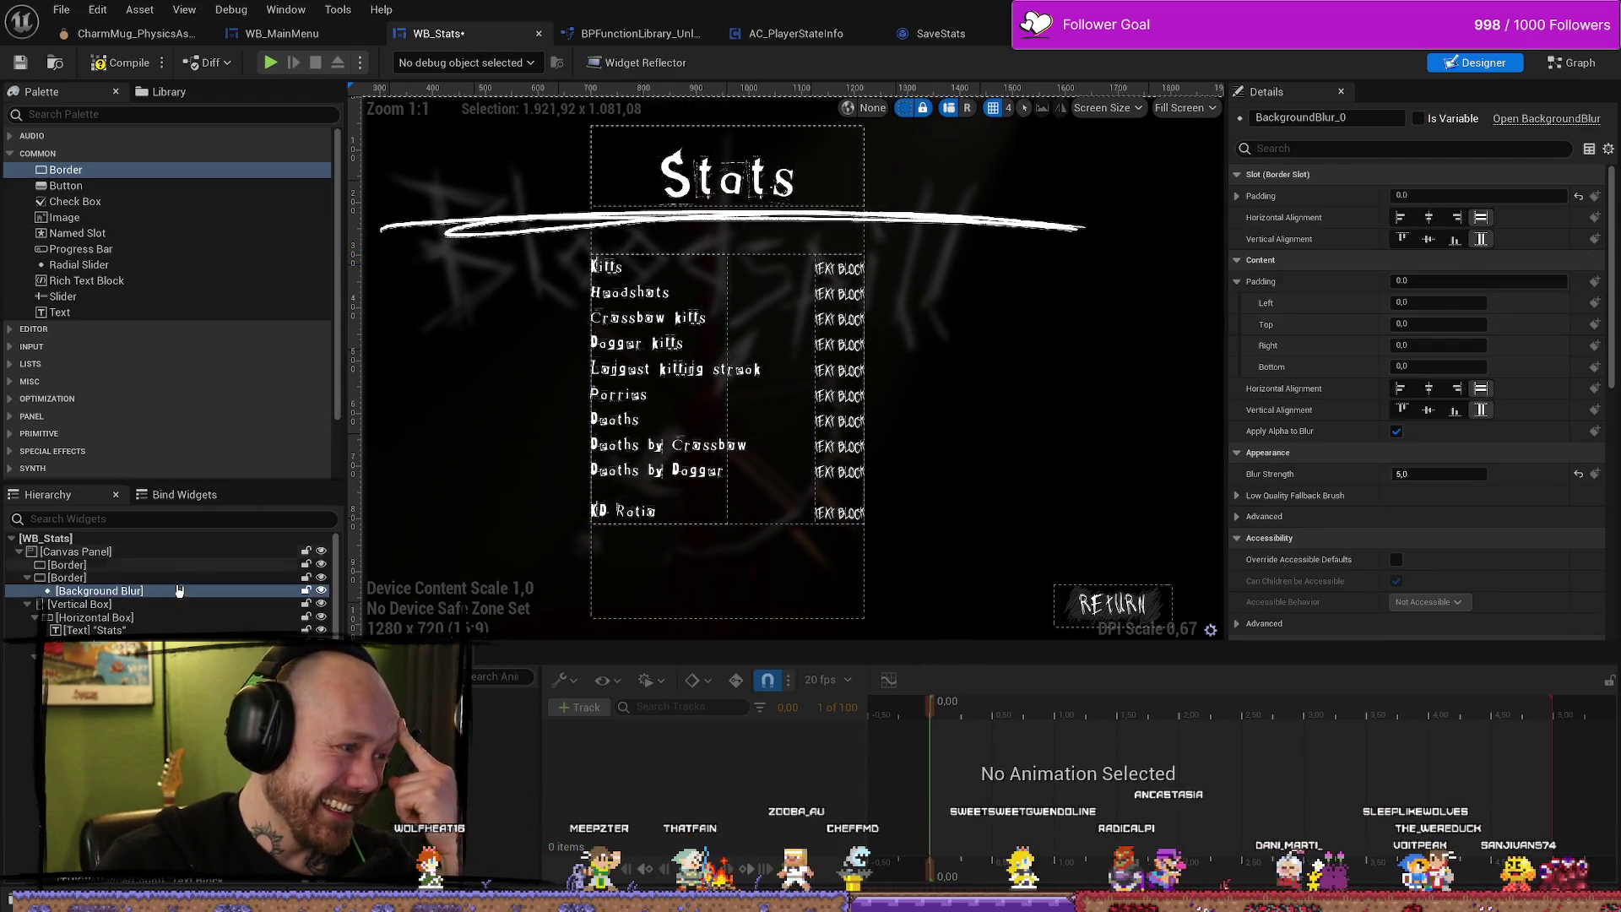
left_click(102, 577)
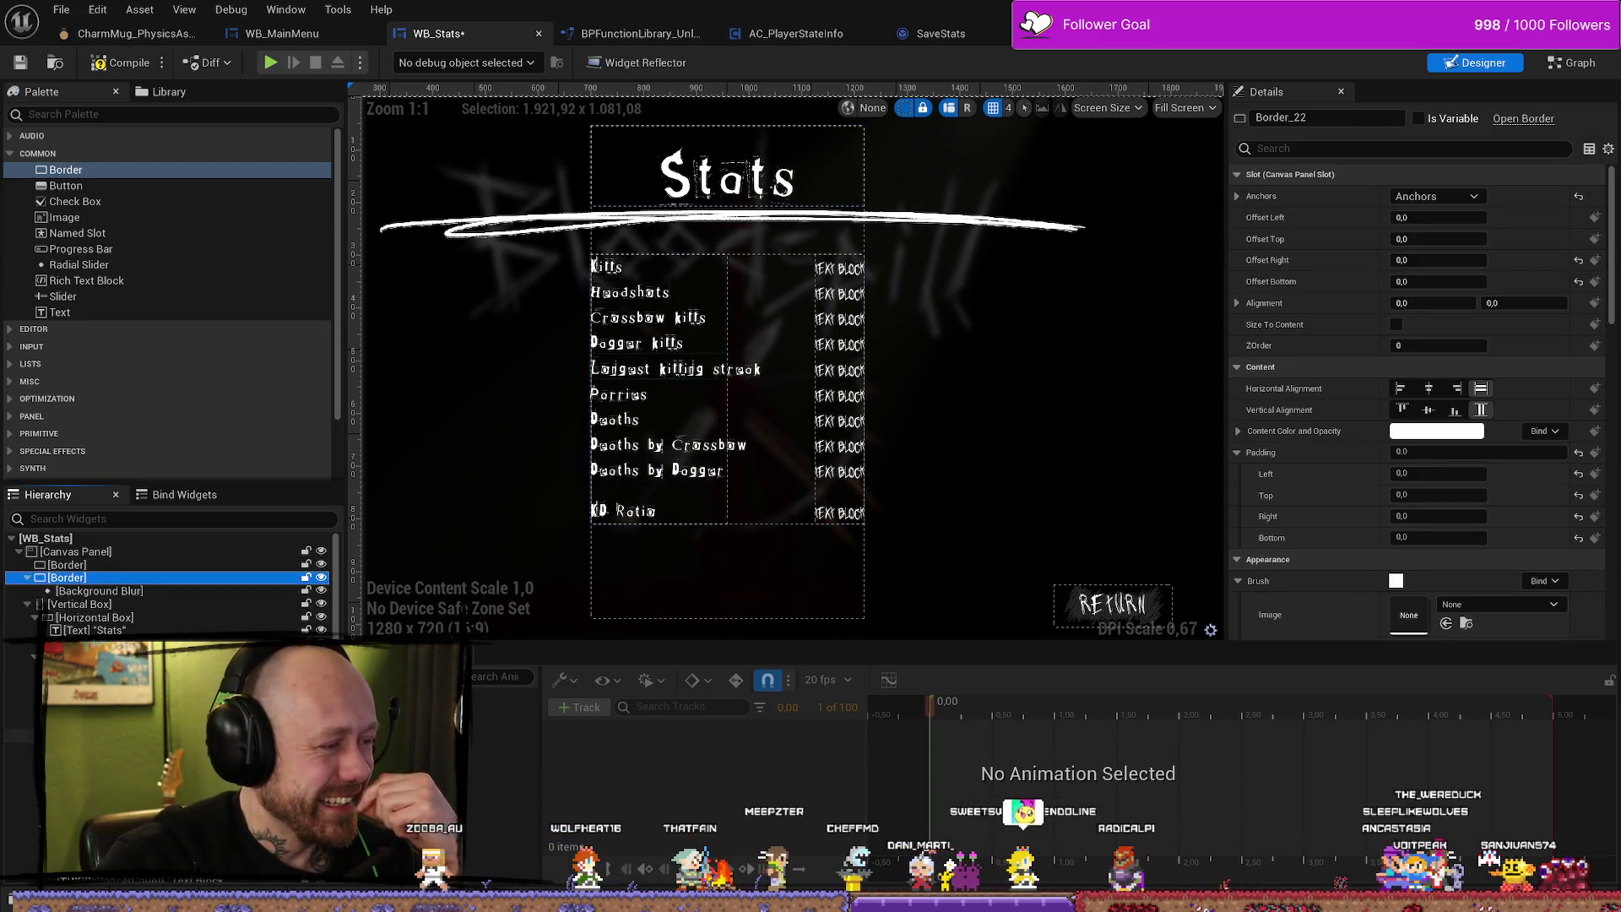
scroll(169, 583, "down", 5)
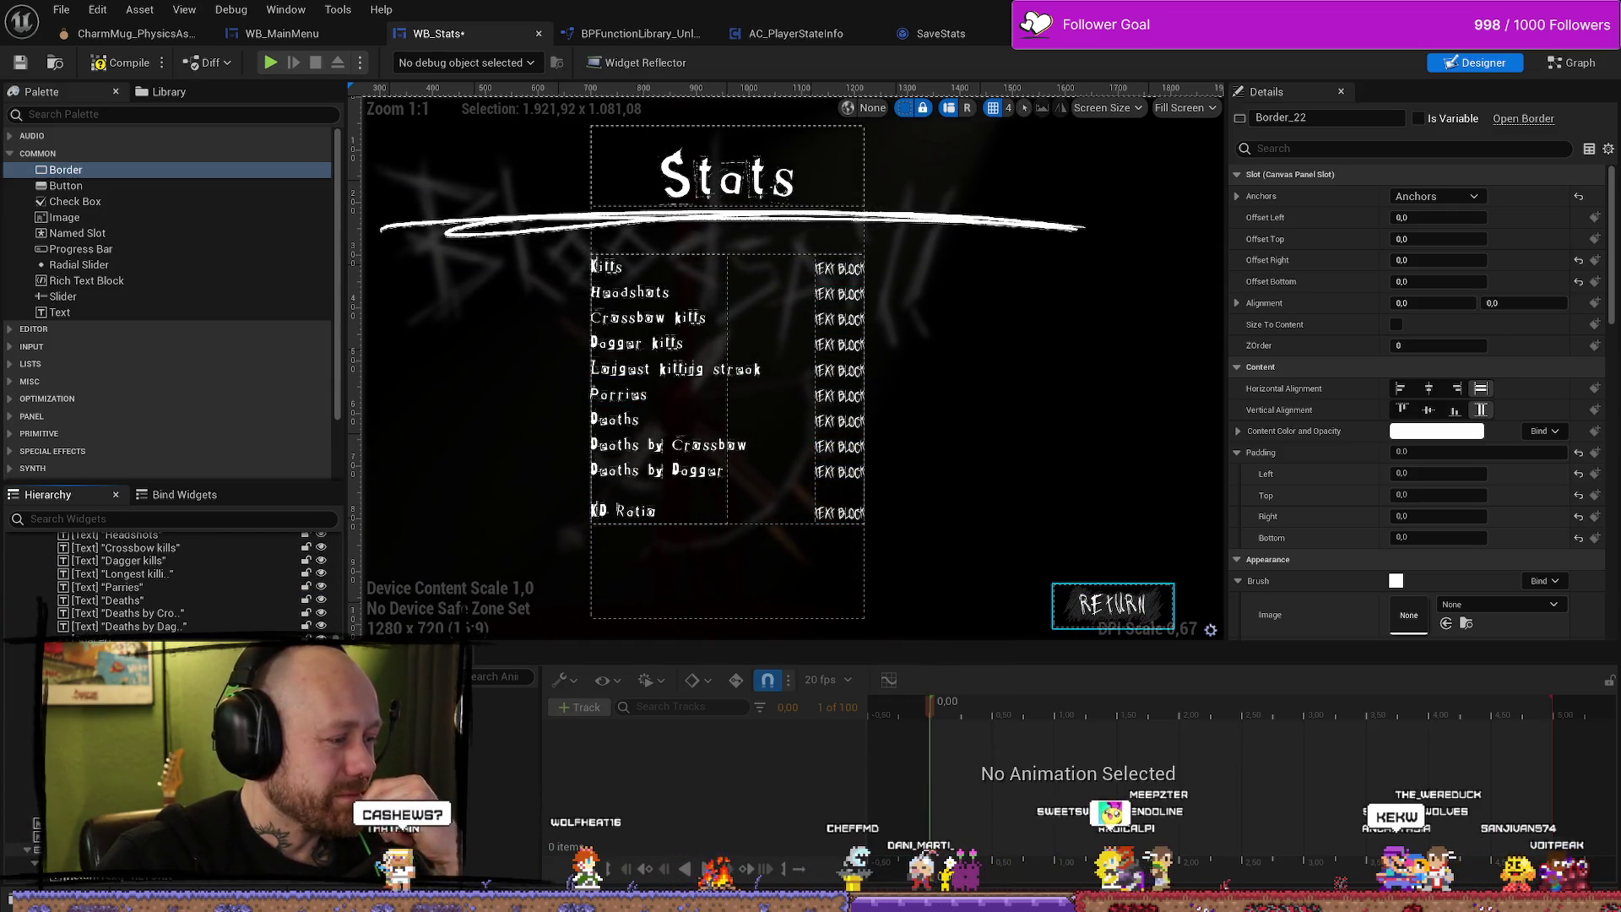
left_click(728, 380)
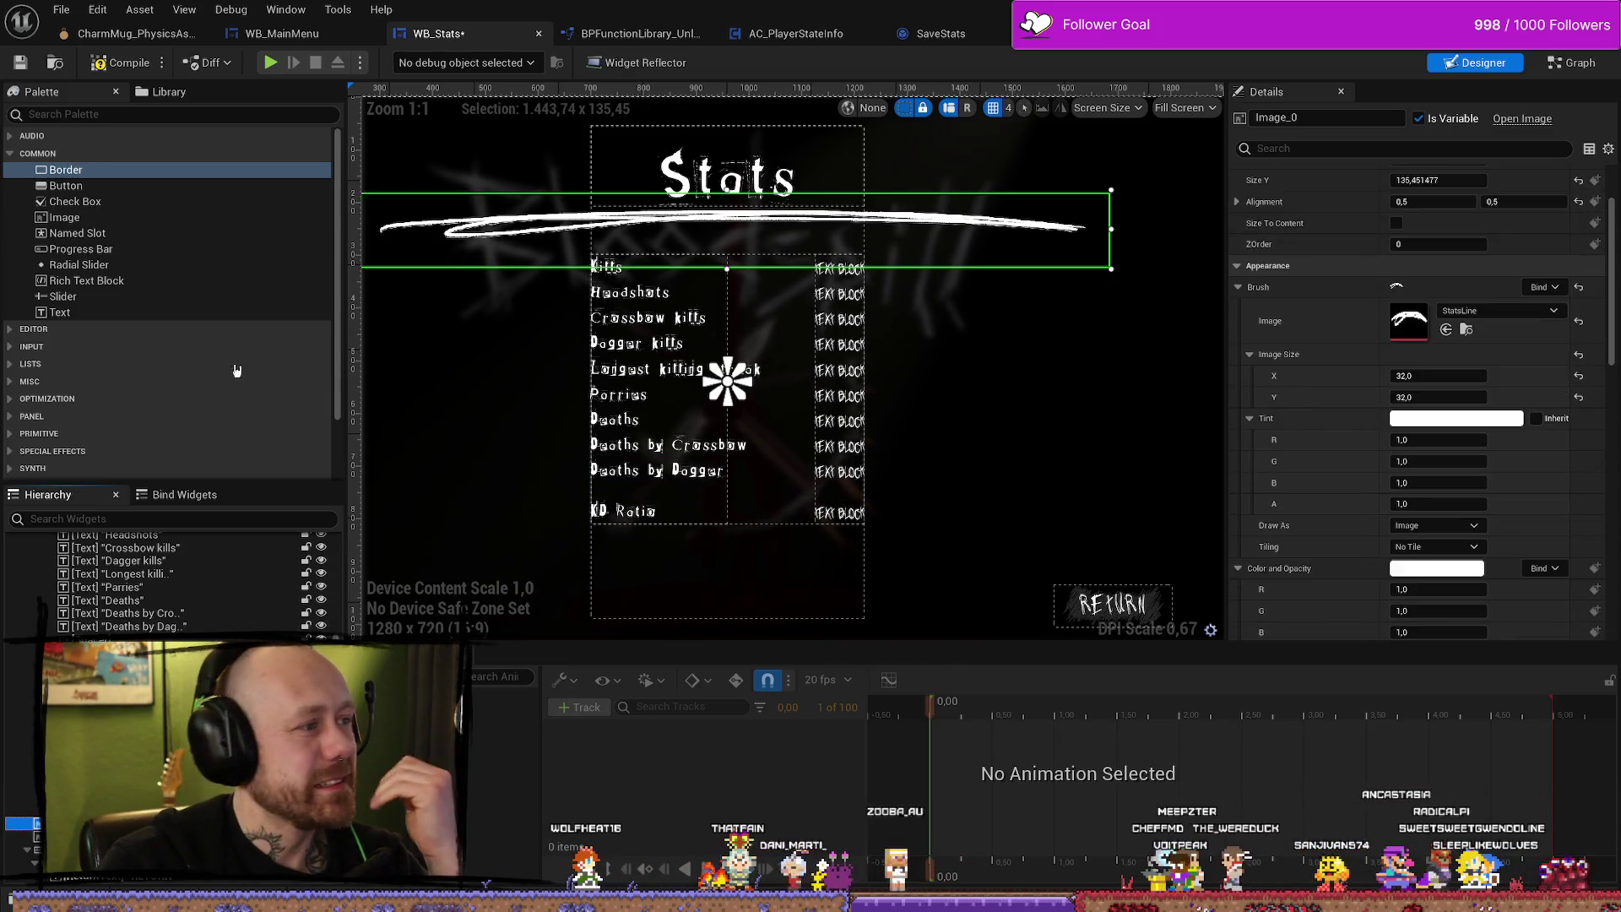
Rename the brush-stroke line image to Underline.
scroll(405, 343, "up", 1)
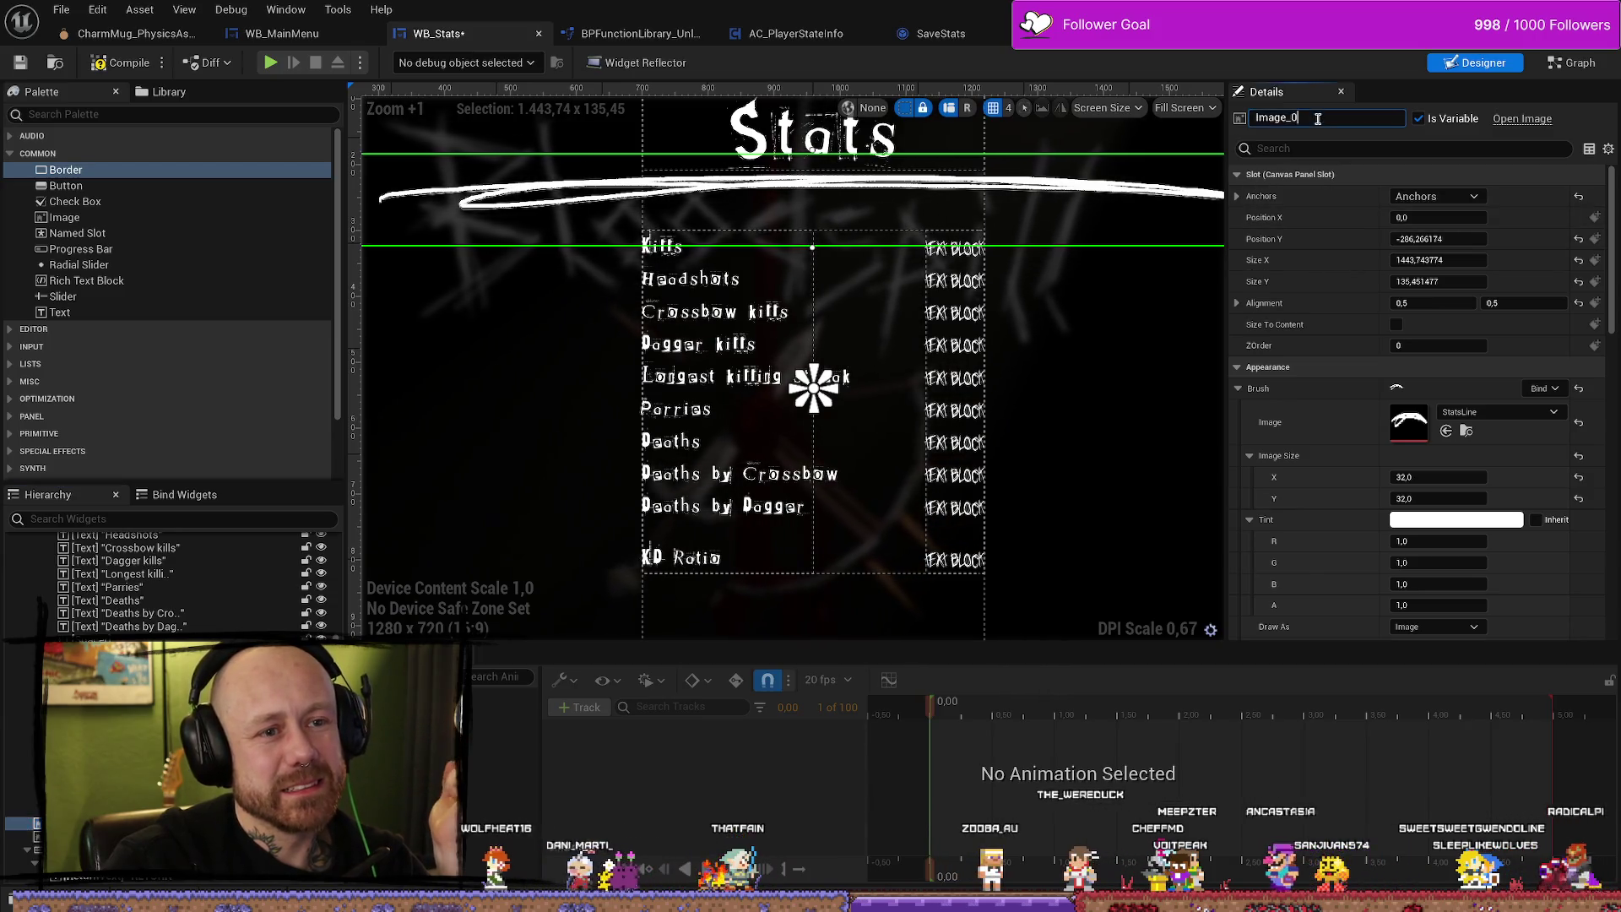
key("F2")
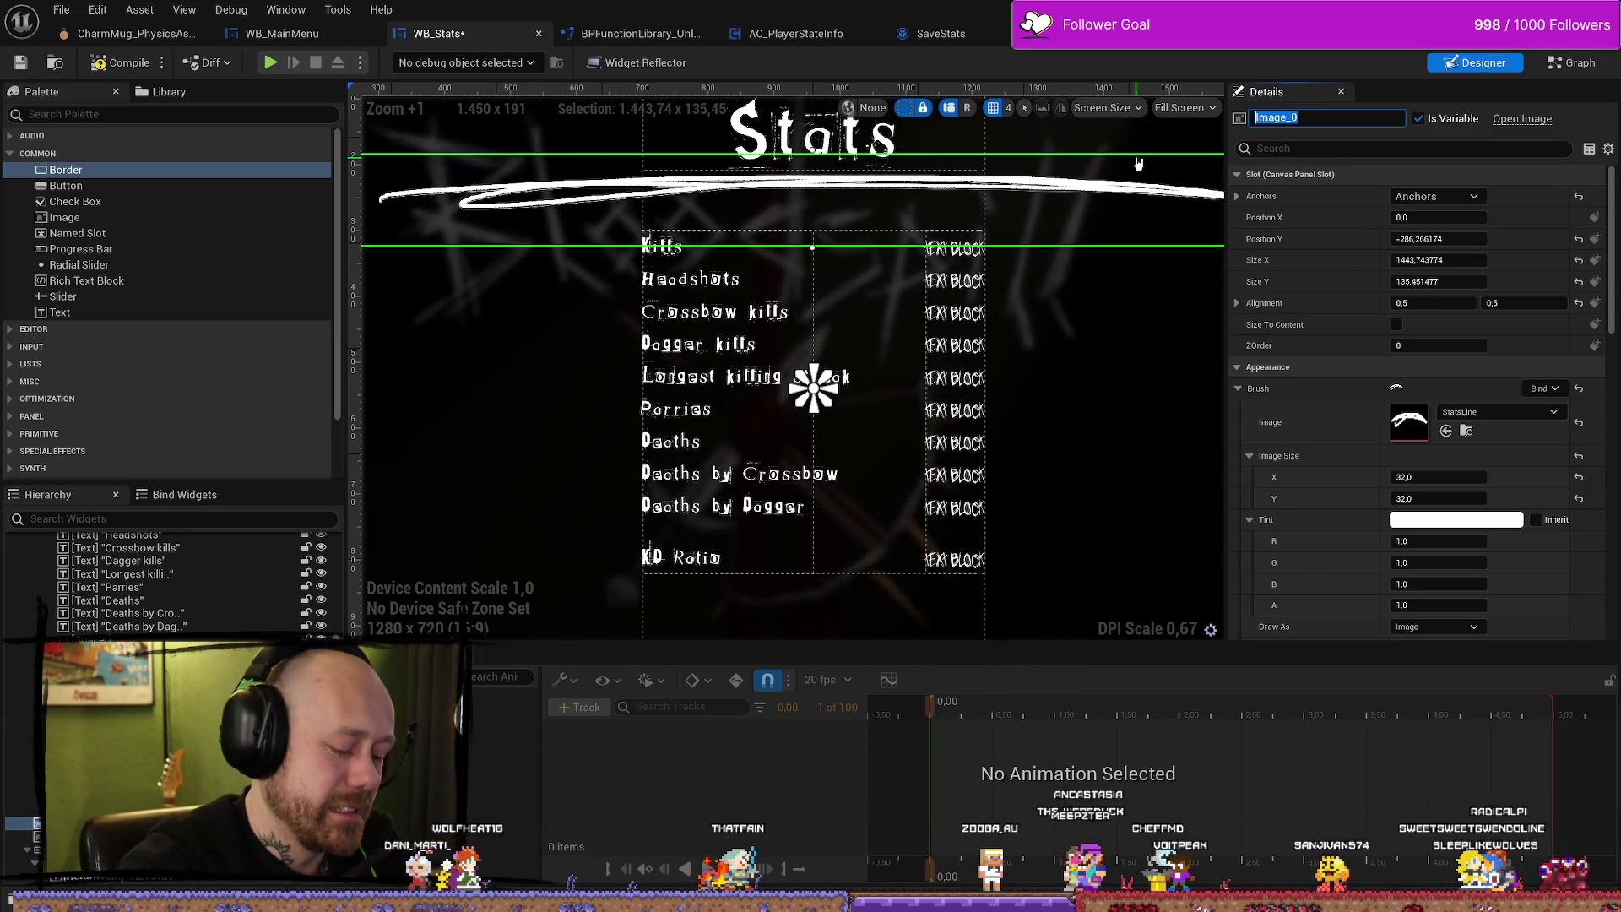
type("Underline")
key("Return")
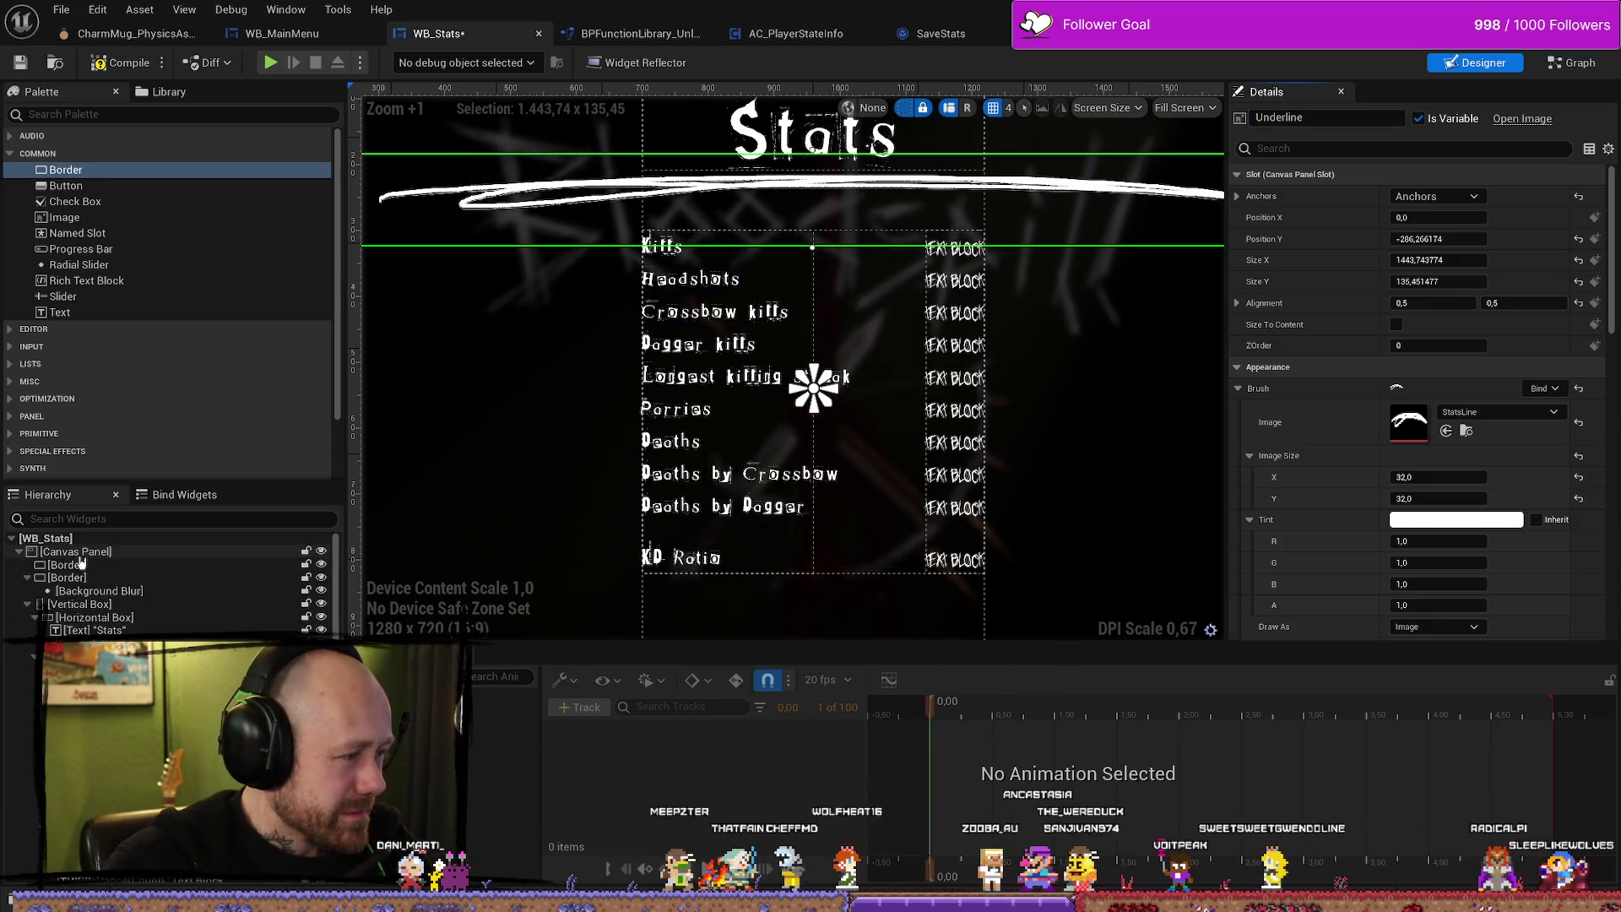
Collapse the stats Vertical Box and add a new Border to the root canvas.
left_click(103, 577)
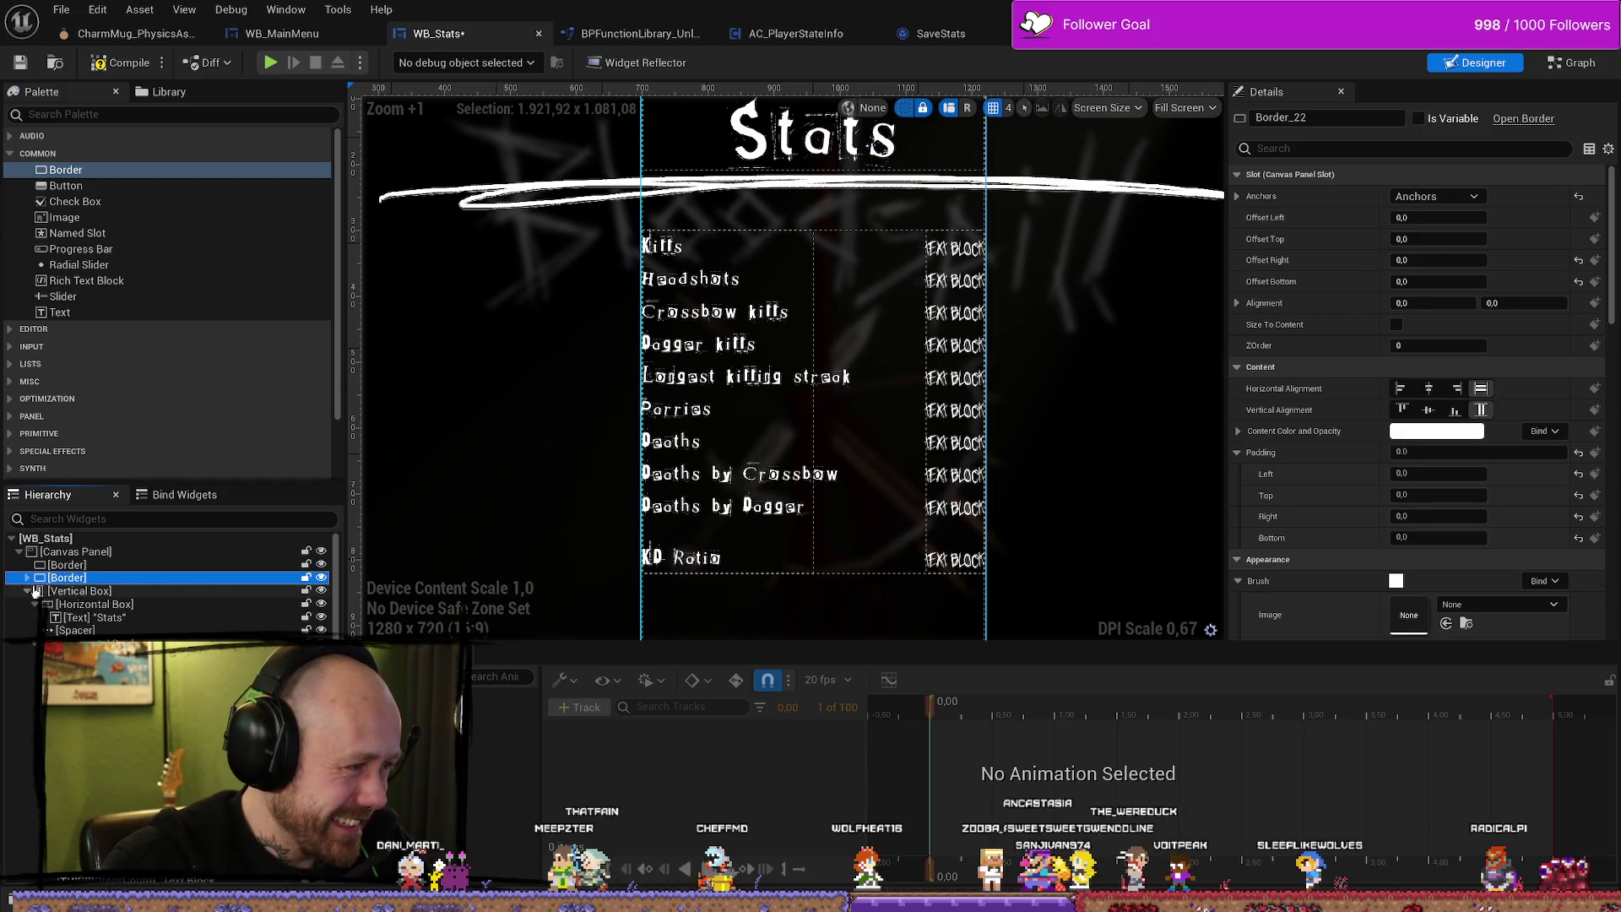
left_click(28, 590)
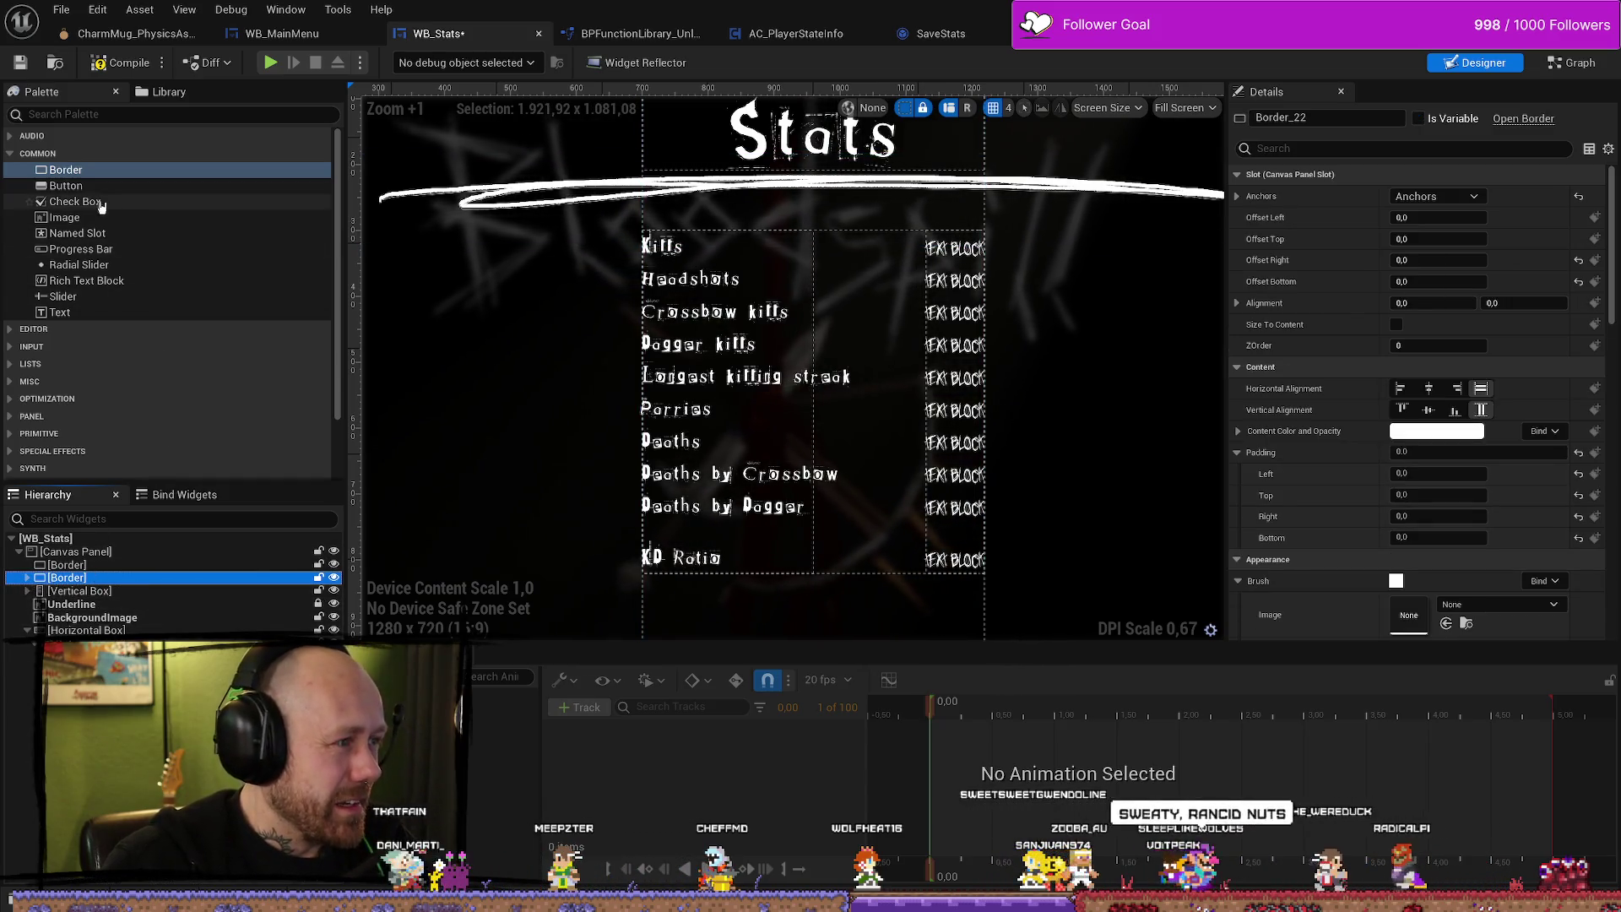
mouse_move(68, 170)
left_mouse_down()
mouse_move(99, 583)
mouse_move(100, 612)
mouse_move(78, 625)
left_mouse_up()
Move the new border over the Kills row and resize it to about 547 by 48.6.
scroll(443, 231, "down", 6)
scroll(443, 231, "up", 1)
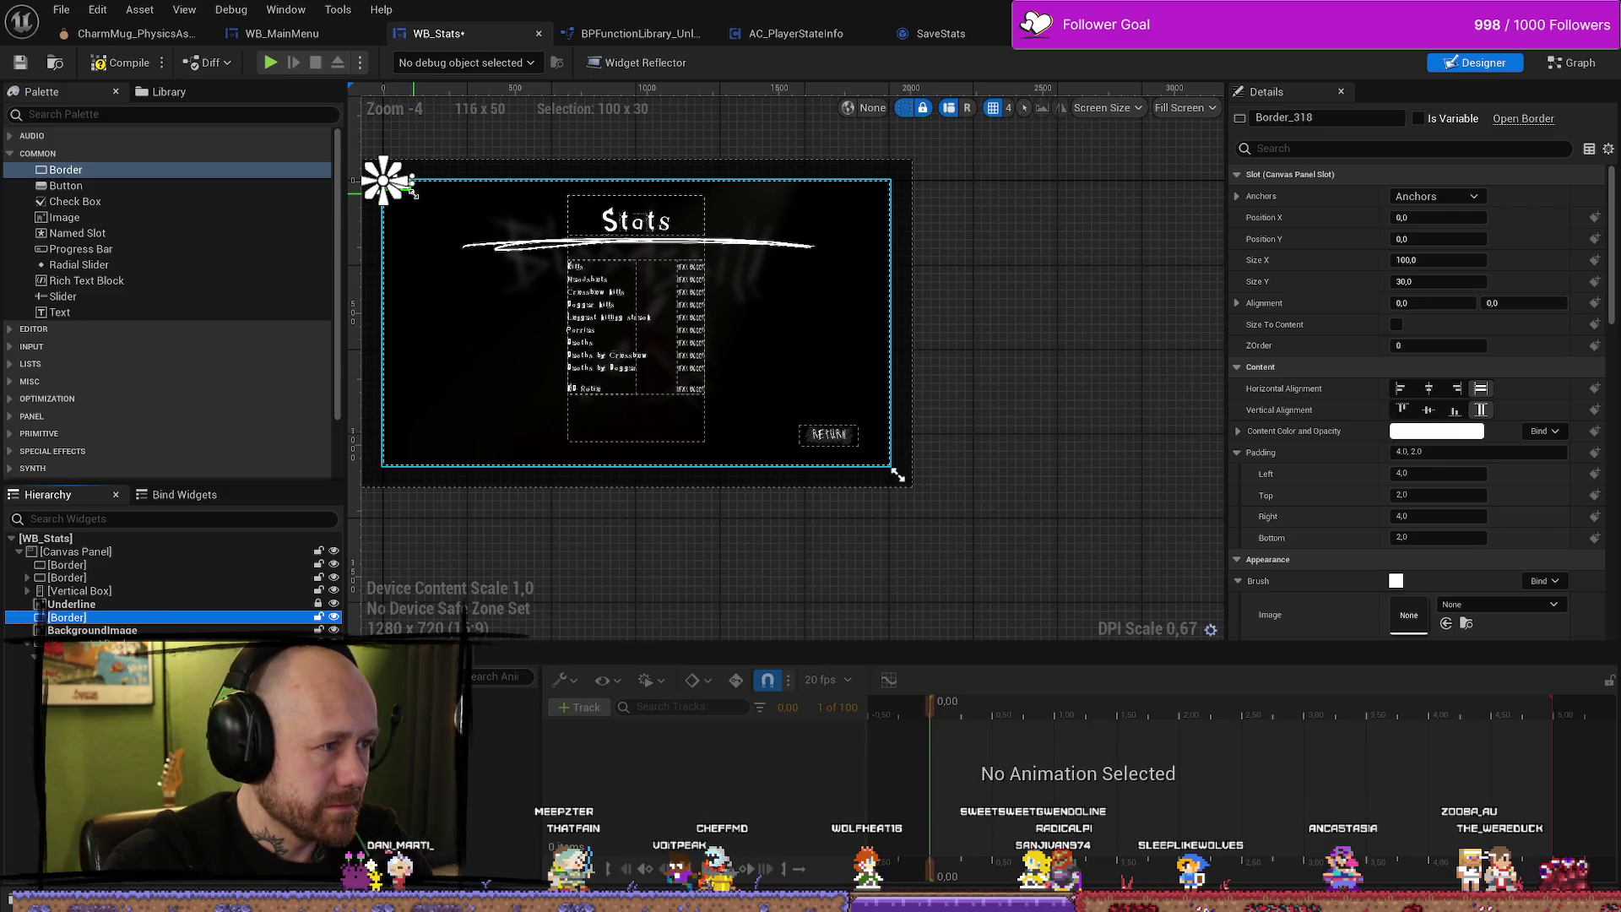
left_click_drag(497, 216, 642, 288)
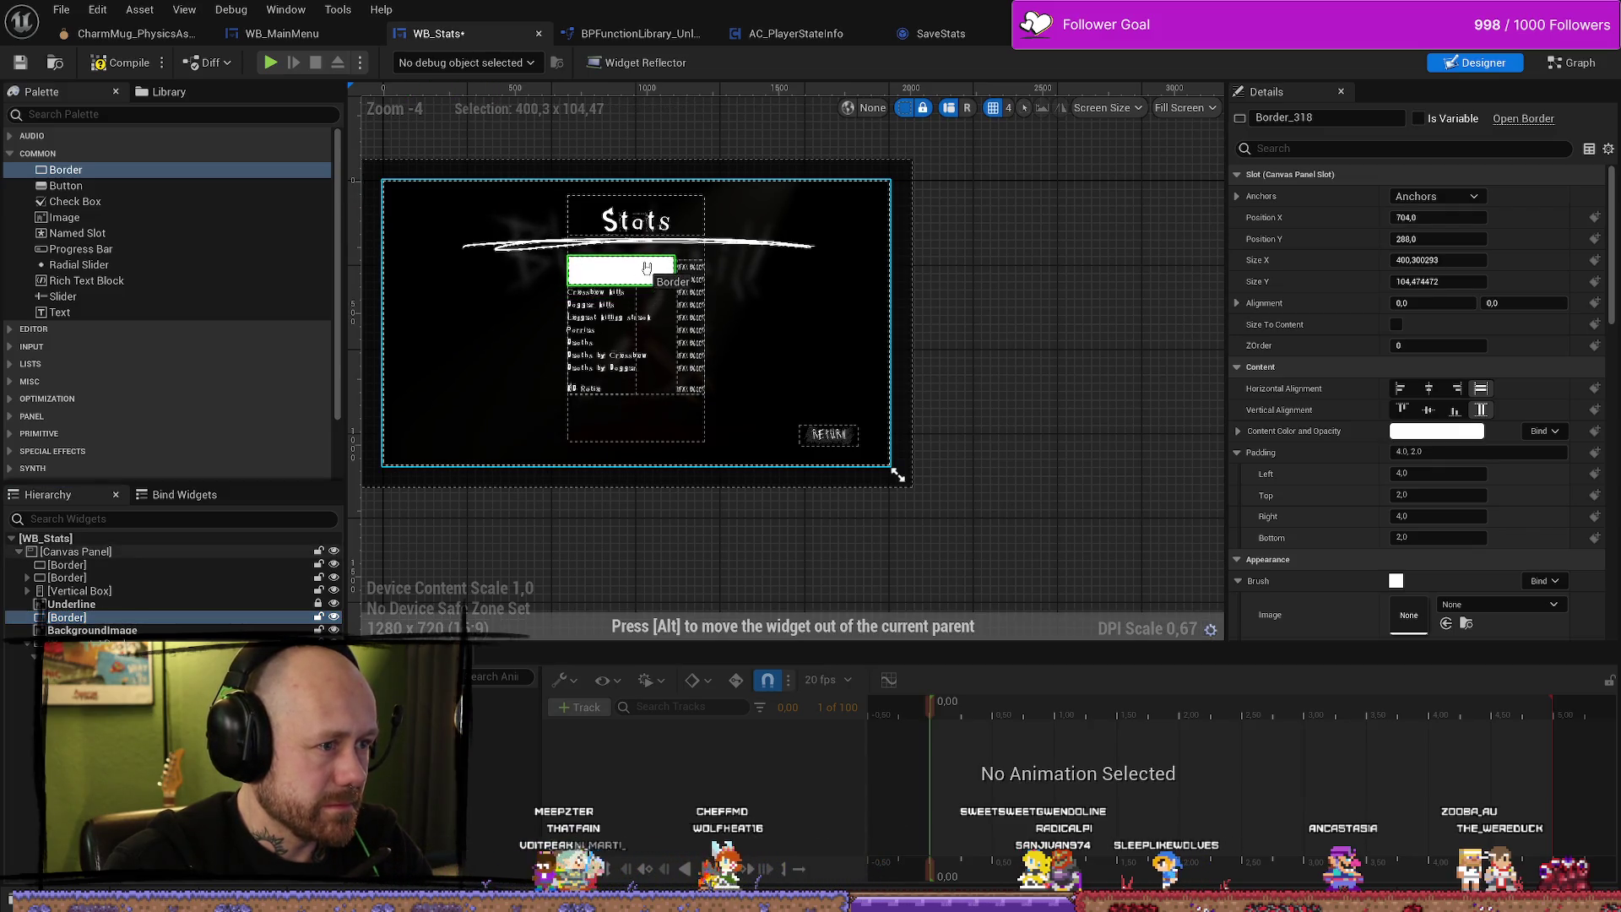
scroll(690, 290, "up", 11)
scroll(551, 301, "down", 2)
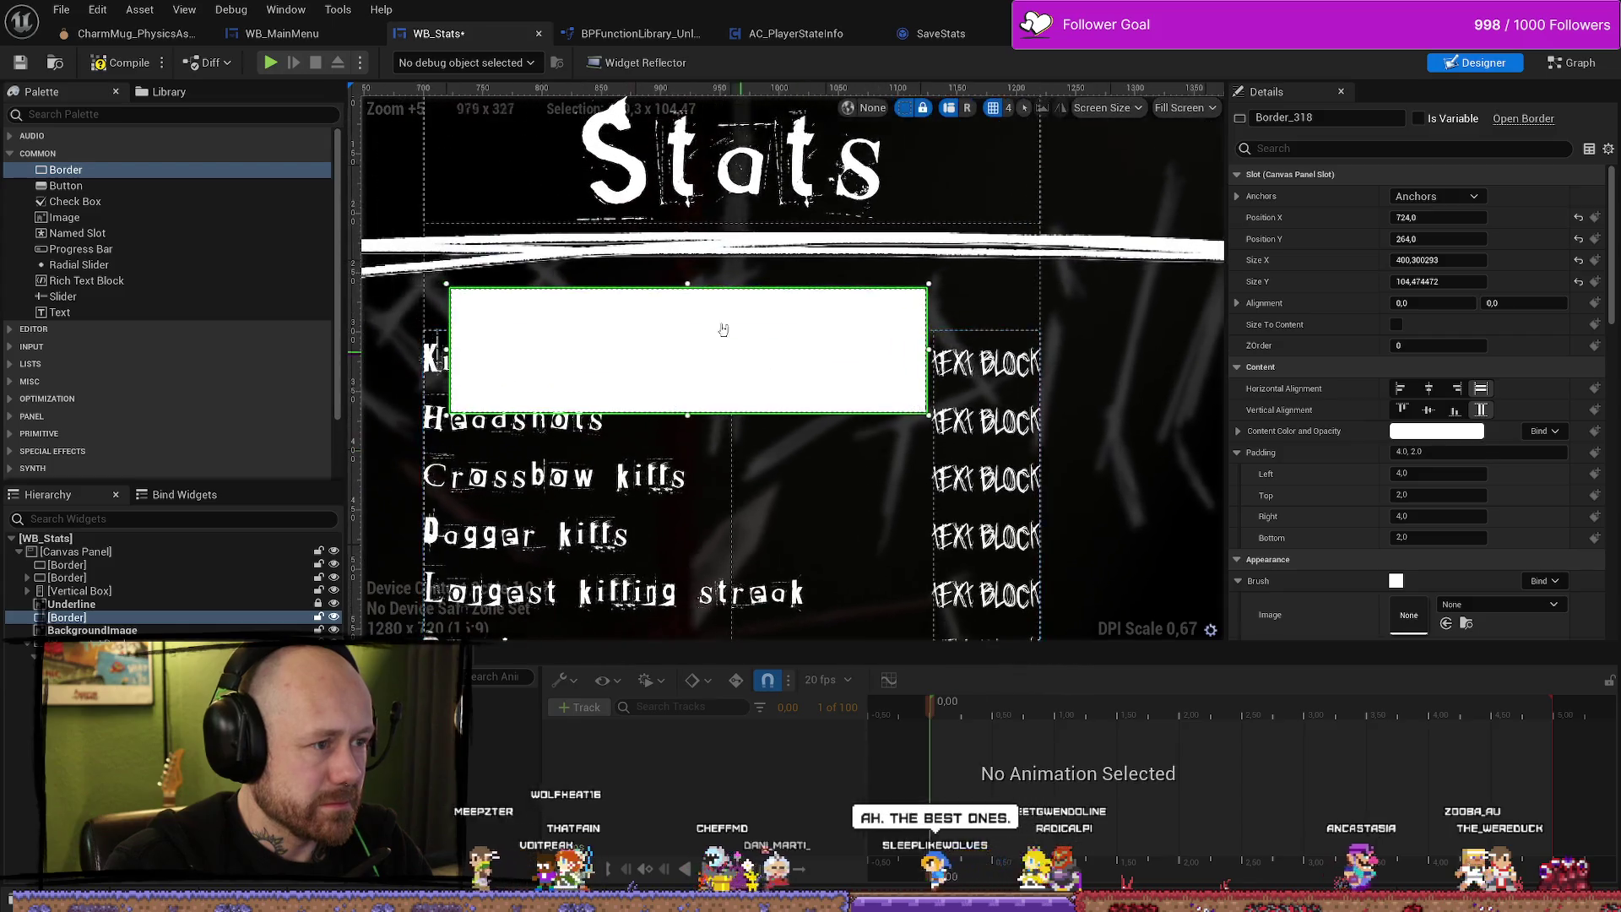
mouse_move(685, 283)
left_mouse_down()
mouse_move(685, 380)
mouse_move(697, 372)
mouse_move(660, 368)
left_mouse_up()
left_click_drag(889, 356, 1093, 356)
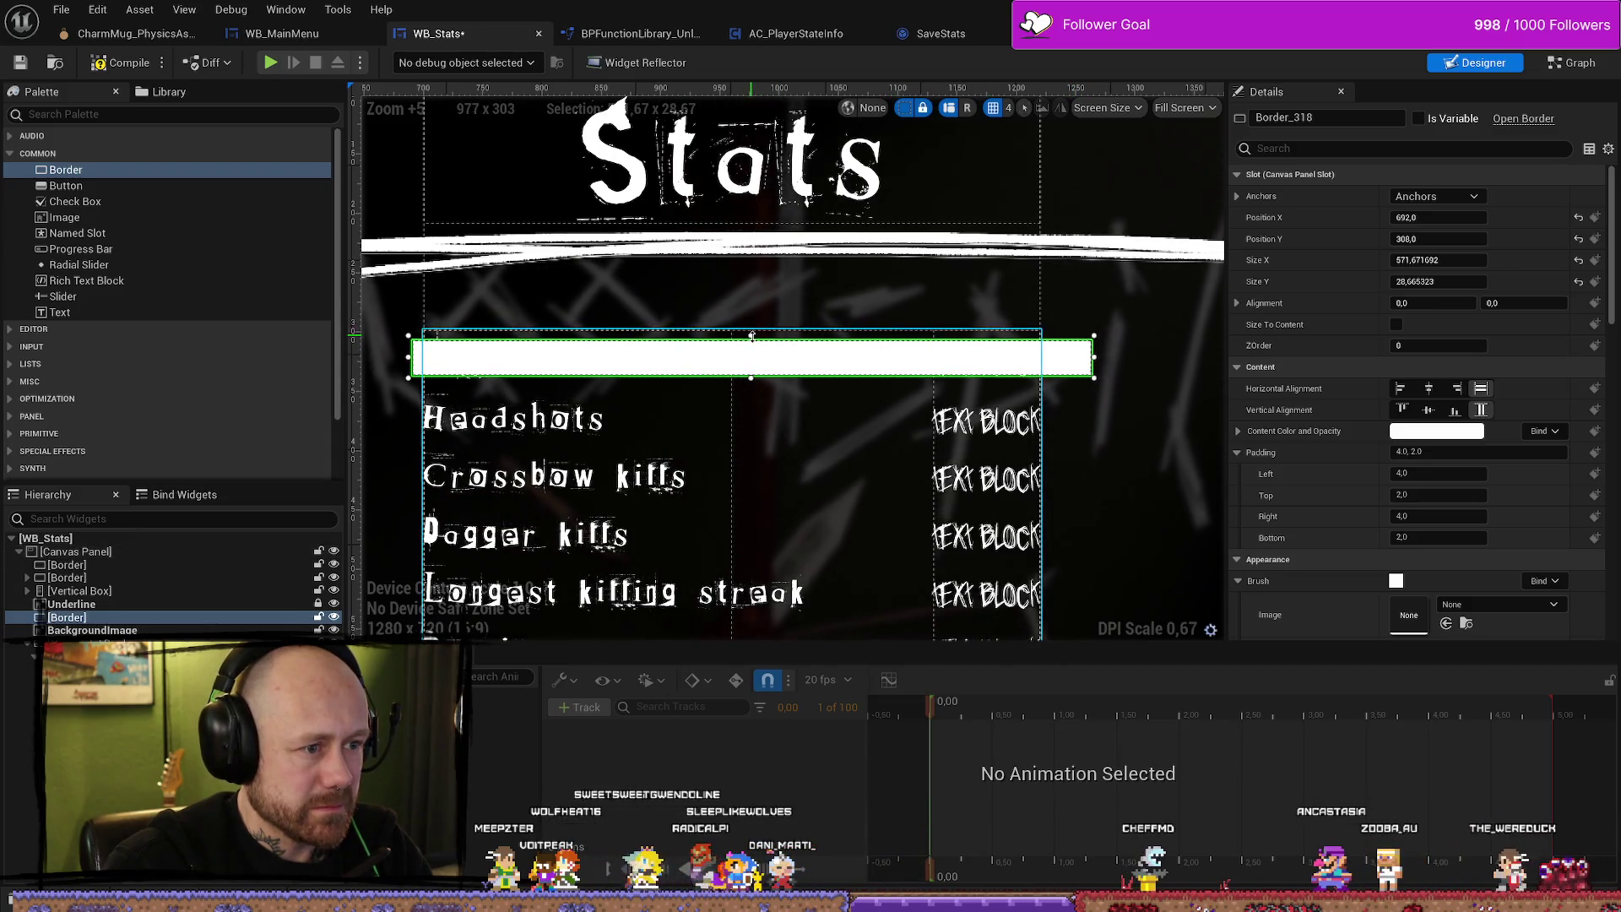
left_click_drag(752, 330, 752, 326)
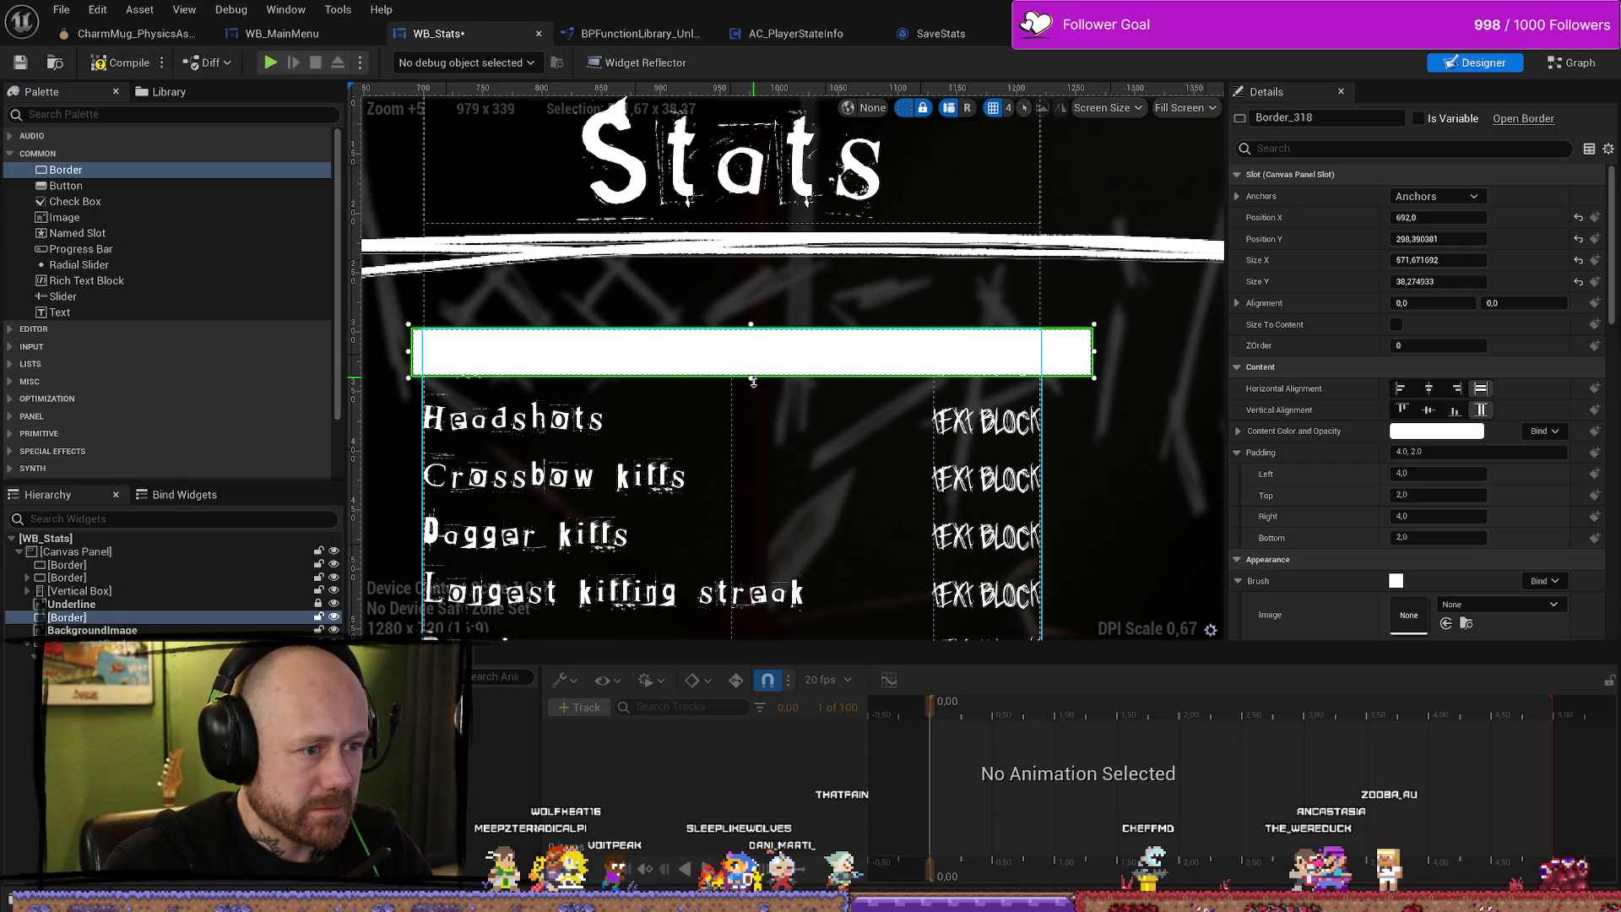
left_click_drag(752, 393, 752, 389)
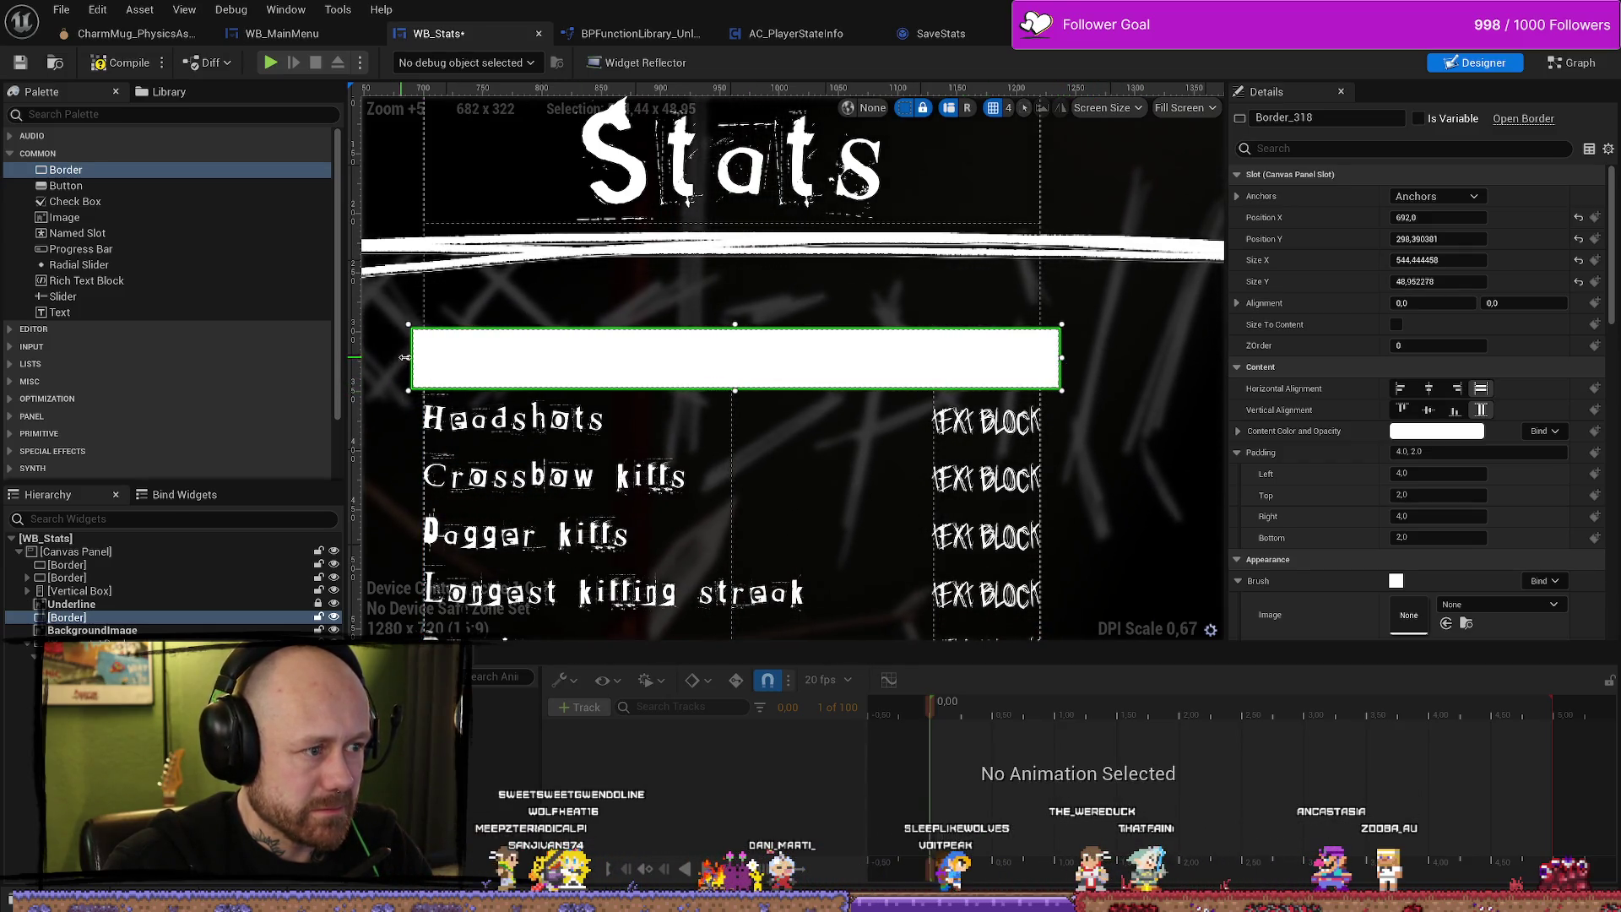
left_click_drag(403, 356, 401, 356)
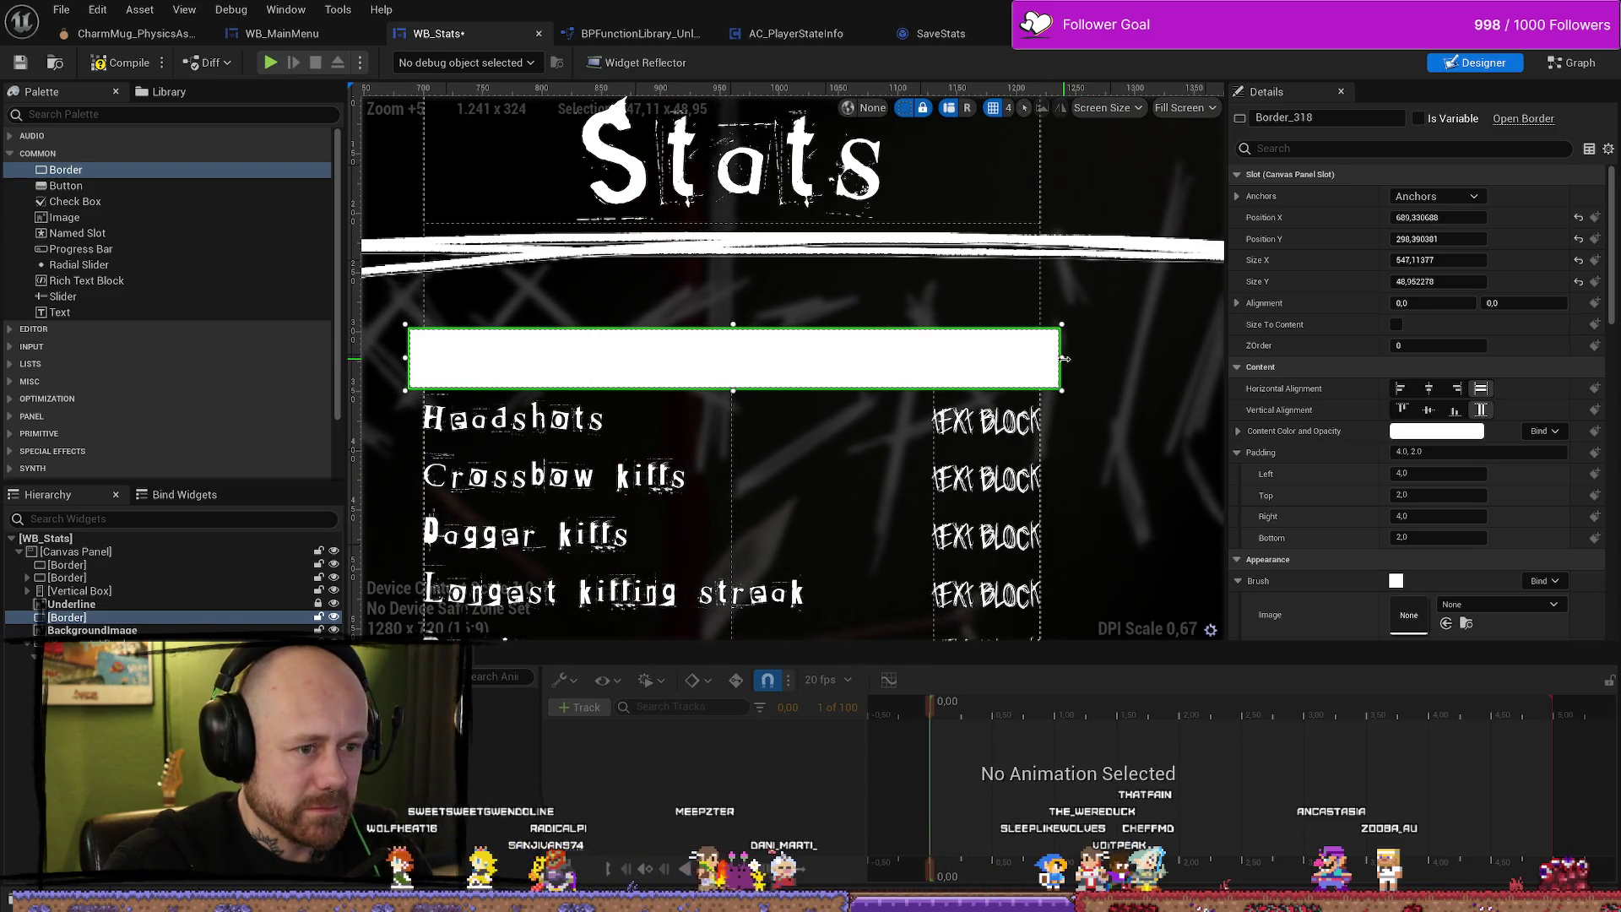
Rename the border to HighlightTest in Details.
left_click(1300, 117)
type("Hlh")
key("BackSpace")
key("BackSpace")
type("J")
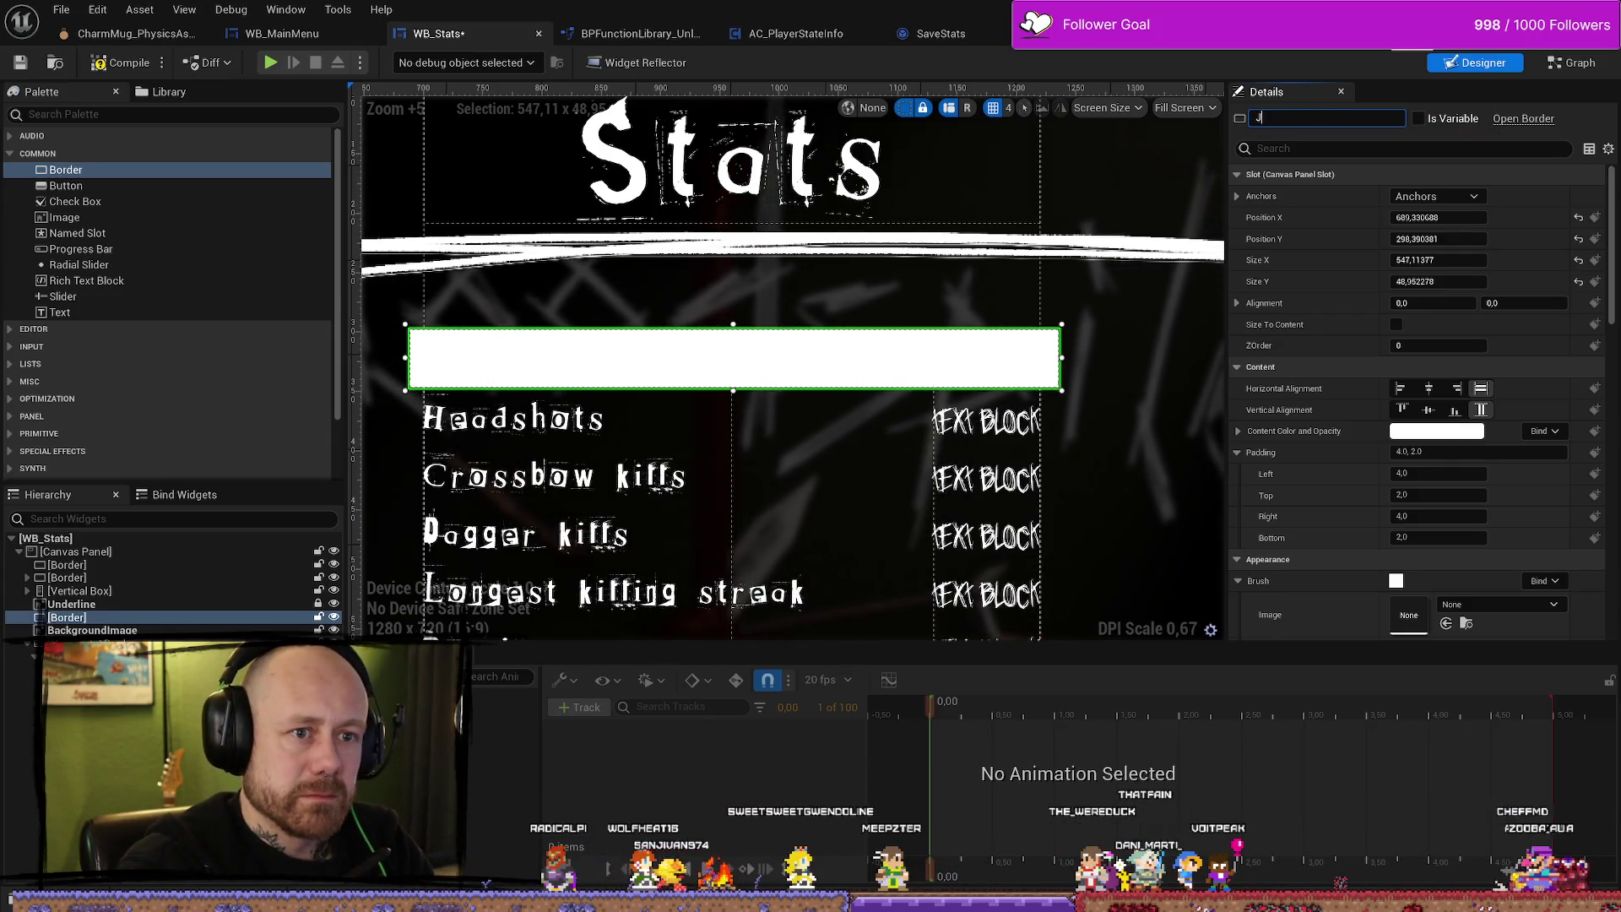
key("BackSpace")
type("Hig")
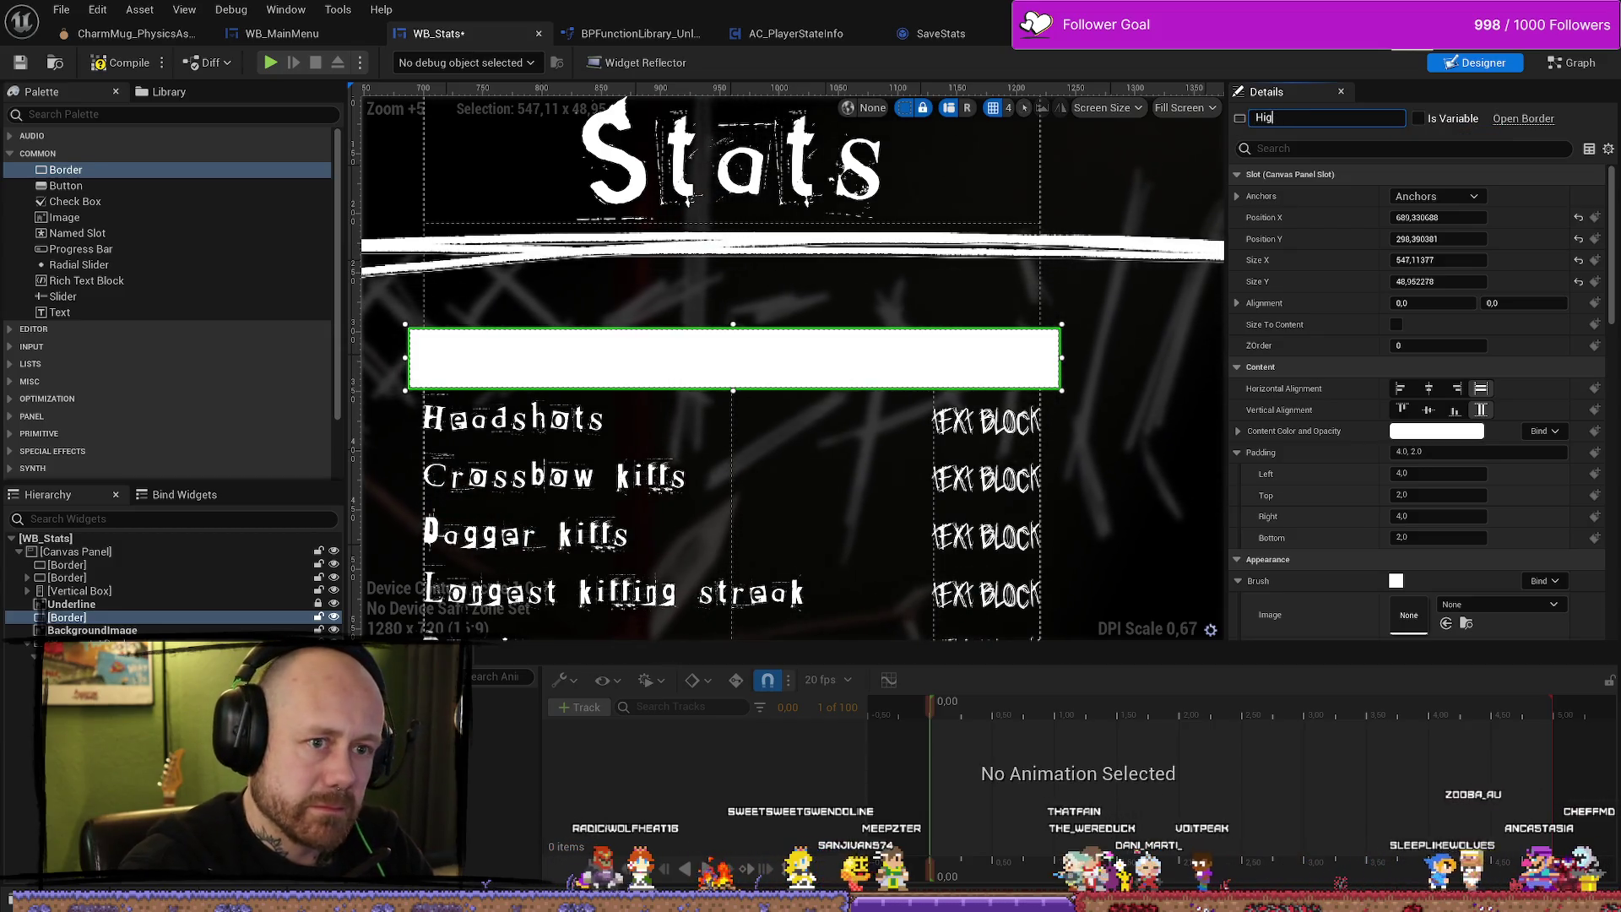
type("hlight")
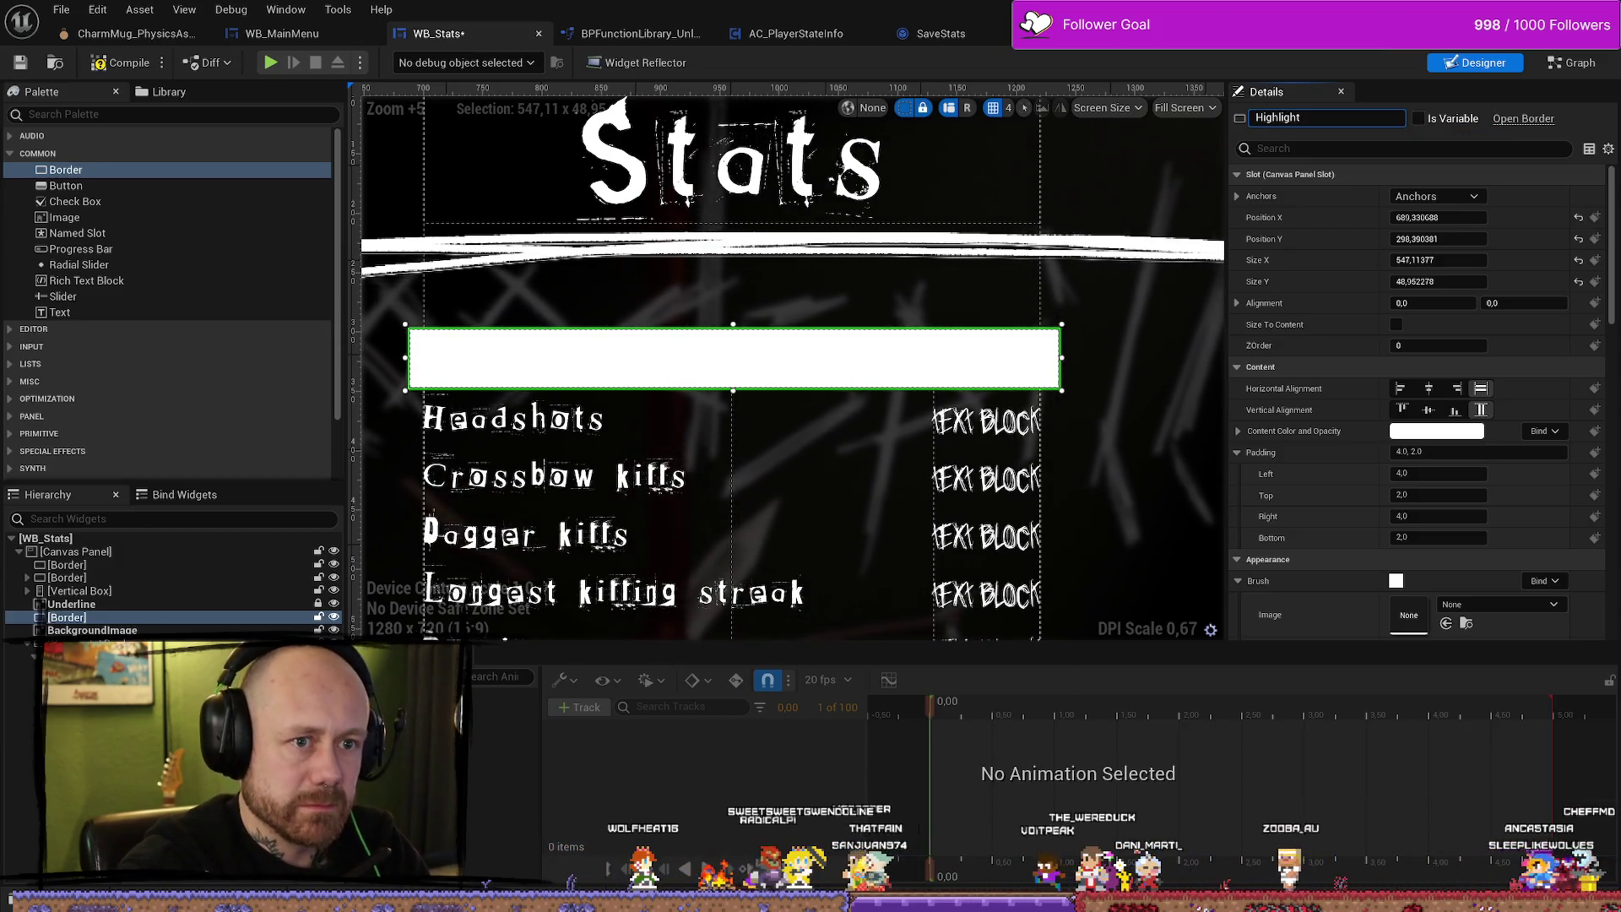
type("Test")
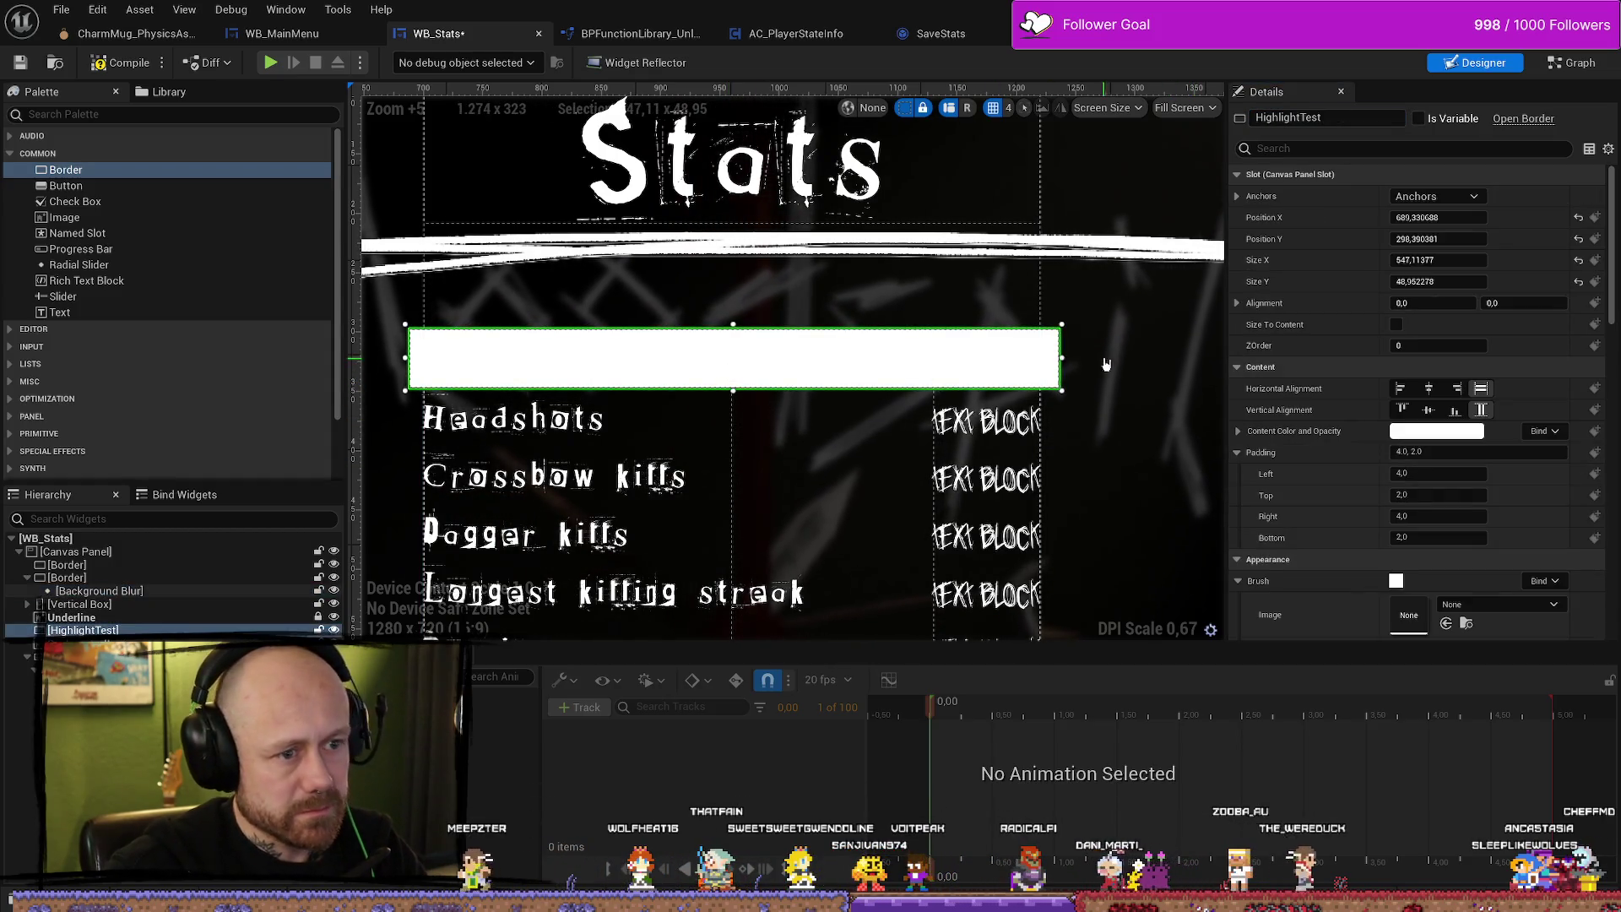
scroll(1149, 362, "down", 2)
scroll(1330, 460, "down", 10)
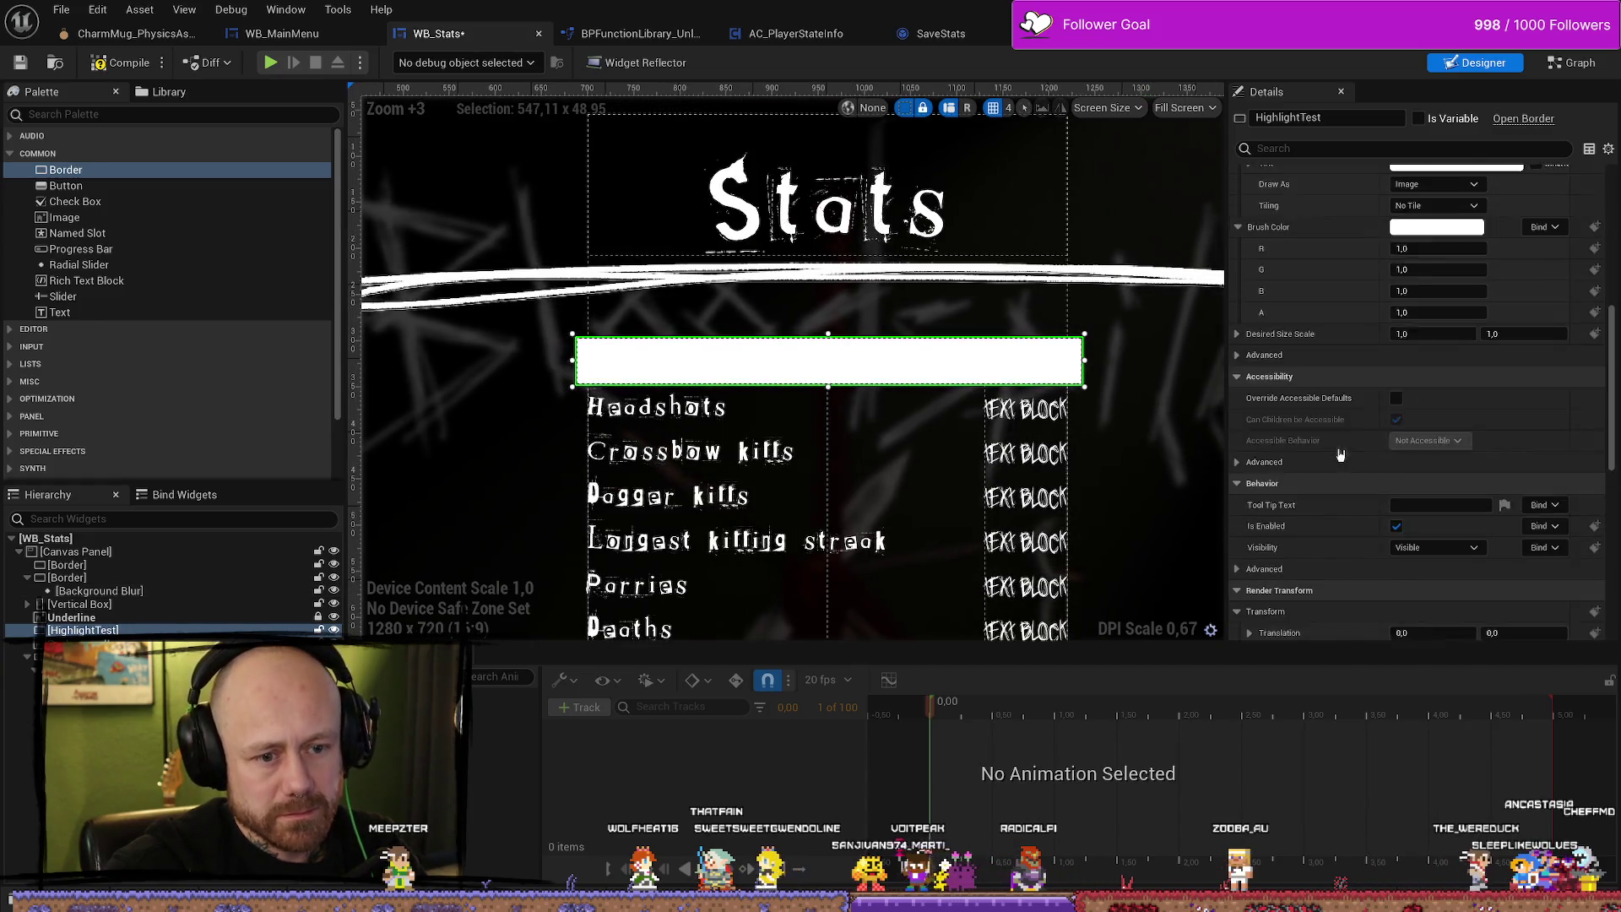
scroll(1336, 471, "down", 3)
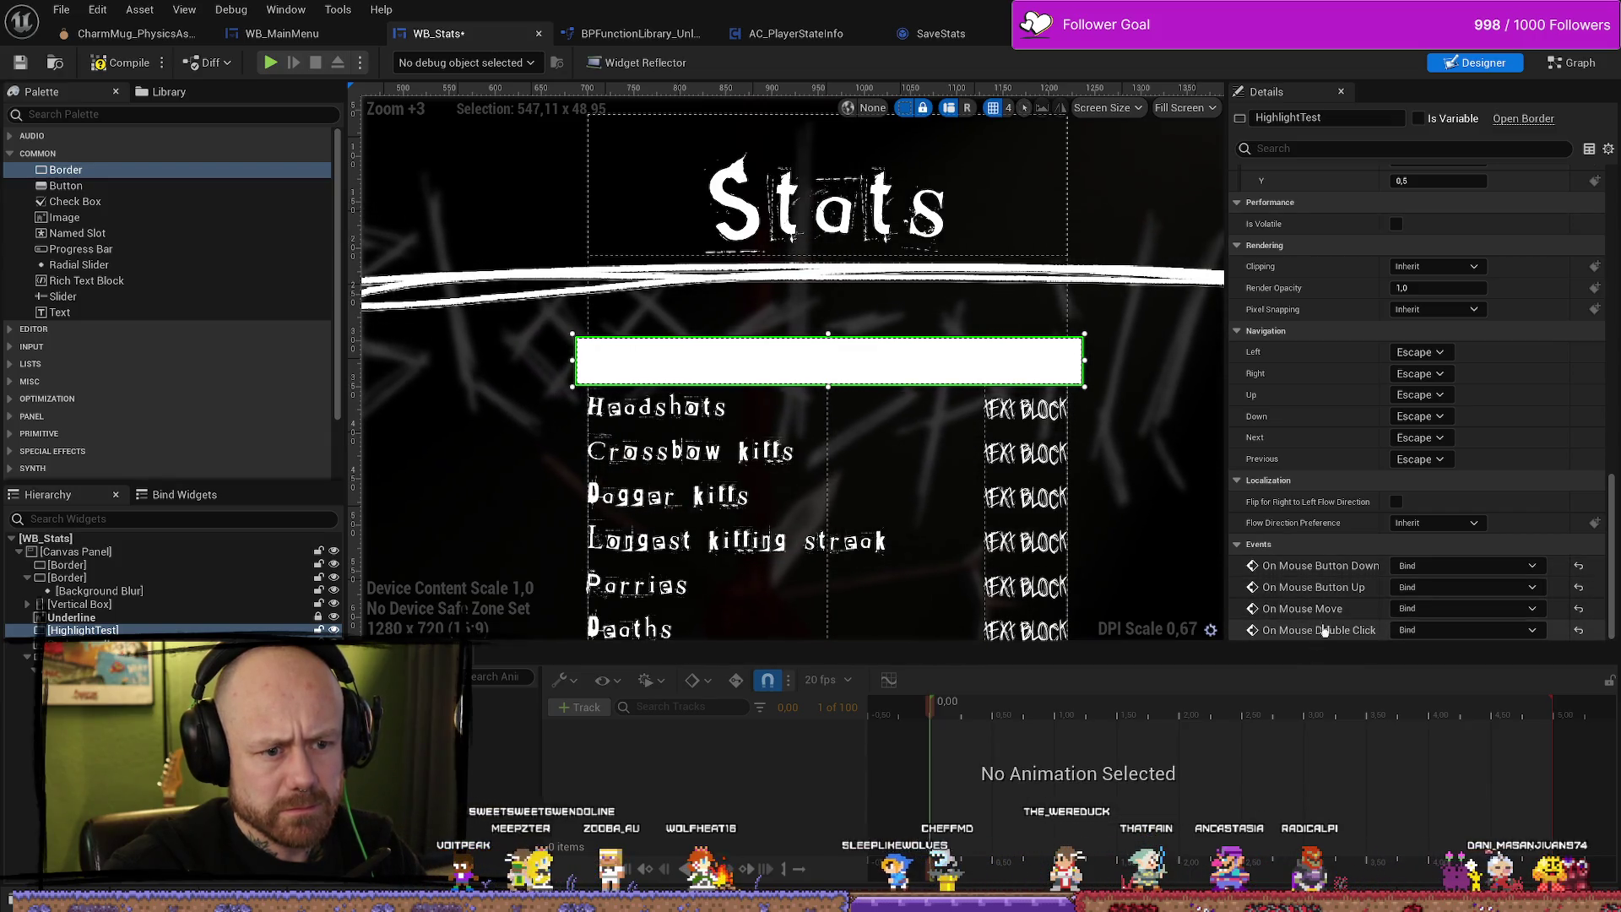
scroll(1330, 549, "up", 3)
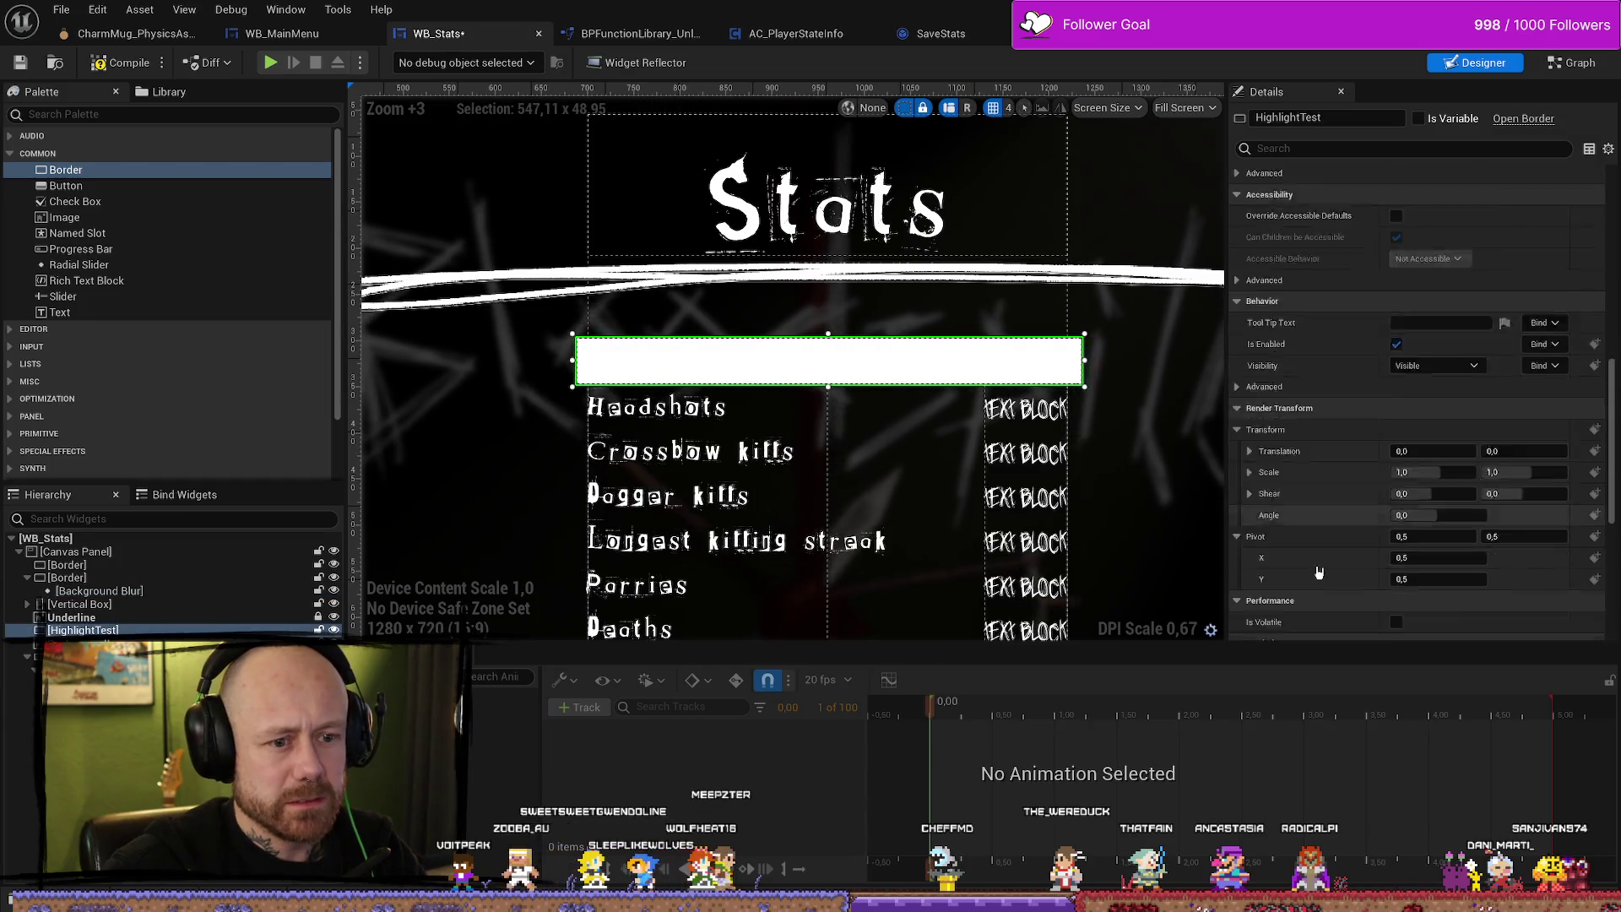
scroll(1322, 513, "down", 3)
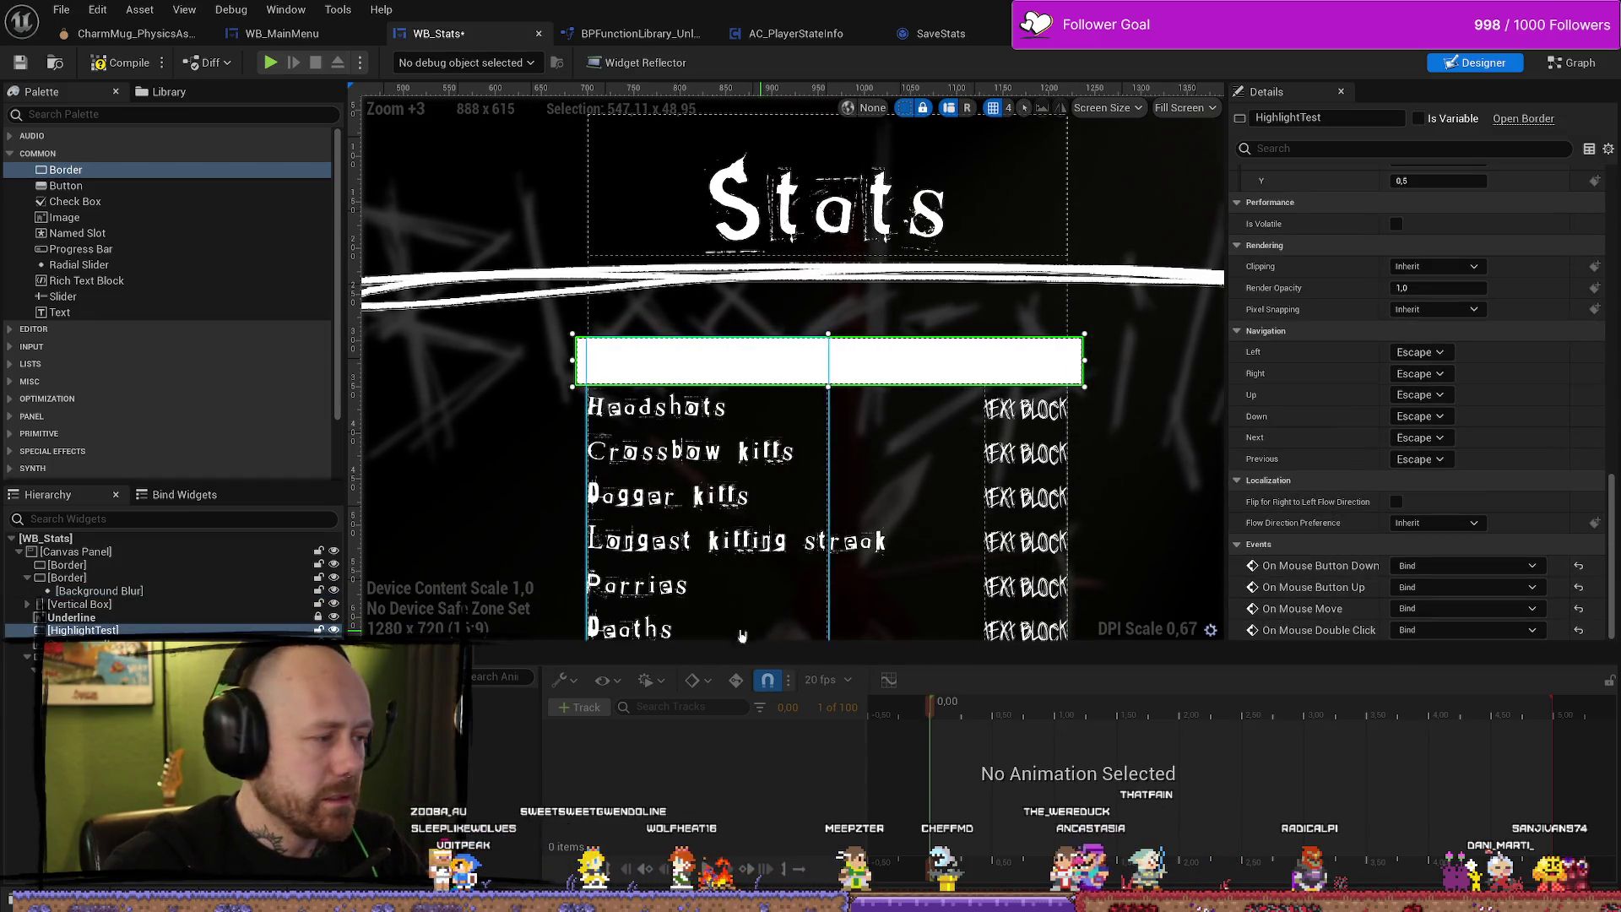
left_click(114, 629)
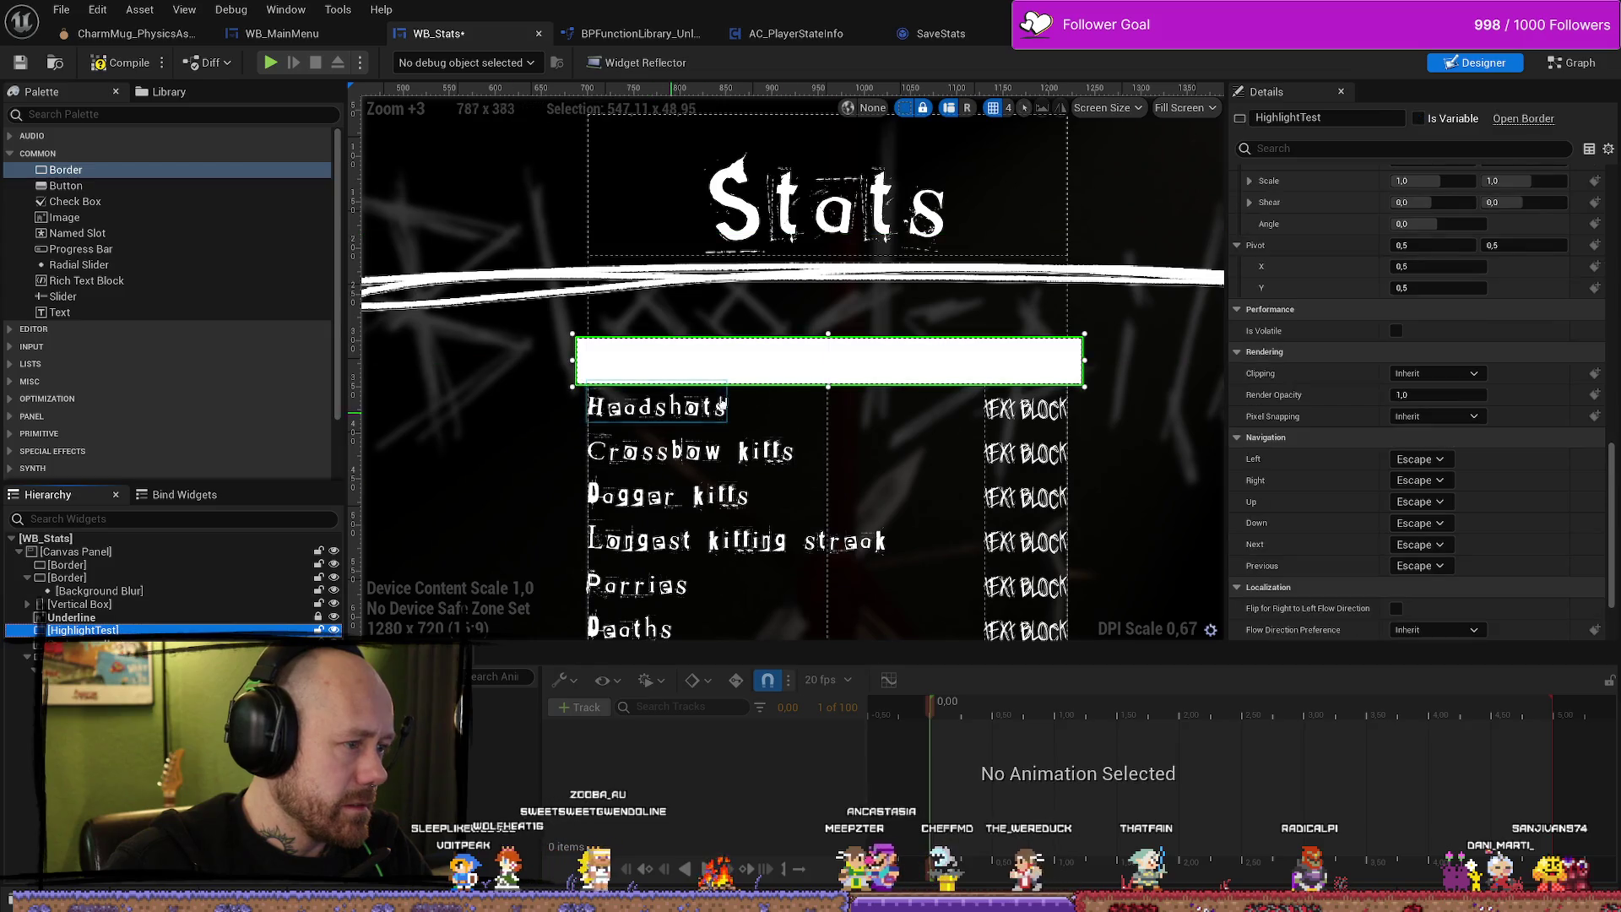
scroll(1305, 431, "down", 5)
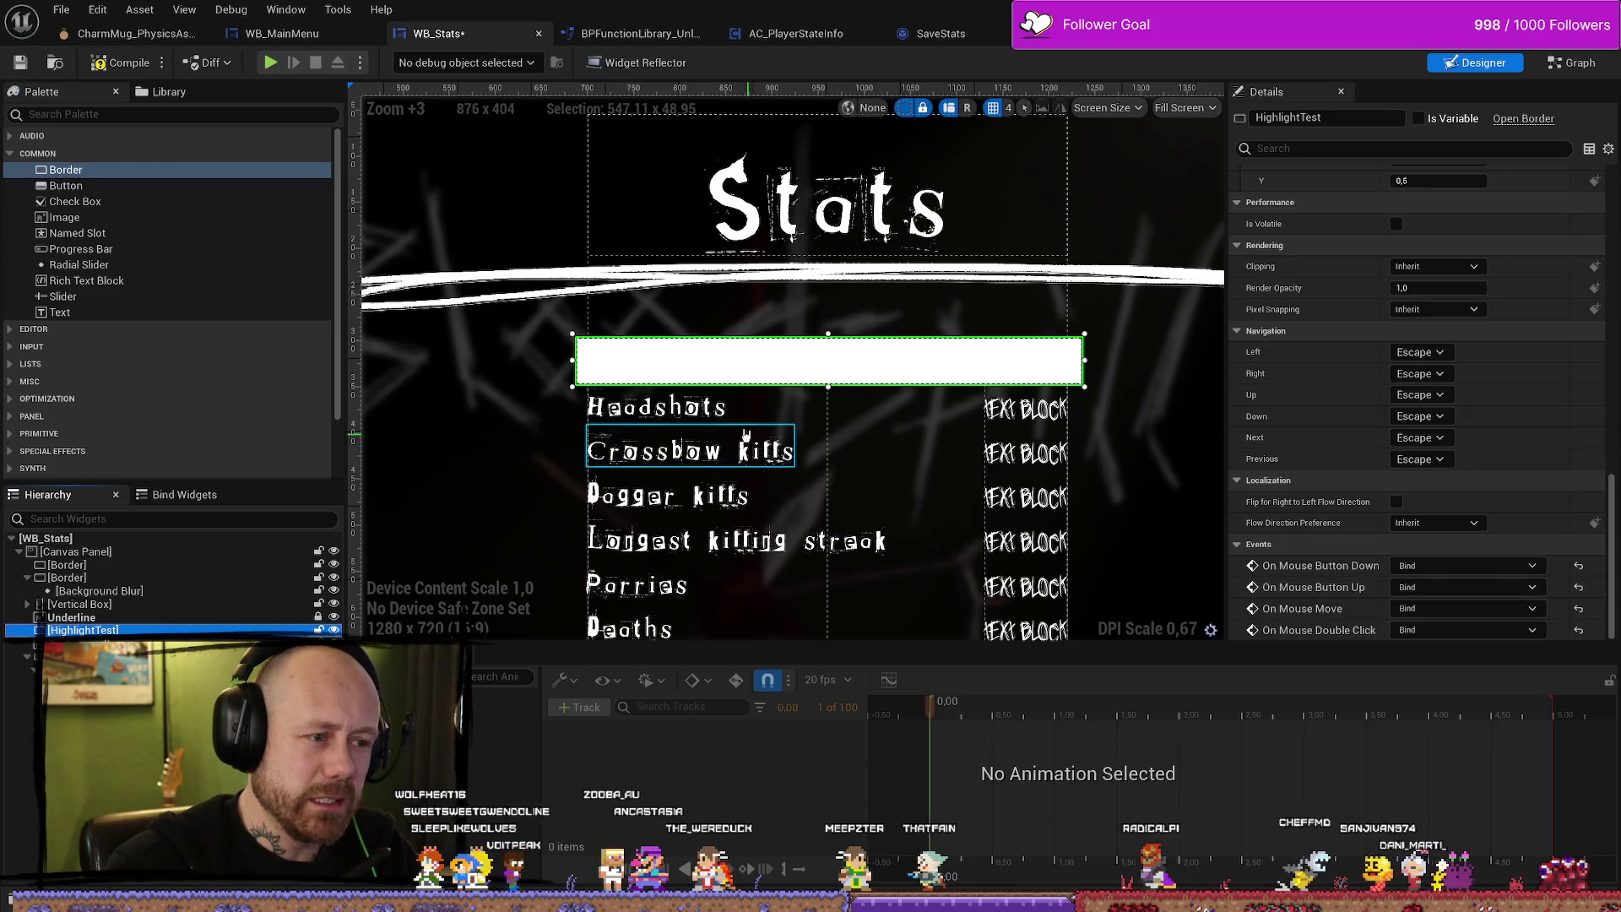
left_click(701, 408)
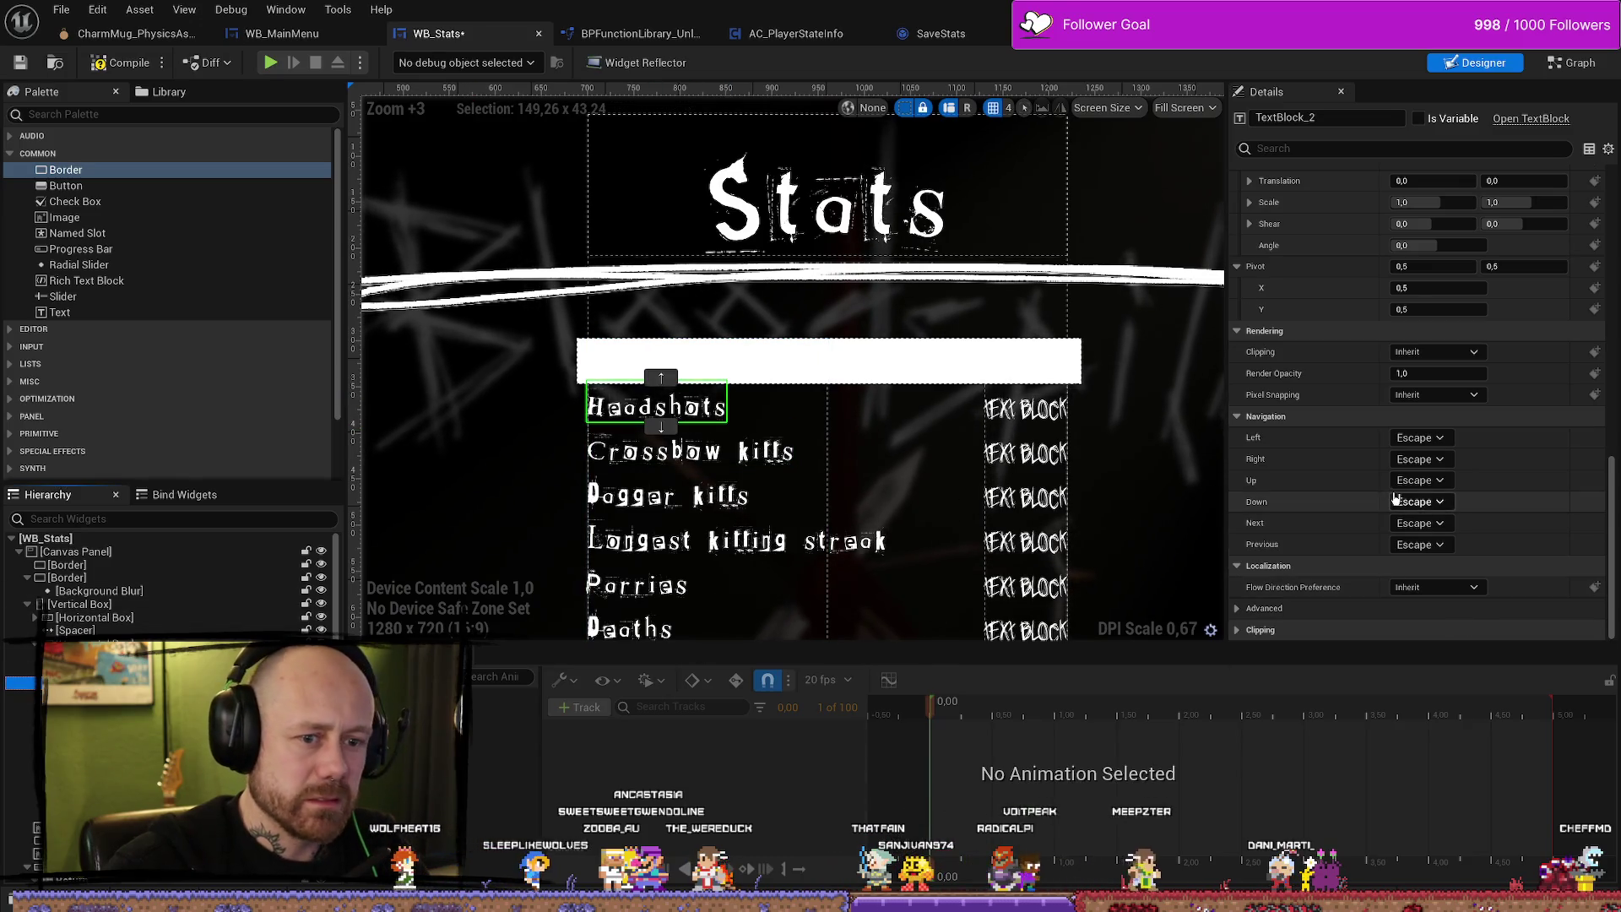
scroll(1394, 498, "up", 15)
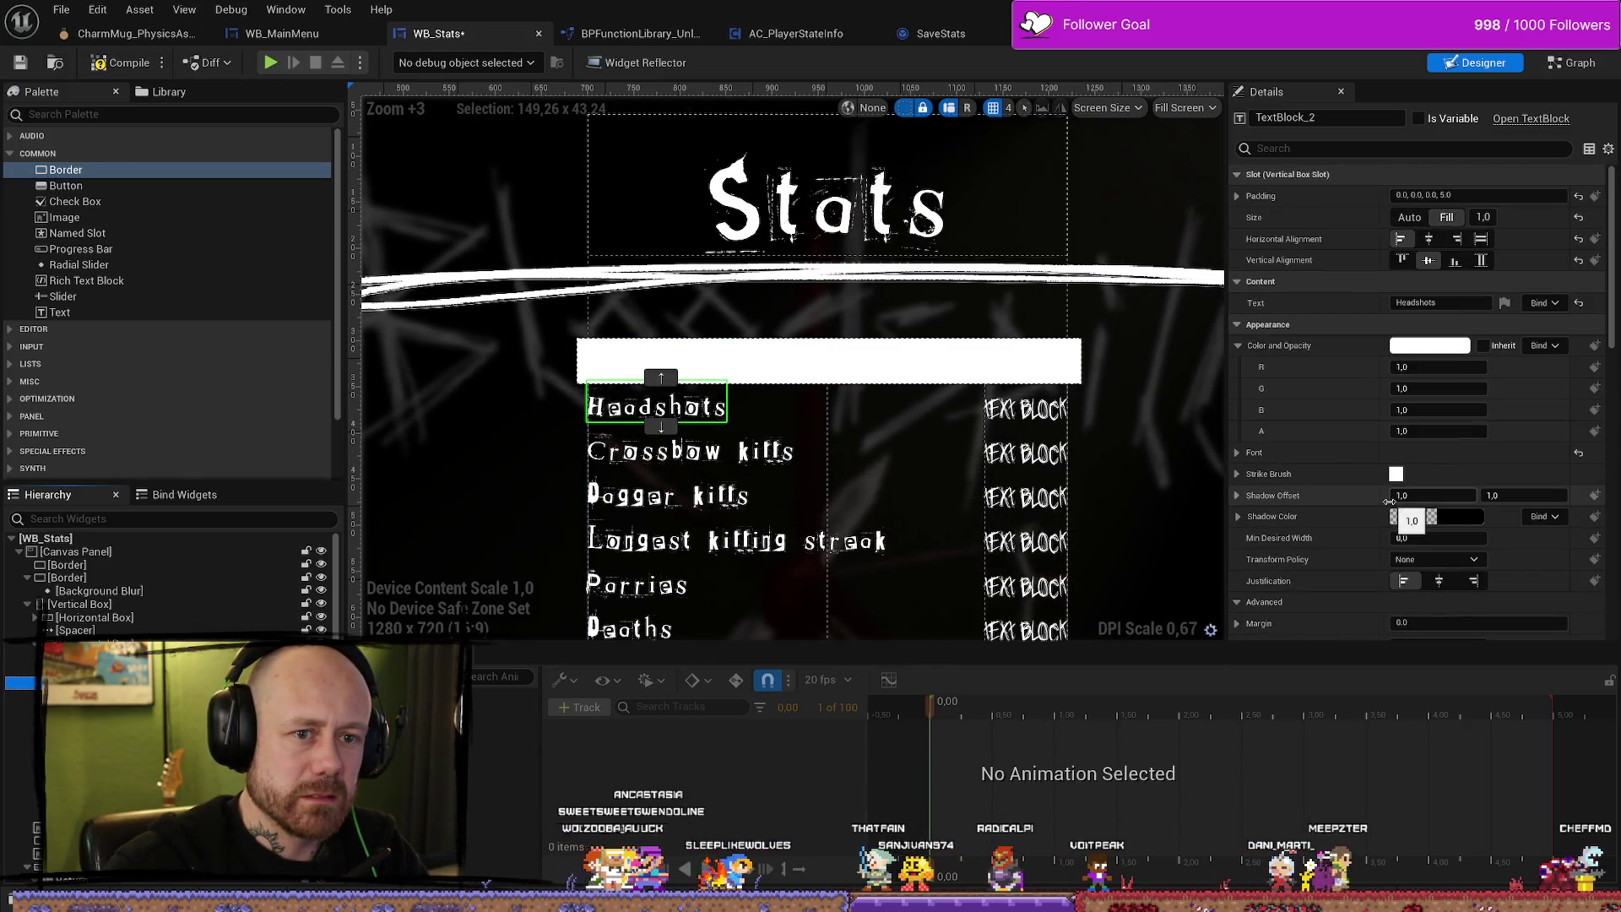
scroll(1389, 502, "down", 12)
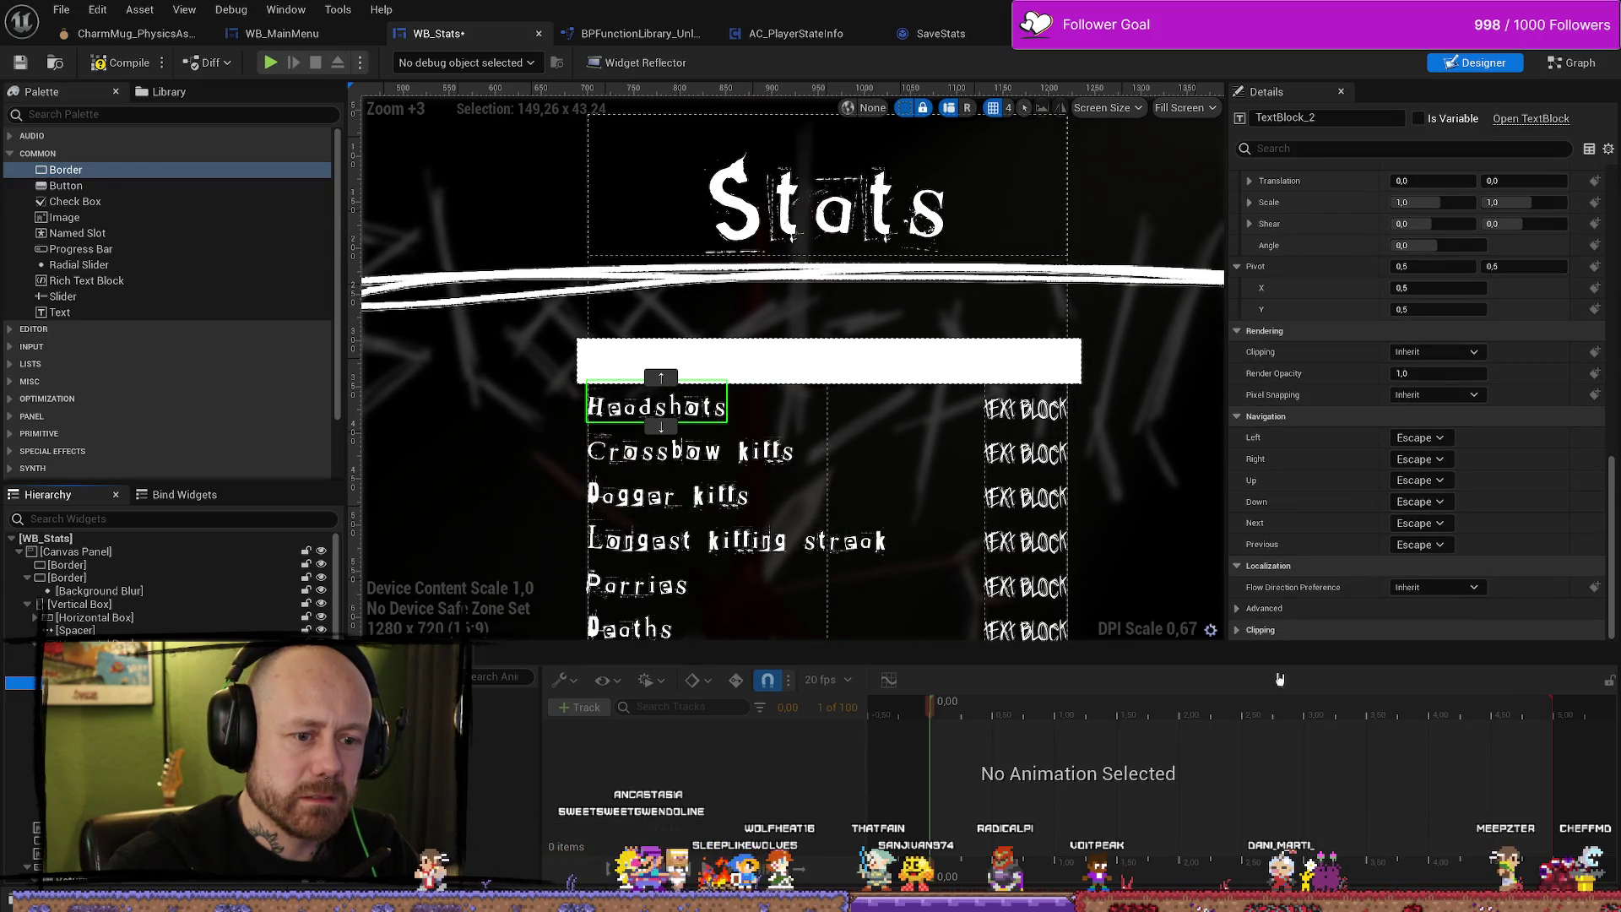
left_click(1240, 609)
scroll(1258, 595, "down", 2)
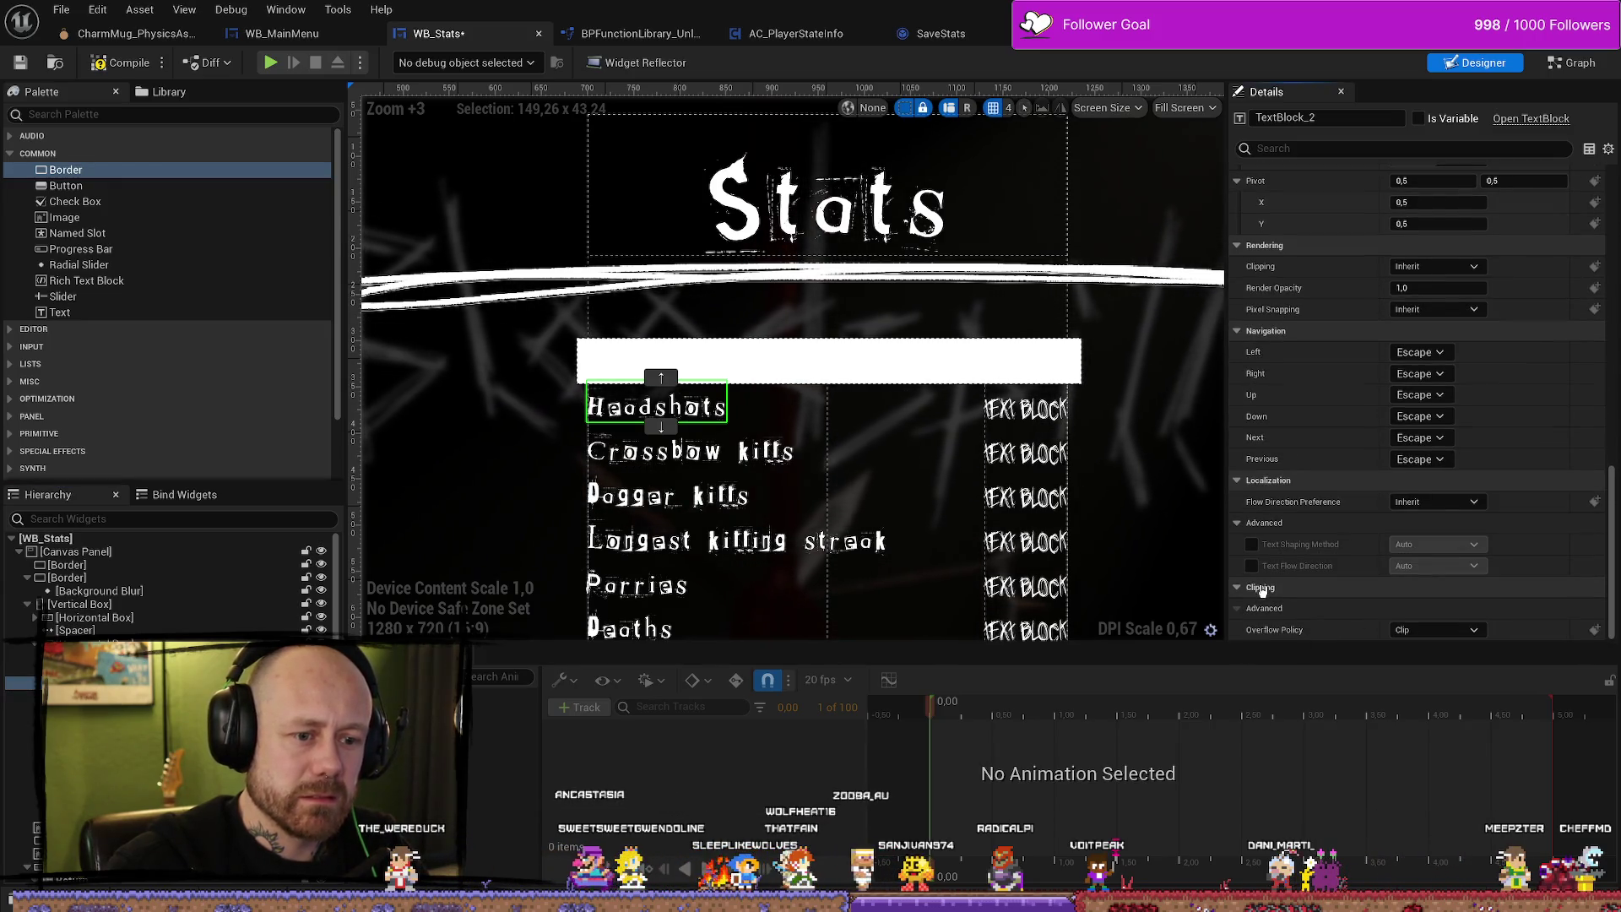
left_click(1013, 362)
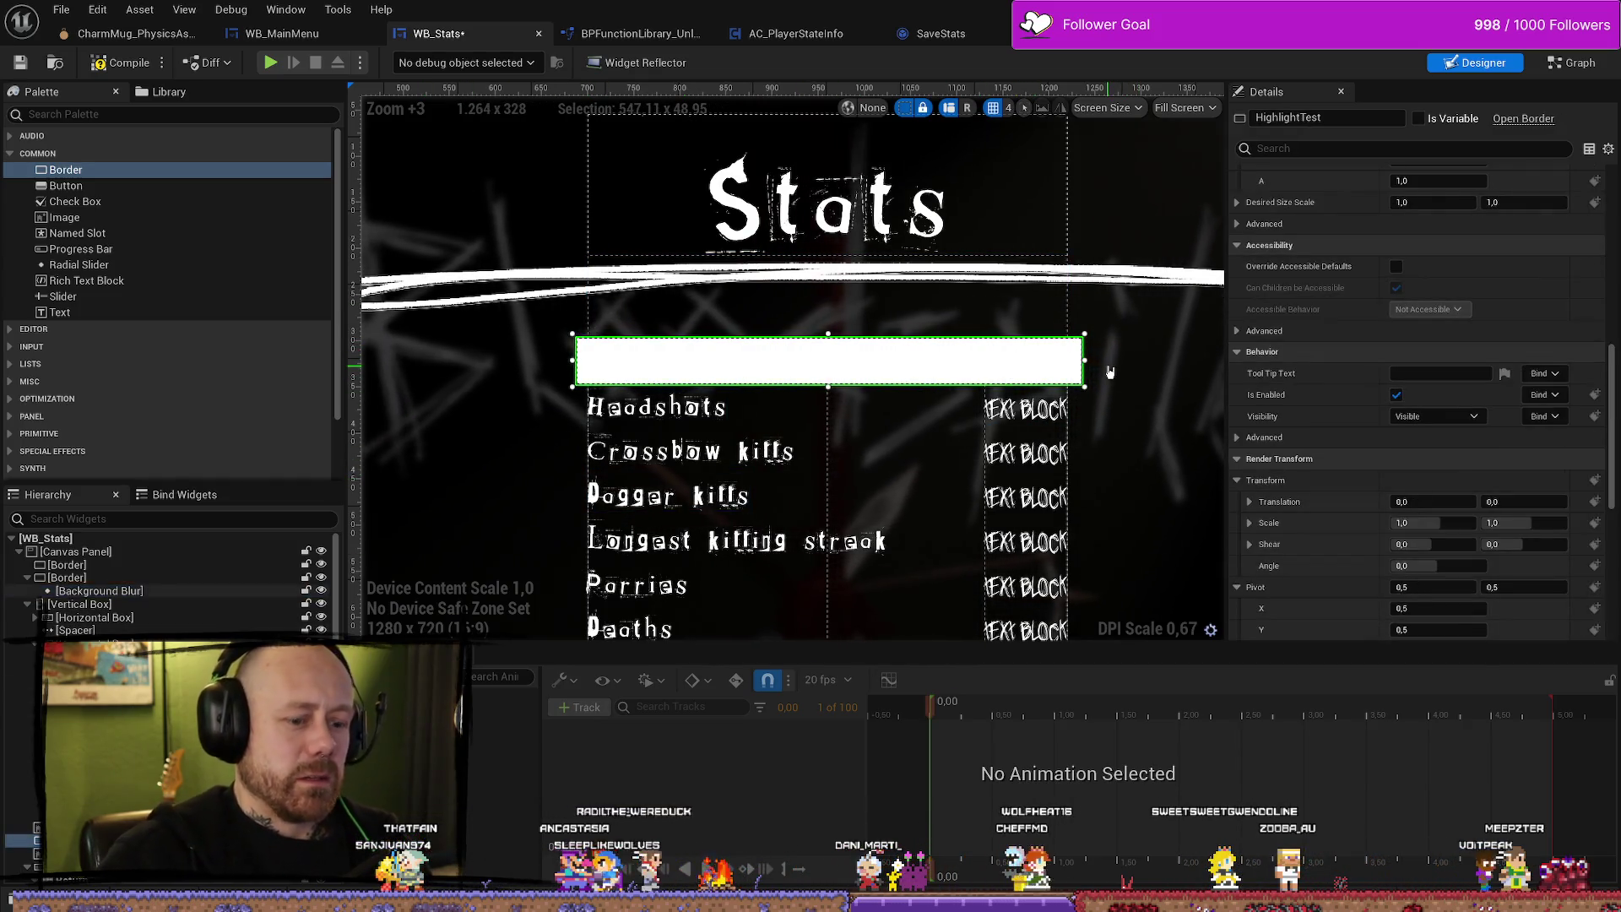
Delete the white HighlightTest bar from WB_Stats and select the Kills text block.
key("Delete")
scroll(169, 582, "down", 5)
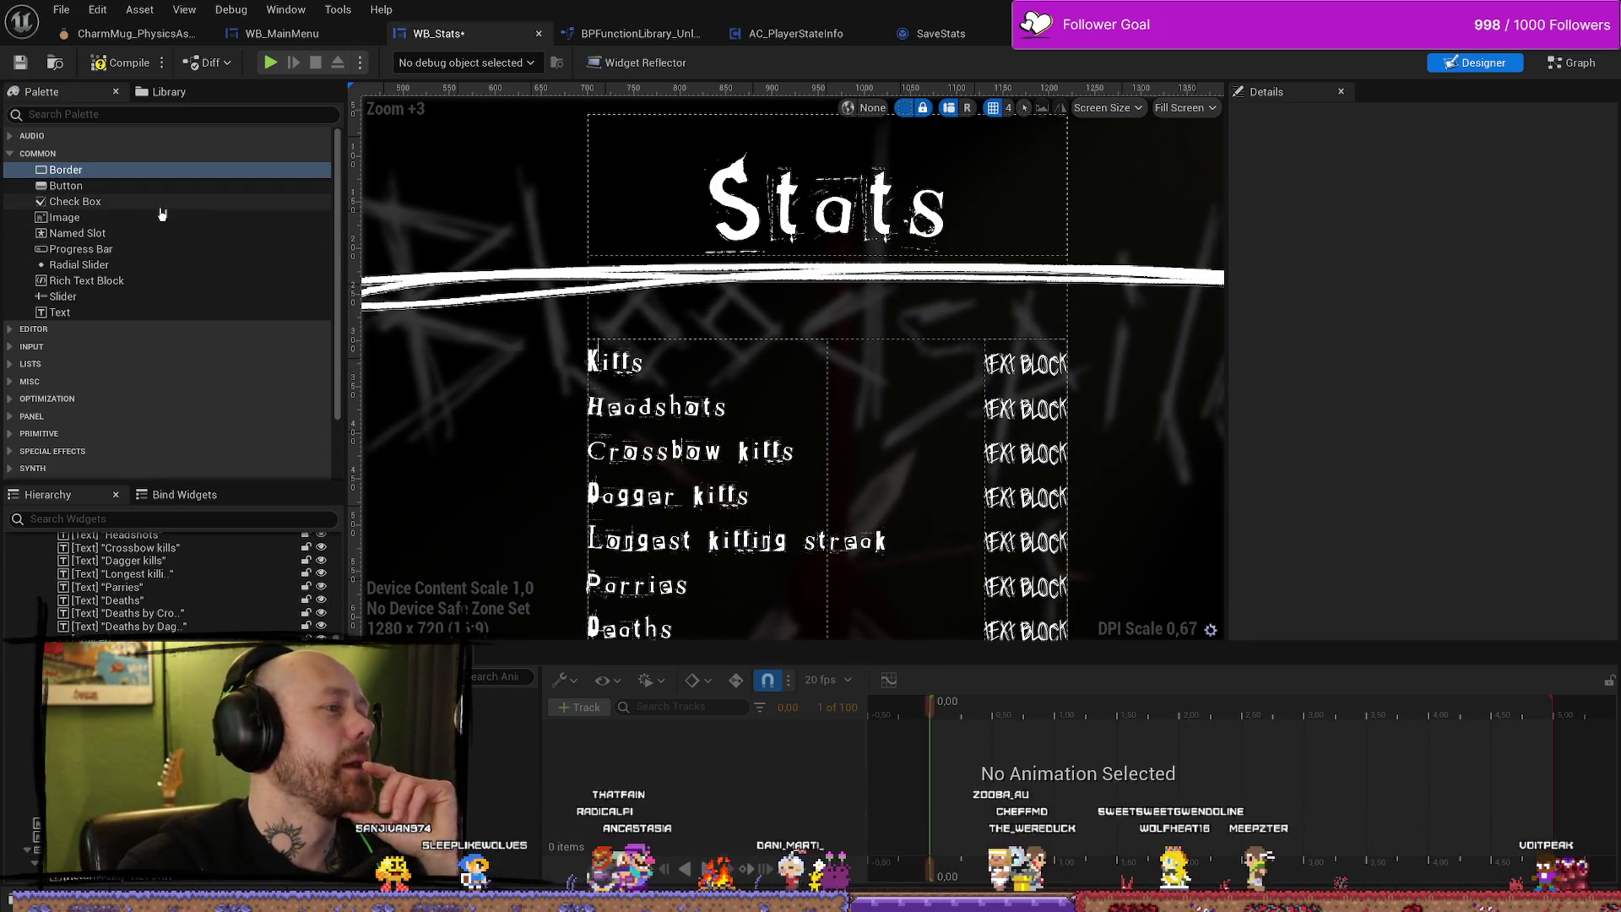
left_click(17, 335)
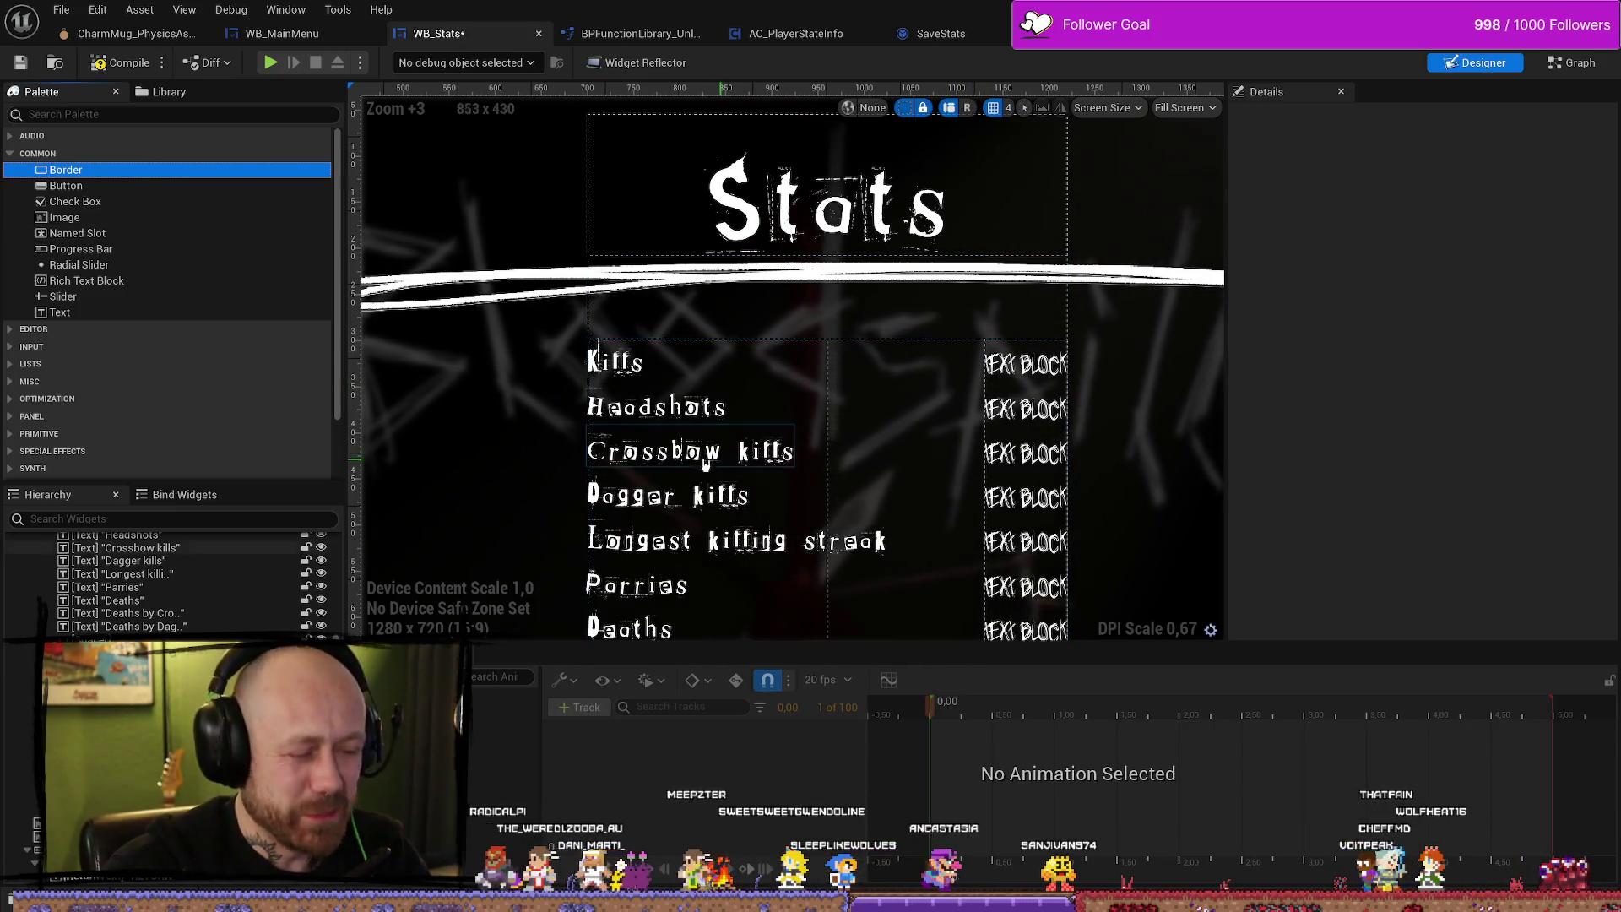
left_click(637, 364)
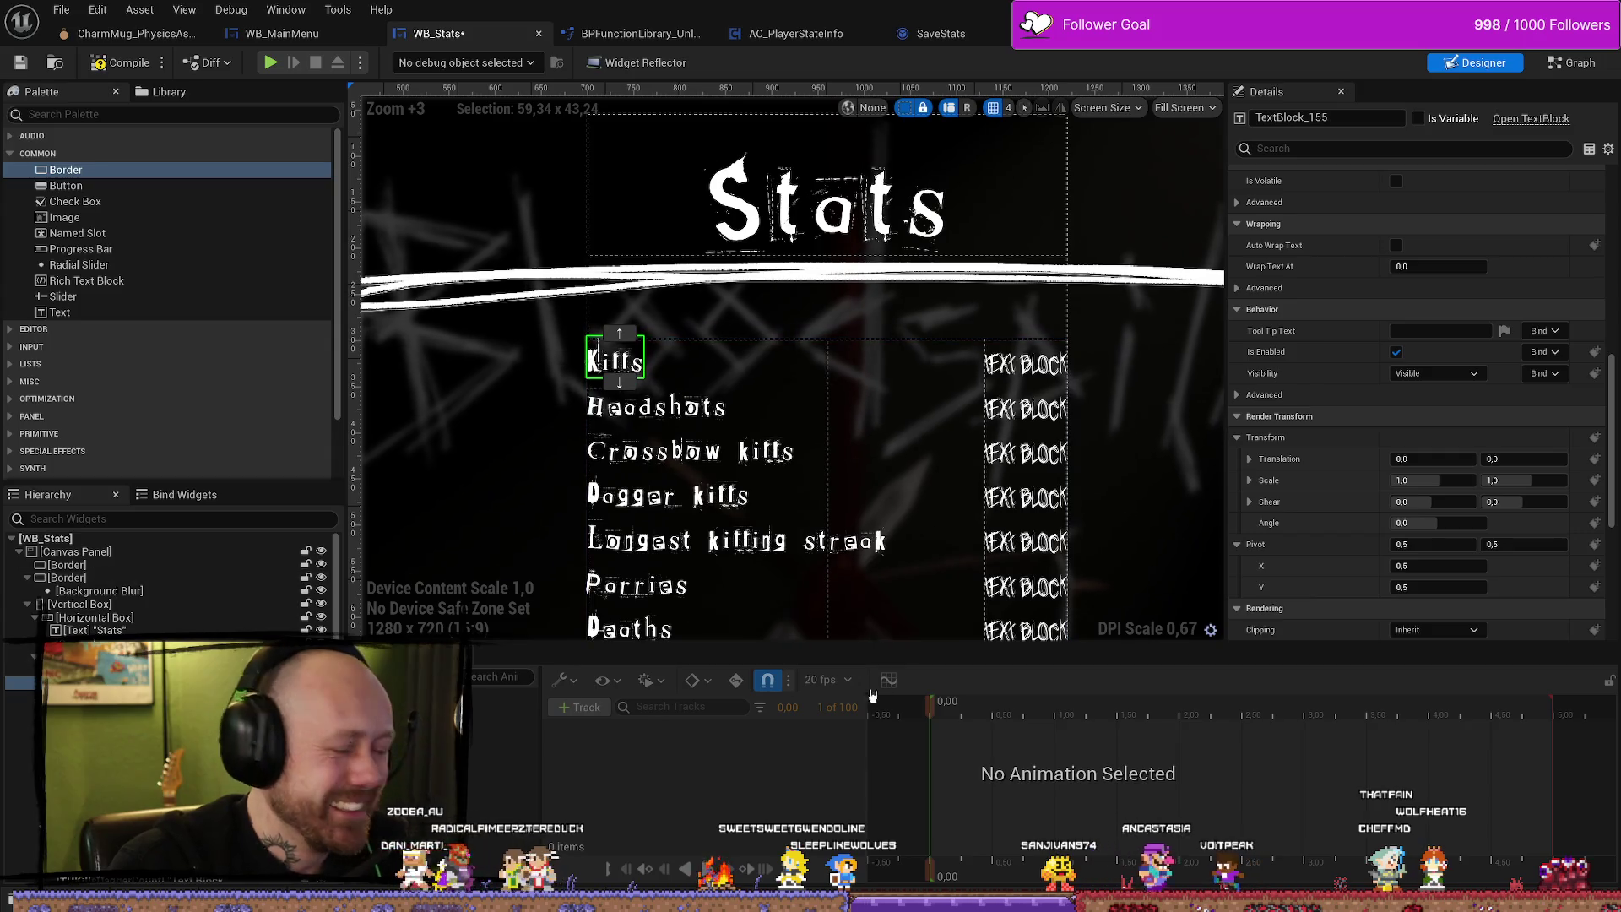
Inspect the Kills text block and the Underline image in the designer.
scroll(1152, 401, "down", 5)
scroll(1157, 399, "up", 5)
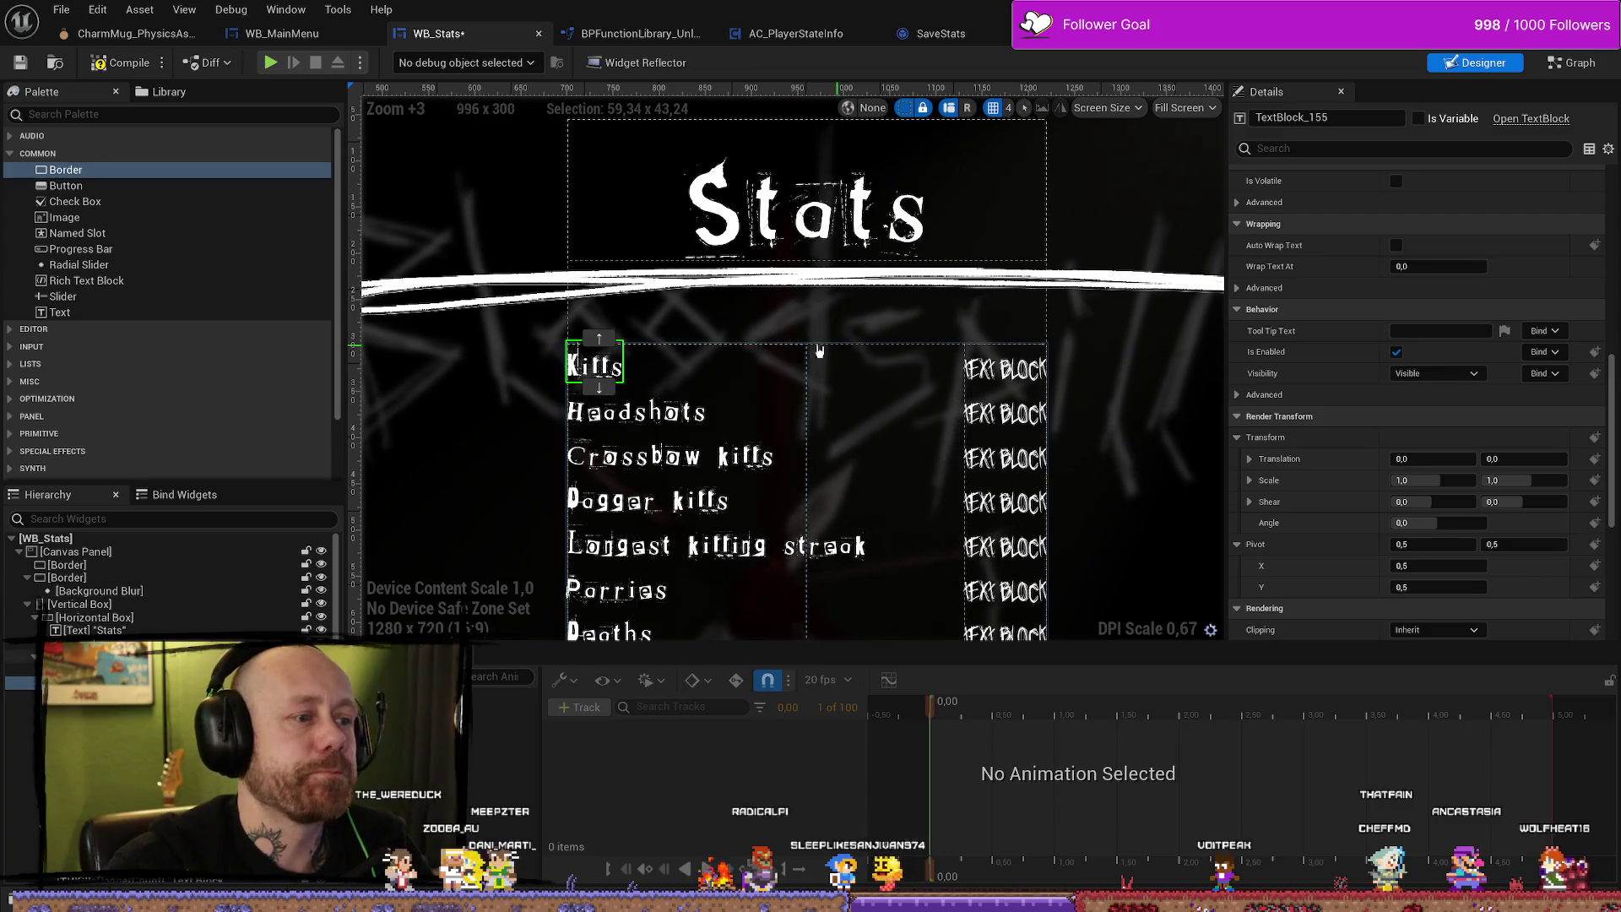
scroll(895, 384, "down", 1)
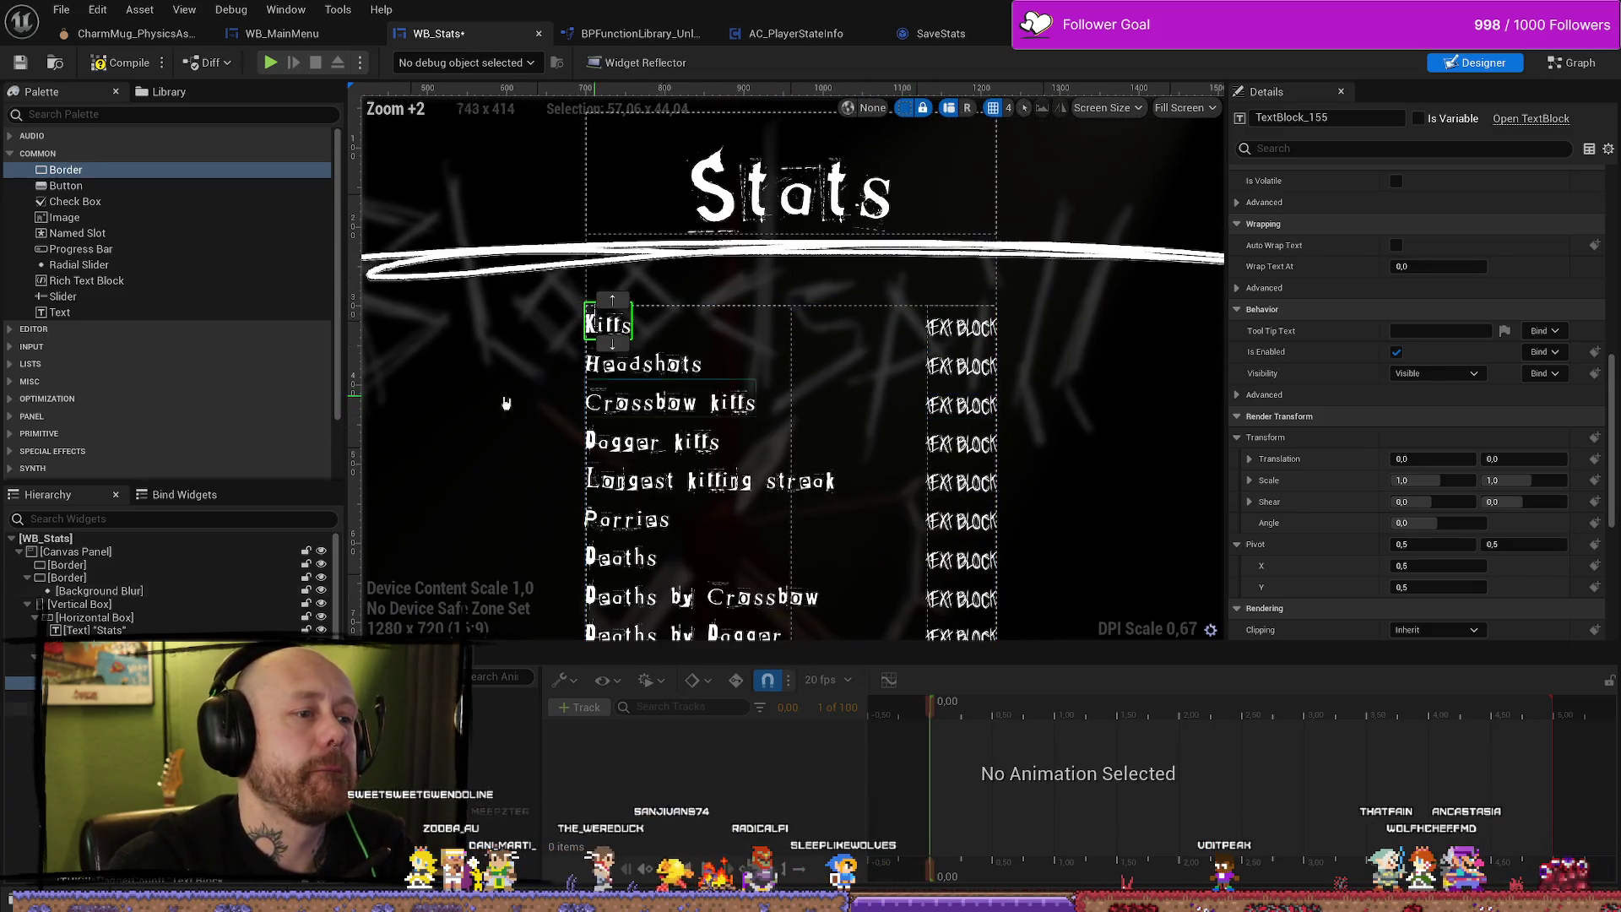
scroll(168, 583, "down", 3)
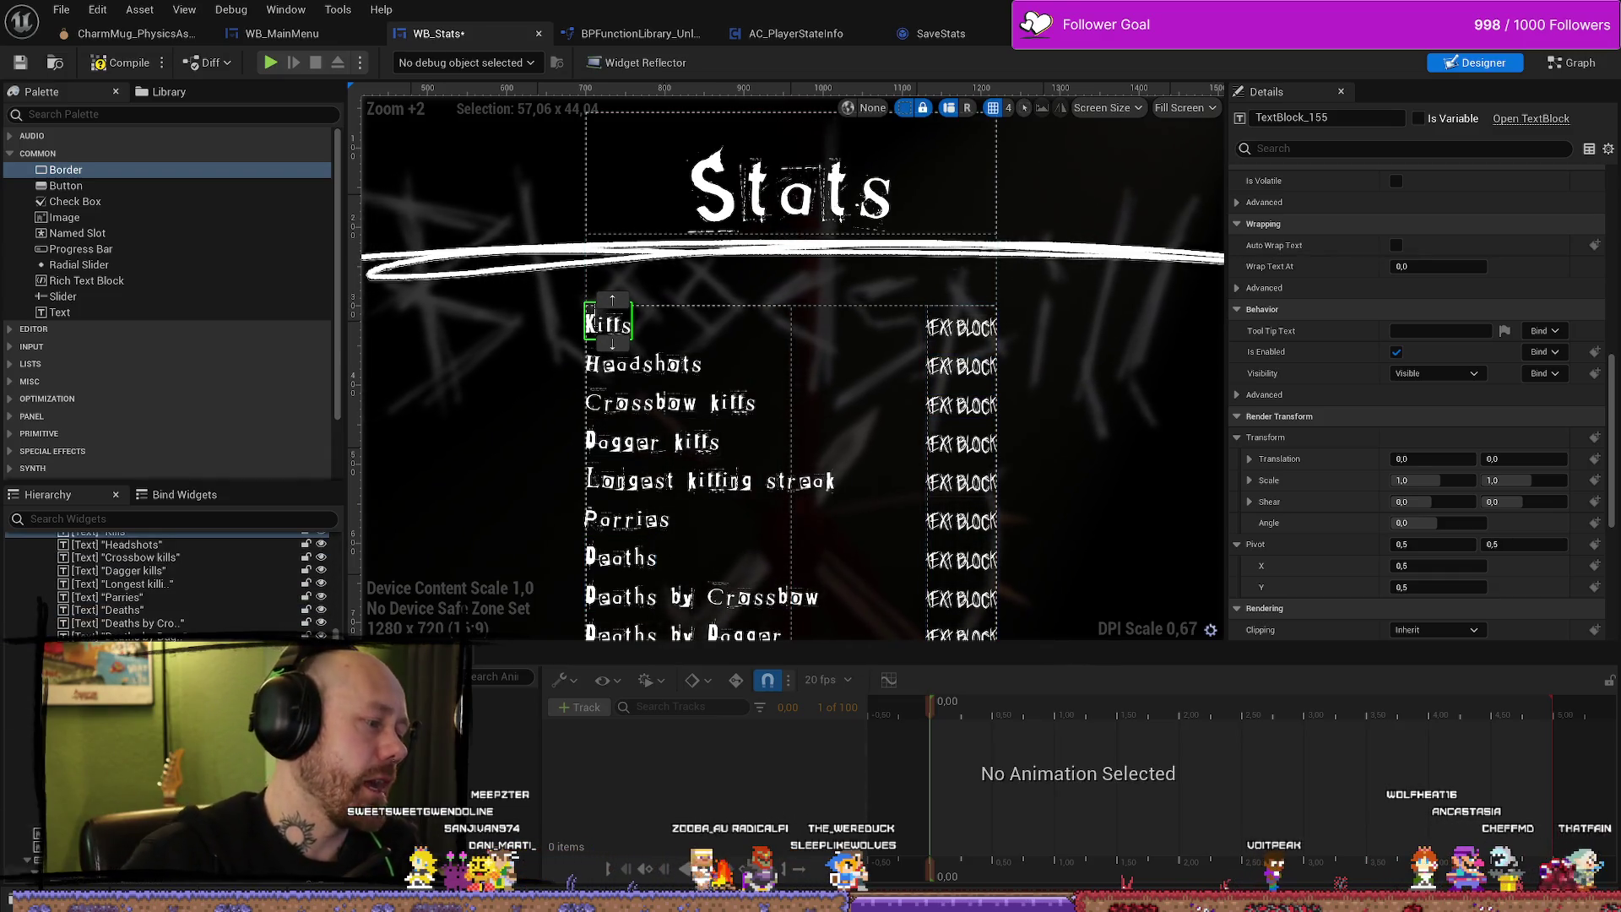
left_click(760, 268)
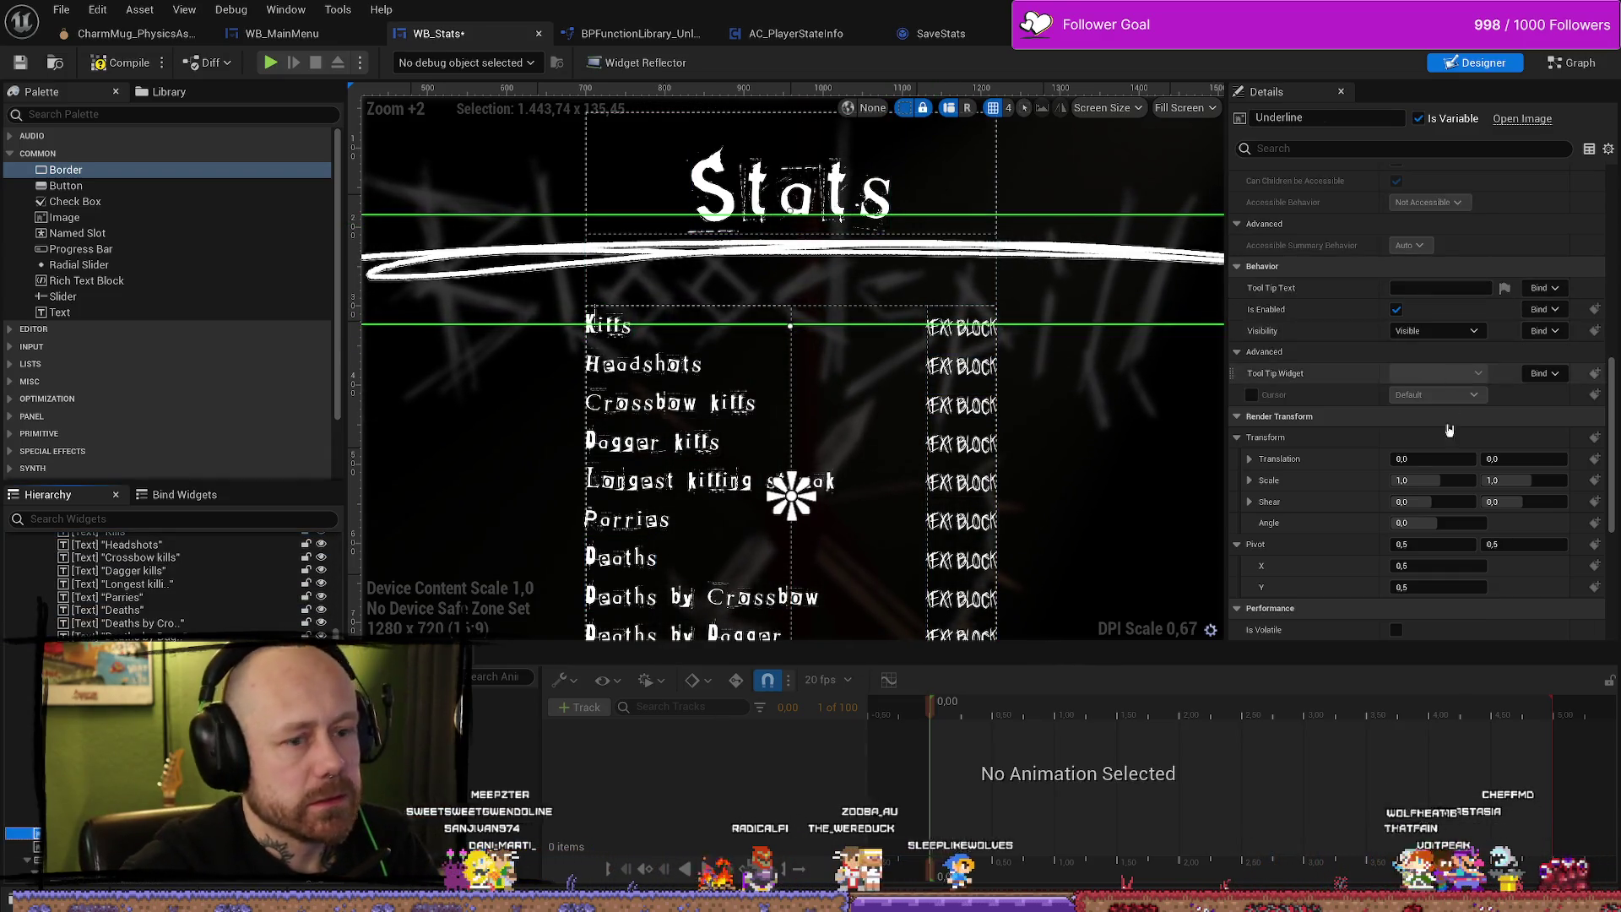
scroll(1477, 423, "down", 5)
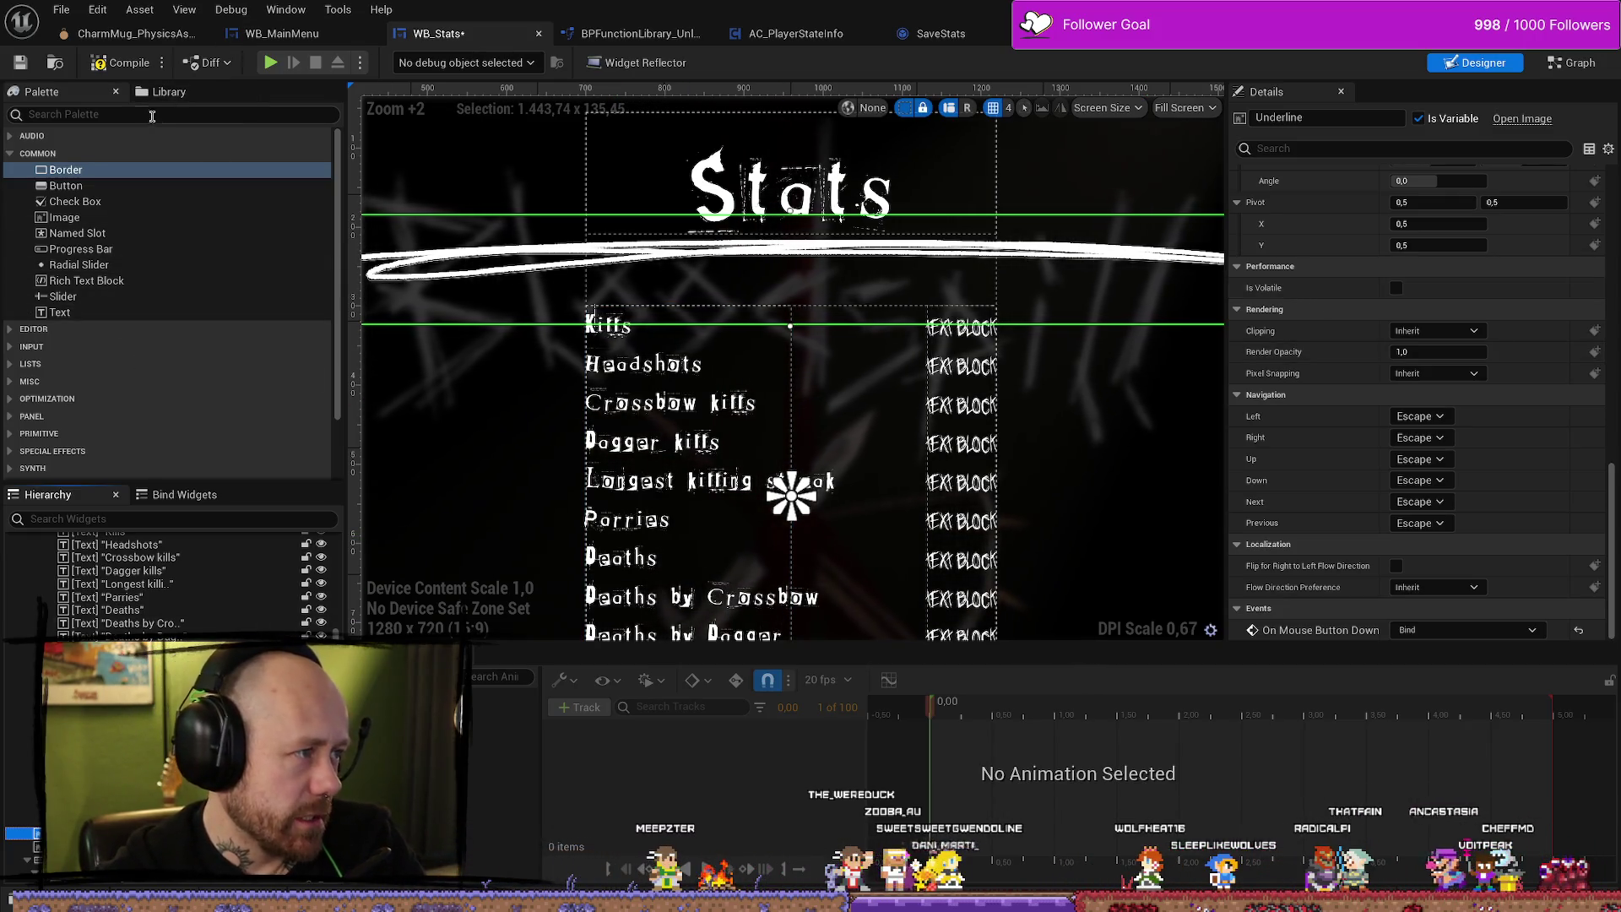
Add a new 100-by-30 Button, Button_128, from the Palette to the canvas.
type("on")
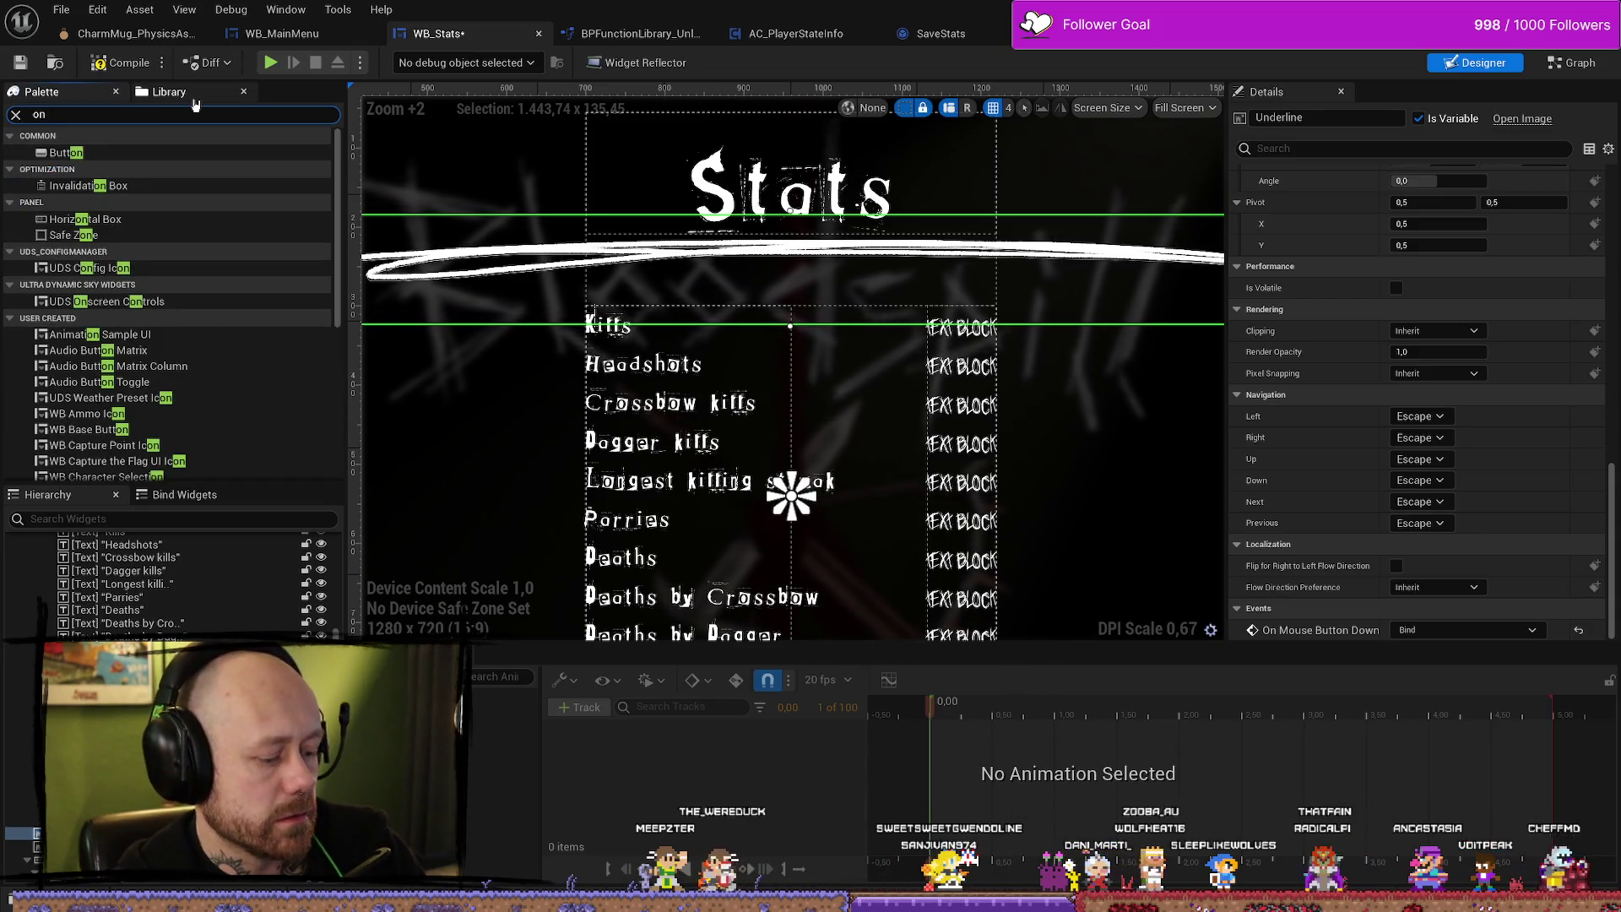
key("BackSpace")
key("BackSpace")
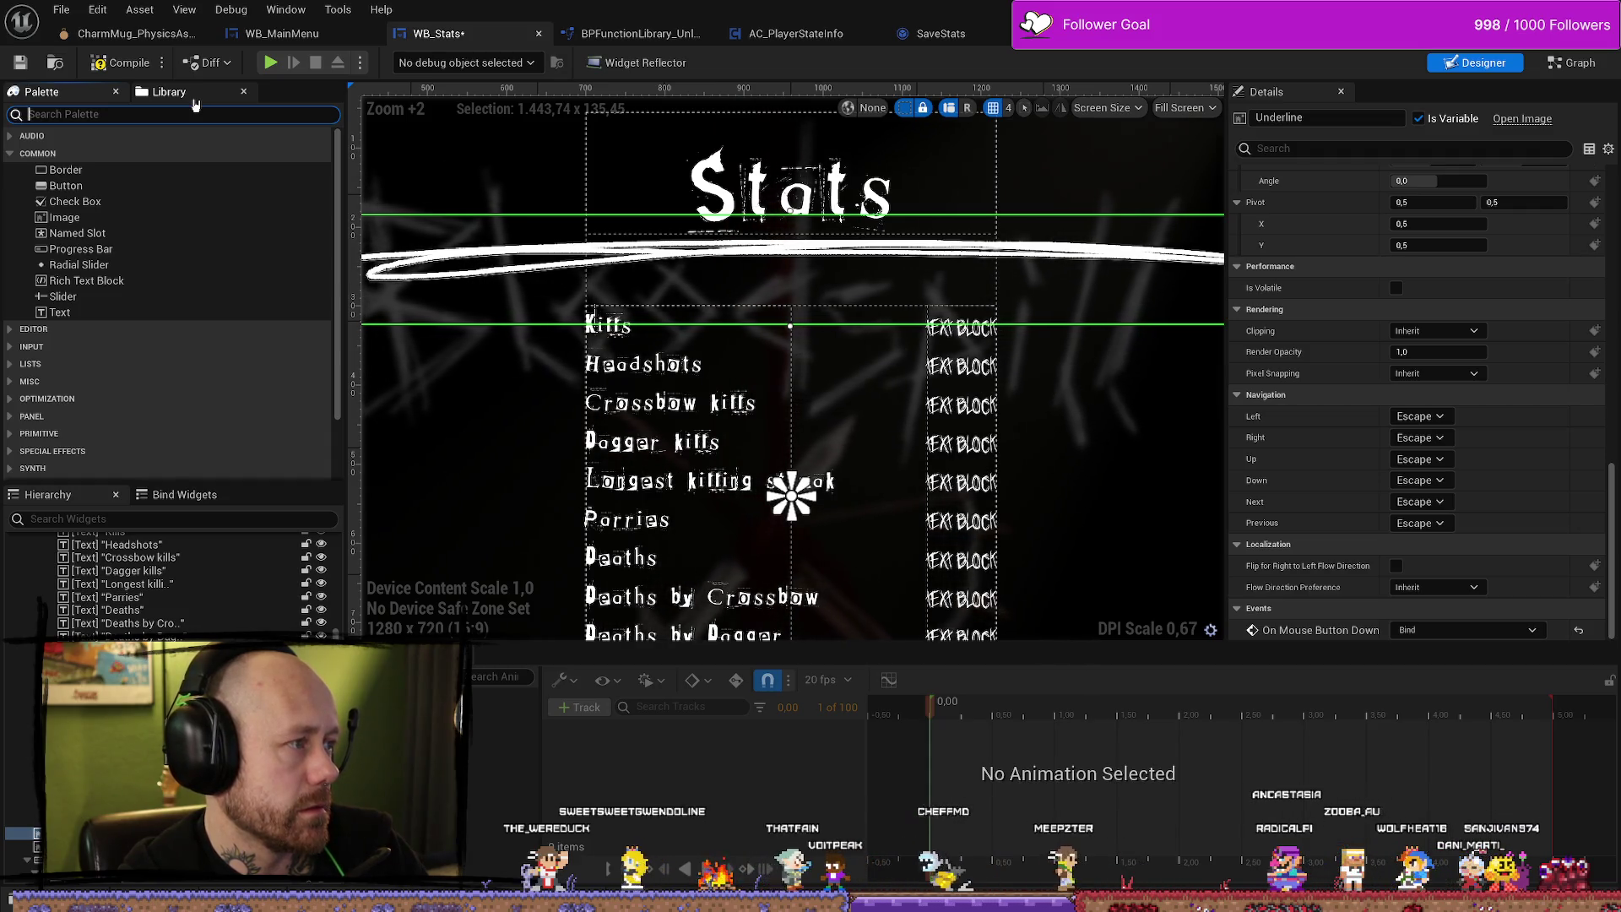
left_click(112, 187)
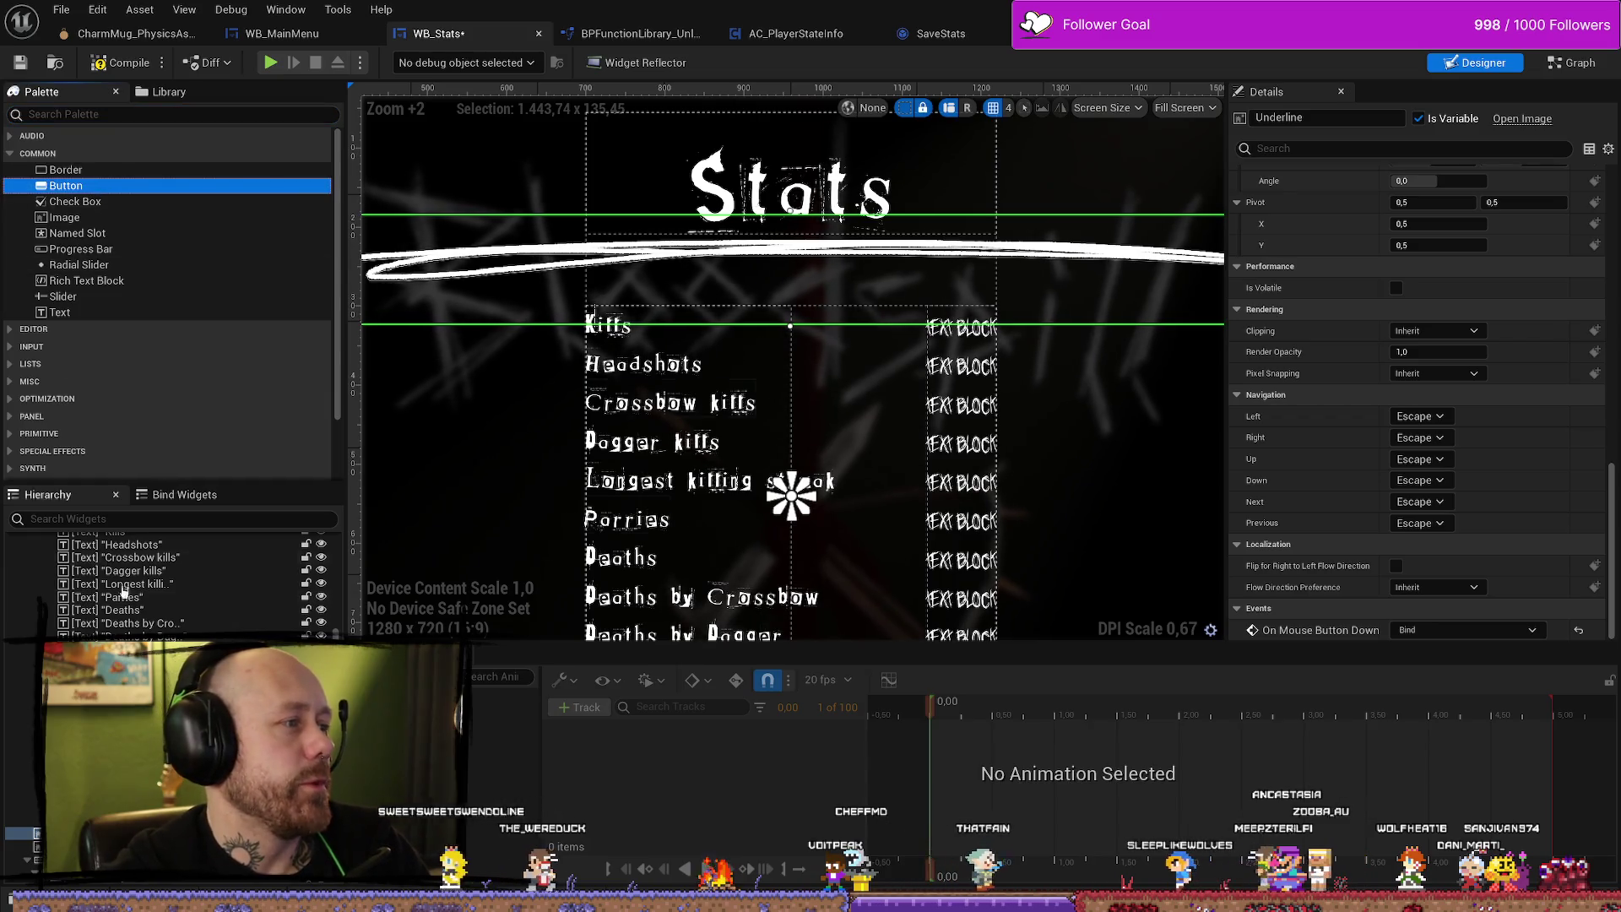
scroll(110, 566, "down", 1)
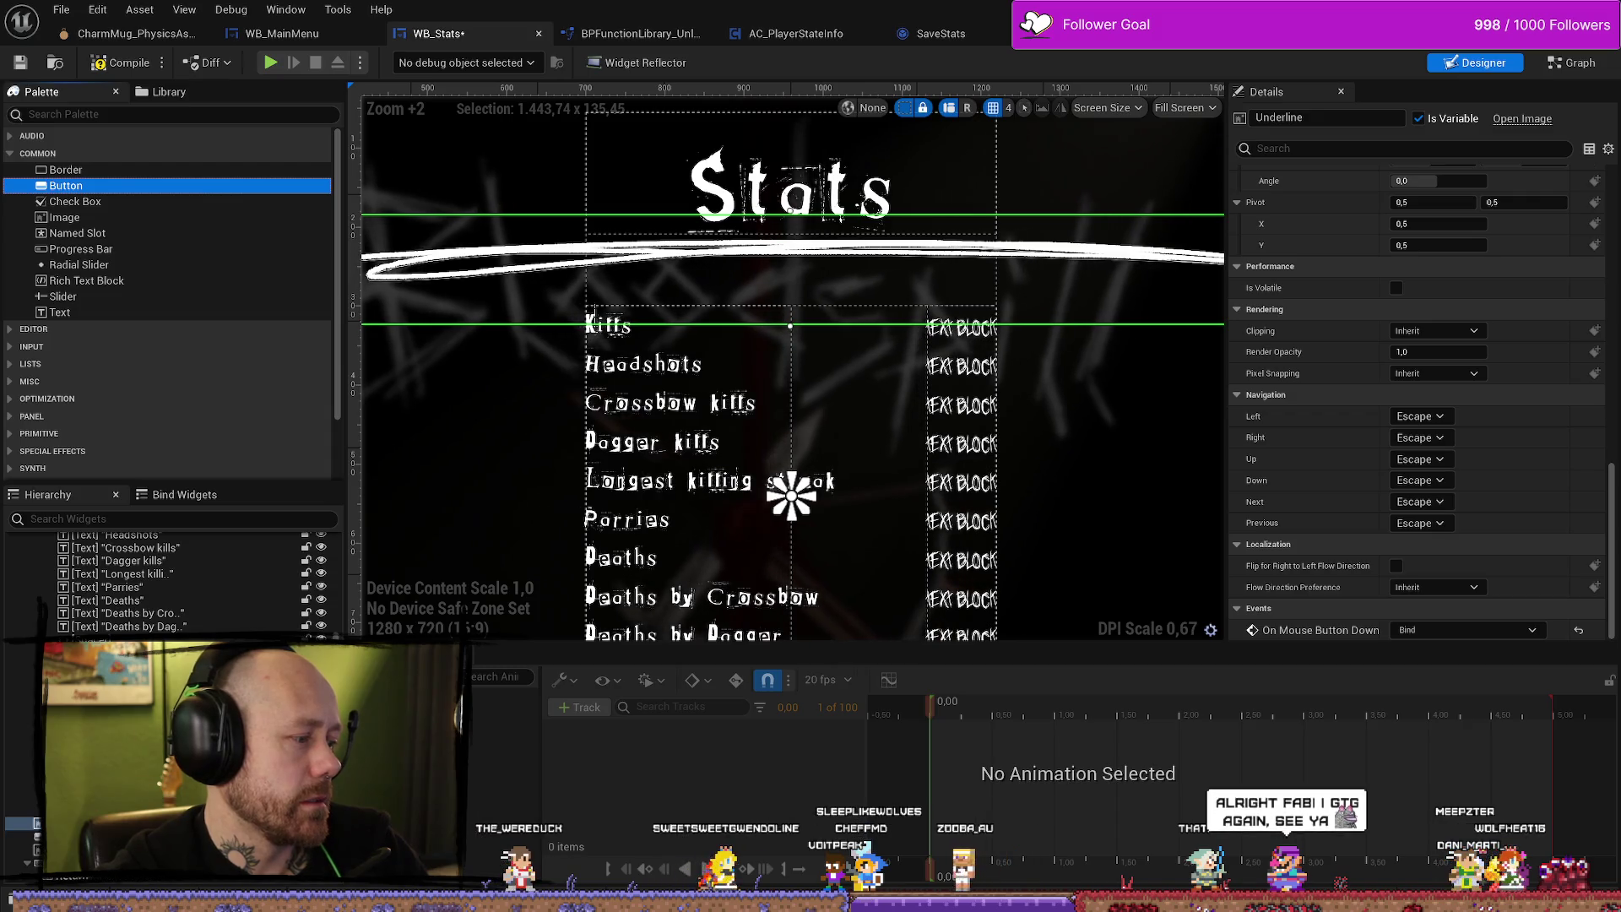
left_click(532, 325)
scroll(540, 591, "down", 7)
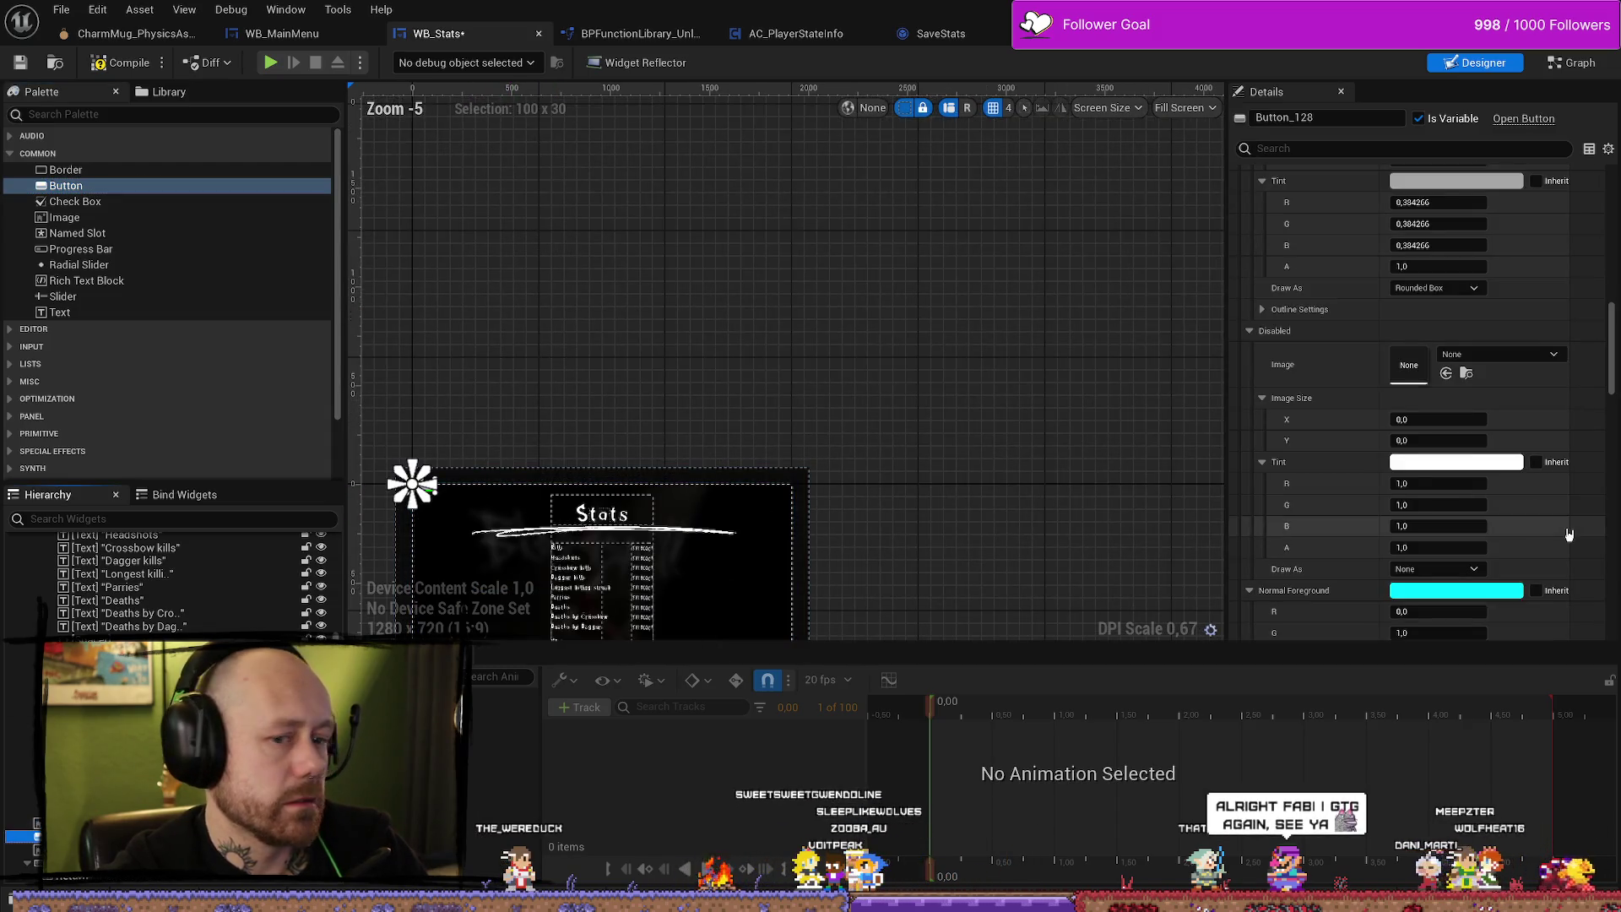
Move Button_128 into the stats Vertical Box beside the Kills row, above Headshots.
scroll(1568, 534, "down", 20)
scroll(1505, 470, "down", 3)
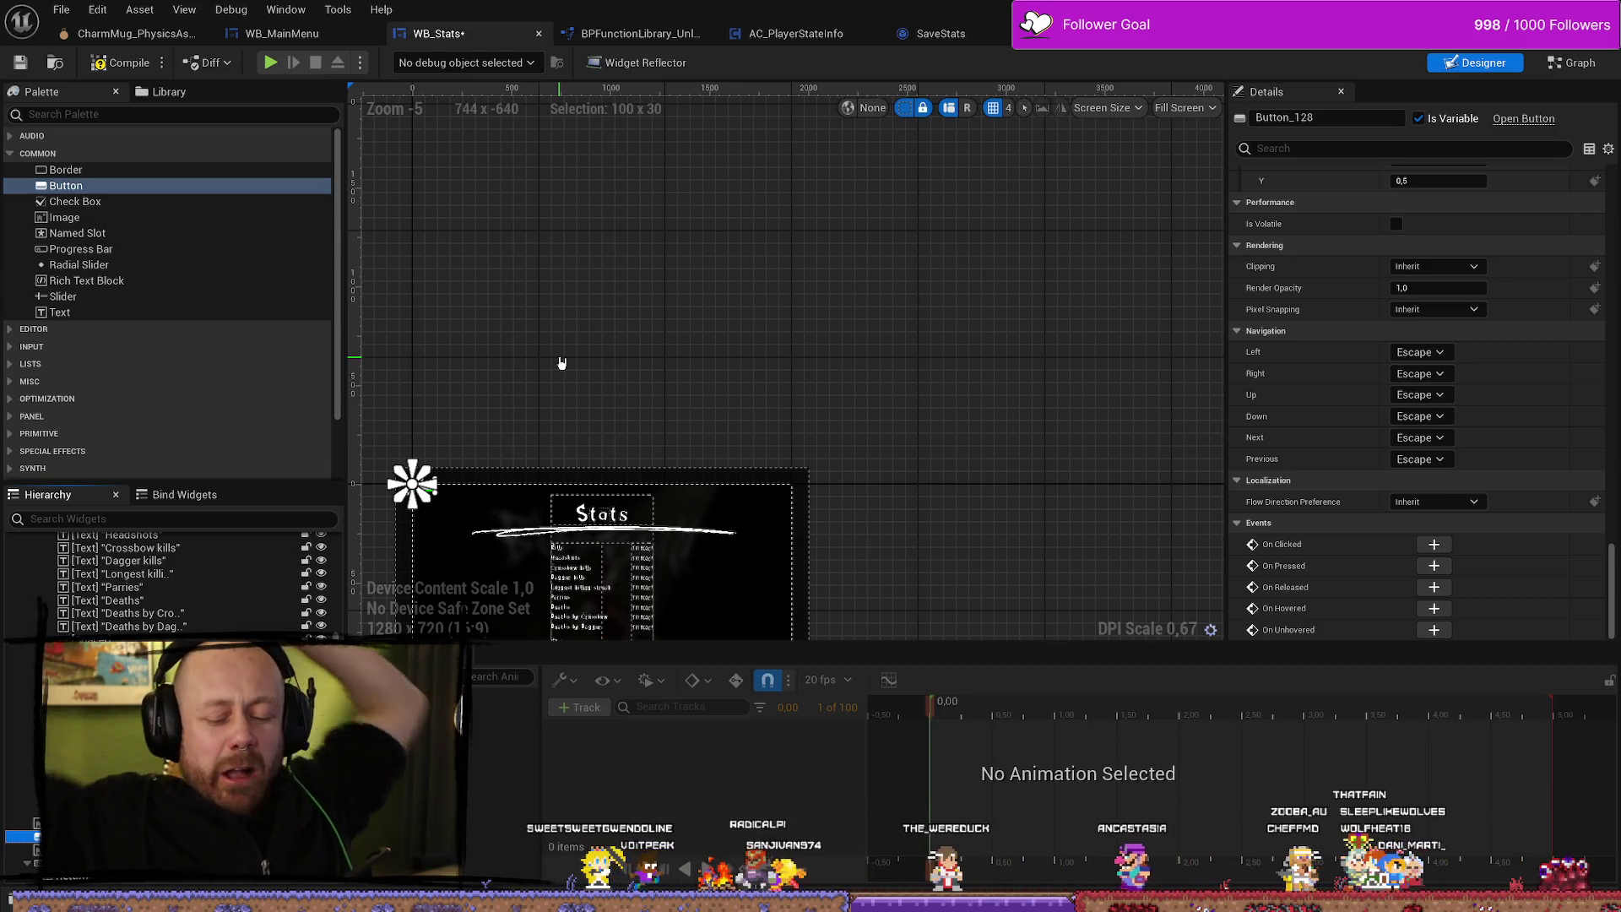
scroll(416, 510, "up", 9)
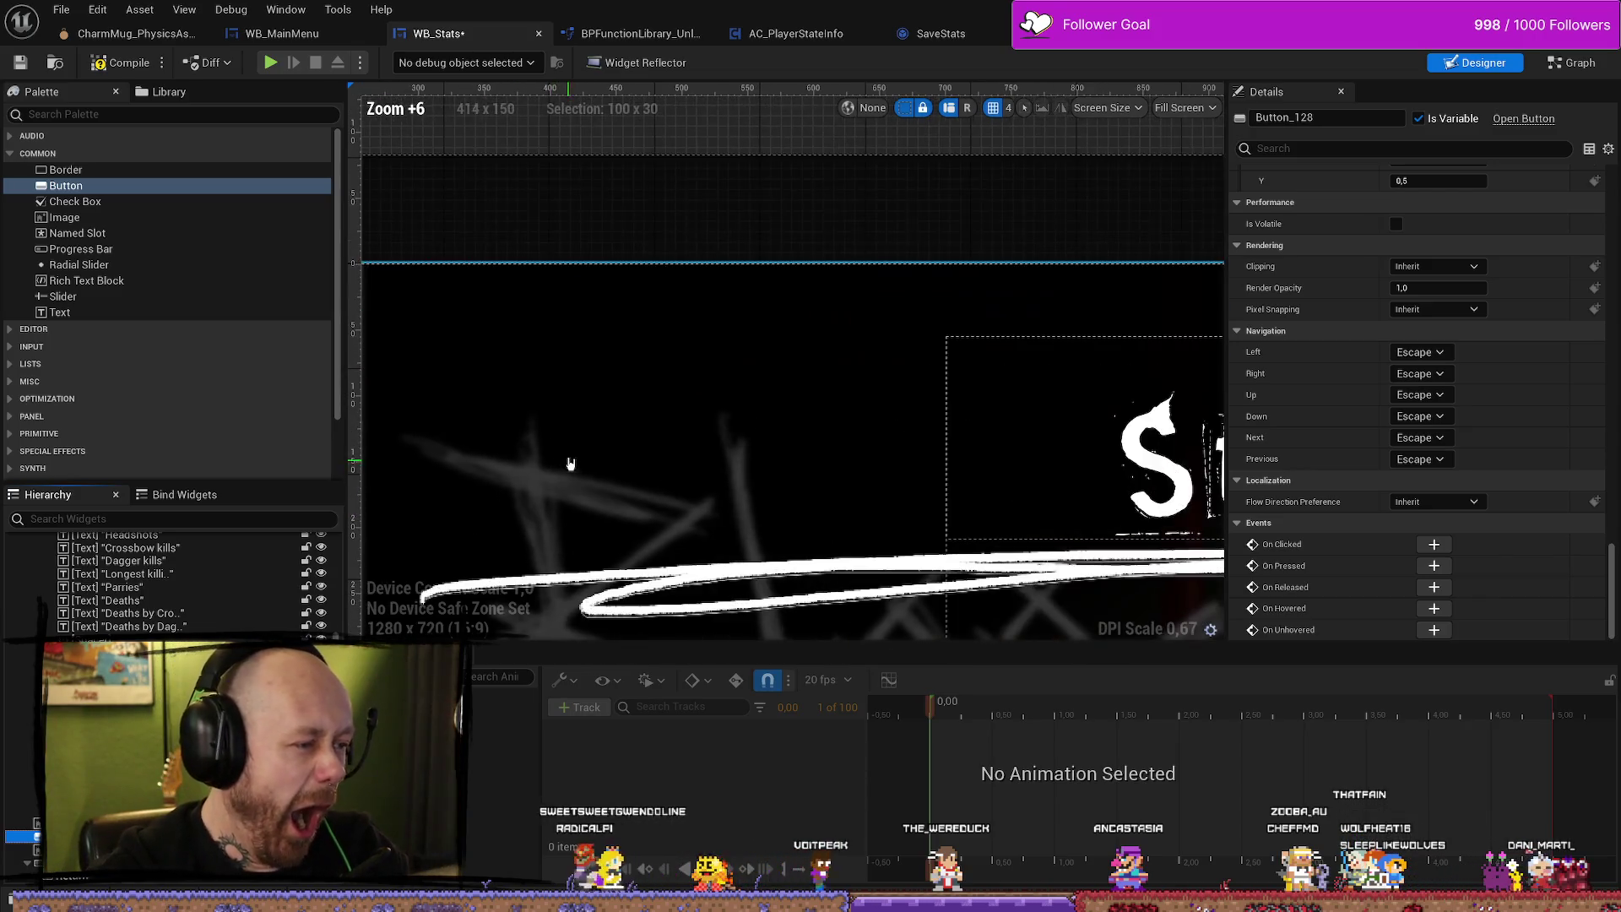
left_click_drag(493, 324, 833, 550)
scroll(937, 463, "down", 6)
scroll(947, 456, "up", 4)
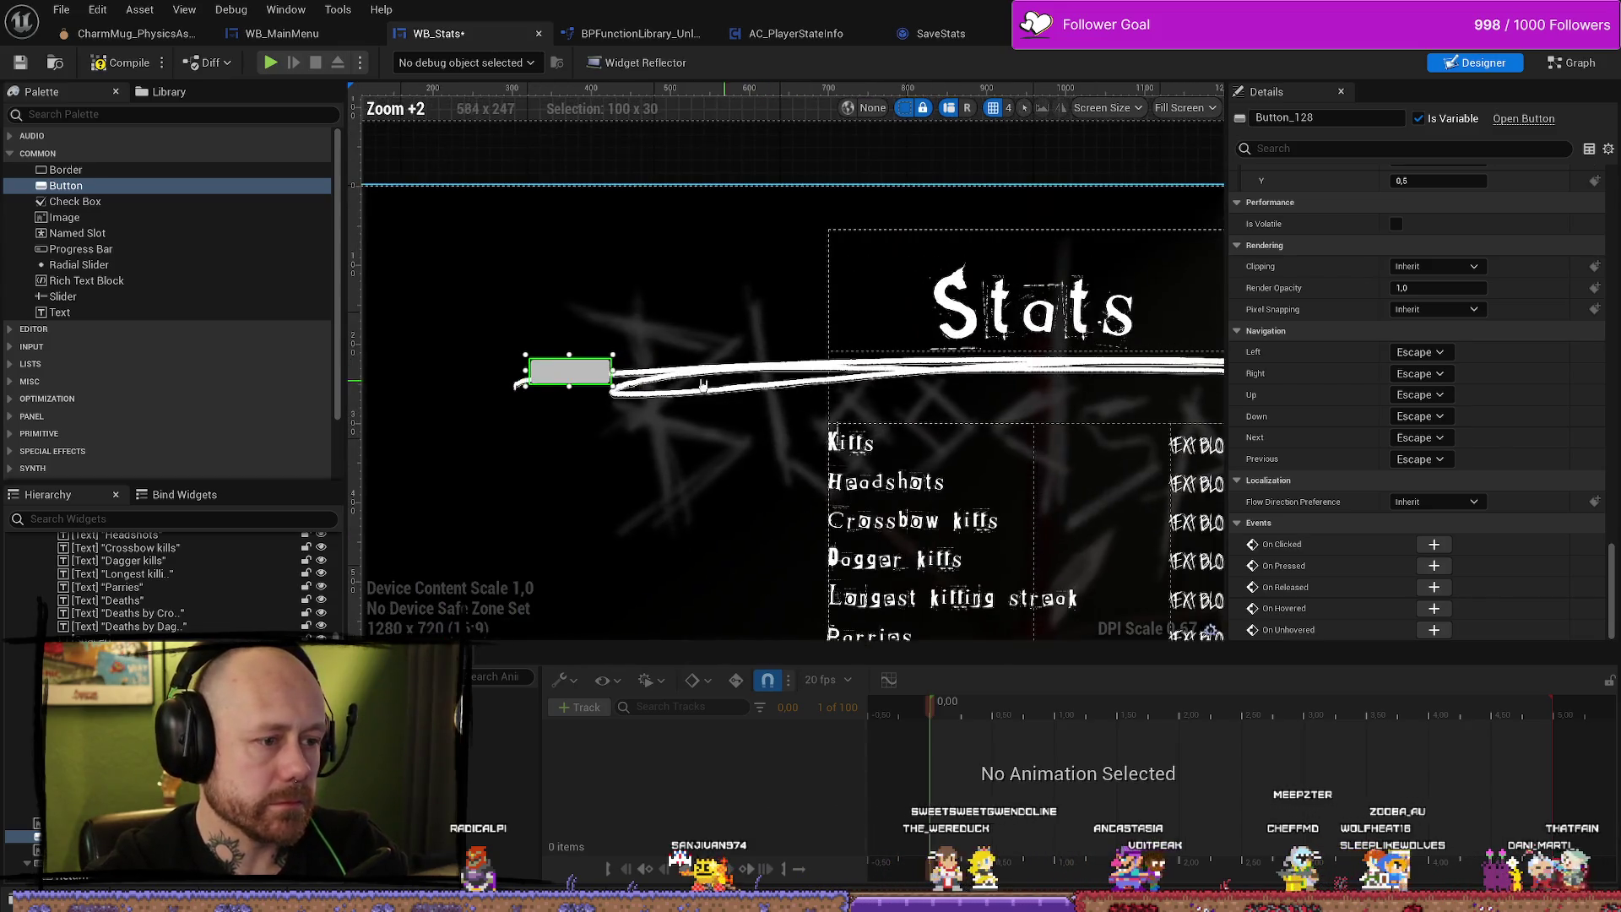
mouse_move(621, 365)
left_mouse_down()
mouse_move(850, 453)
mouse_move(873, 441)
left_mouse_up()
Stretch Button_128 across the full row width and add an On Hovered event for it.
scroll(873, 440, "up", 4)
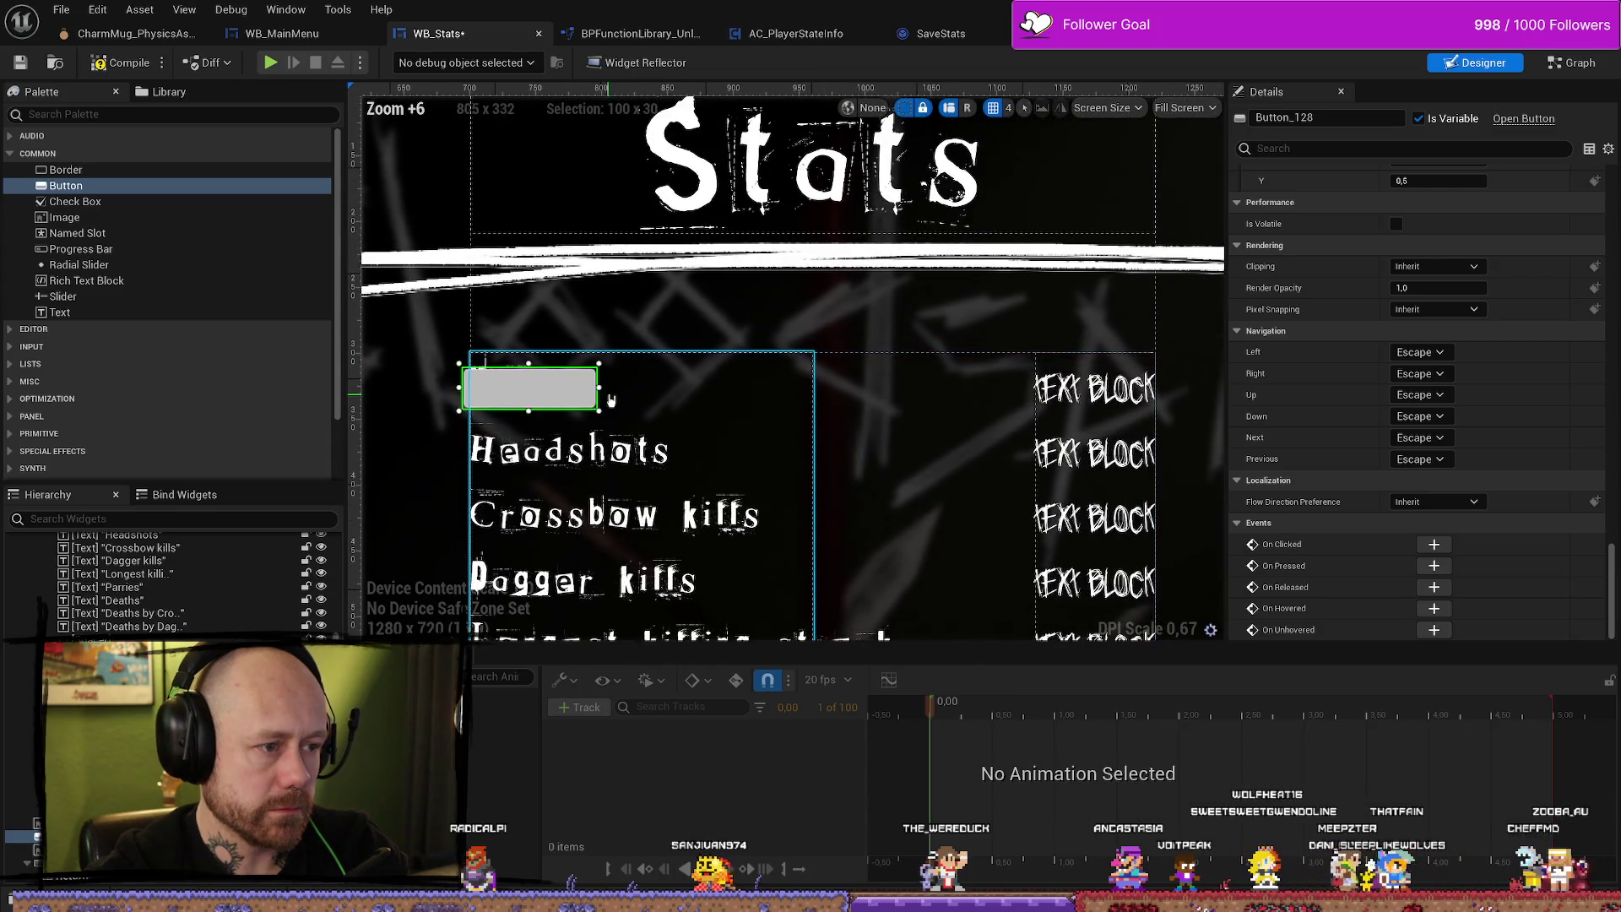
left_click_drag(603, 386, 1184, 386)
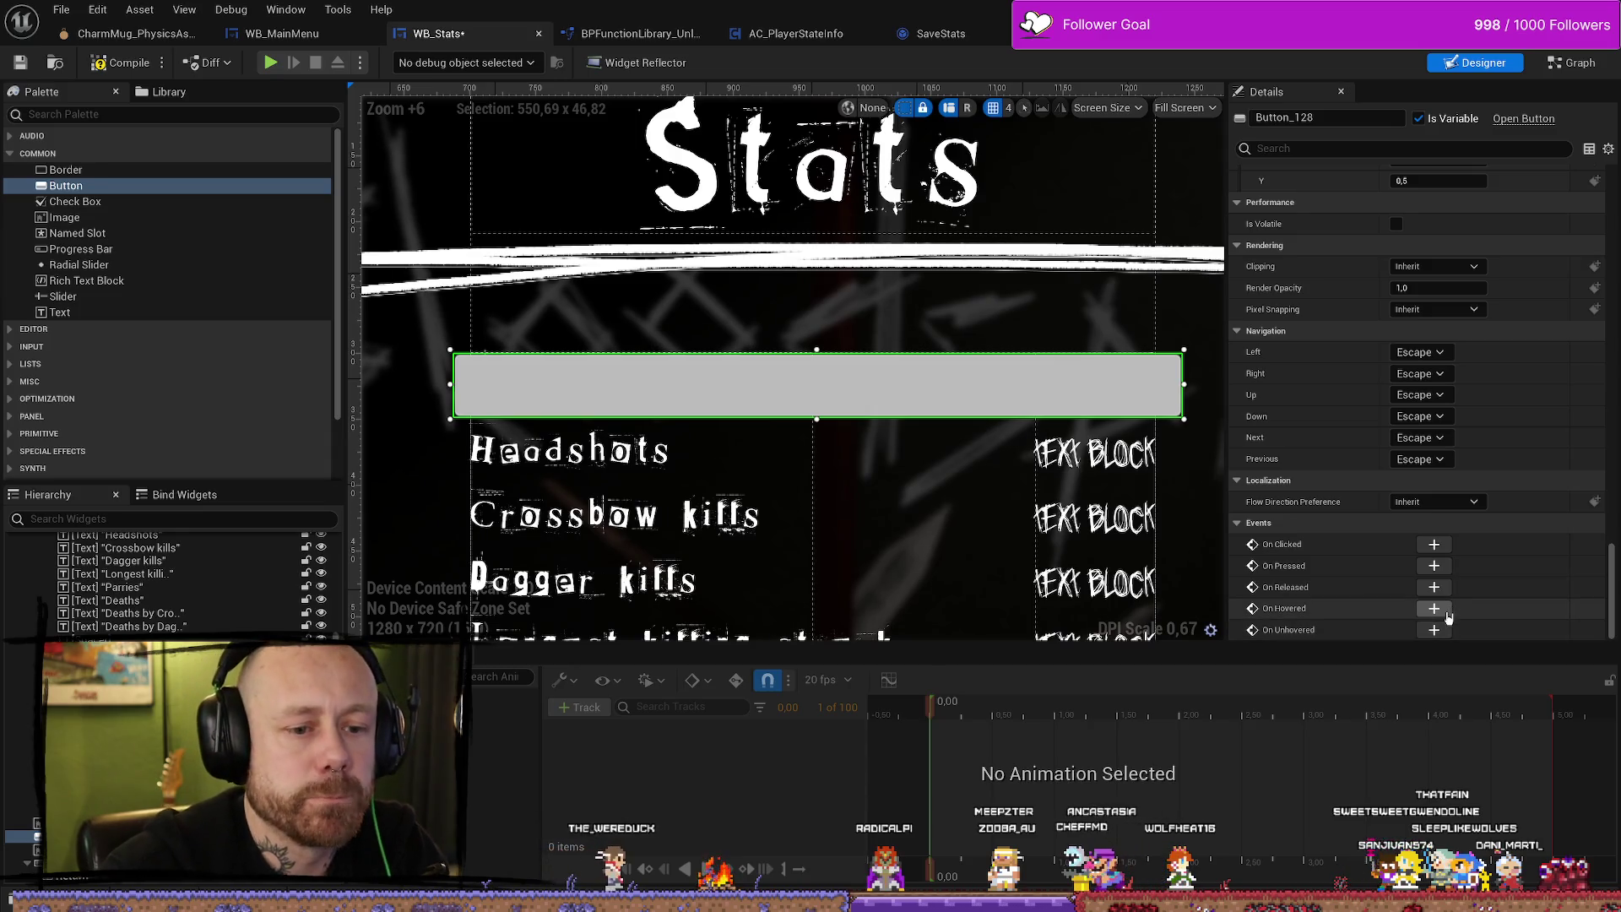
left_click(1435, 609)
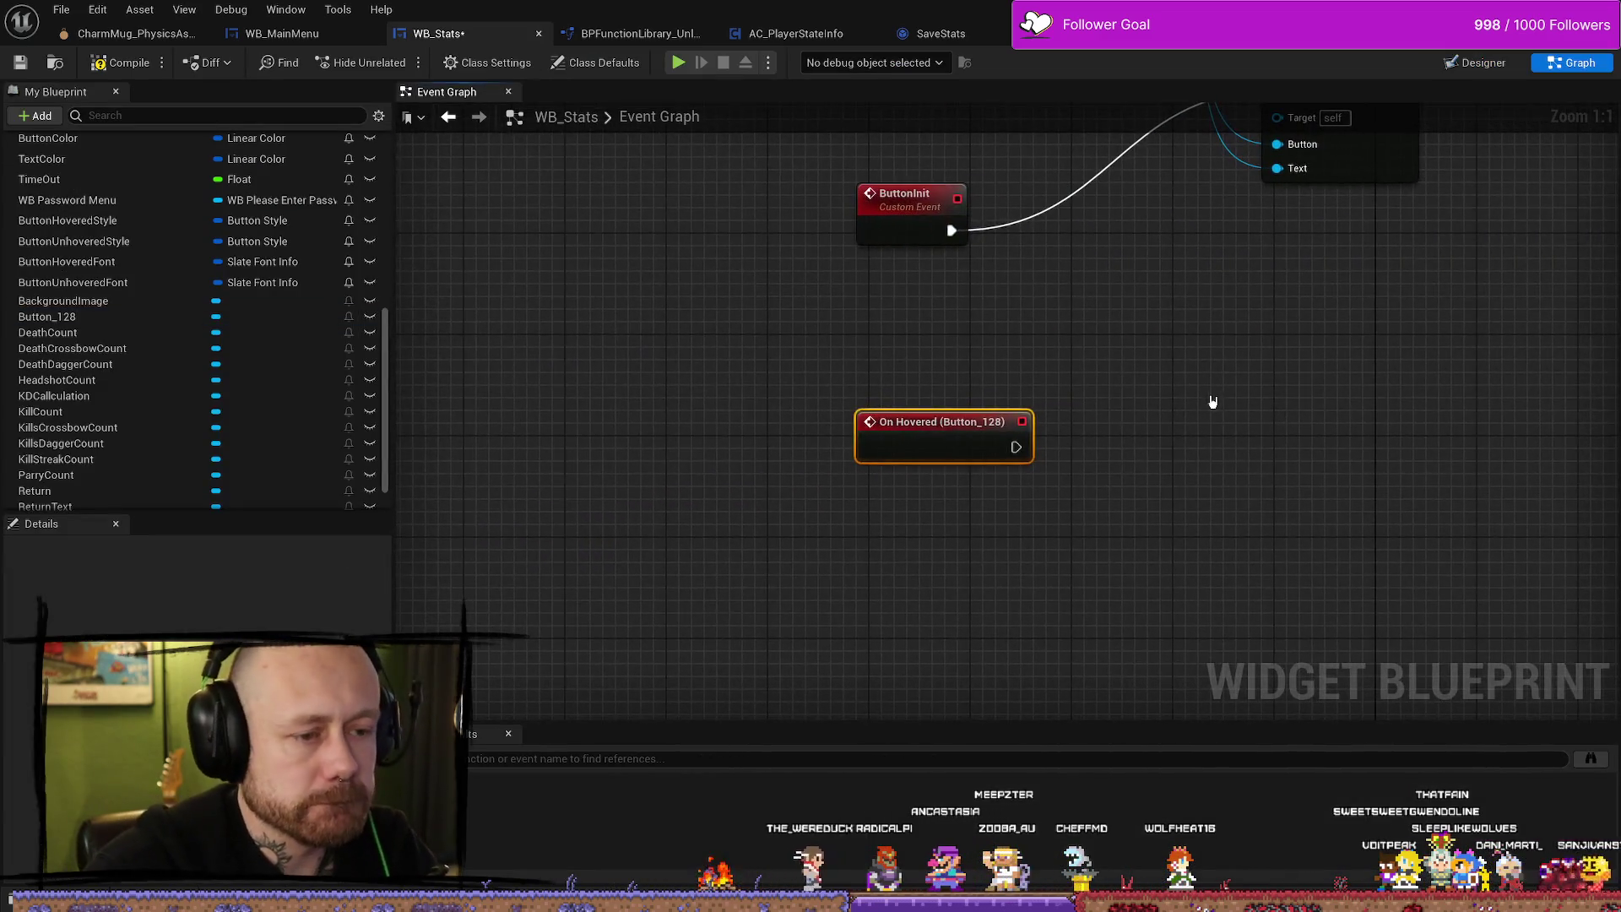
Toggle the Content Drawer, then return to the WB_Stats Designer layout.
key("ctrl+space")
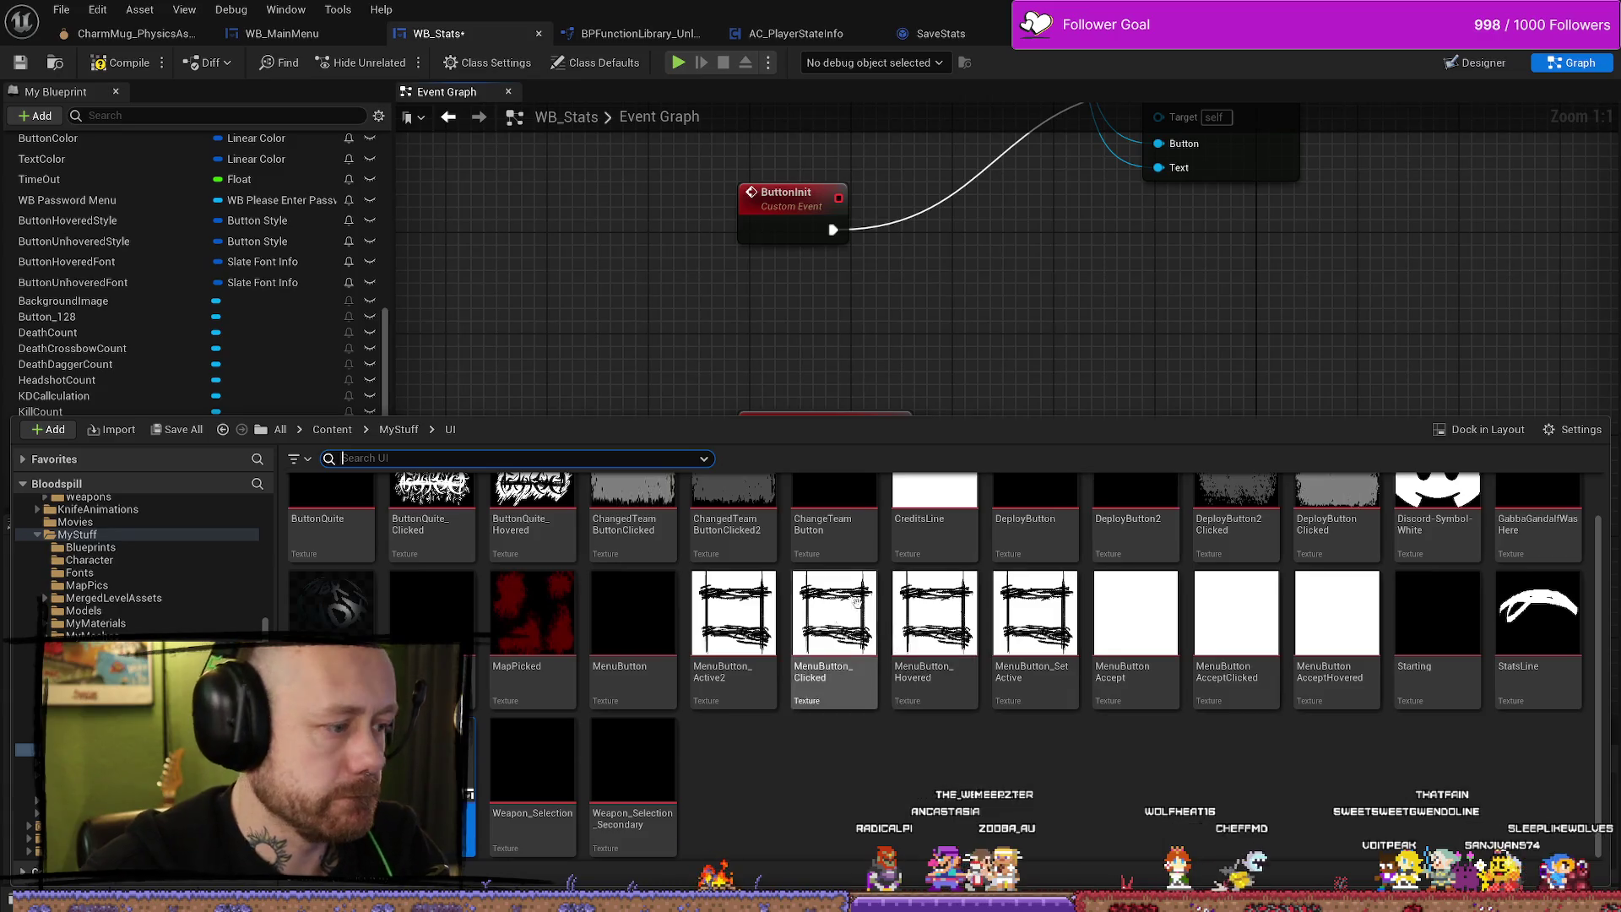
key("ctrl+space")
key("ctrl+space")
key("ctrl+space")
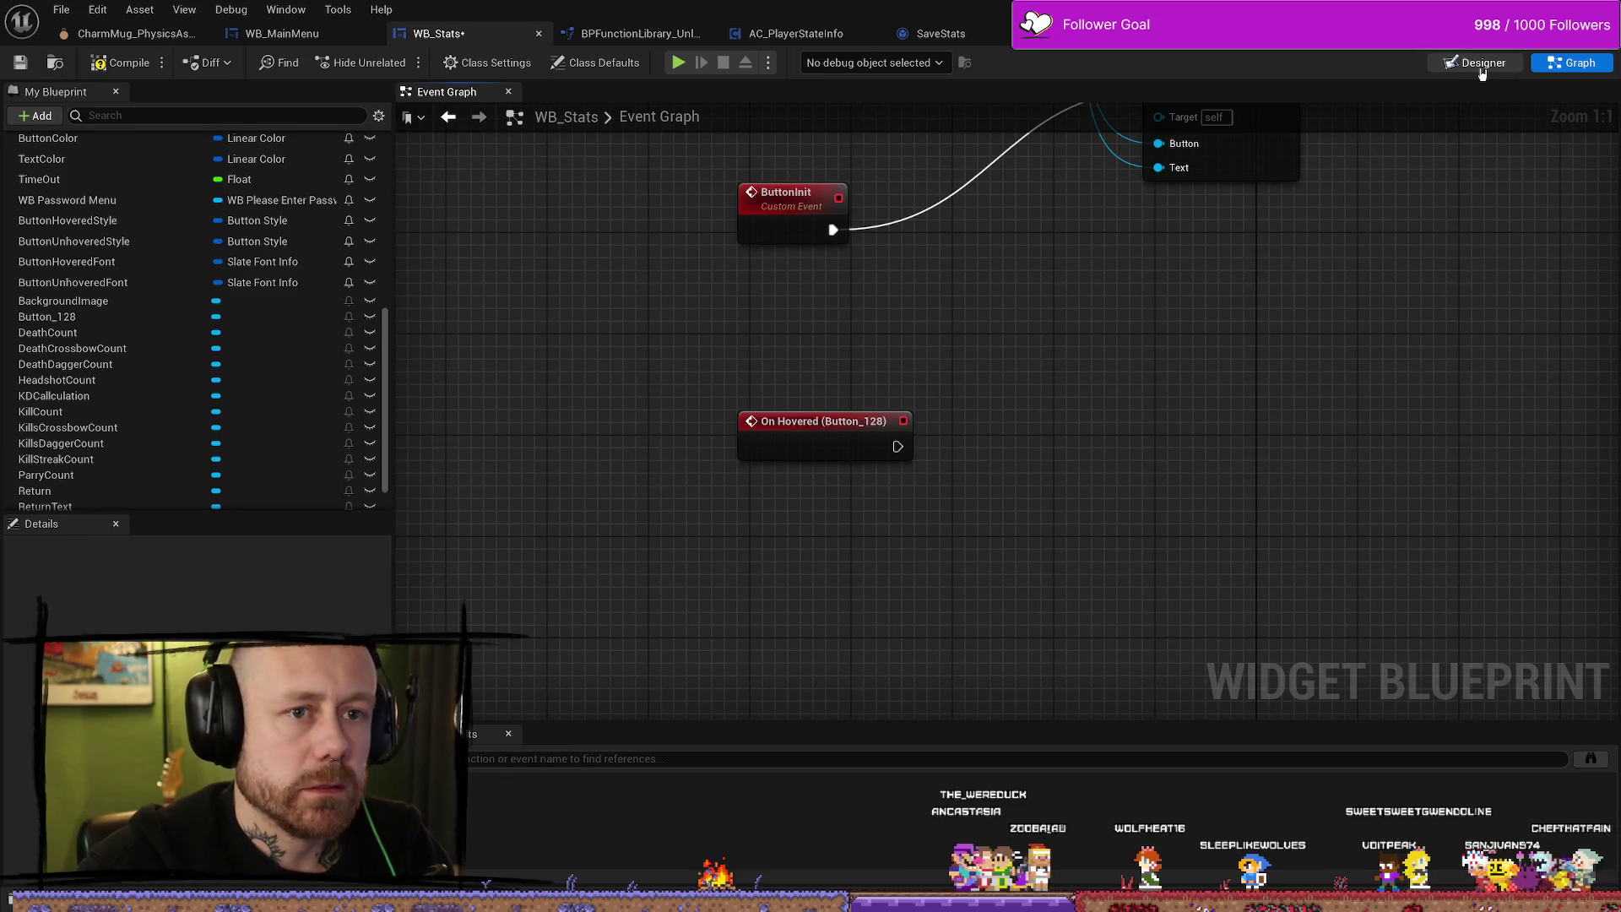
key("shift+alt+d")
scroll(845, 308, "up", 4)
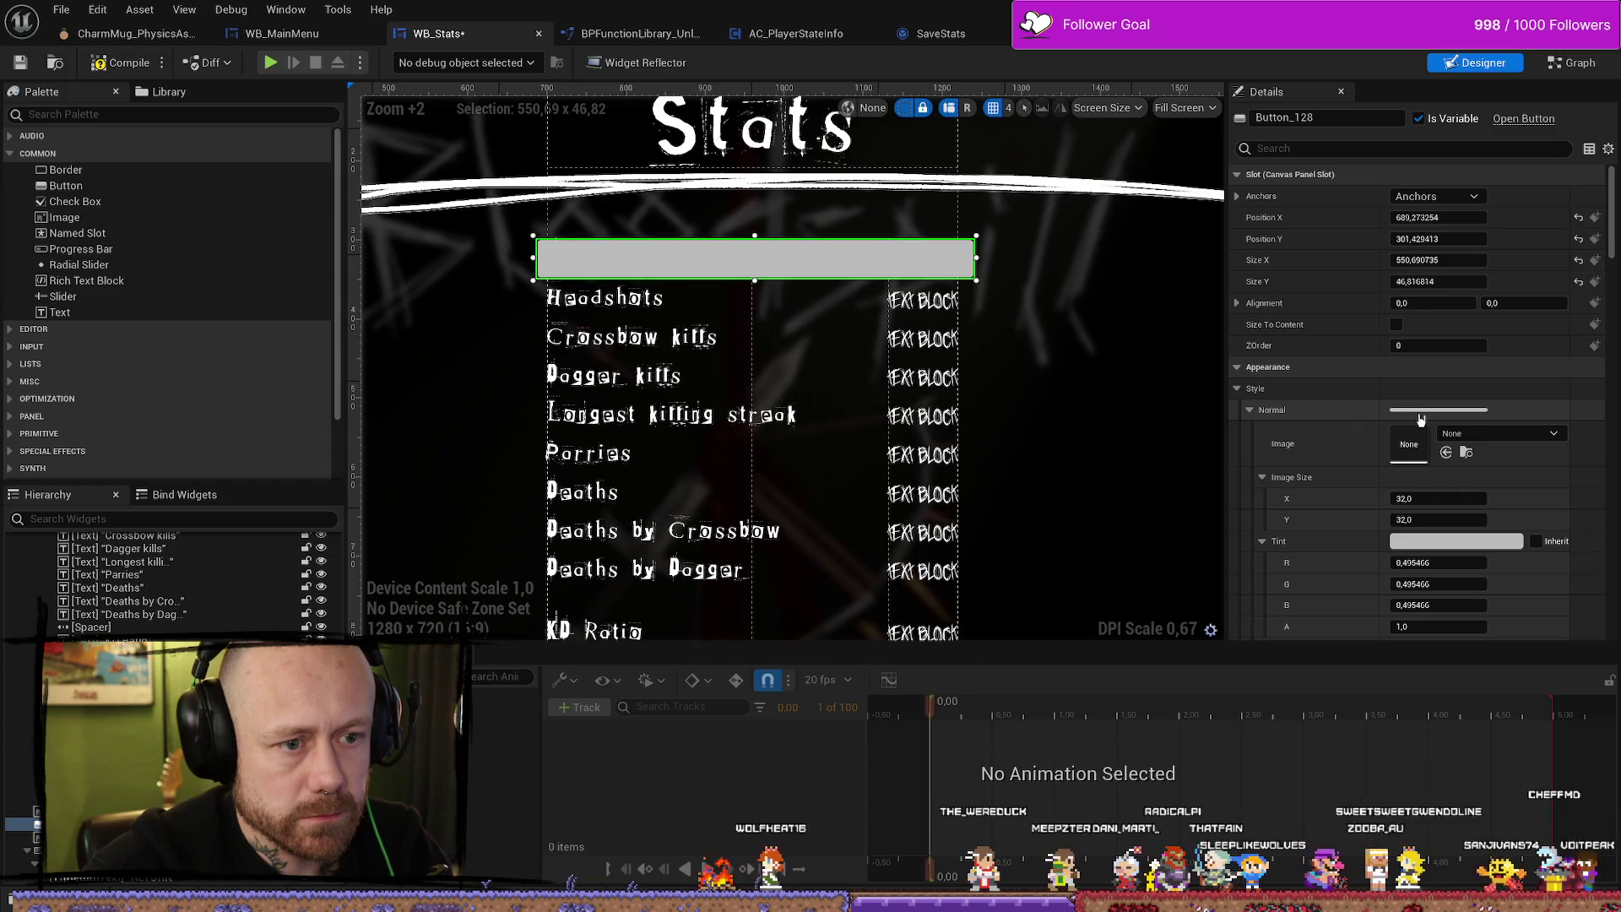
Make Button_128's normal tint fully transparent (alpha 0) and widen it slightly leftward.
left_click(1451, 545)
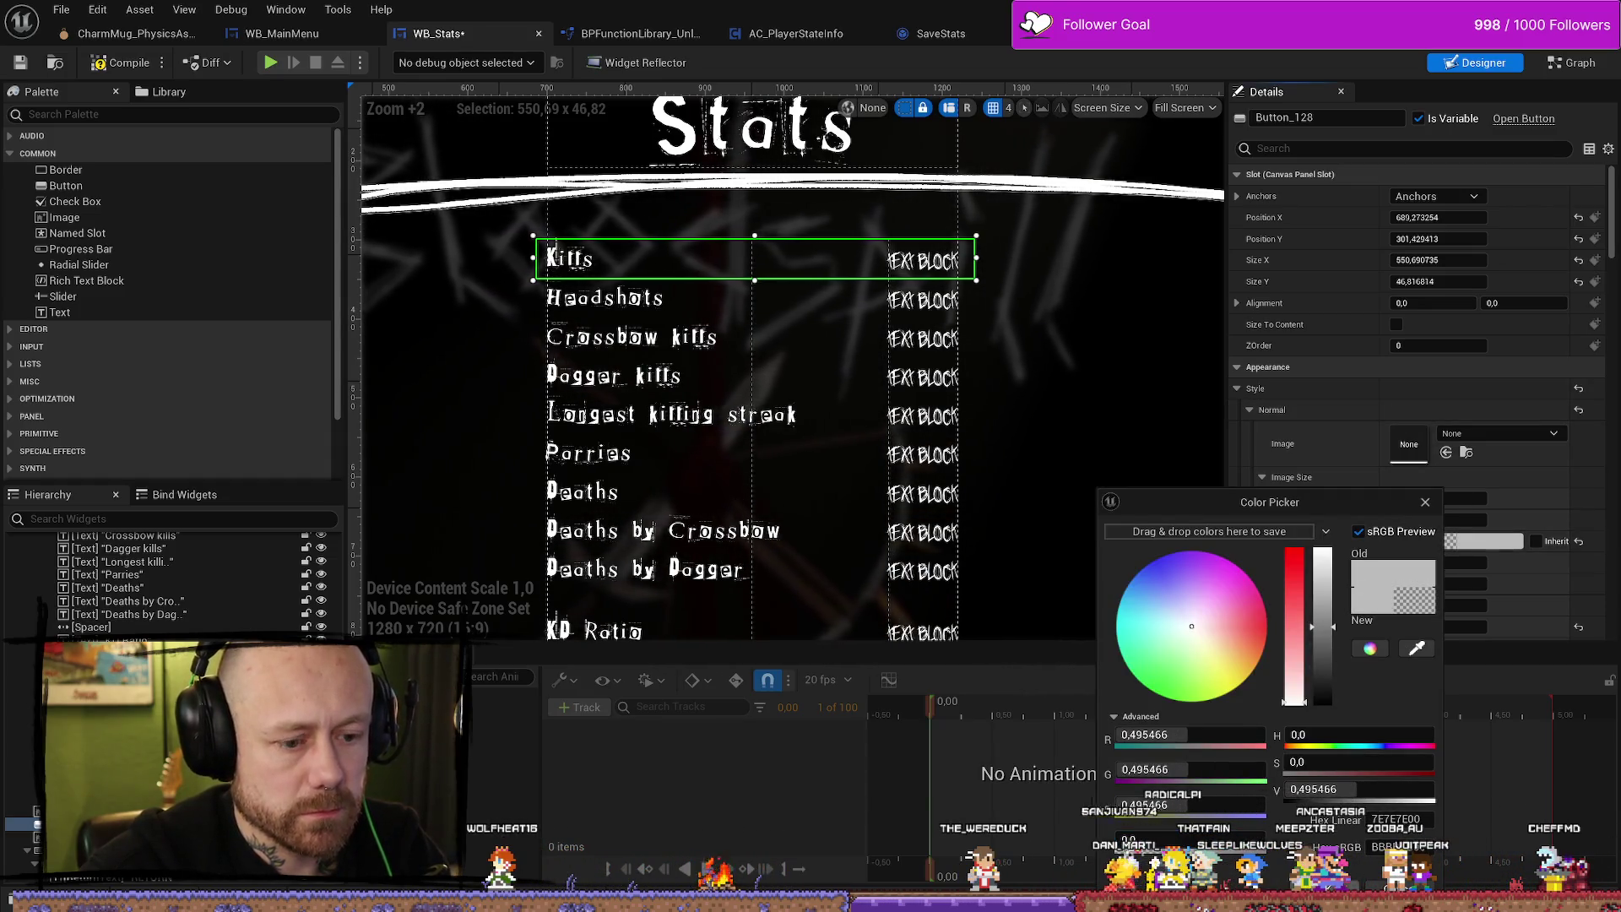
key("Return")
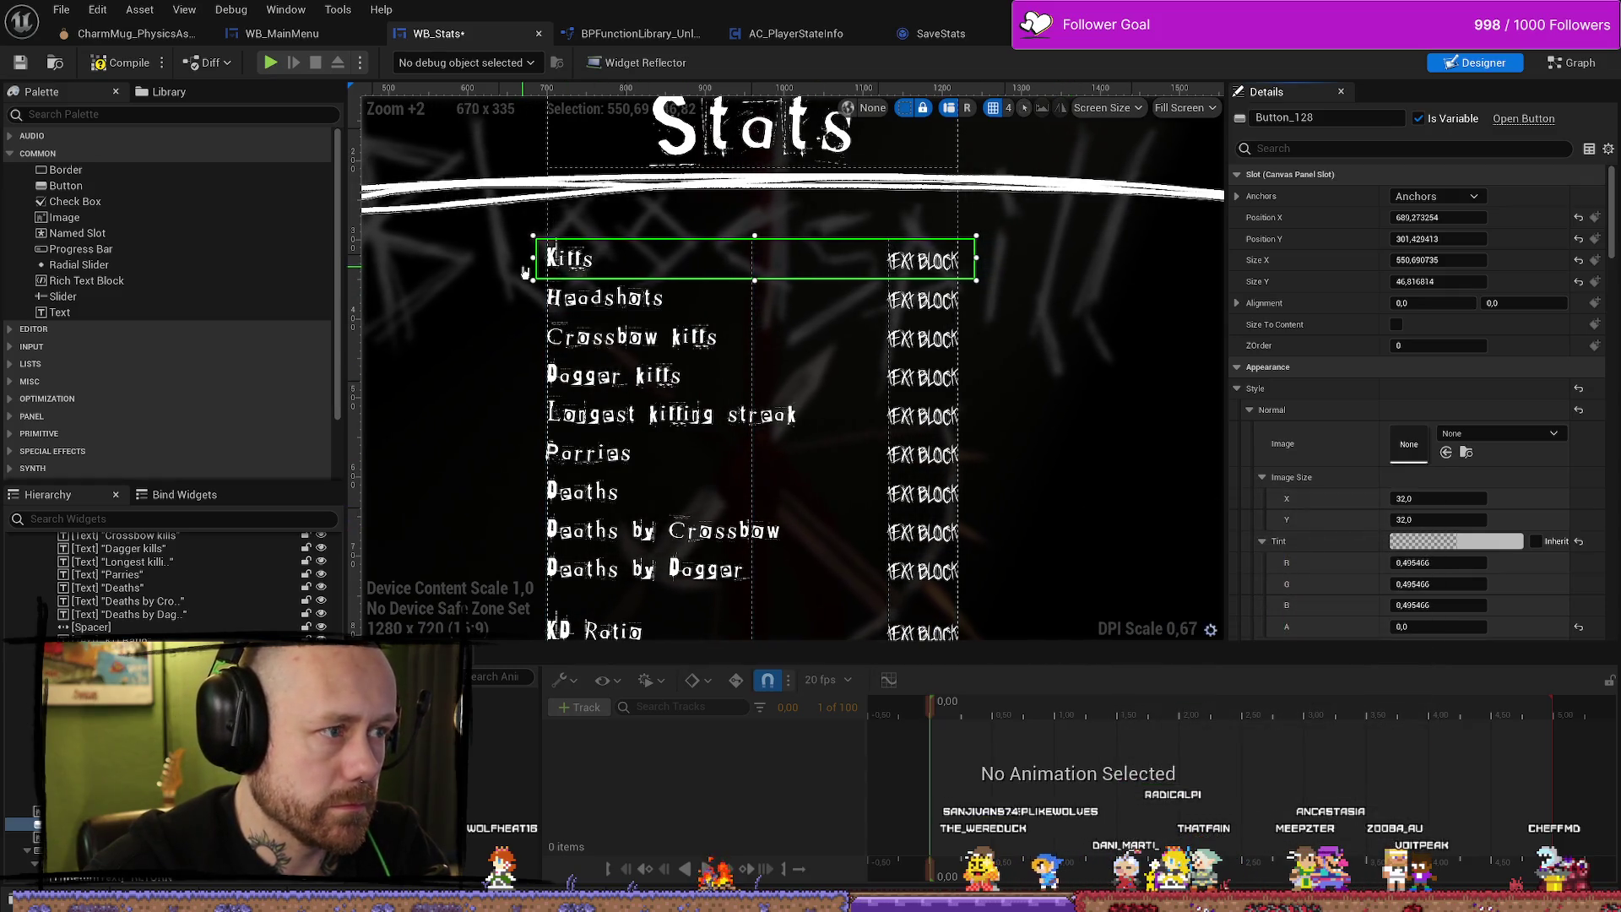
left_click_drag(530, 257, 528, 258)
Select the Background Blur widget, then view WB_Stats's Event Graph.
left_click(1073, 285)
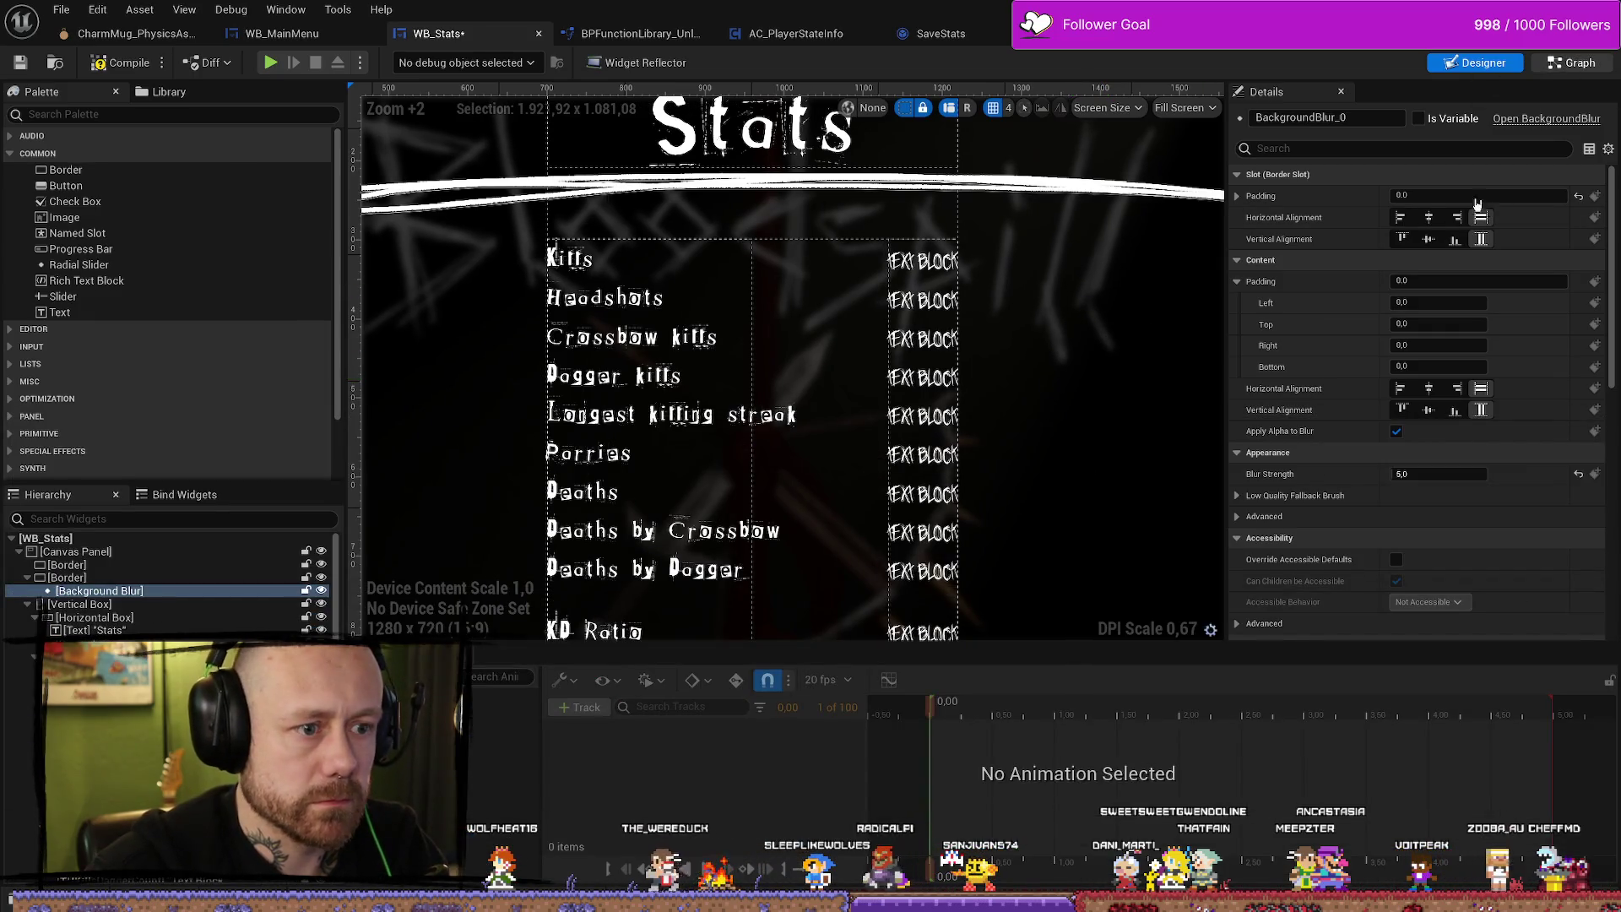
left_click(1573, 63)
left_click_drag(1111, 457, 1045, 428)
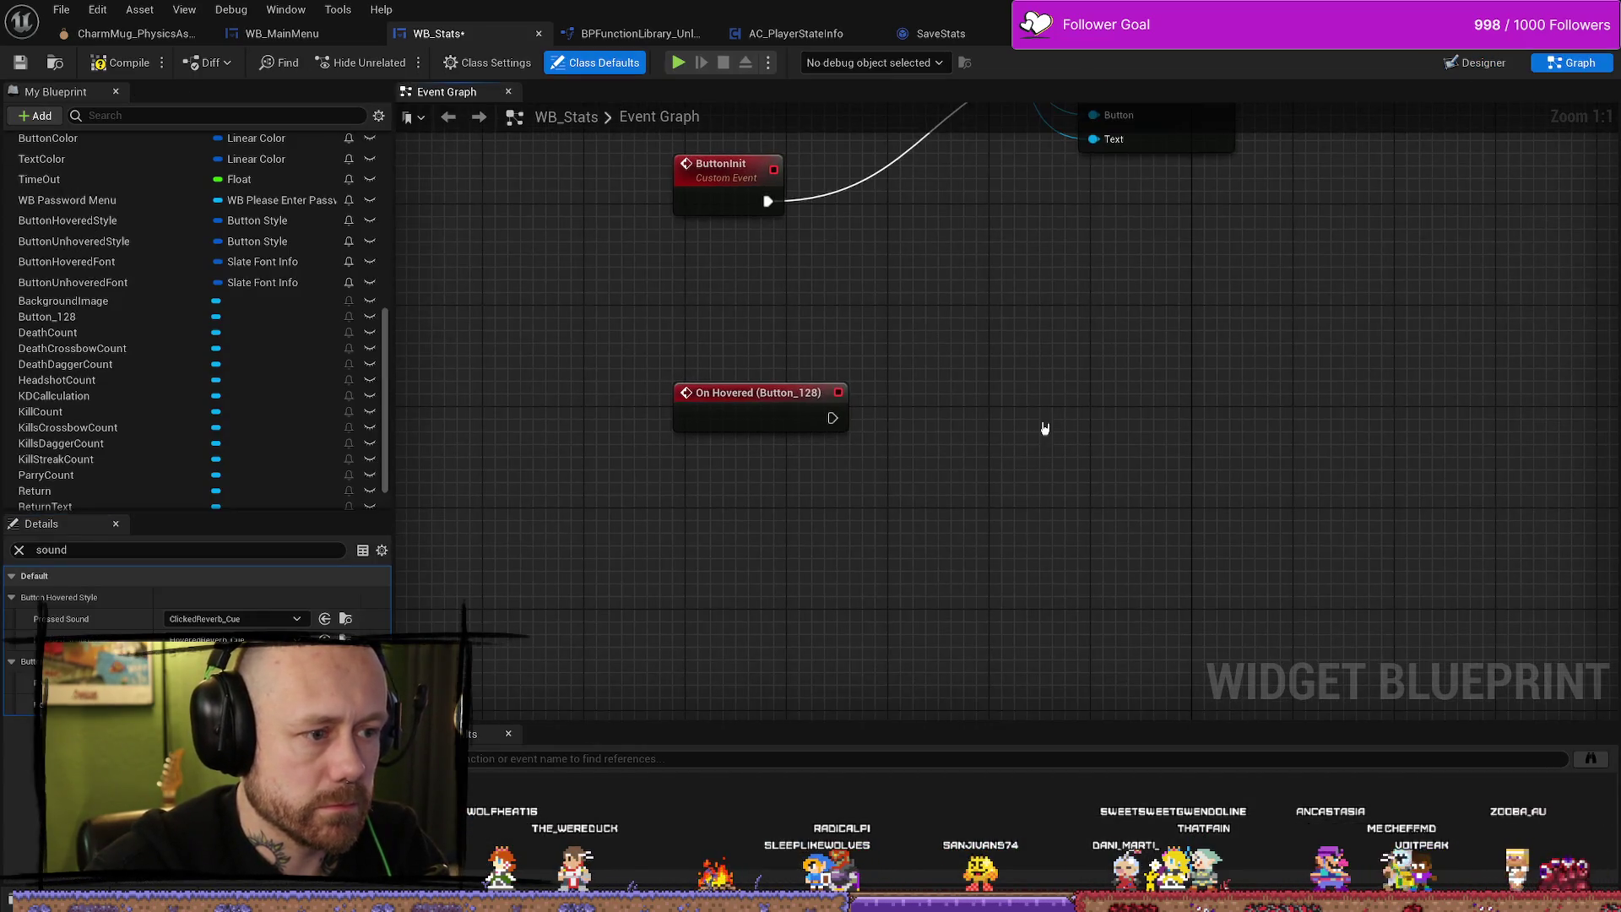
scroll(1064, 397, "down", 3)
left_click_drag(1136, 453, 1050, 543)
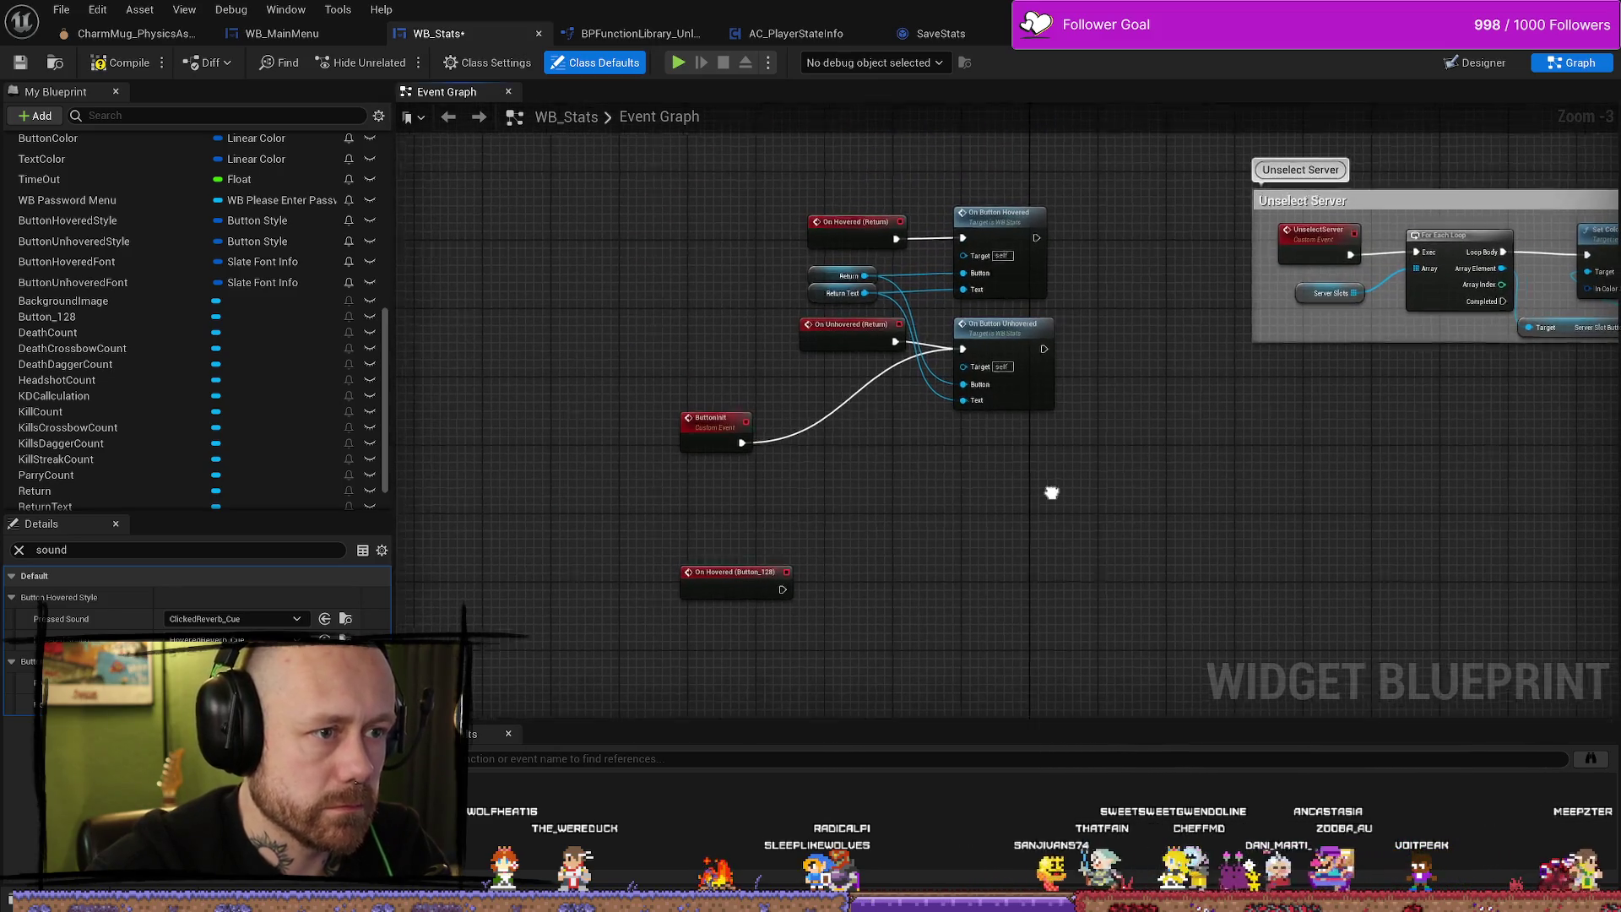
left_click(1018, 240)
mouse_move(1169, 374)
left_mouse_down()
mouse_move(1024, 256)
mouse_move(752, 305)
mouse_move(1202, 147)
mouse_move(1469, 164)
mouse_move(936, 126)
mouse_move(798, 309)
left_mouse_up()
left_click(1051, 256)
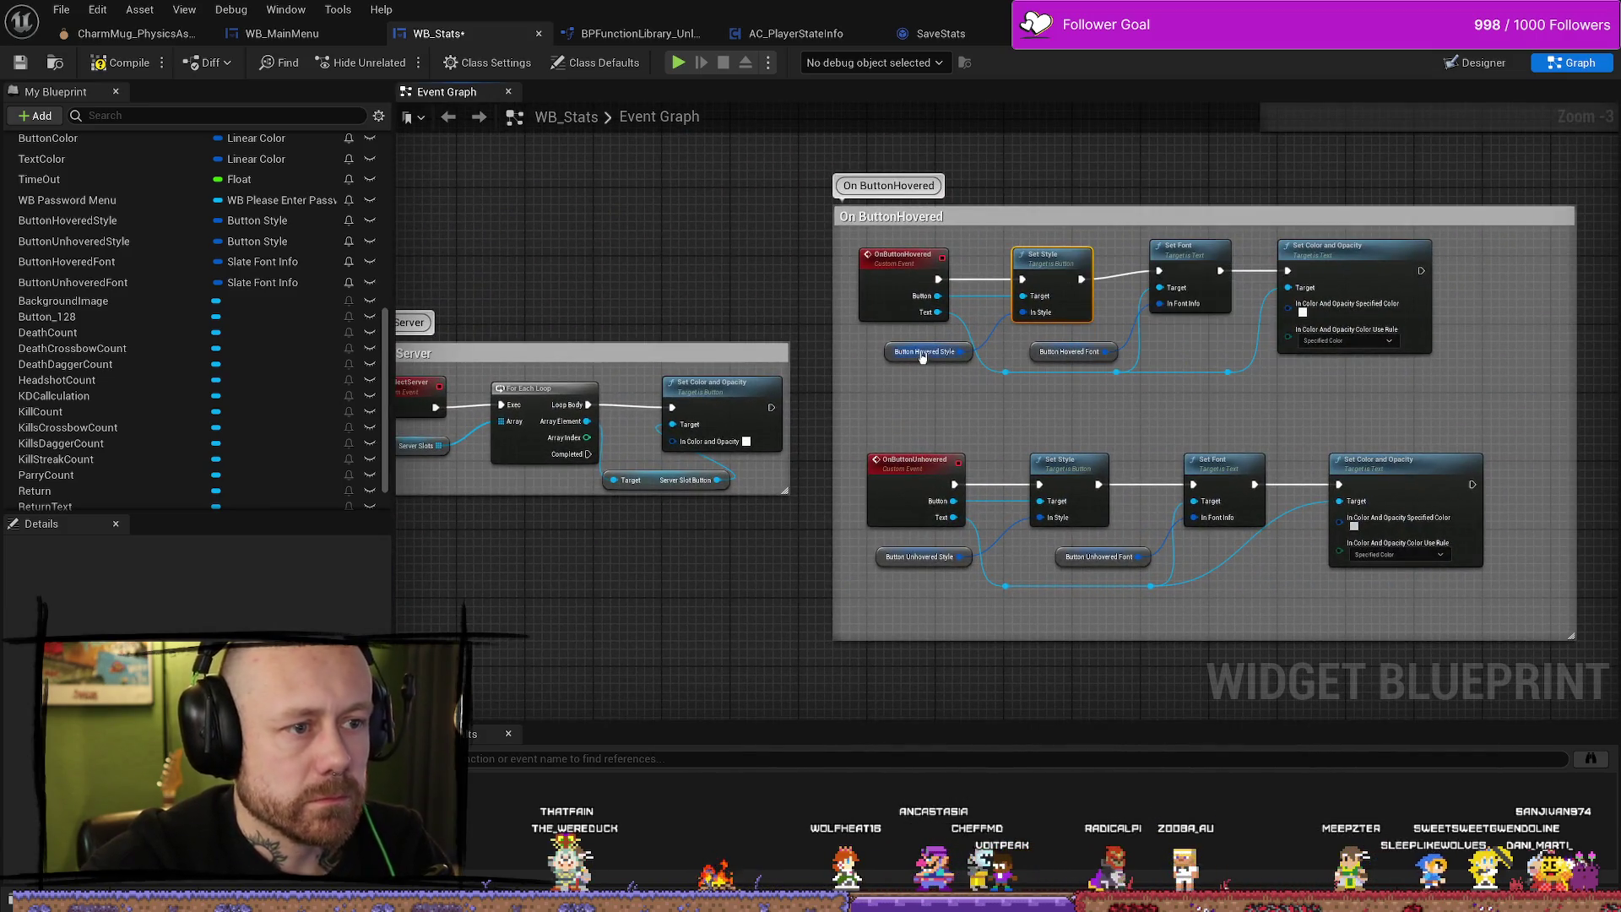
left_click(886, 356, "ctrl")
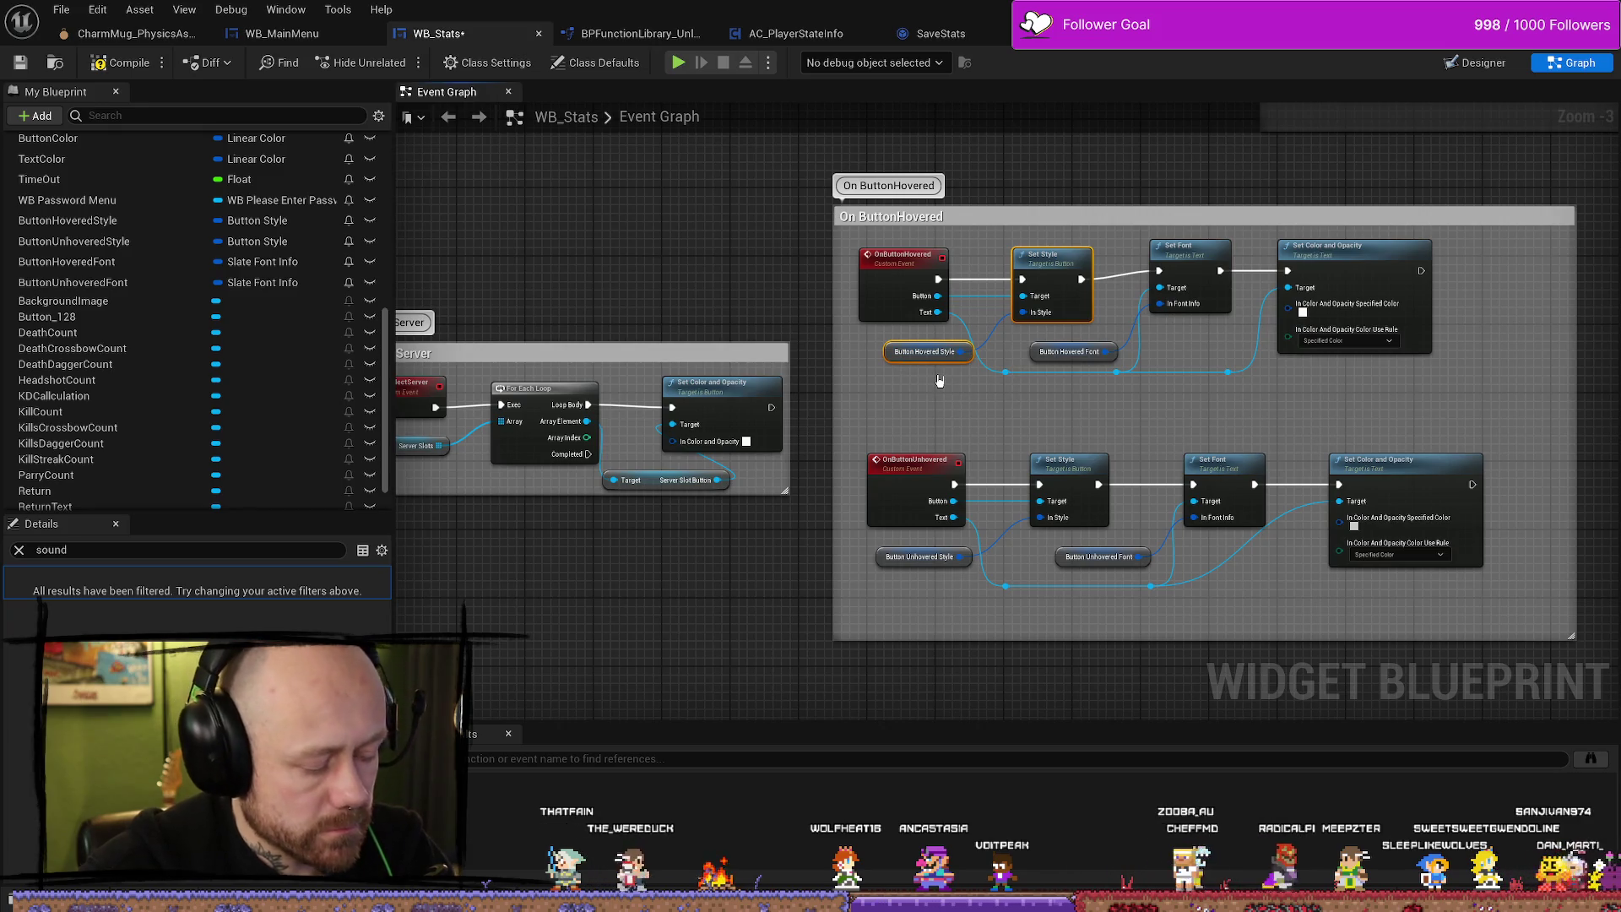
left_click(747, 661)
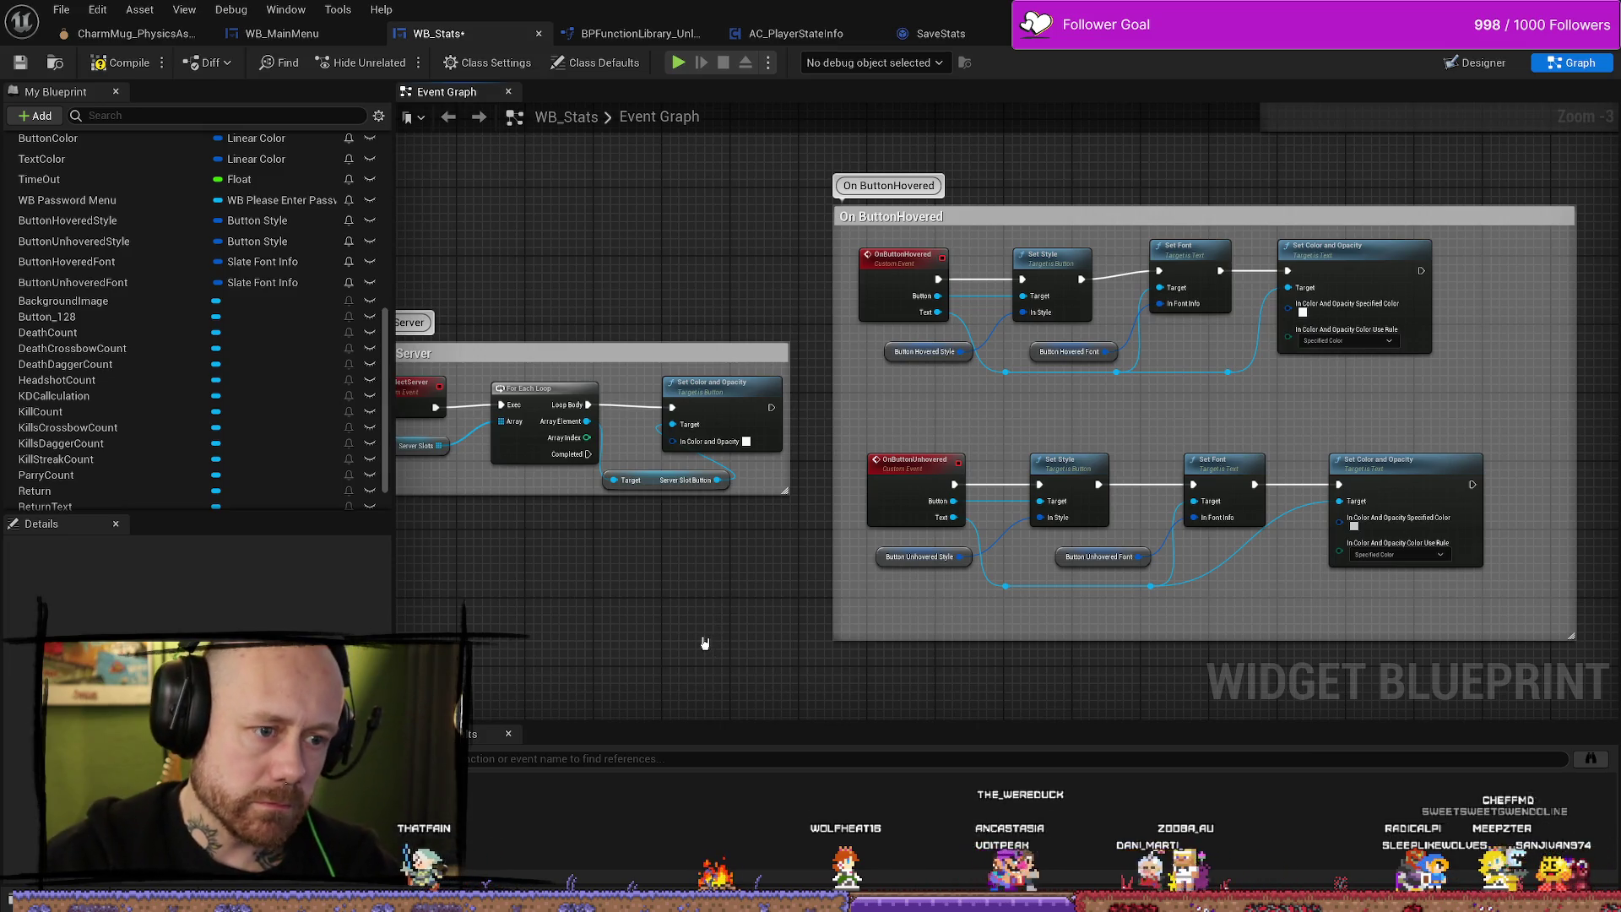
scroll(705, 643, "down", 1)
scroll(1294, 423, "up", 1)
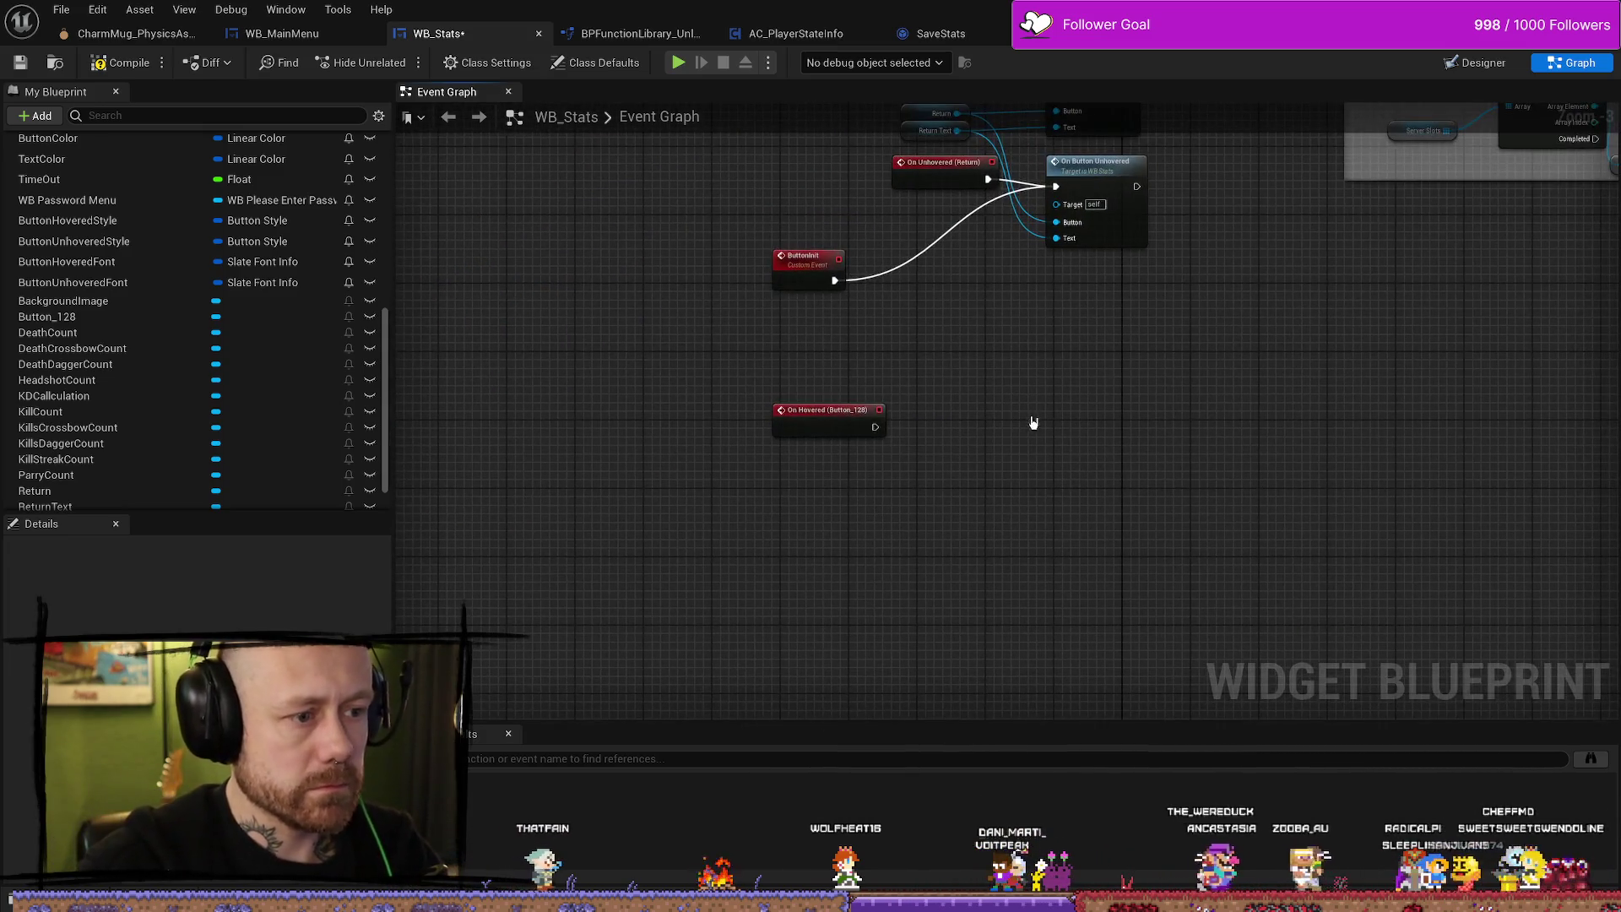
Paste the Set Style and Button Hovered Style nodes and wire On Hovered's execution to Set Style.
key("ctrl+v")
right_click(1029, 377)
key("Escape")
left_click_drag(875, 426, 1095, 407)
left_click_drag(1044, 471, 1098, 435)
left_click_drag(1195, 343, 920, 529)
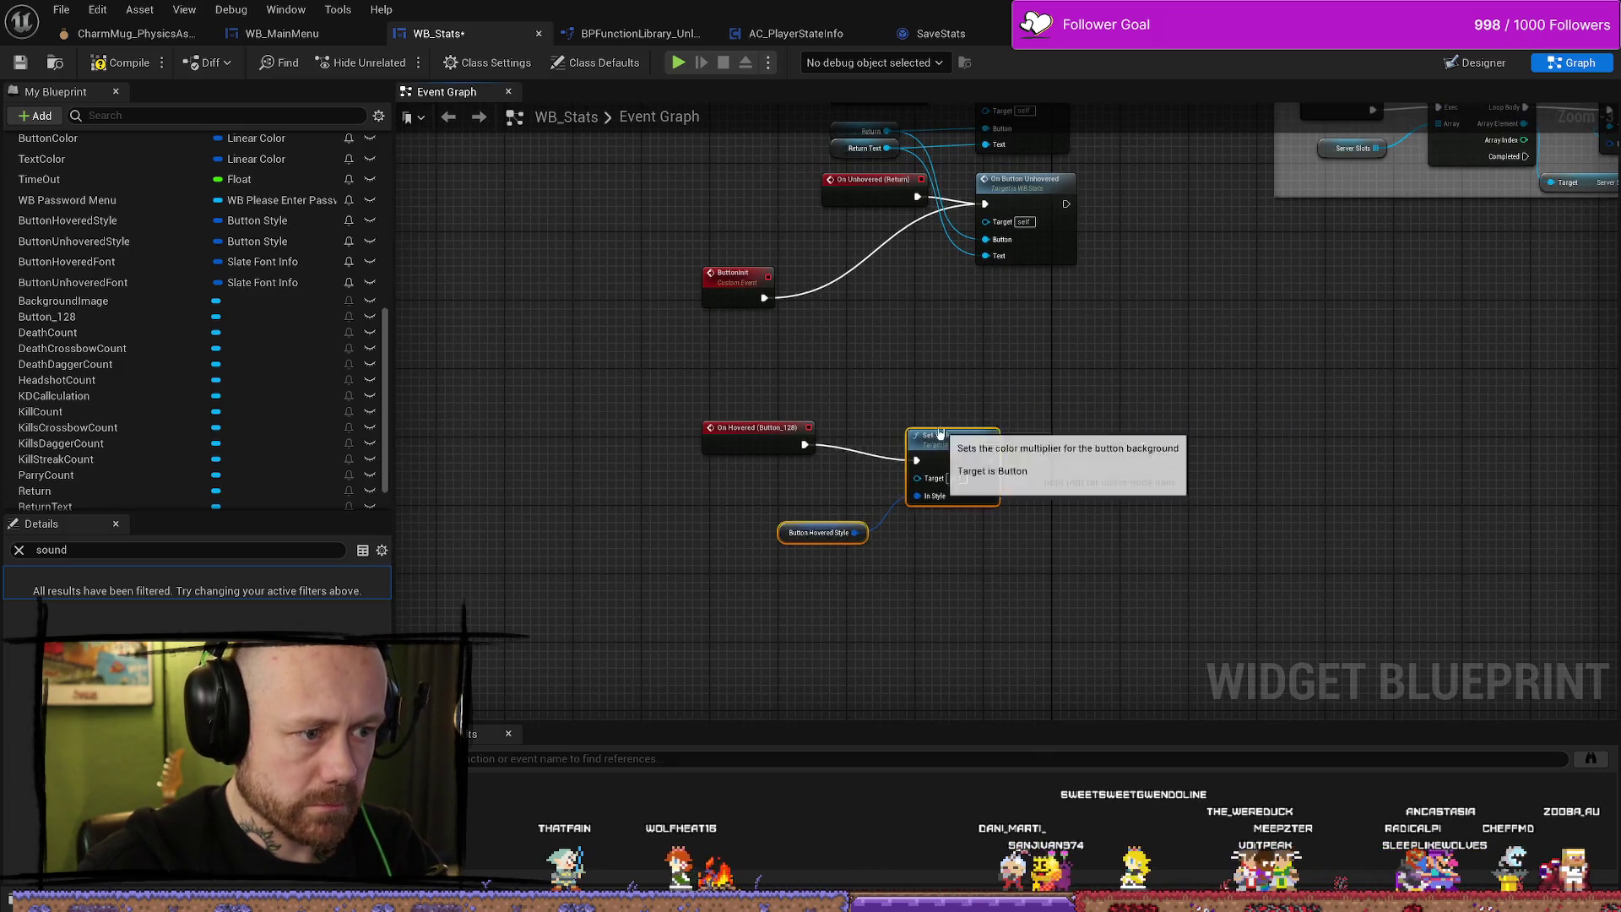
left_click(1118, 528)
scroll(1118, 529, "up", 4)
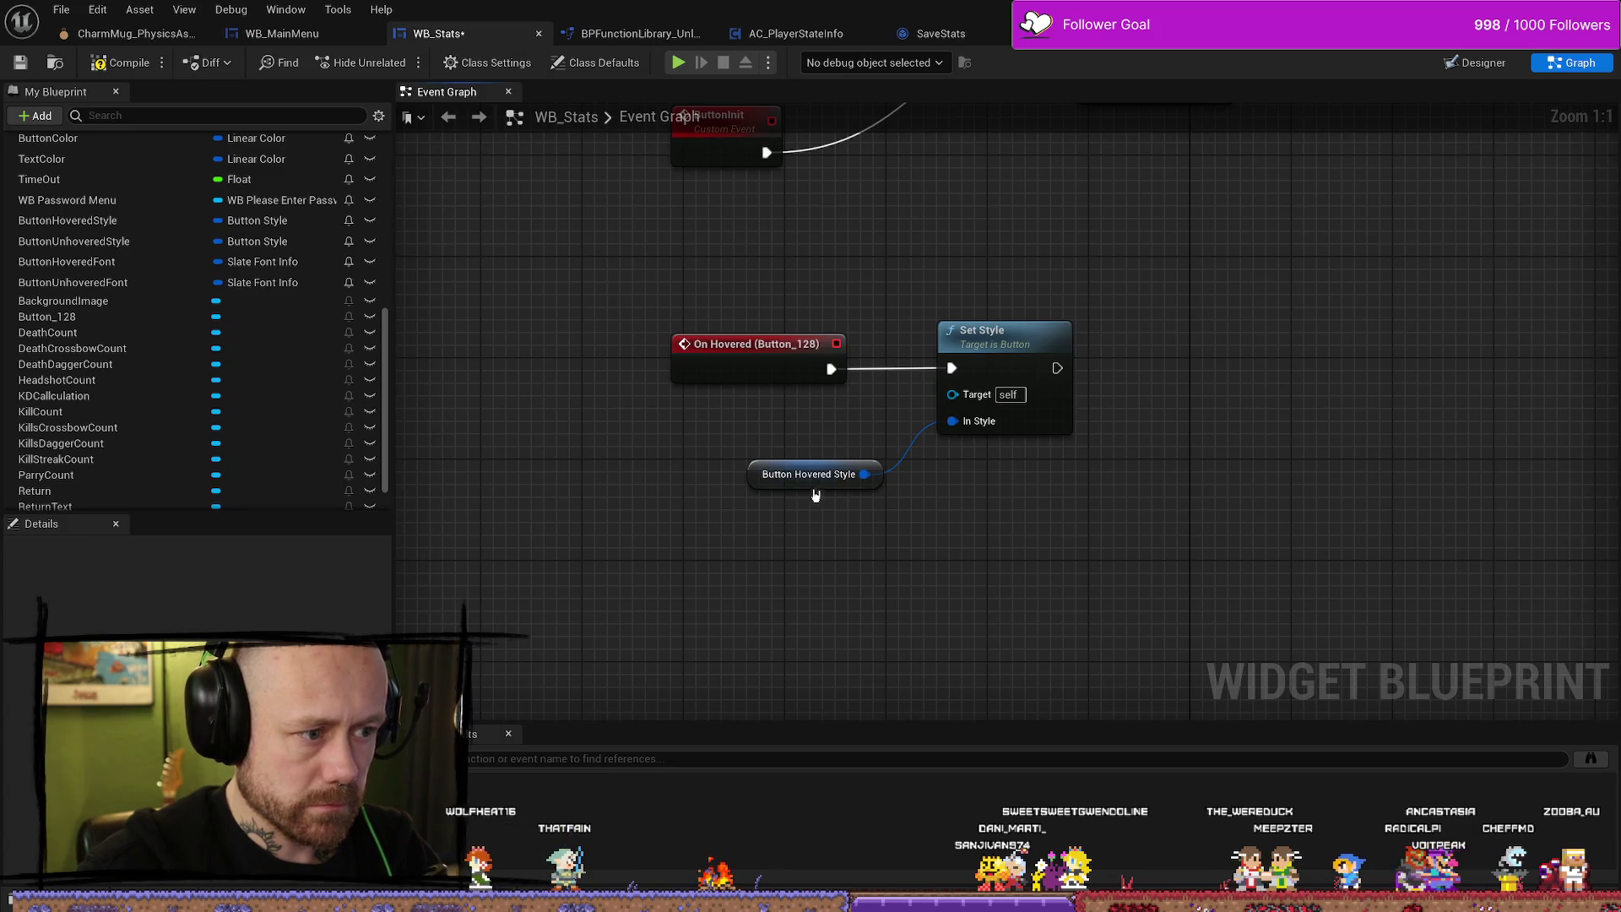
Promote Set Style's In Style input to a variable placed below On Hovered.
left_click(814, 465)
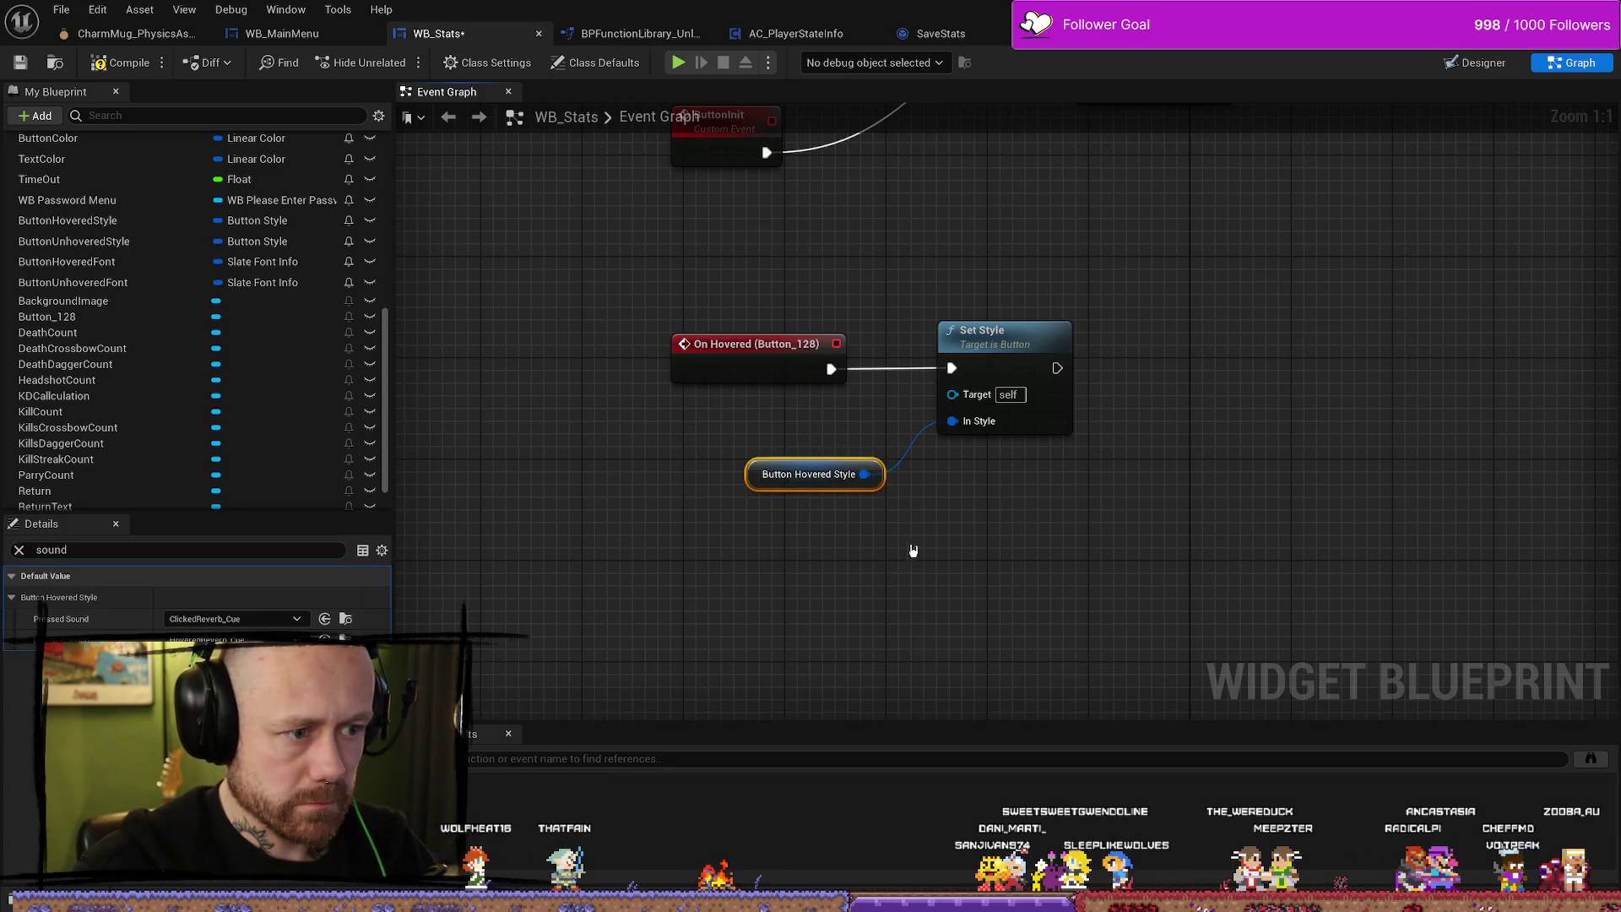
right_click(955, 422)
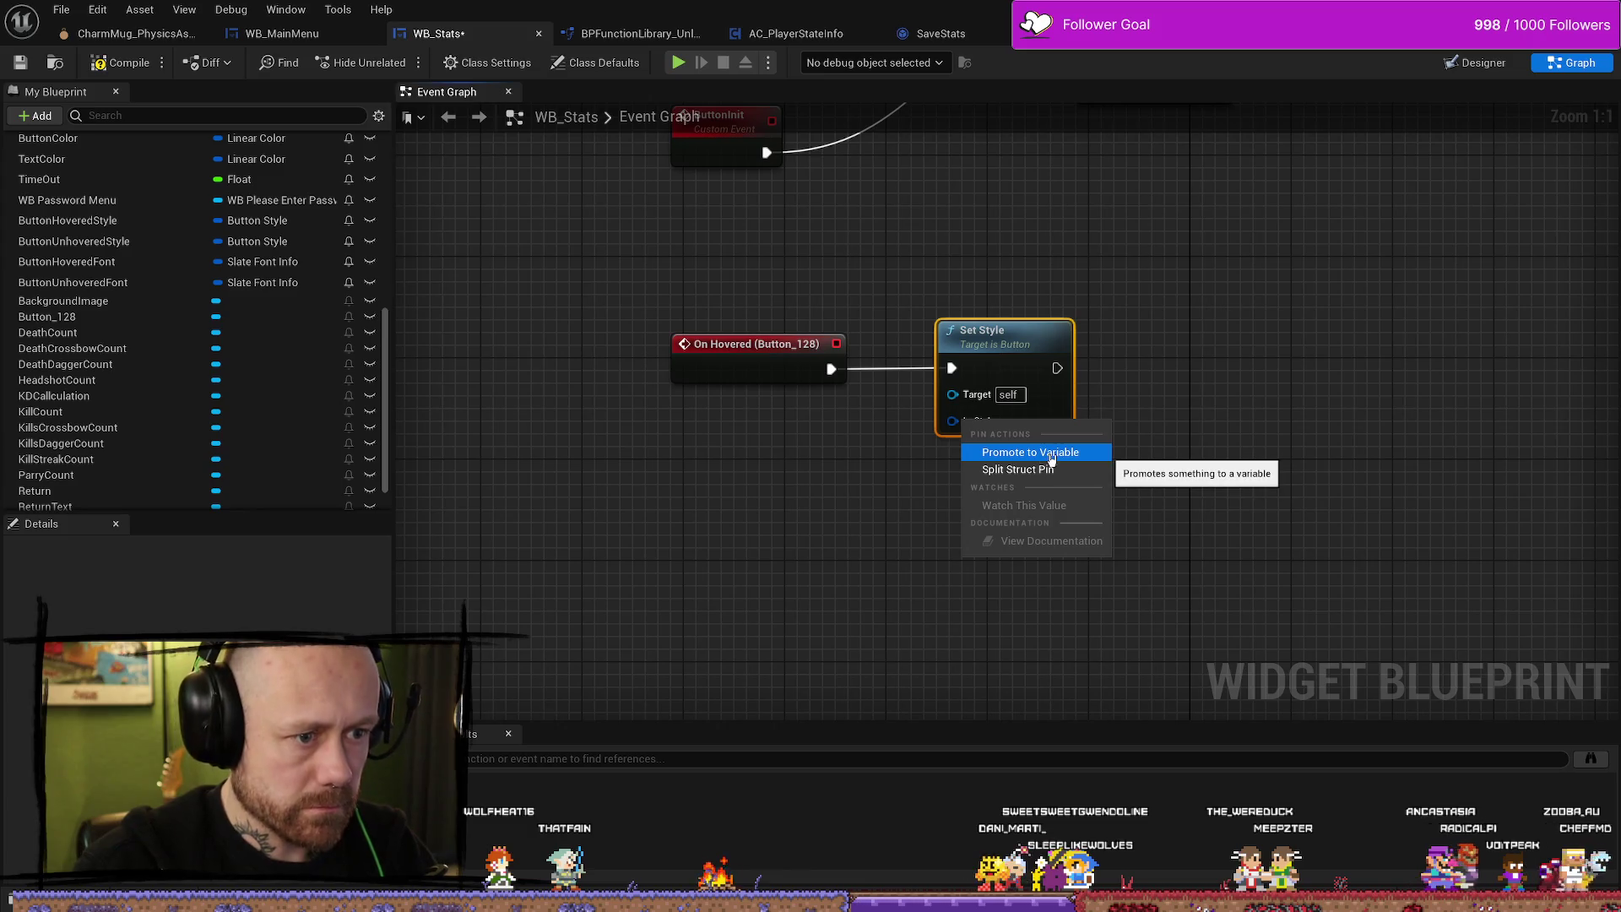
left_click(1047, 453)
left_click_drag(807, 325, 756, 440)
left_click(749, 486)
left_click(773, 448)
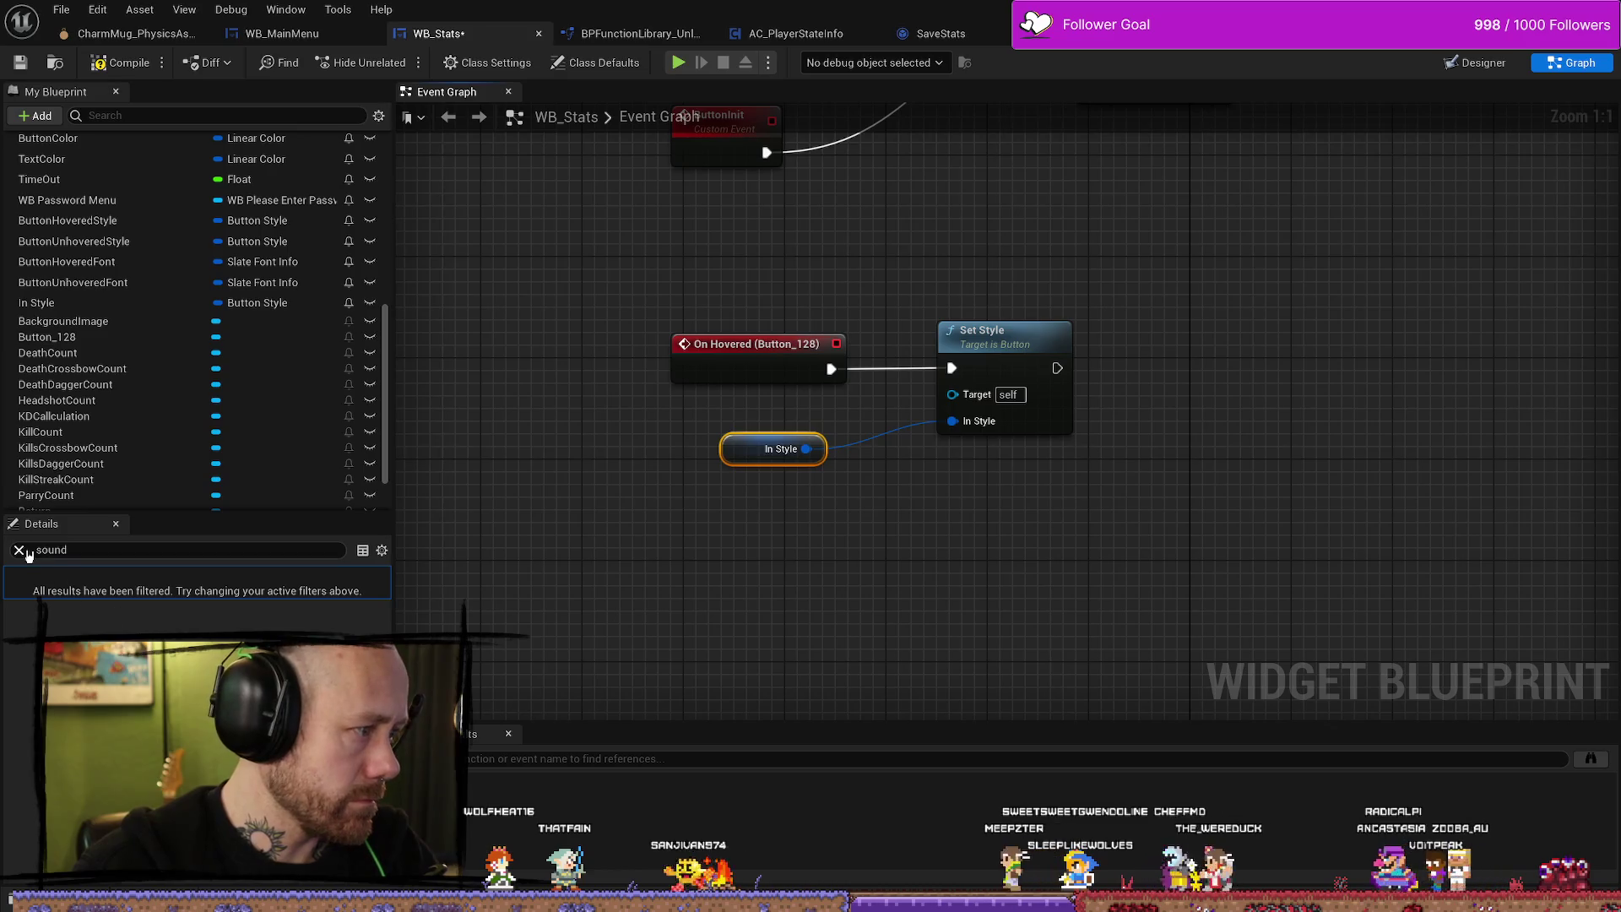
Assign the MenuButtonAcceptHovered texture to the In Style variable, then compile and save WB_Stats.
left_click(68, 549)
key("BackSpace")
key("BackSpace")
key("BackSpace")
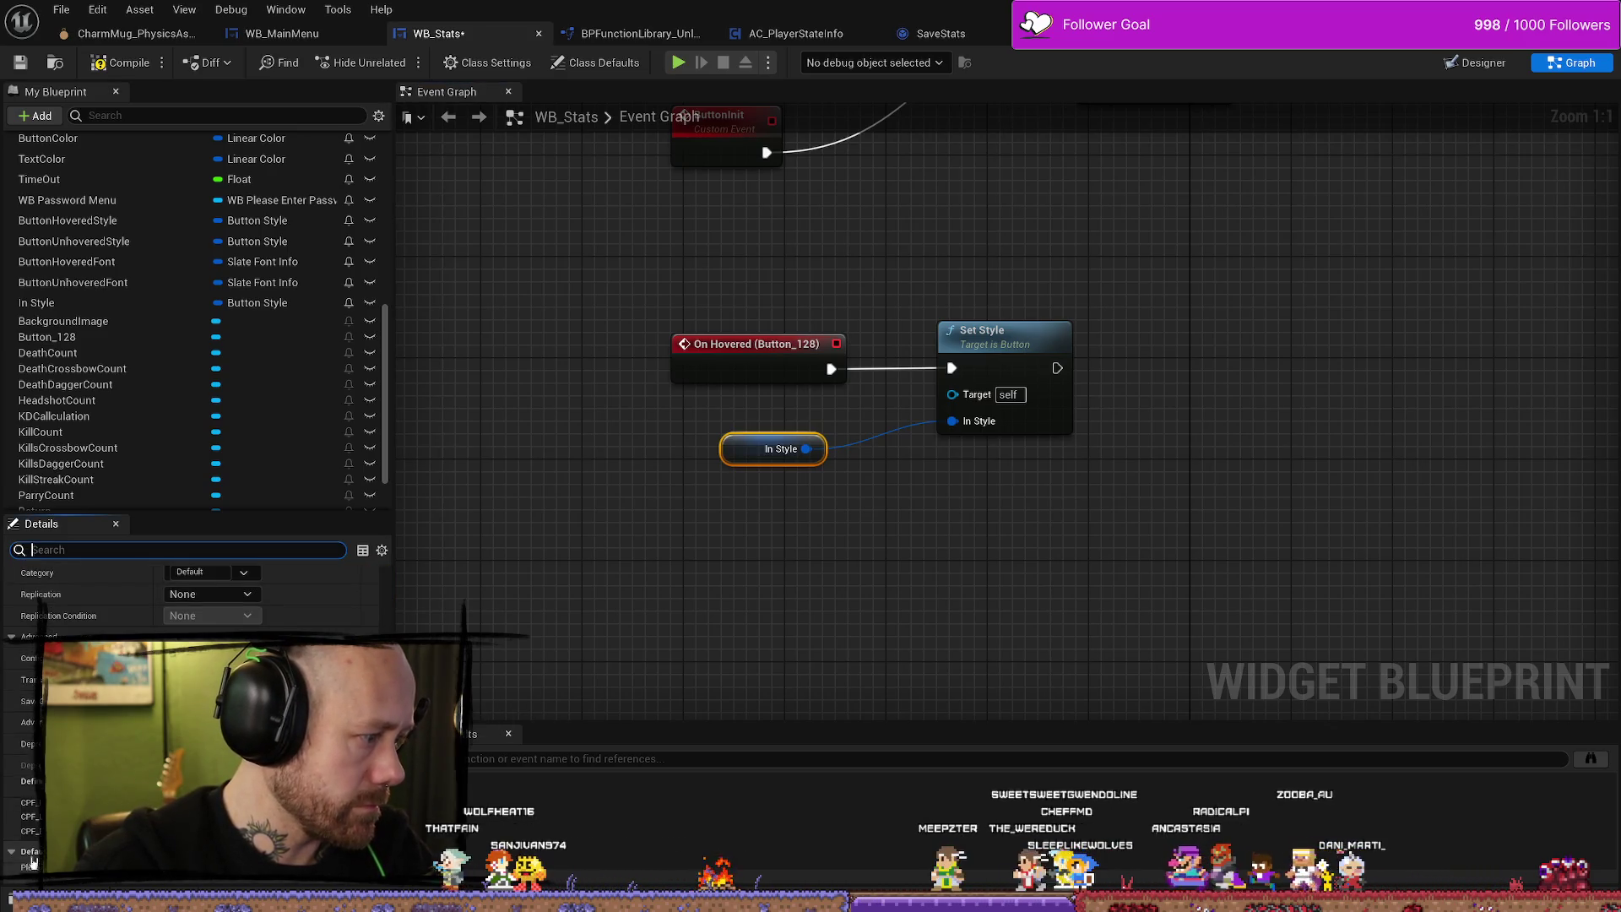
left_click(121, 63)
type("hover")
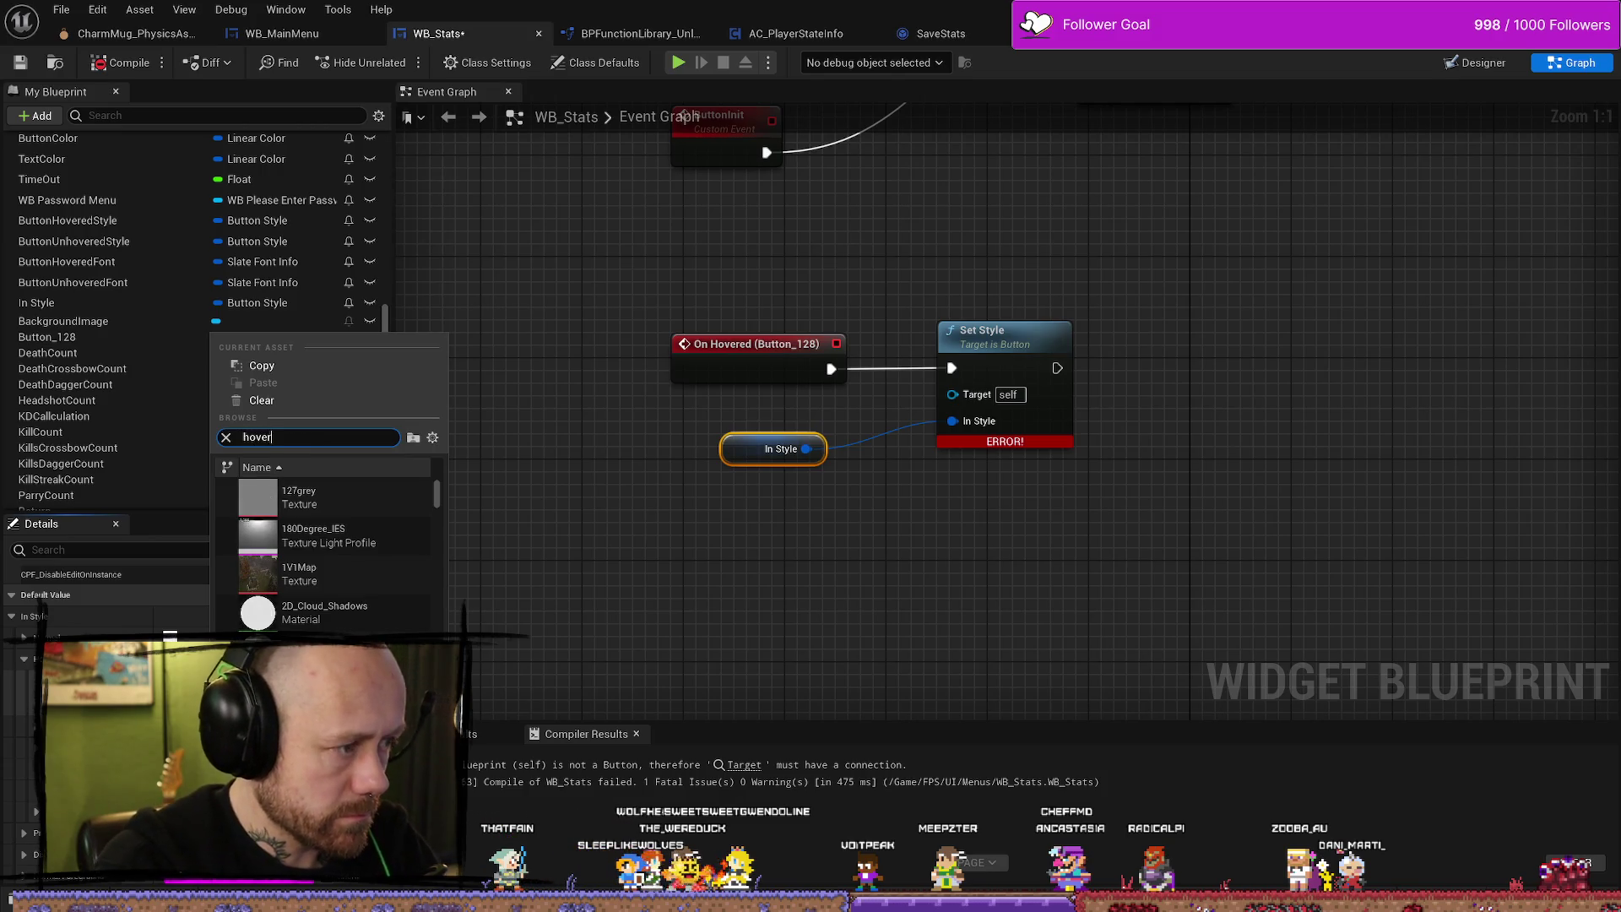
scroll(398, 575, "down", 3)
scroll(397, 575, "up", 2)
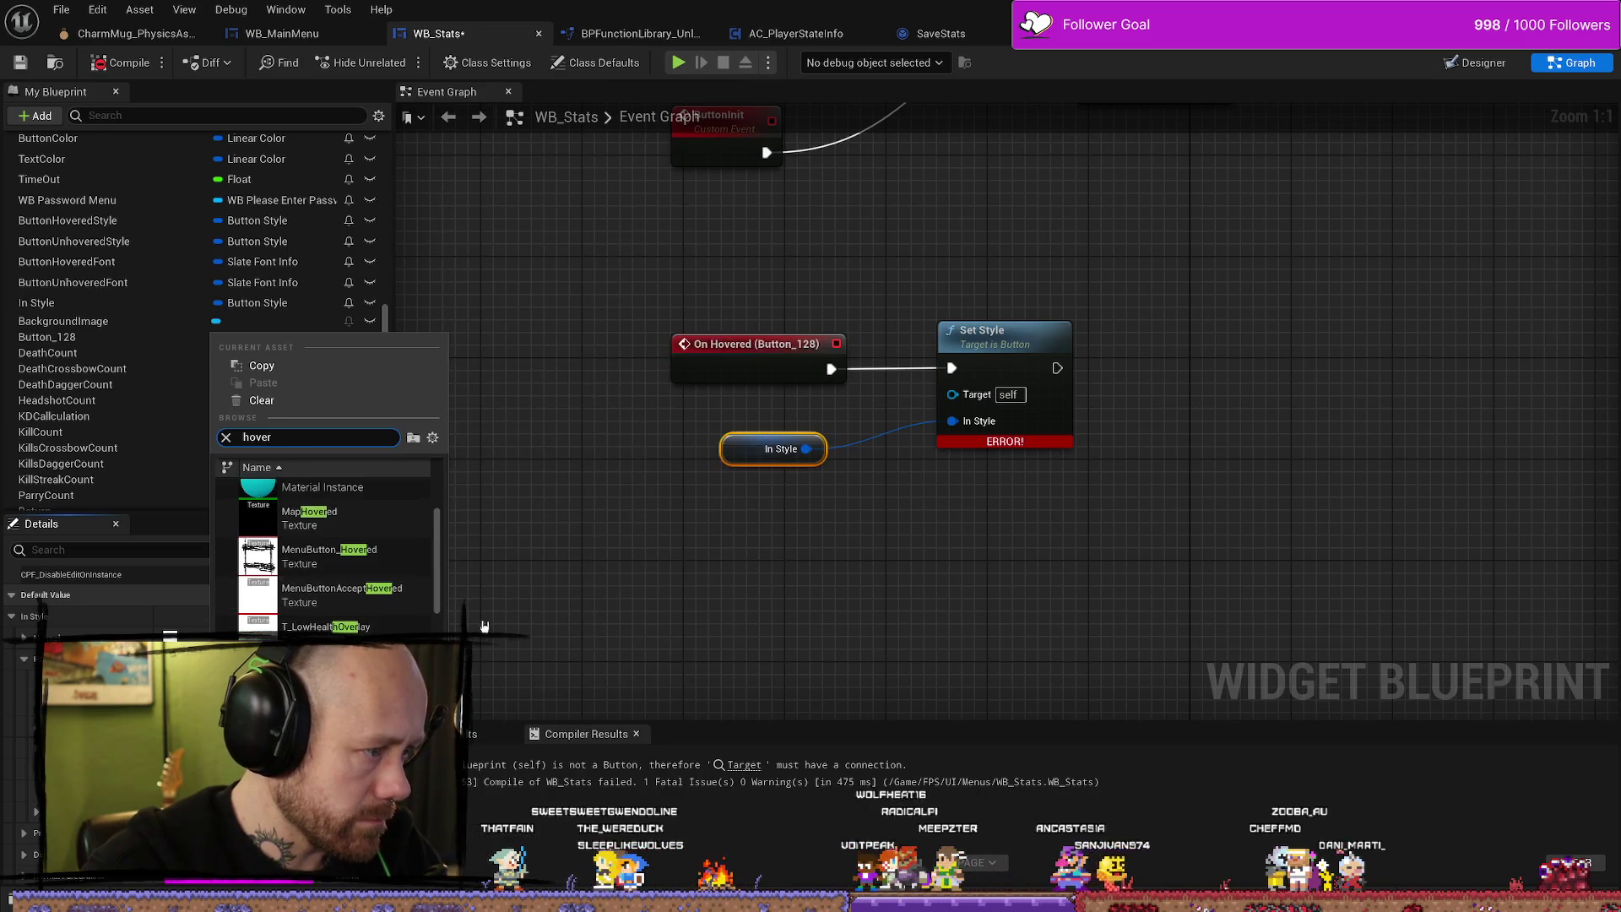
left_click(342, 594)
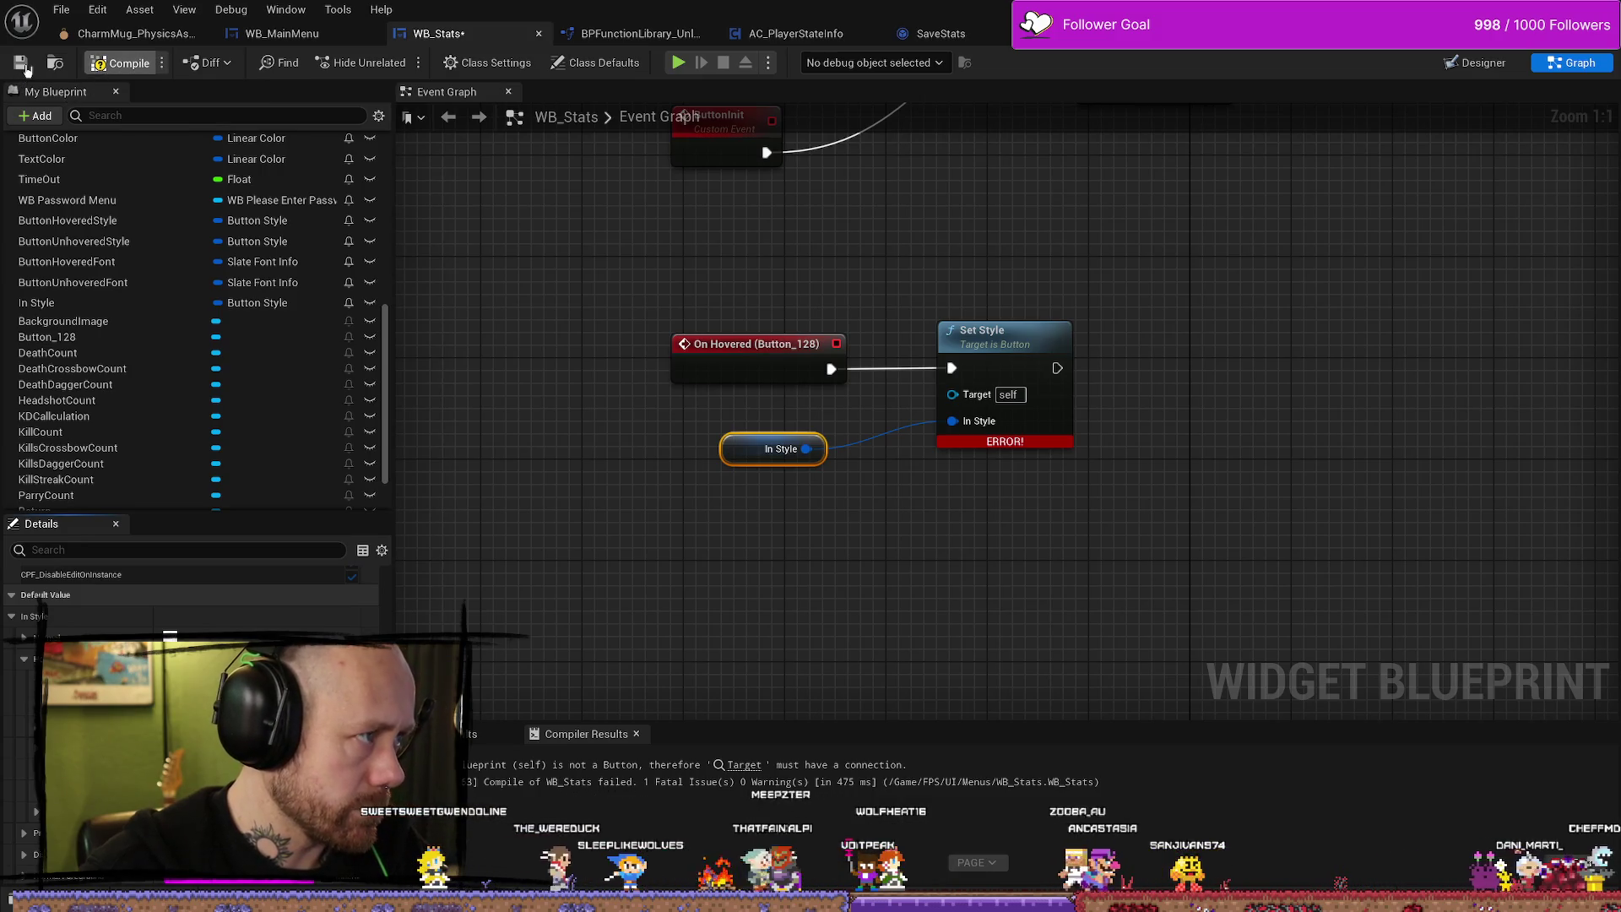
left_click(24, 65)
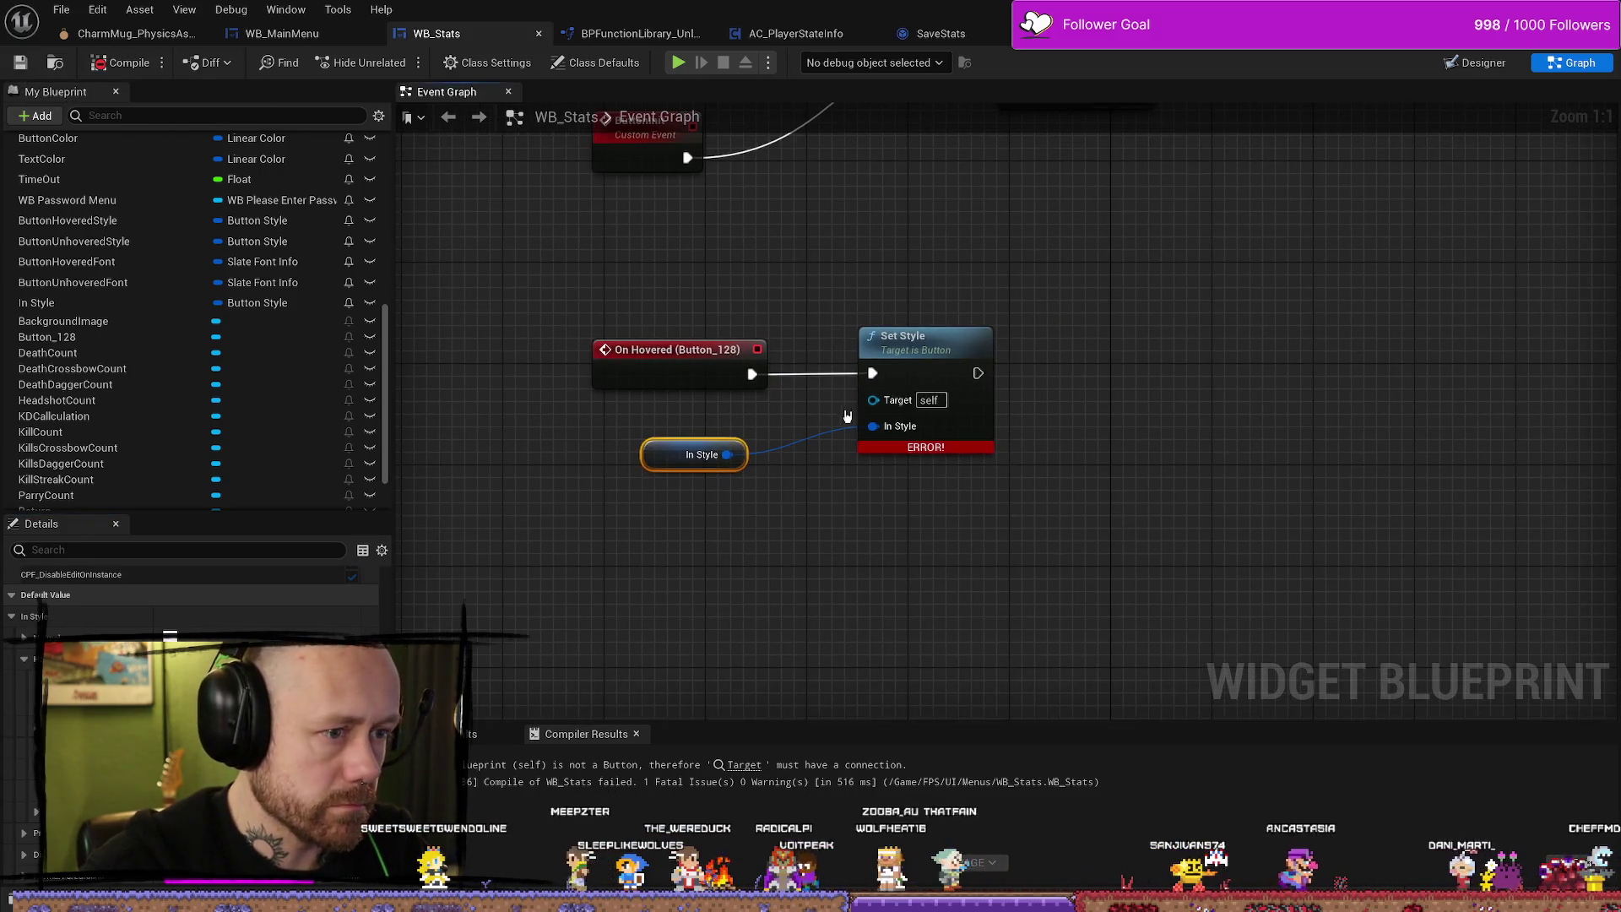
Connect a Button 128 reference to Set Style's Target and recompile to clear the error.
left_click(734, 363)
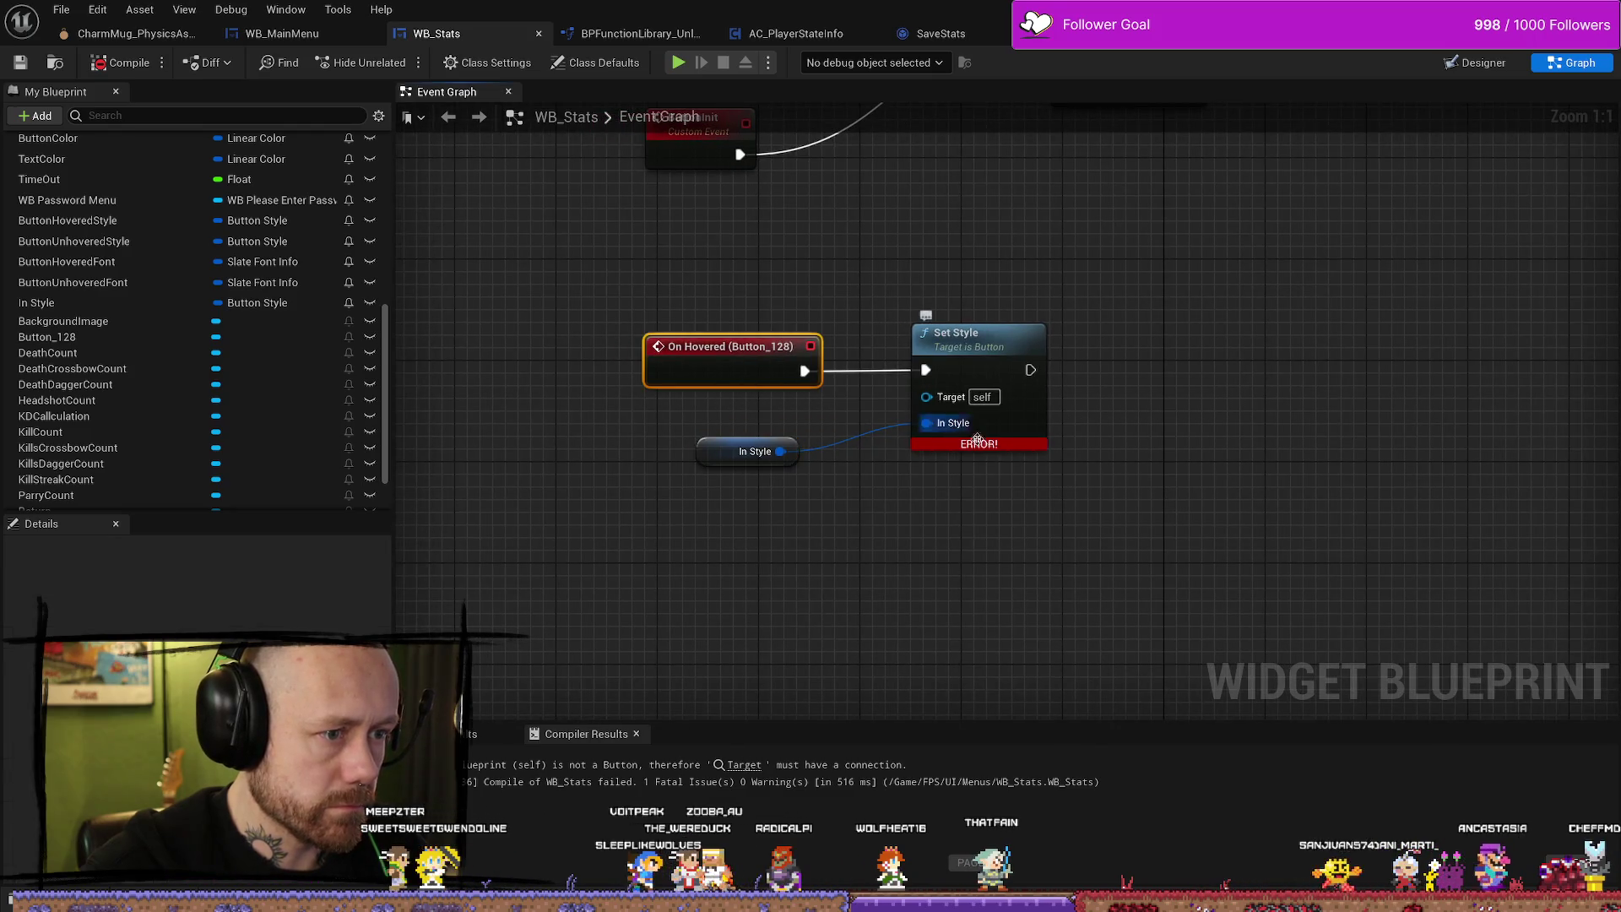
left_click_drag(896, 489, 891, 494)
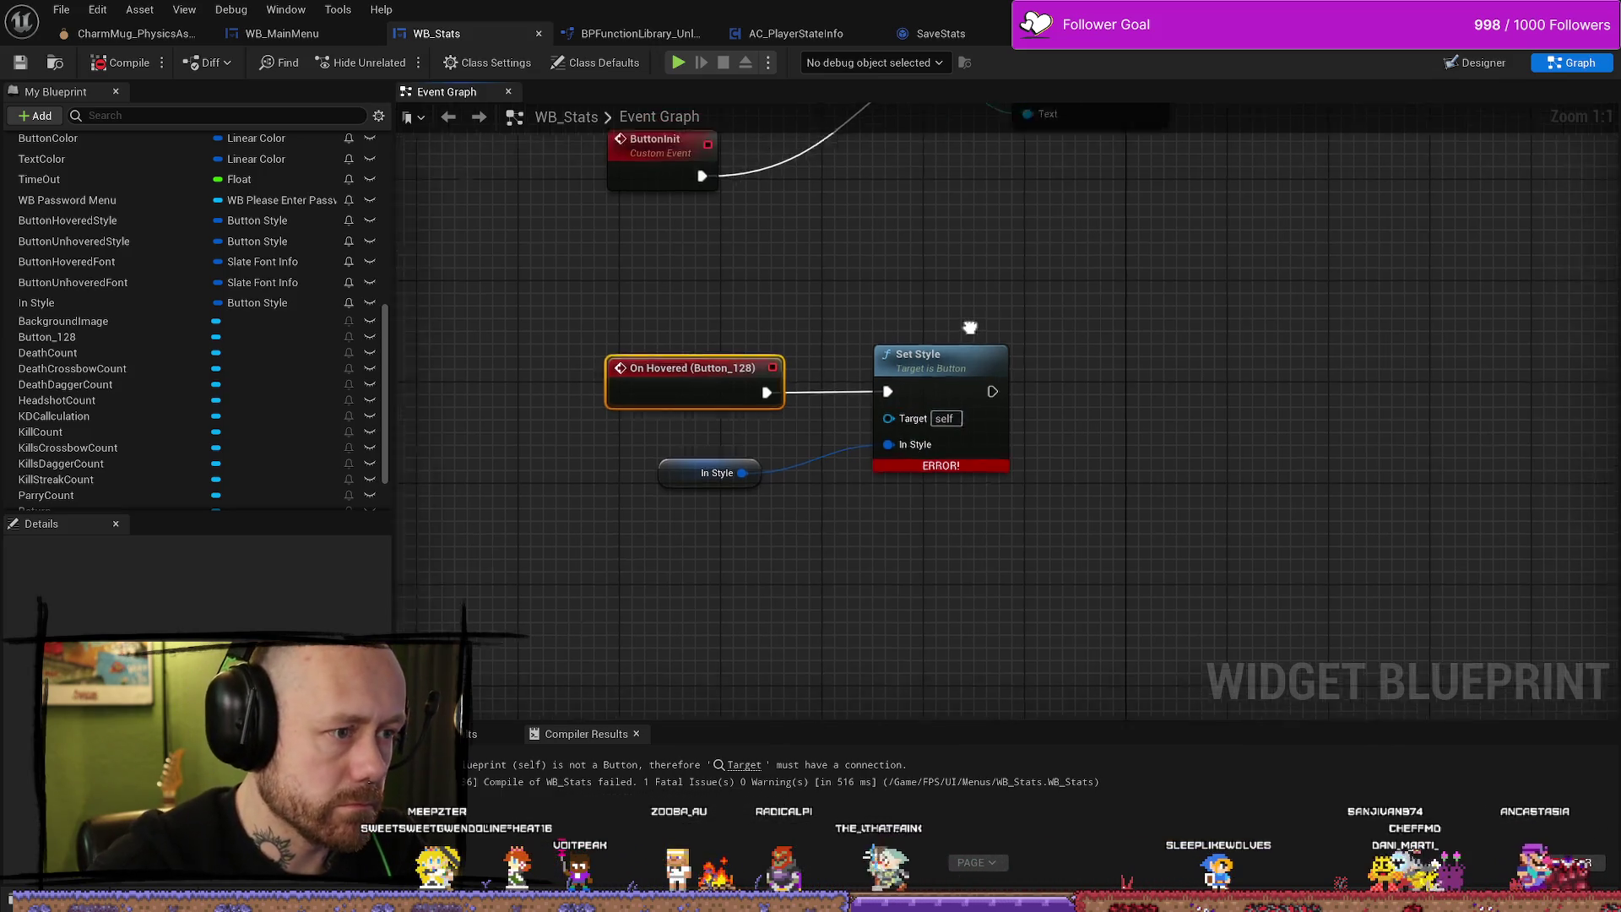
scroll(971, 326, "down", 3)
scroll(977, 289, "up", 3)
left_click(895, 286)
scroll(895, 285, "down", 1)
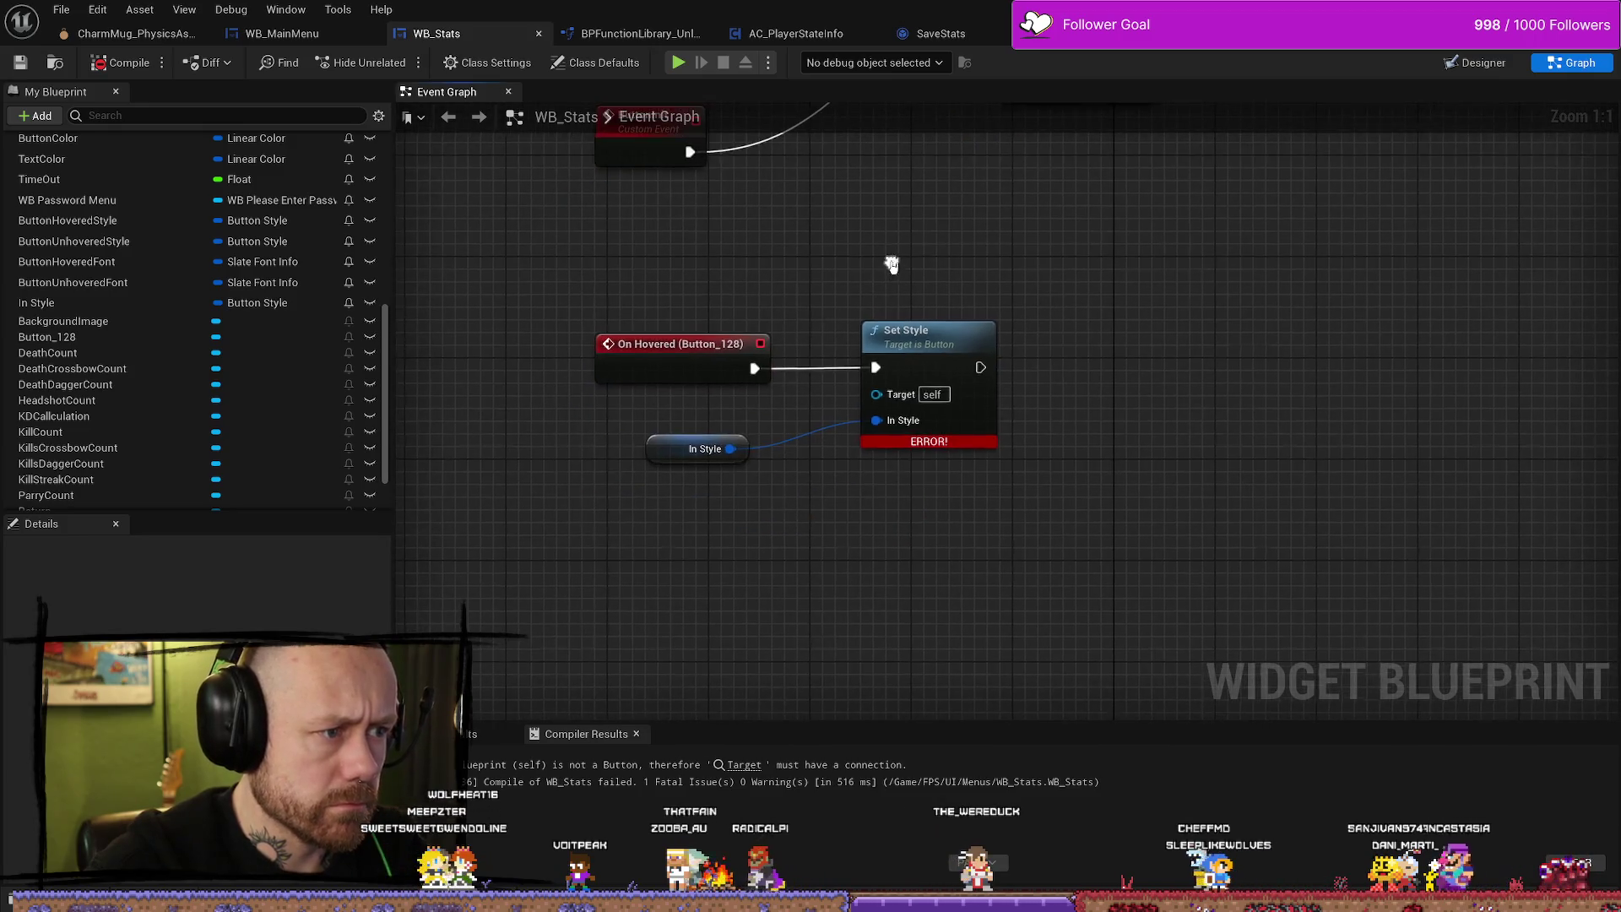
scroll(863, 277, "up", 1)
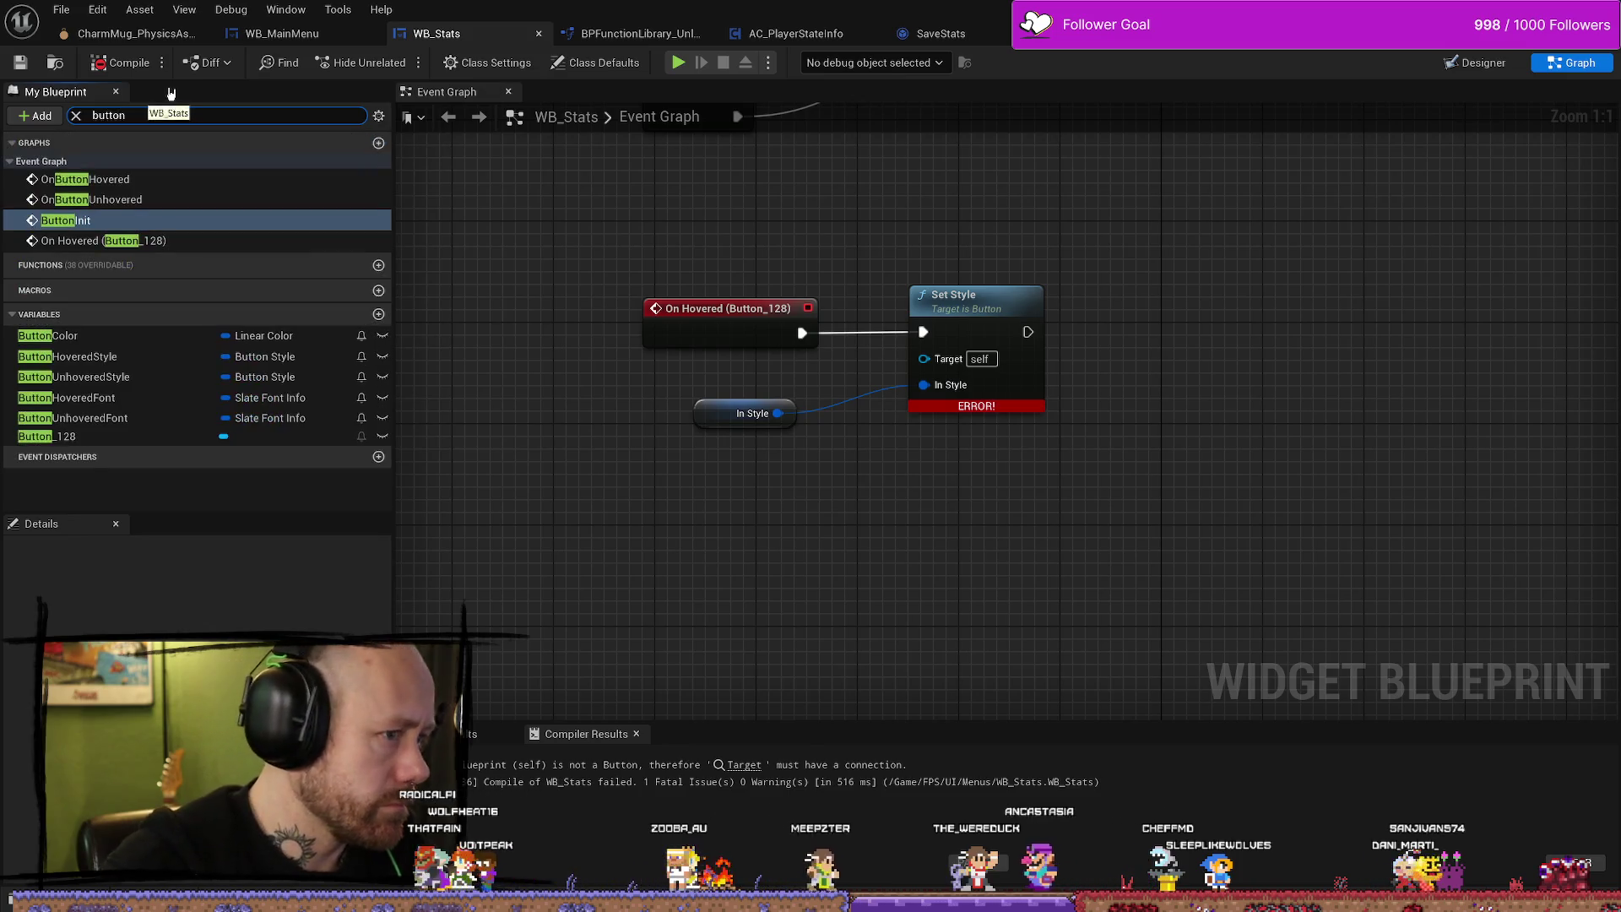
mouse_move(61, 443)
left_mouse_down()
mouse_move(785, 472)
mouse_move(942, 356)
left_mouse_up()
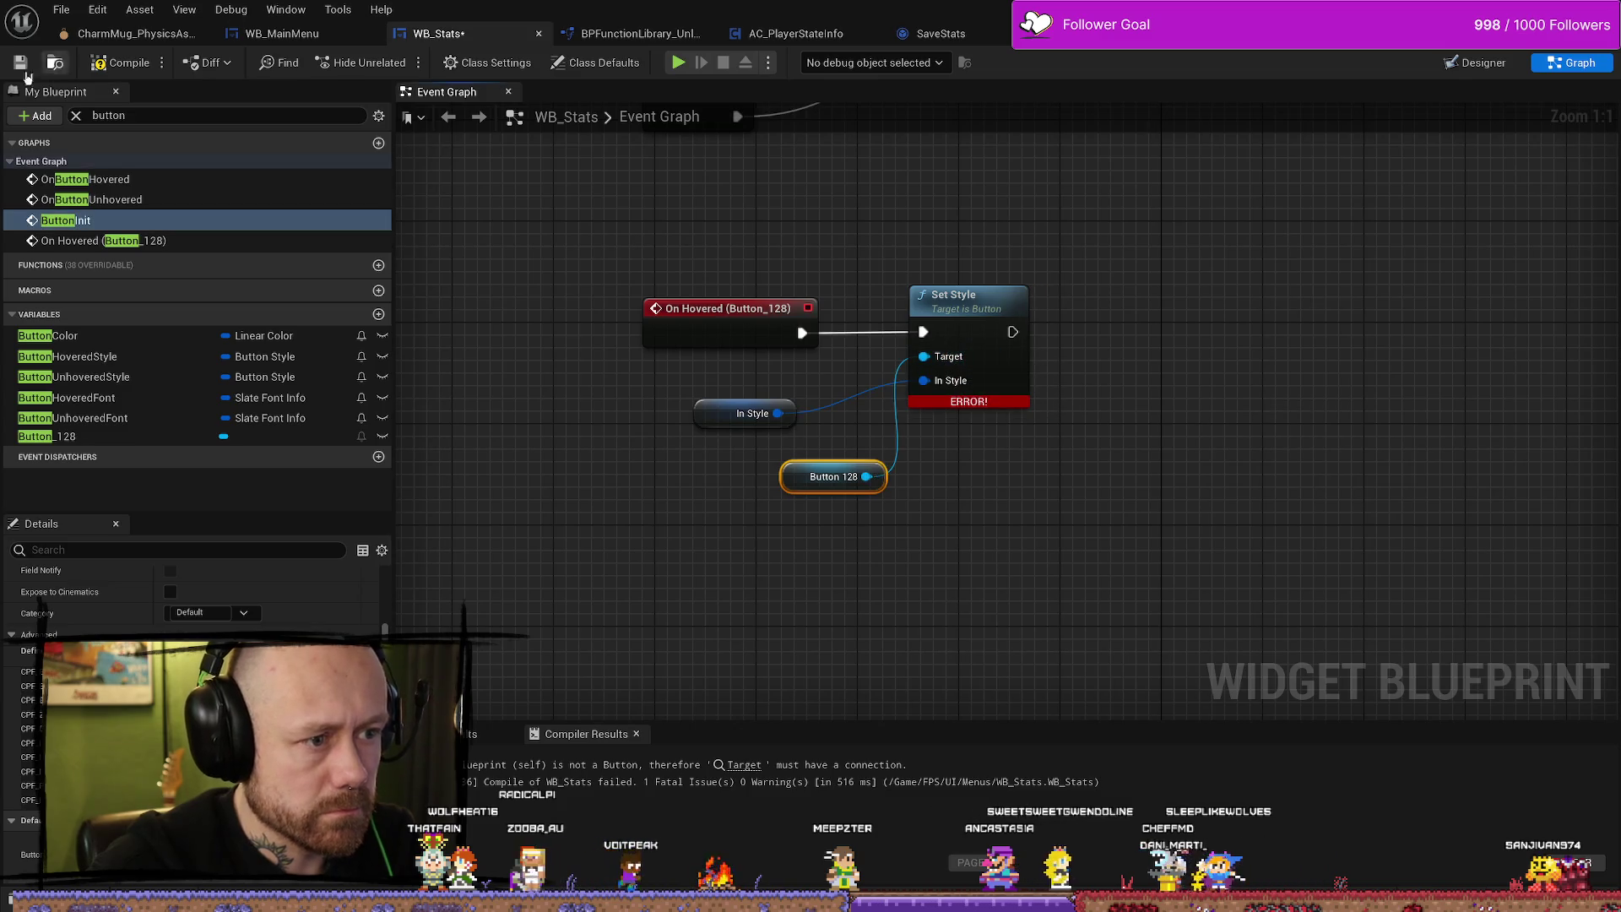
key("F7")
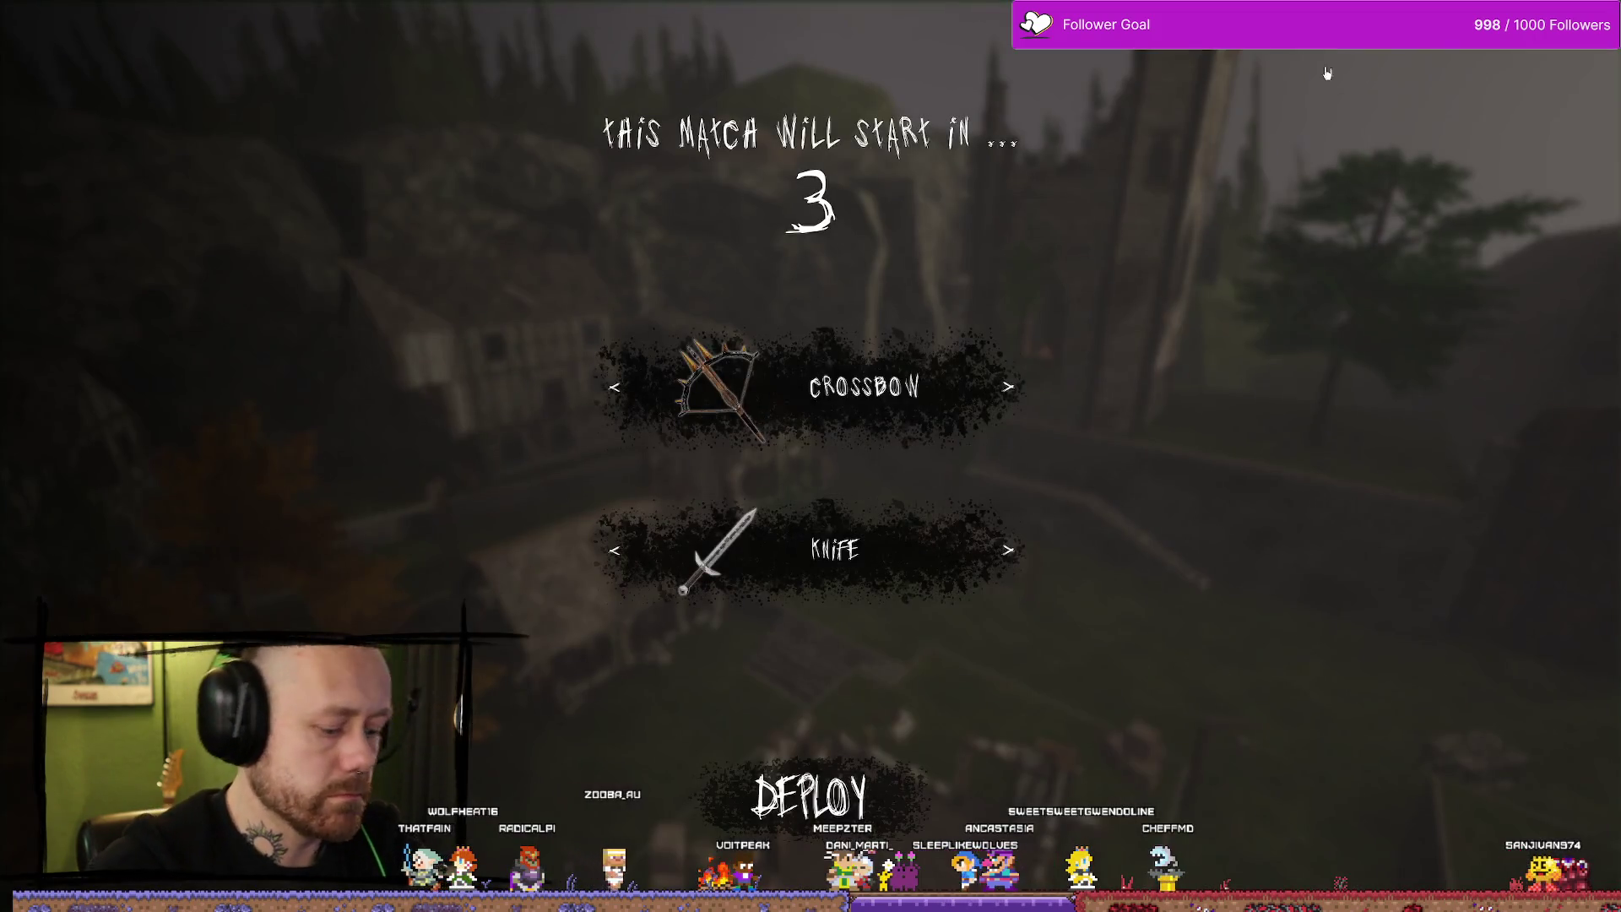
Quit the running match, open STATS from the main menu, and press the Kills row to test its highlight.
key("Escape")
left_click(392, 364)
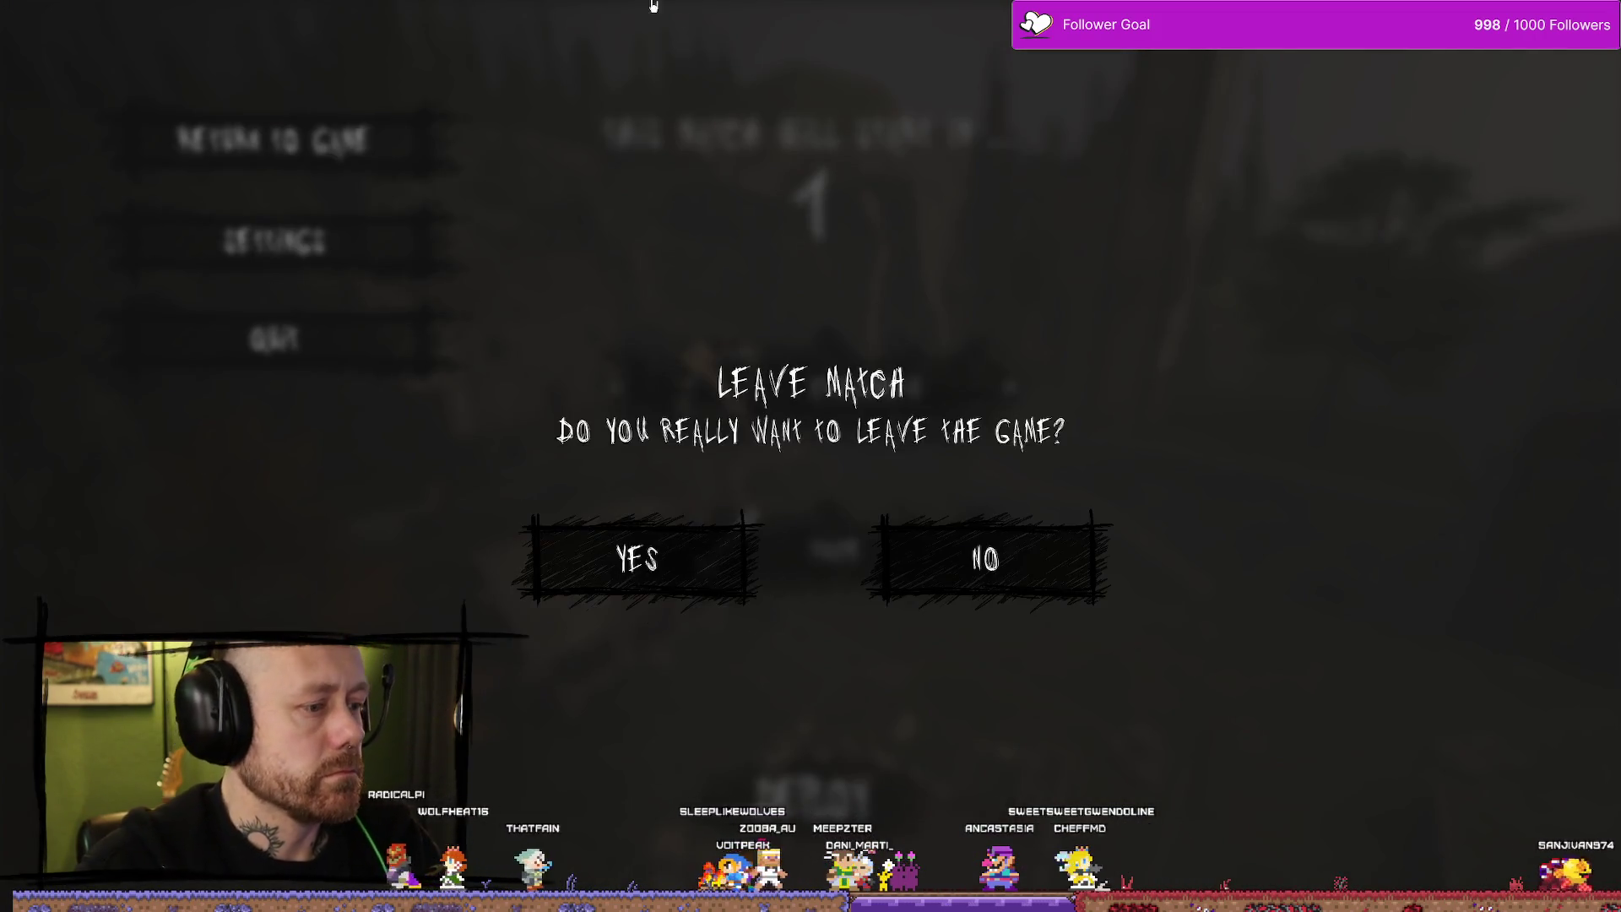
left_click(641, 561)
left_click(133, 588)
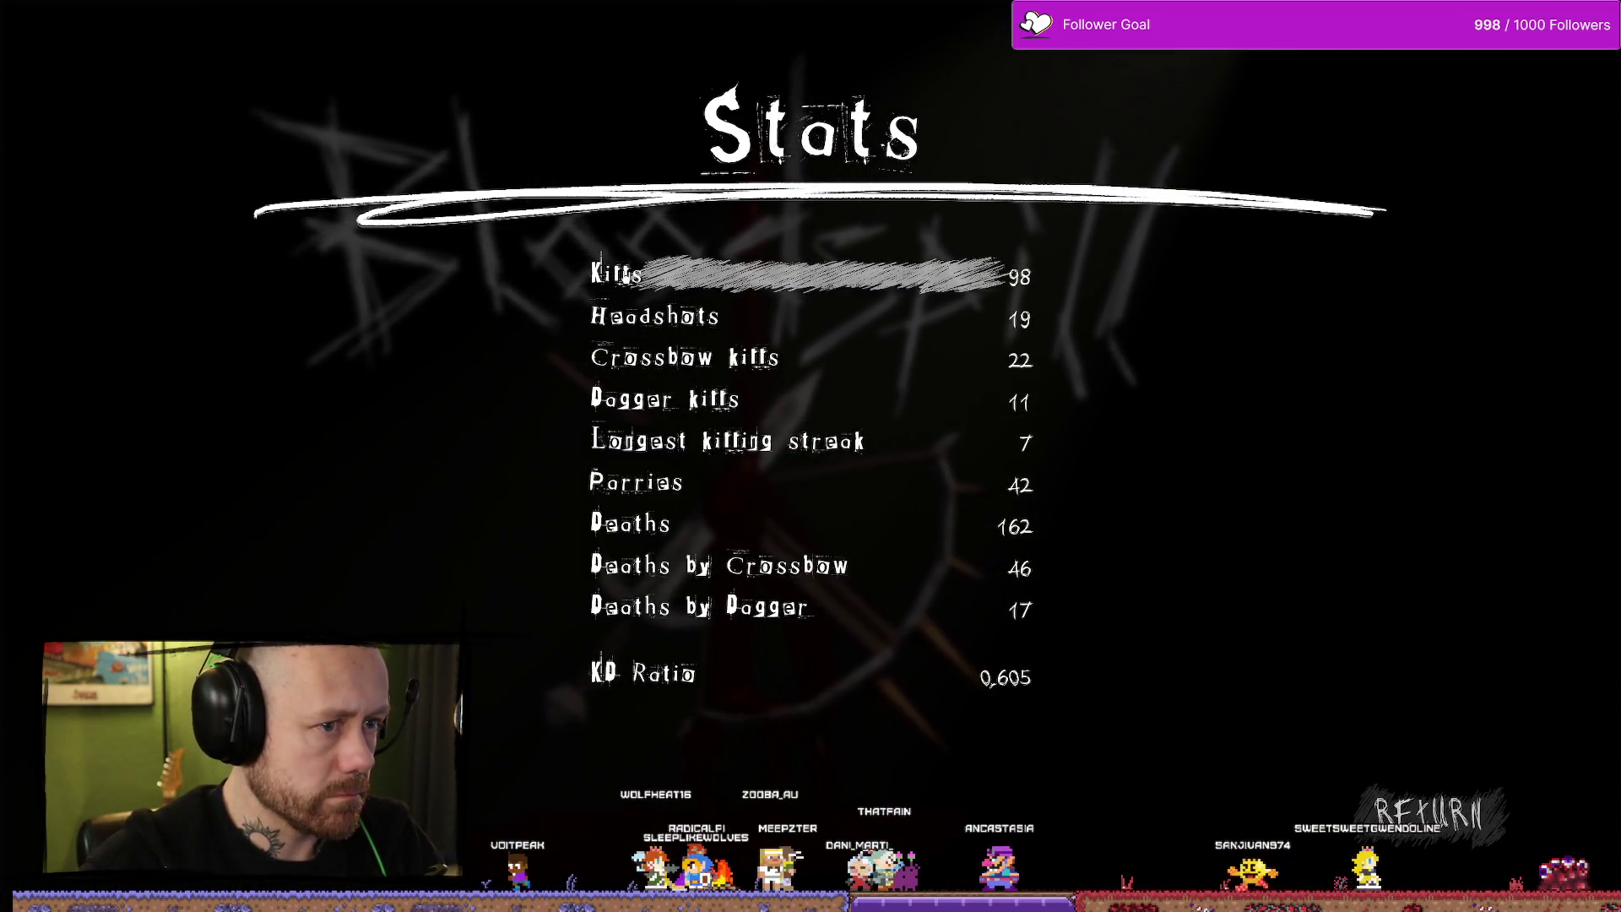
left_click(920, 275)
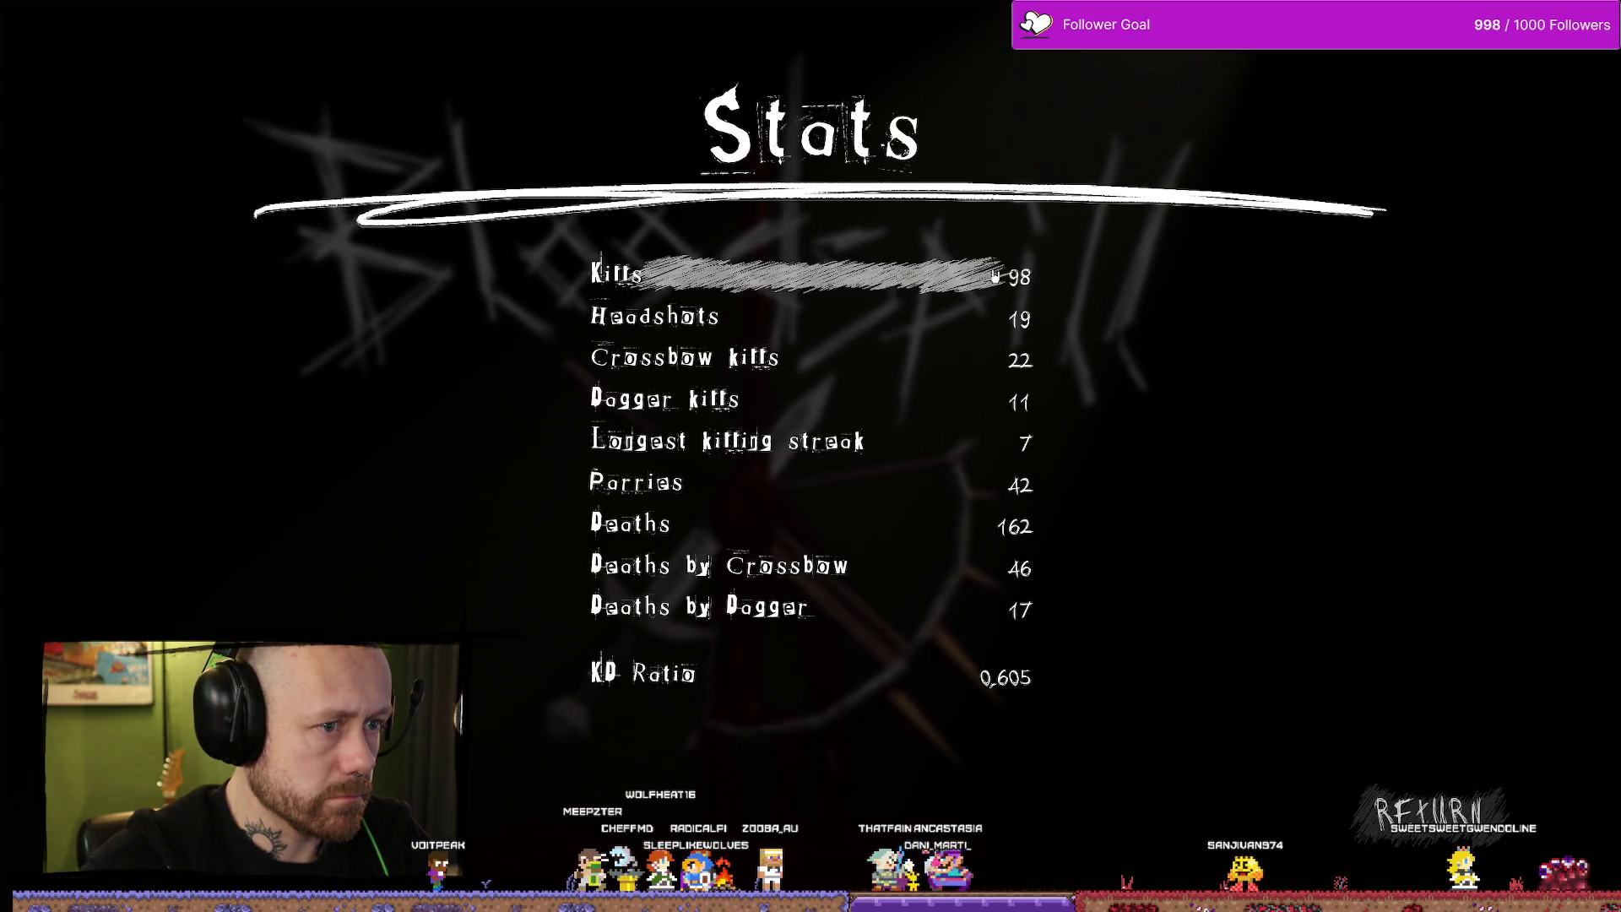
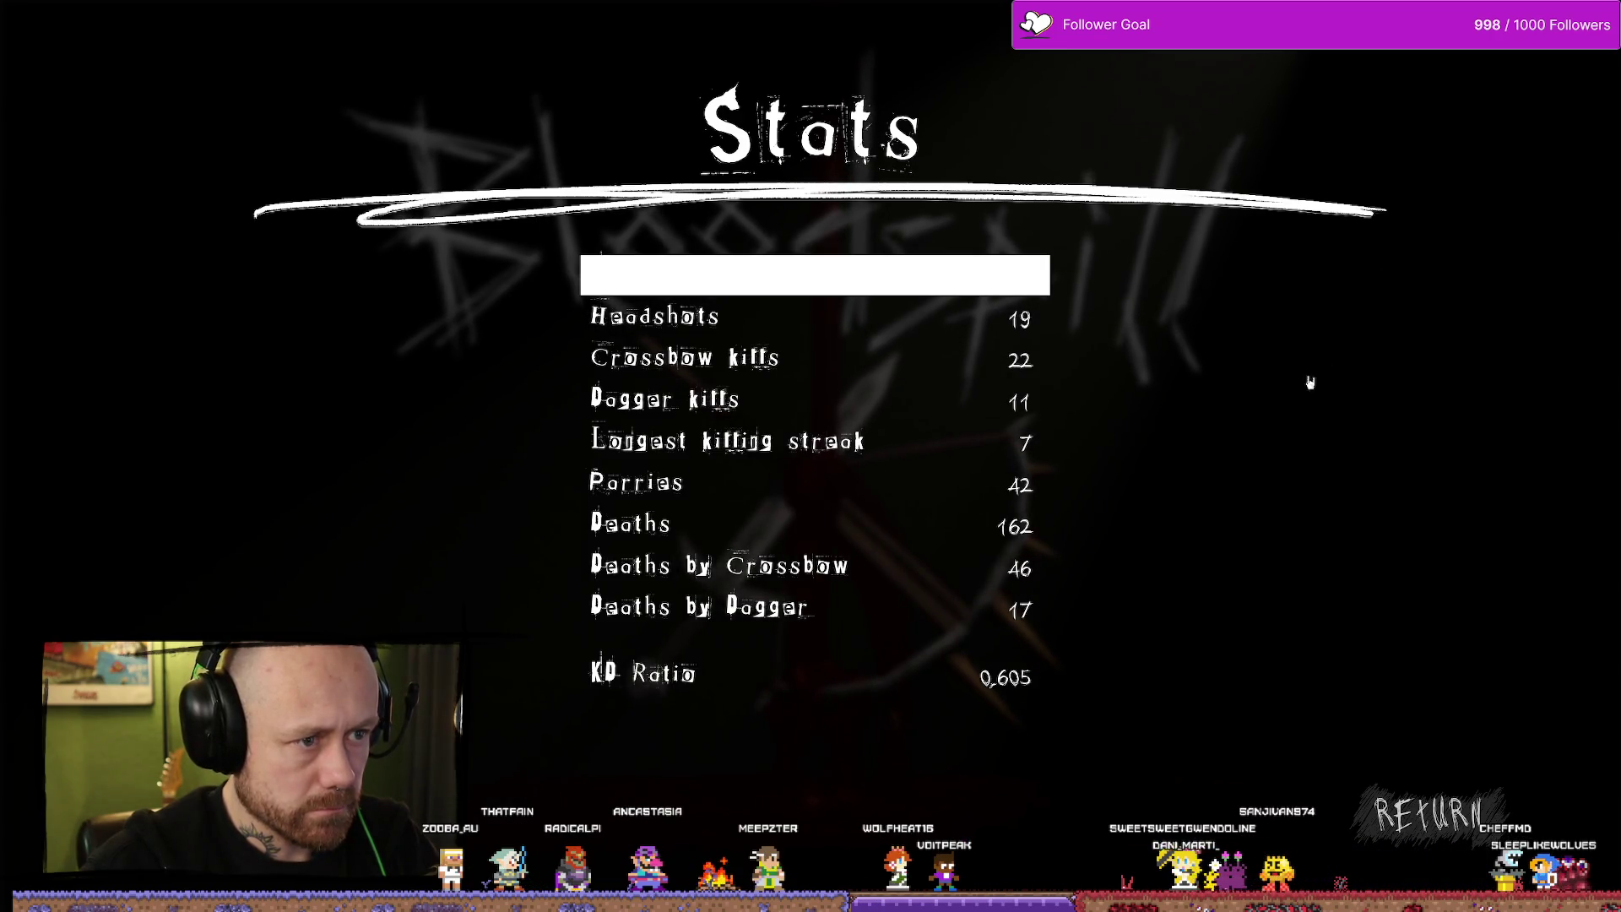
Stop Play-In-Editor and bring up the WB_Stats widget blueprint in Designer view.
key("Escape")
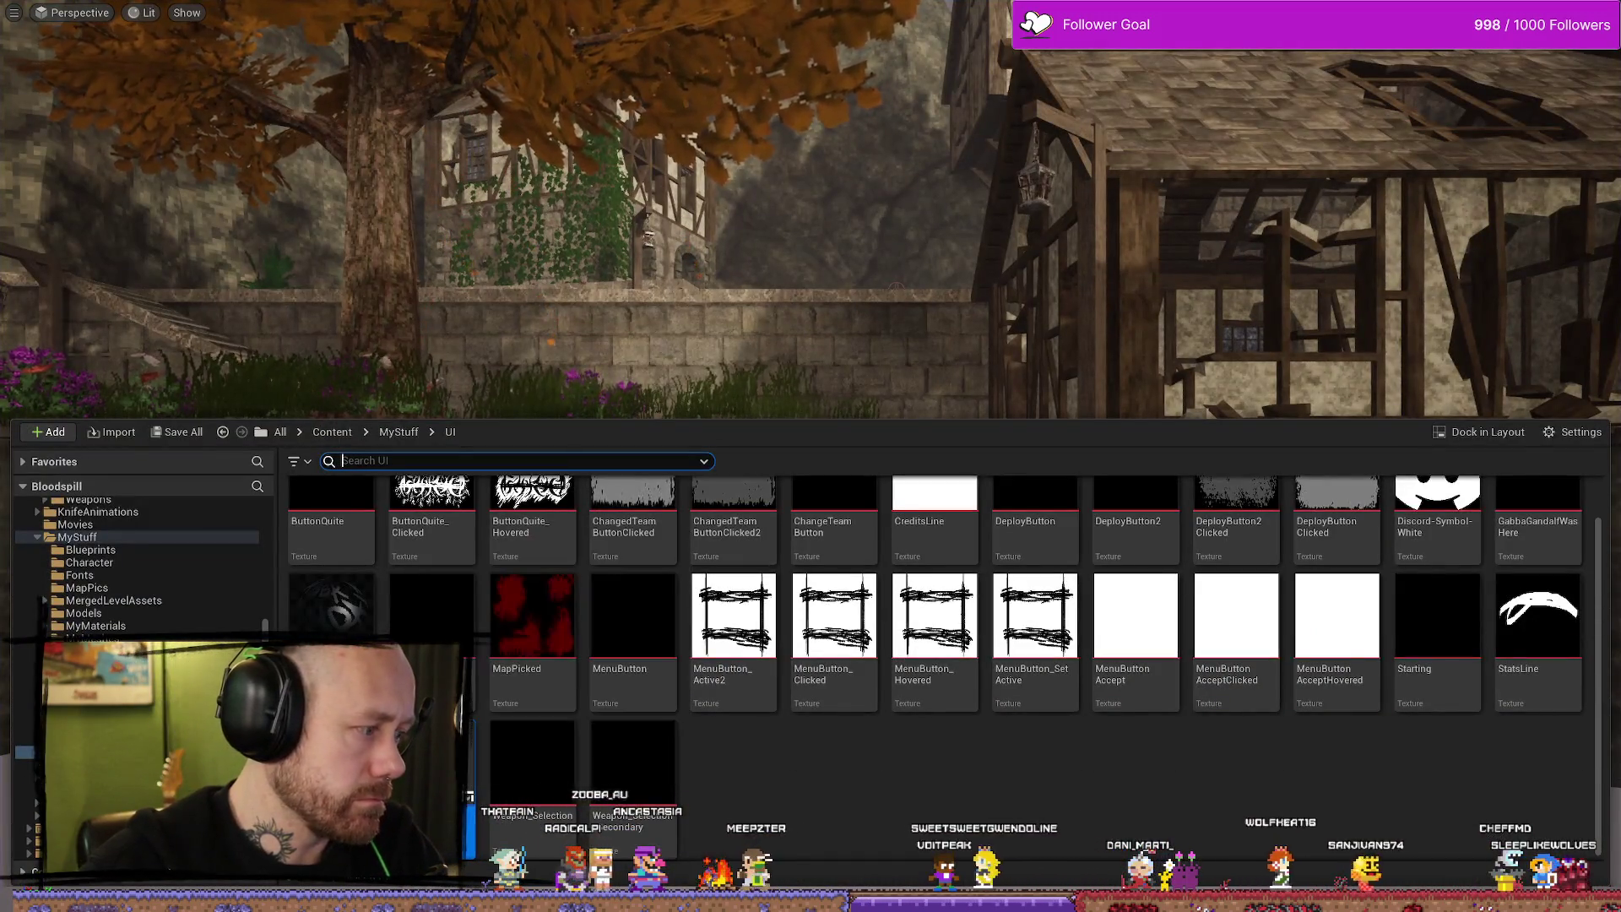
key("alt+Tab")
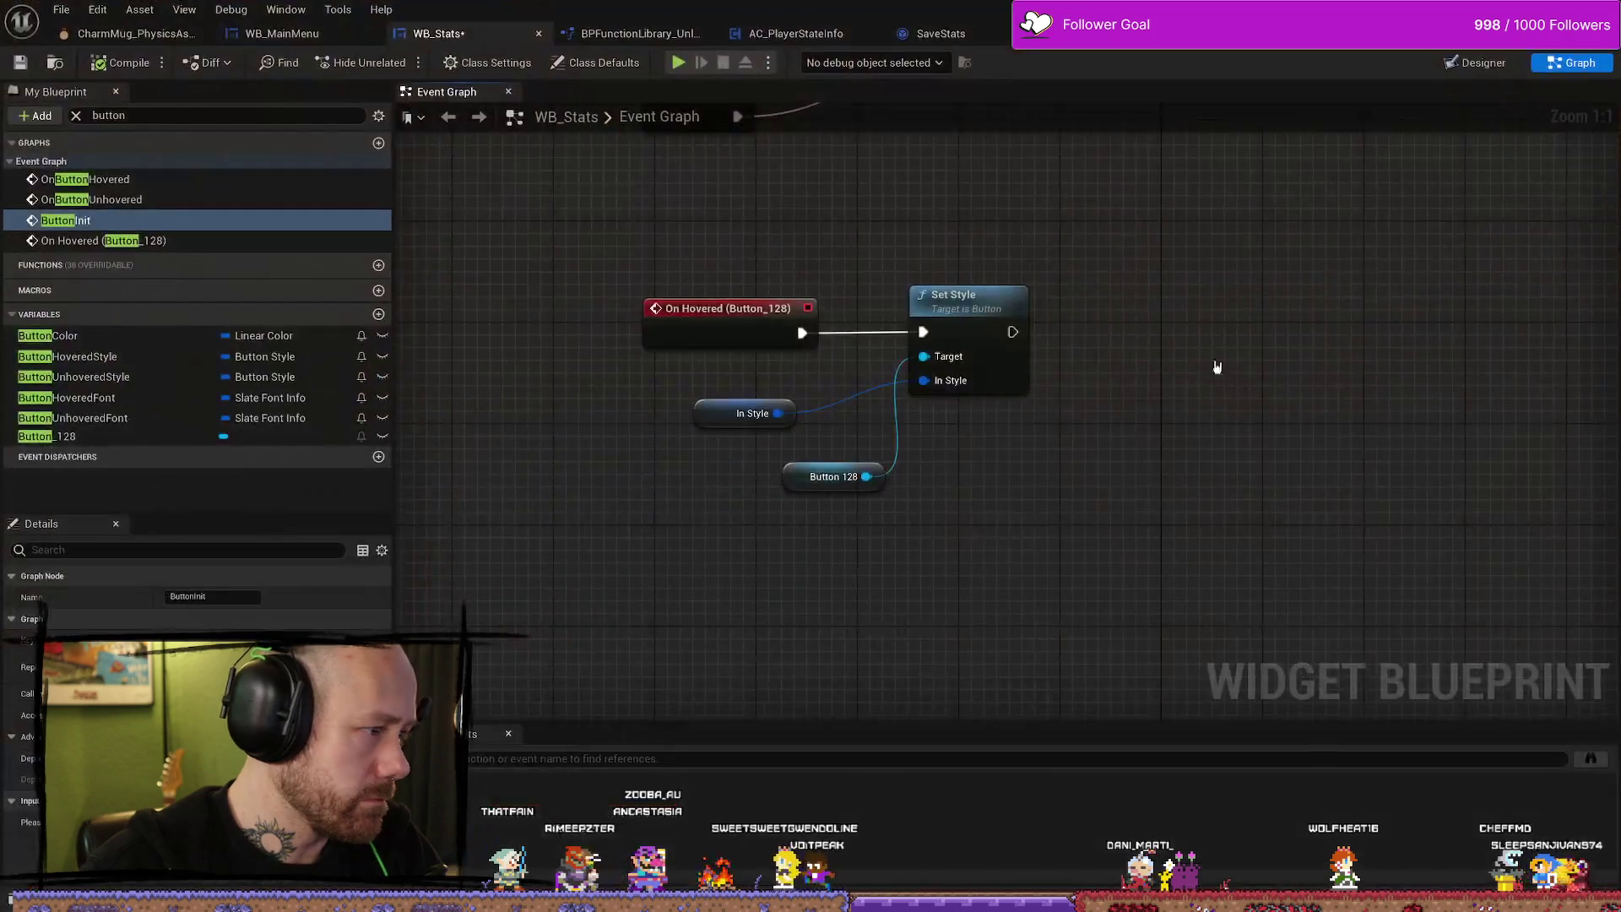
left_click(1475, 63)
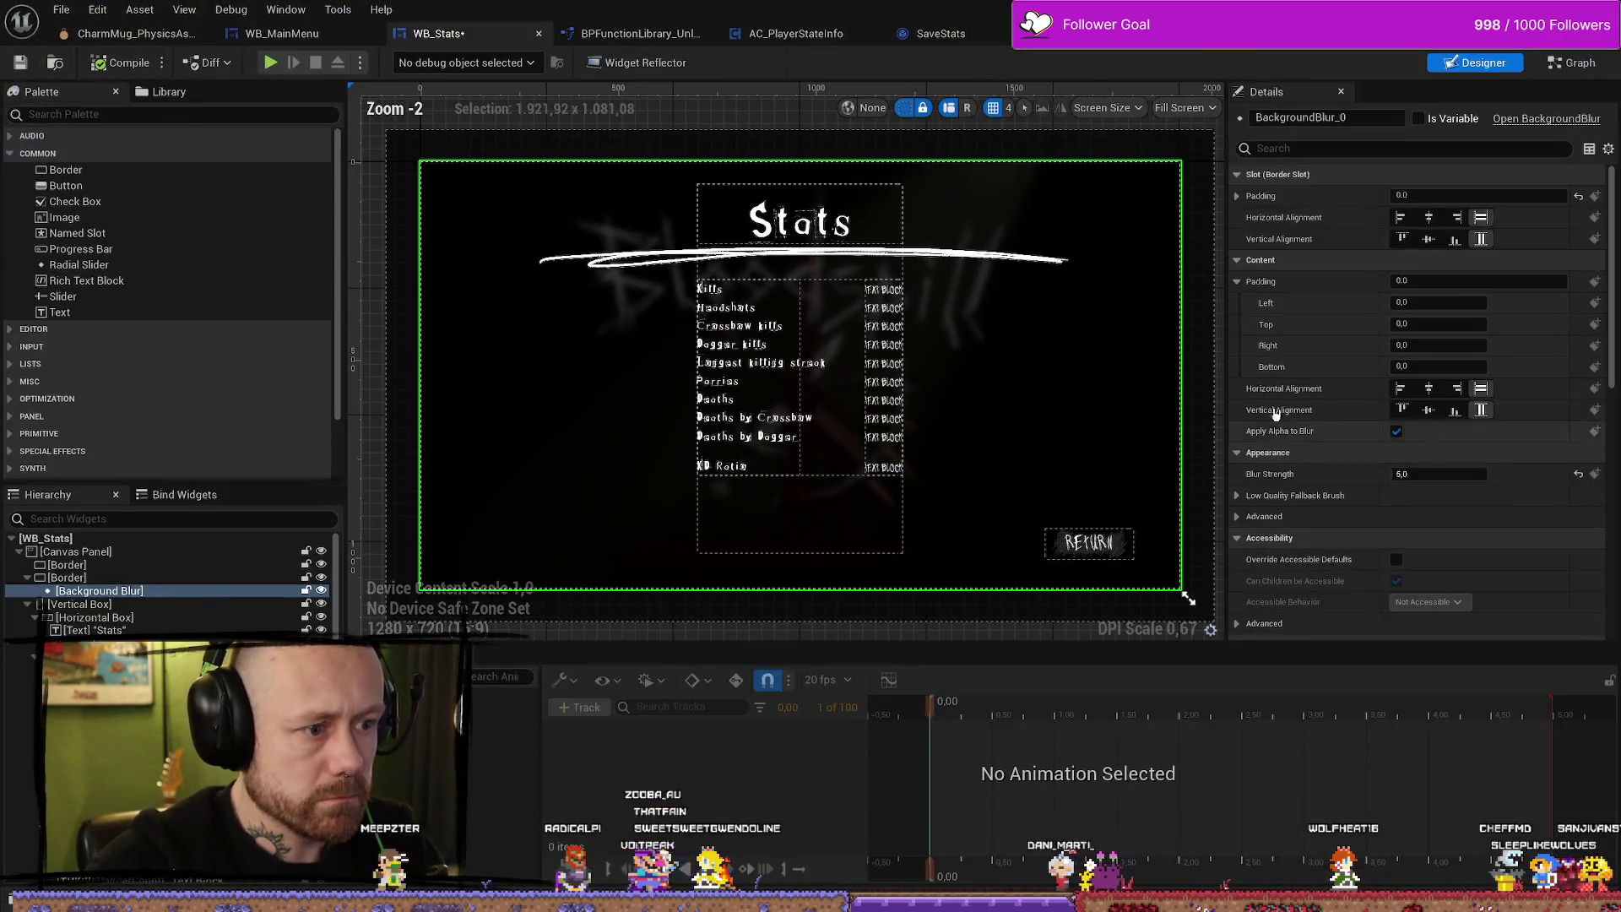
Select the Kills row's Button_128 and set its Normal style image to MenuButtonAcceptHovered.
scroll(169, 583, "down", 5)
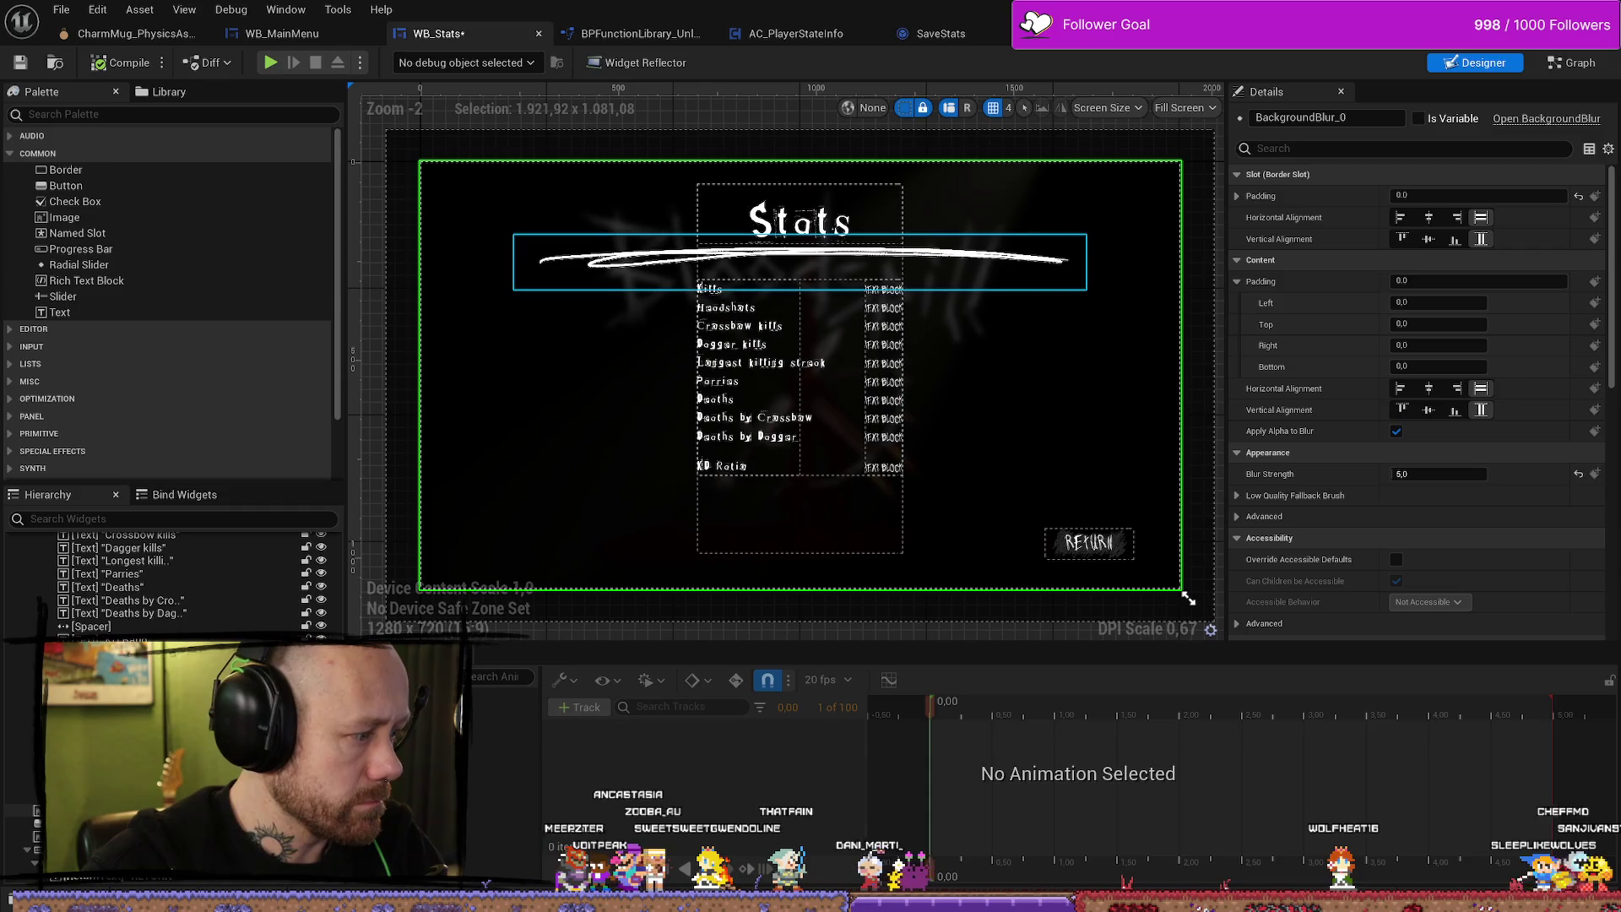
left_click(804, 288)
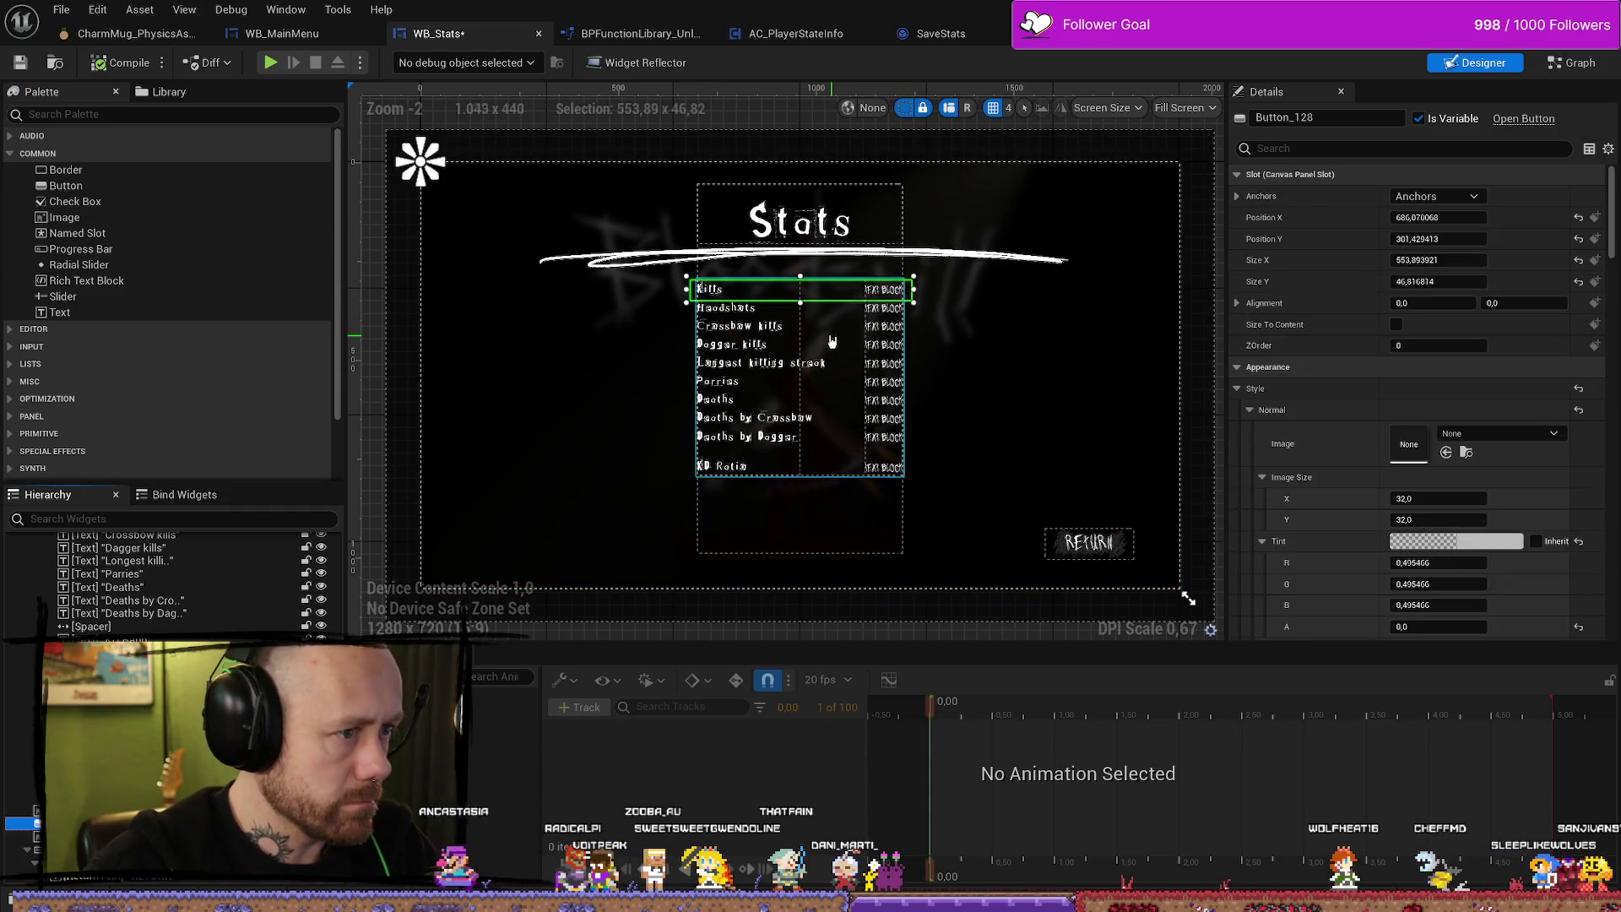
scroll(807, 254, "up", 6)
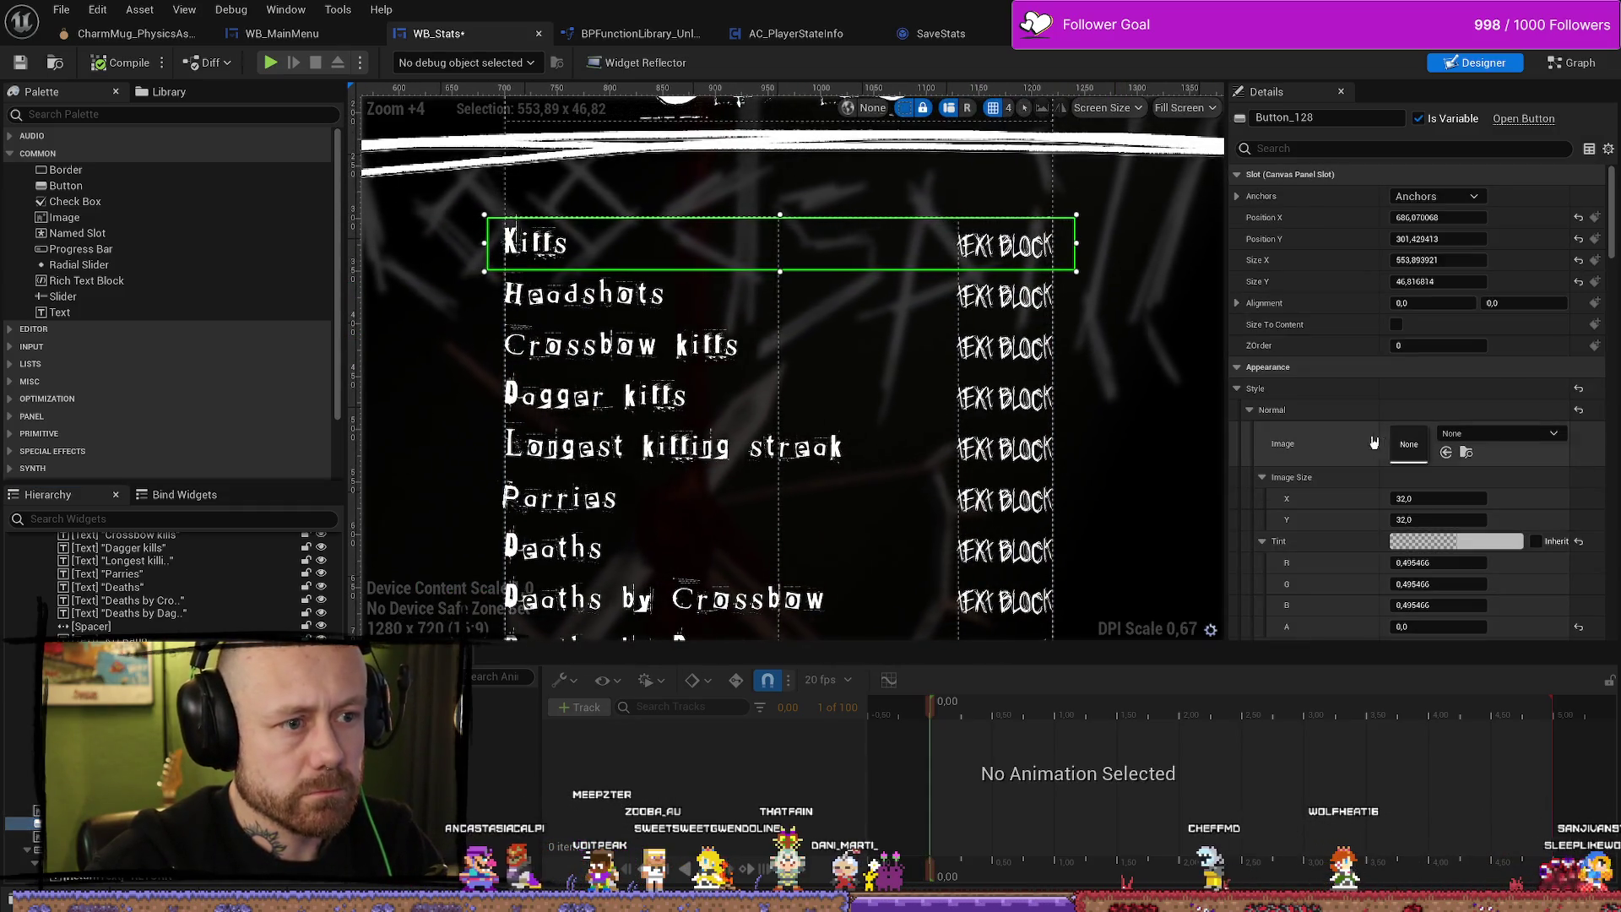
left_click(1506, 435)
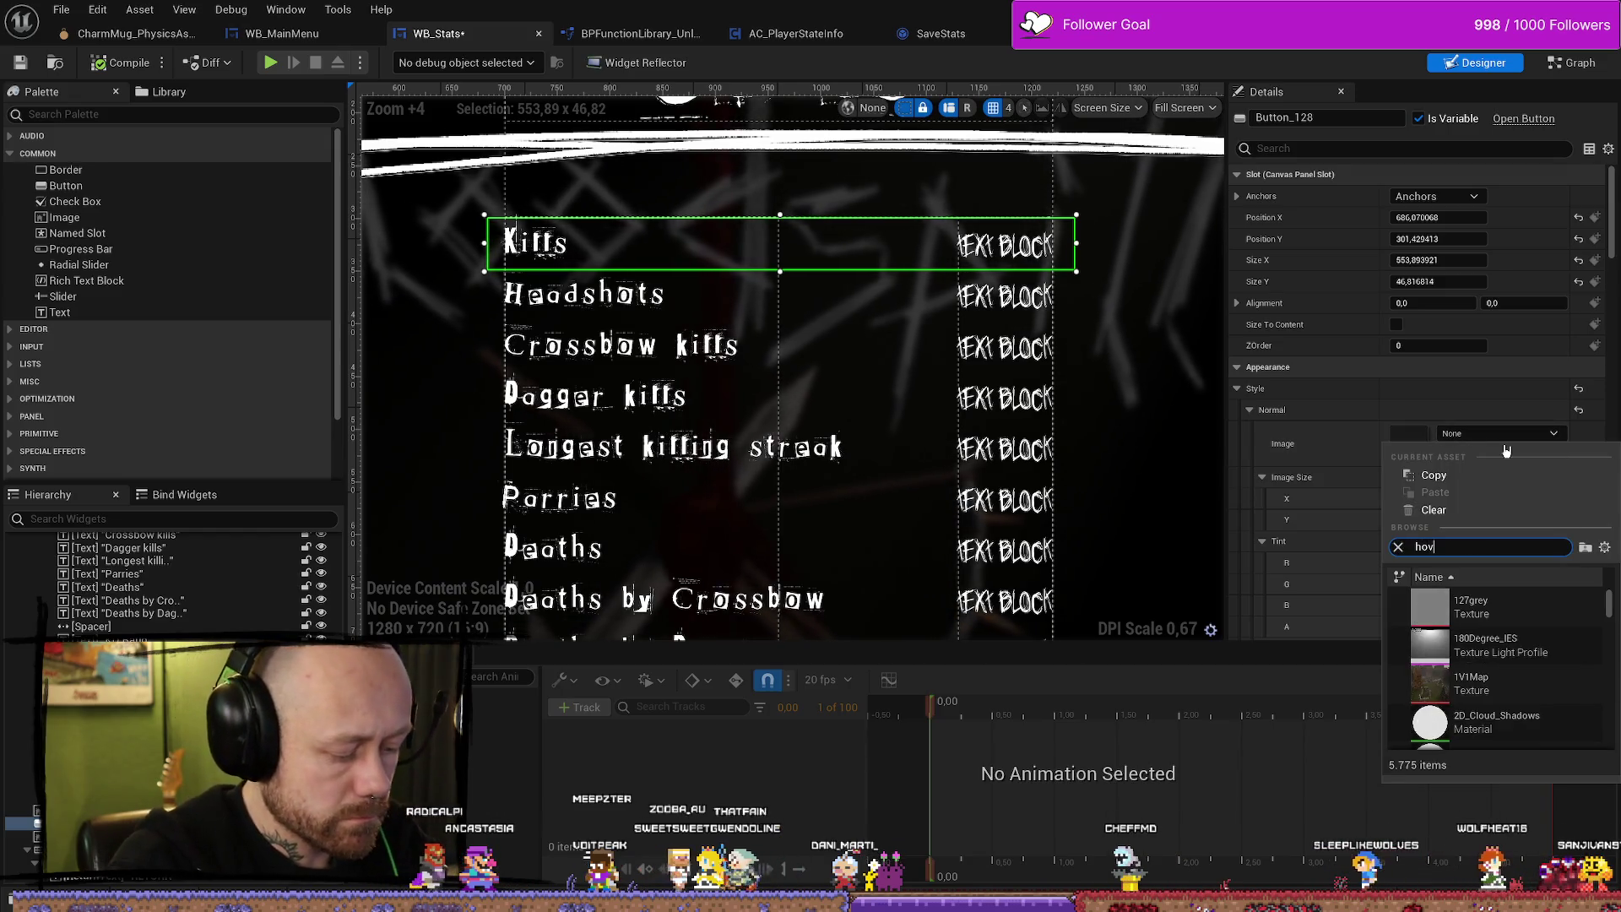
type("hovered")
scroll(1511, 659, "down", 3)
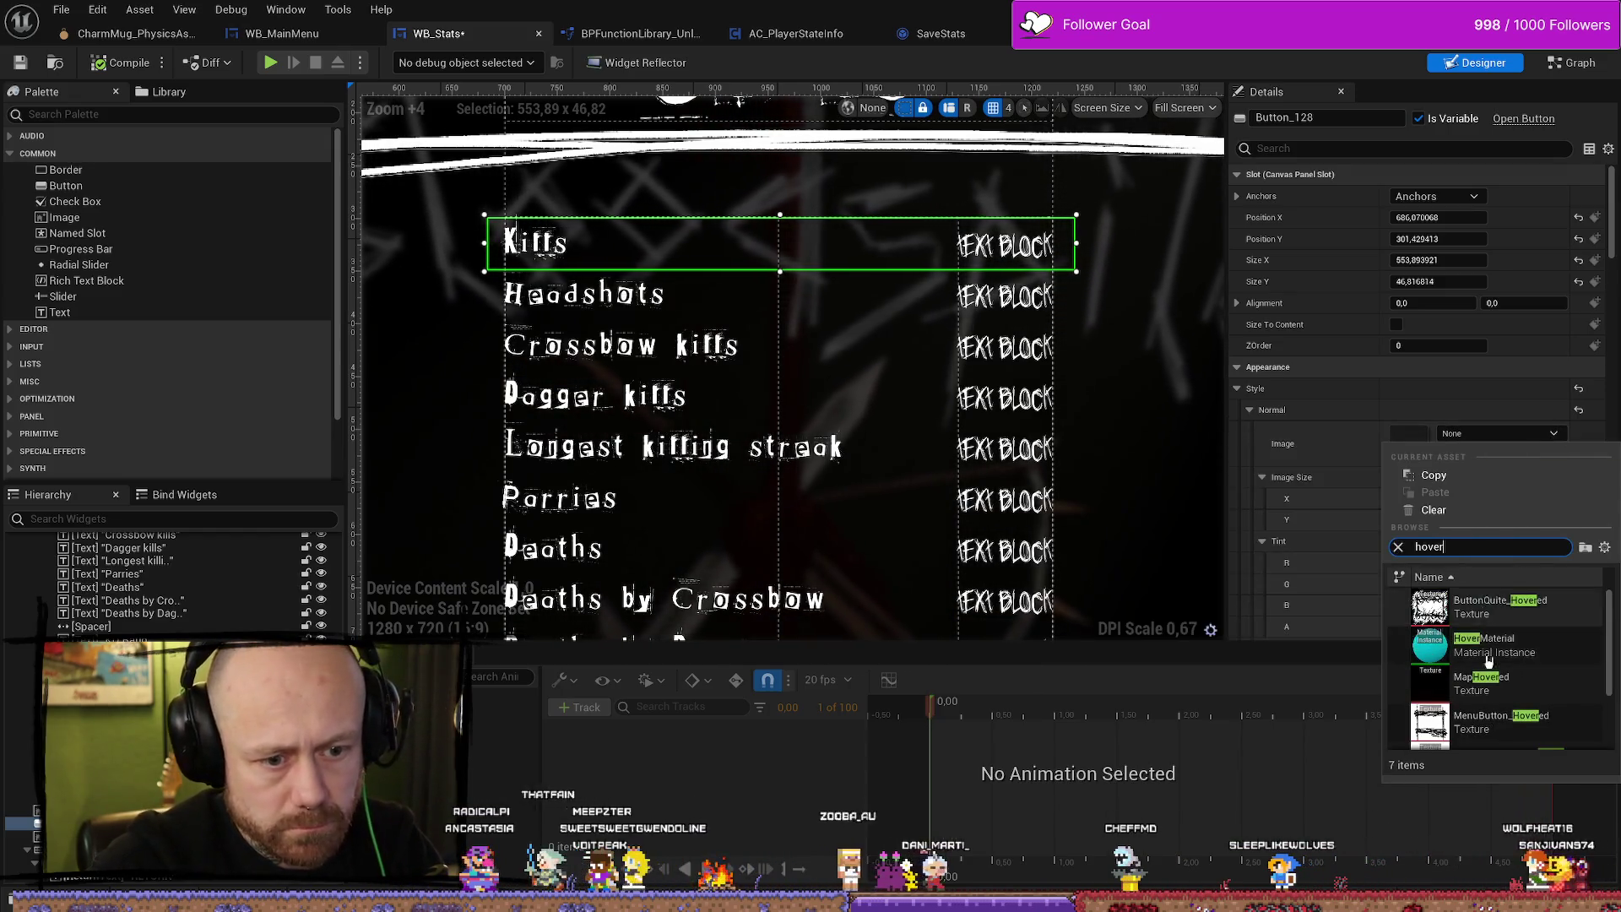
left_click(1496, 665)
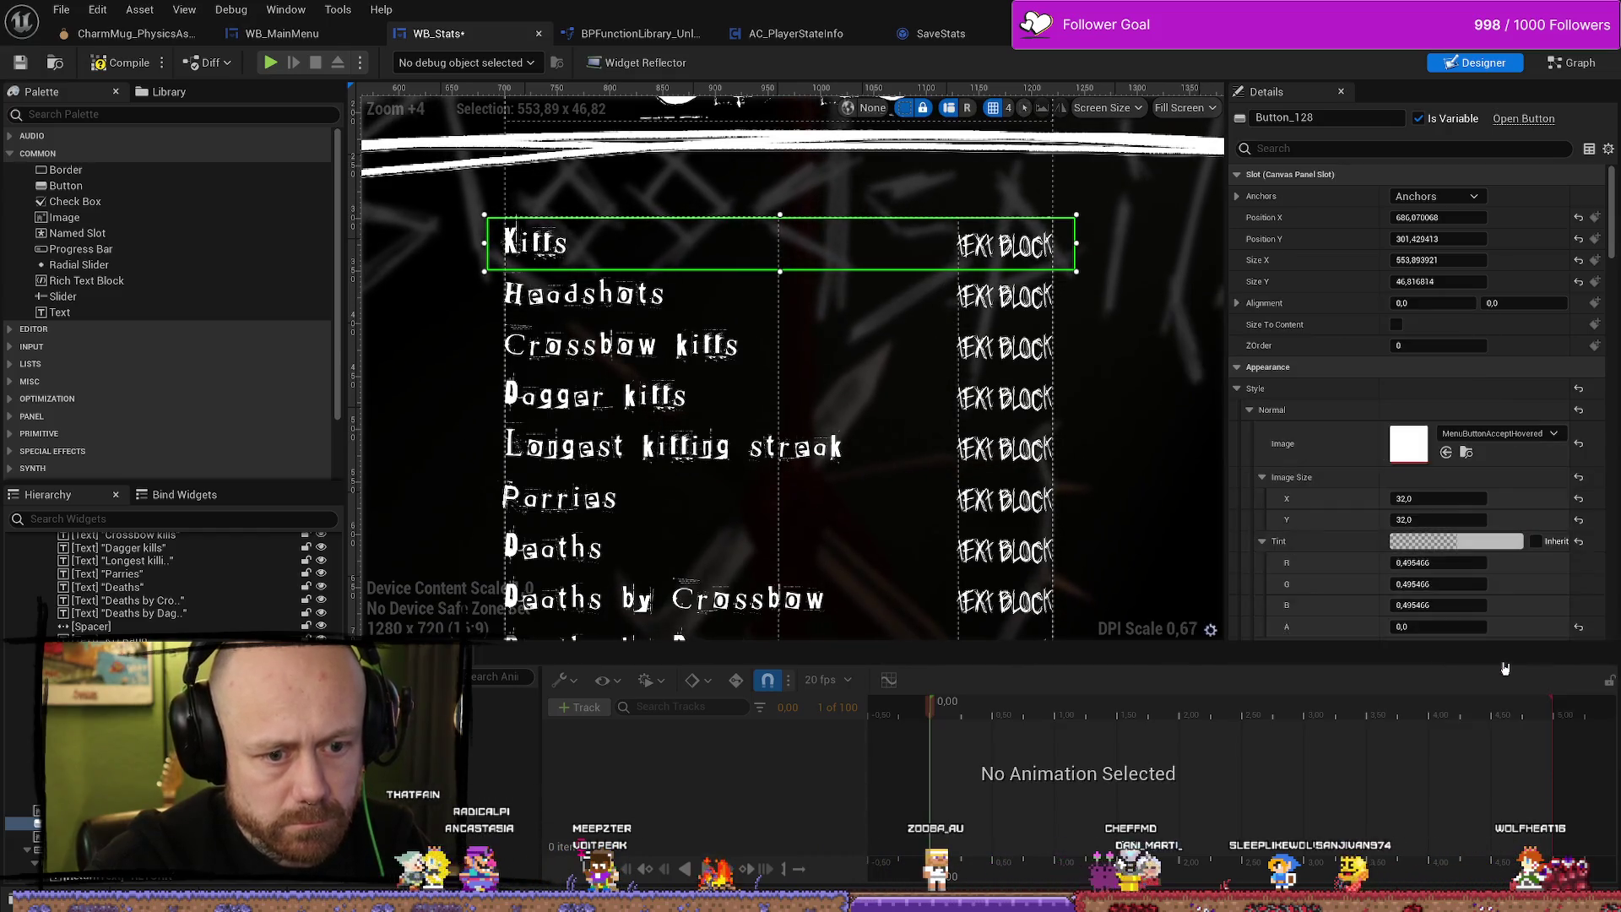
Set the button's tint alpha to 1 and start widening it to the right.
left_click(1440, 548)
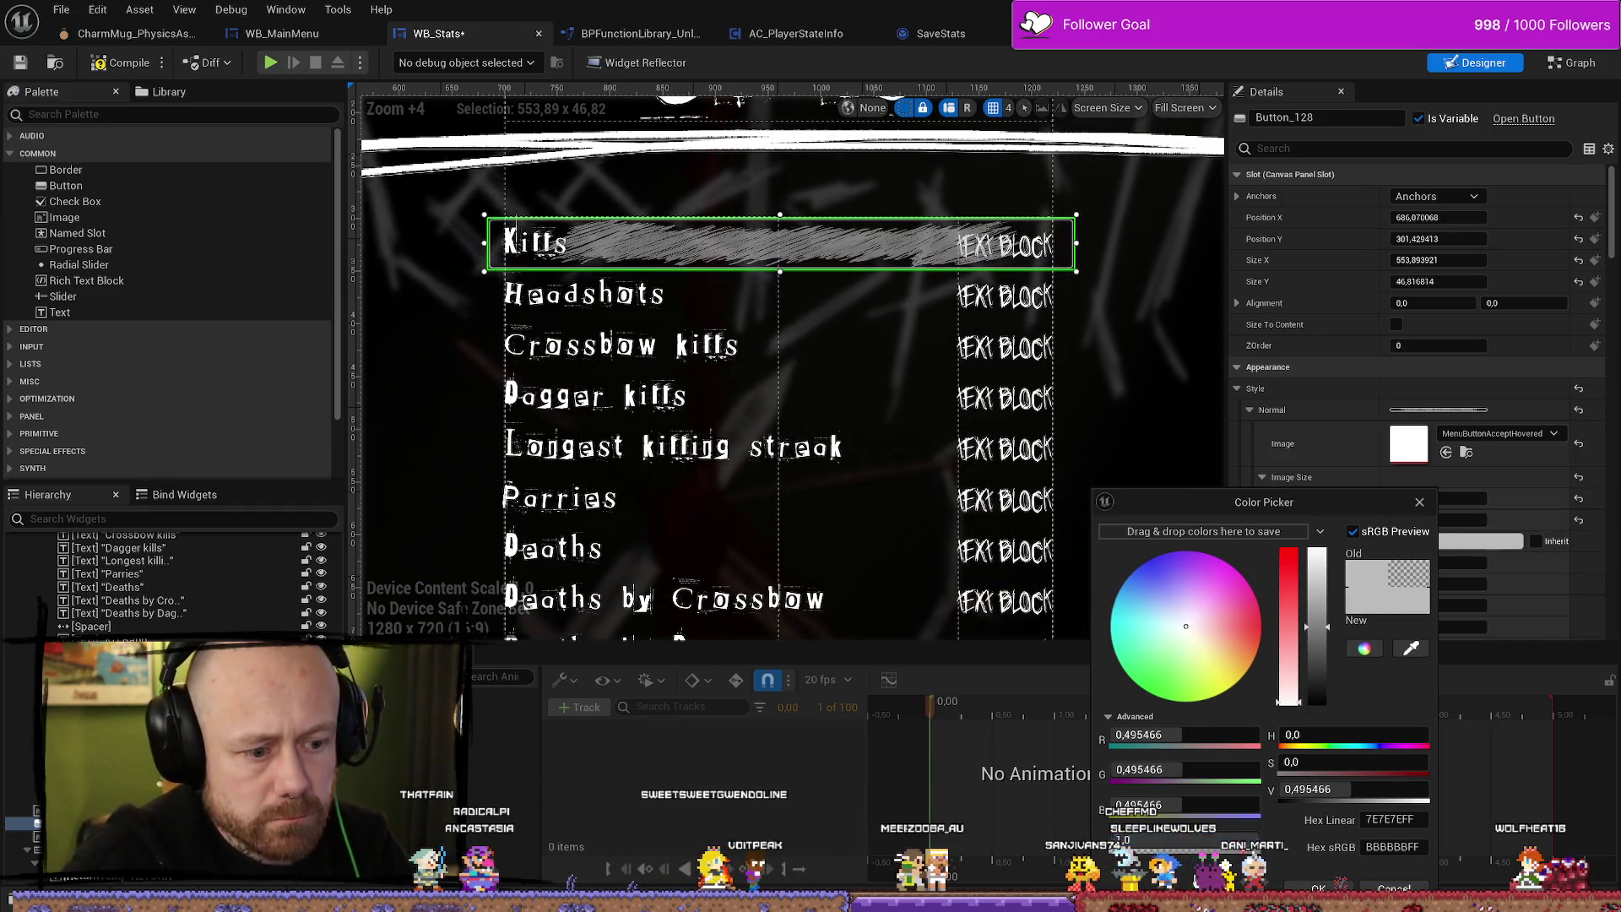
left_click(1318, 886)
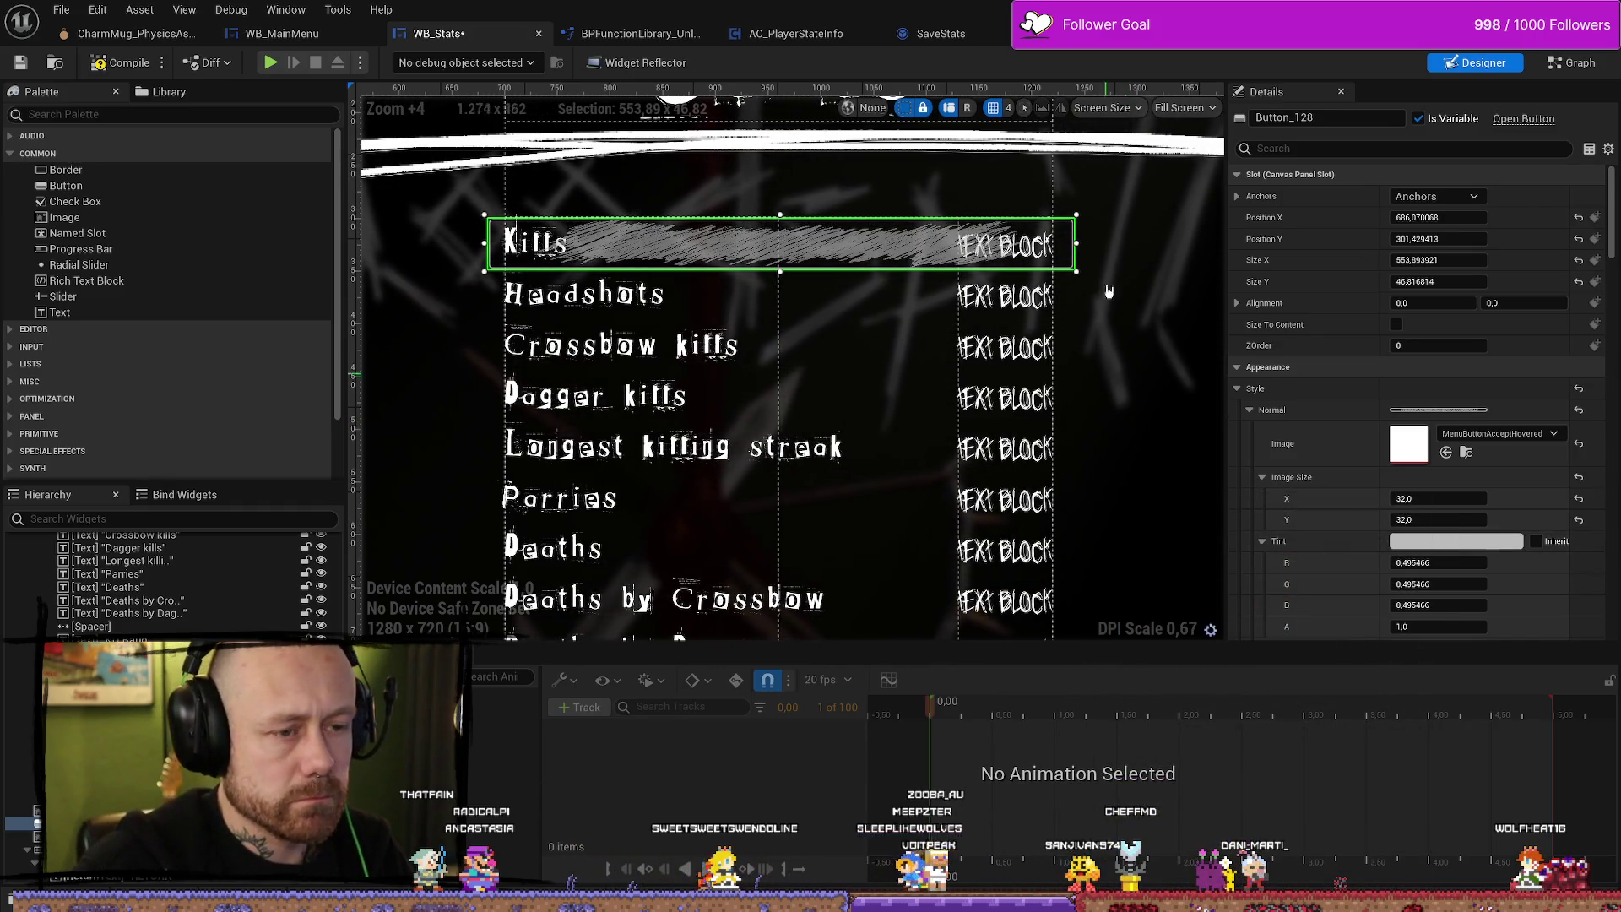
left_click_drag(1079, 259, 1143, 253)
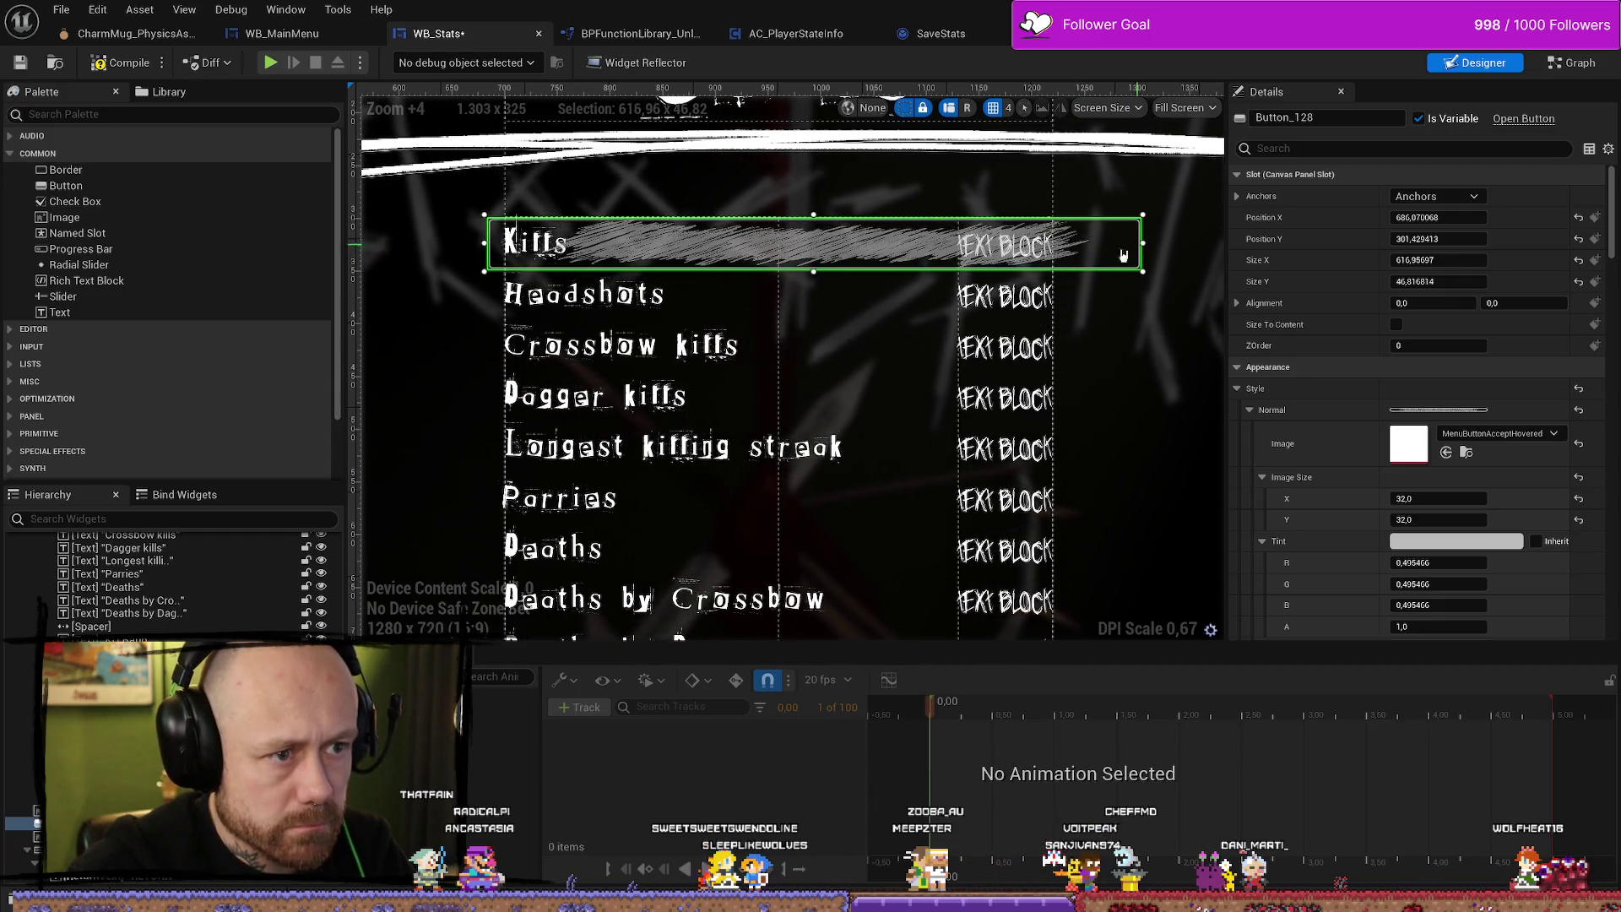
Stretch the Kills button's left and right edges to about 781 wide, then select the row's Horizontal Box.
left_click_drag(432, 241, 349, 241)
scroll(1091, 245, "down", 2)
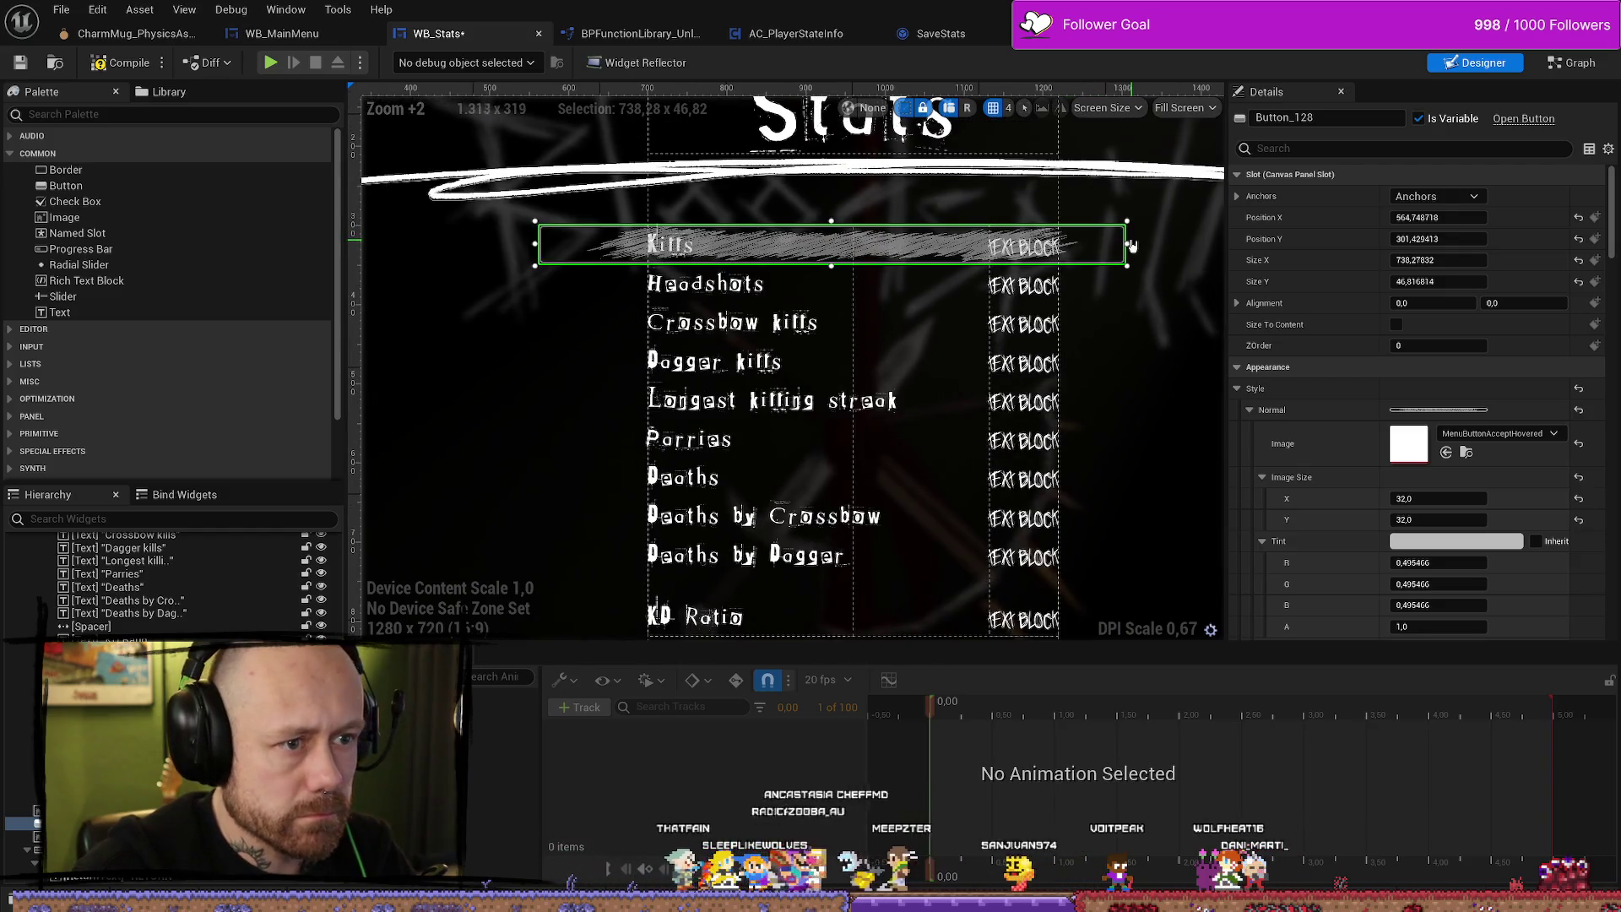
left_click_drag(1132, 243, 1155, 243)
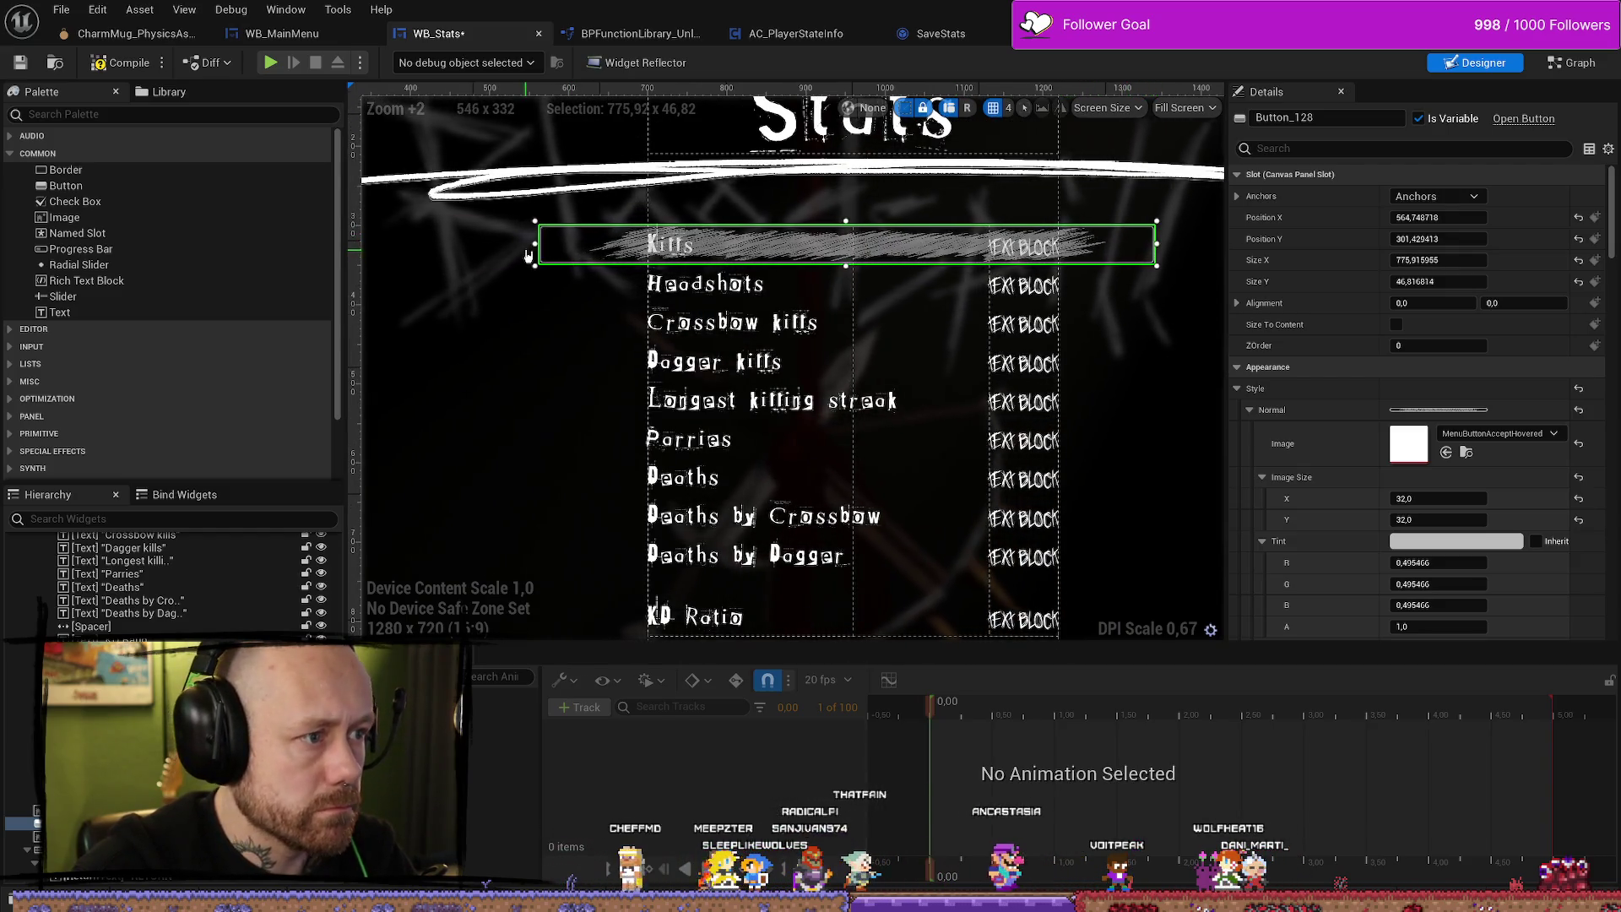
left_click_drag(533, 243, 529, 243)
scroll(710, 255, "up", 9)
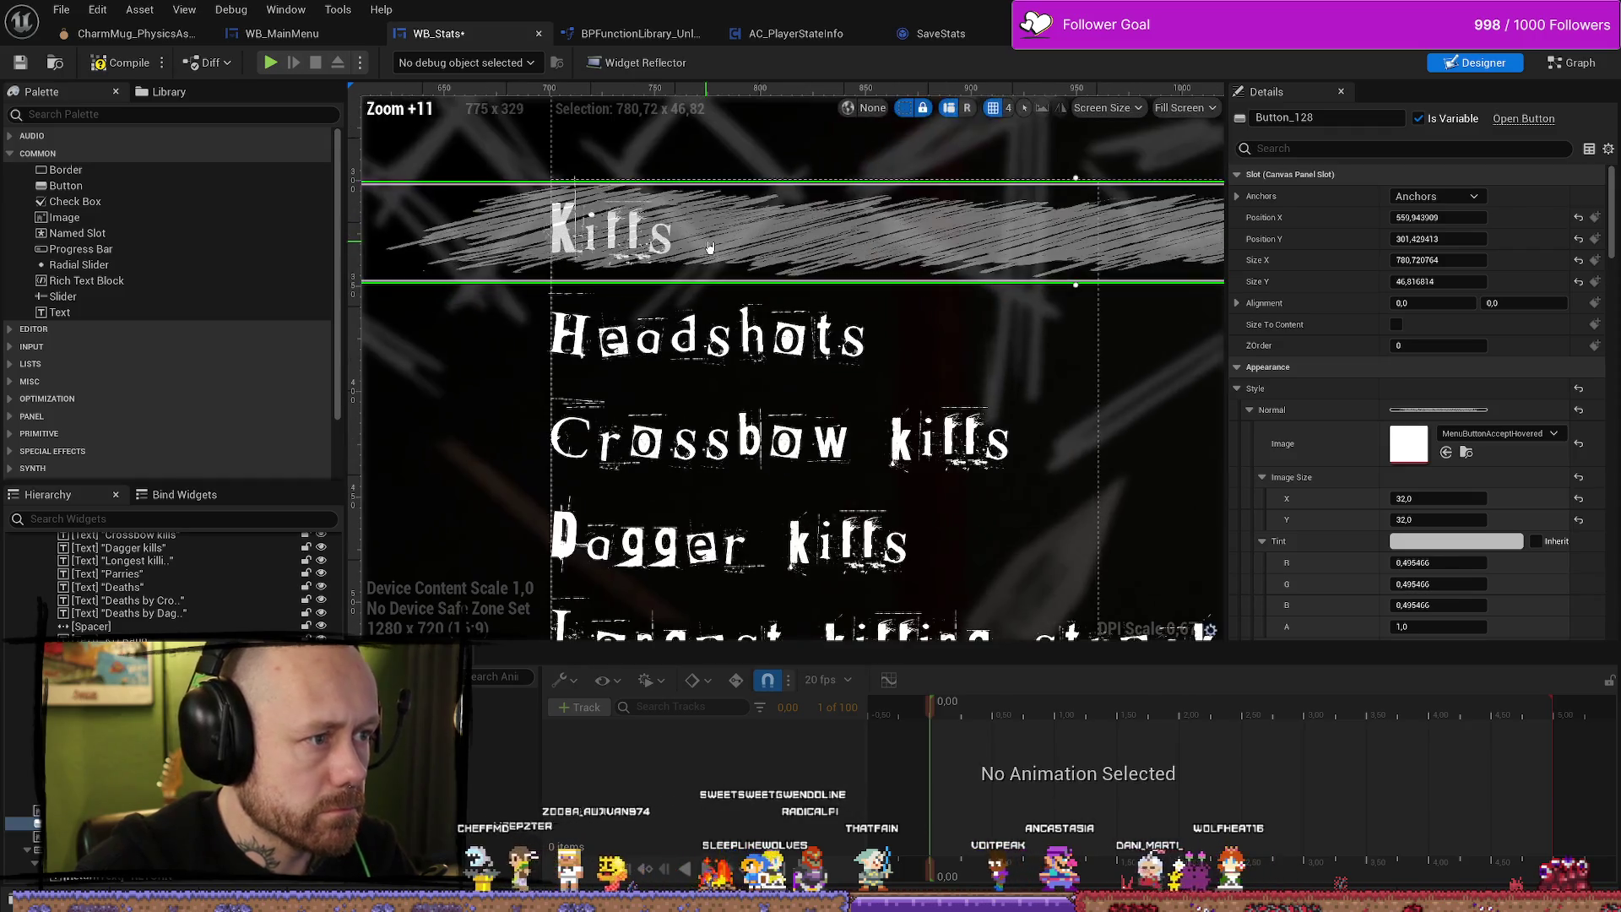
scroll(824, 326, "down", 8)
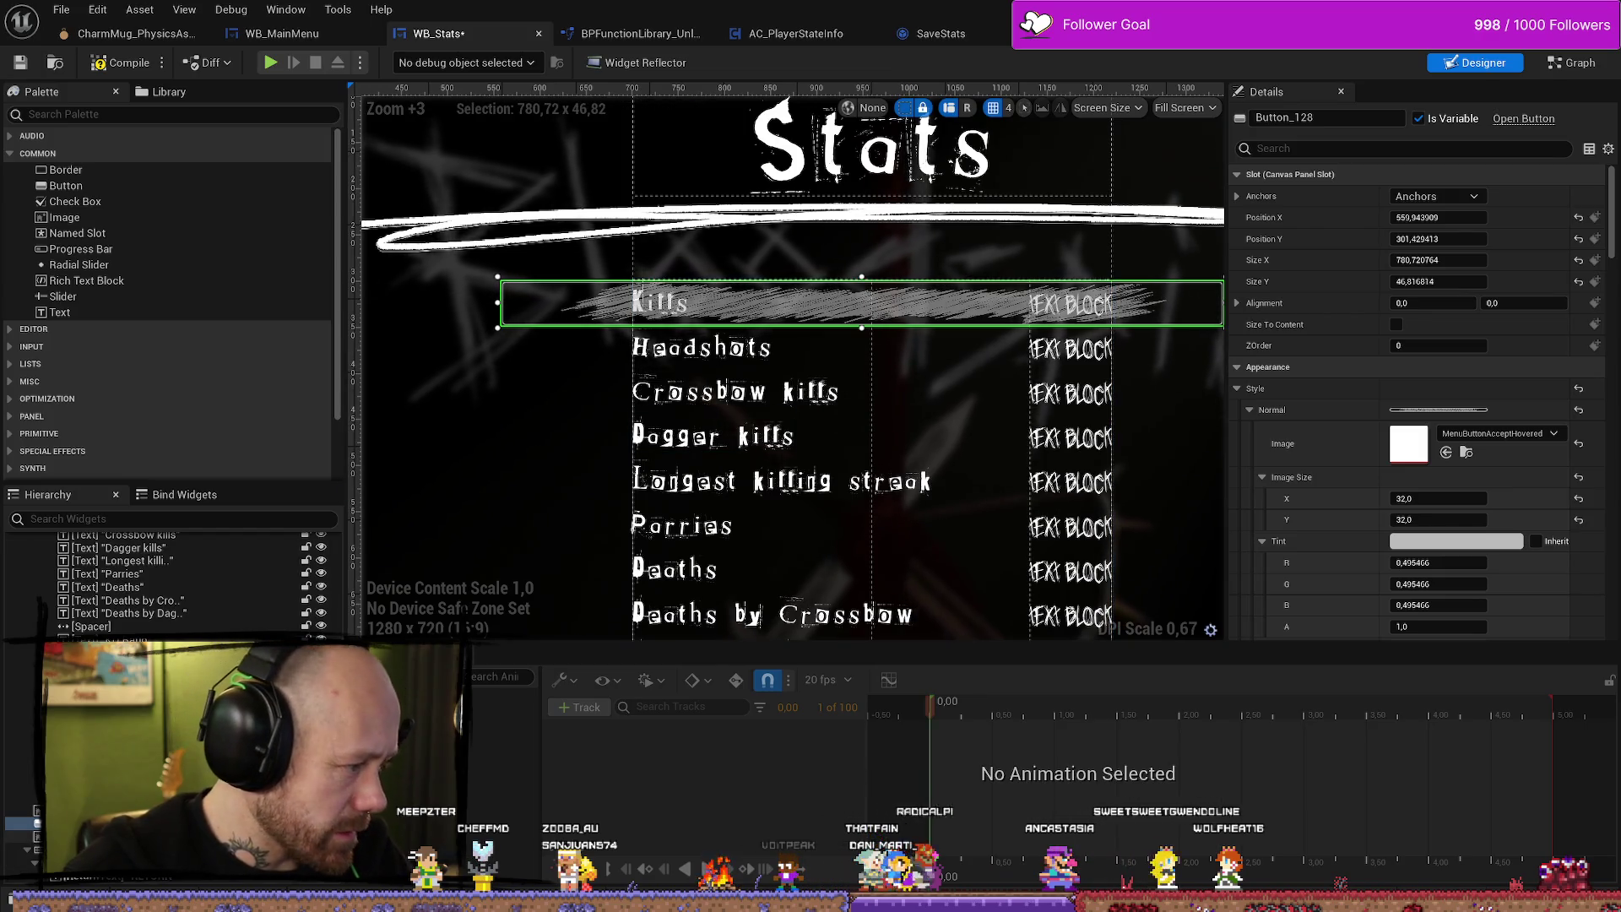
scroll(169, 583, "up", 3)
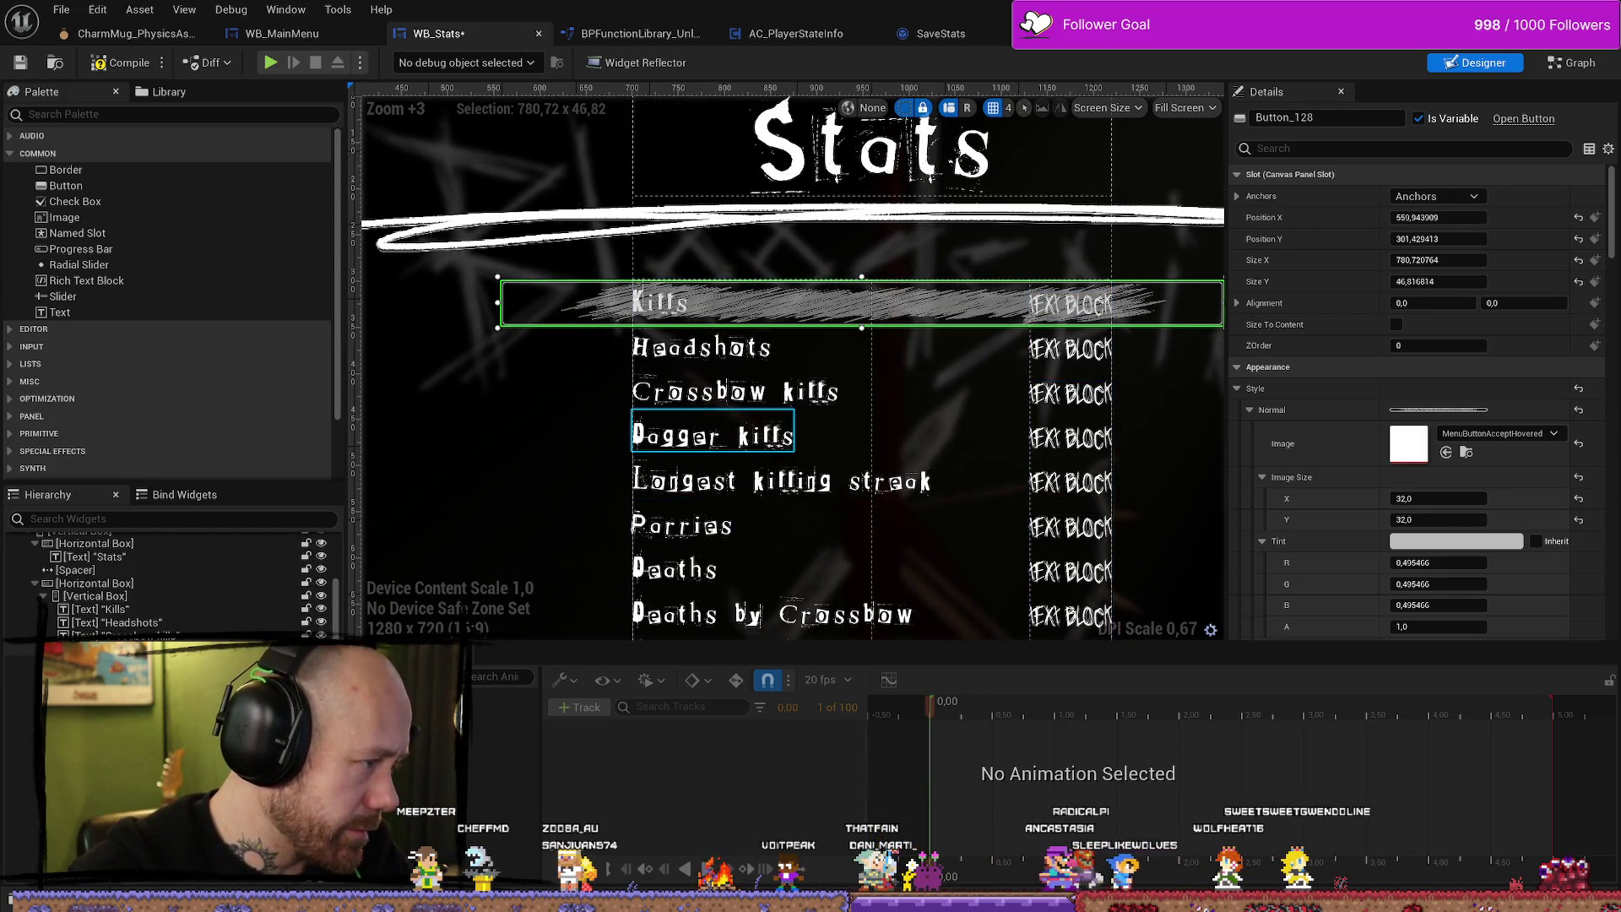
scroll(169, 583, "down", 3)
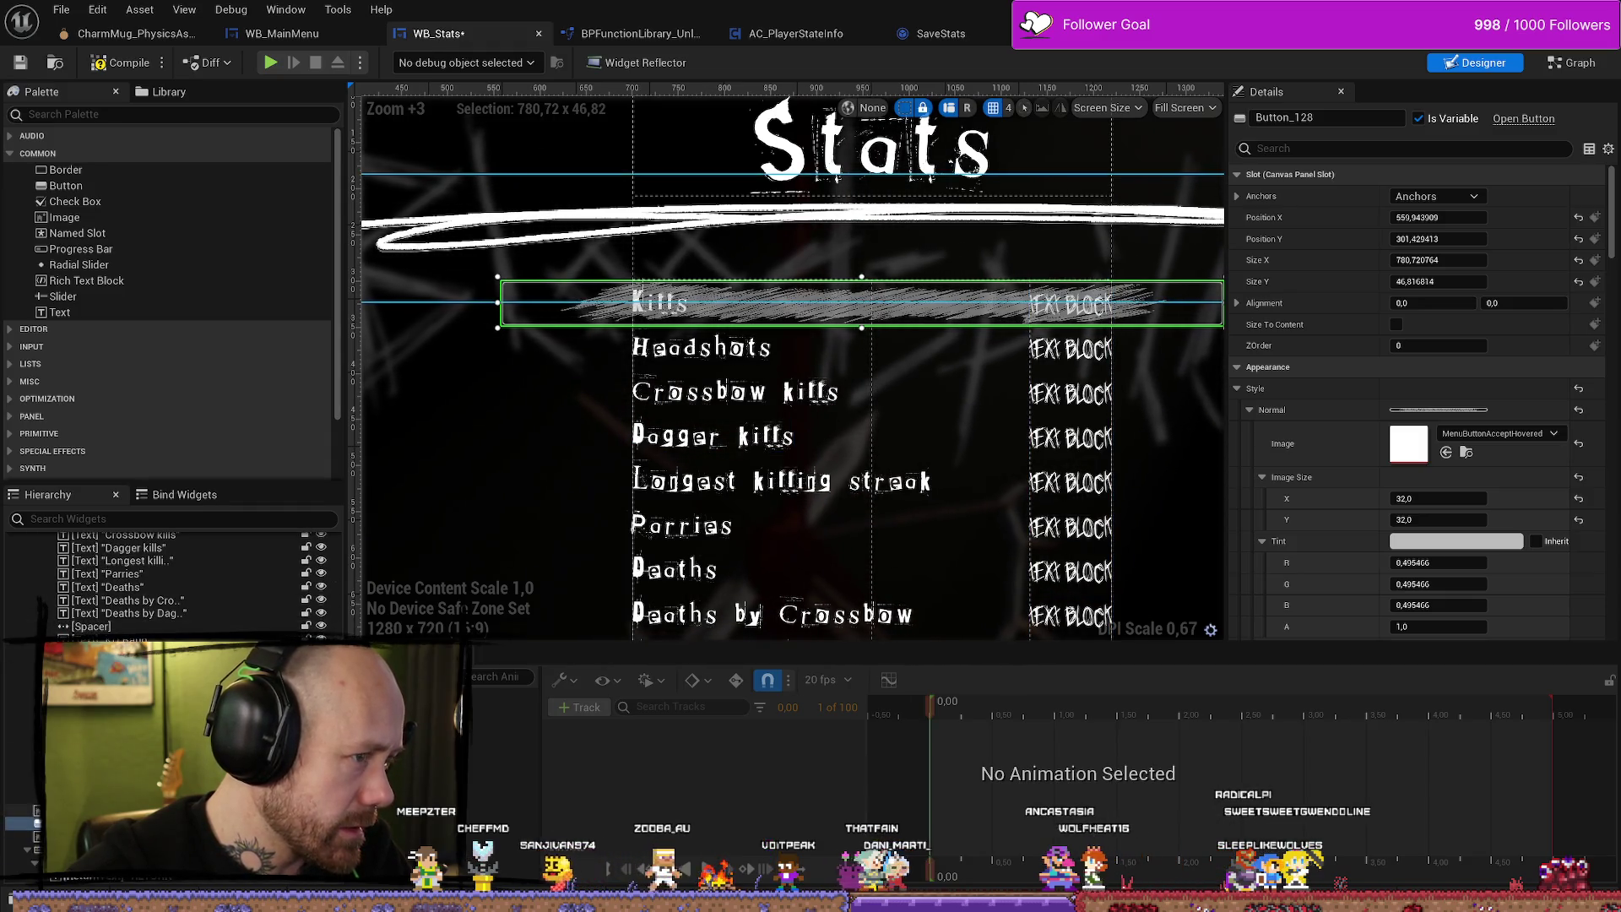
scroll(169, 582, "up", 1)
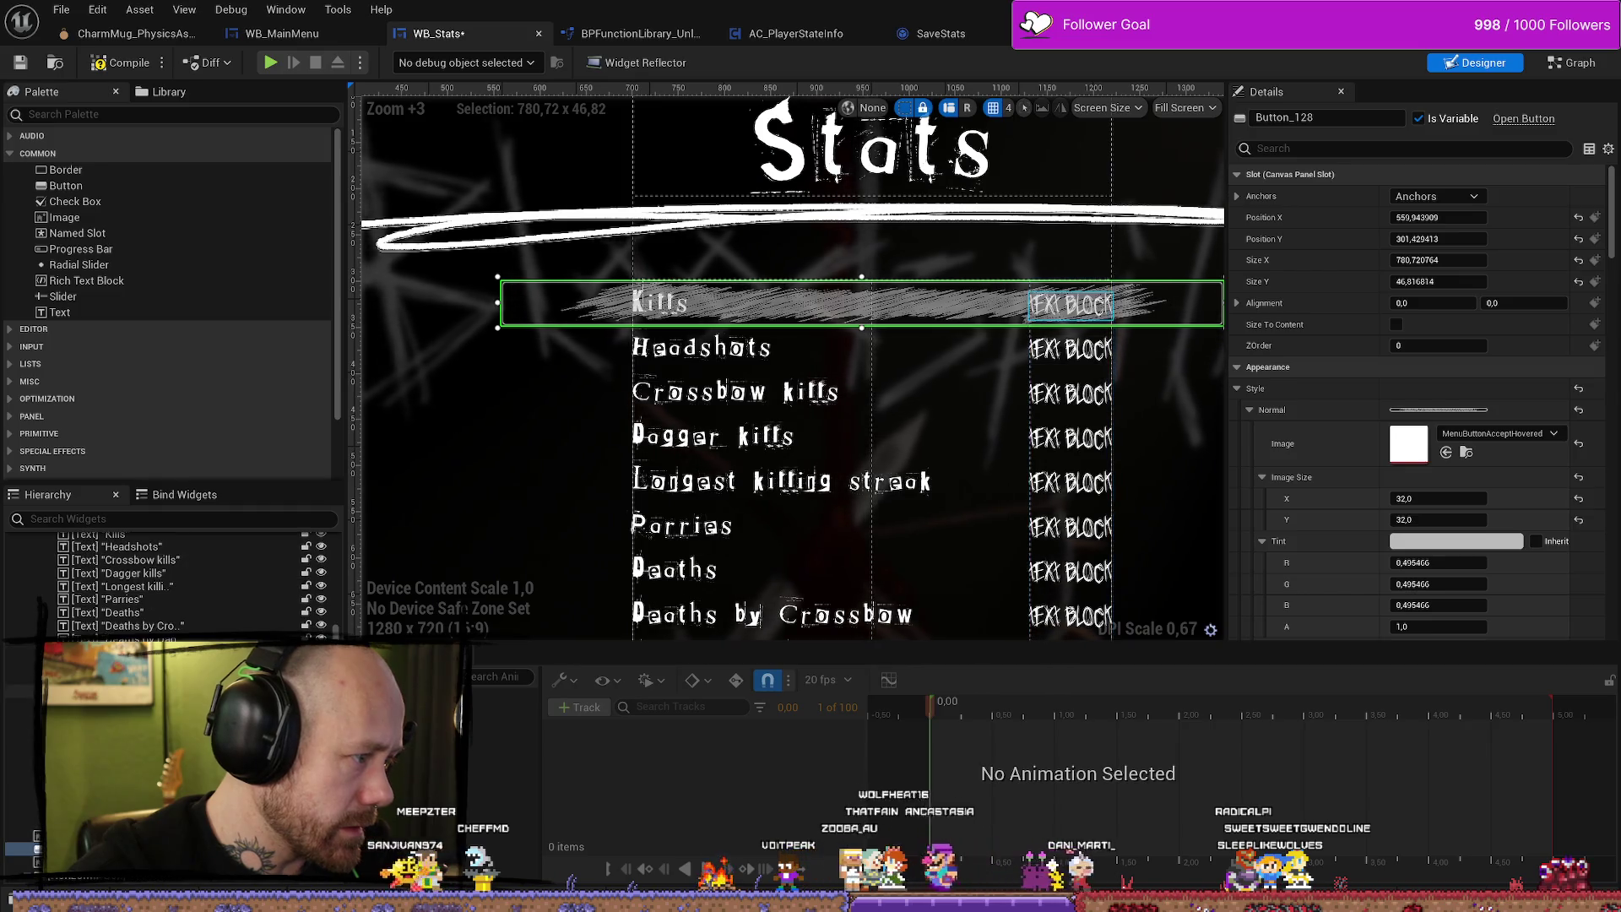
scroll(127, 591, "up", 5)
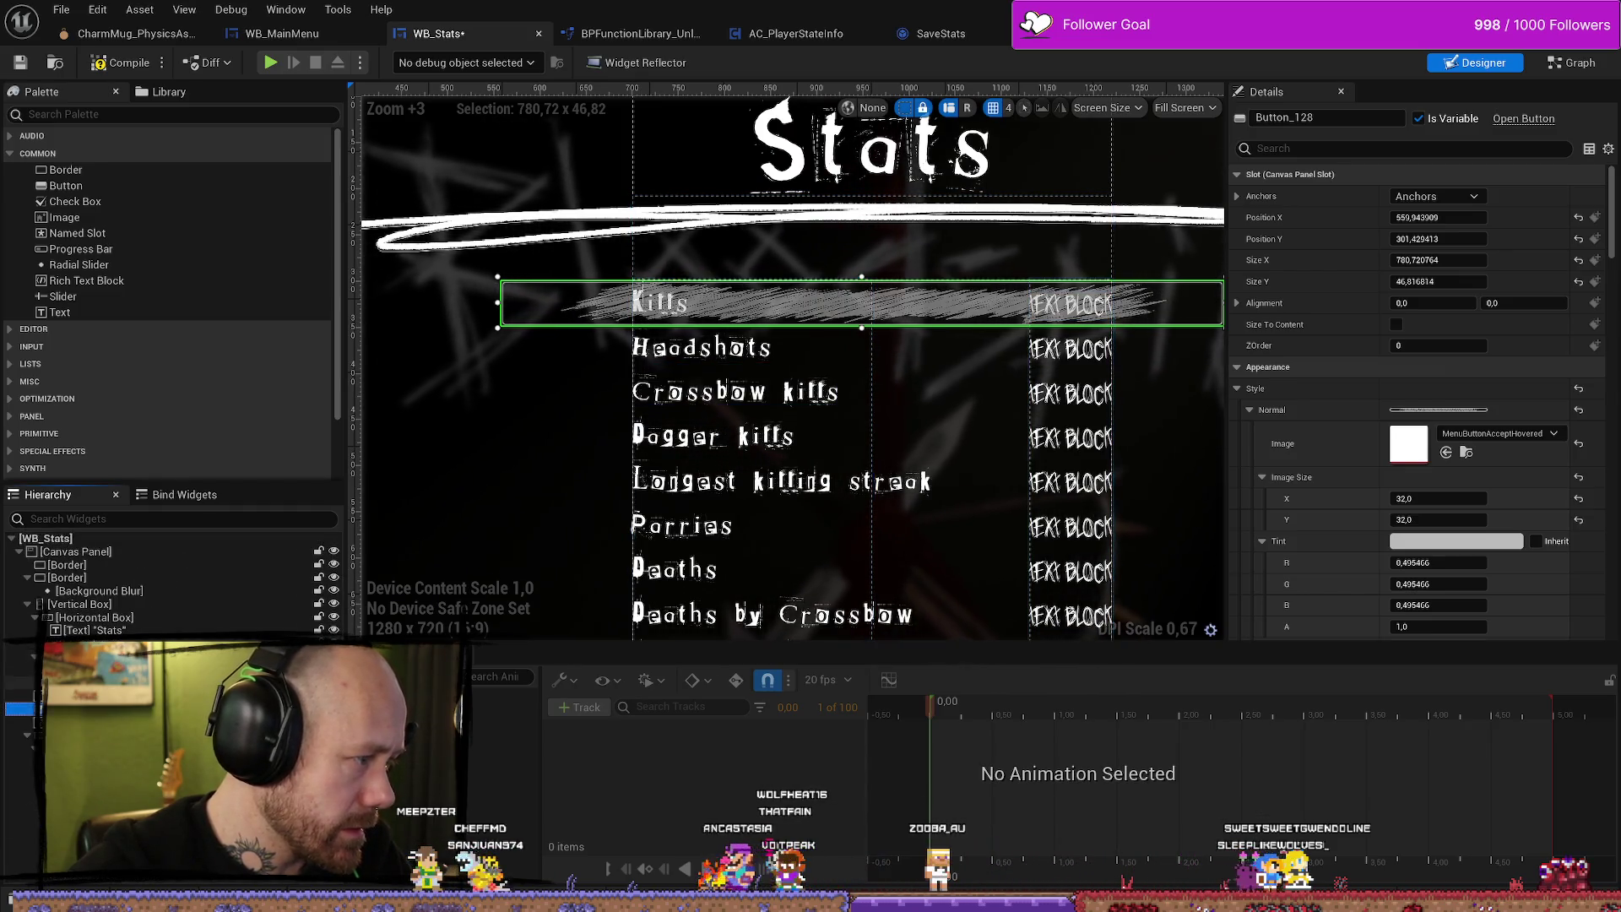
left_click(844, 464)
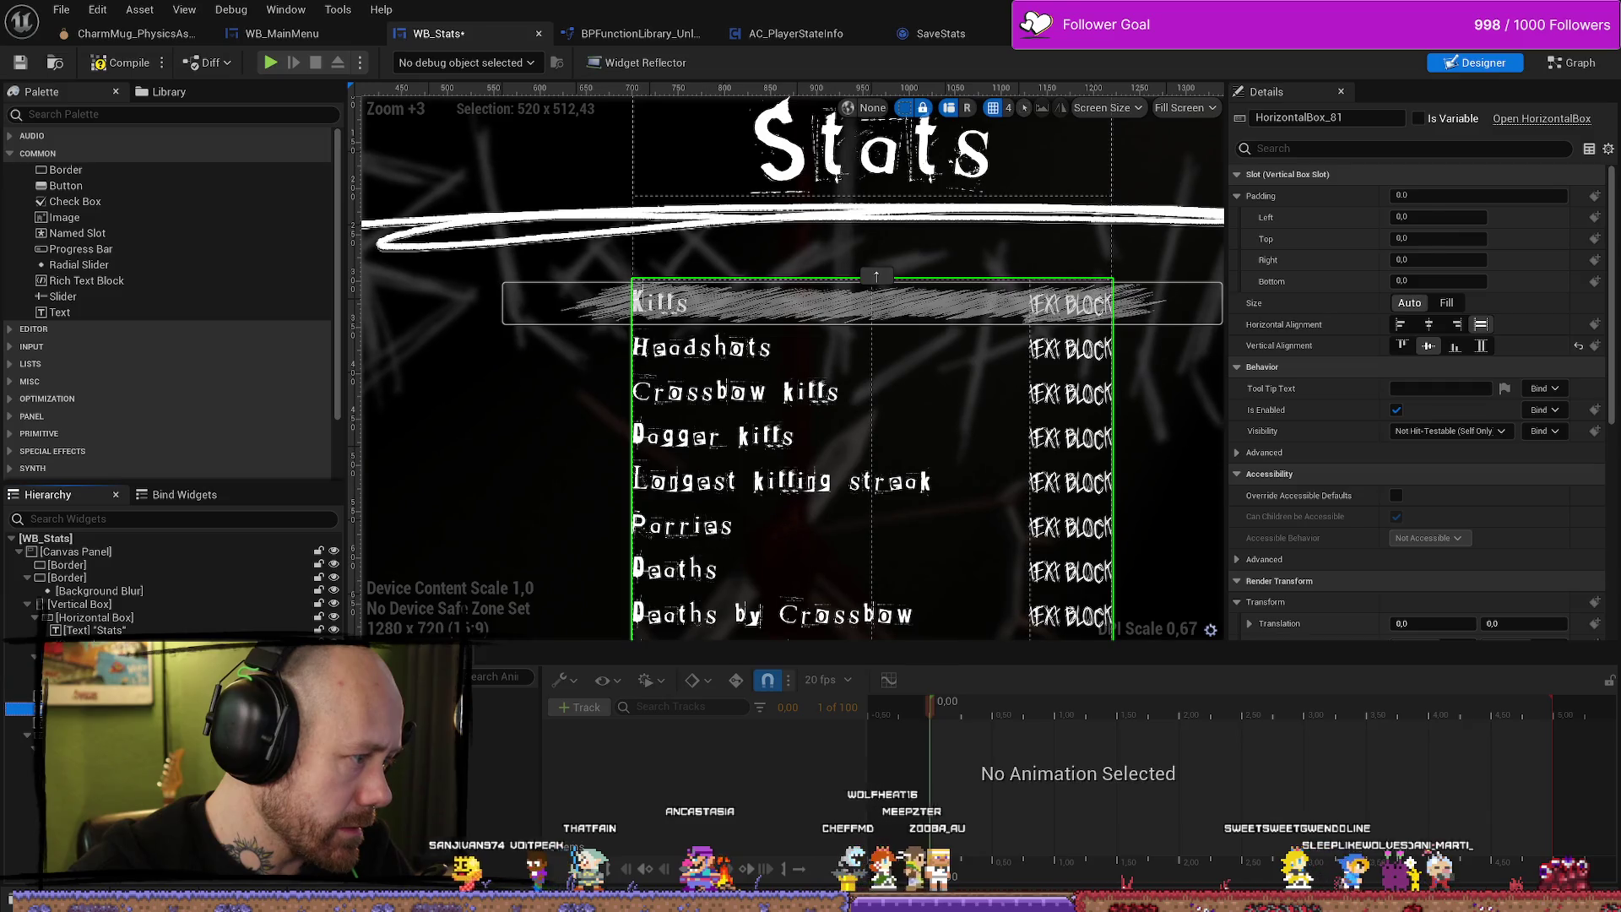
Undo the button move into the row and select the Kills row's box.
key("ctrl+z")
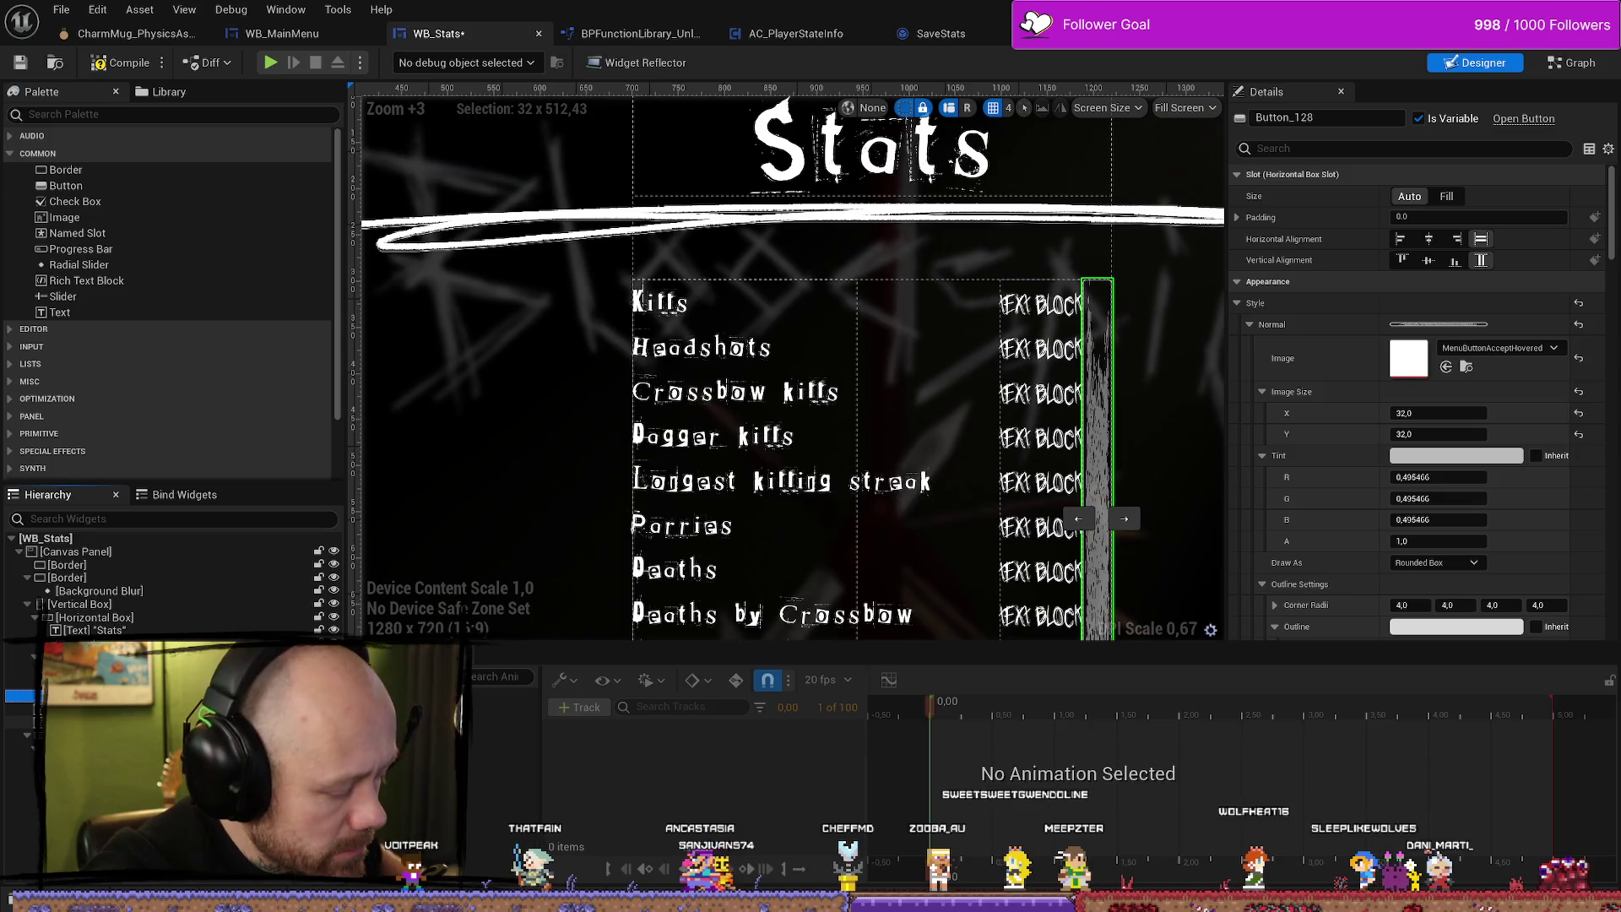
key("ctrl+z")
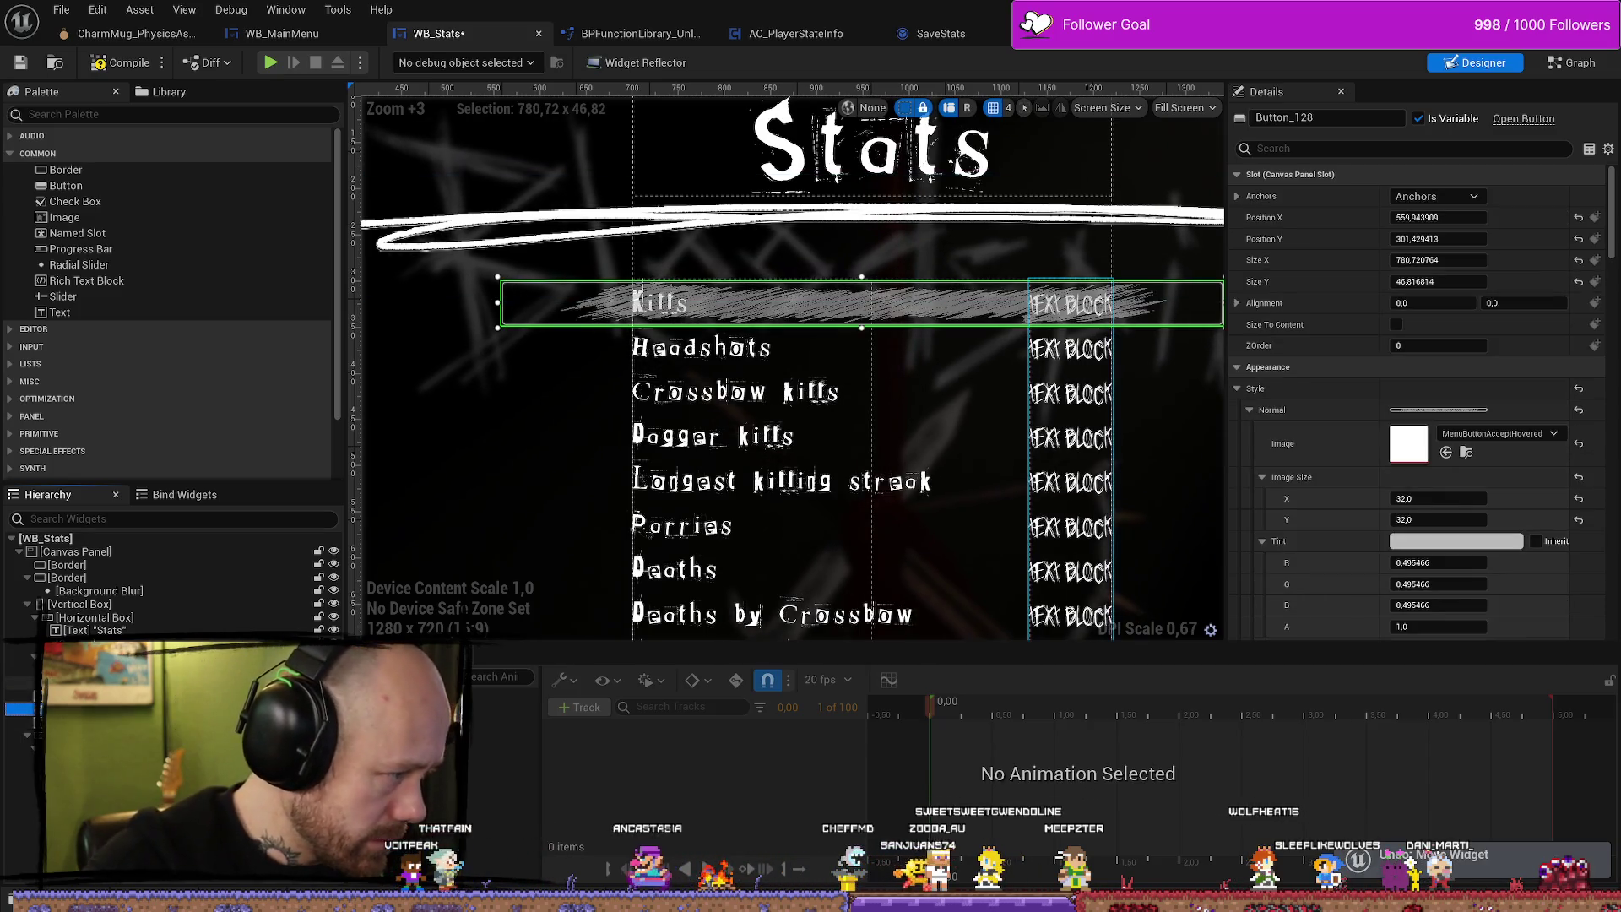
left_click(127, 657)
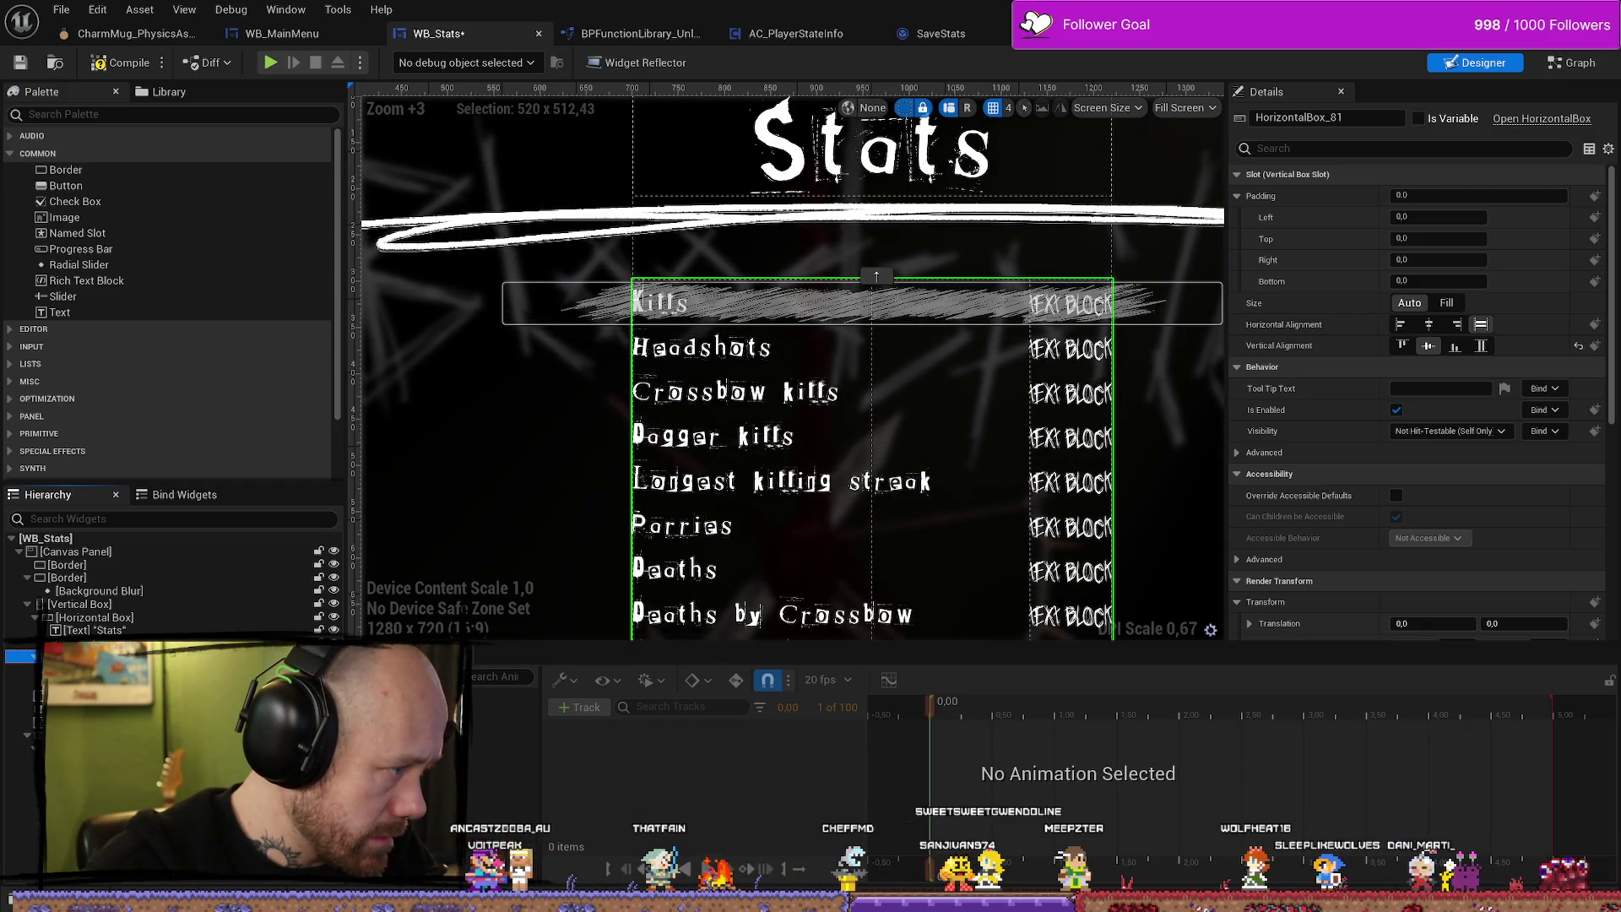
Browse the widget tree to the Kills row box and pick Border from the Palette's Common category.
left_click(28, 604)
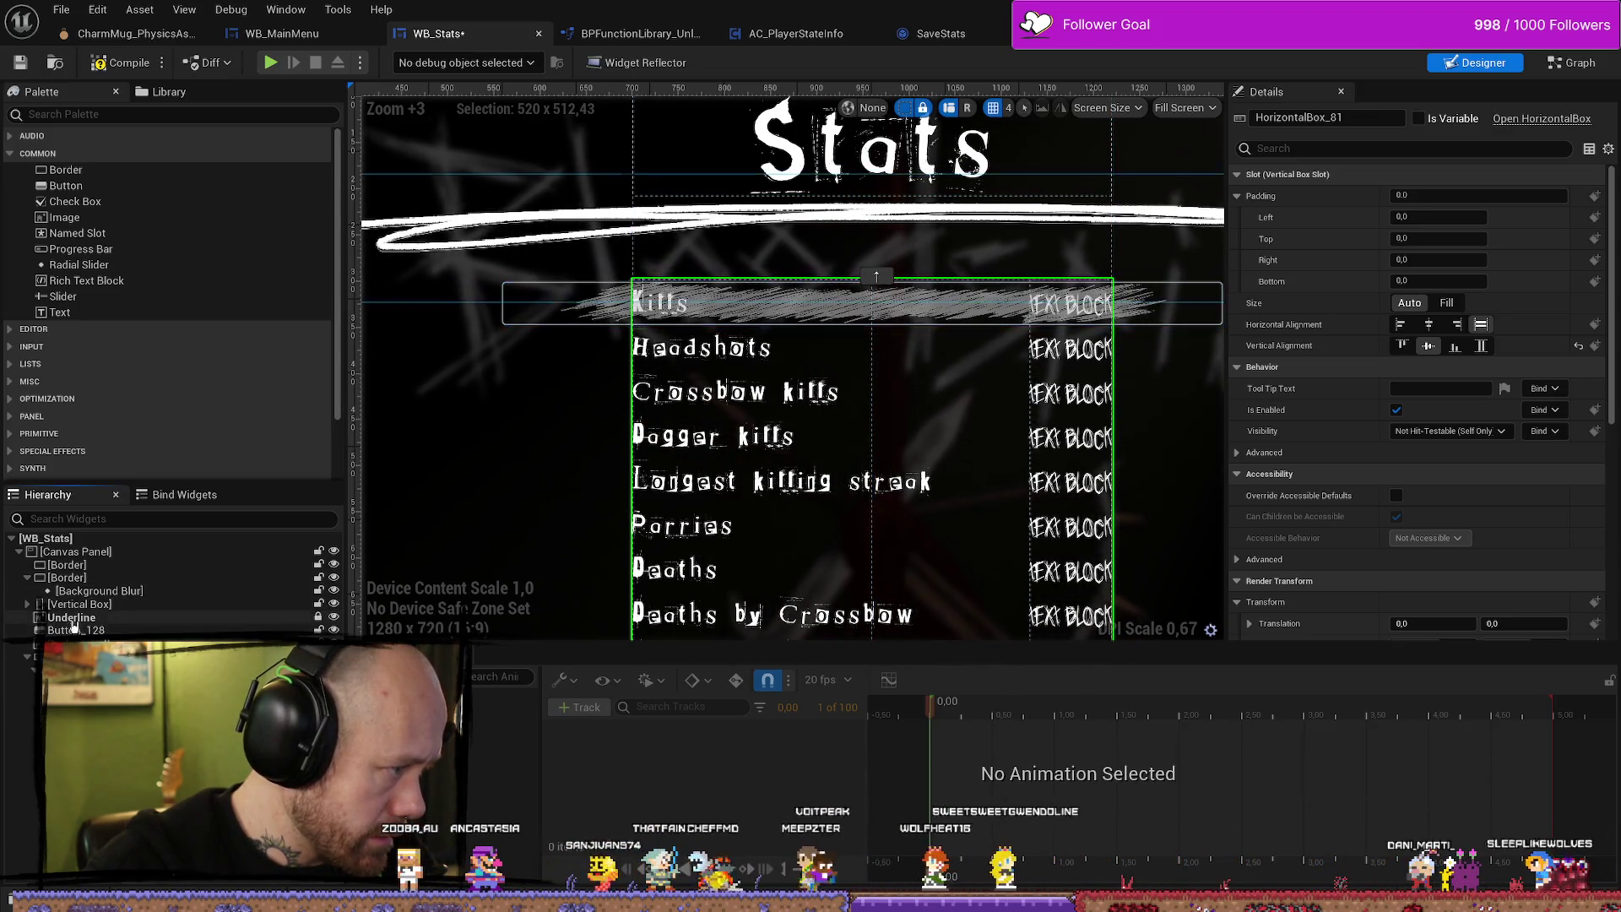
left_click(28, 578)
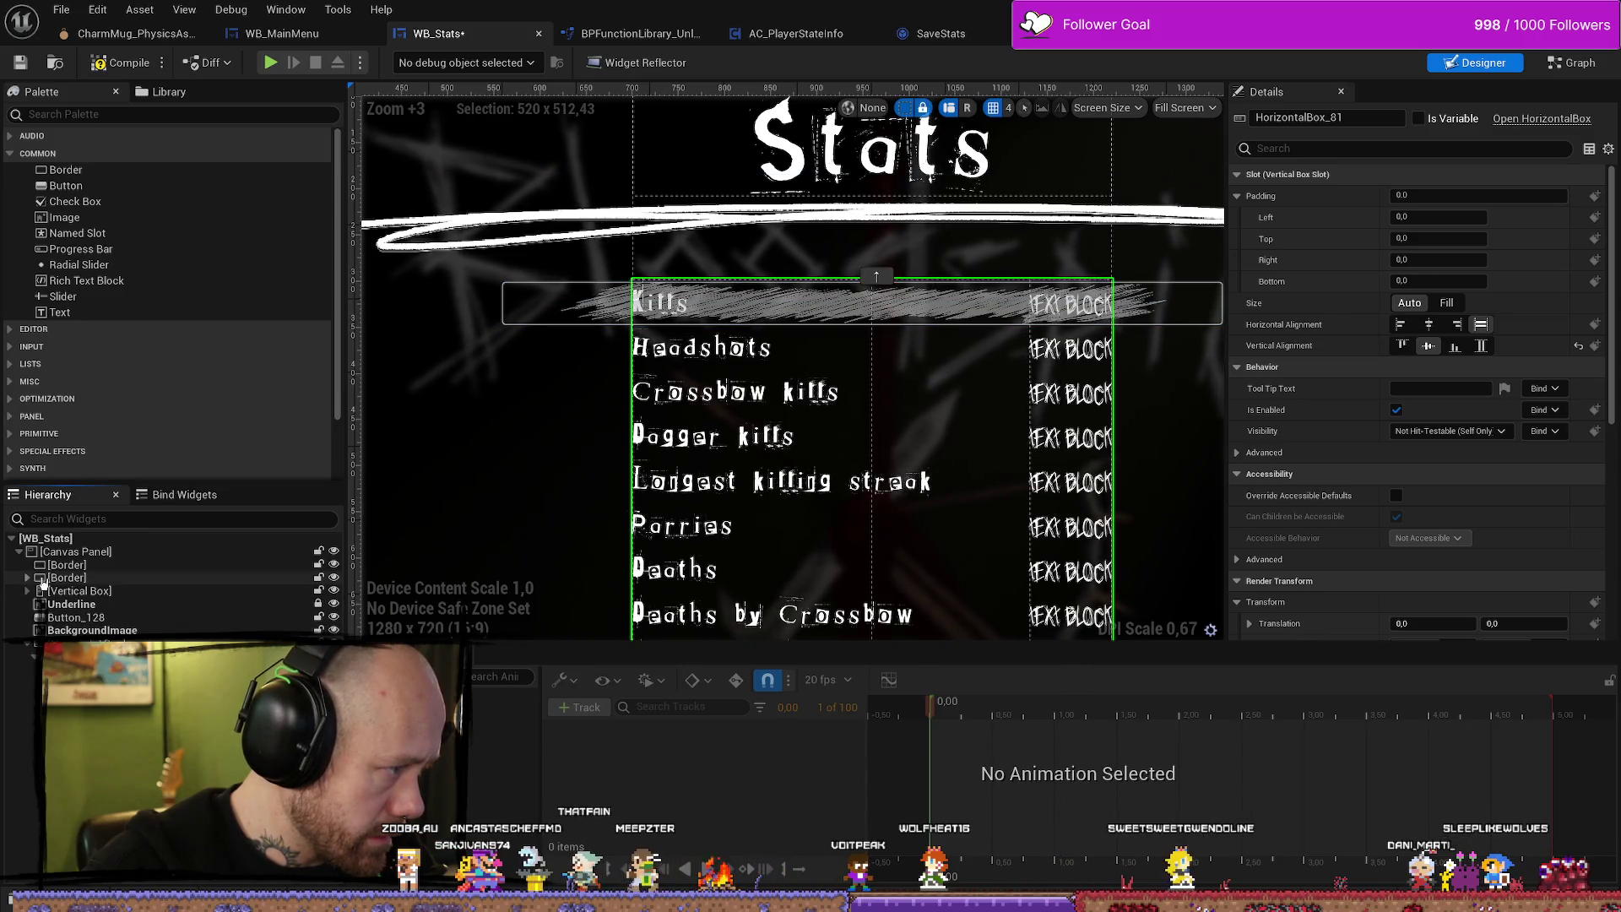
left_click(28, 577)
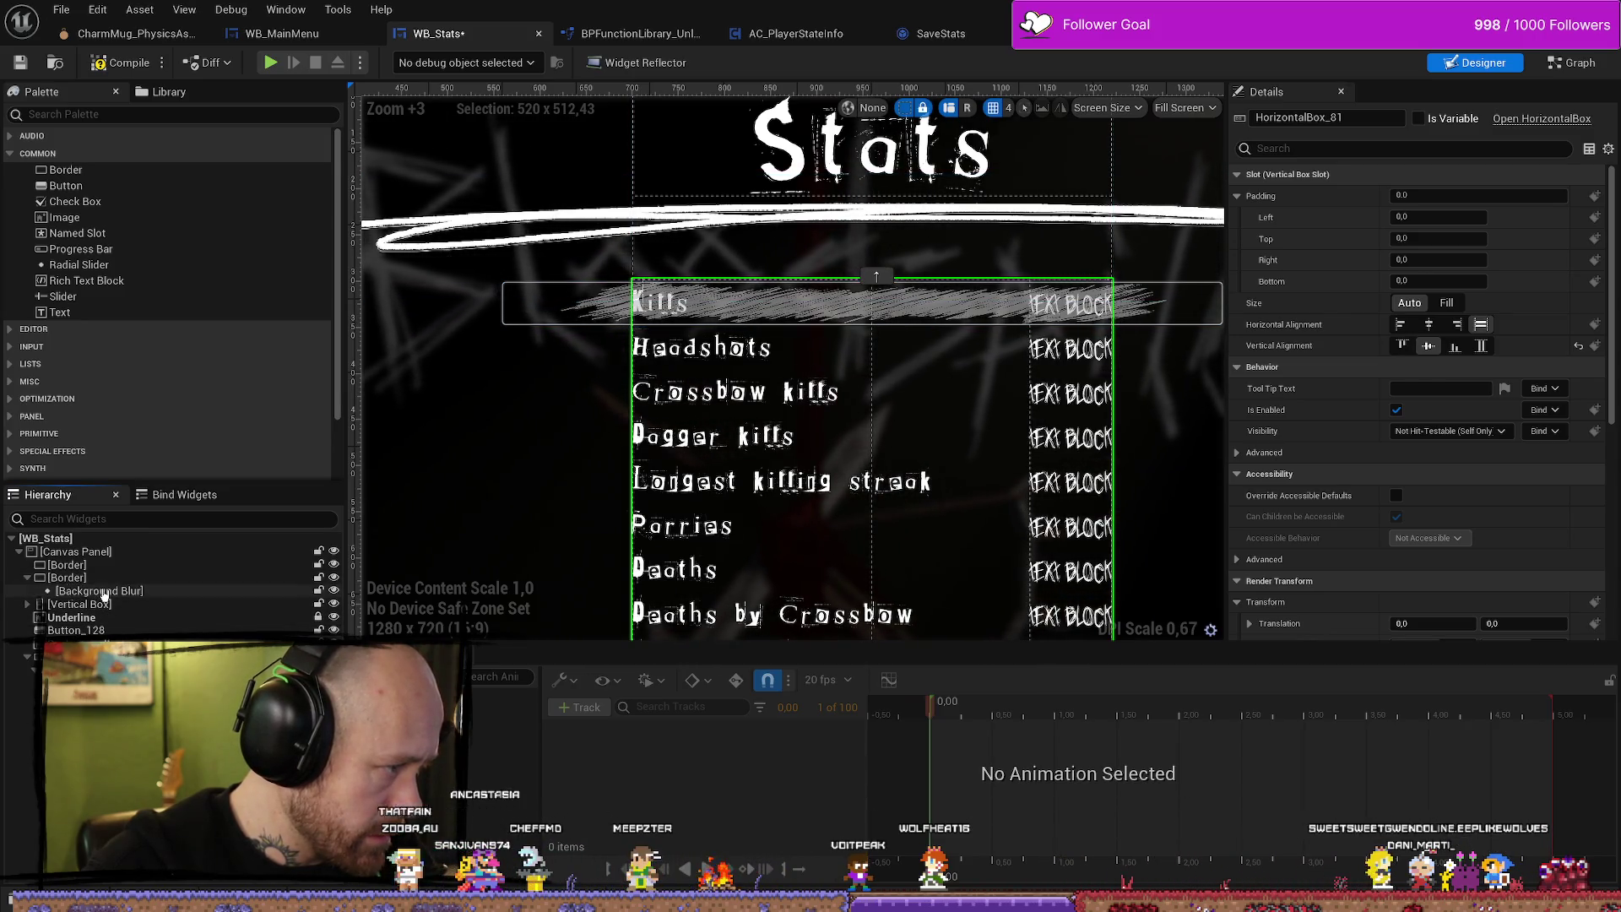
left_click(29, 606)
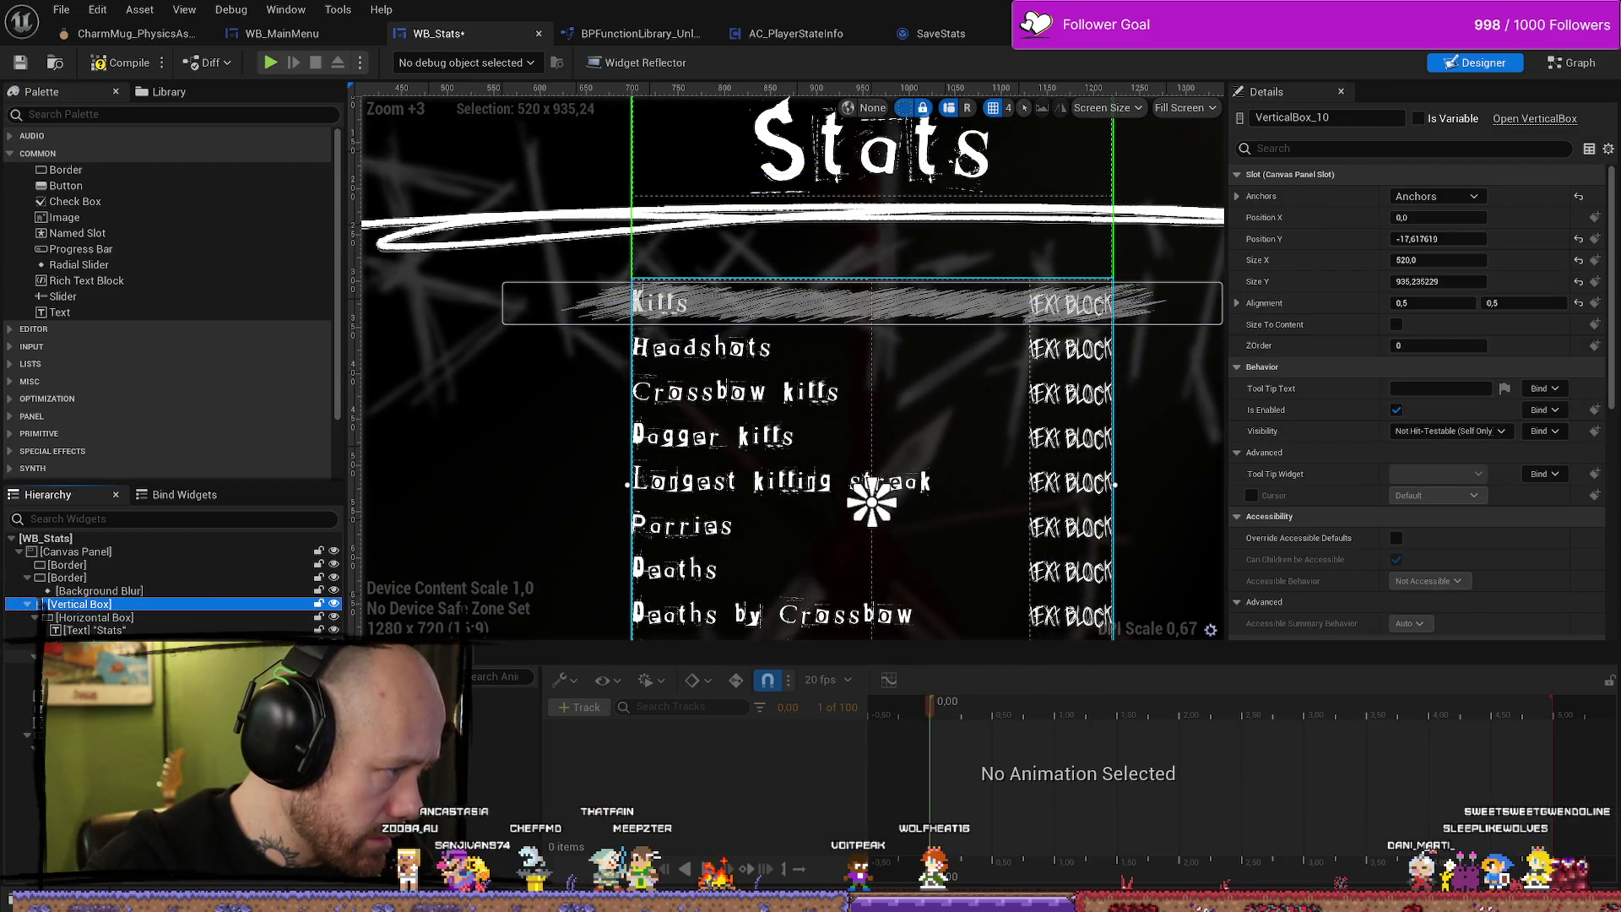
left_click(876, 279)
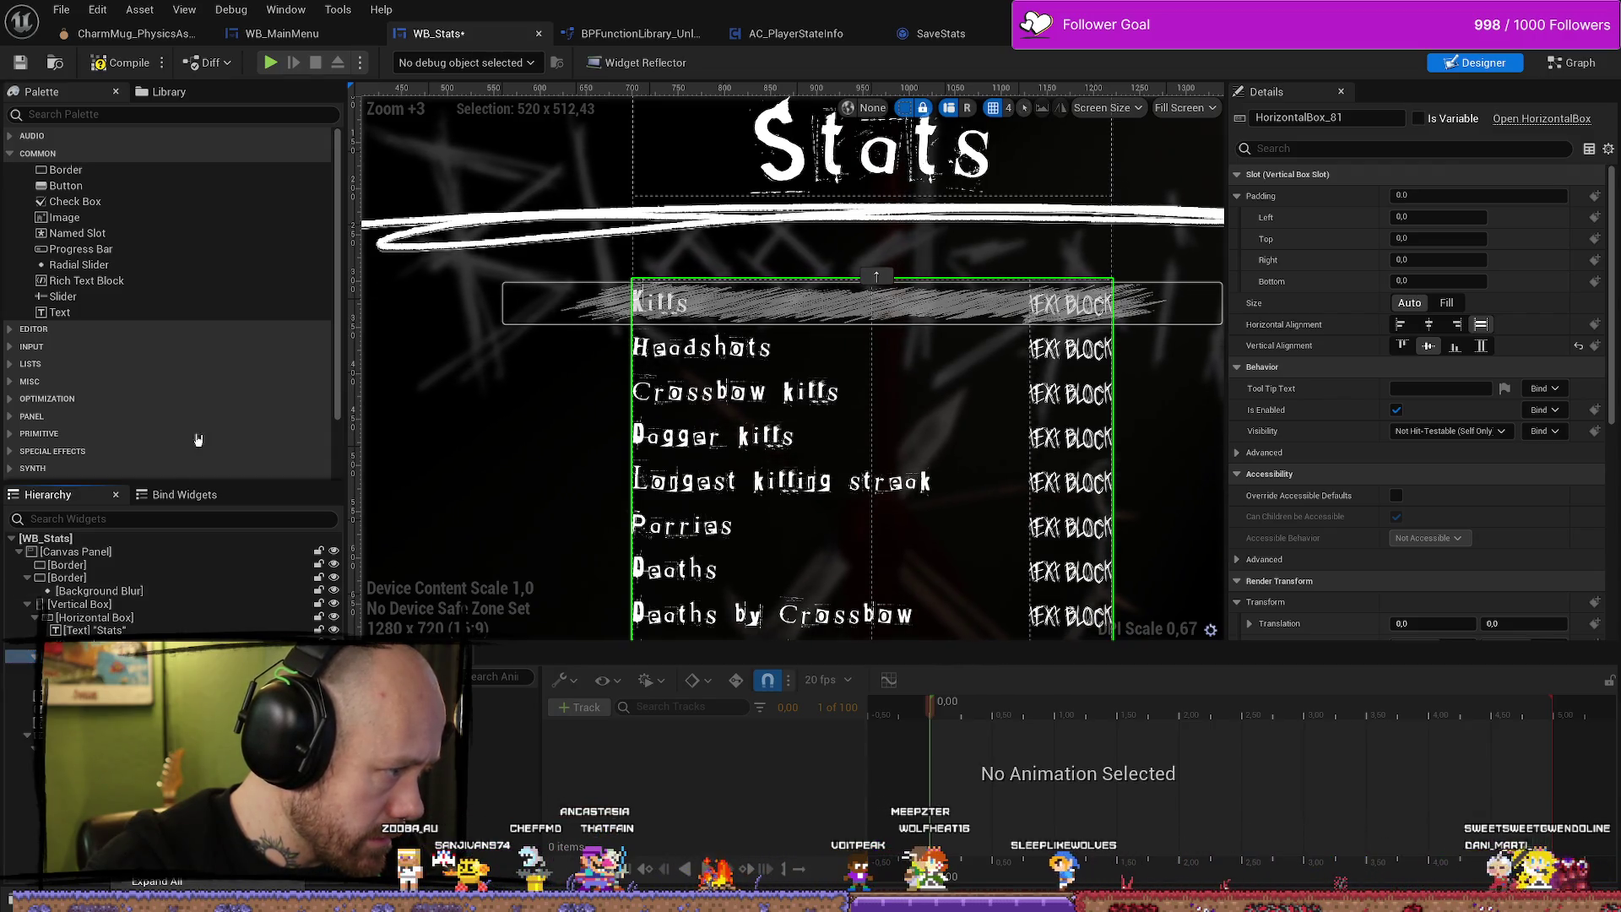
left_click(65, 170)
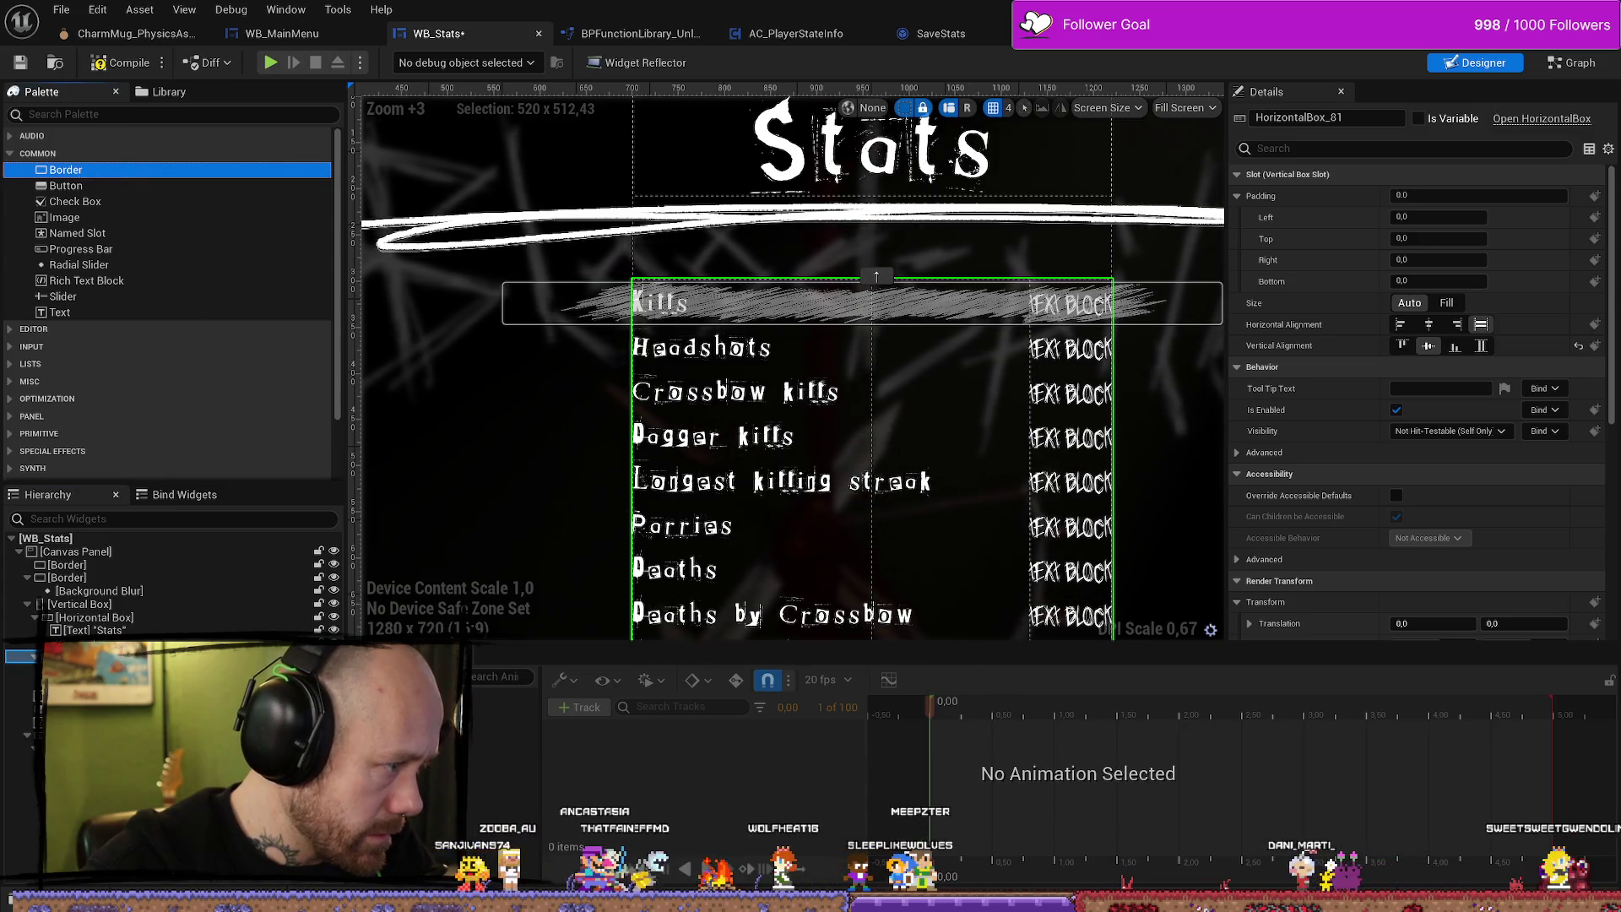
Add a new Border into the Kills row, placing it at the rows' right end.
left_click_drag(66, 170, 640, 518)
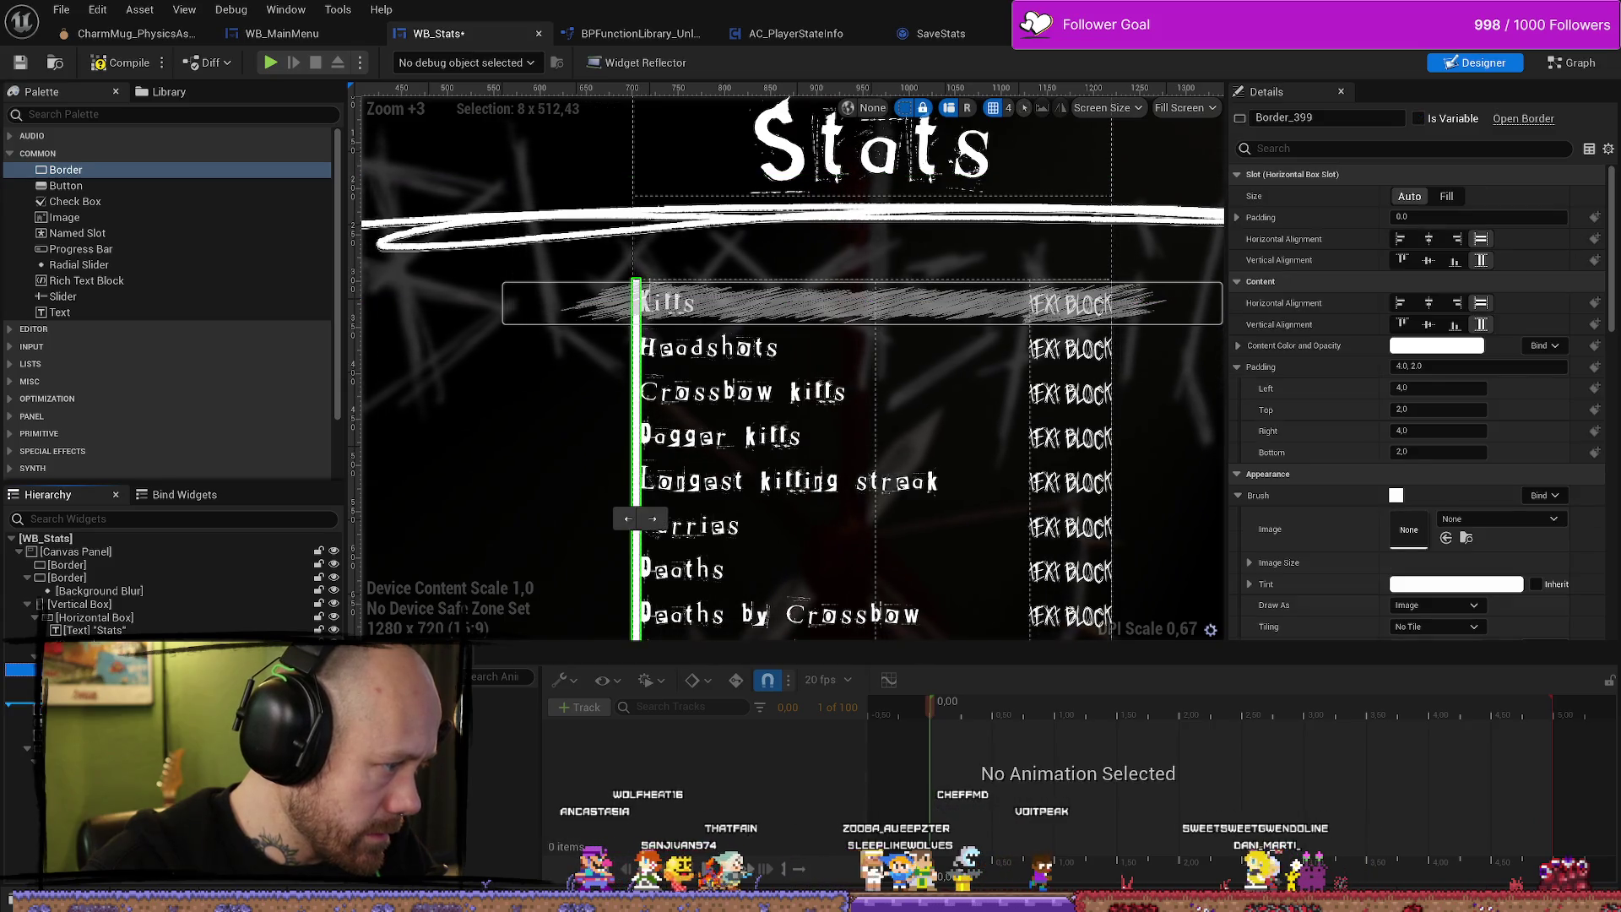
key("ctrl+z")
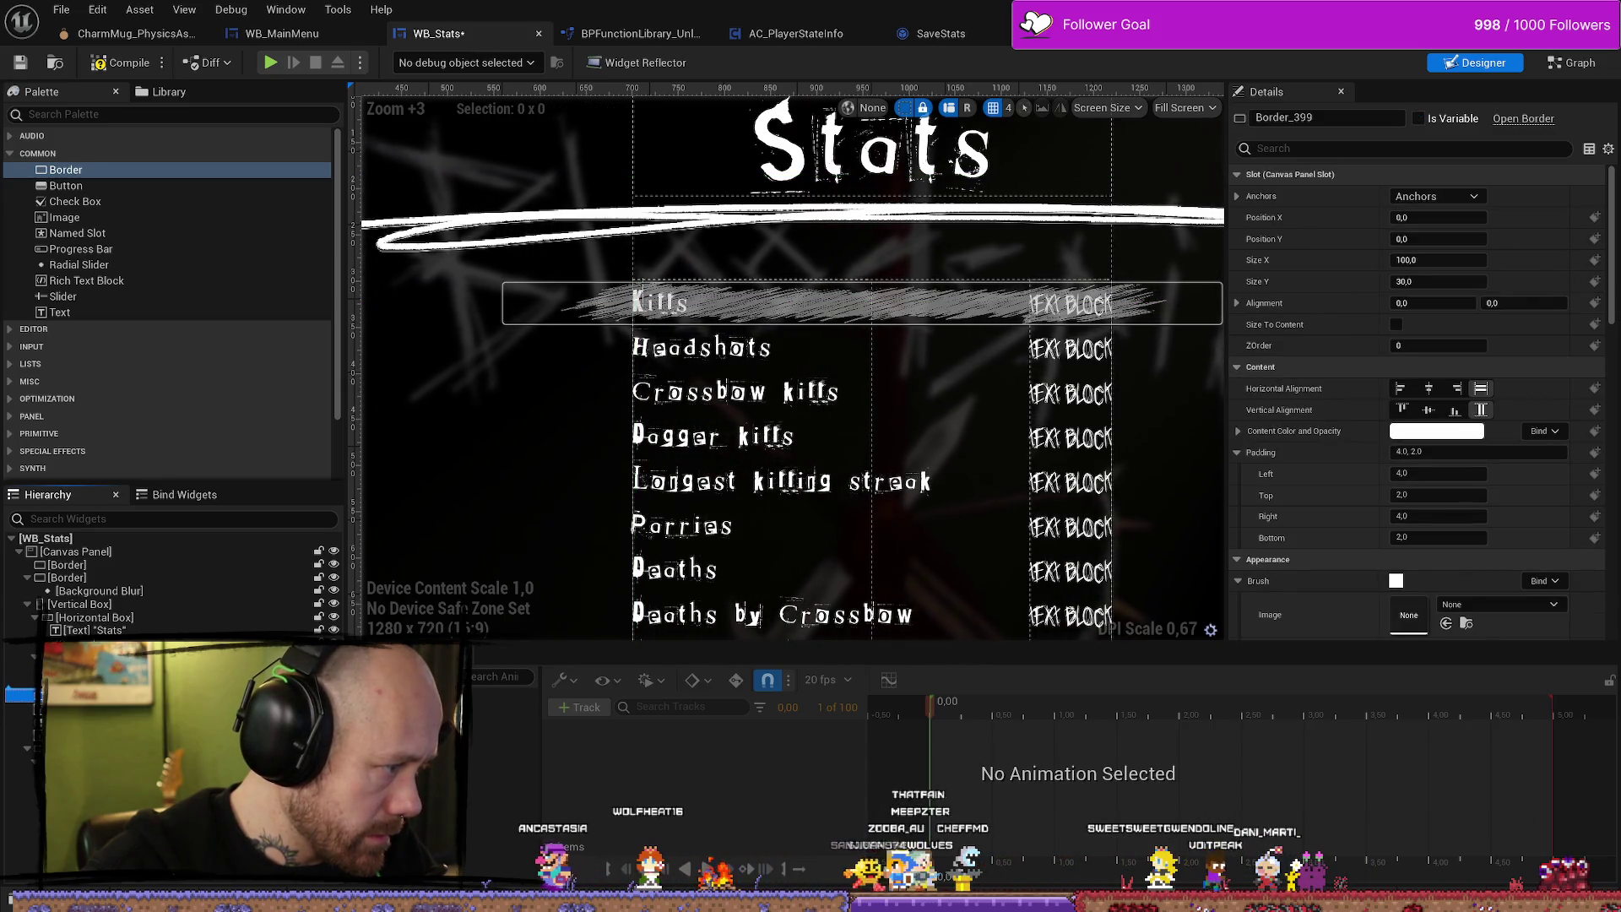
key("ctrl+z")
Move the Underline image into the new Border and then into the Kills row's box.
left_click(871, 303)
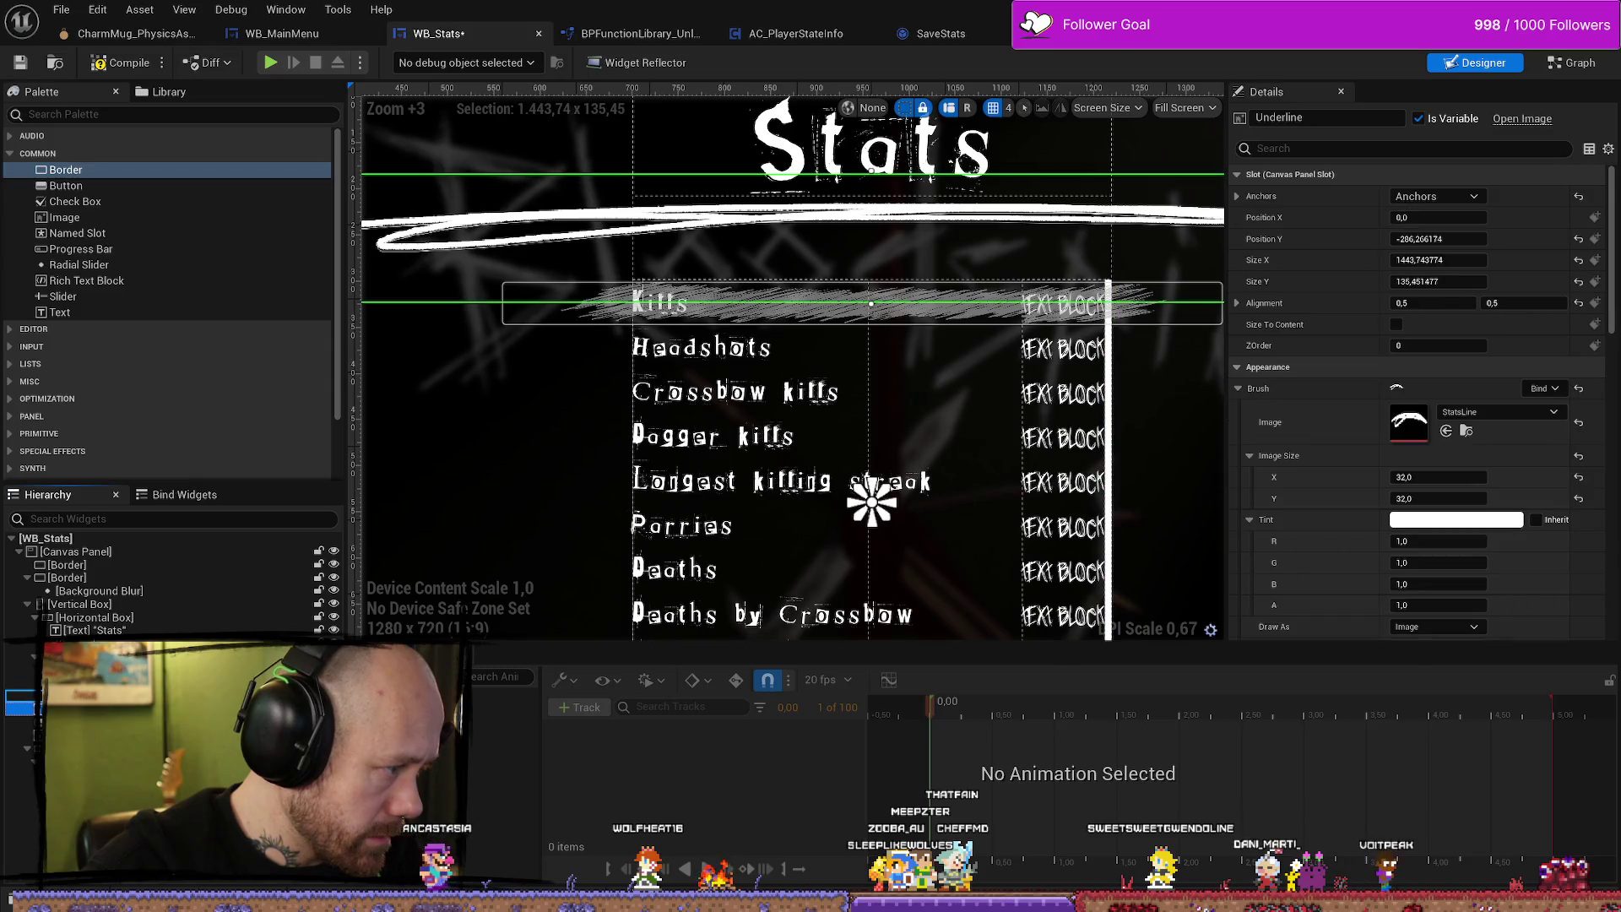
left_click_drag(871, 505, 1093, 472)
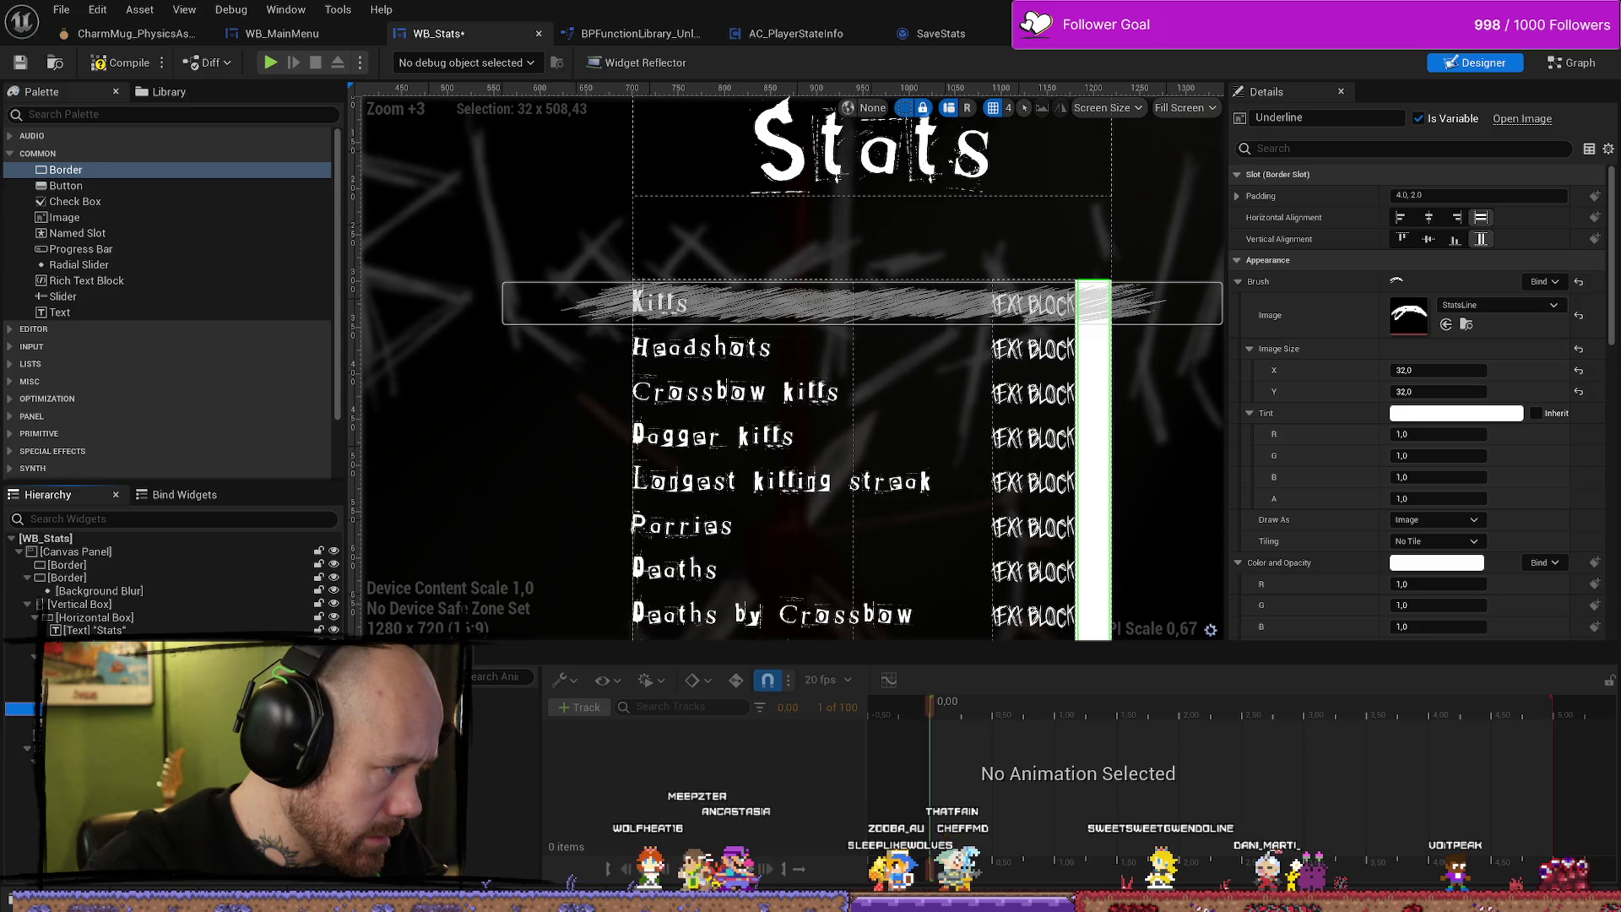
left_click_drag(1093, 473, 1096, 507)
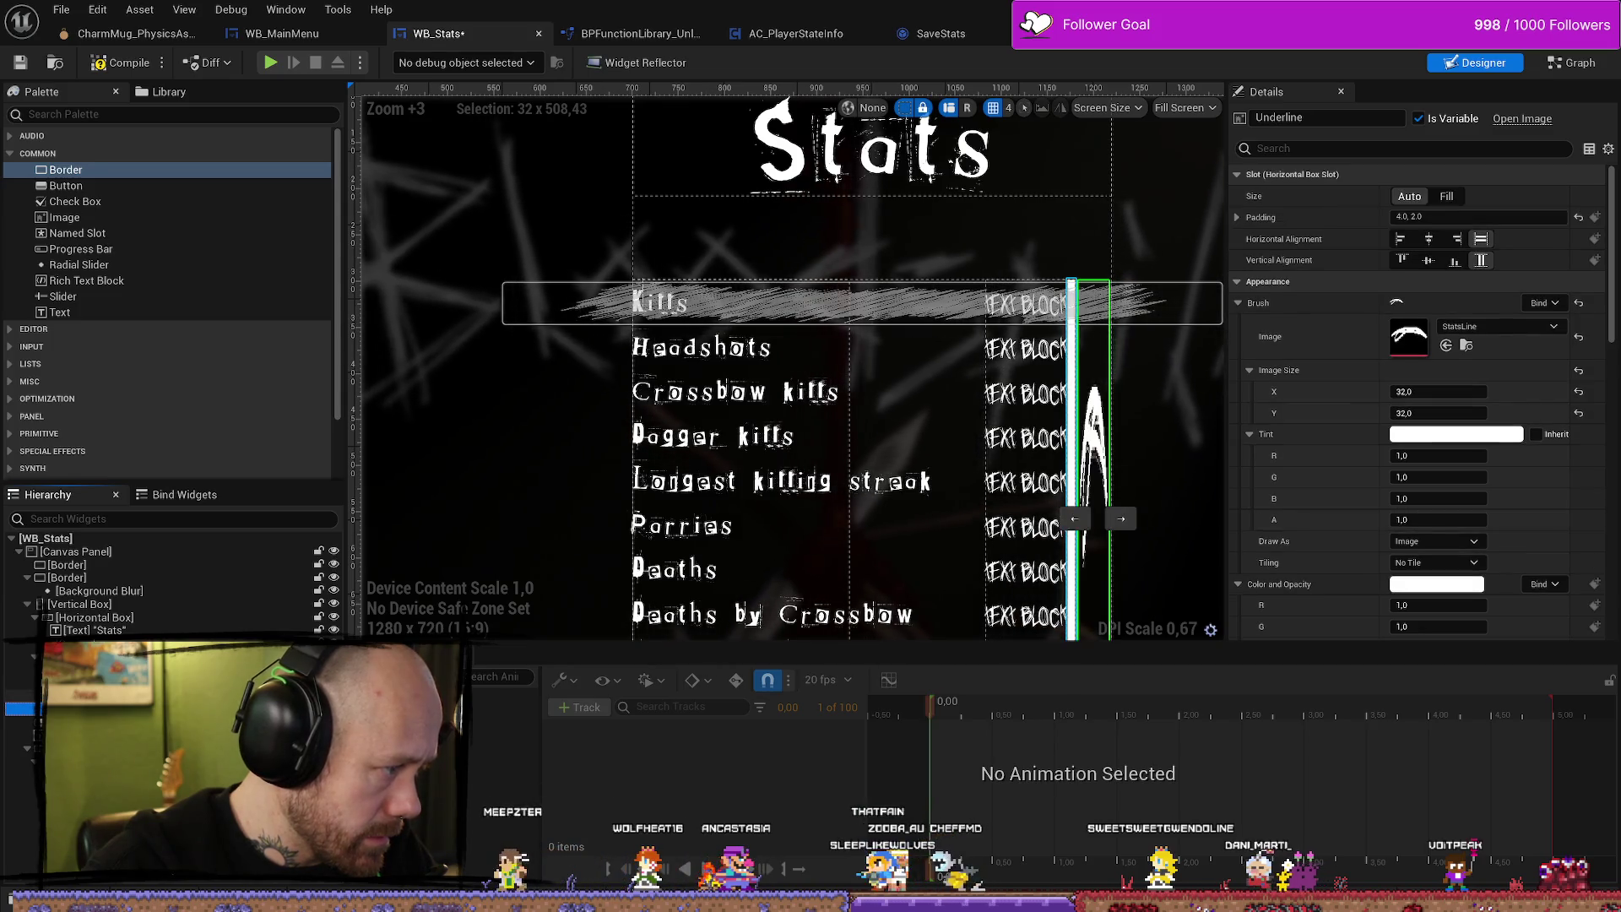
scroll(1096, 507, "down", 5)
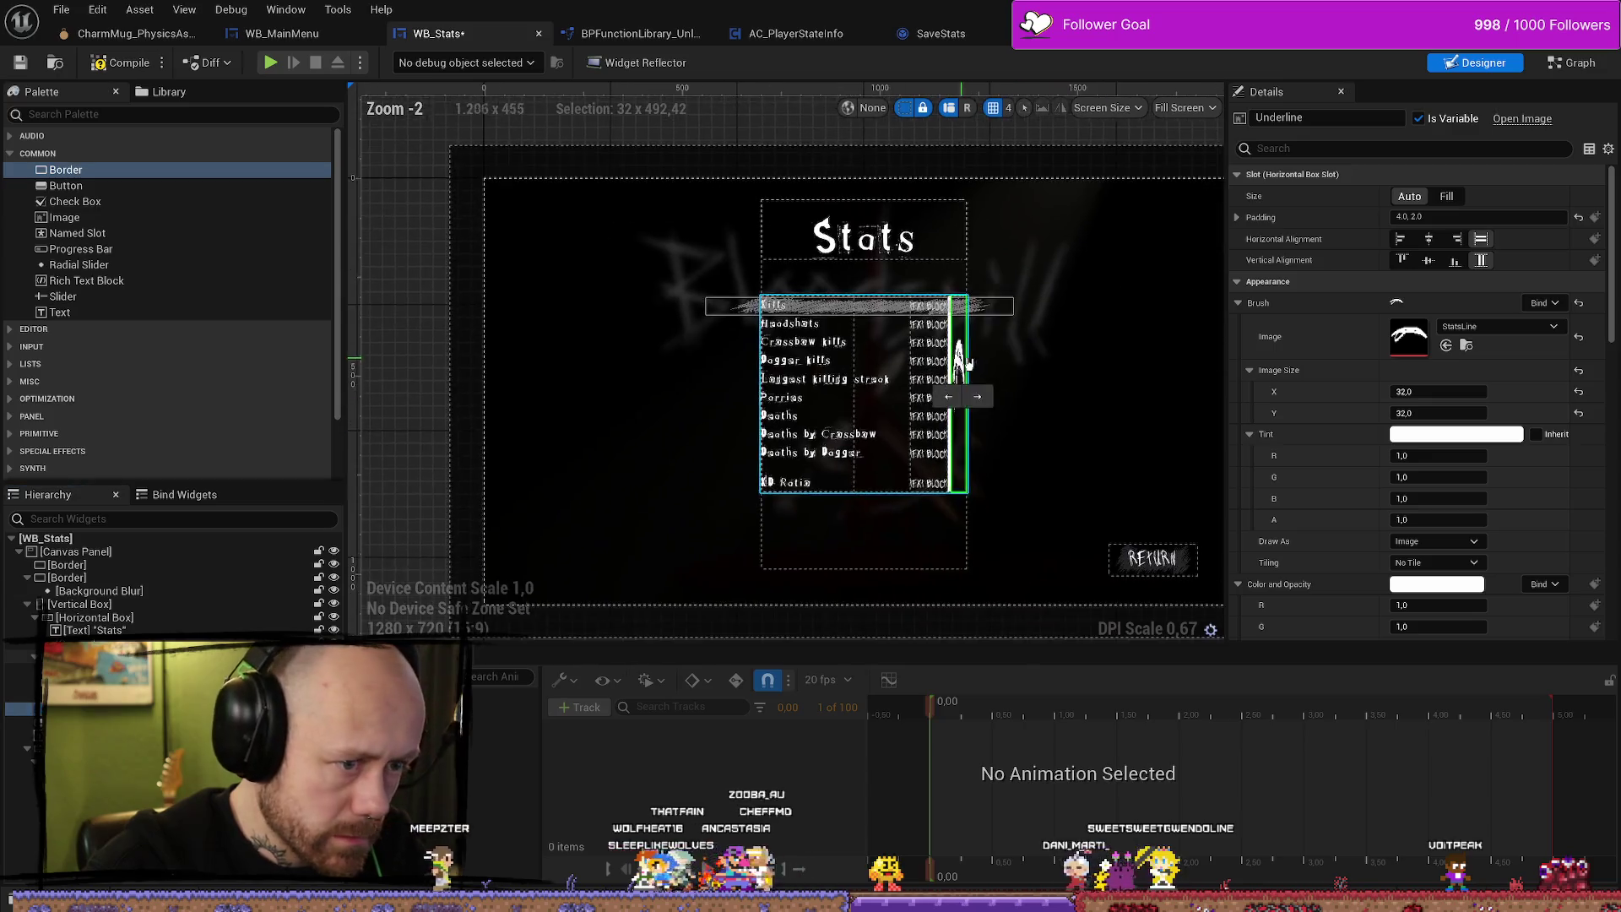
scroll(1041, 371, "up", 6)
left_click(1040, 372)
scroll(933, 351, "down", 4)
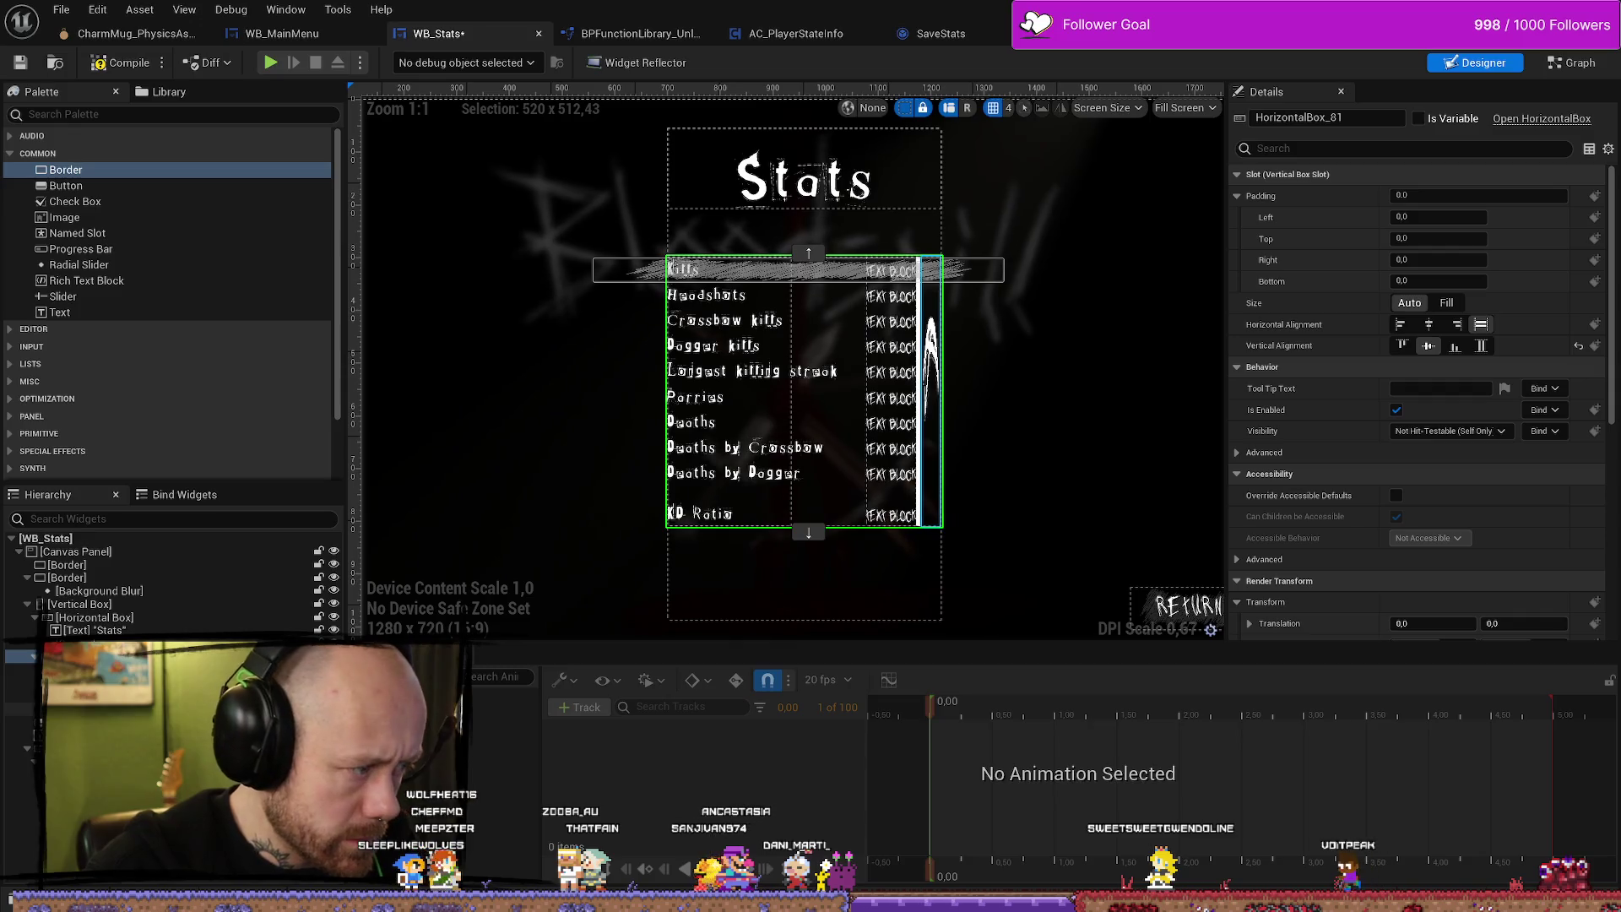
Move the Underline image back into the border, and undo an accidental Kills highlight move.
left_click(930, 384)
mouse_move(930, 385)
left_mouse_down()
mouse_move(760, 270)
mouse_move(804, 384)
left_mouse_up()
left_click(940, 394)
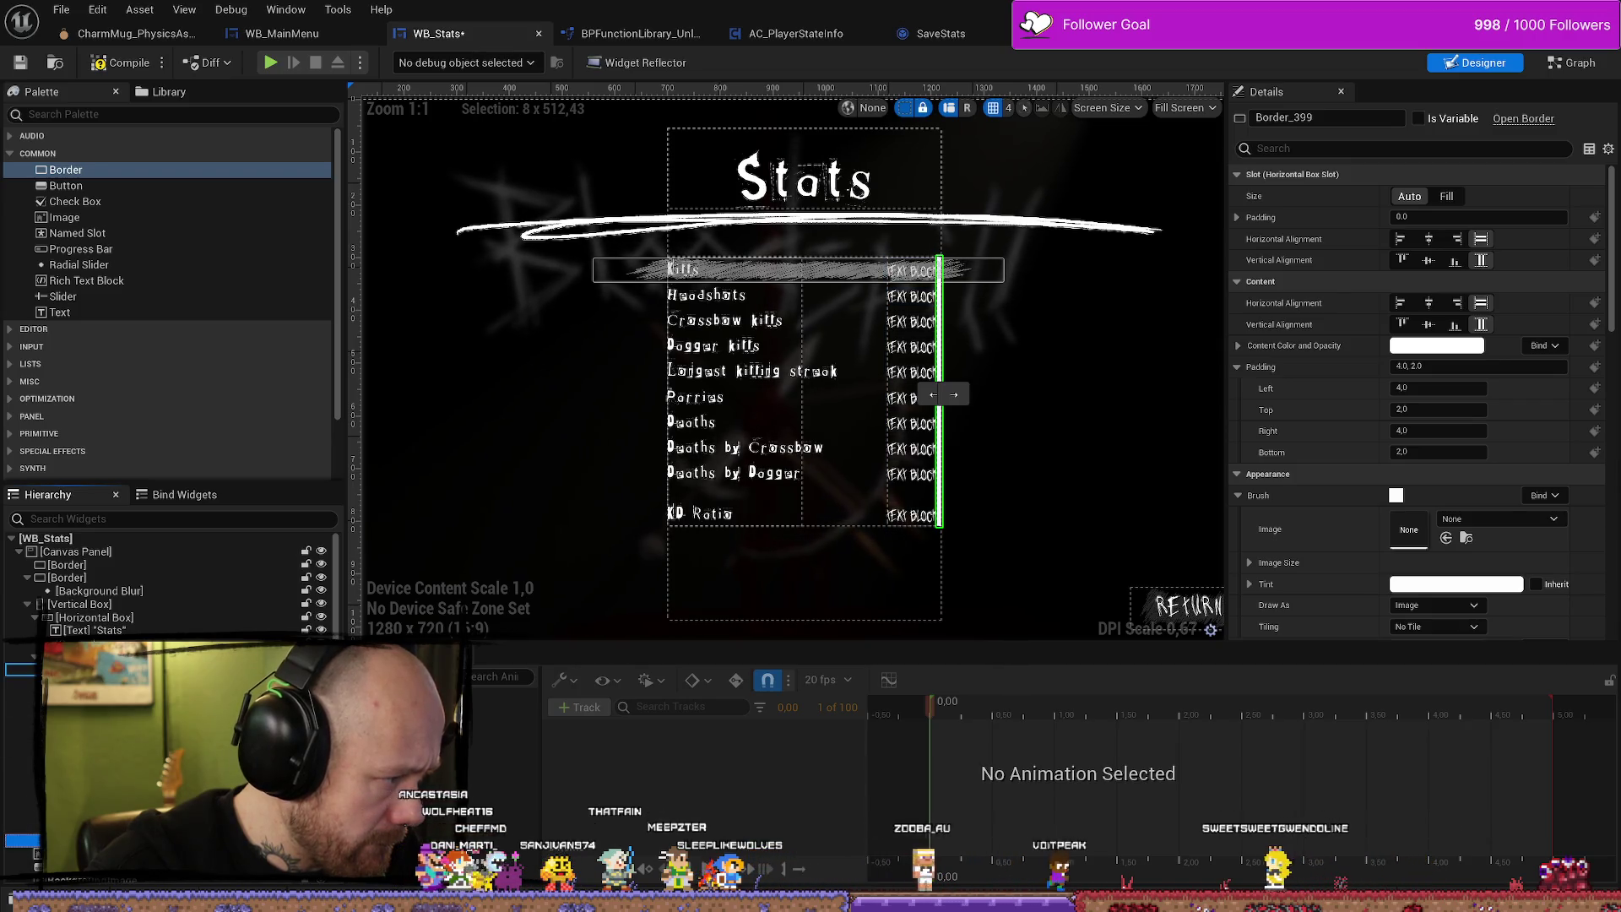
left_click(920, 525)
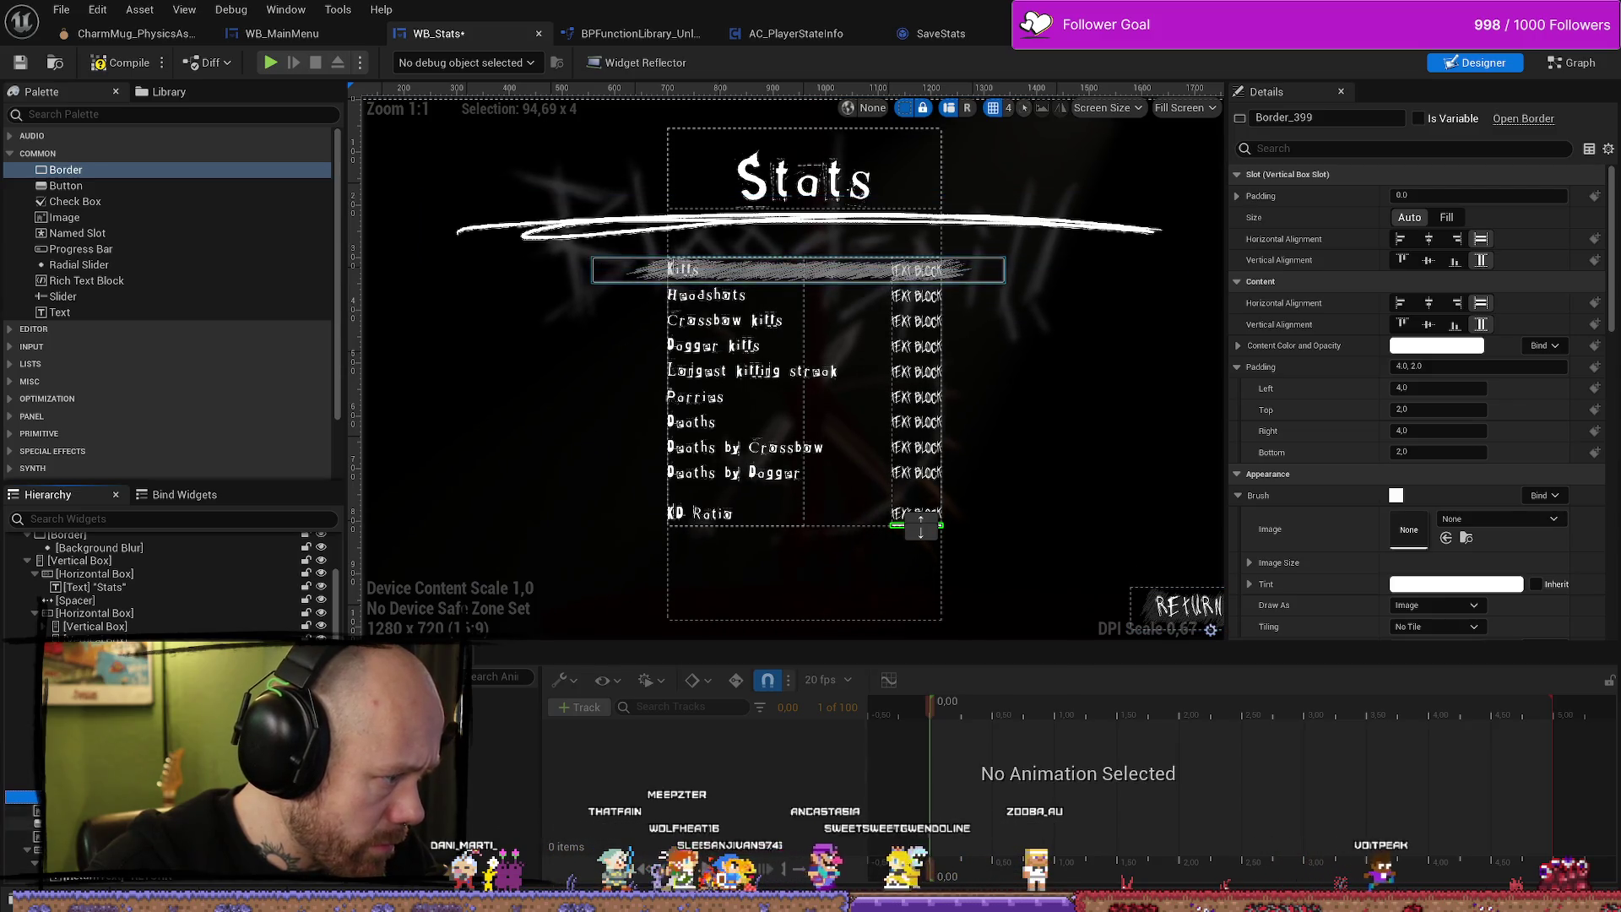
left_click(798, 270)
left_click_drag(798, 270, 916, 516)
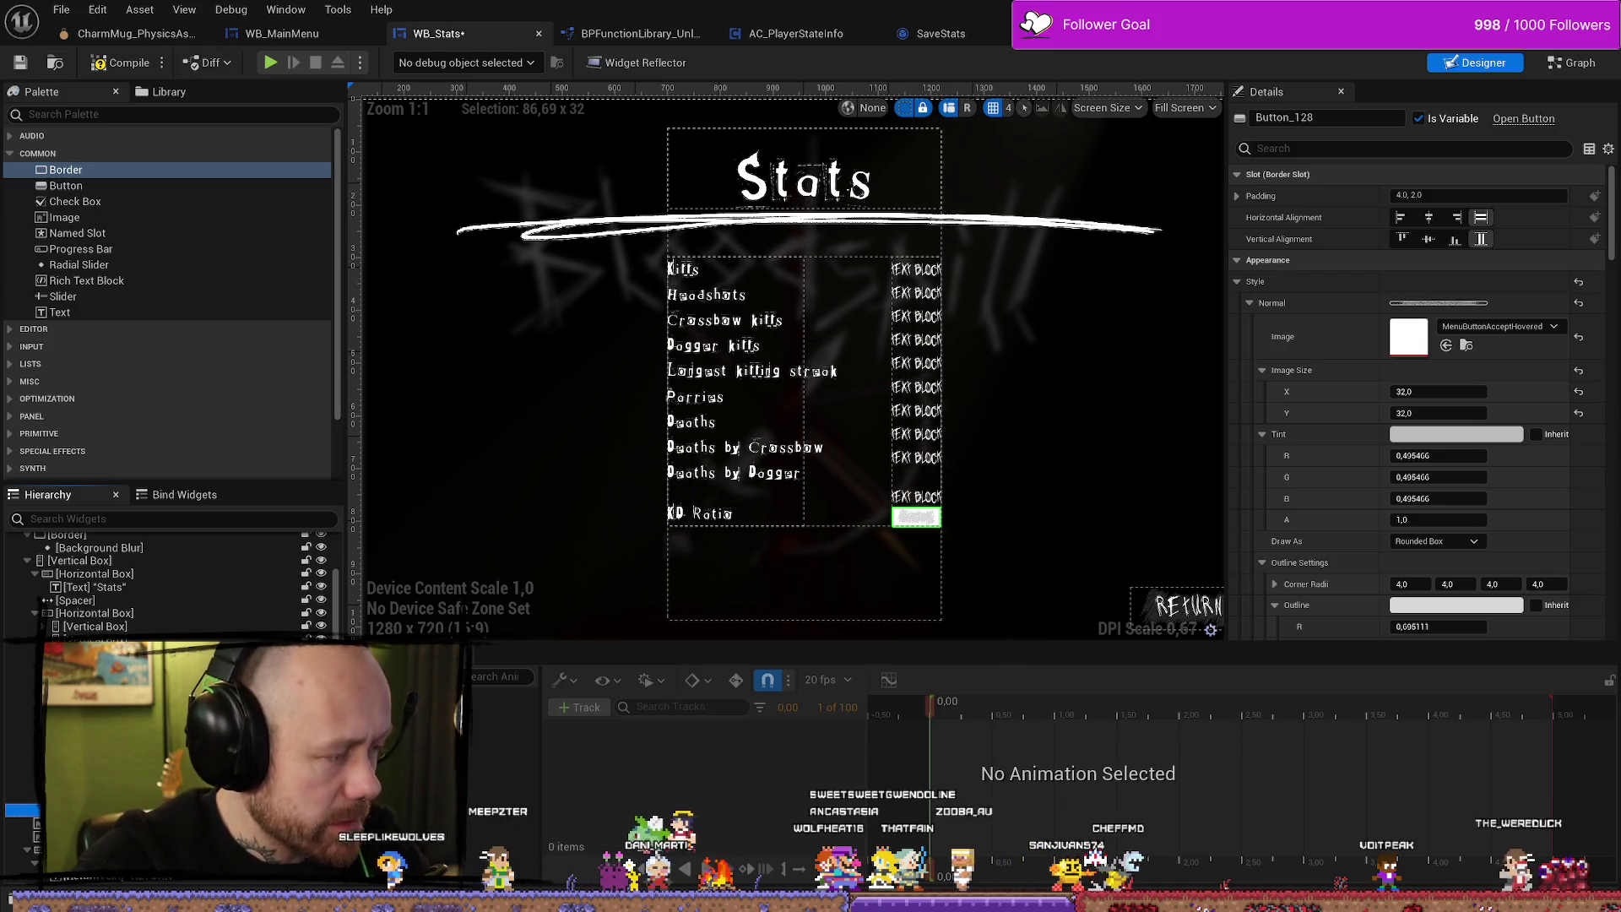
key("ctrl+z")
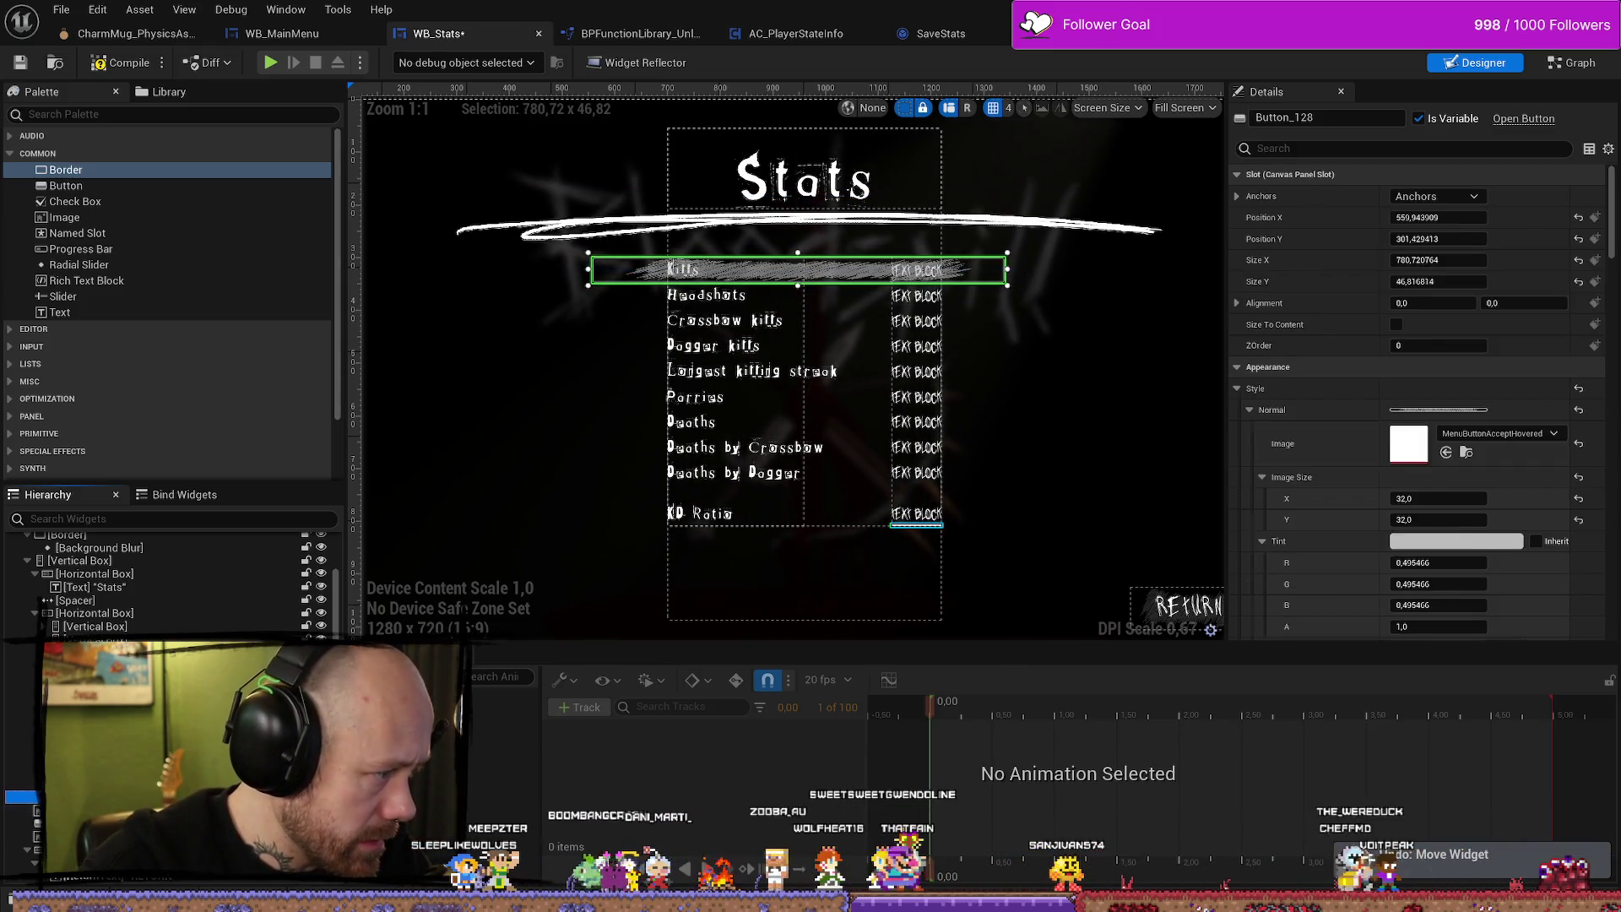
Find the thin Border_399 beside the value column and delete it.
left_click(940, 395)
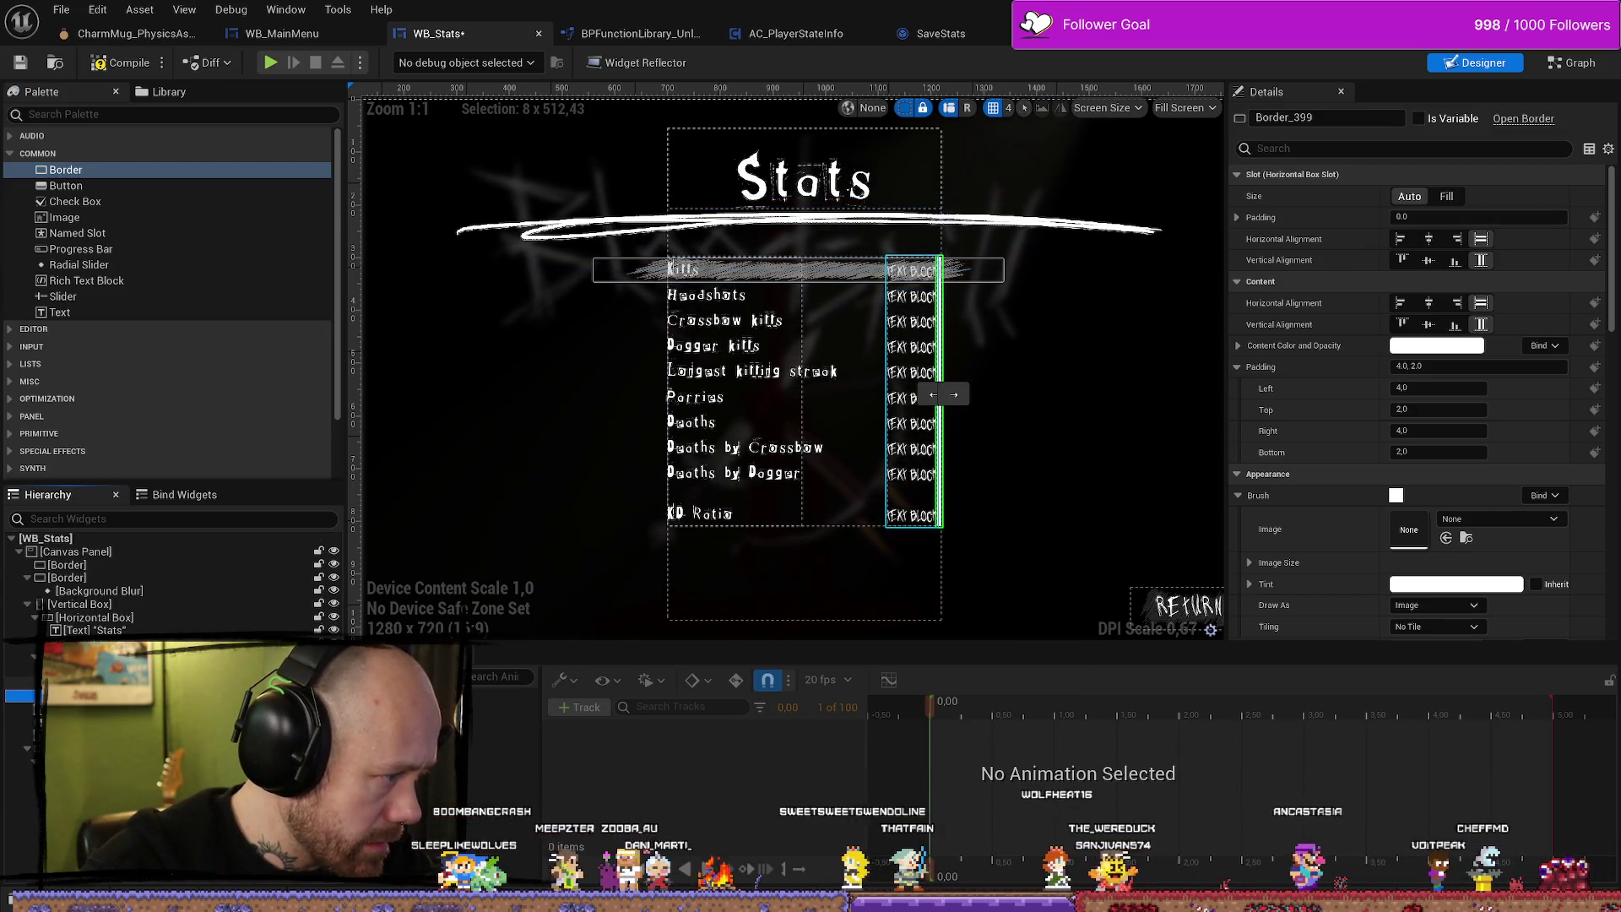
left_click(734, 494)
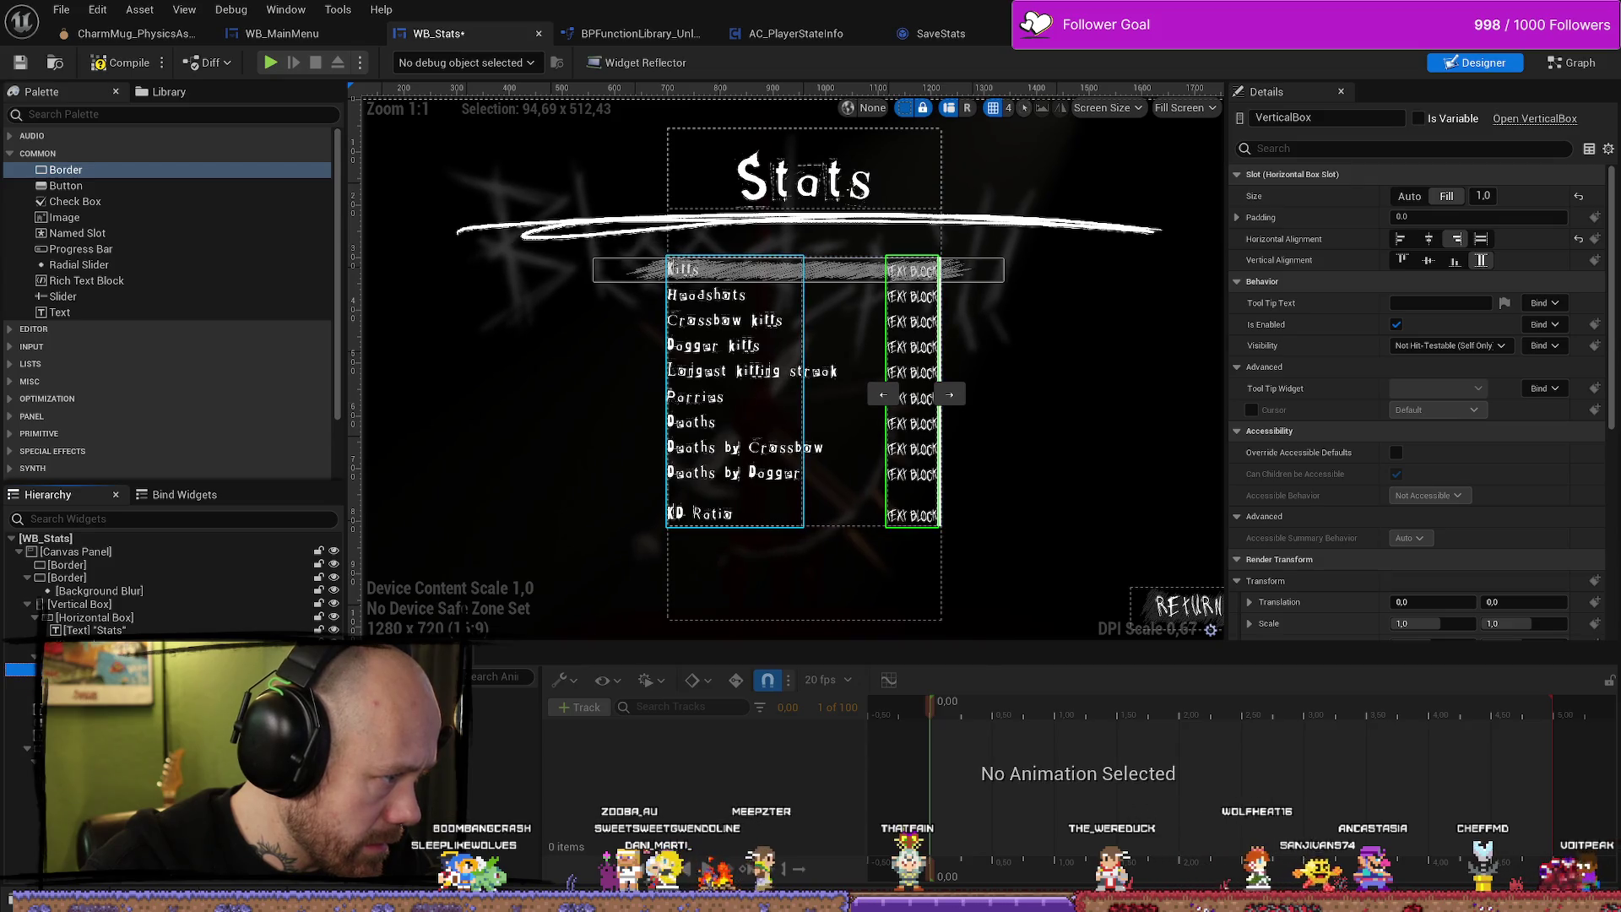
left_click(911, 439)
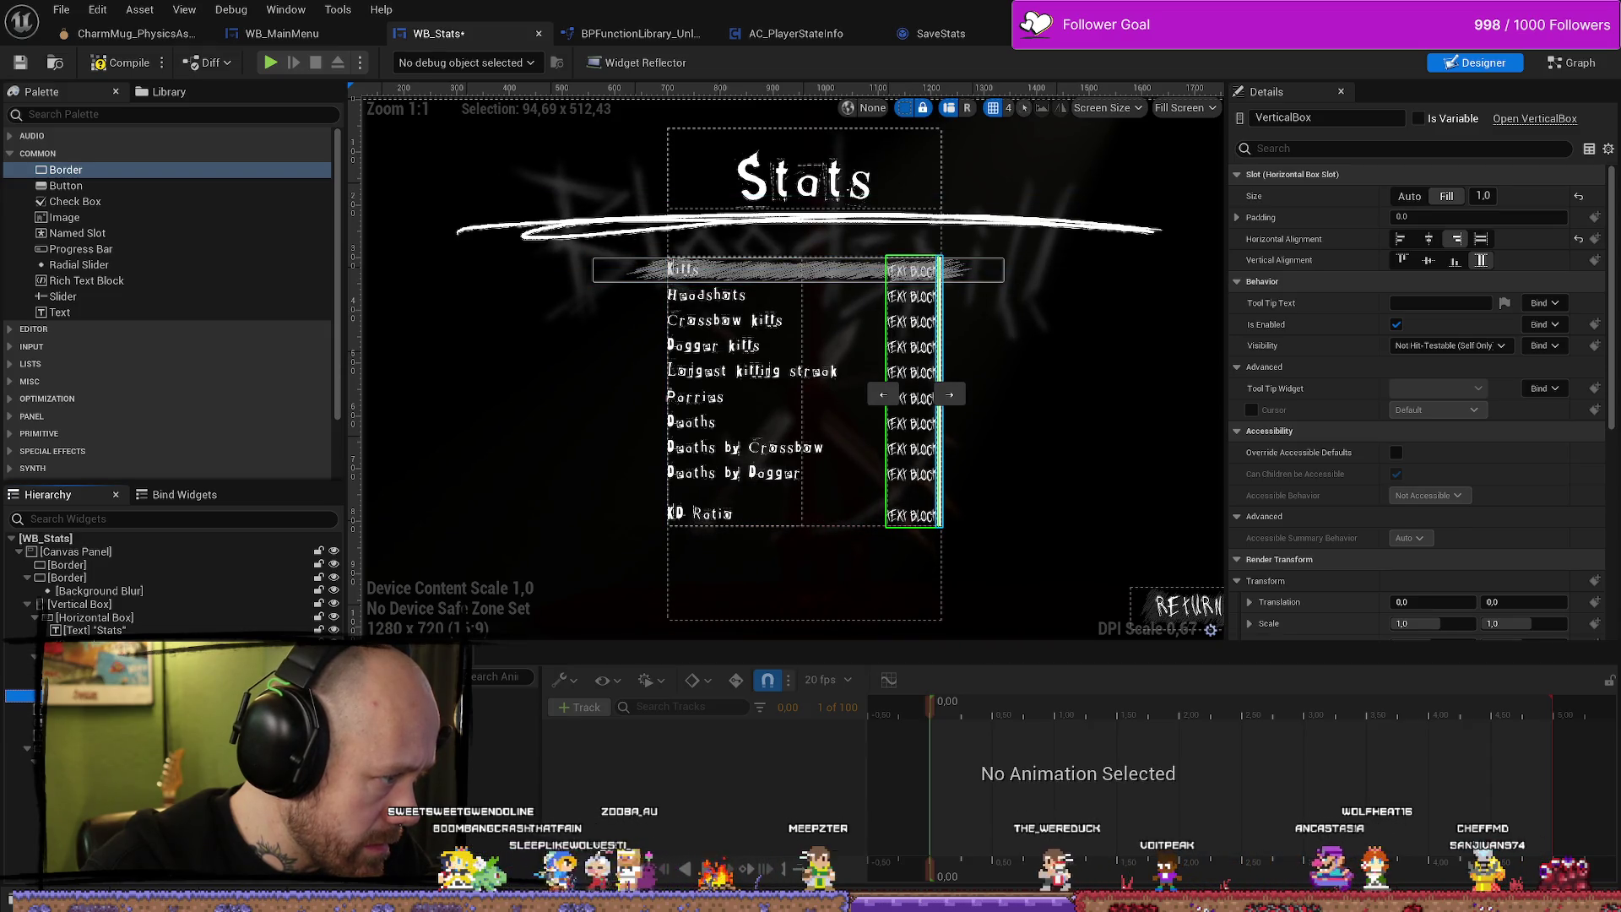
left_click(939, 422)
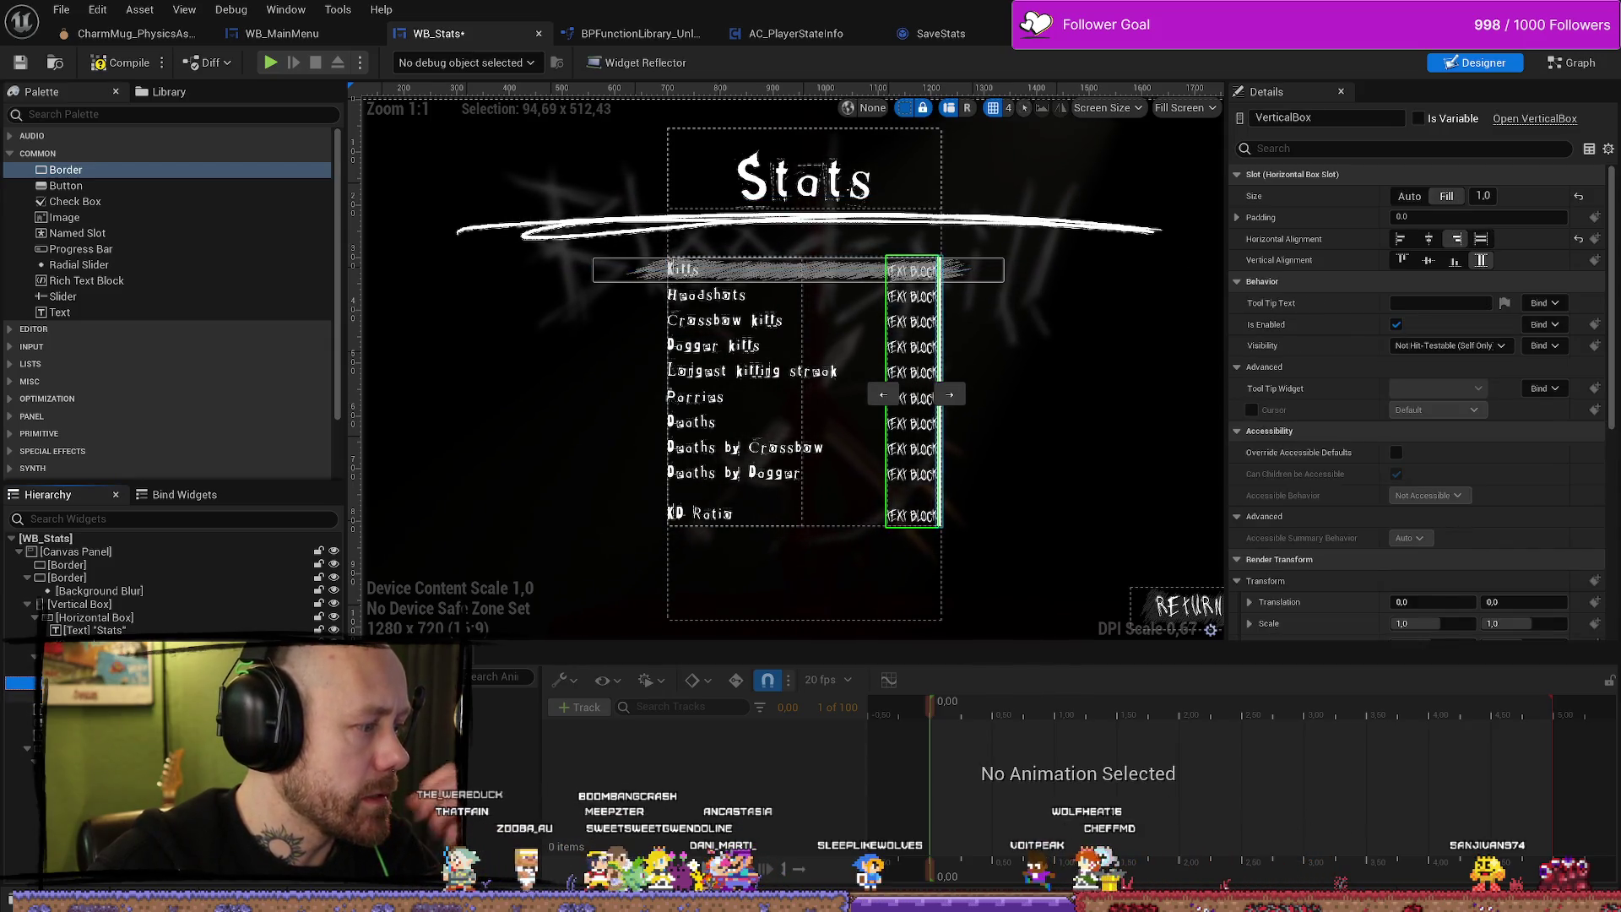
key("Delete")
Reselect the Kills highlight Button_128 and move it into the stats list's vertical box.
left_click(798, 272)
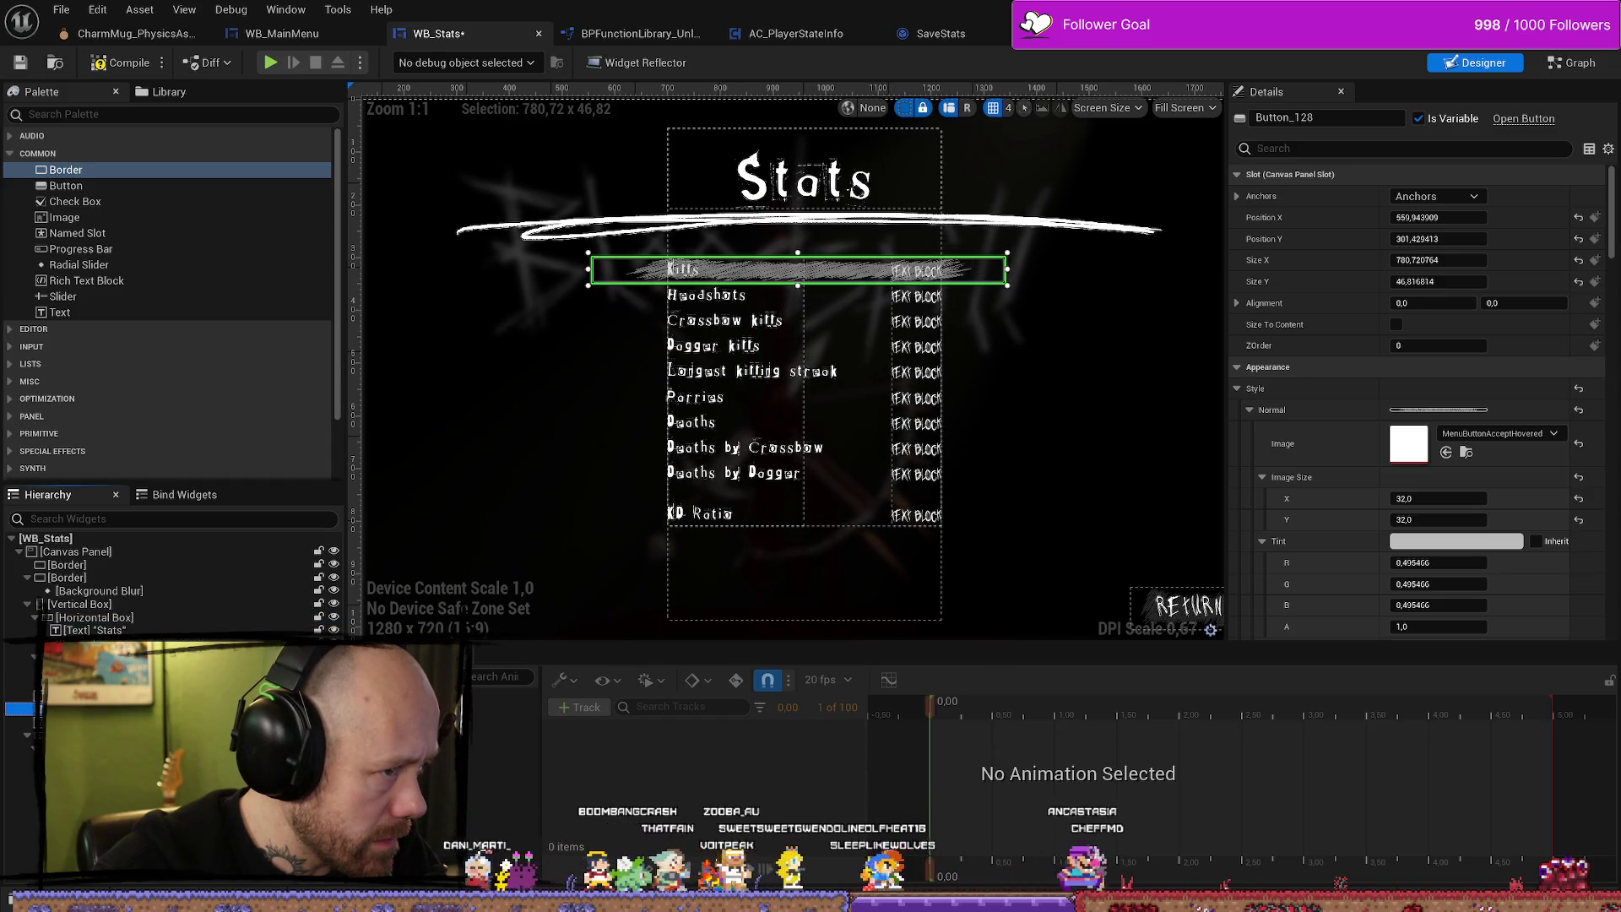
left_click(1002, 423)
scroll(794, 274, "up", 4)
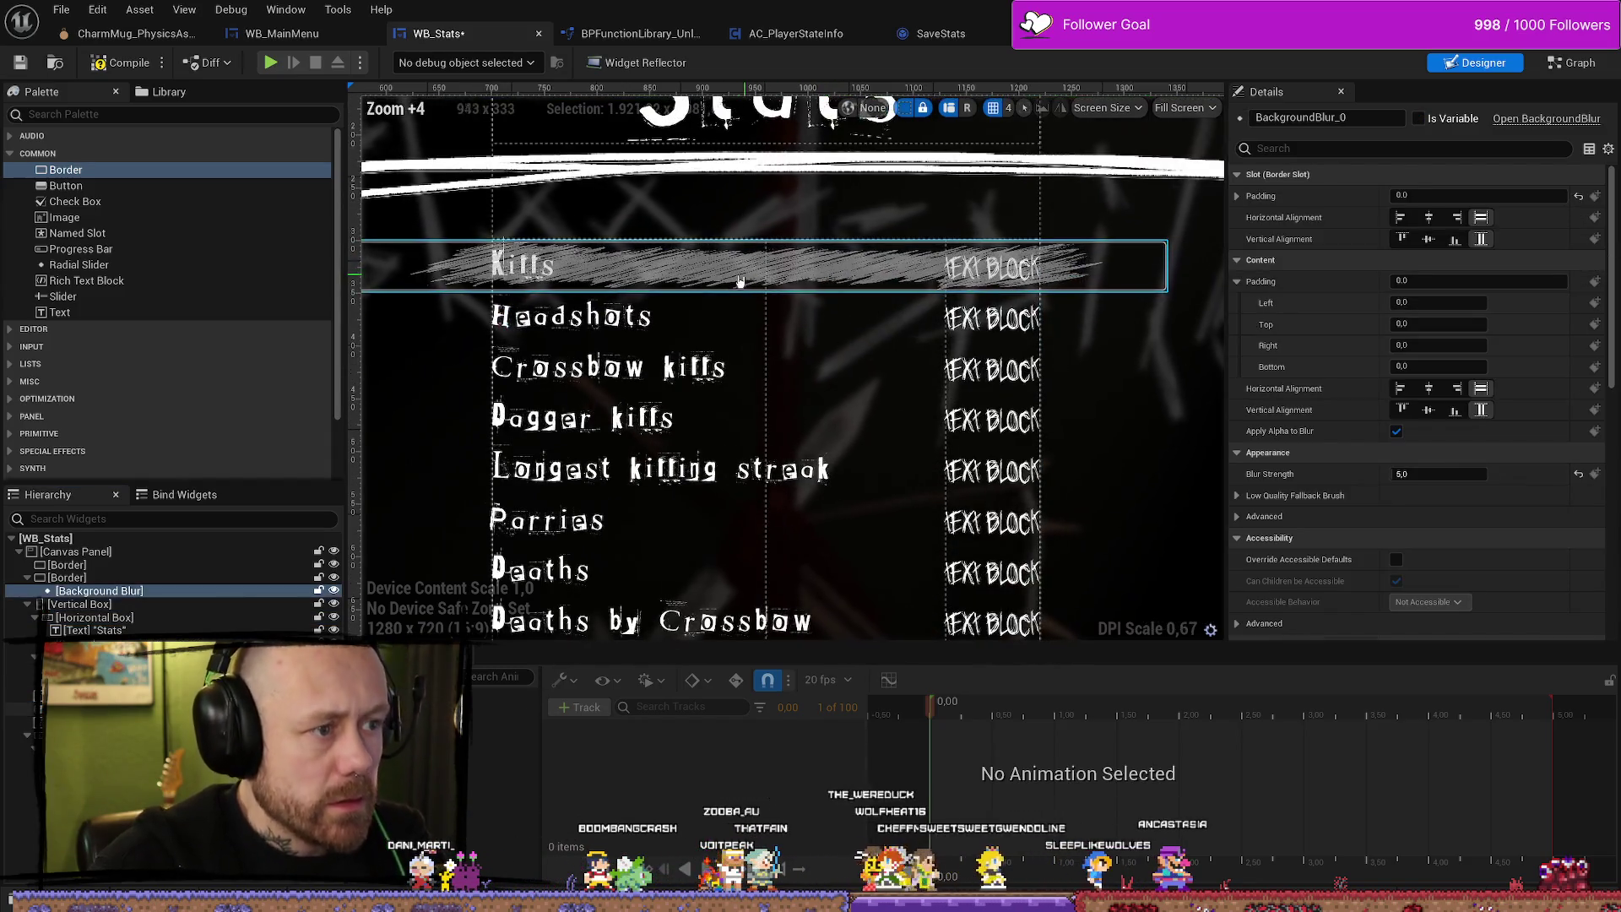
scroll(625, 274, "down", 5)
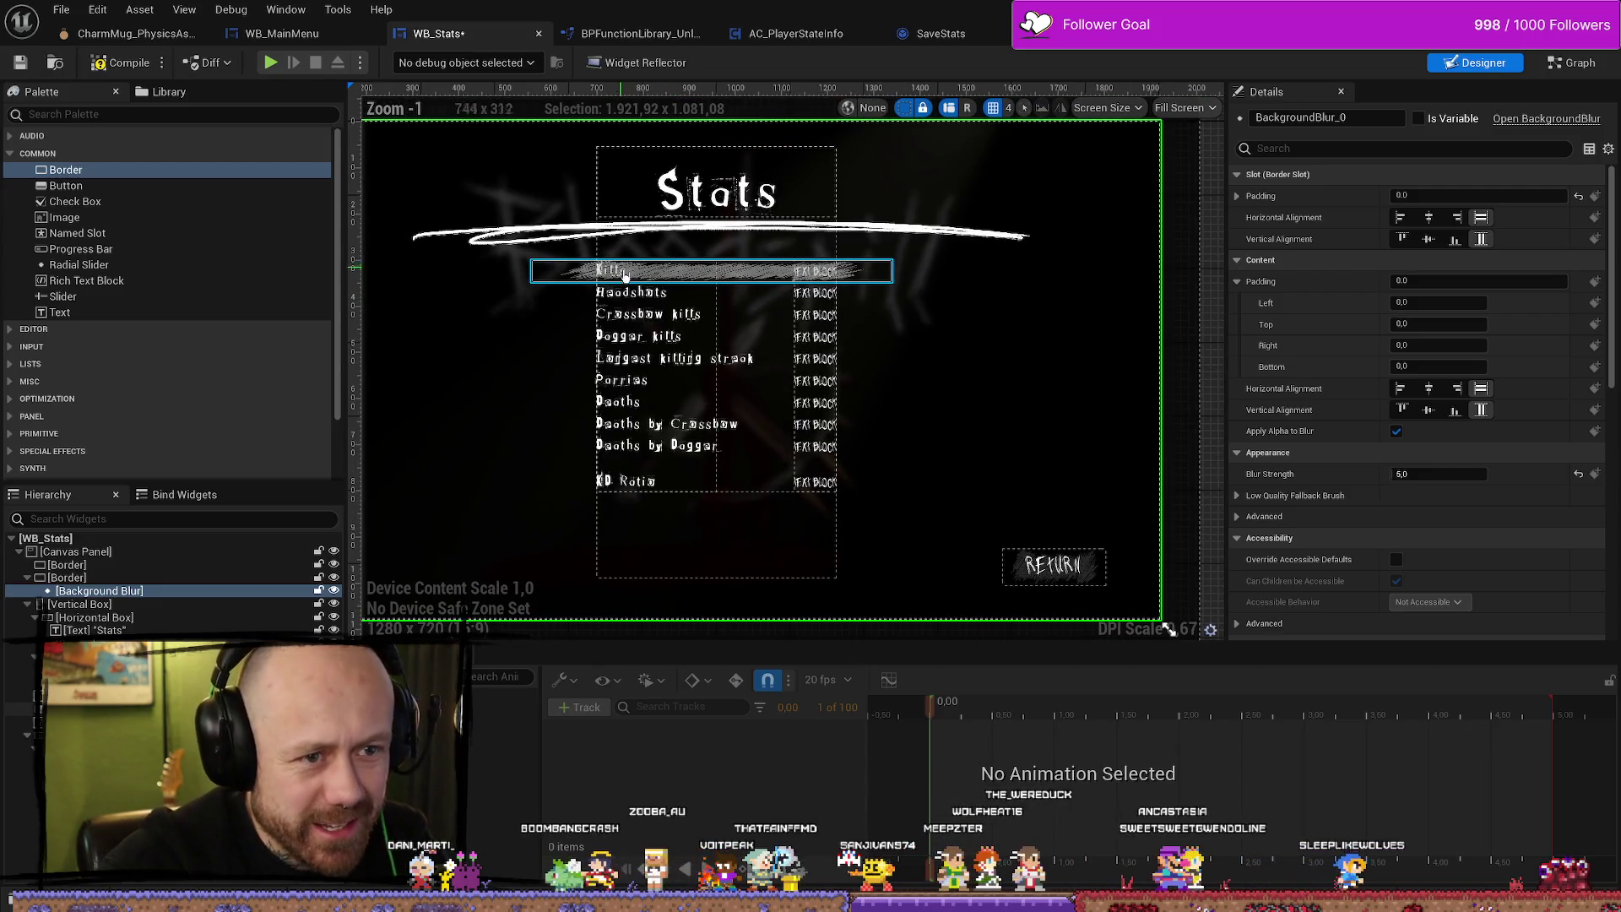
scroll(625, 275, "up", 1)
left_click(878, 254)
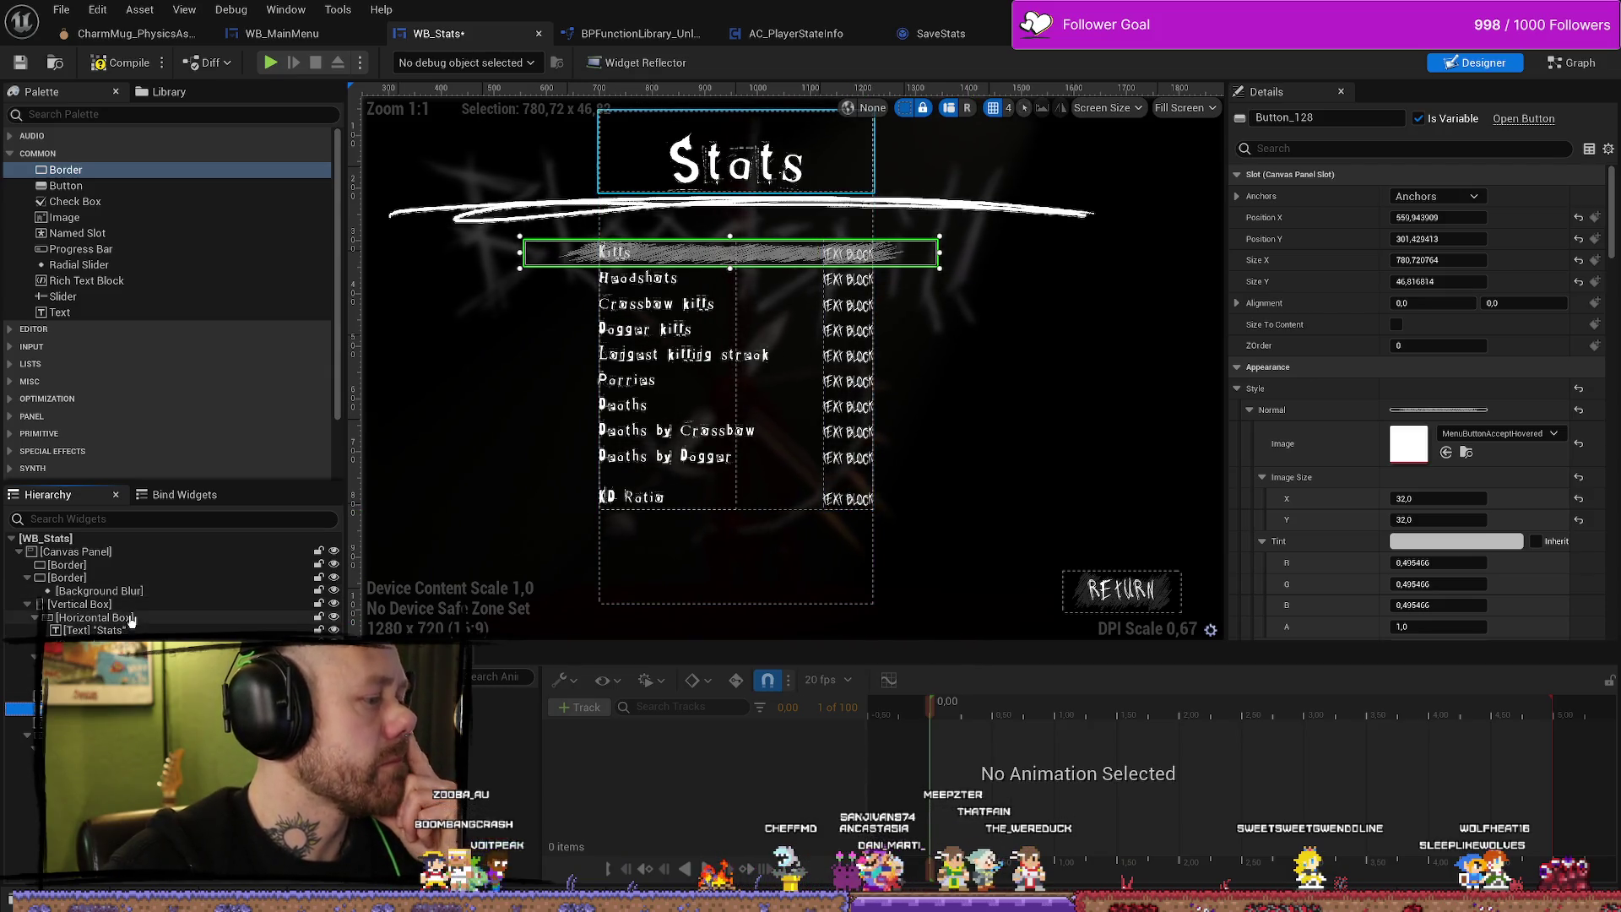
mouse_move(130, 614)
left_mouse_down()
mouse_move(105, 611)
mouse_move(127, 630)
left_mouse_up()
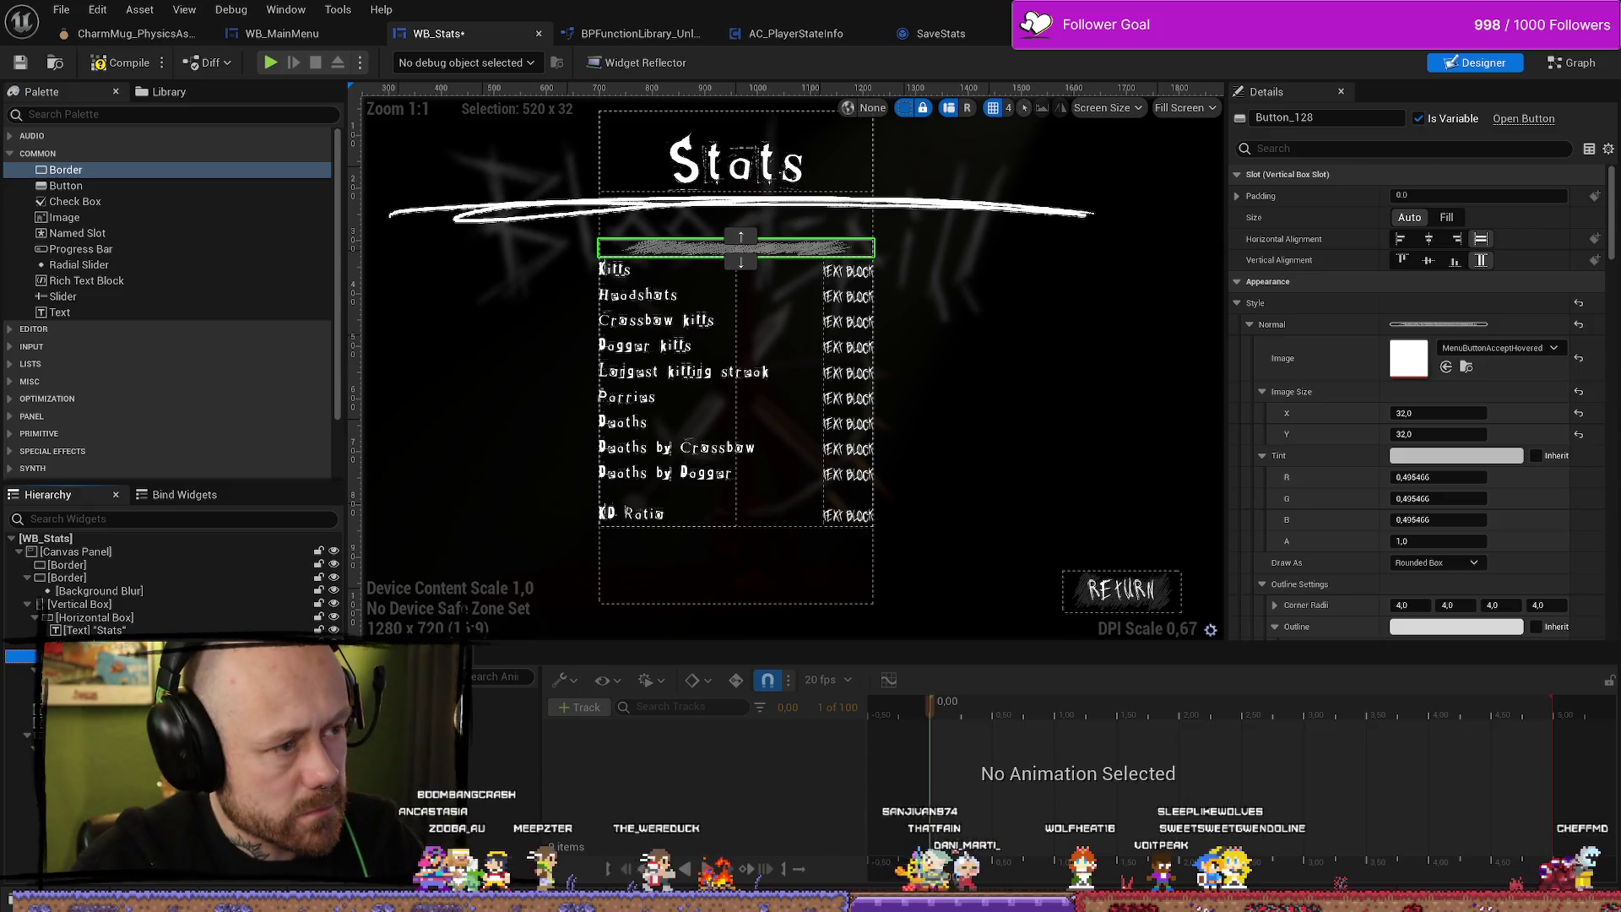
key("ctrl+z")
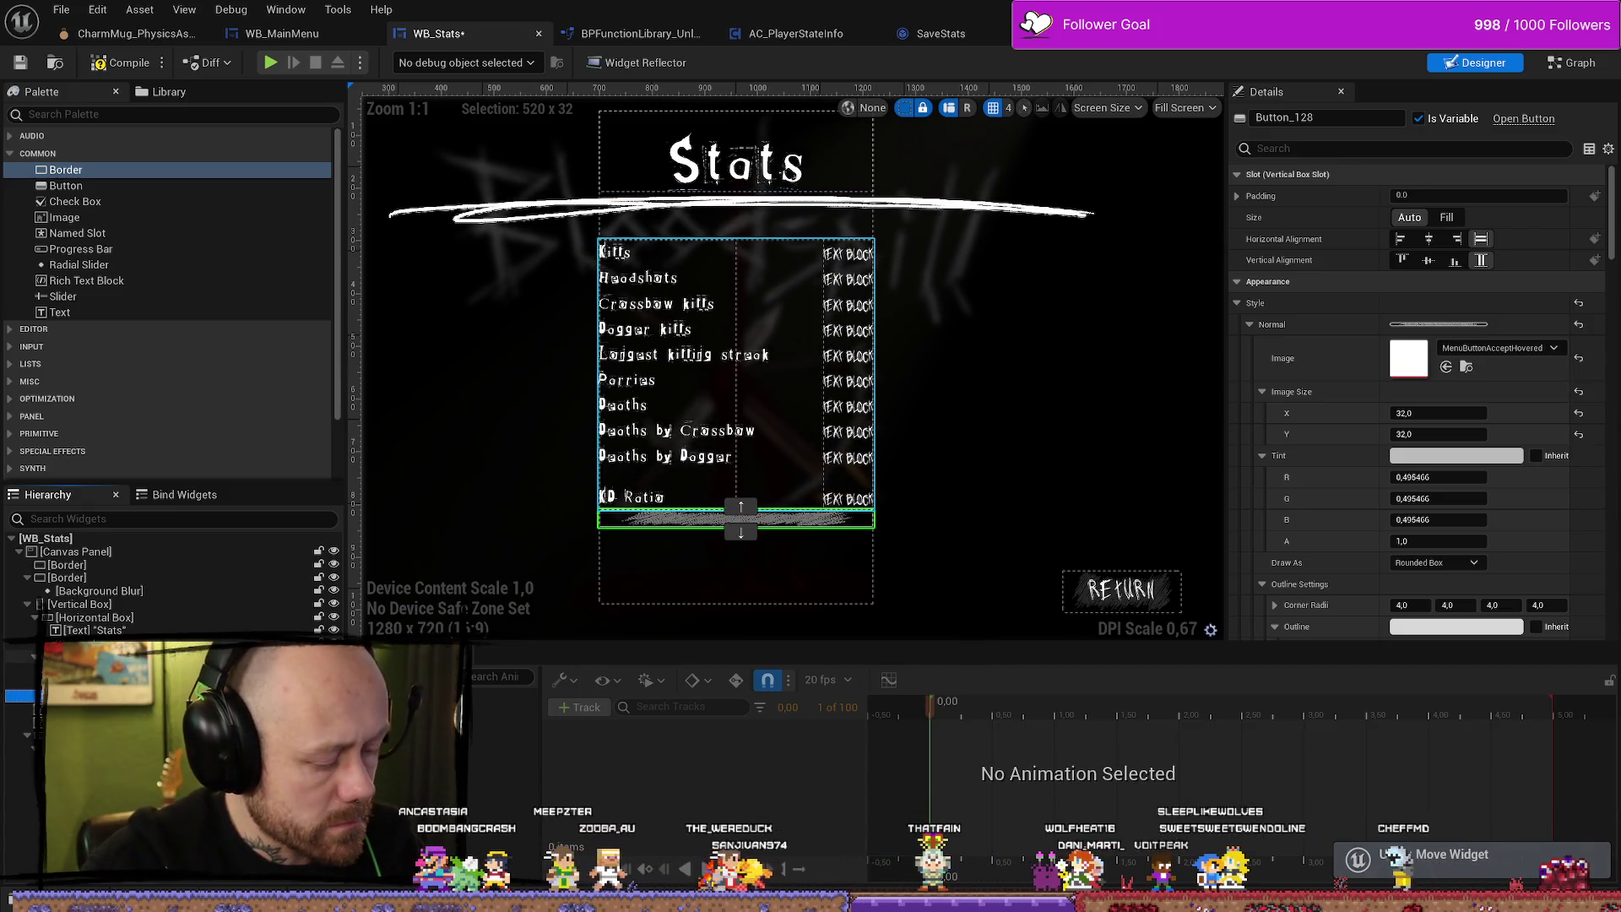
key("ctrl+y")
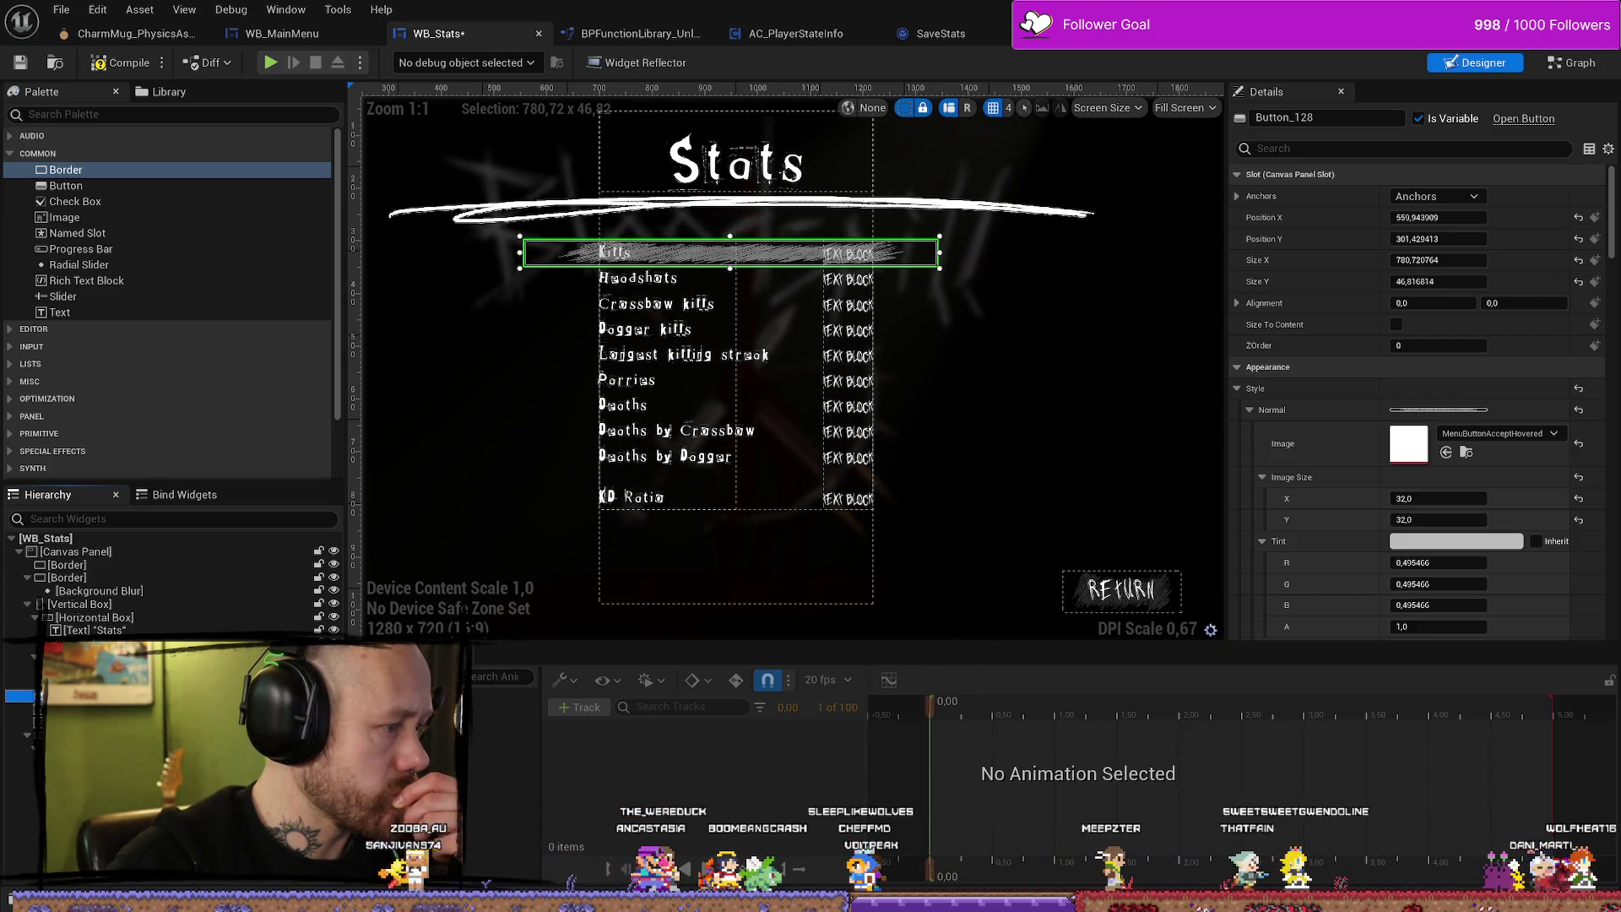
Change the Kills highlight button's ZOrder to 1 in Details, then select the stat labels column.
right_click(109, 695)
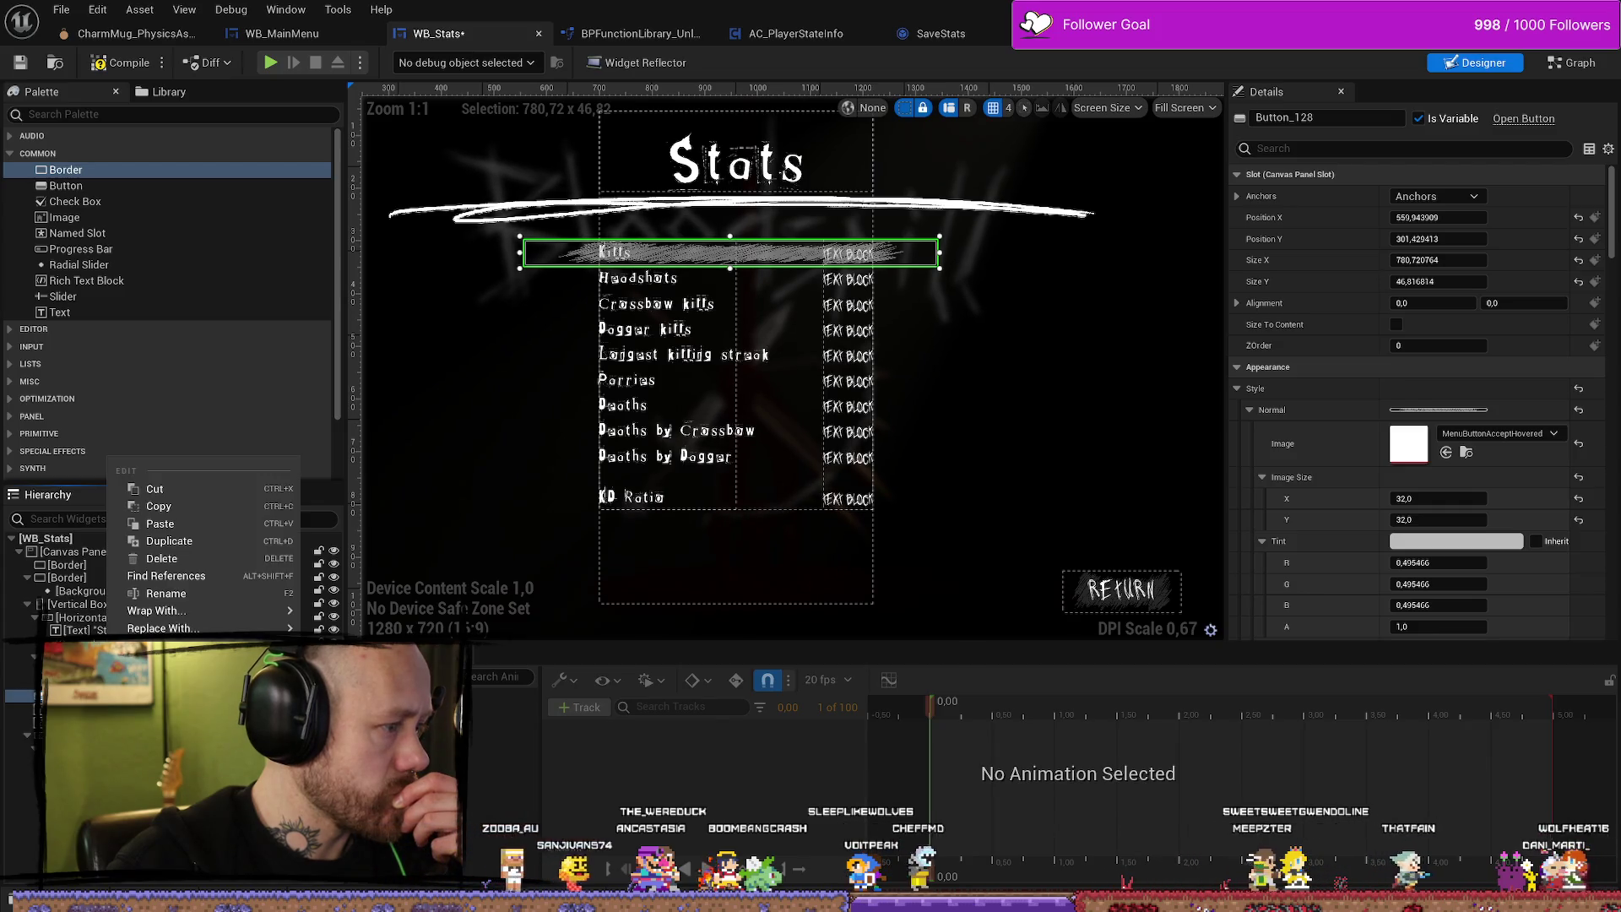
mouse_move(190, 633)
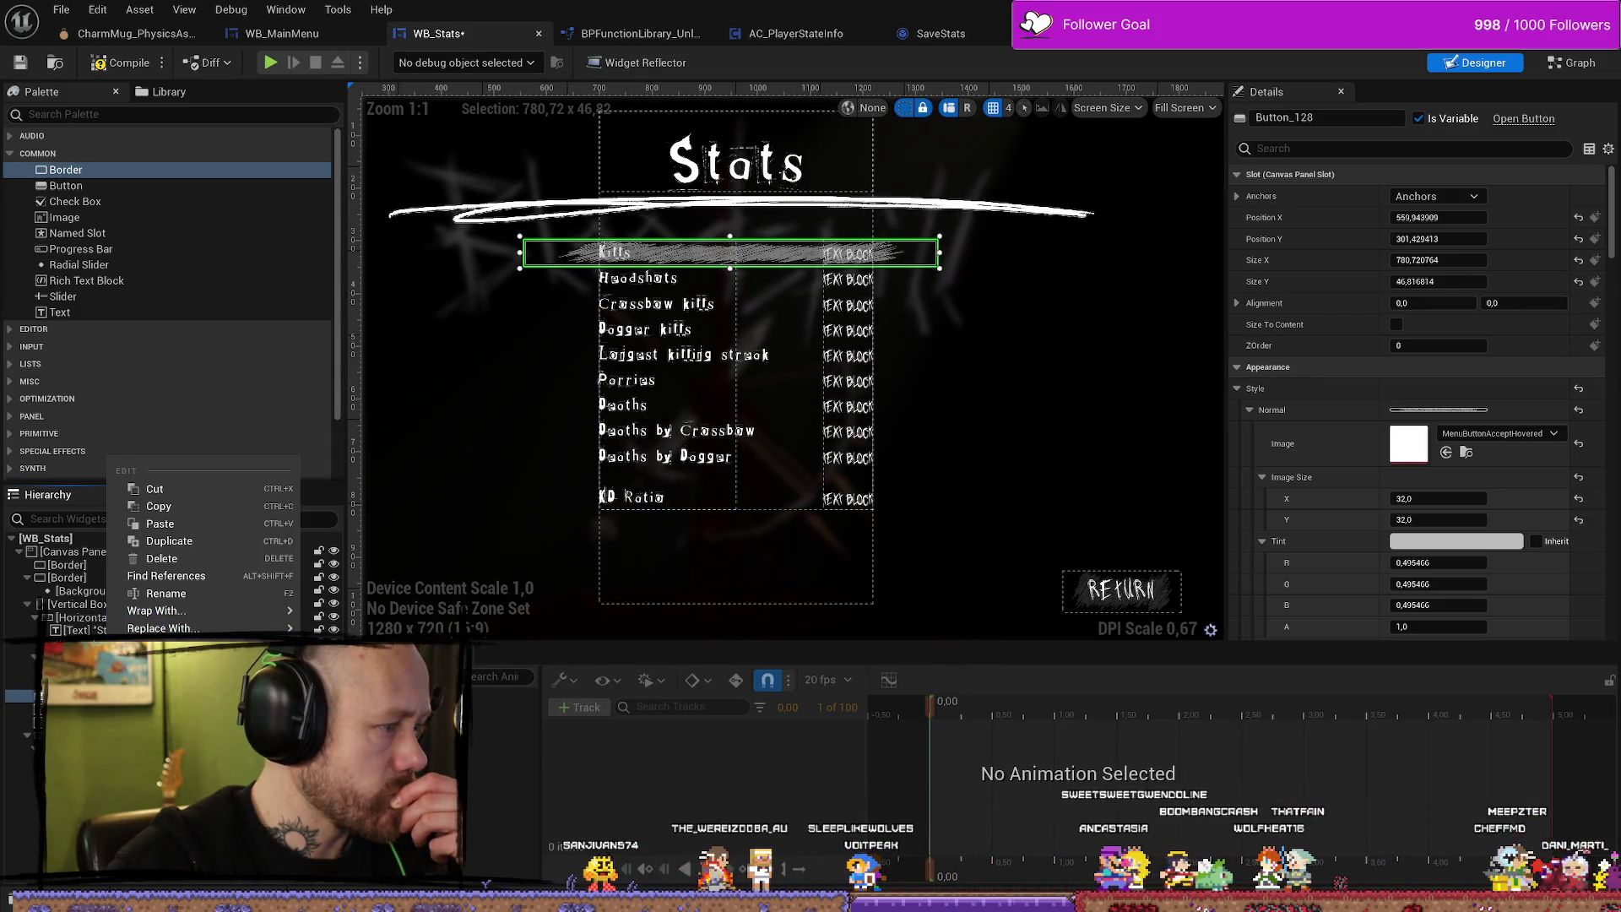
key("Escape")
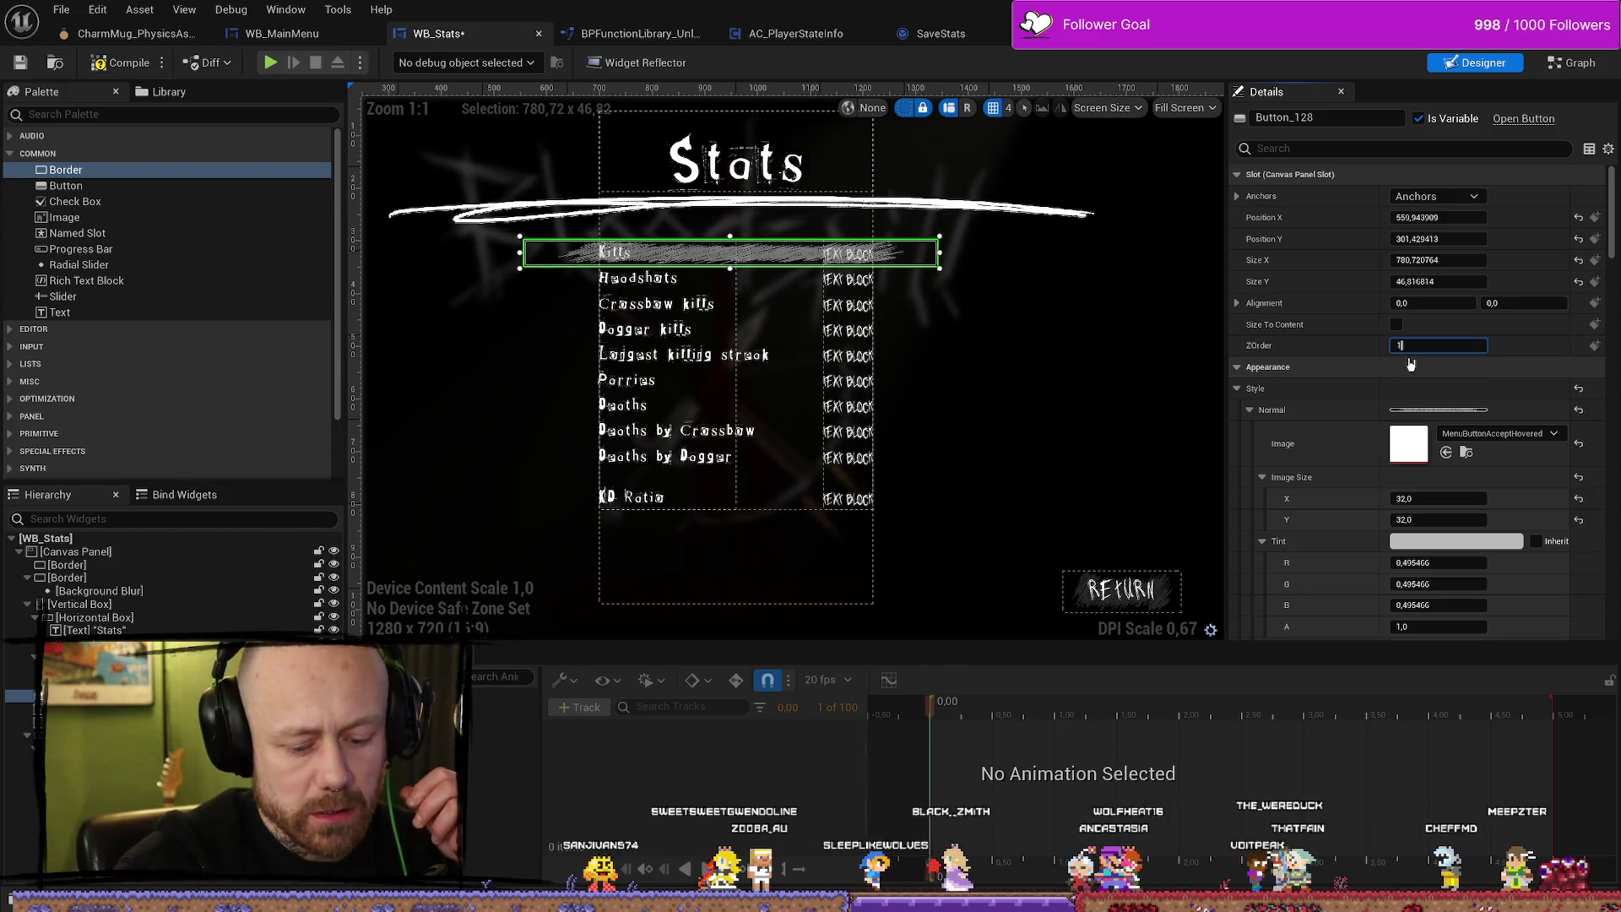
key("Return")
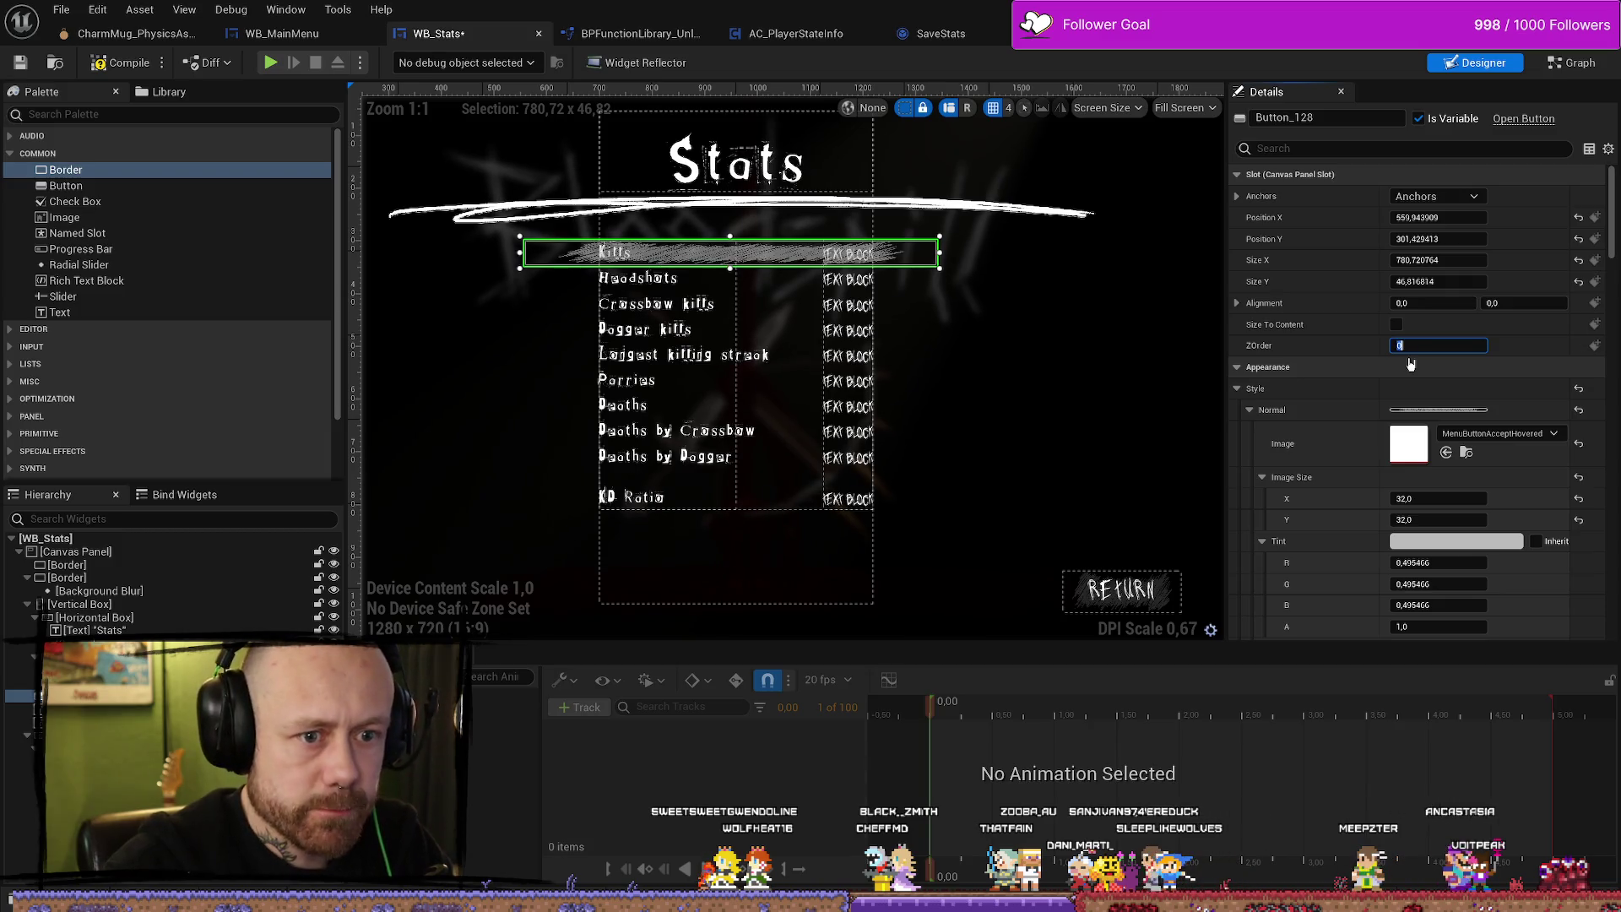
left_click(667, 380)
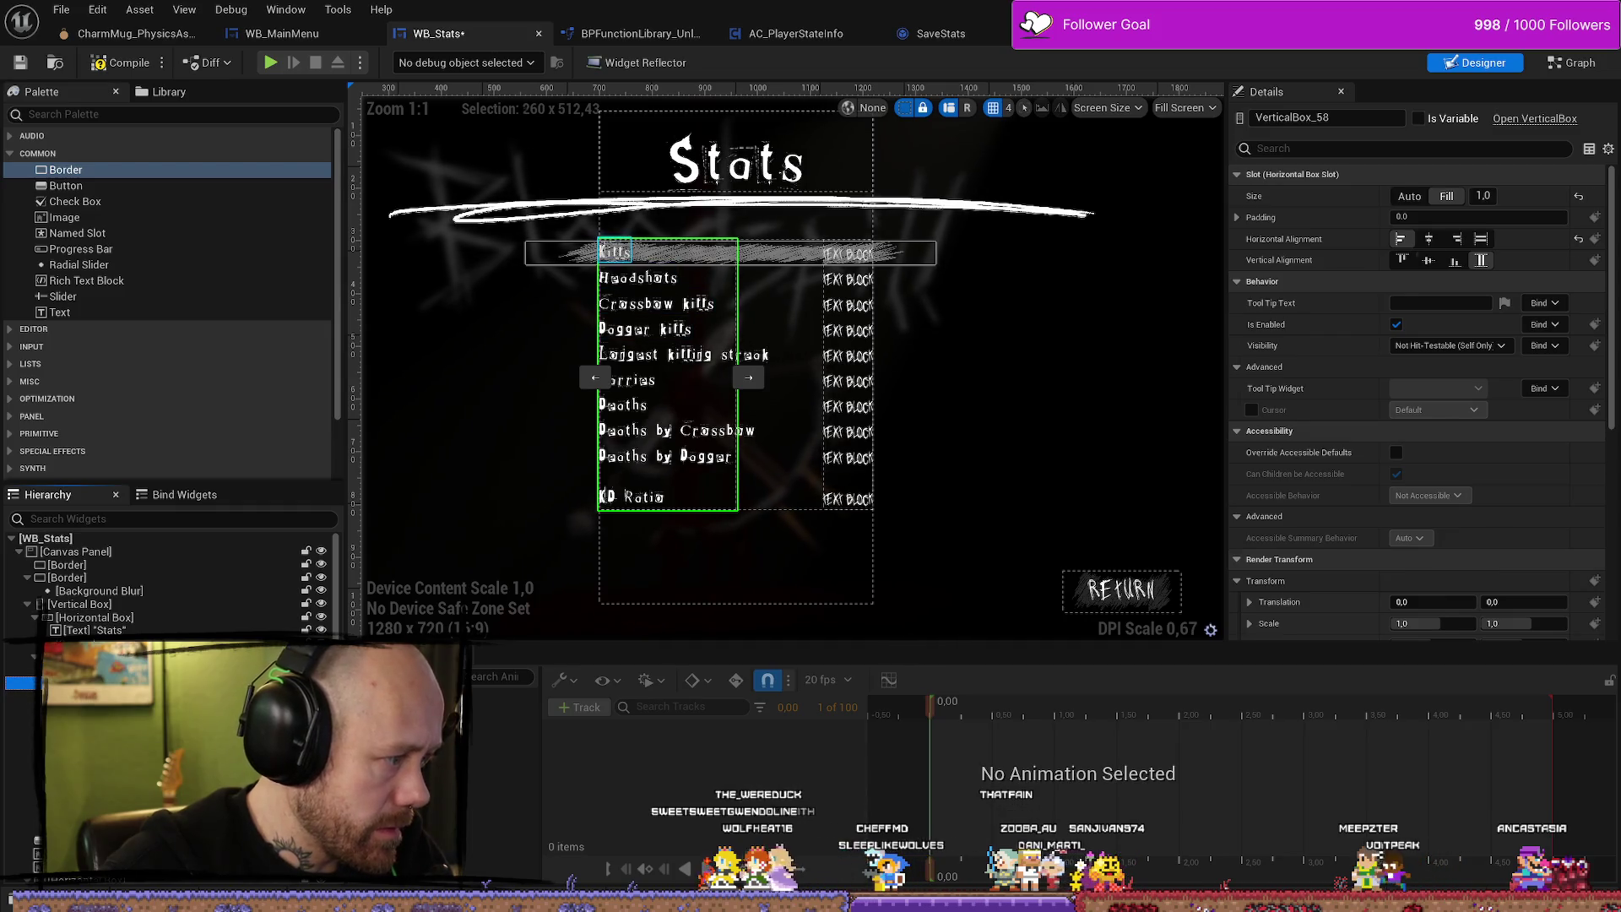
left_click(615, 251)
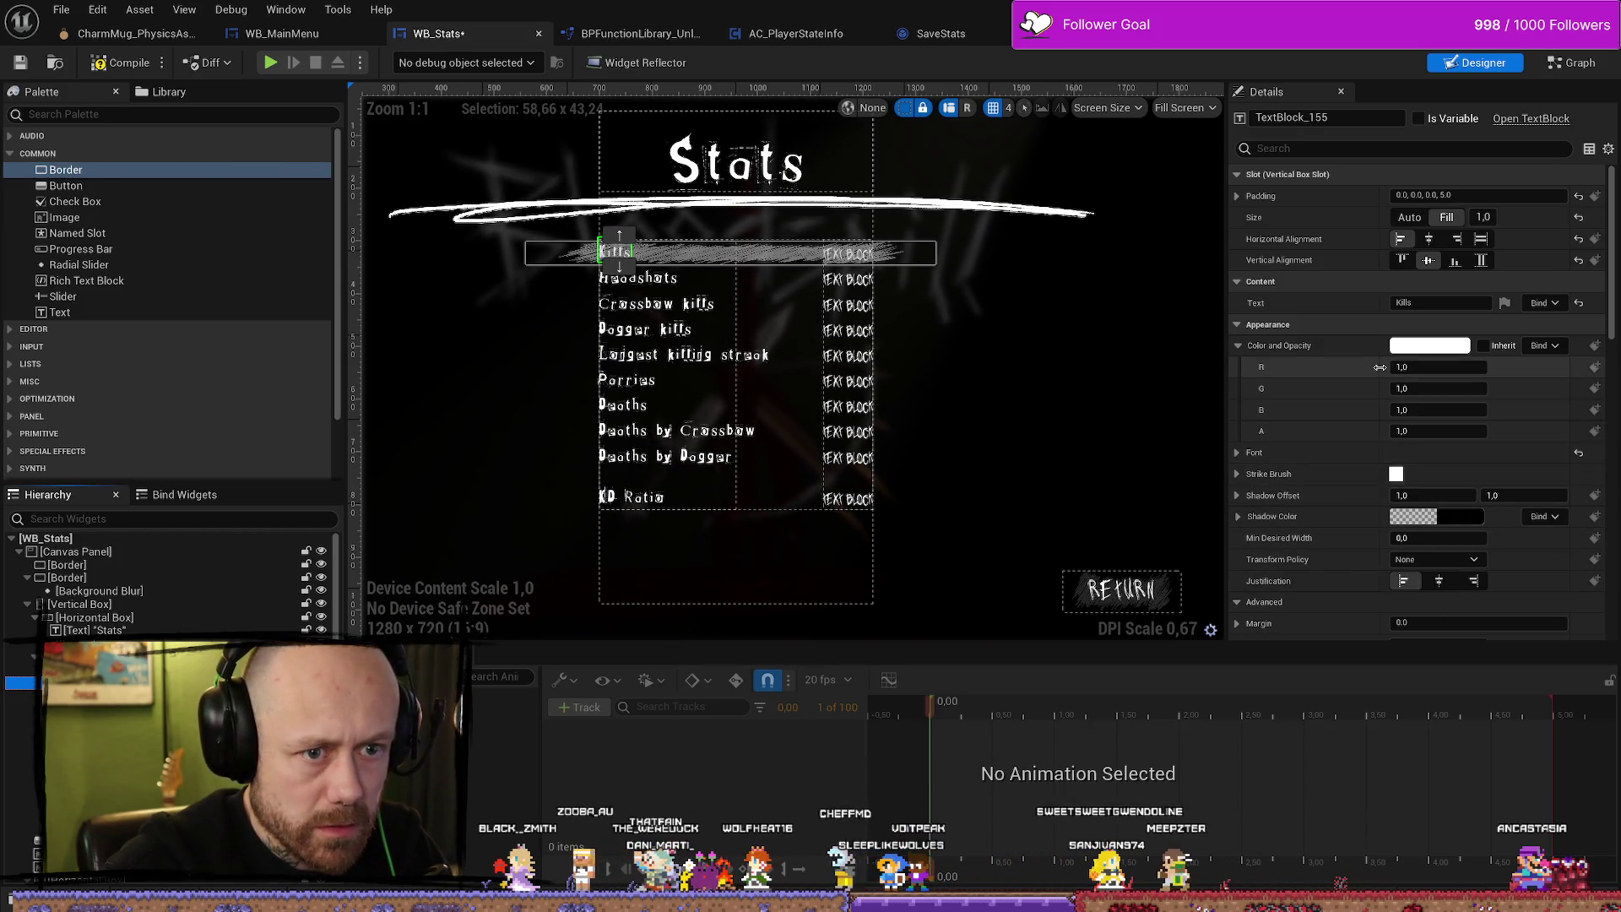
scroll(1380, 366, "down", 5)
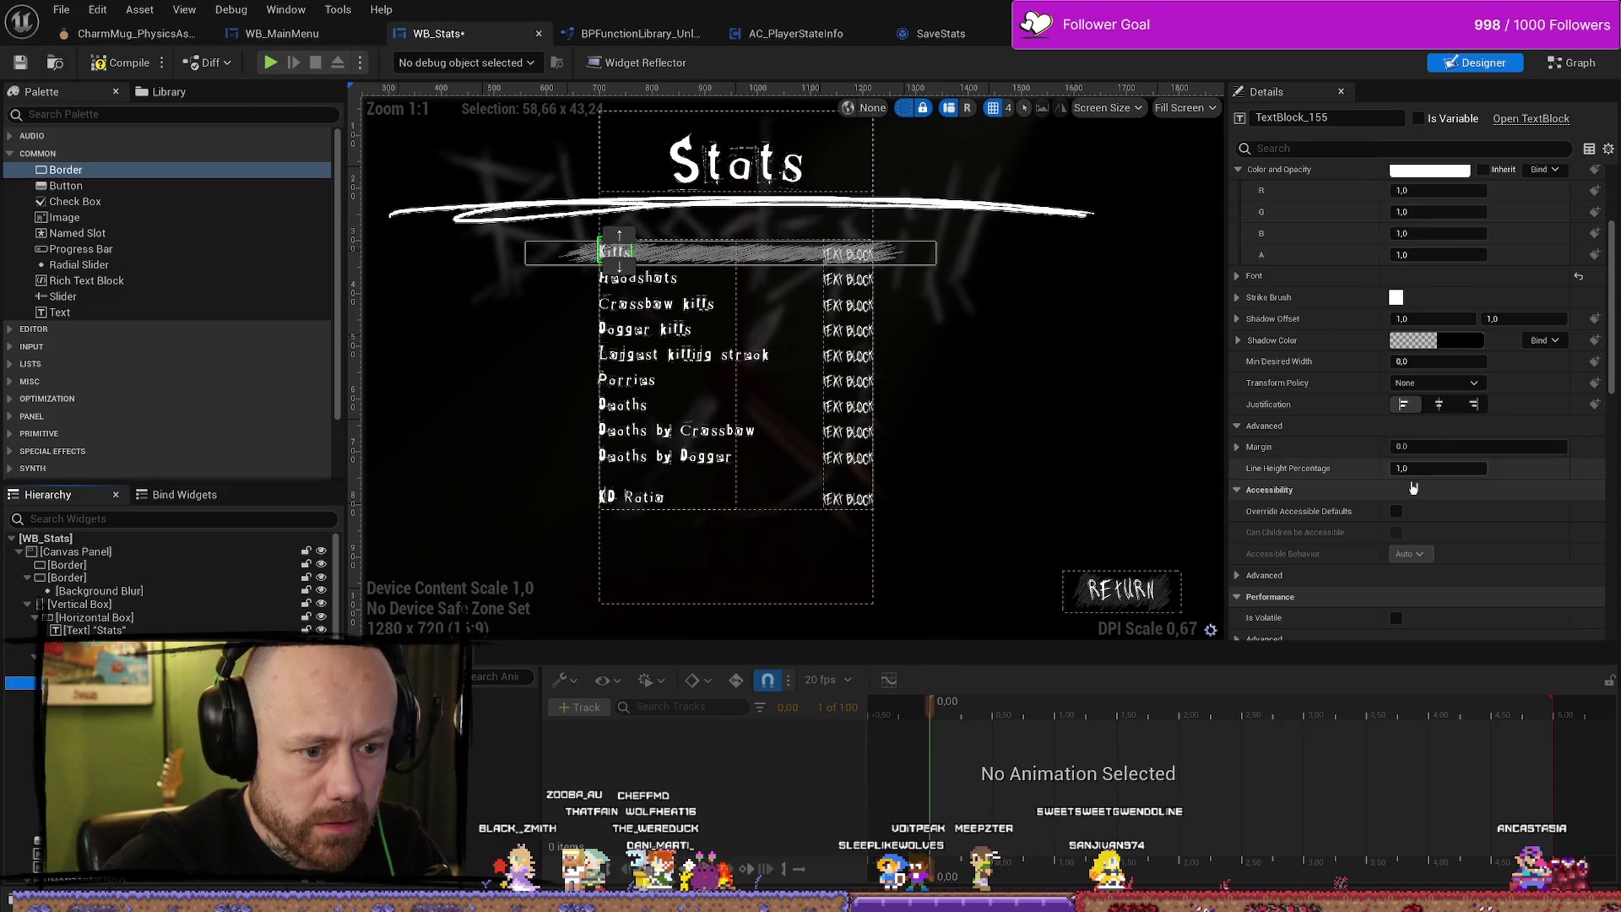
scroll(1412, 487, "down", 8)
left_click(1337, 150)
type("z")
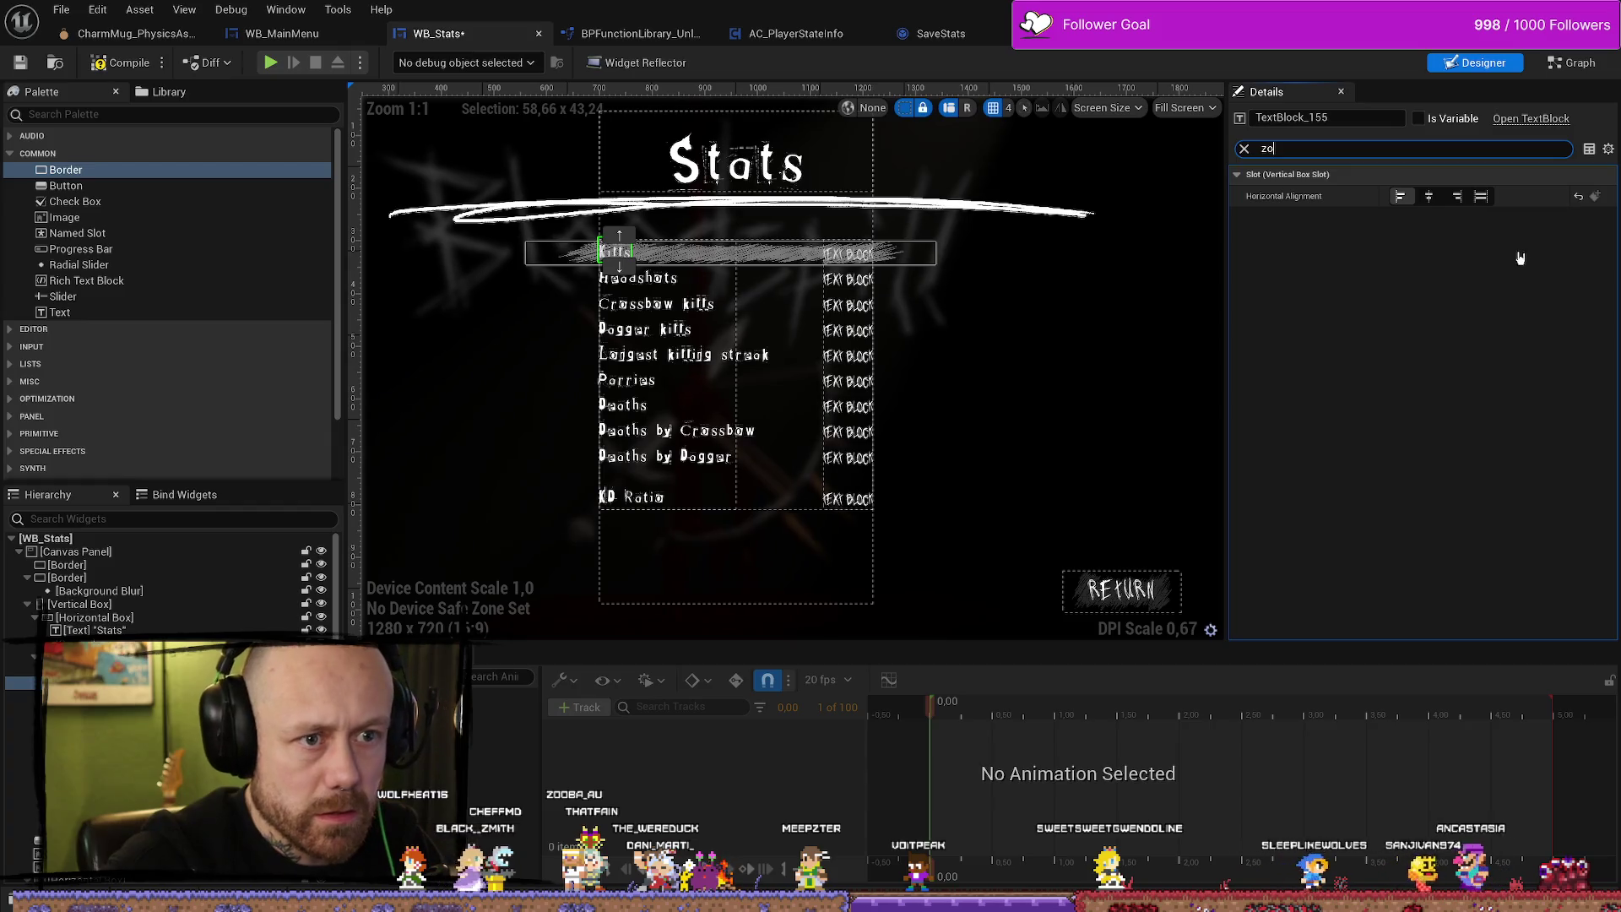
key("BackSpace")
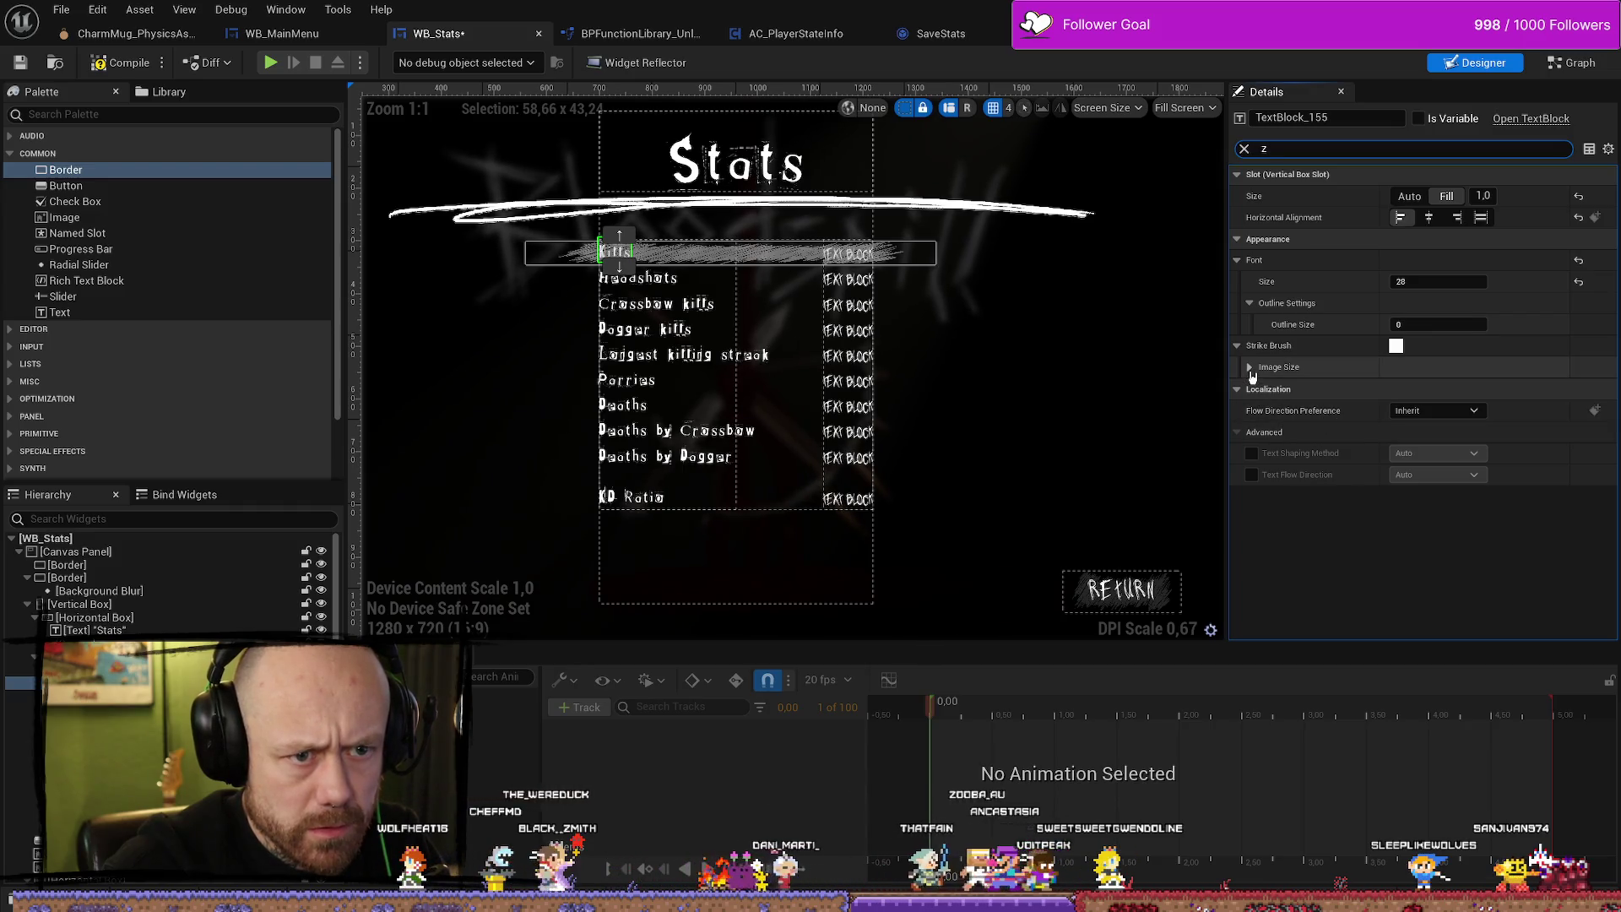
left_click(625, 254)
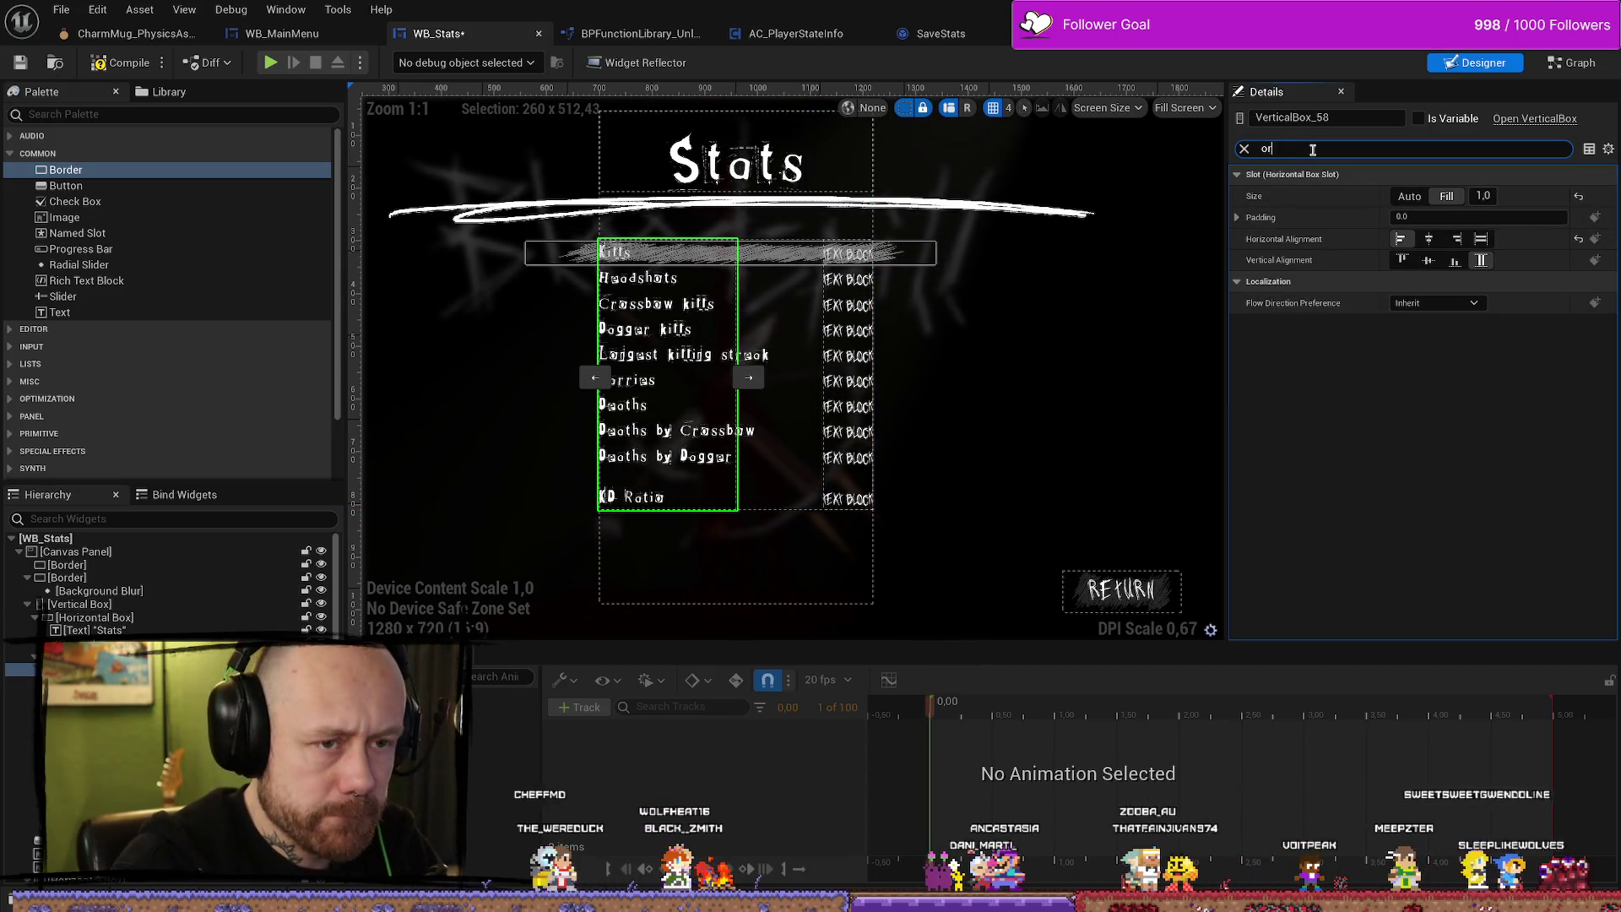
key("BackSpace")
type("order")
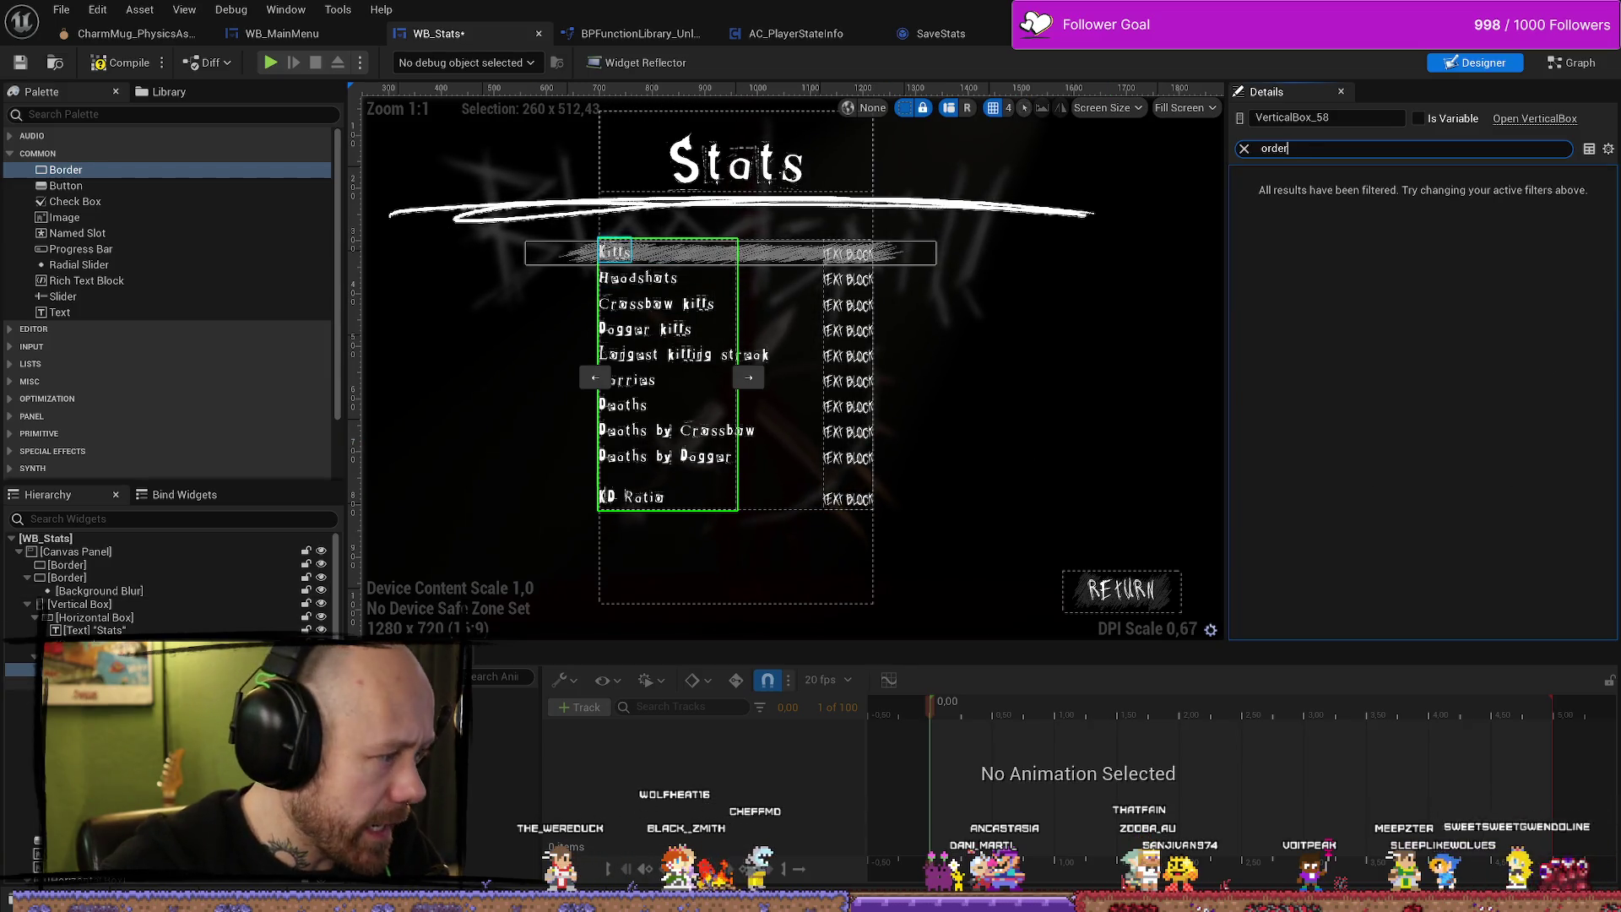
left_click(602, 249)
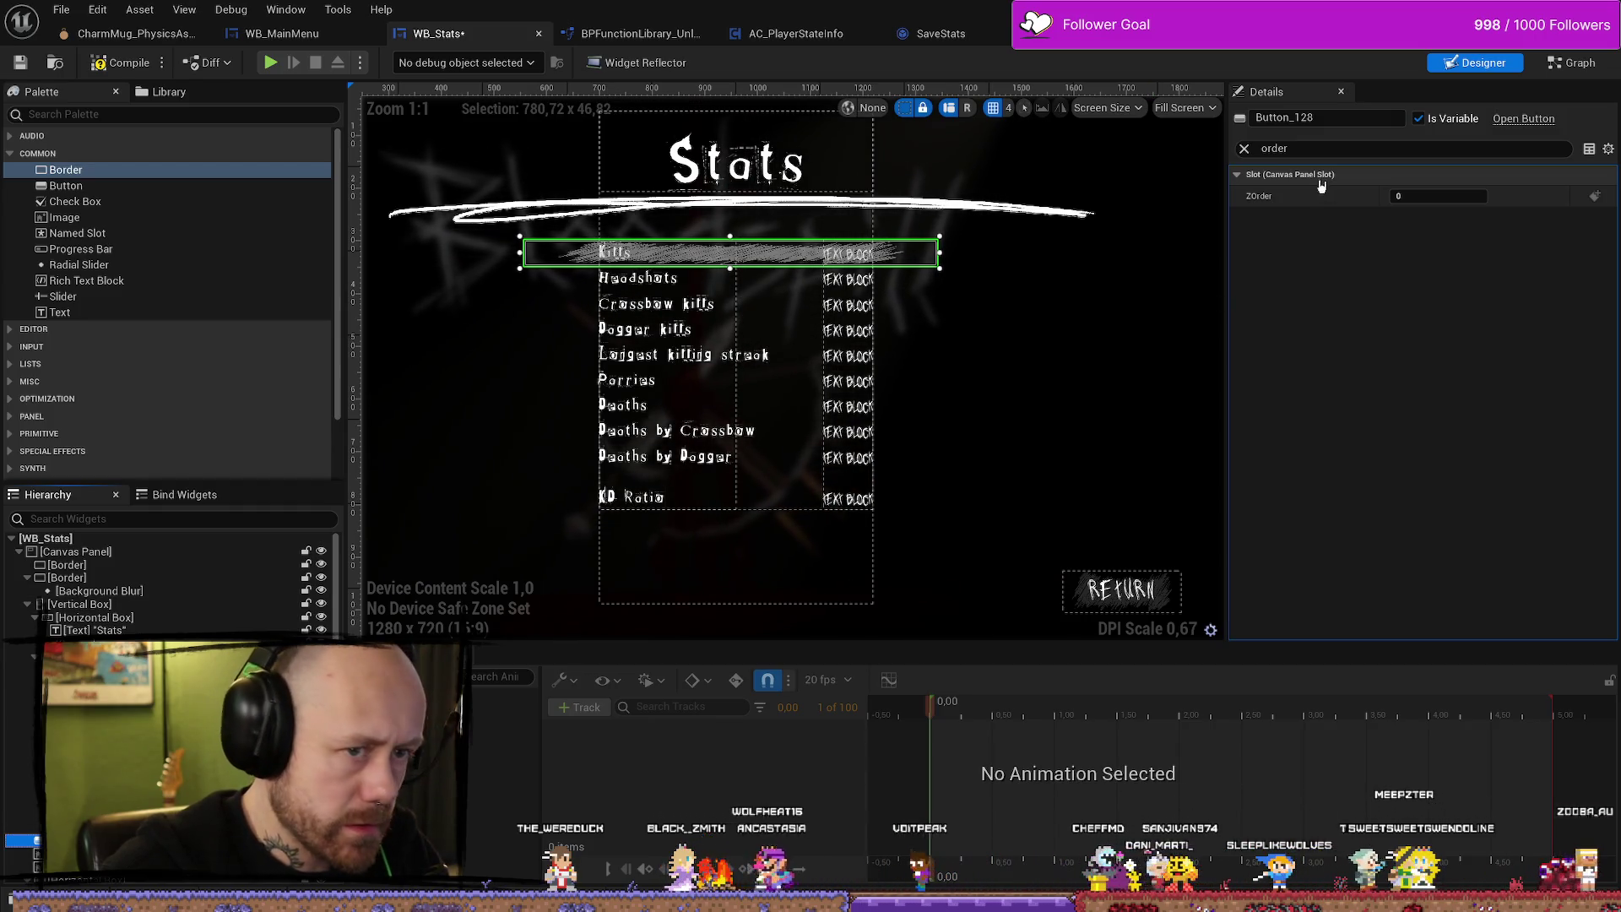
left_click(1245, 149)
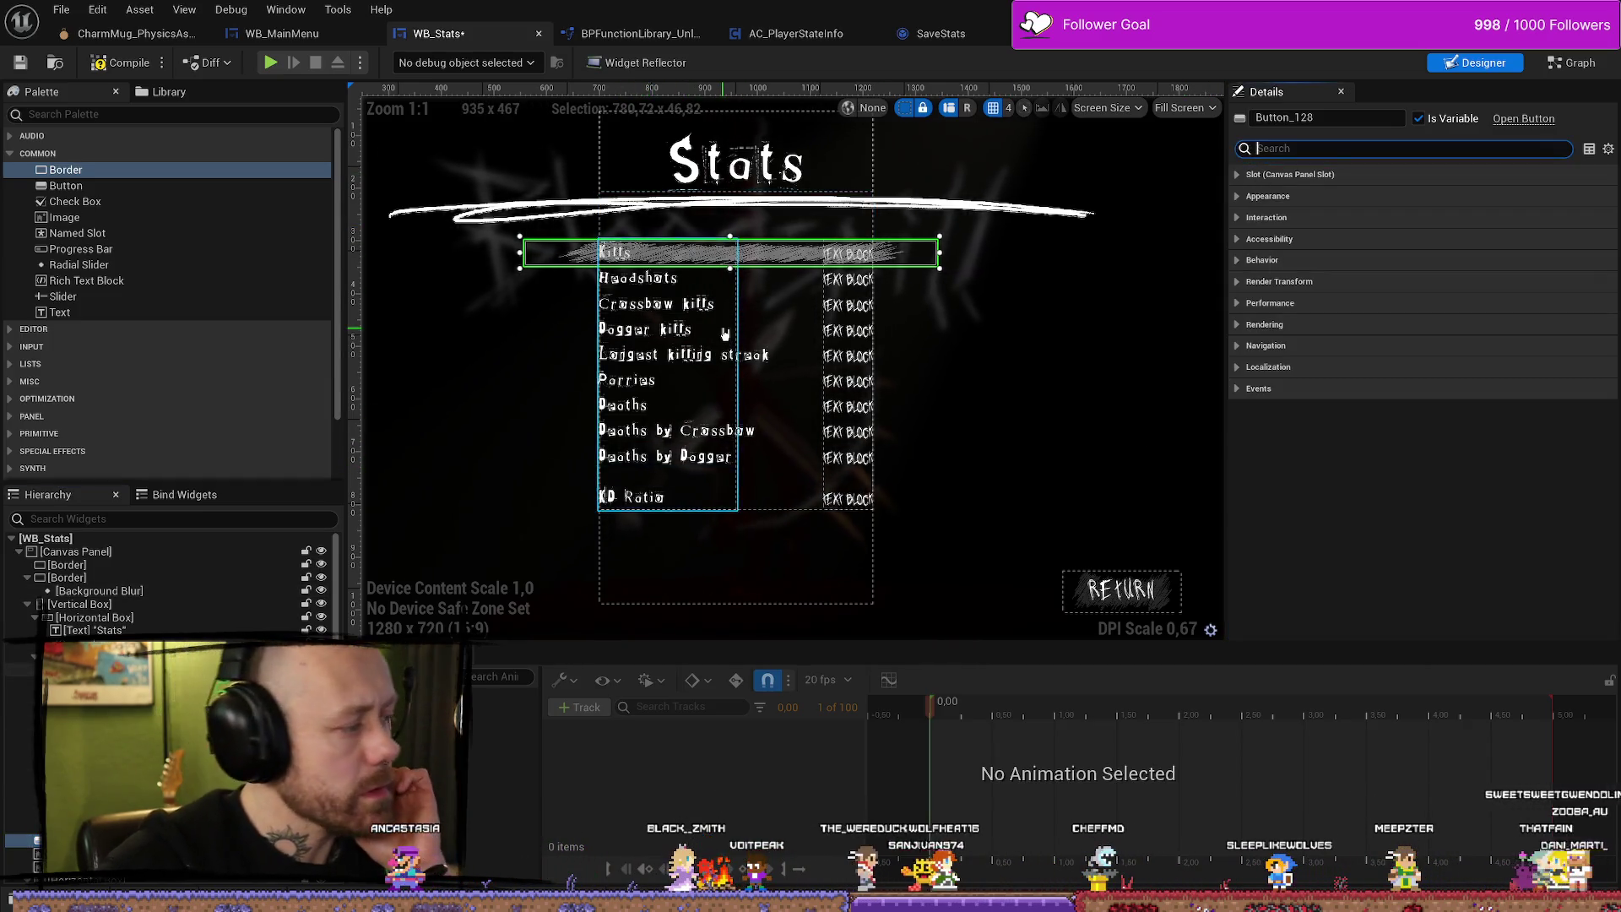
Delete Button_128 from the Kills row, then select the Kills text label.
scroll(725, 333, "up", 5)
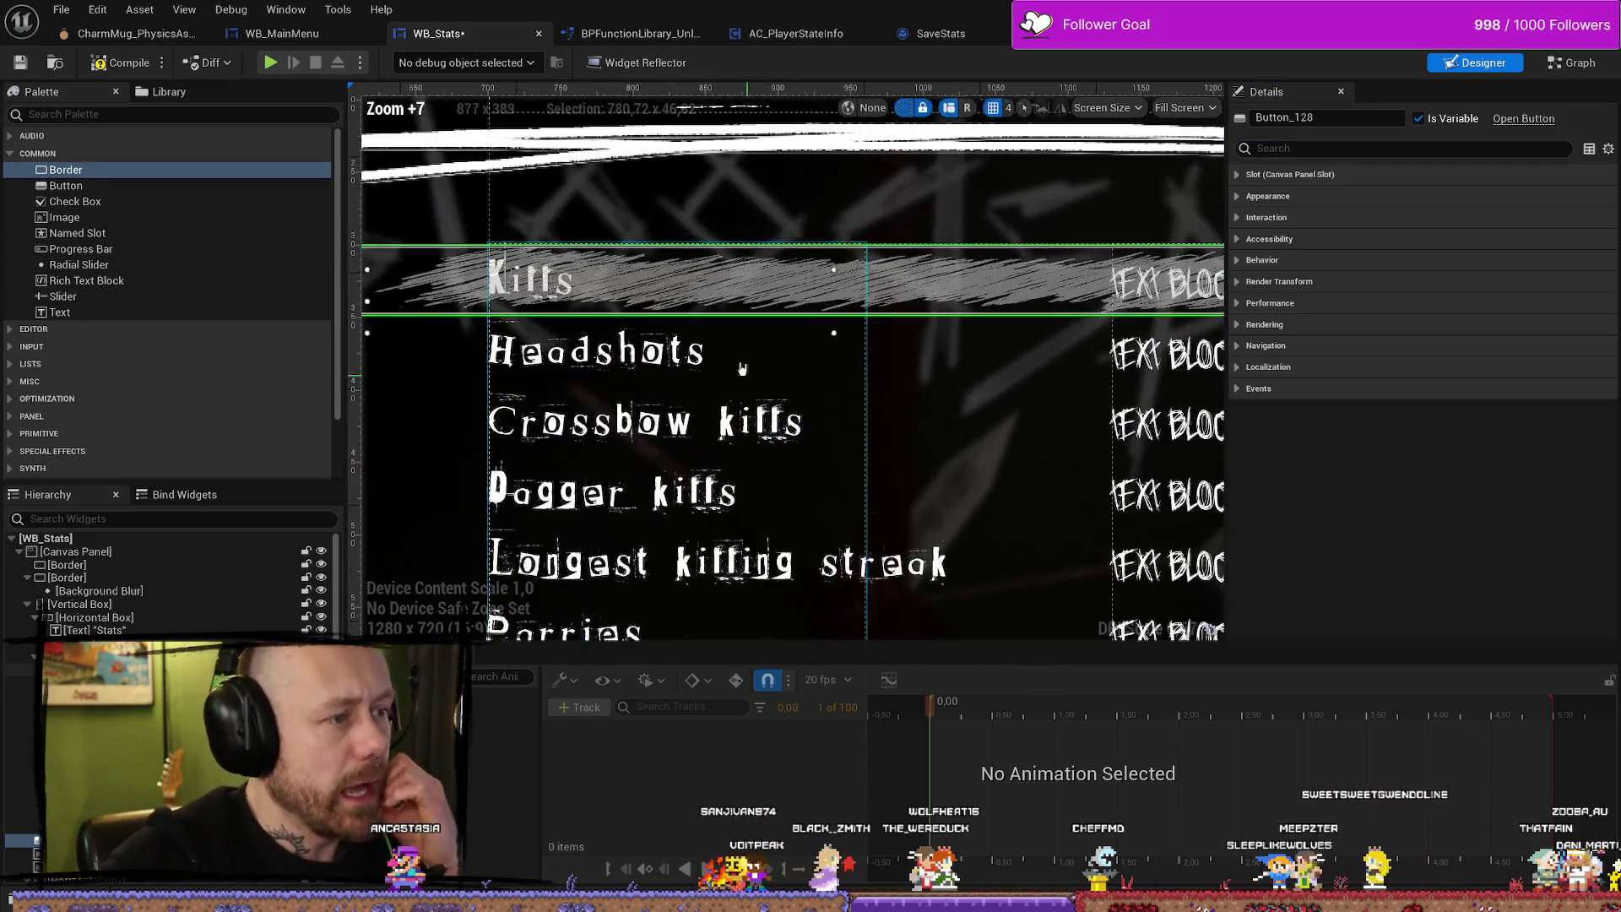
scroll(746, 374, "up", 2)
scroll(842, 326, "down", 2)
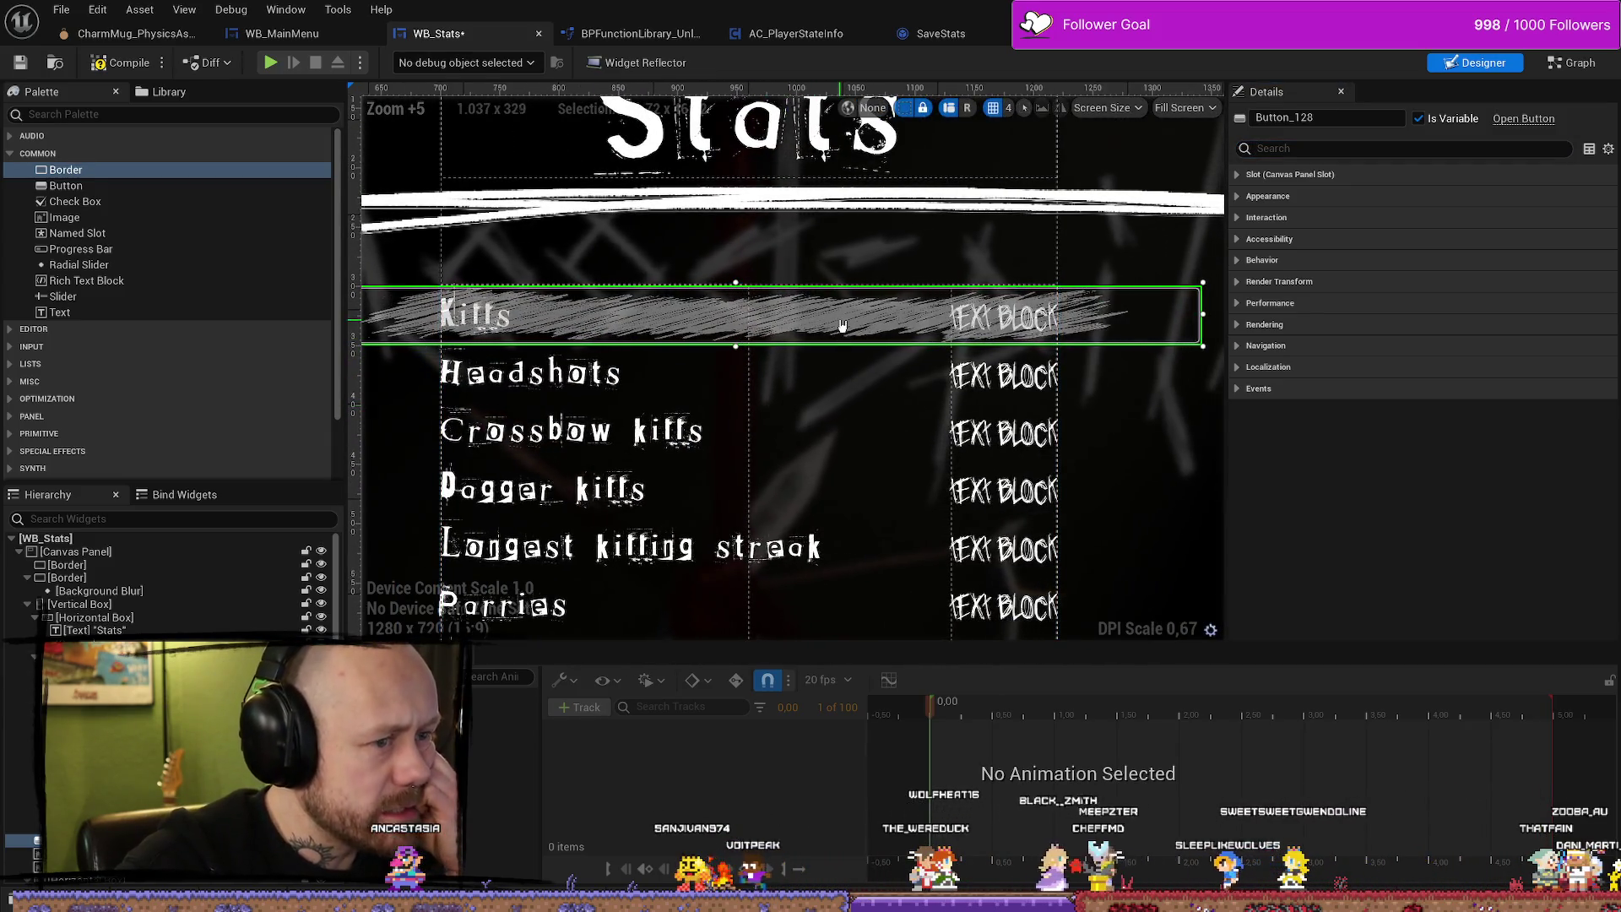
scroll(843, 325, "down", 2)
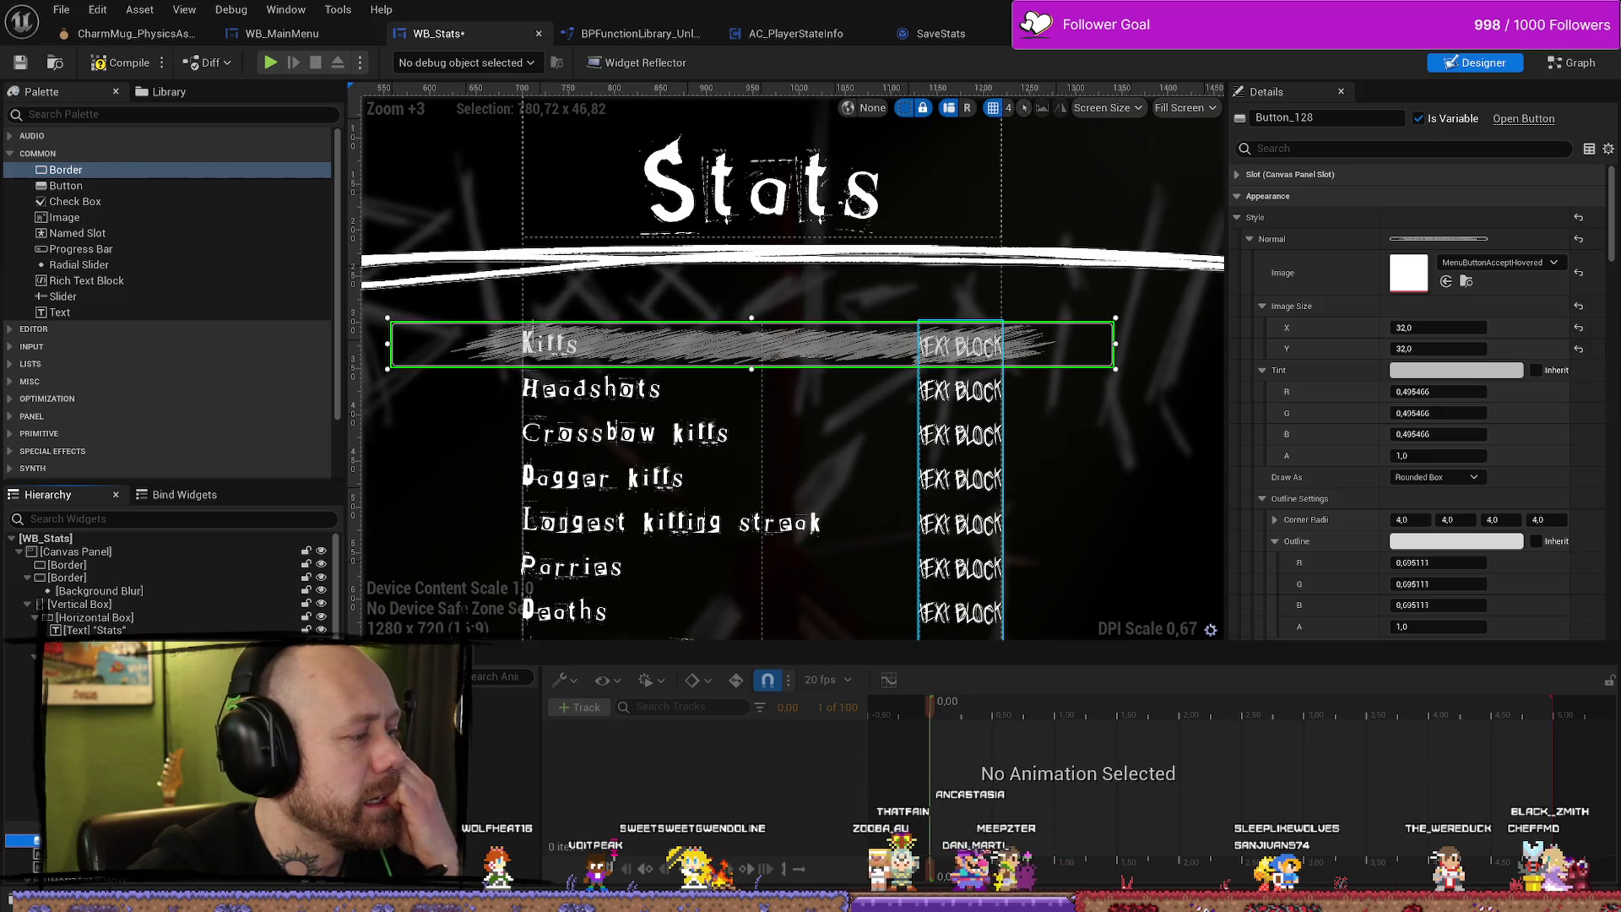
left_click(21, 684)
left_click(22, 840)
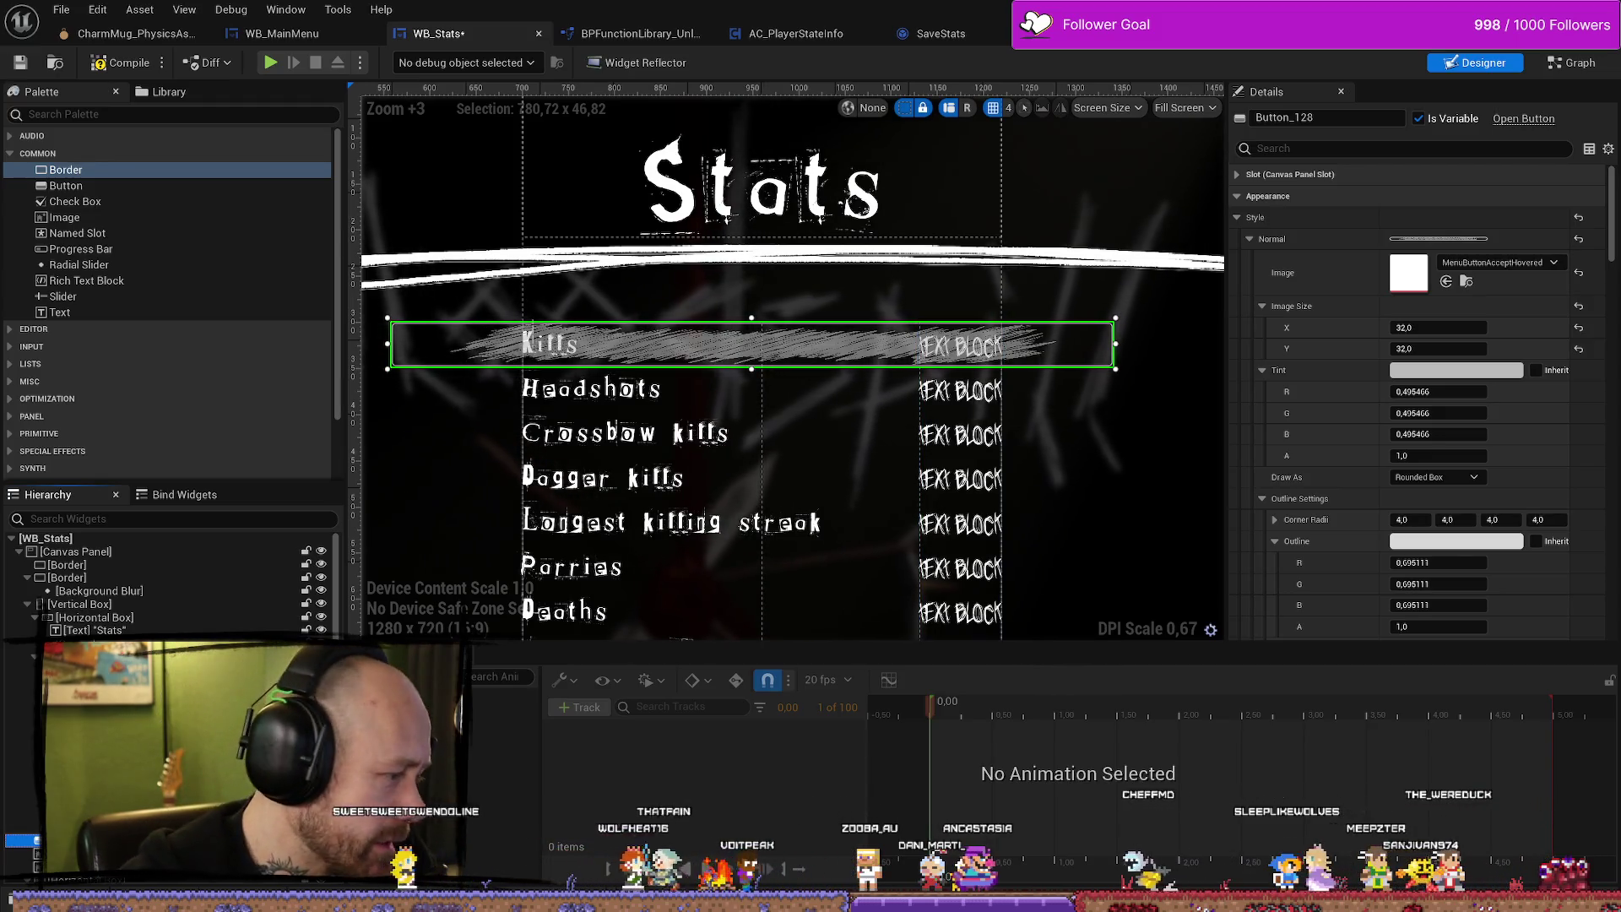
key("Delete")
left_click(549, 340)
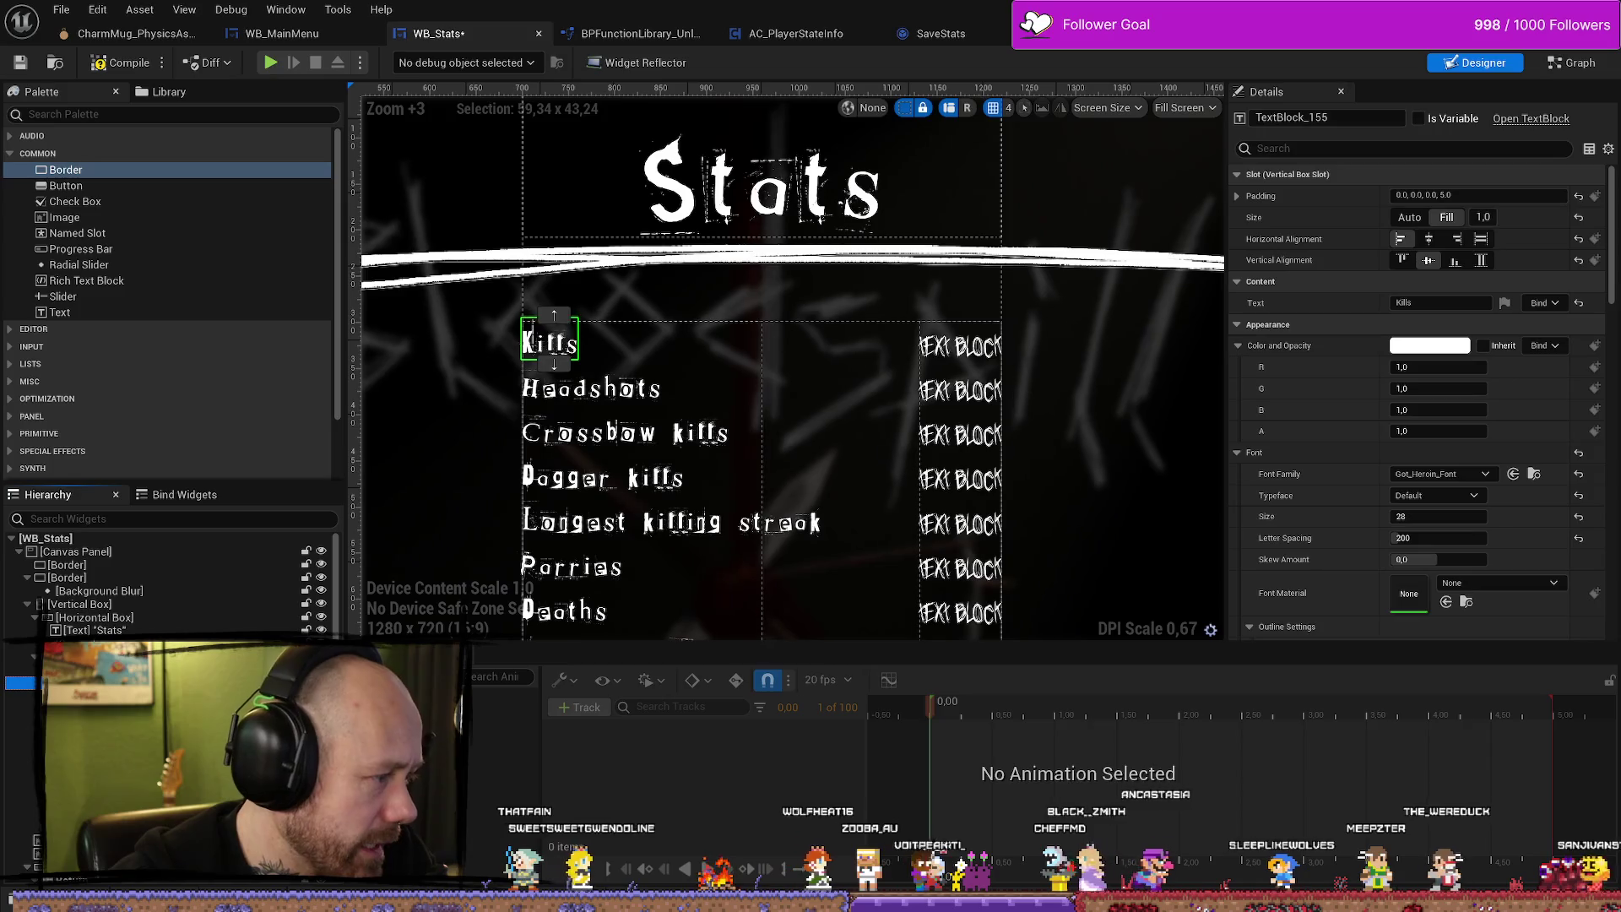
scroll(970, 379, "down", 4)
scroll(1351, 439, "down", 15)
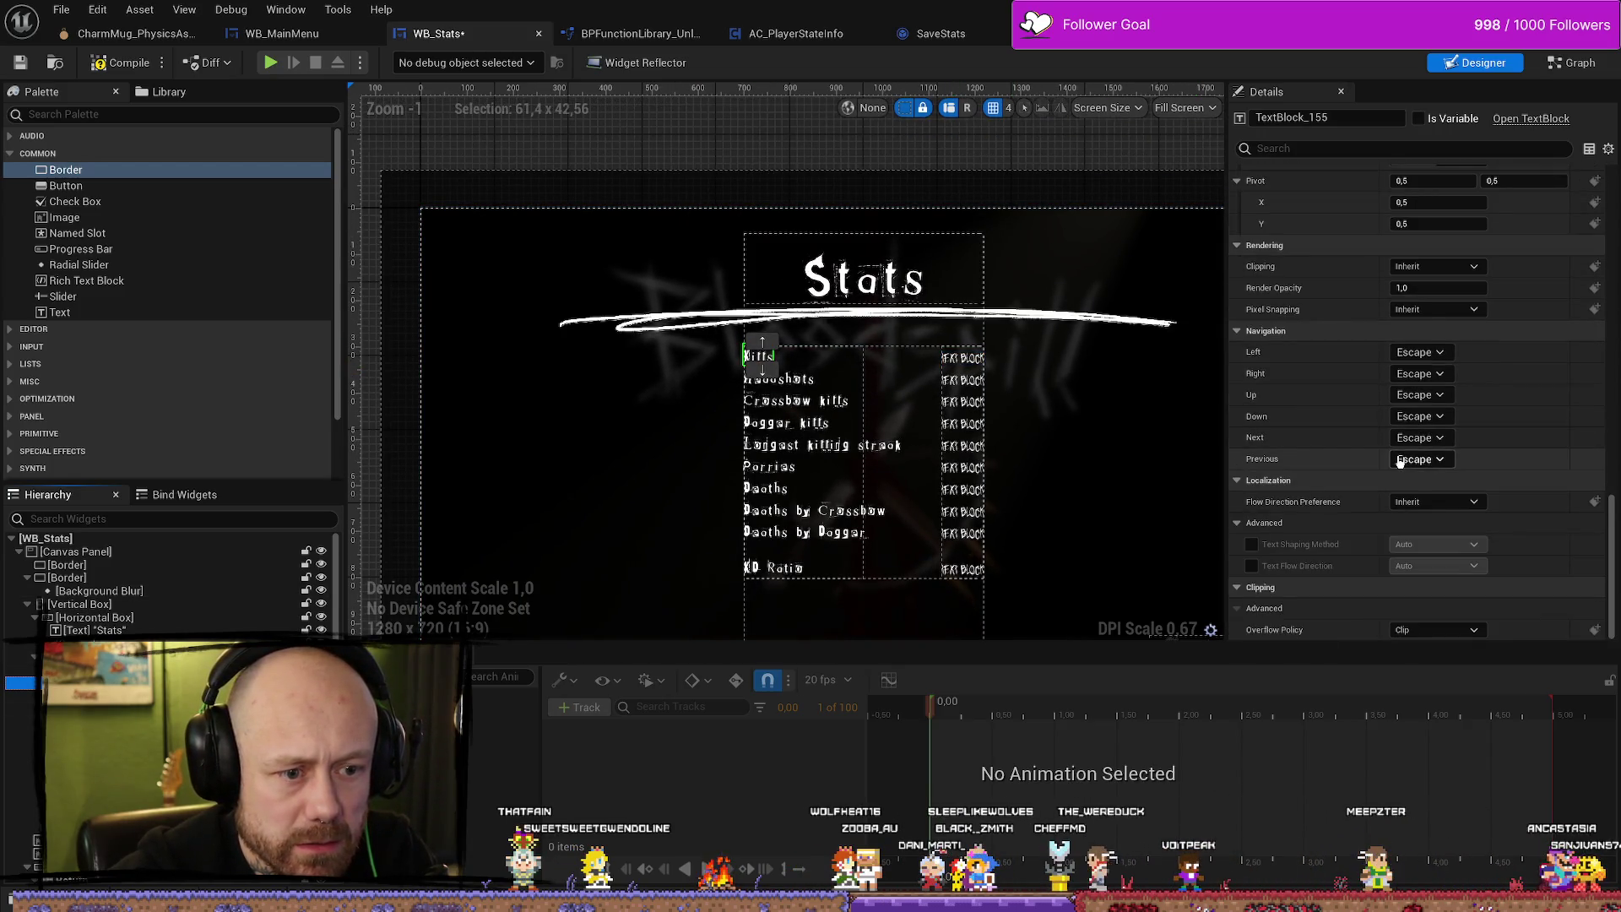
scroll(982, 388, "up", 4)
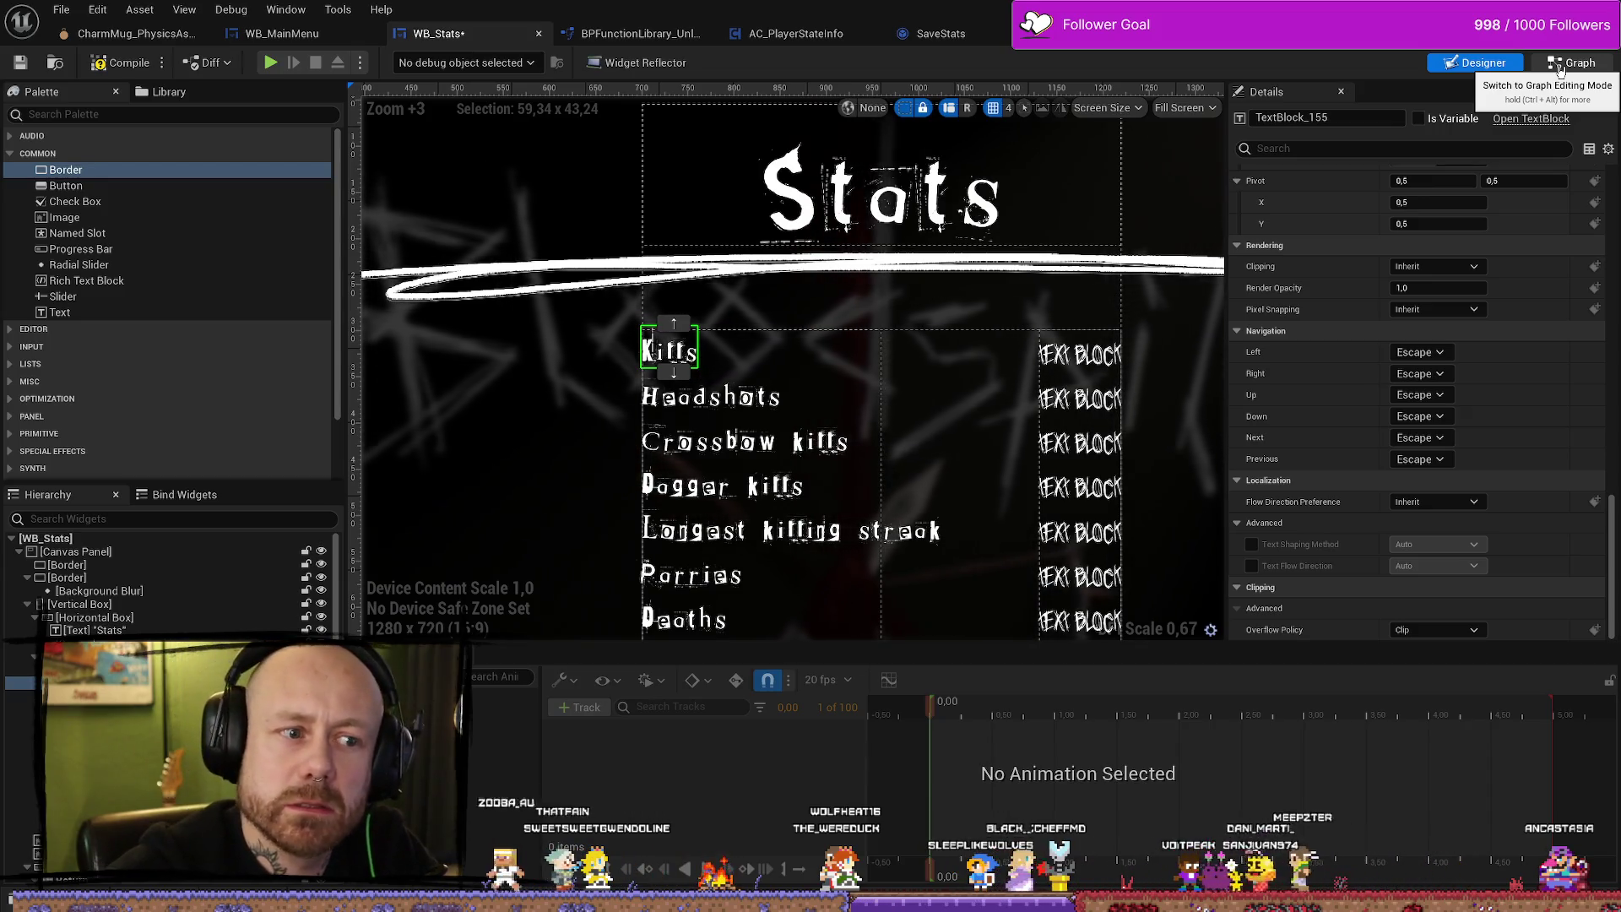
Inspect the set stats nodes in the WB_Stats event graph.
left_click(1566, 69)
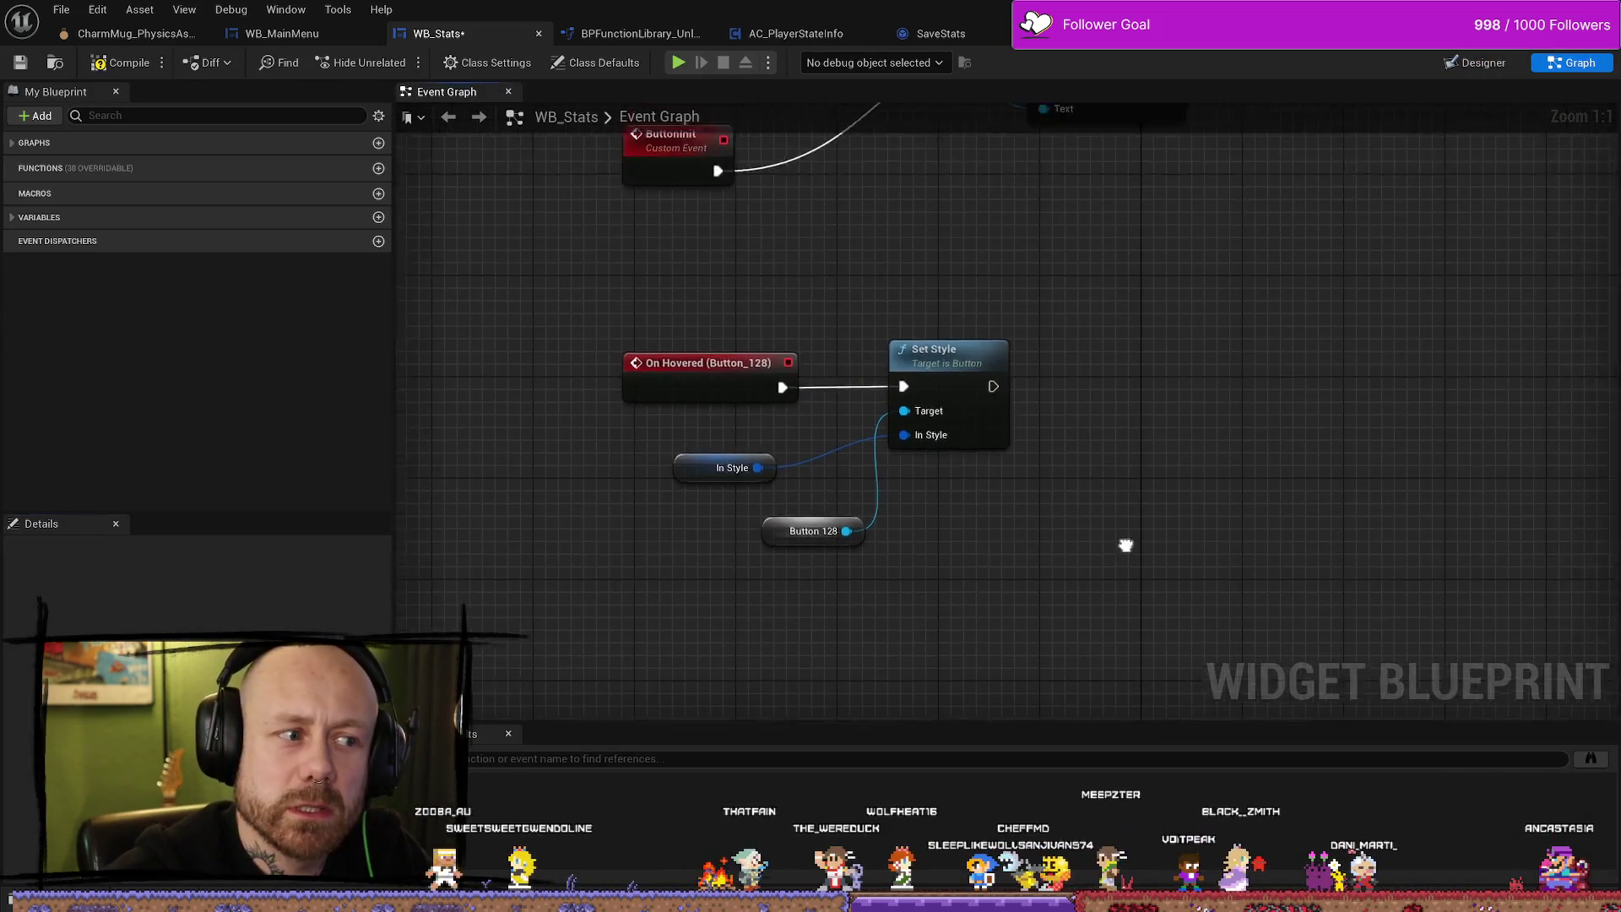
scroll(1133, 532, "down", 2)
left_click_drag(1044, 450, 1051, 411)
scroll(1072, 481, "down", 3)
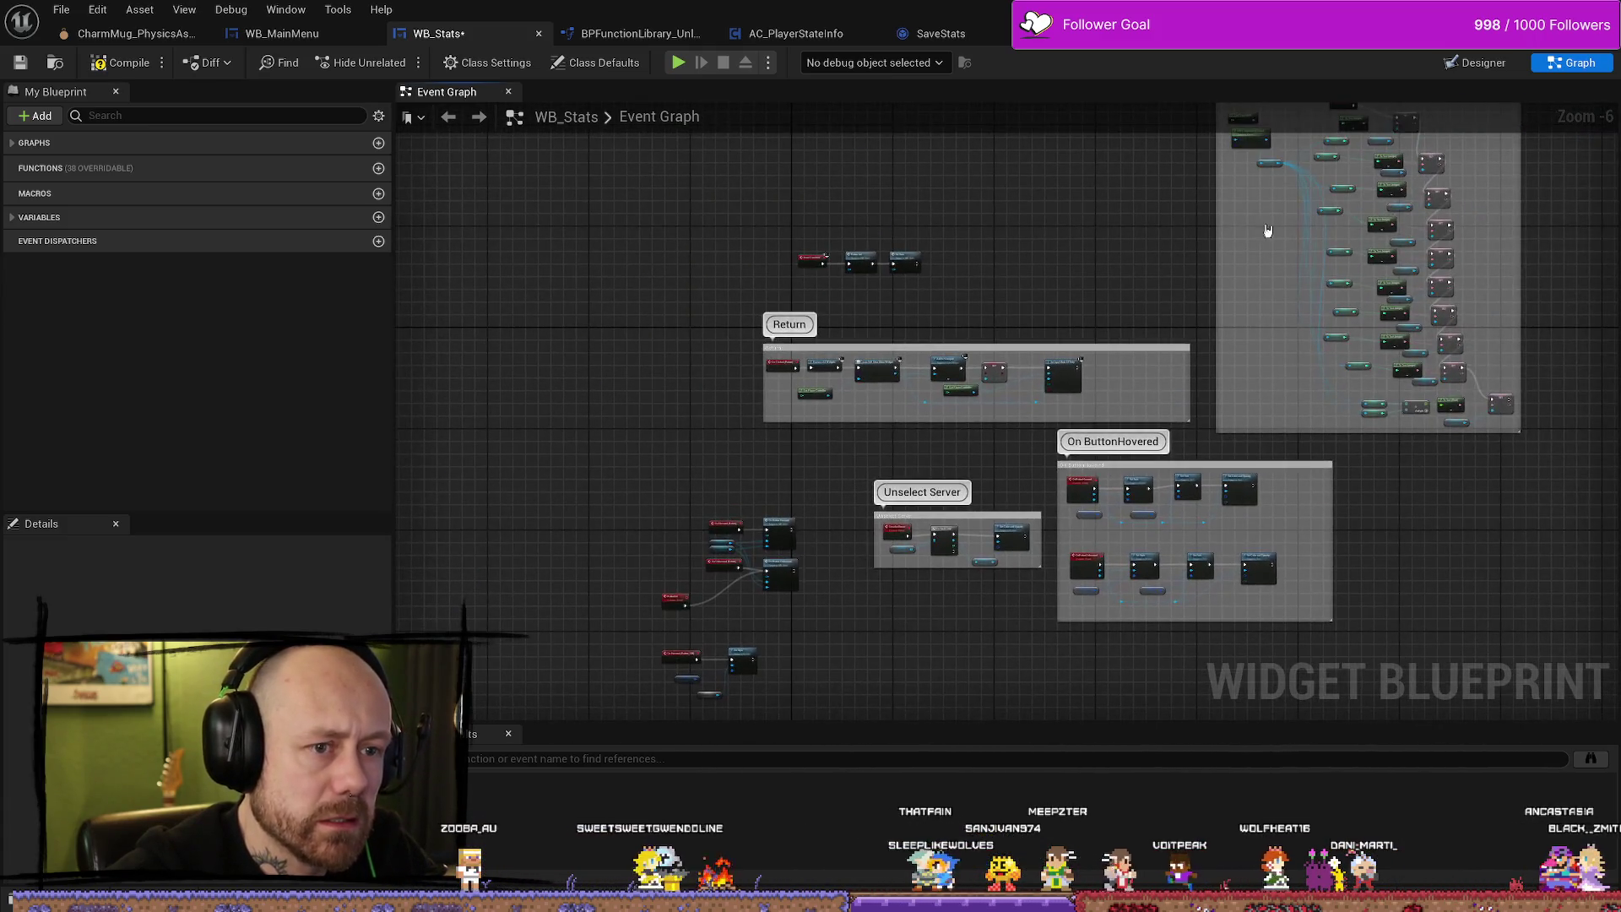
left_click_drag(1284, 240, 874, 384)
scroll(910, 293, "up", 4)
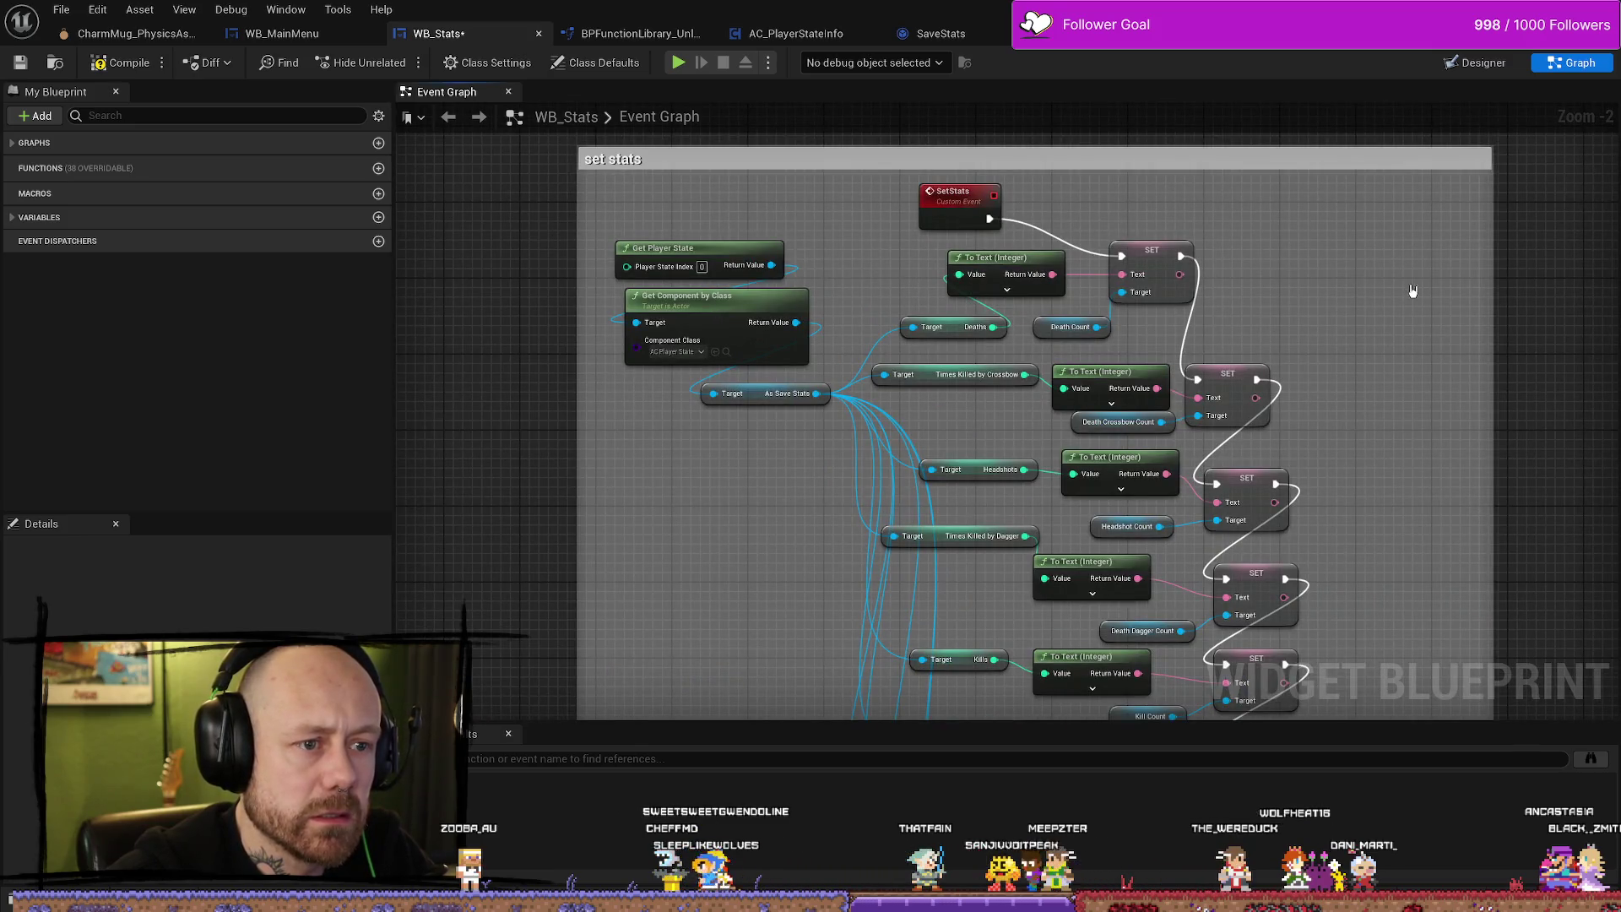
left_click_drag(1414, 290, 1169, 306)
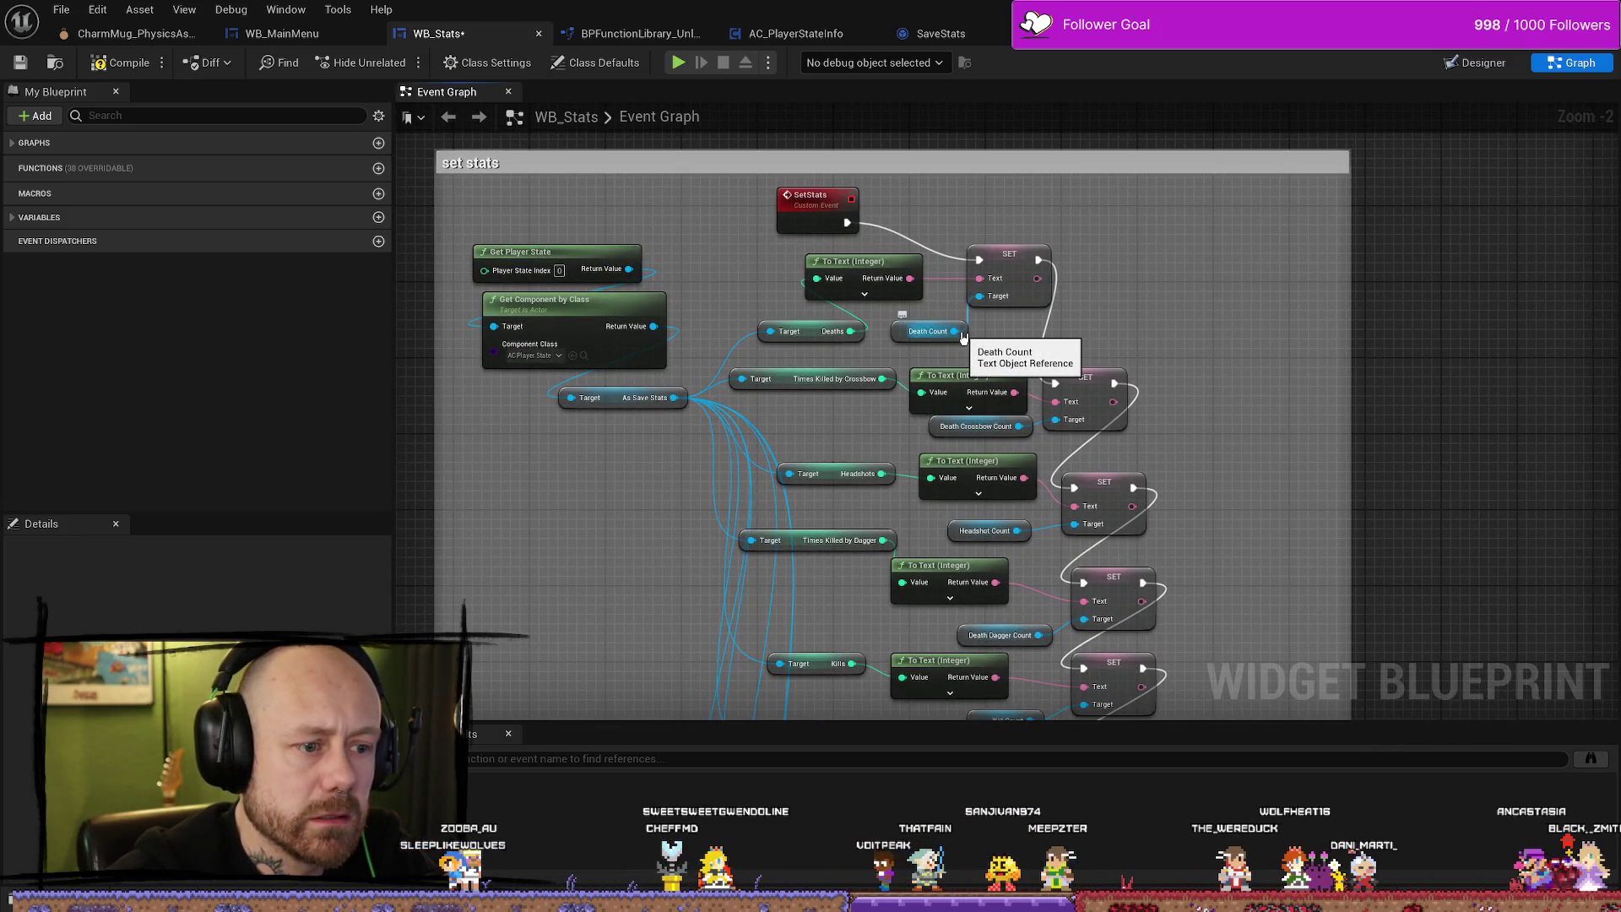
Try an Is Hovered node search from the Death Count reference, cancel it, and return to Designer.
left_click_drag(963, 337, 1216, 321)
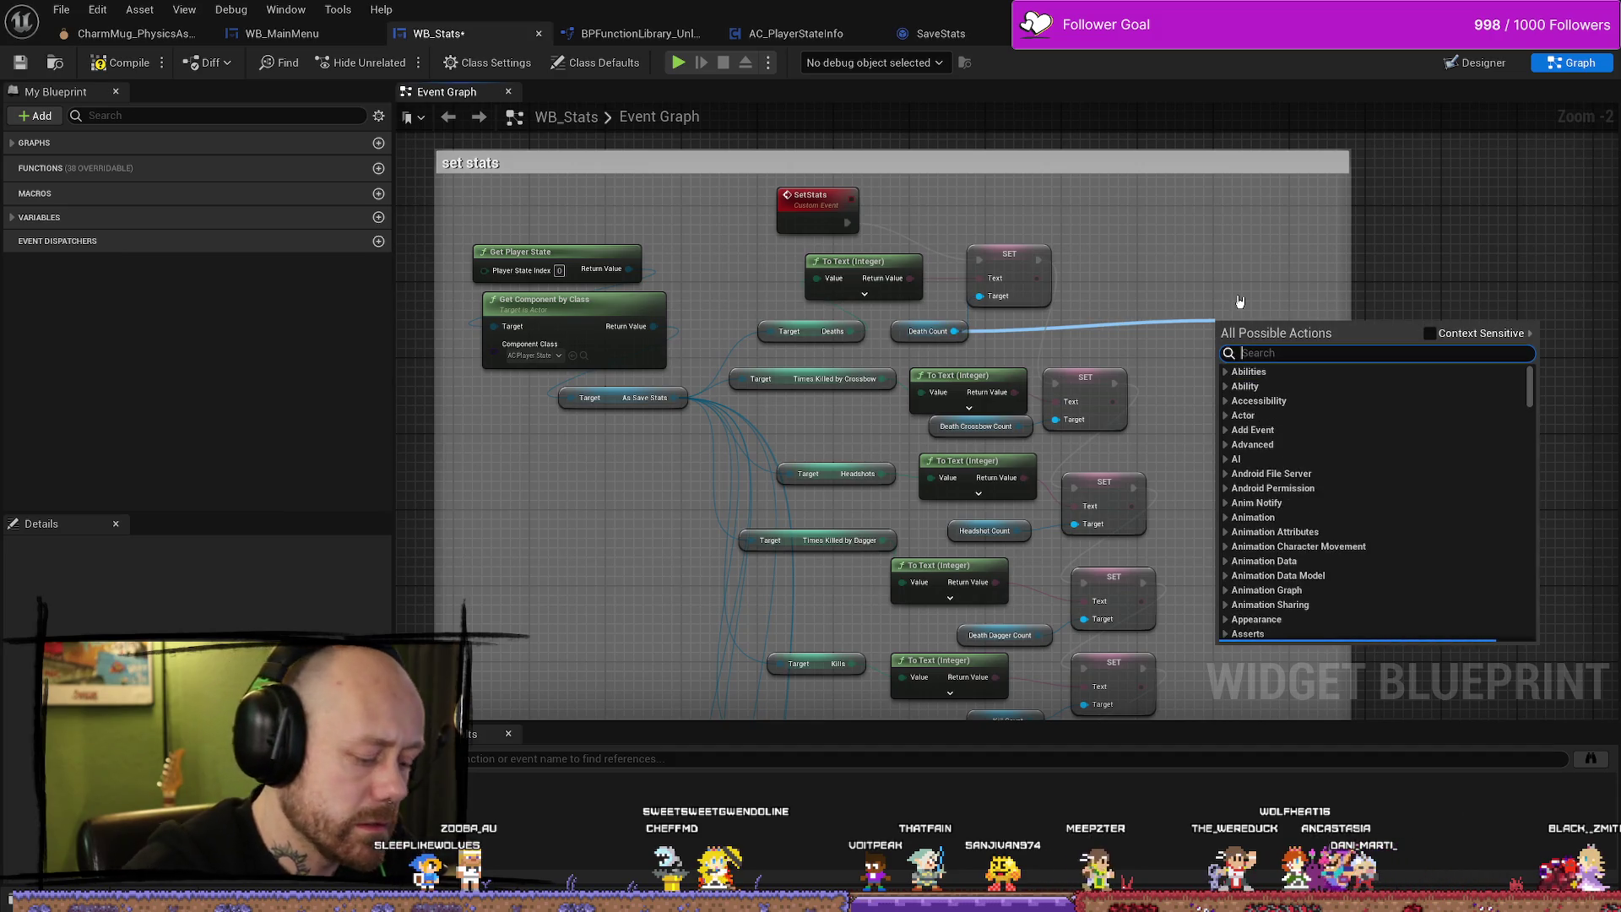
type("is hover")
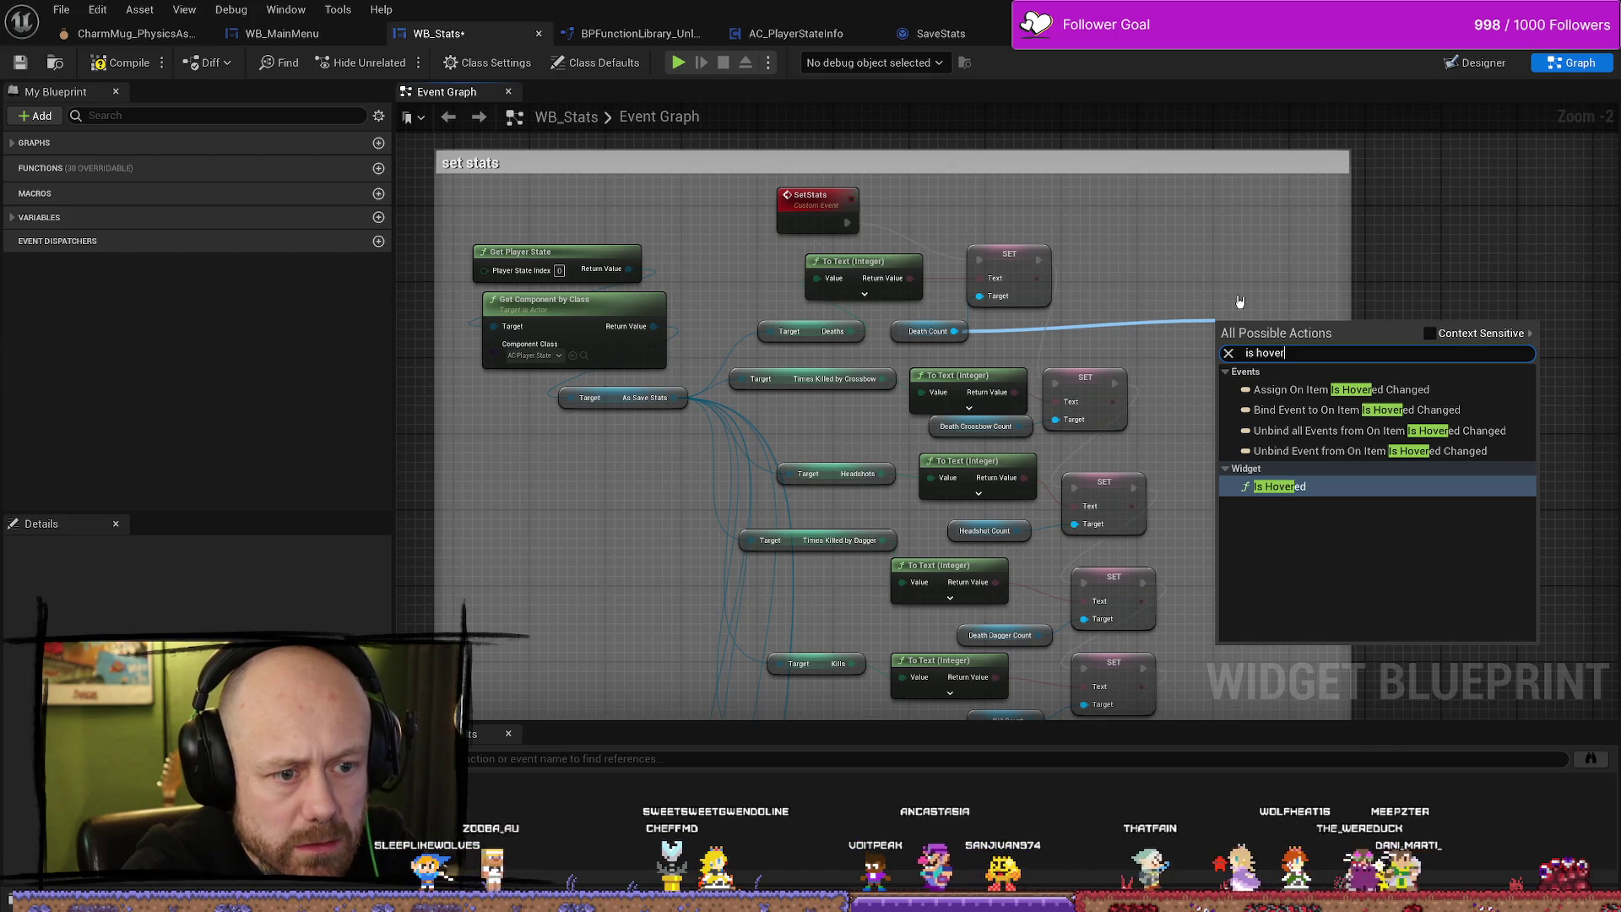
key("Escape")
scroll(1295, 408, "down", 4)
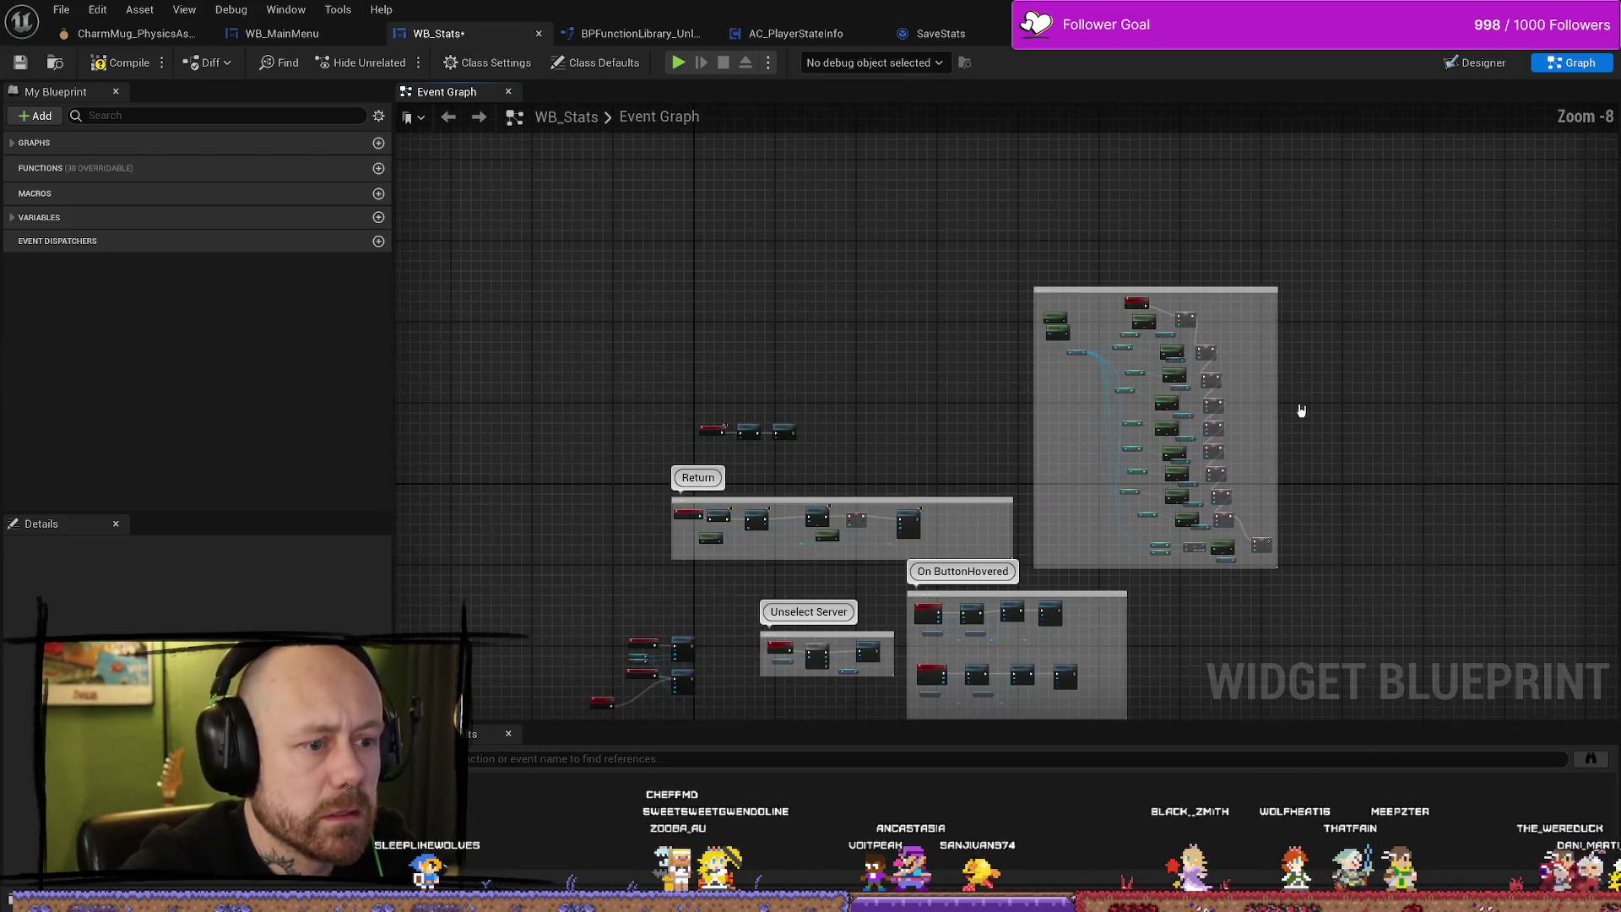
scroll(1172, 417, "up", 6)
left_click_drag(1017, 359, 1038, 457)
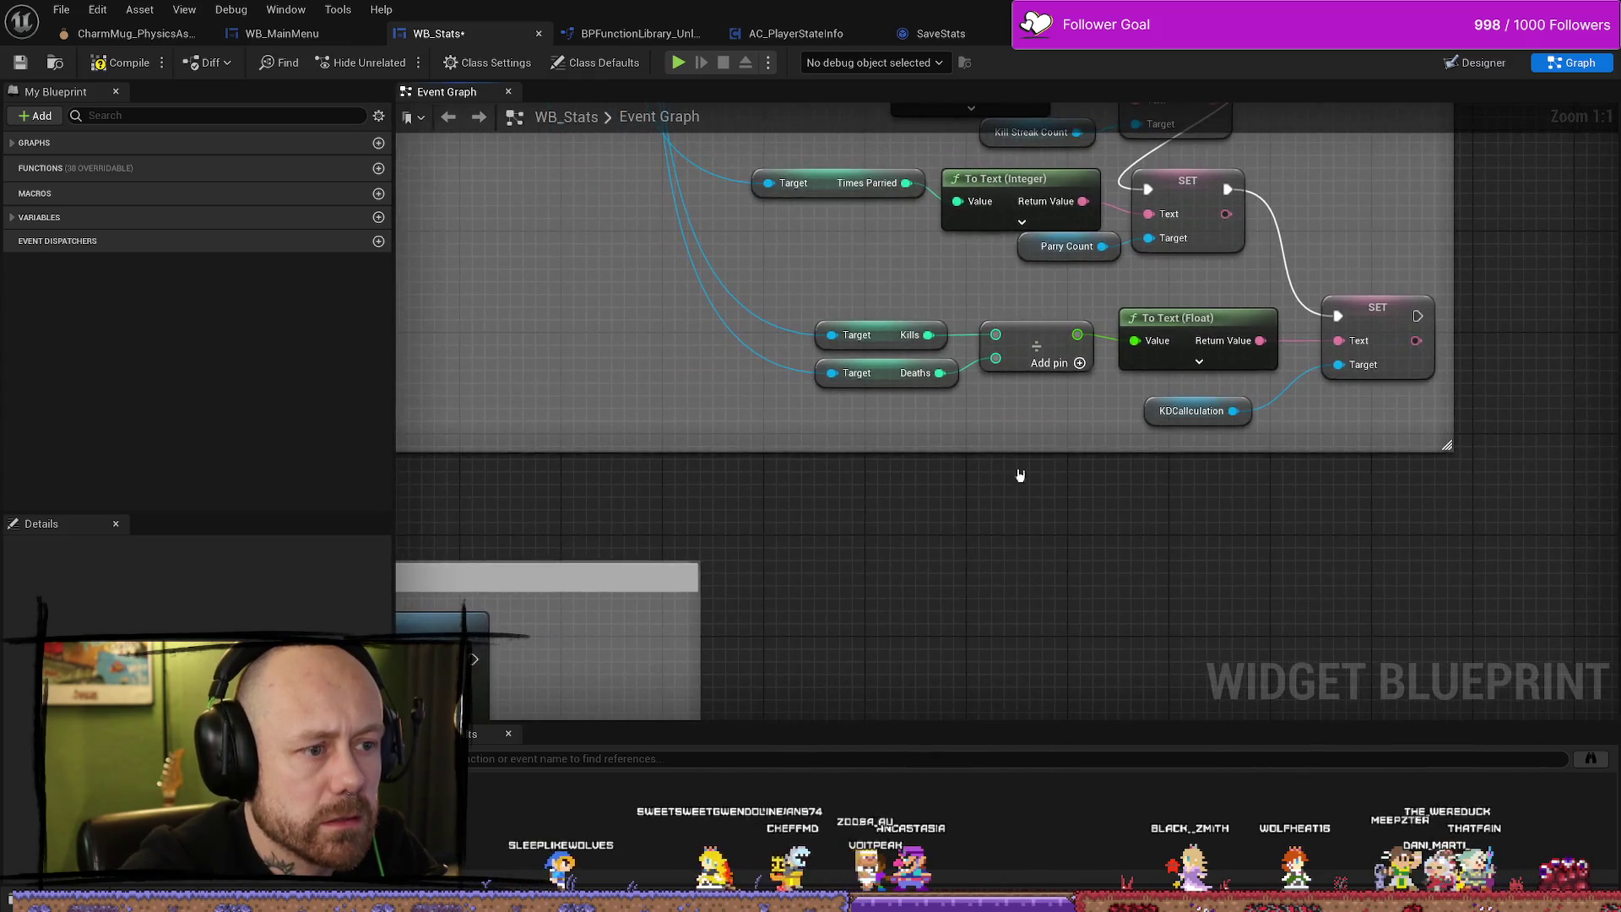
scroll(933, 469, "down", 5)
left_click(1484, 62)
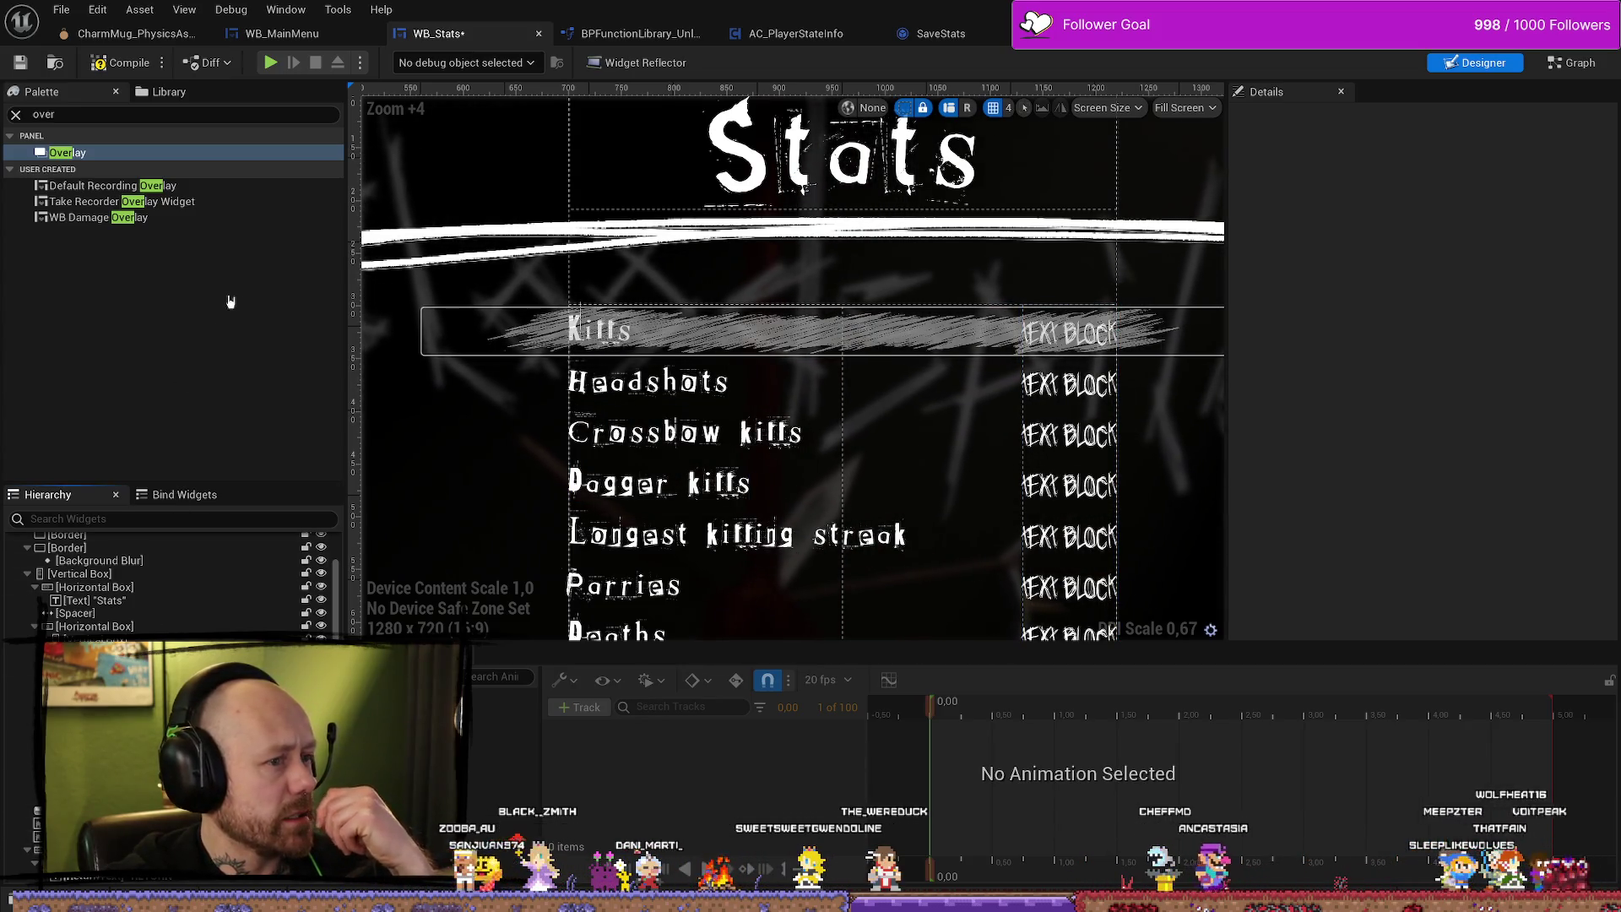
Pick the Overlay widget from the Palette and pan the canvas to reveal the Deaths rows.
left_click(93, 156)
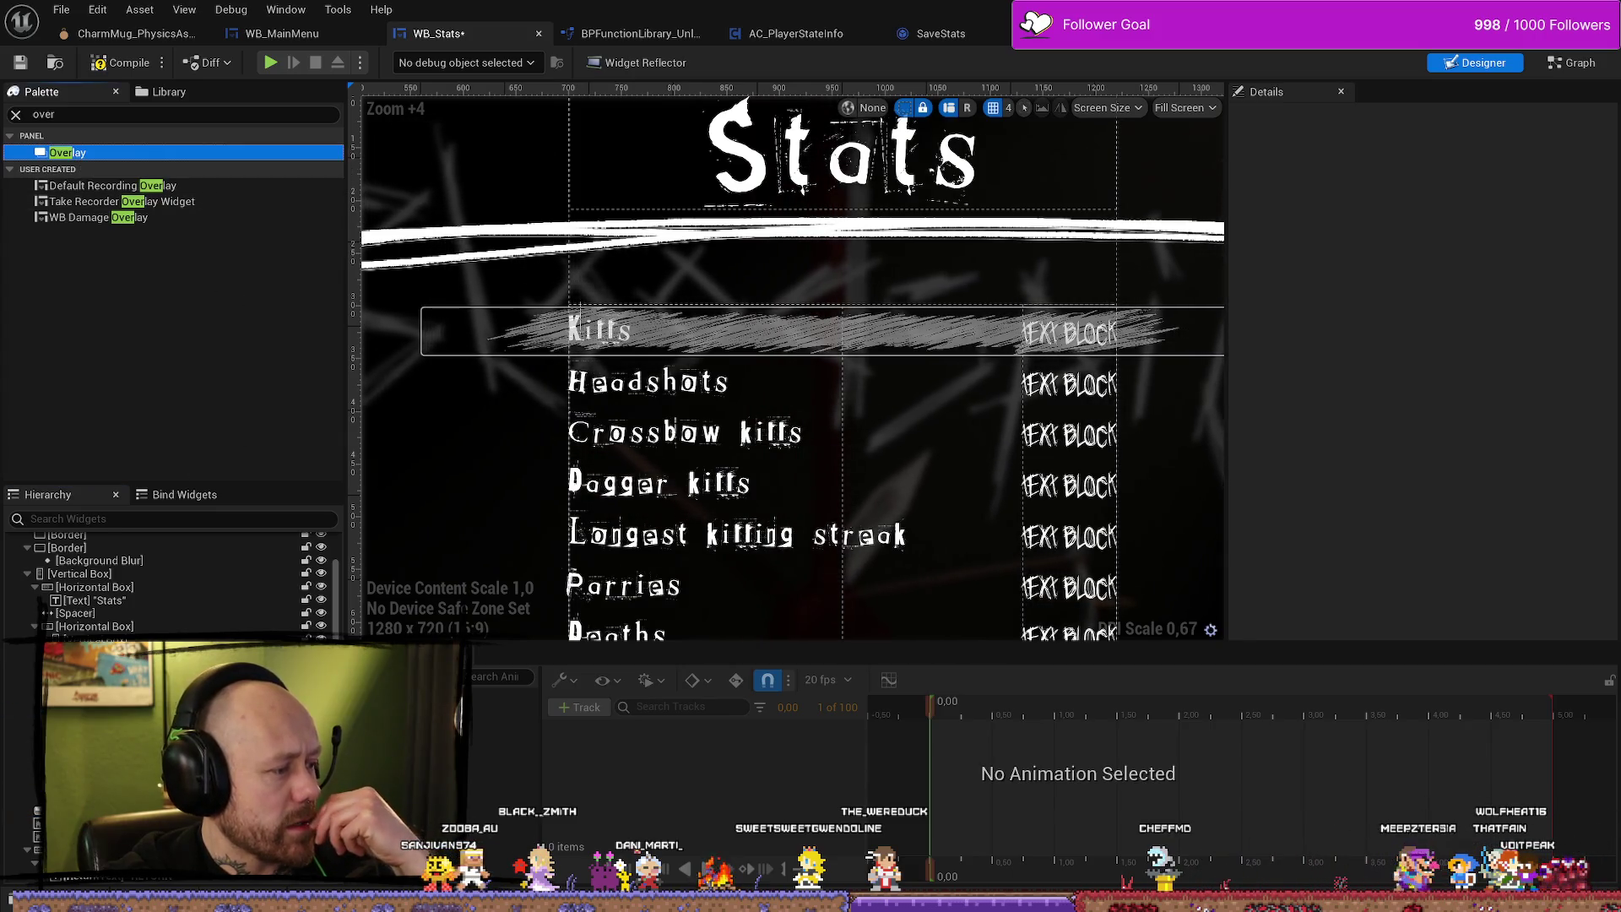
scroll(1323, 573, "down", 10)
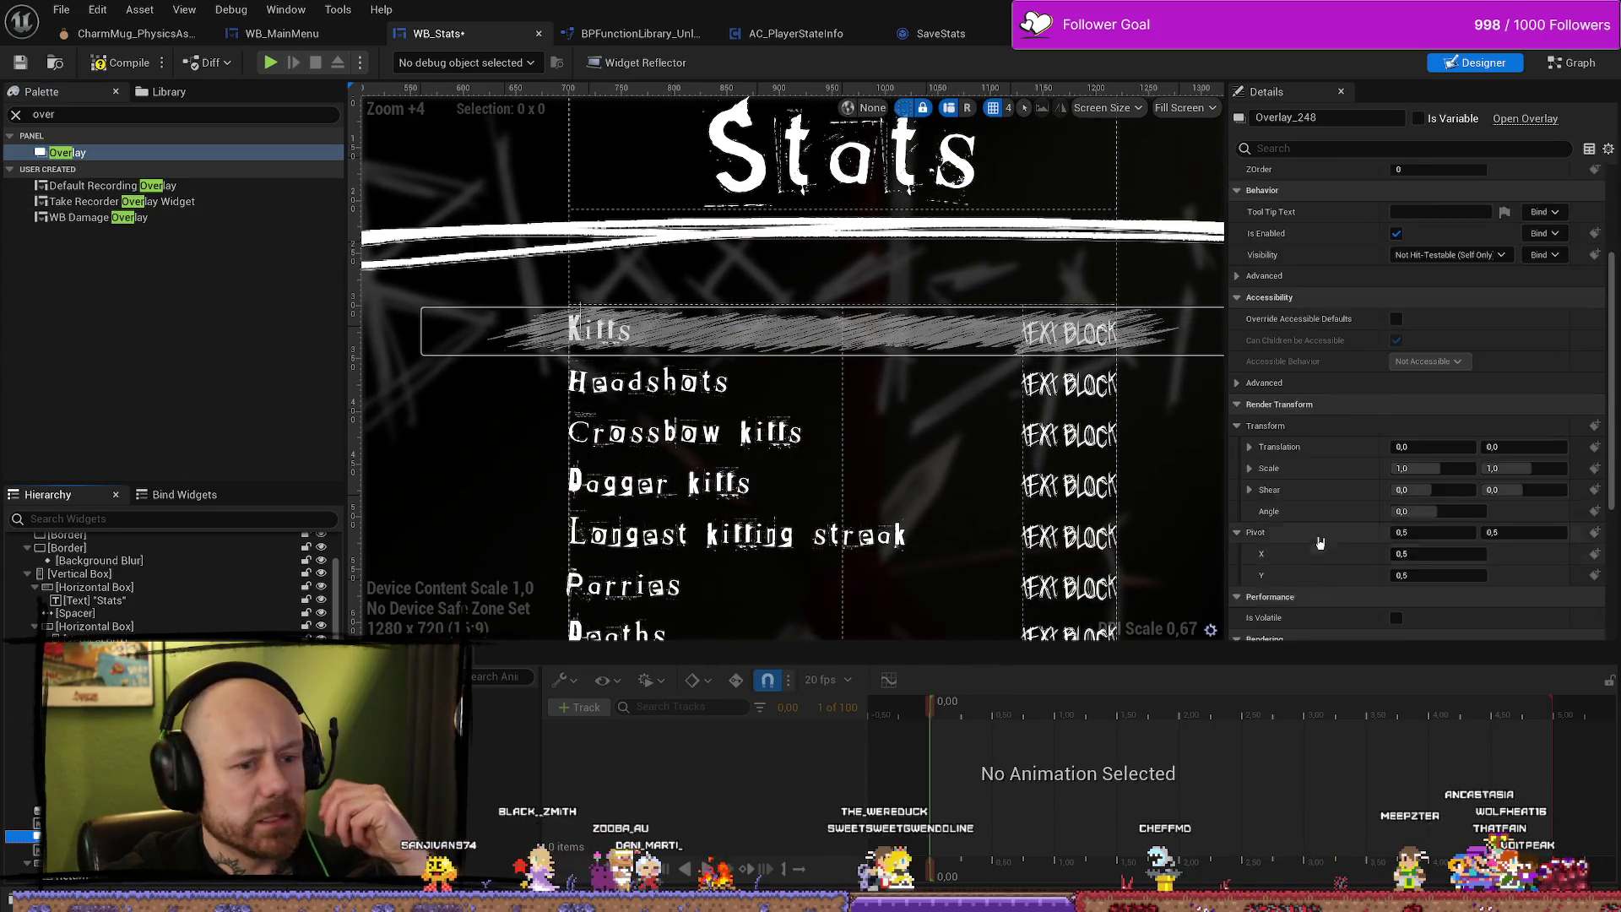
scroll(1351, 566, "up", 8)
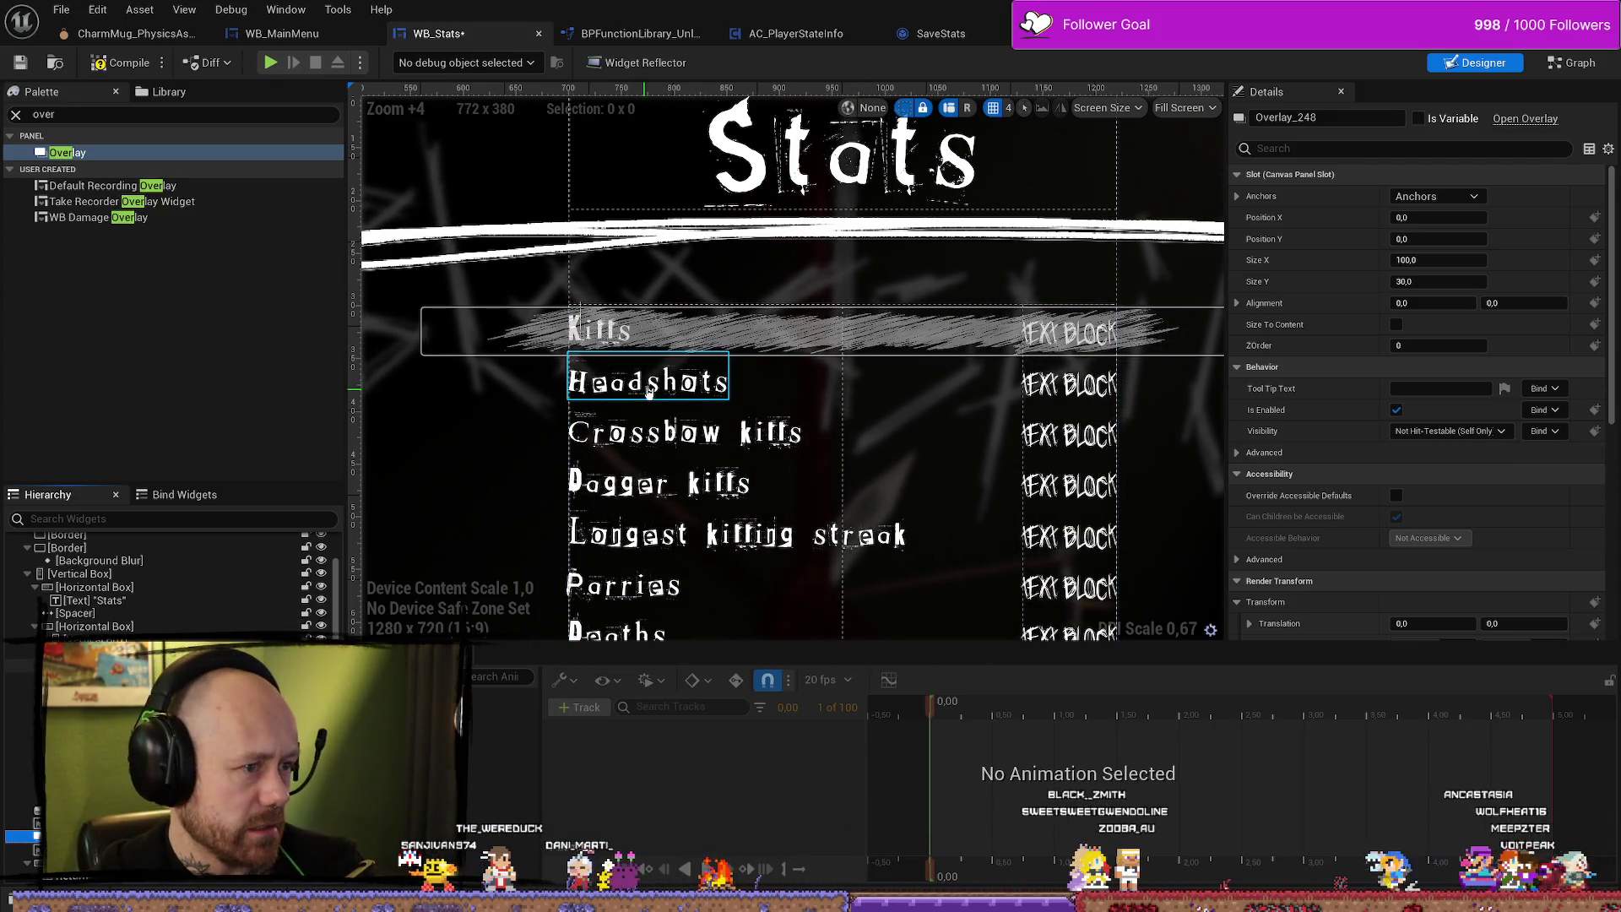
scroll(540, 397, "down", 4)
scroll(497, 452, "up", 3)
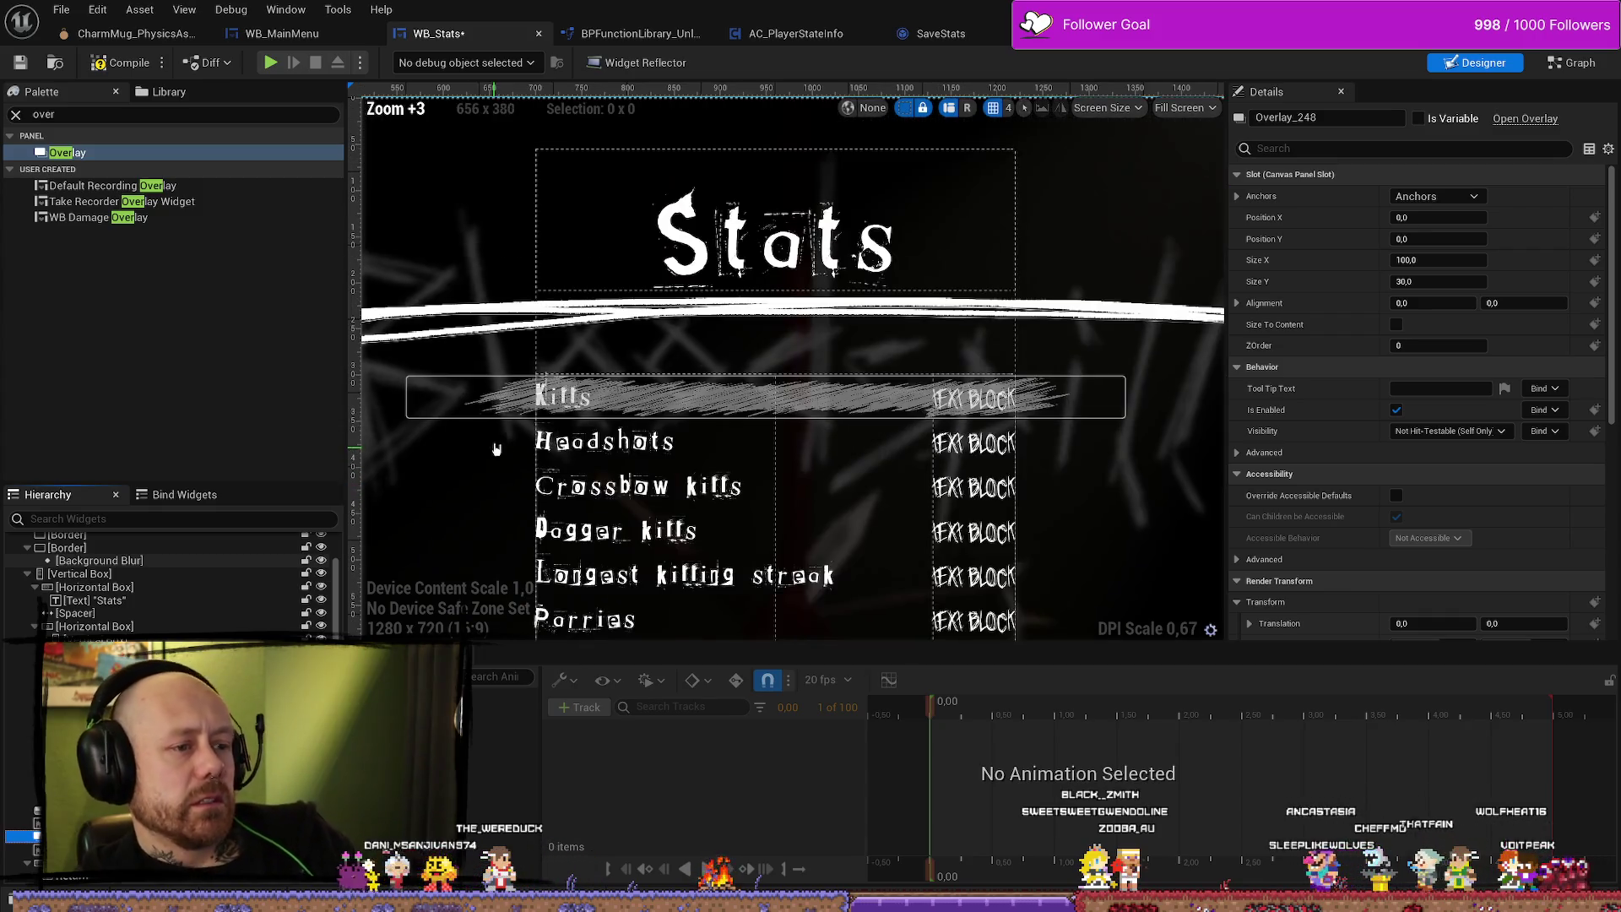
left_click_drag(477, 529, 553, 411)
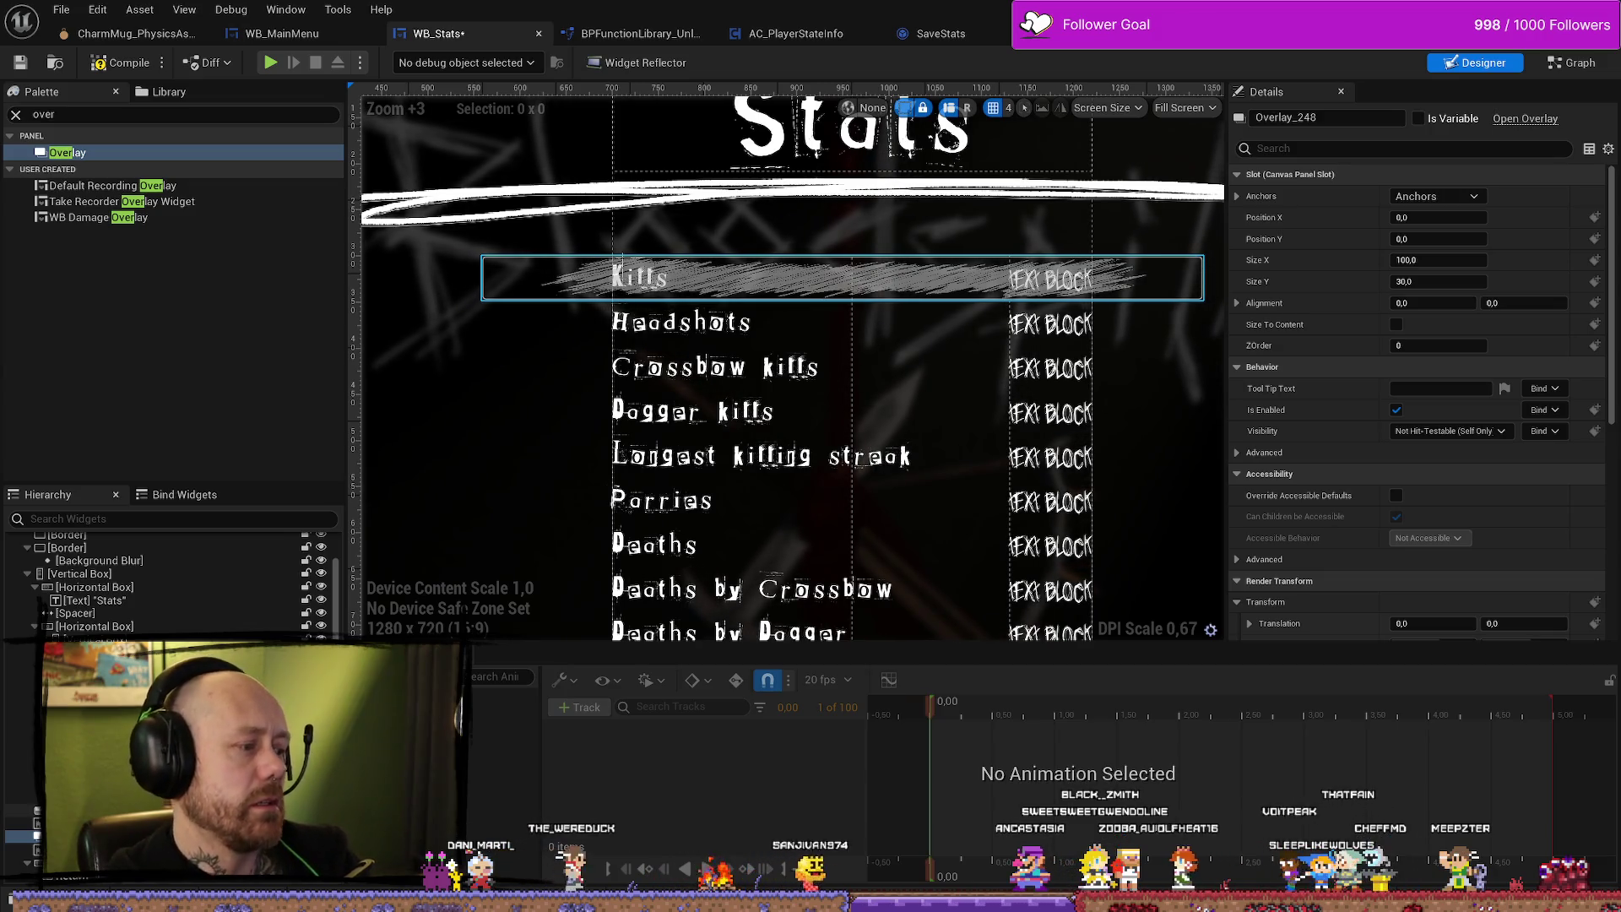
Select the Kills row's Button_128 and review its style, colour and Events settings in Details.
left_click(85, 811)
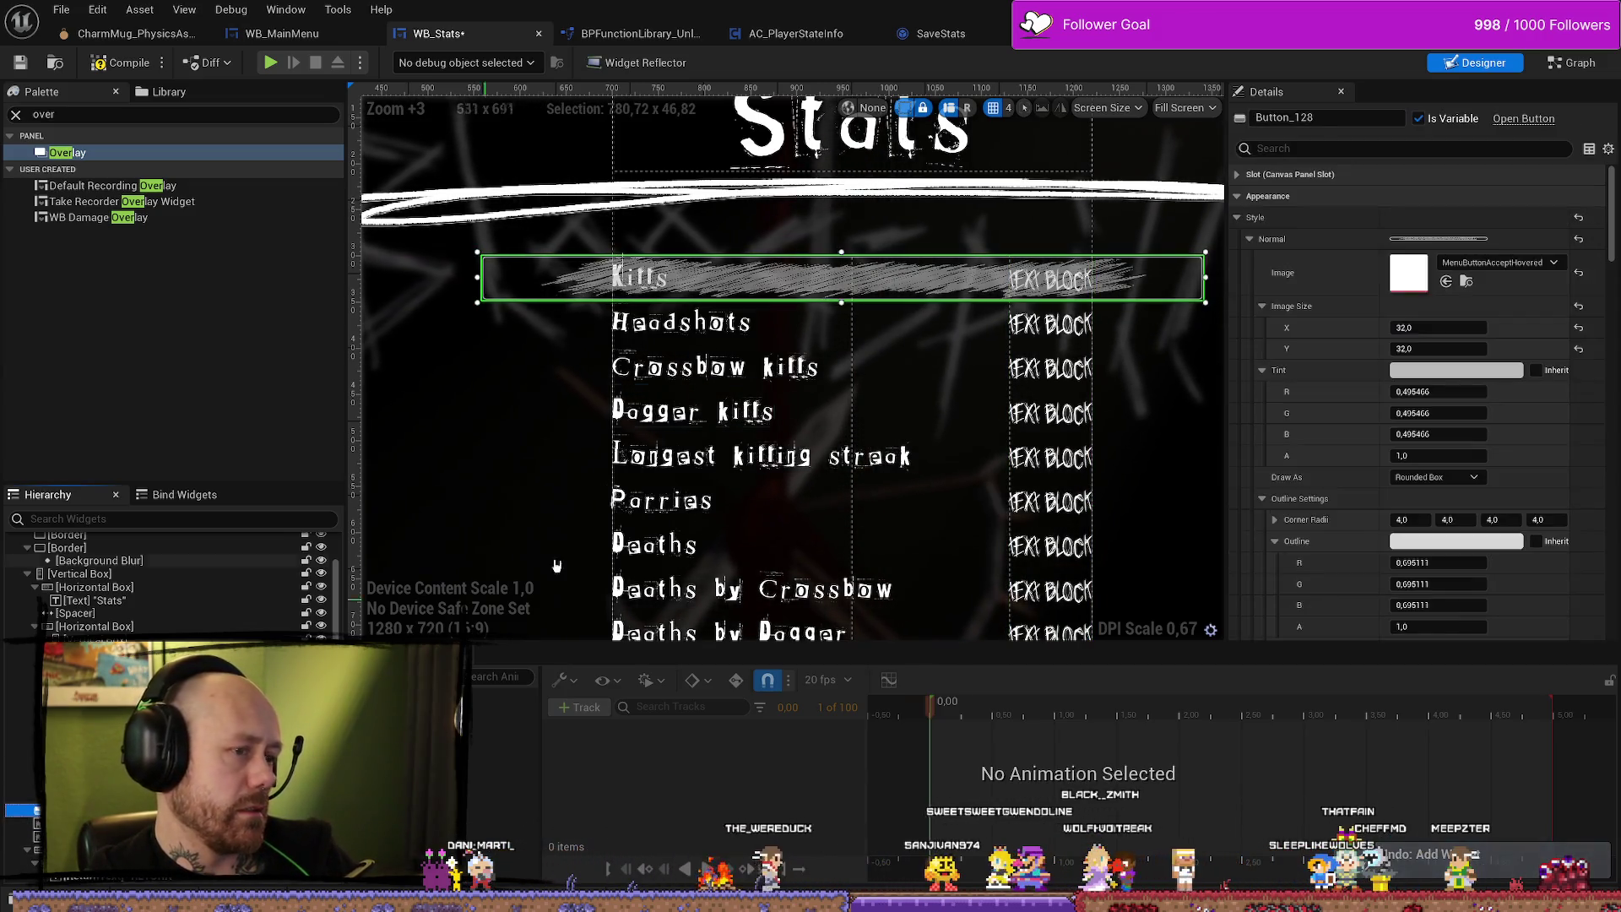
scroll(1216, 363, "down", 1)
scroll(1419, 507, "down", 10)
scroll(1419, 547, "down", 10)
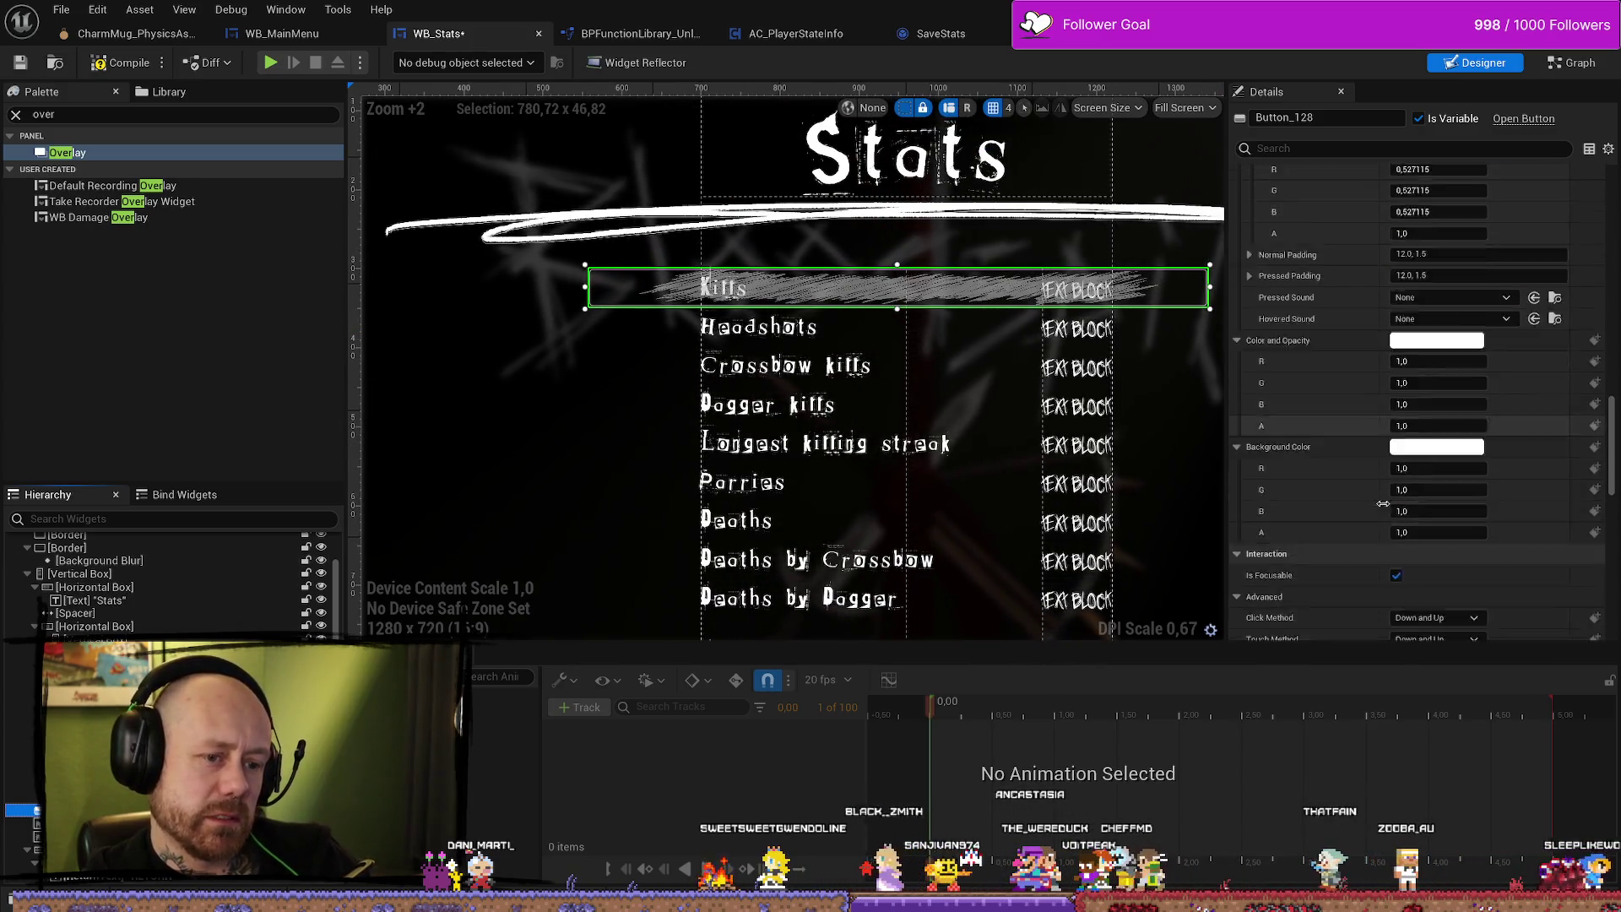
scroll(1380, 505, "down", 15)
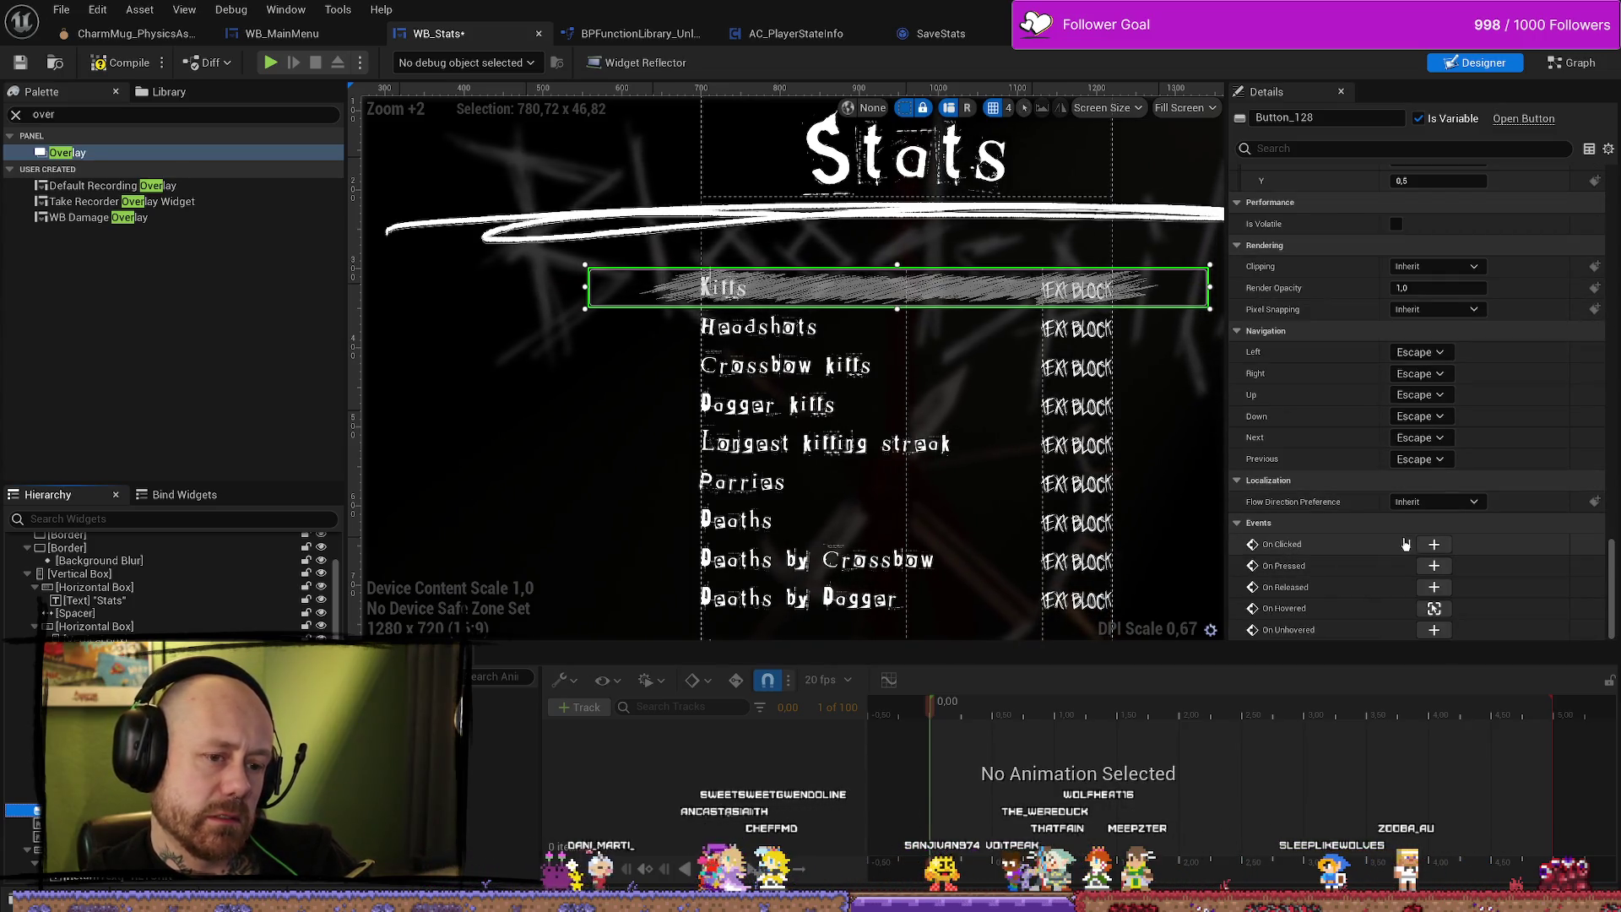
left_click_drag(582, 509, 473, 481)
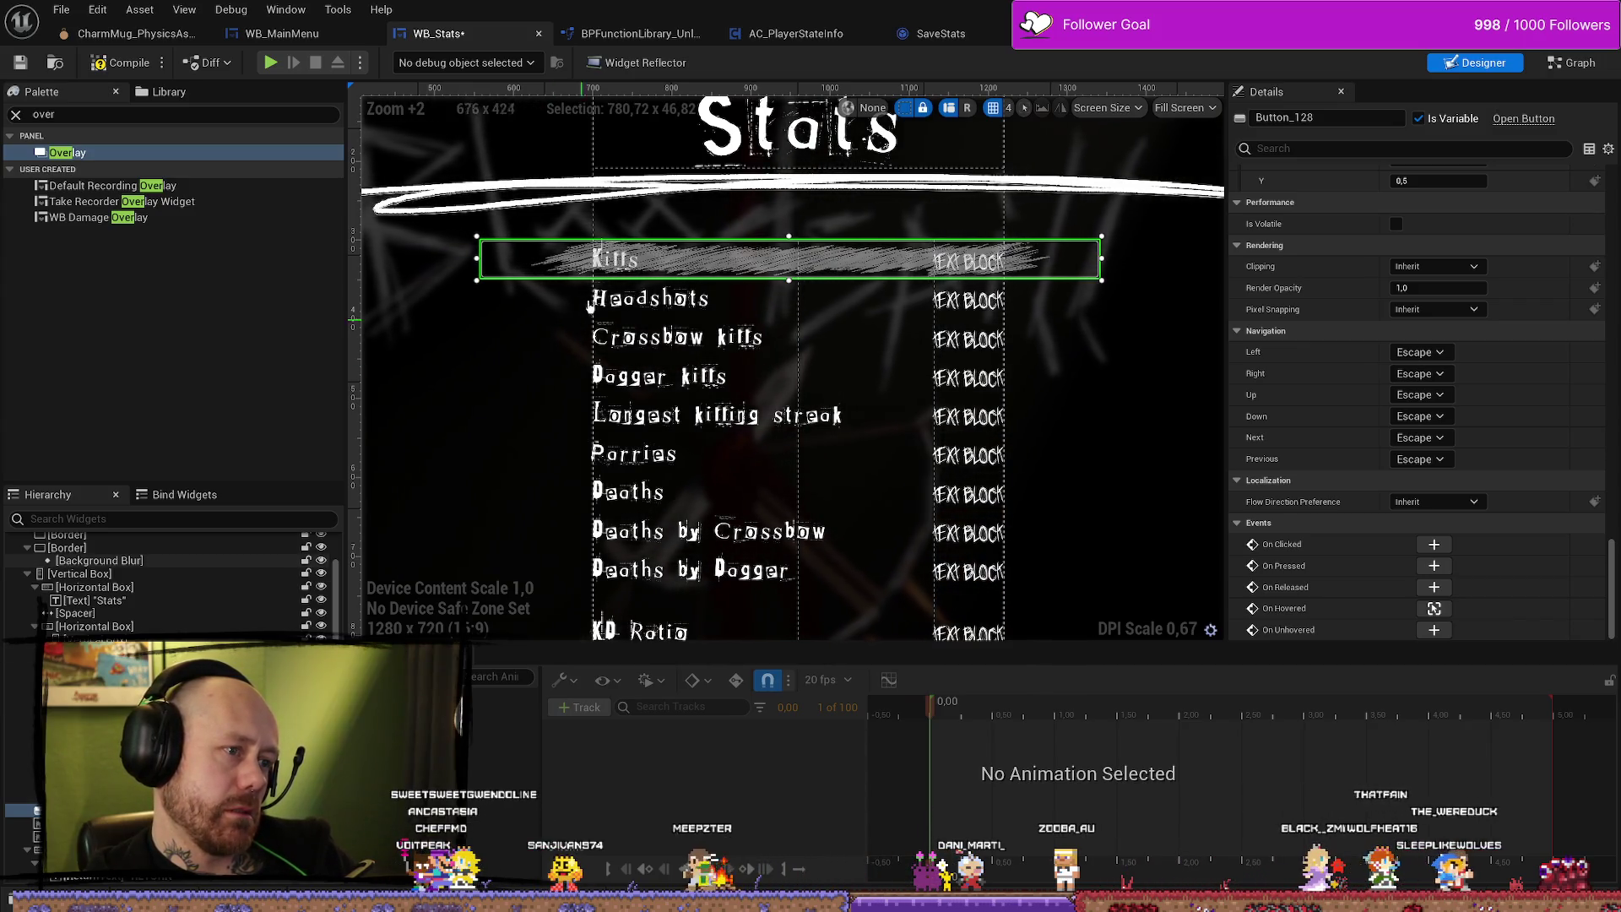
scroll(532, 355, "down", 3)
scroll(532, 355, "up", 3)
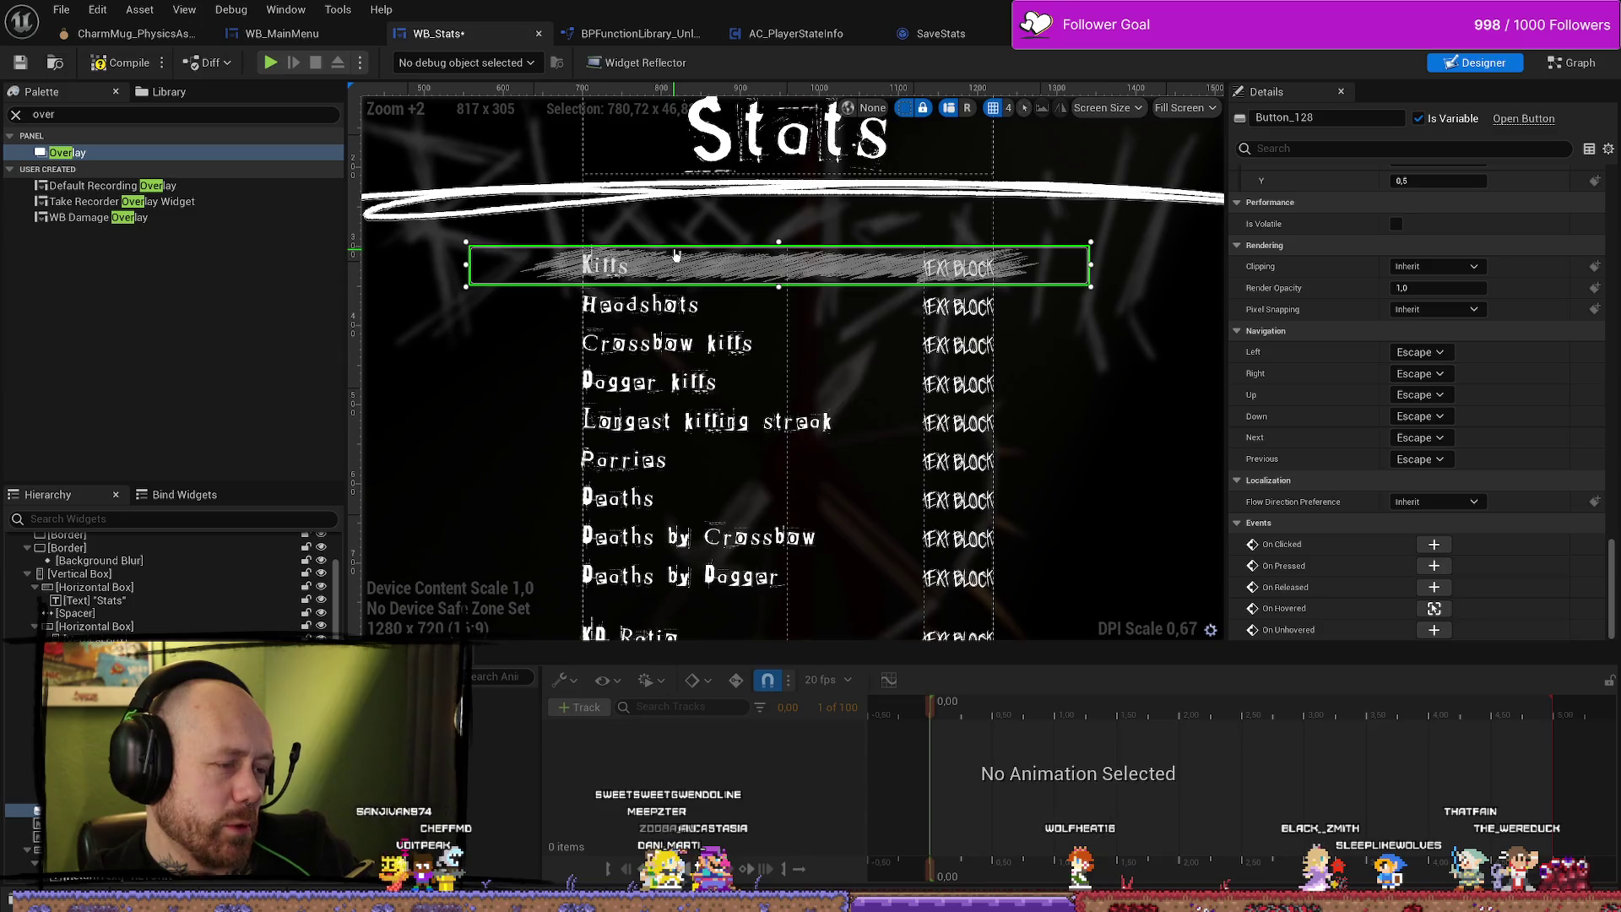
scroll(549, 337, "down", 2)
scroll(549, 338, "up", 3)
scroll(1001, 415, "down", 5)
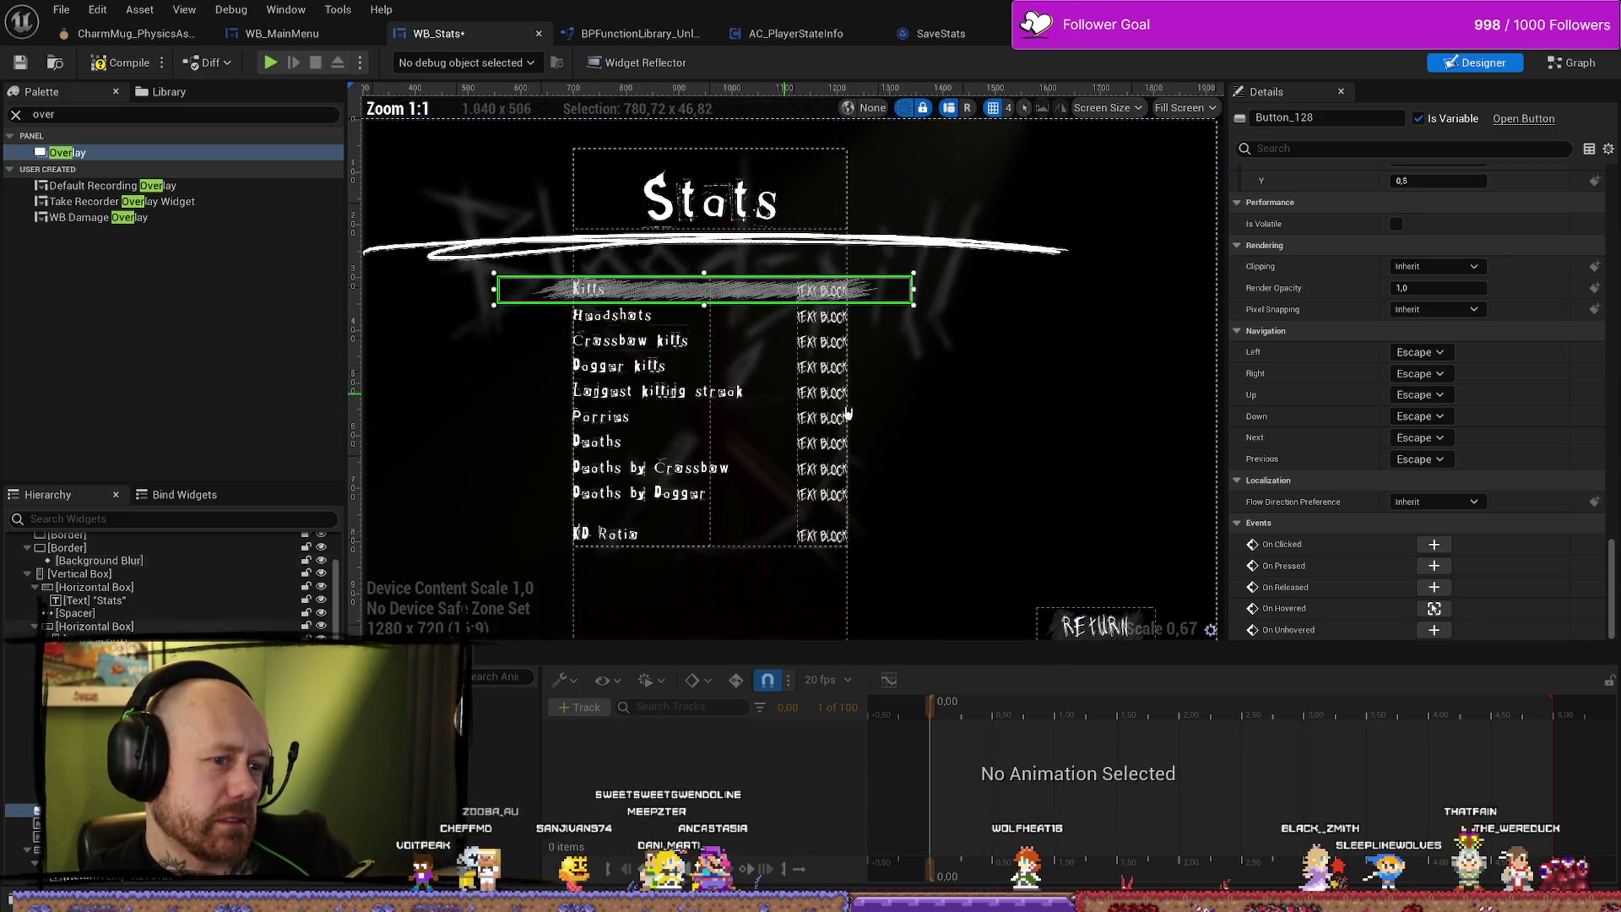
scroll(1001, 414, "up", 1)
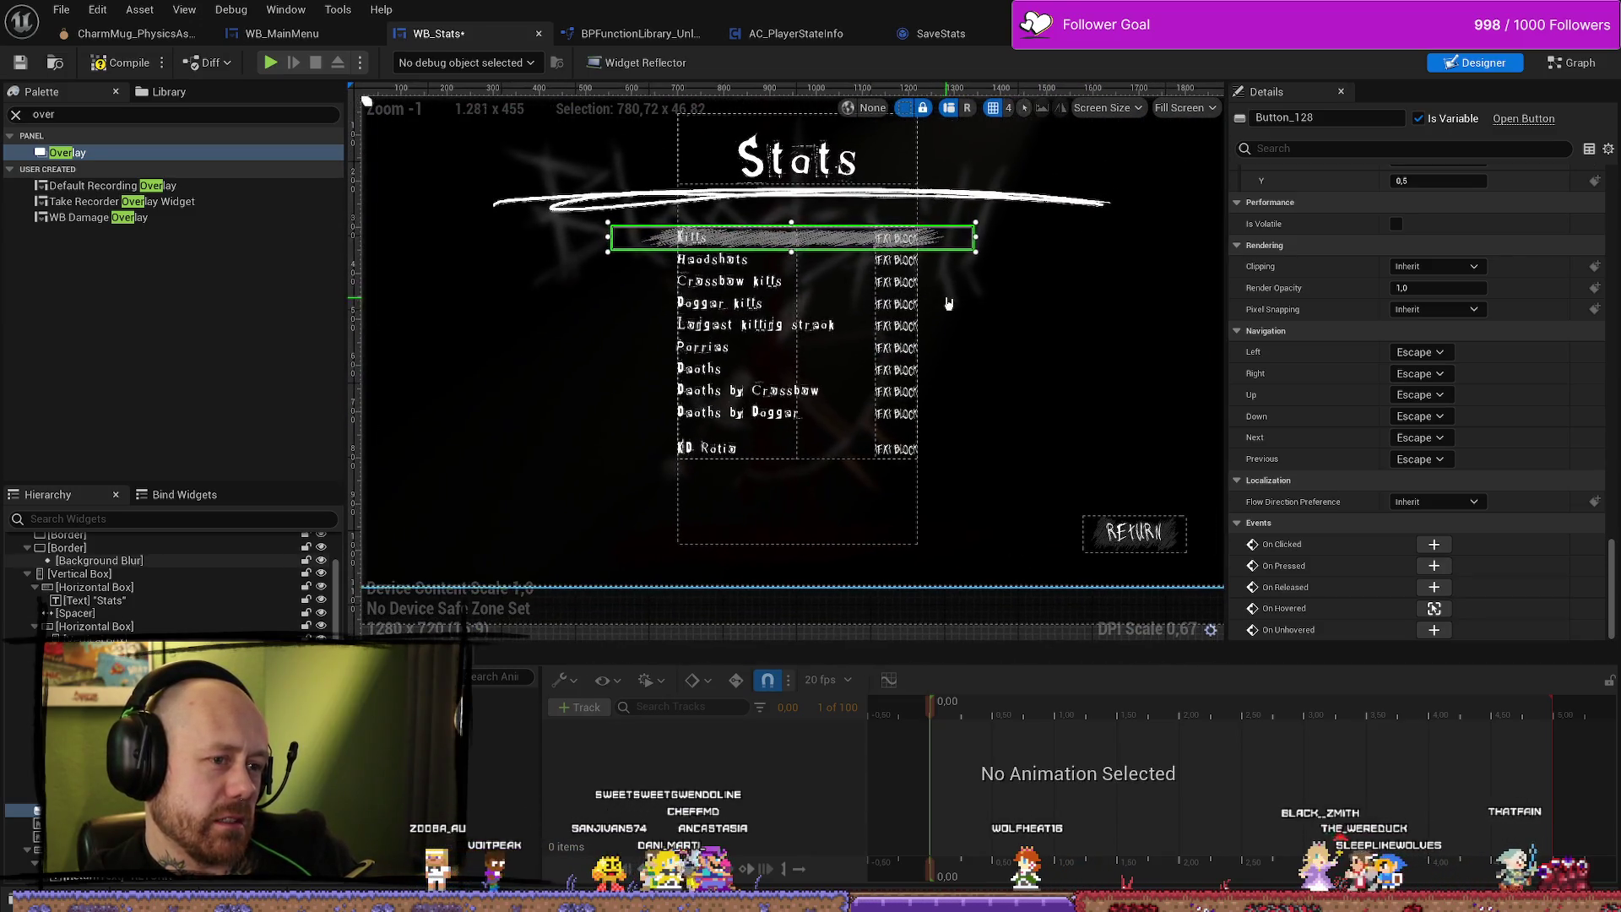
scroll(434, 126, "down", 1)
scroll(405, 127, "up", 1)
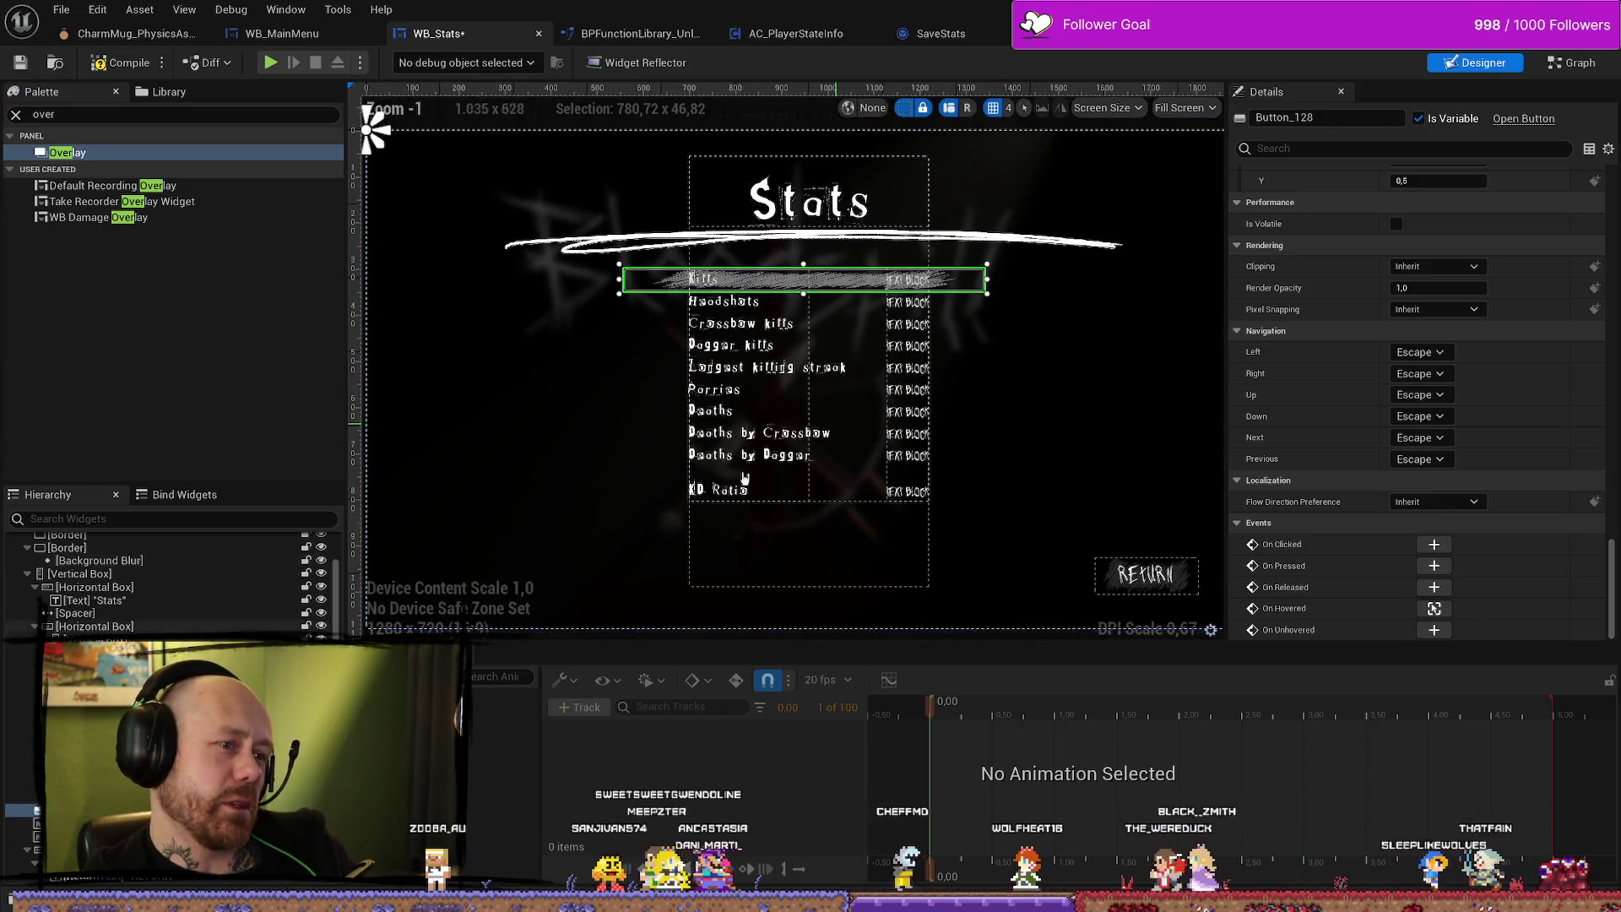
scroll(1419, 380, "up", 5)
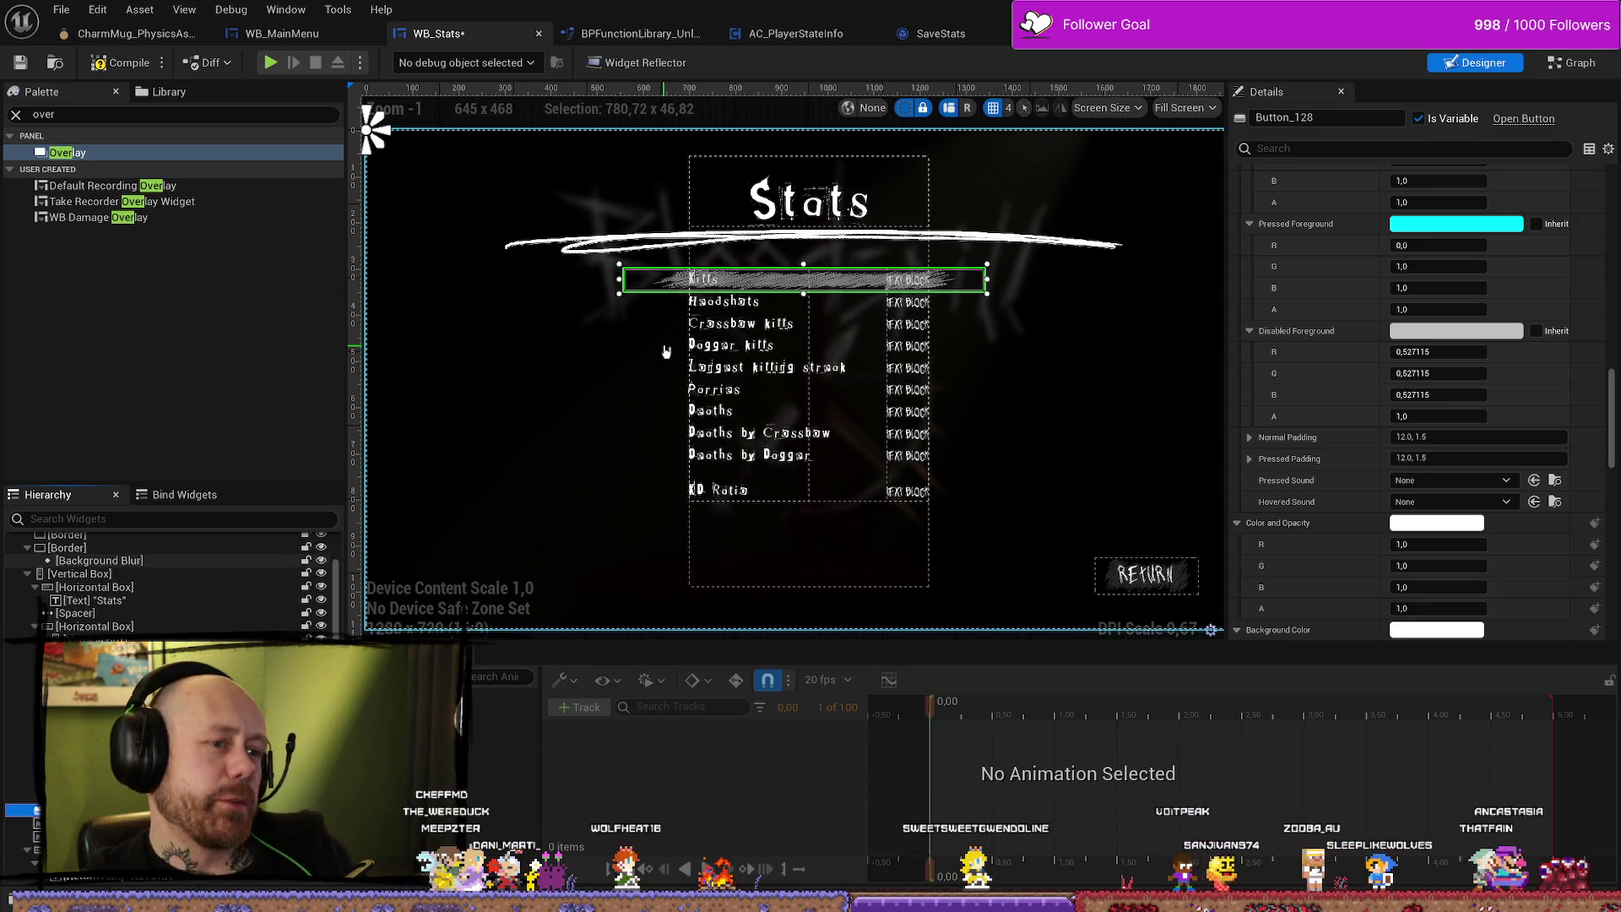
scroll(743, 301, "down", 3)
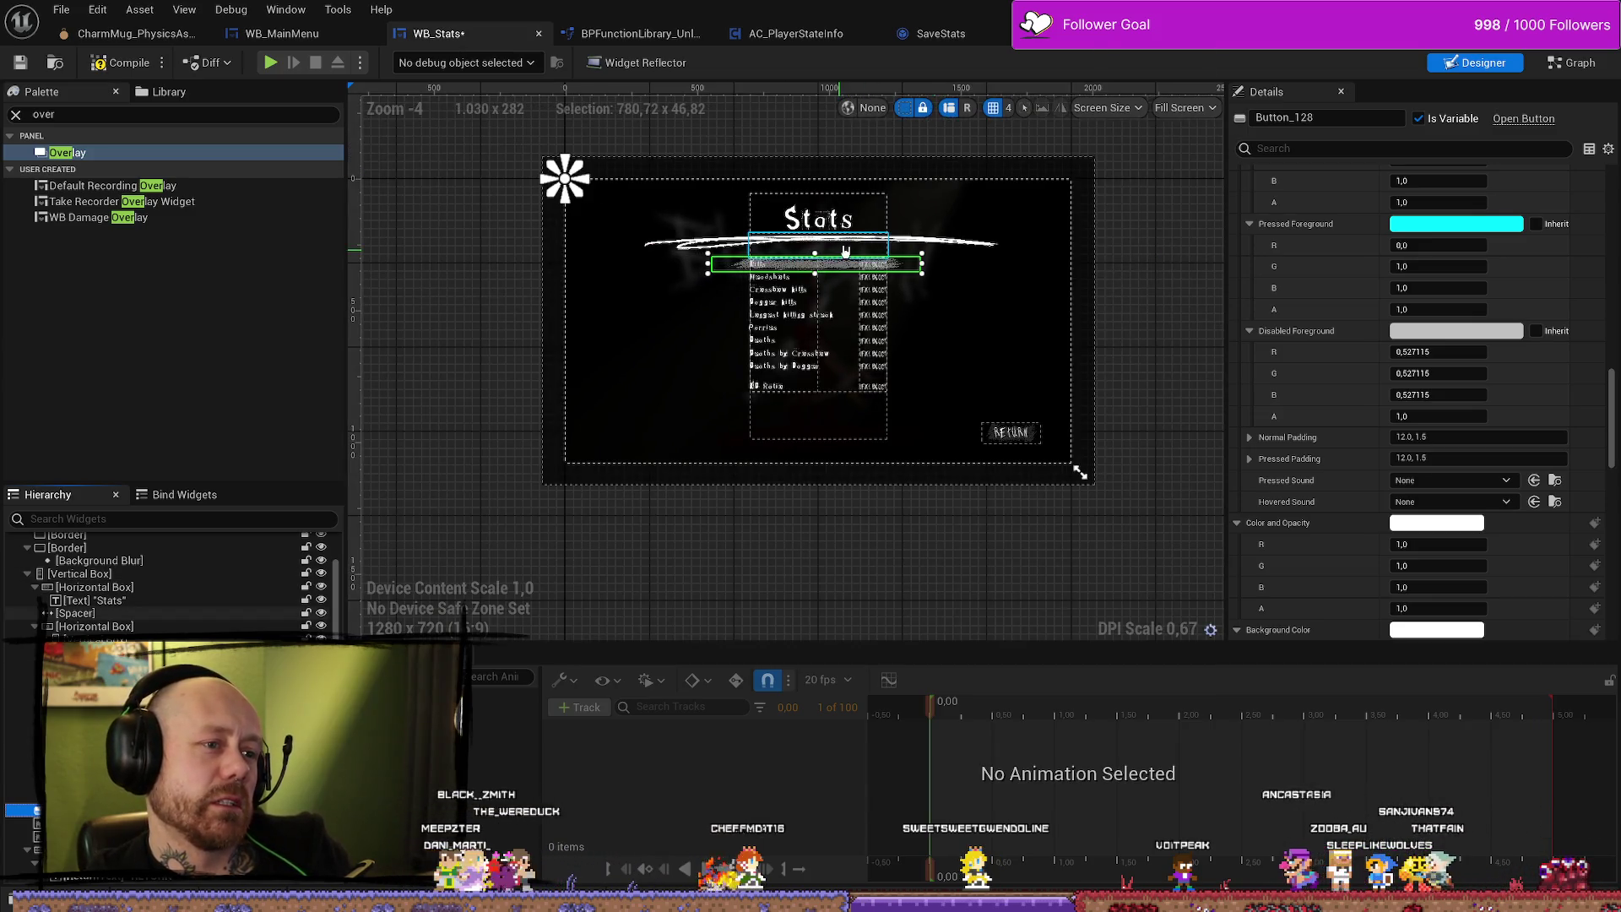
scroll(1075, 471, "up", 4)
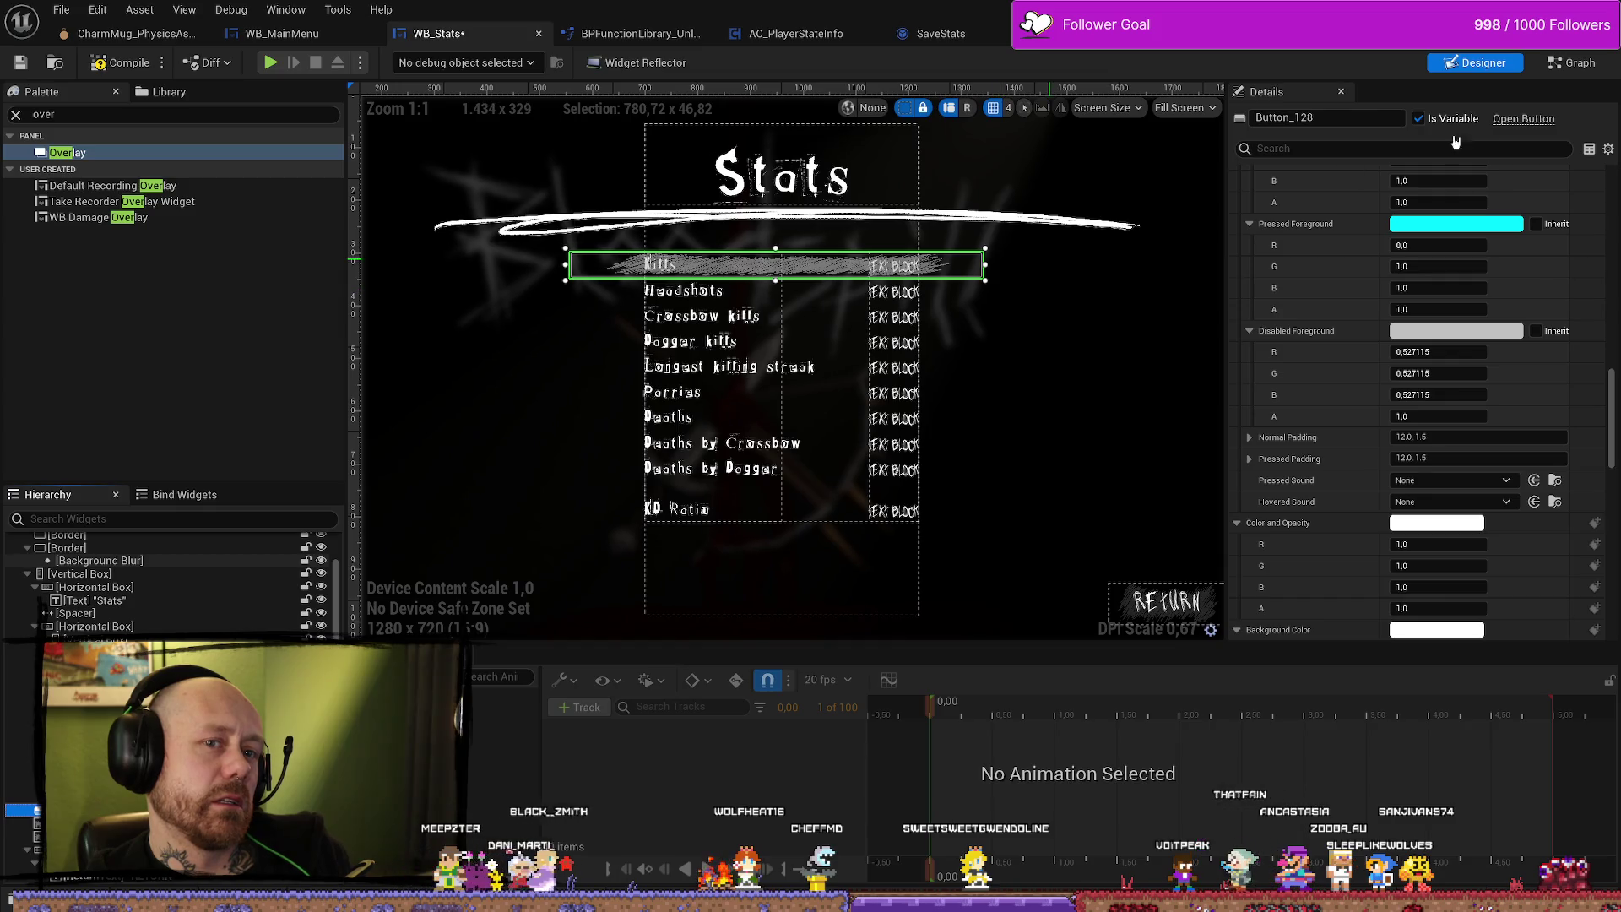
Switch to the Stats widget's Event Graph and select the set stats comment group.
left_click(1573, 66)
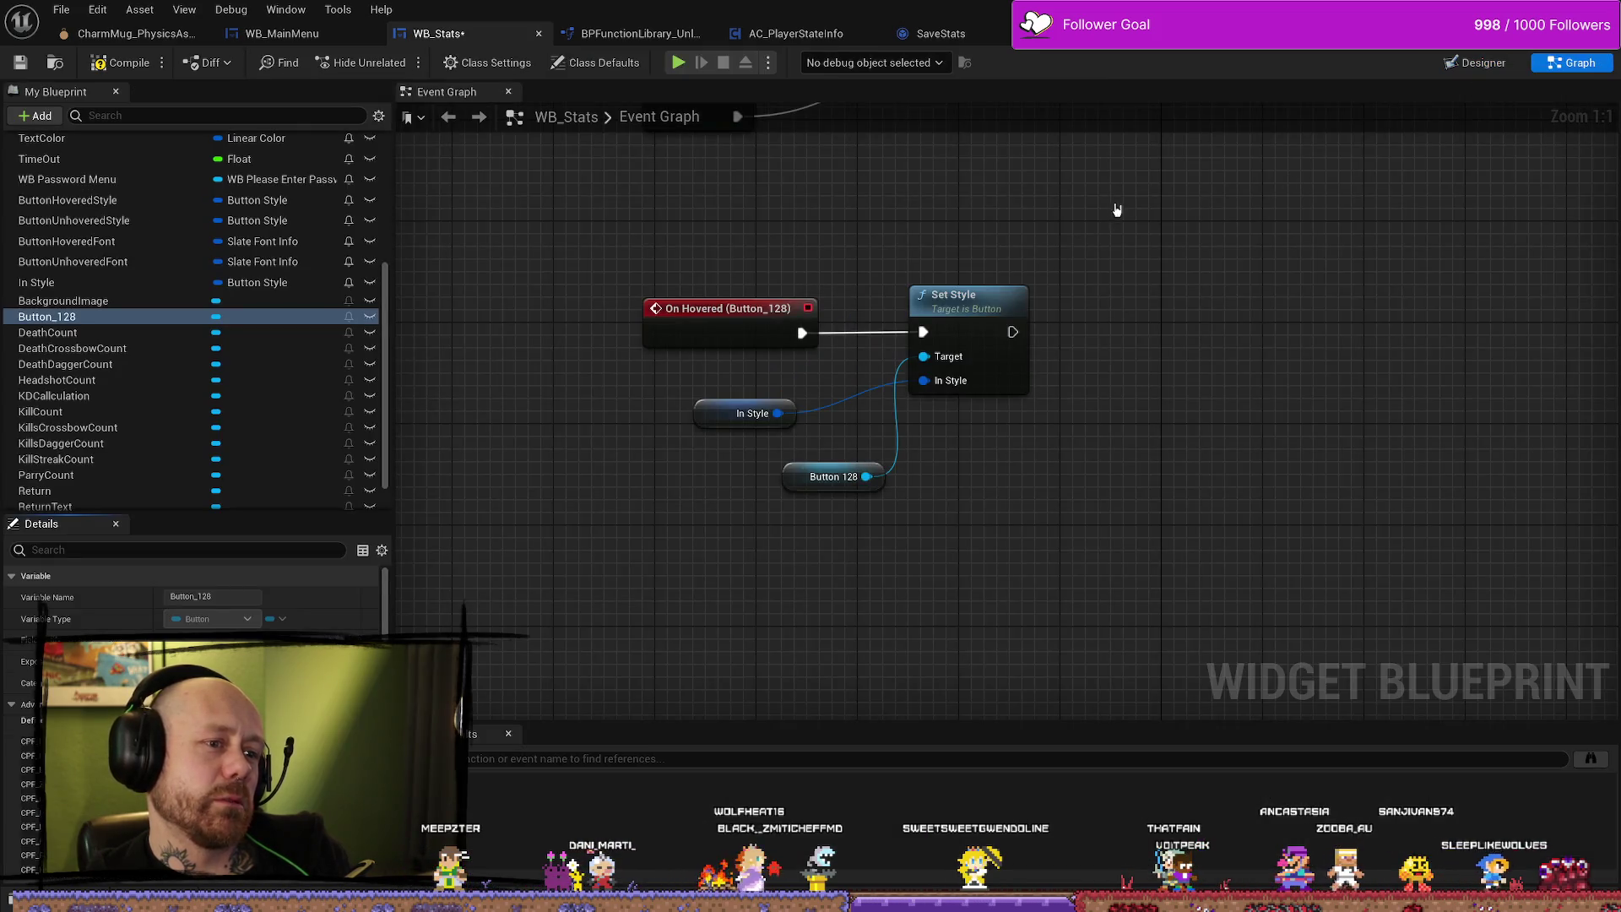
scroll(1144, 261, "down", 8)
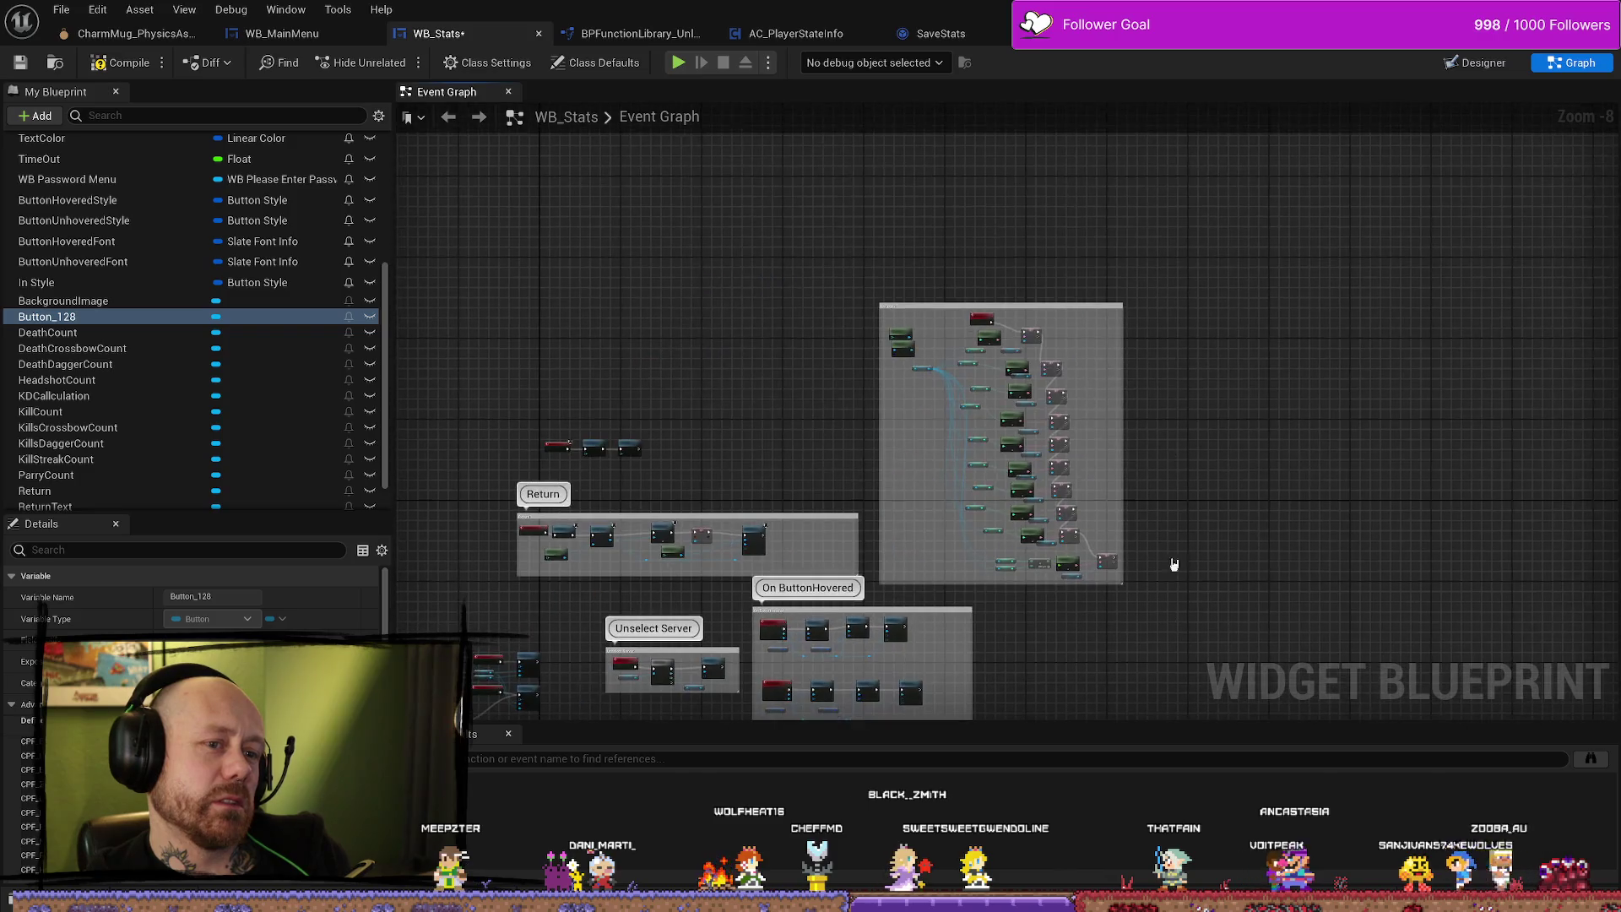
left_click(1061, 427)
scroll(929, 422, "up", 5)
scroll(796, 297, "down", 3)
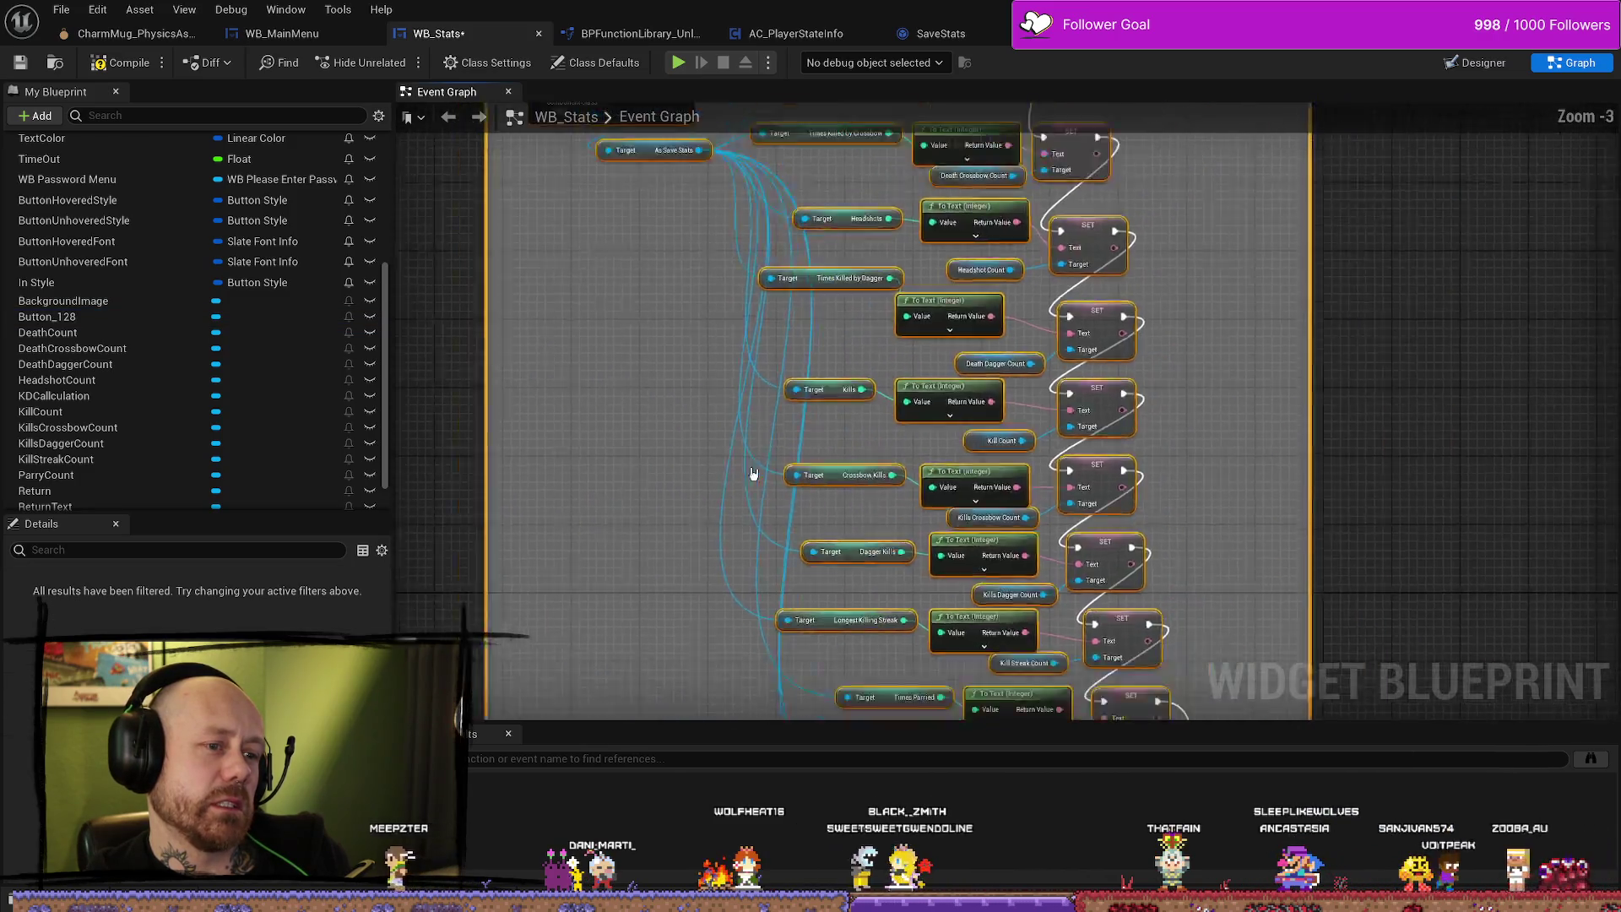
Nudge the set stats comment box up and right, then return to the Designer.
left_click_drag(797, 297, 815, 263)
left_click(613, 268)
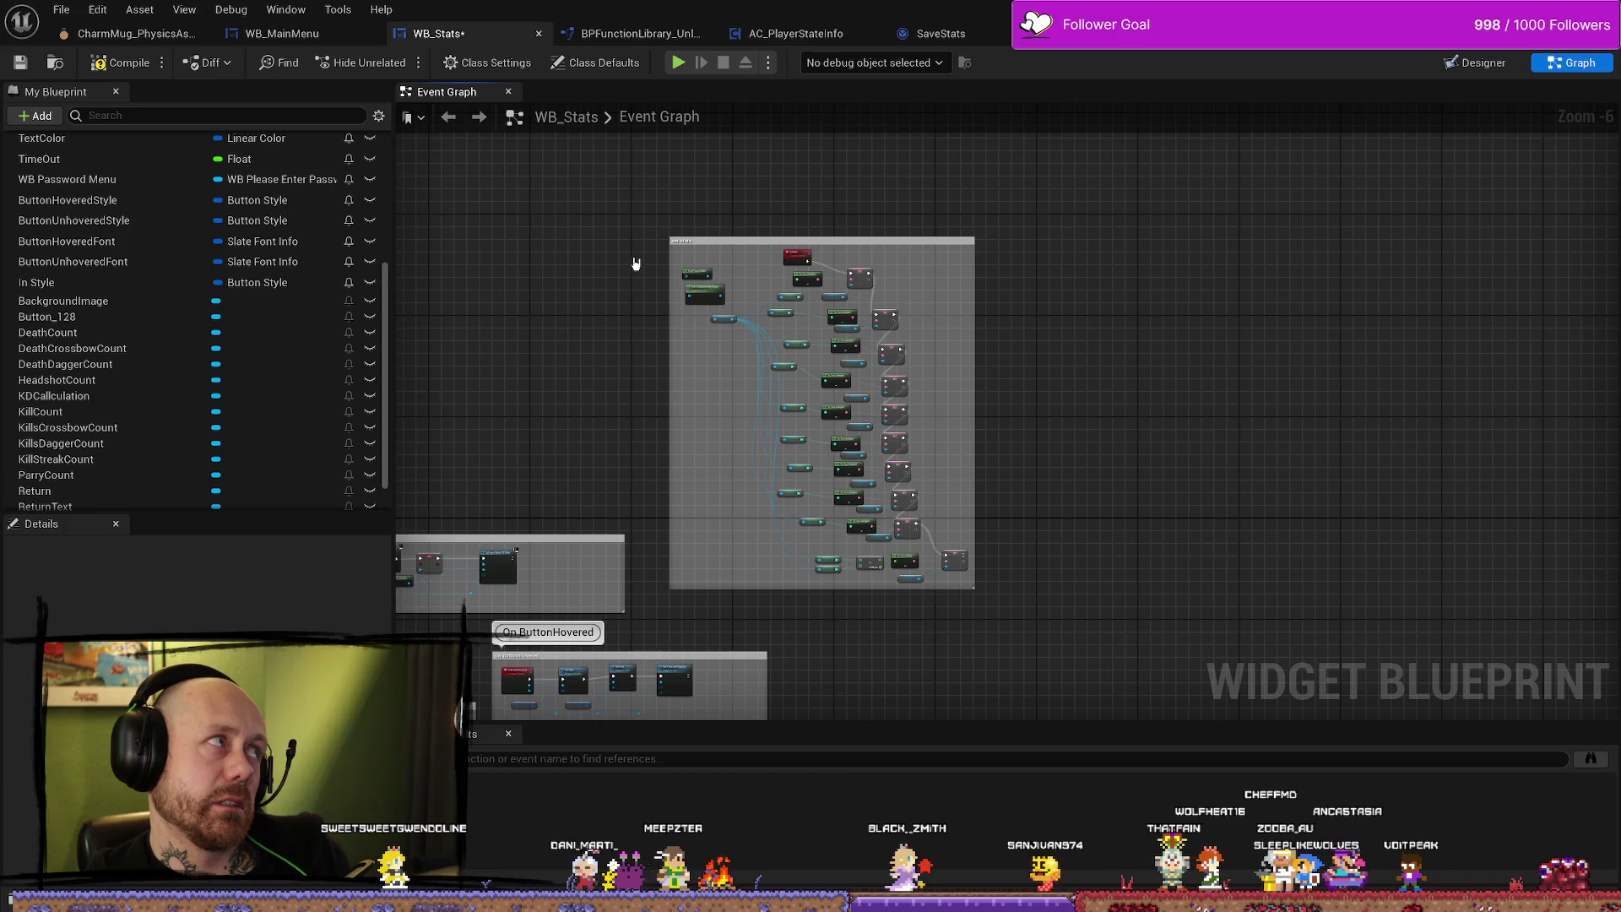
scroll(803, 262, "up", 4)
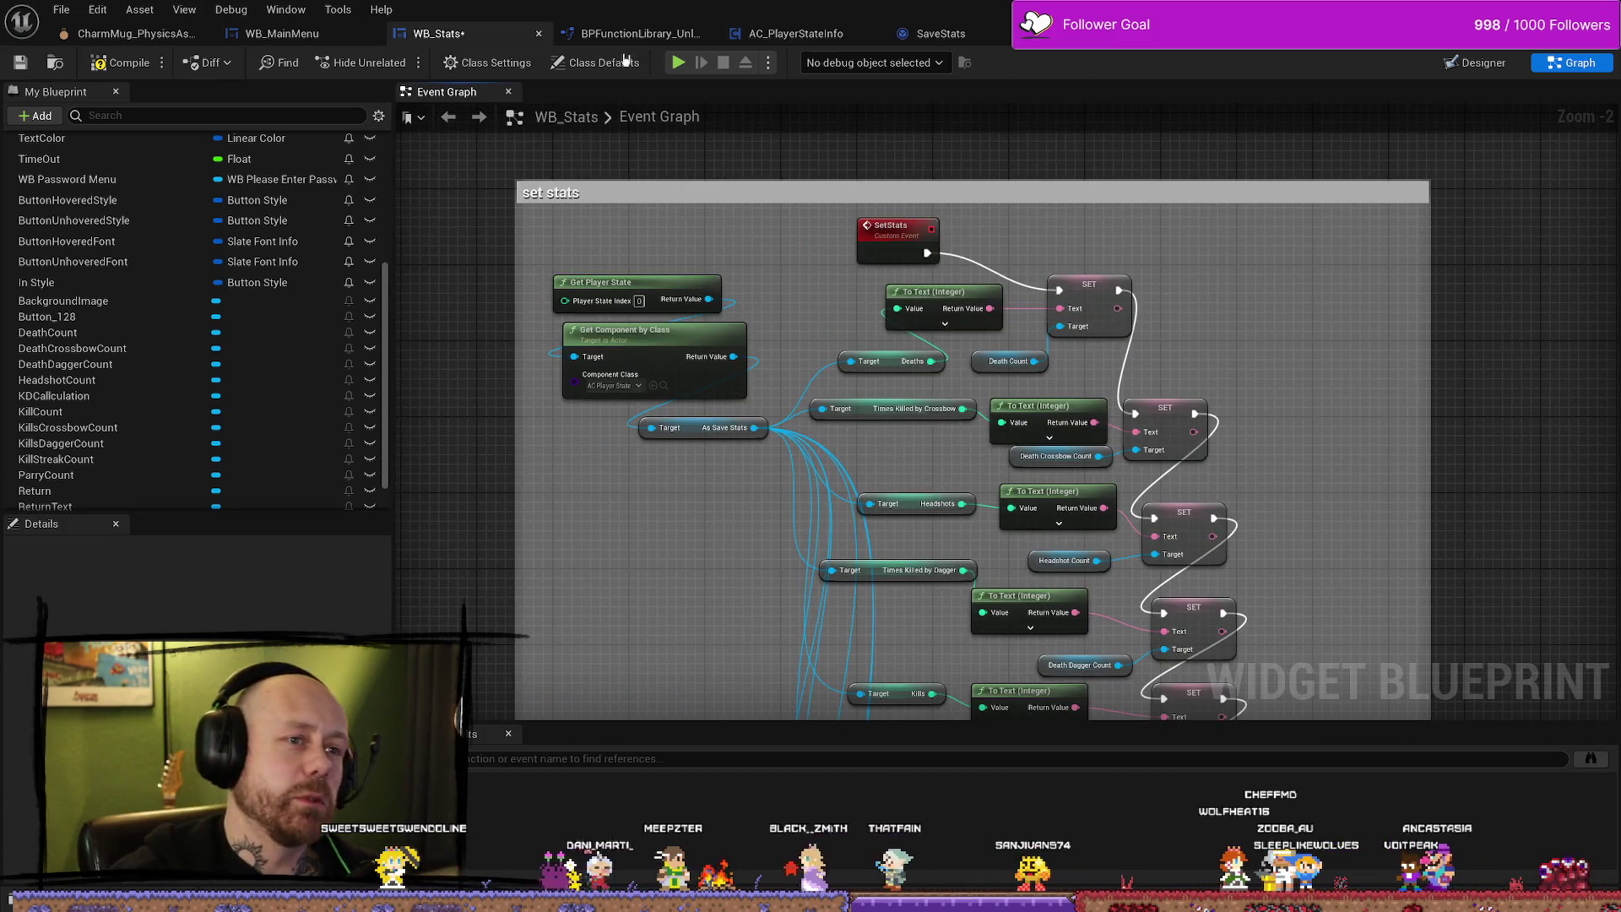
left_click(1474, 63)
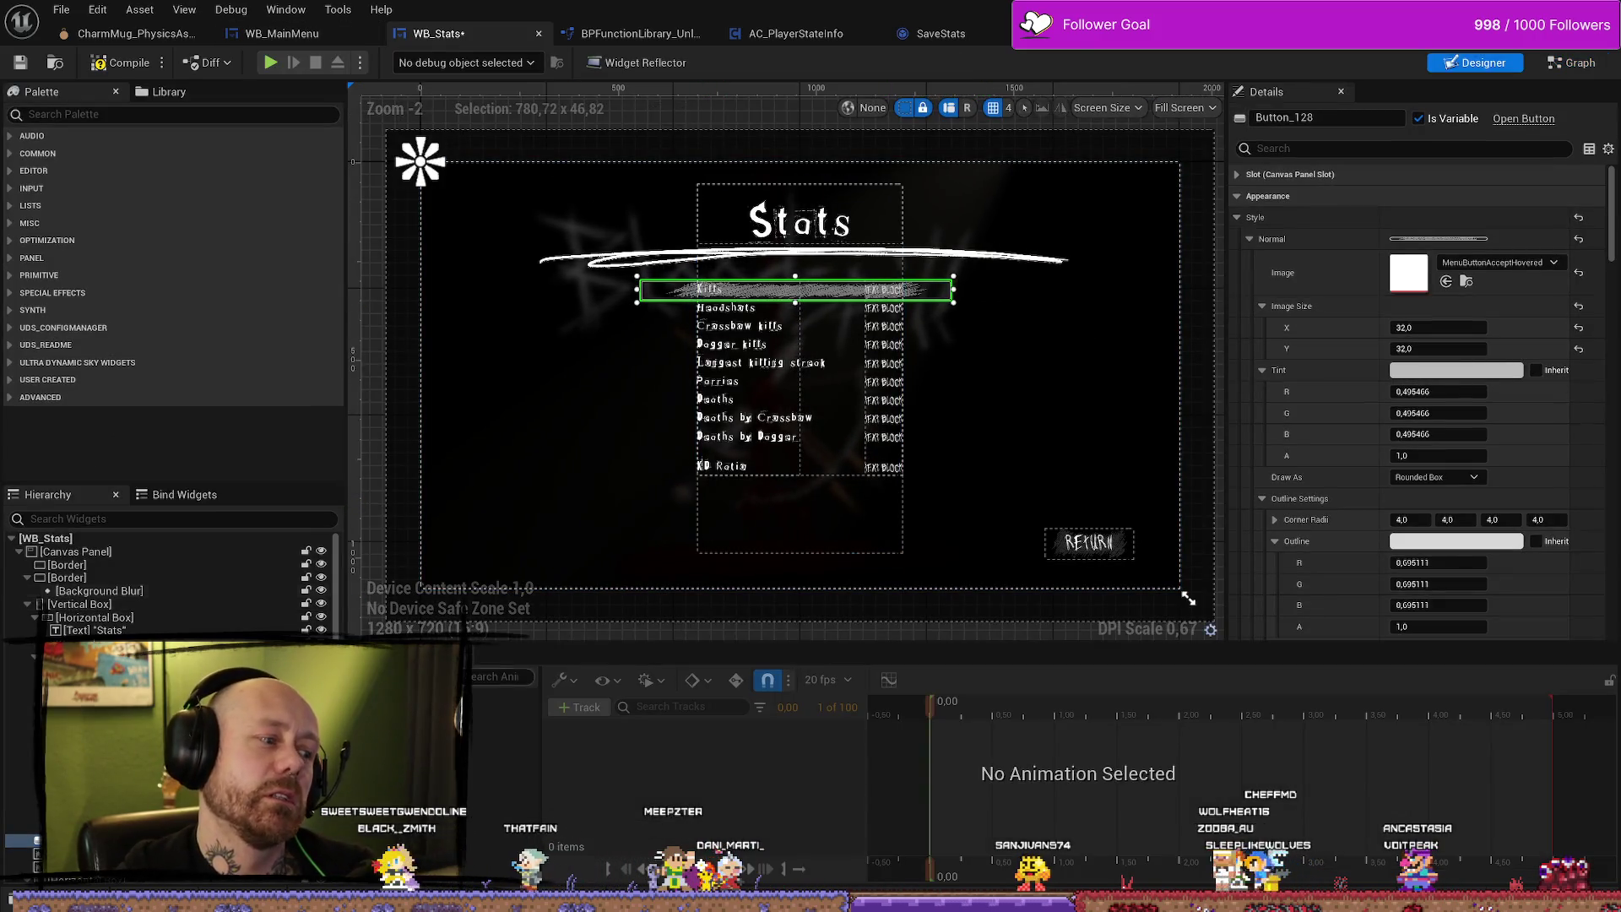
Deselect the Kills row button and switch over to Affinity Photo.
key("Escape")
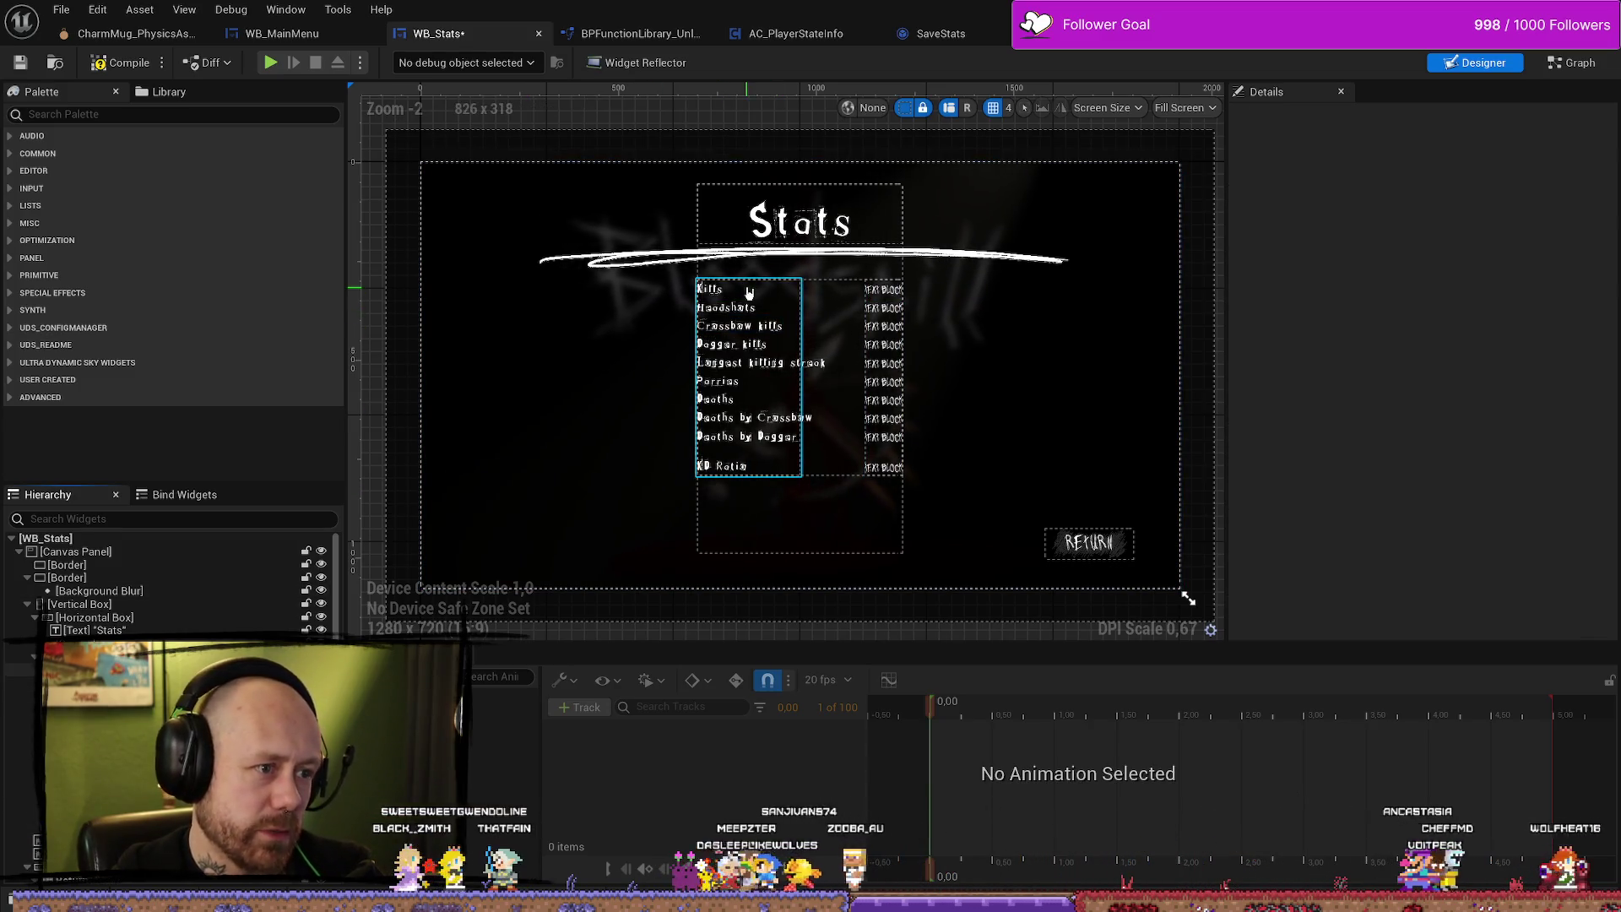
scroll(900, 303, "up", 3)
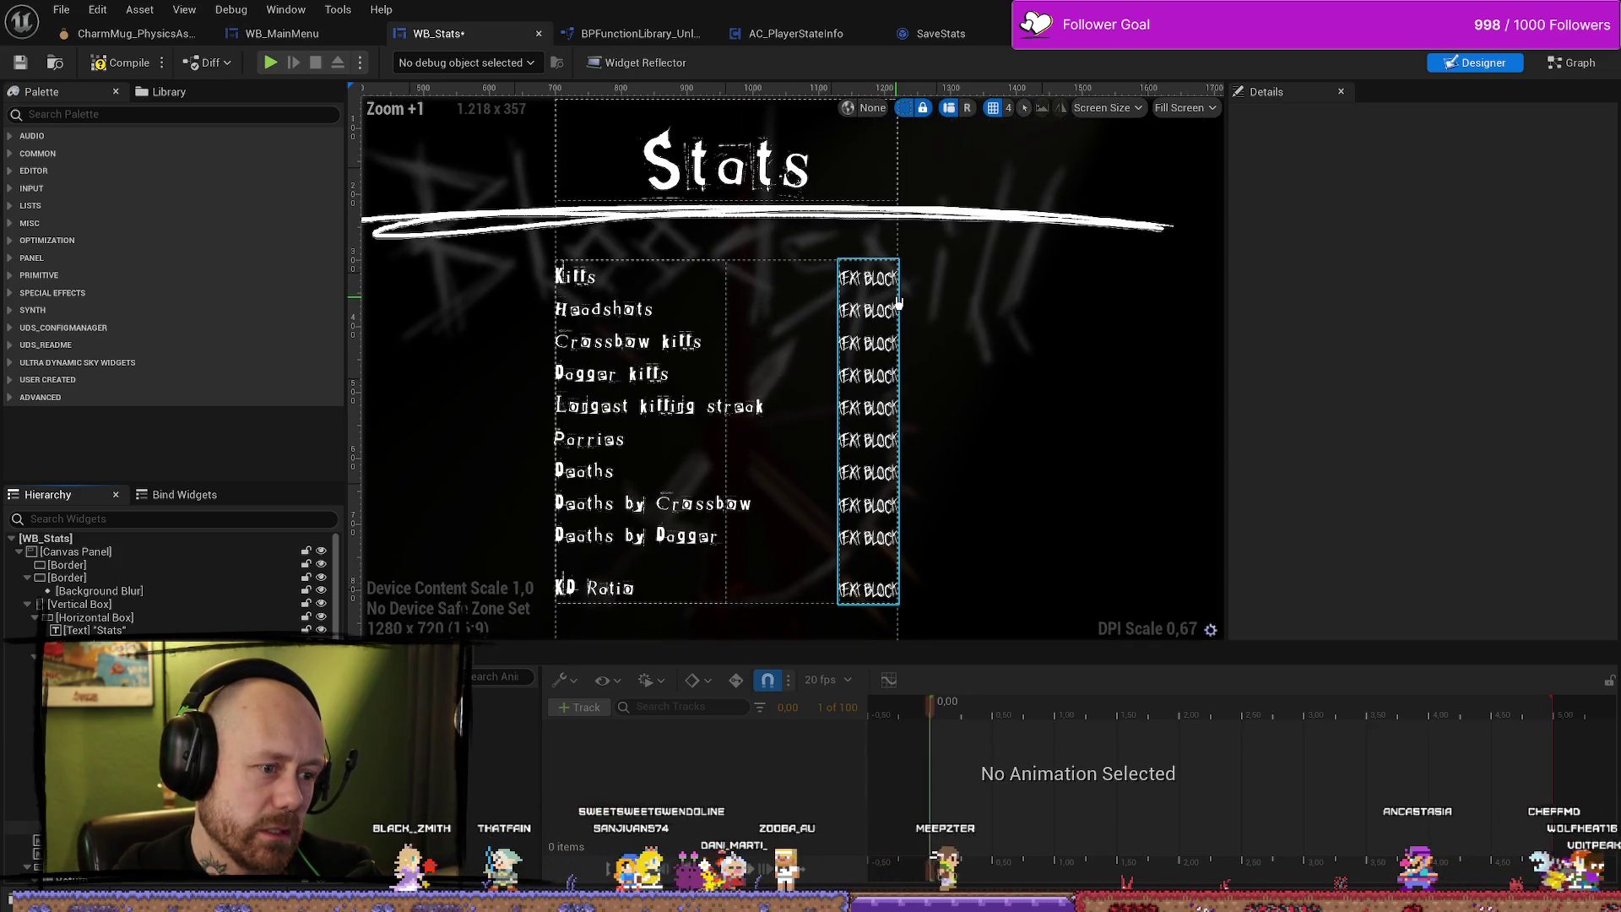
scroll(899, 304, "down", 3)
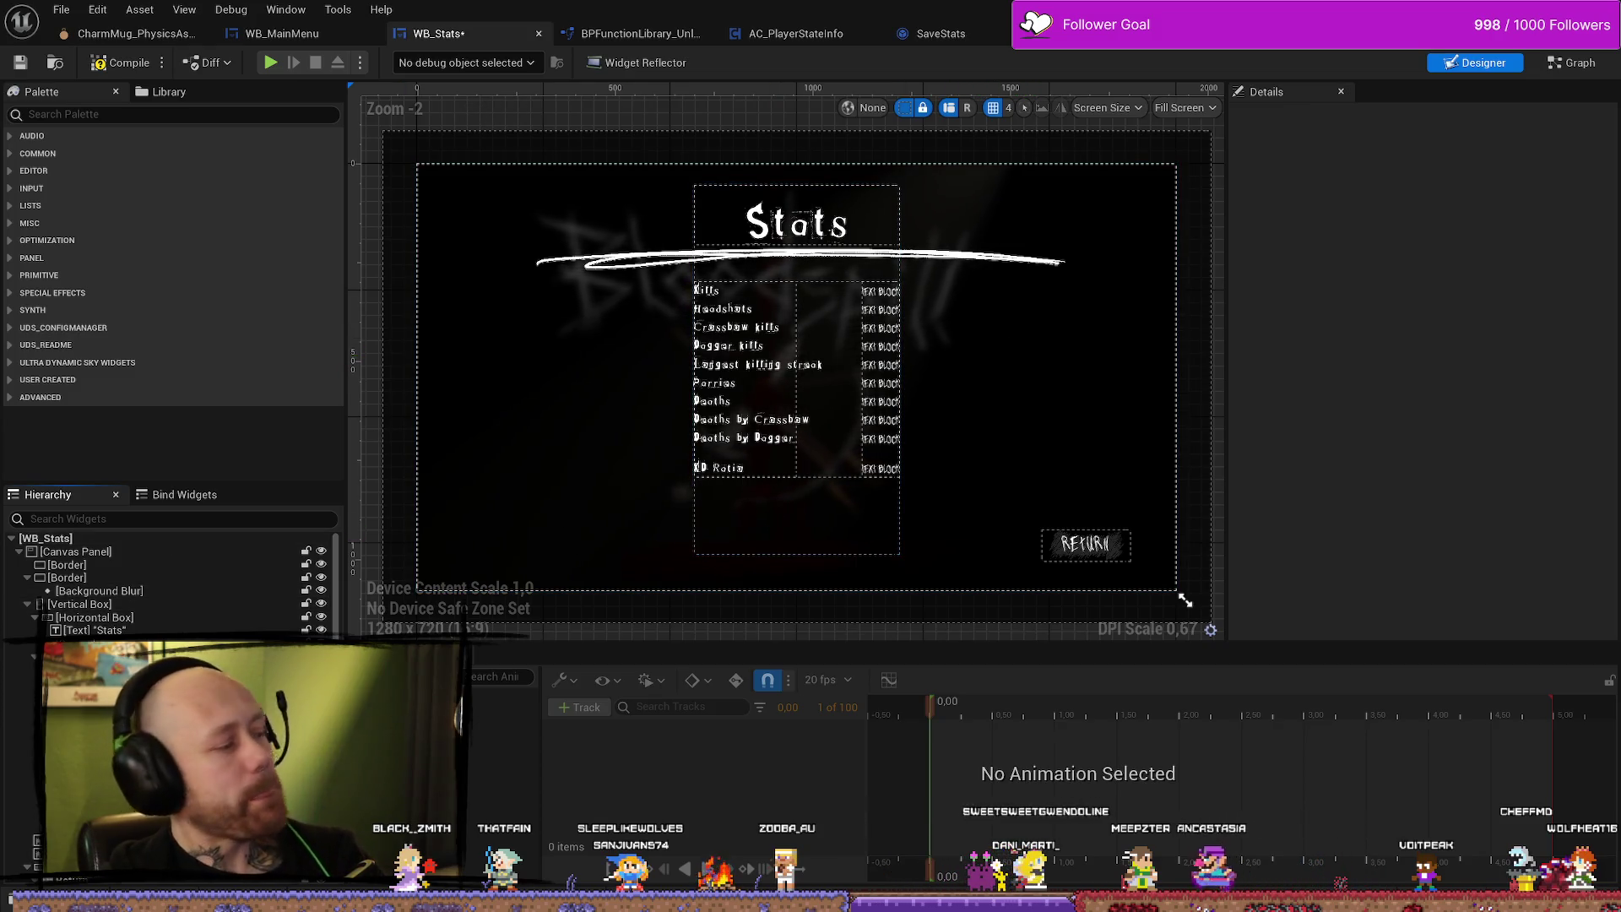
key("alt+Tab")
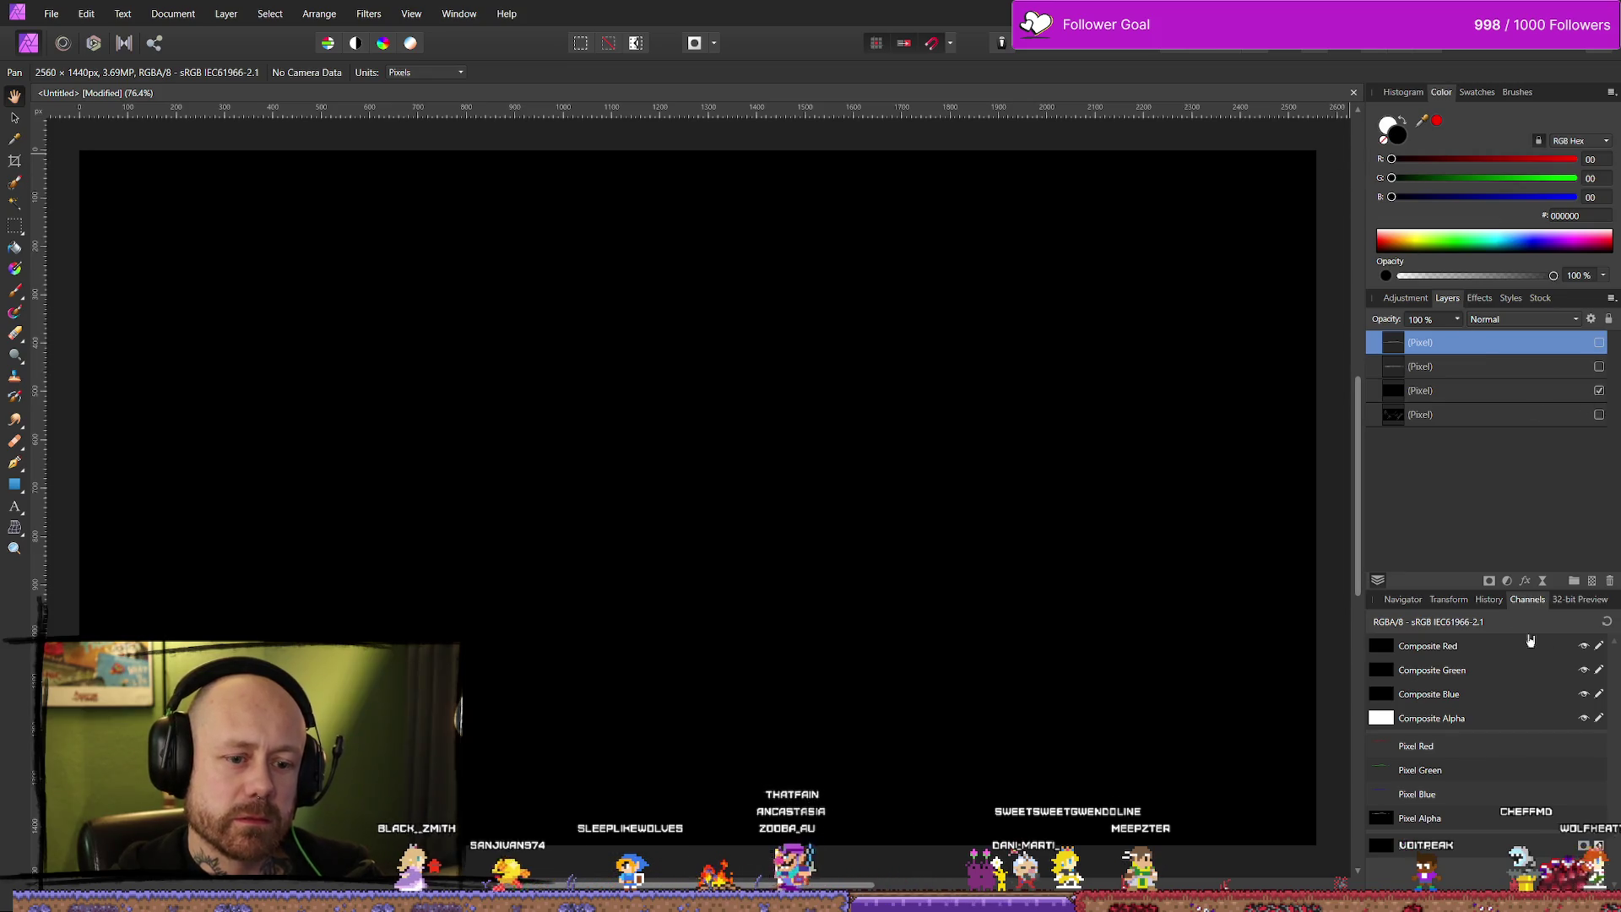
Set up a white Paint Brush at 10 px width.
mouse_move(337, 365)
left_mouse_down()
mouse_move(507, 365)
mouse_move(329, 287)
mouse_move(392, 296)
left_mouse_up()
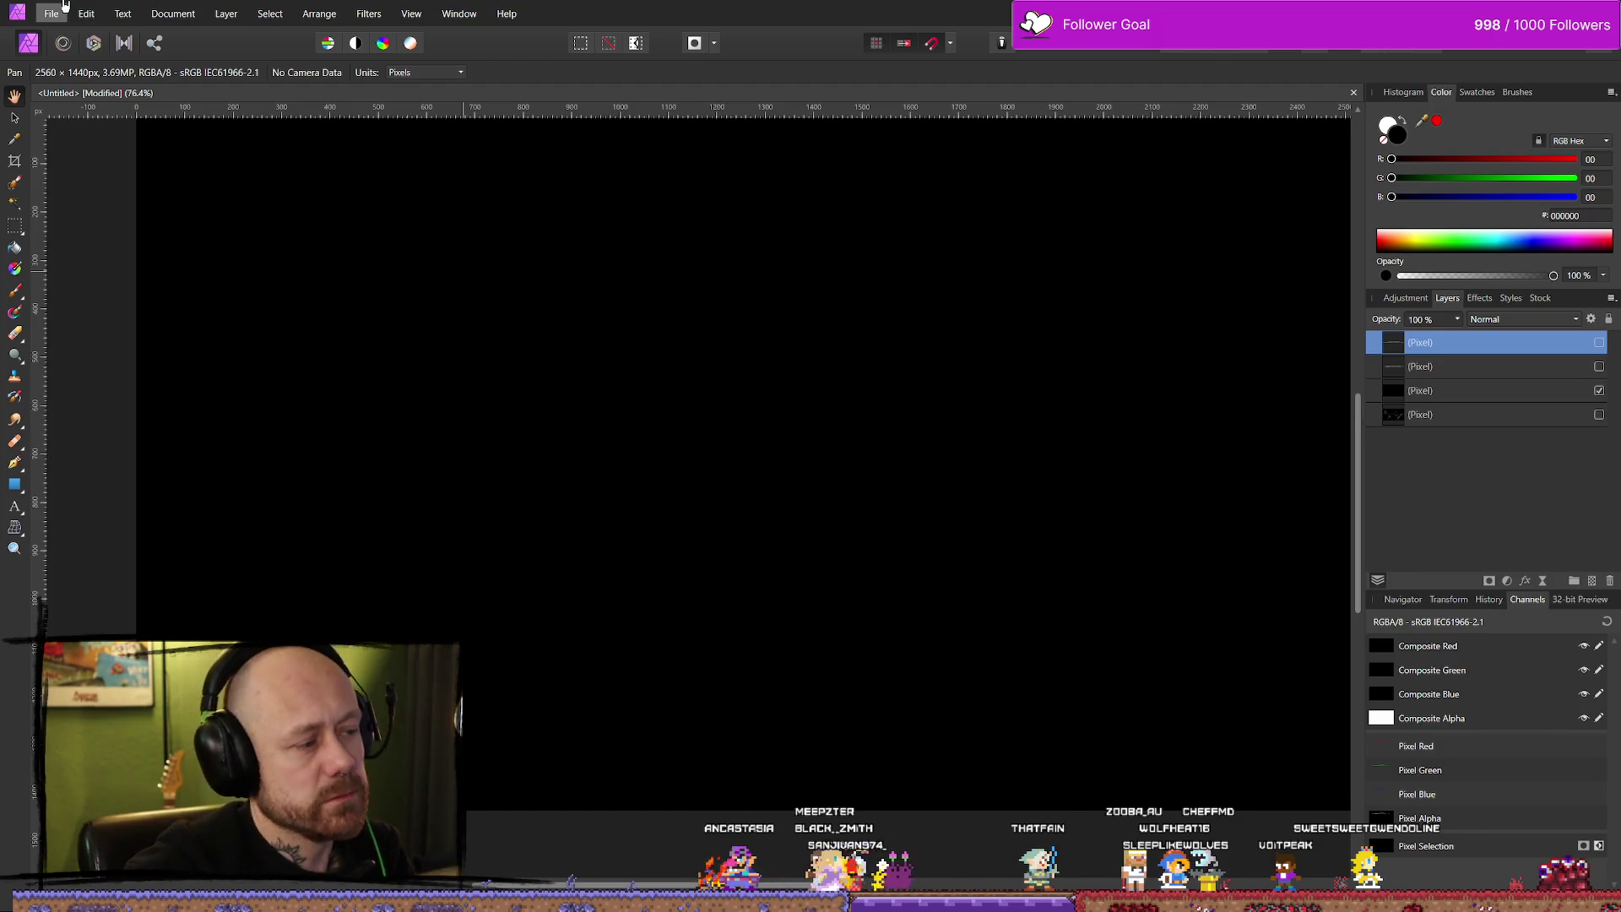
key("b")
key("x")
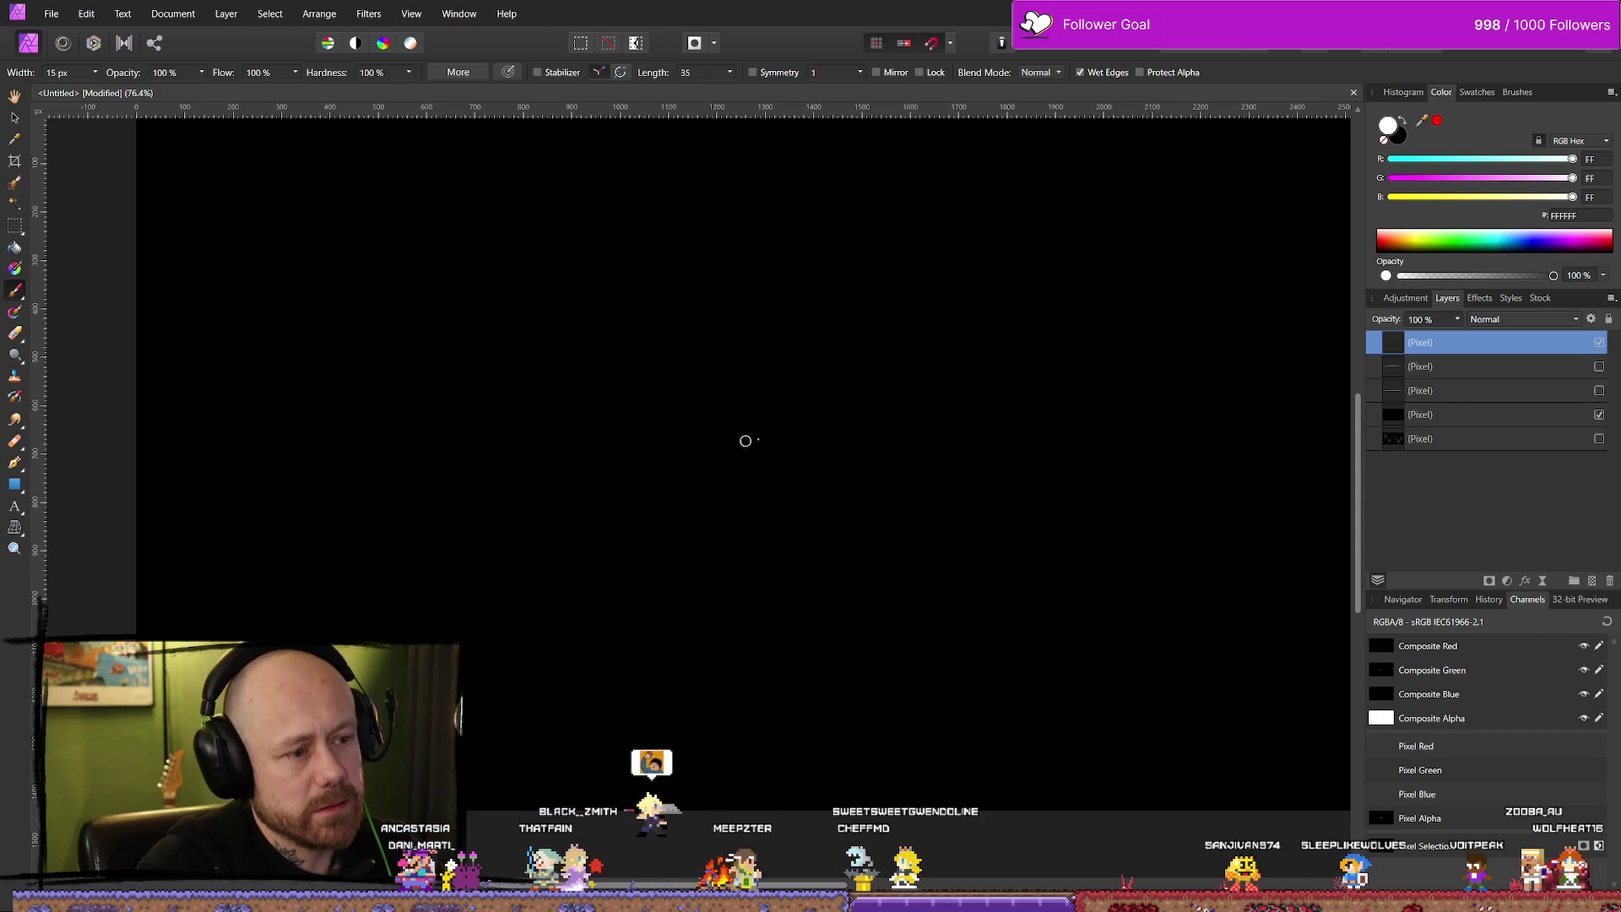
left_click_drag(95, 73, 116, 141)
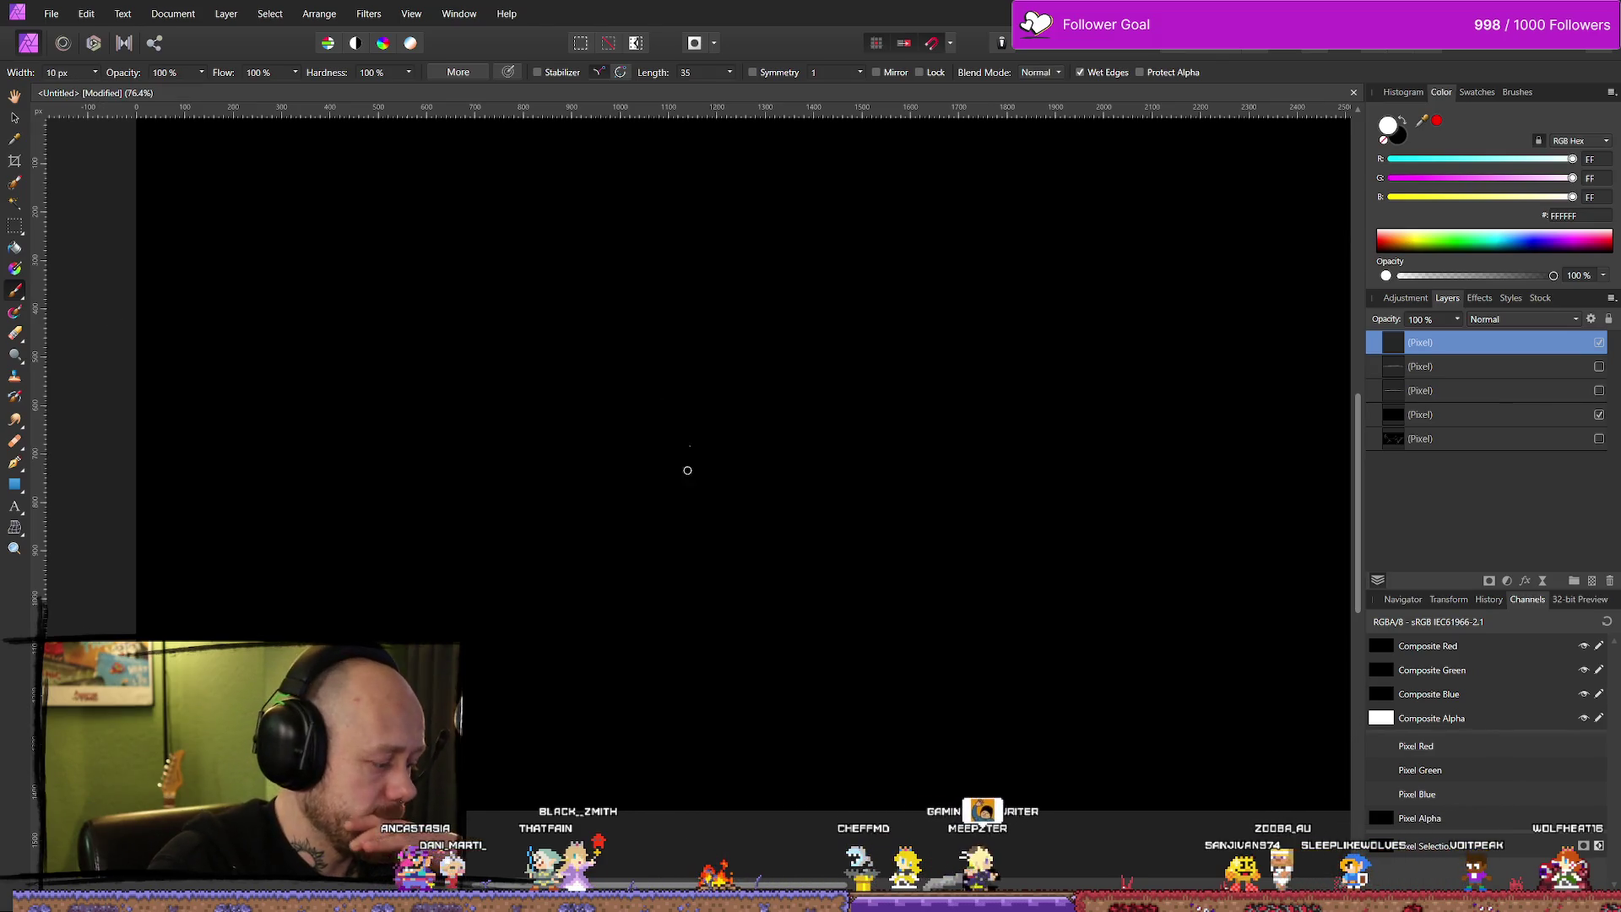
Sketch trial diagonal wire strands, small curls and an arching loop, then switch to erasing.
left_click_drag(559, 355, 590, 438)
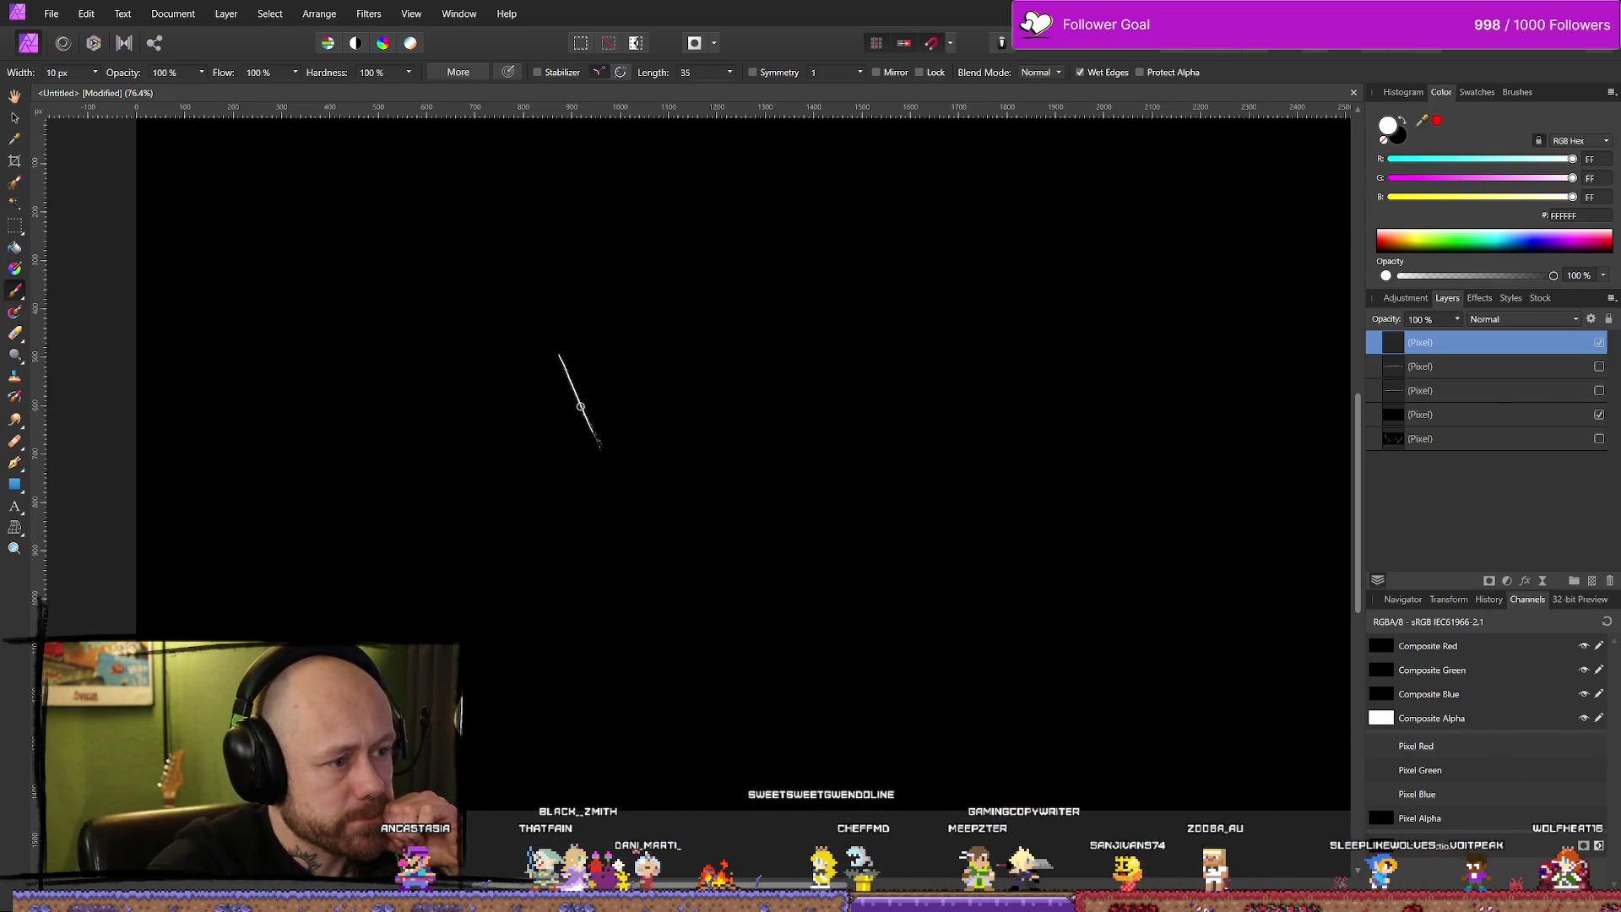
left_click_drag(559, 355, 613, 473)
left_click_drag(553, 349, 629, 463)
left_click_drag(555, 350, 665, 530)
left_click_drag(604, 463, 648, 494)
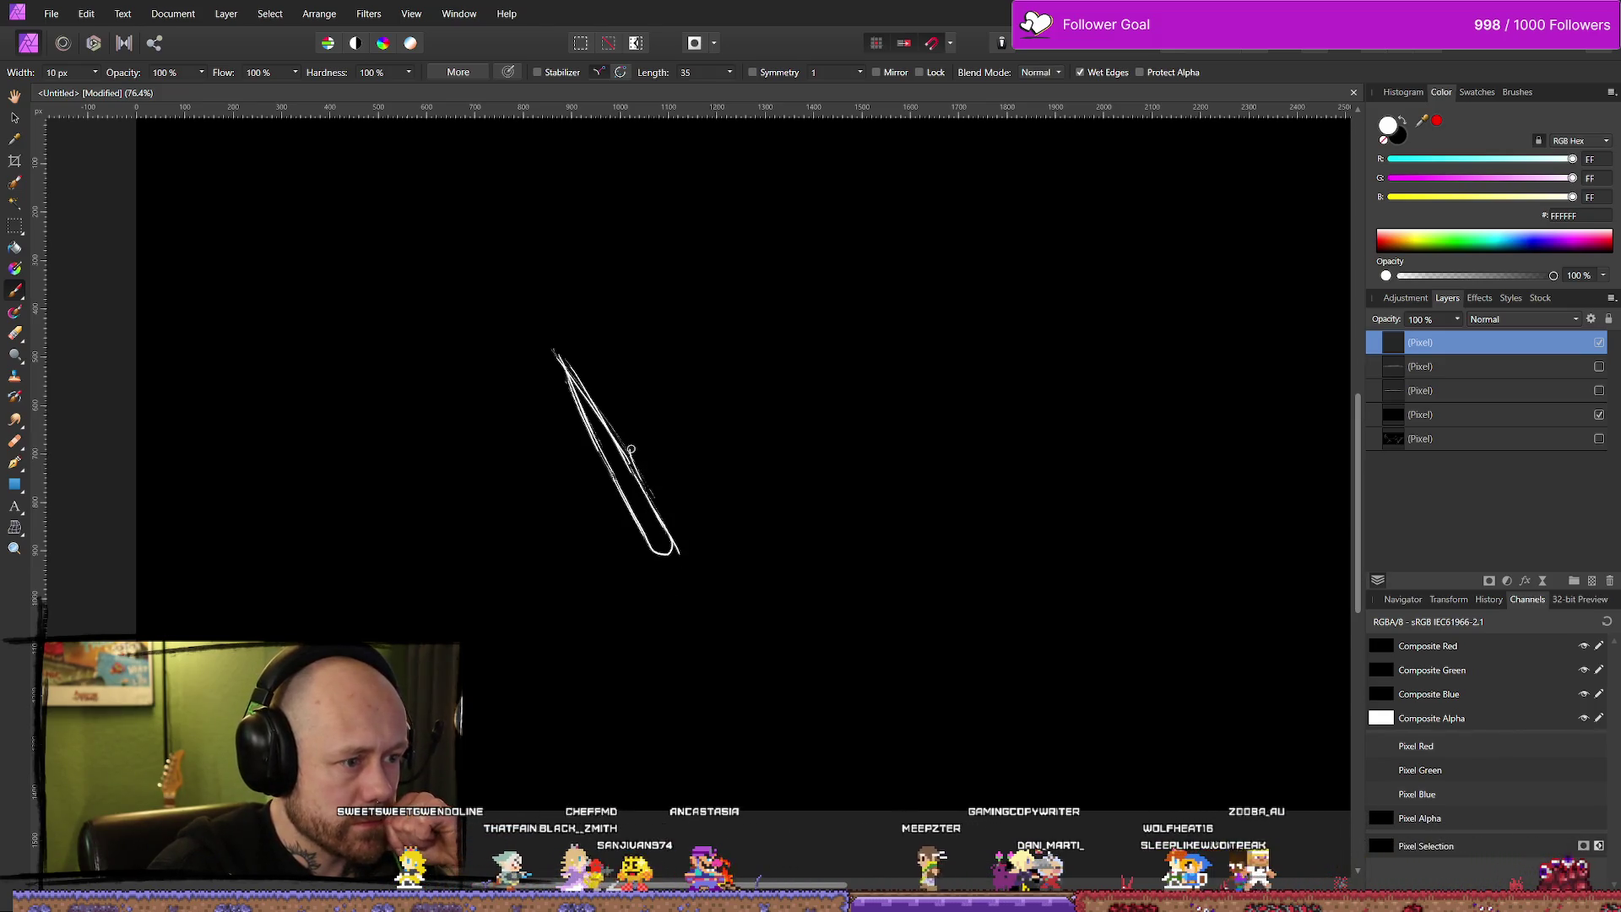
mouse_move(648, 459)
left_mouse_down()
mouse_move(633, 446)
mouse_move(711, 551)
left_mouse_up()
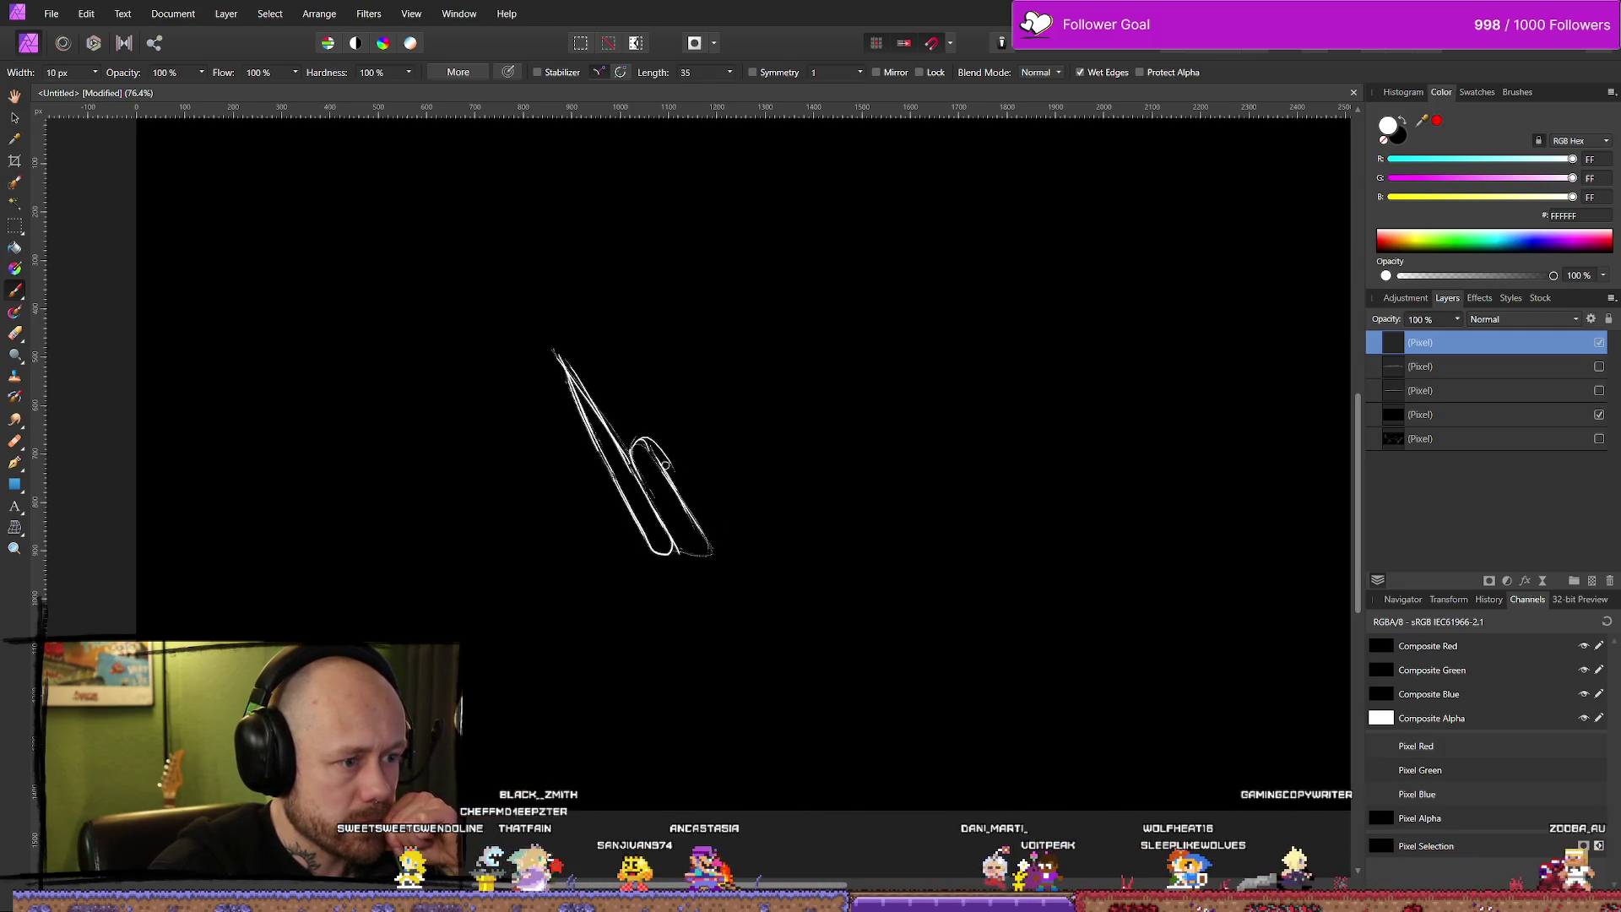
left_click_drag(643, 447, 710, 495)
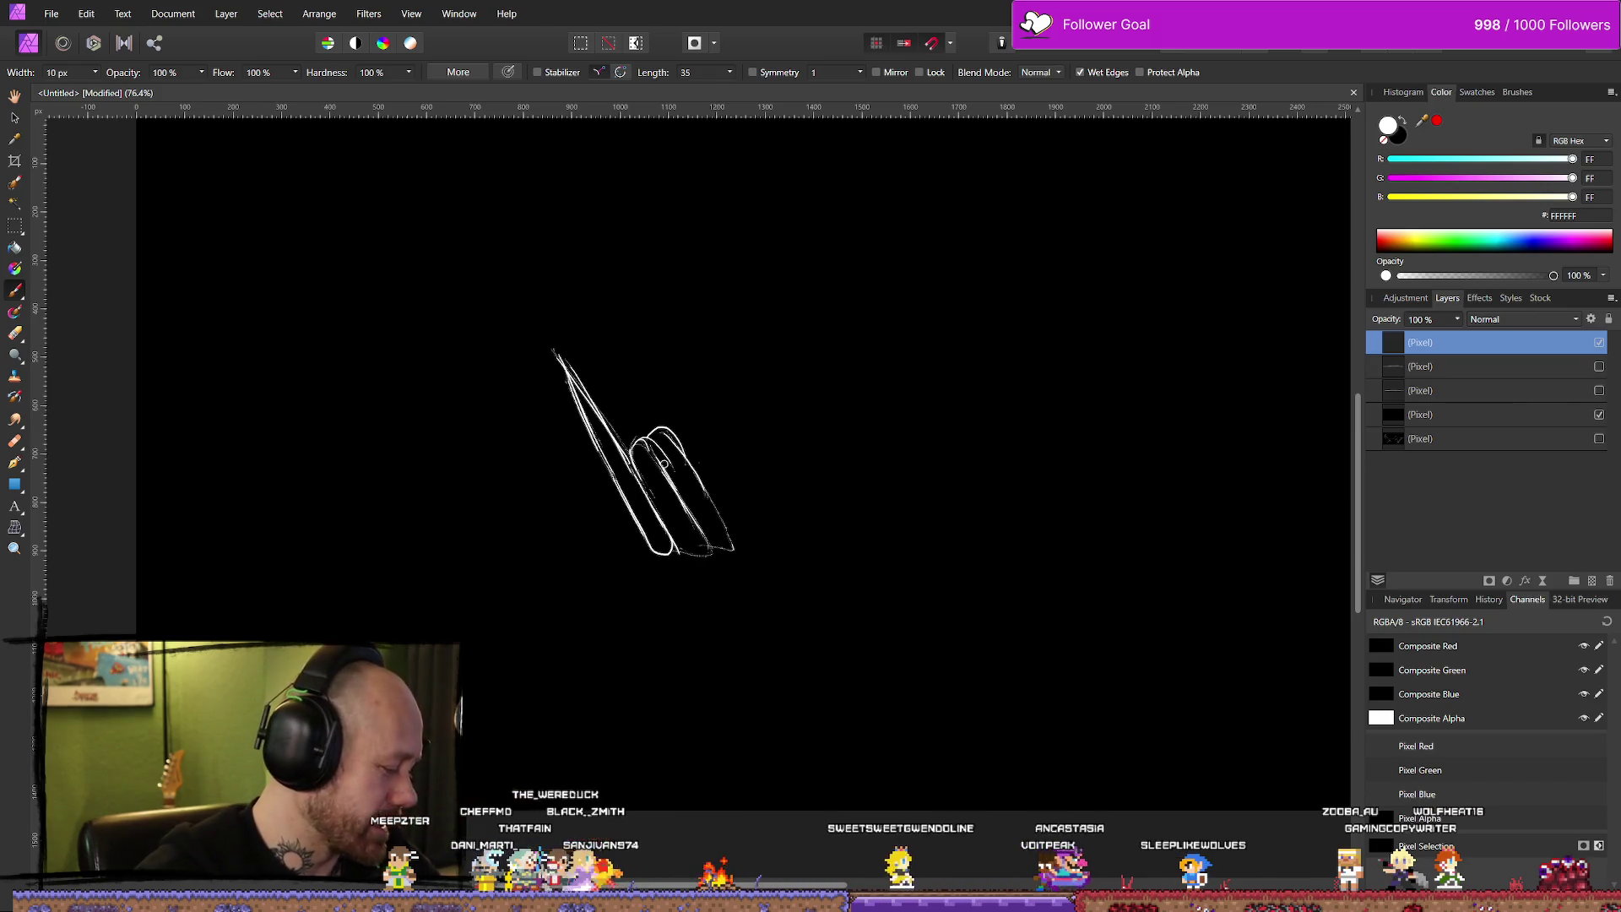
key("e")
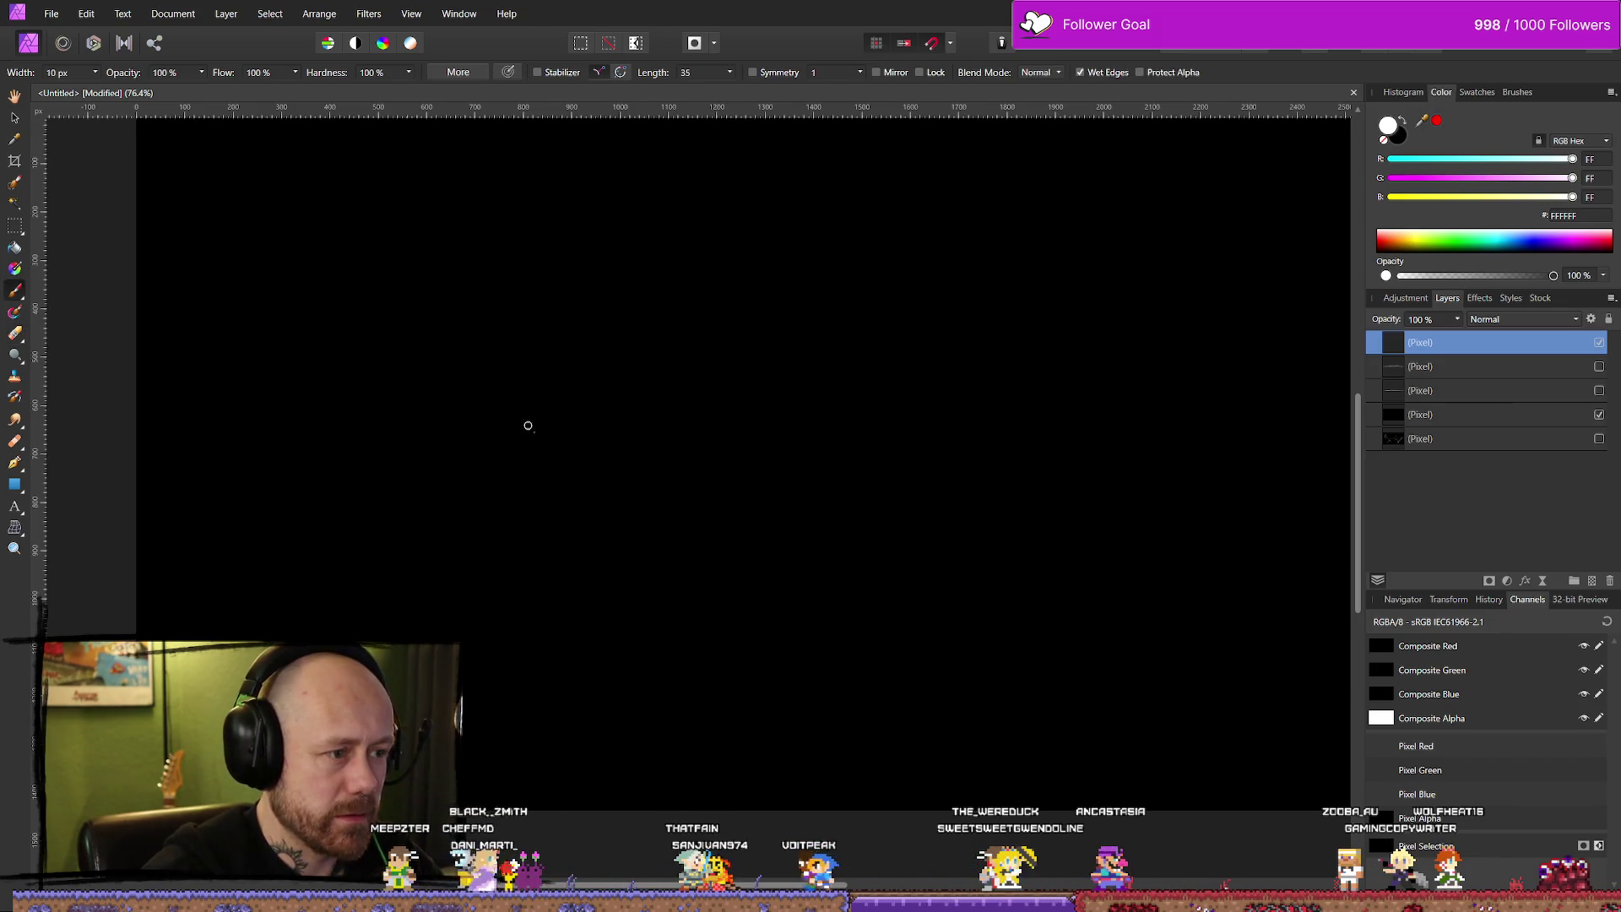
Draw the long diagonal wire strand, trimming and extending its lower-right end.
left_click_drag(544, 434, 621, 508)
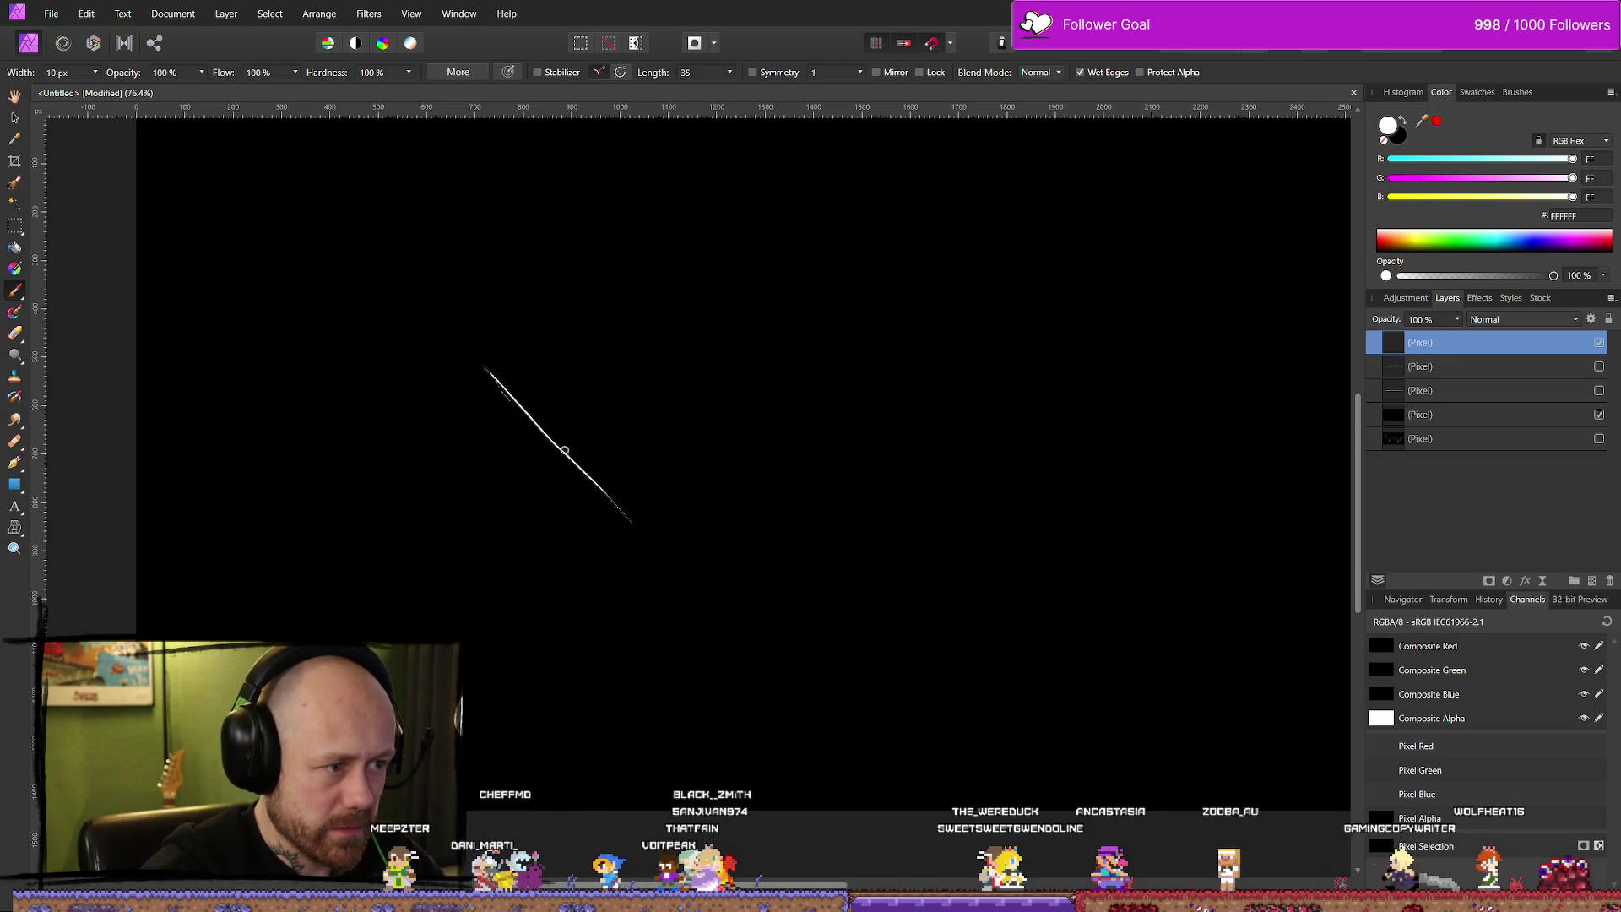
left_click_drag(489, 368, 637, 483)
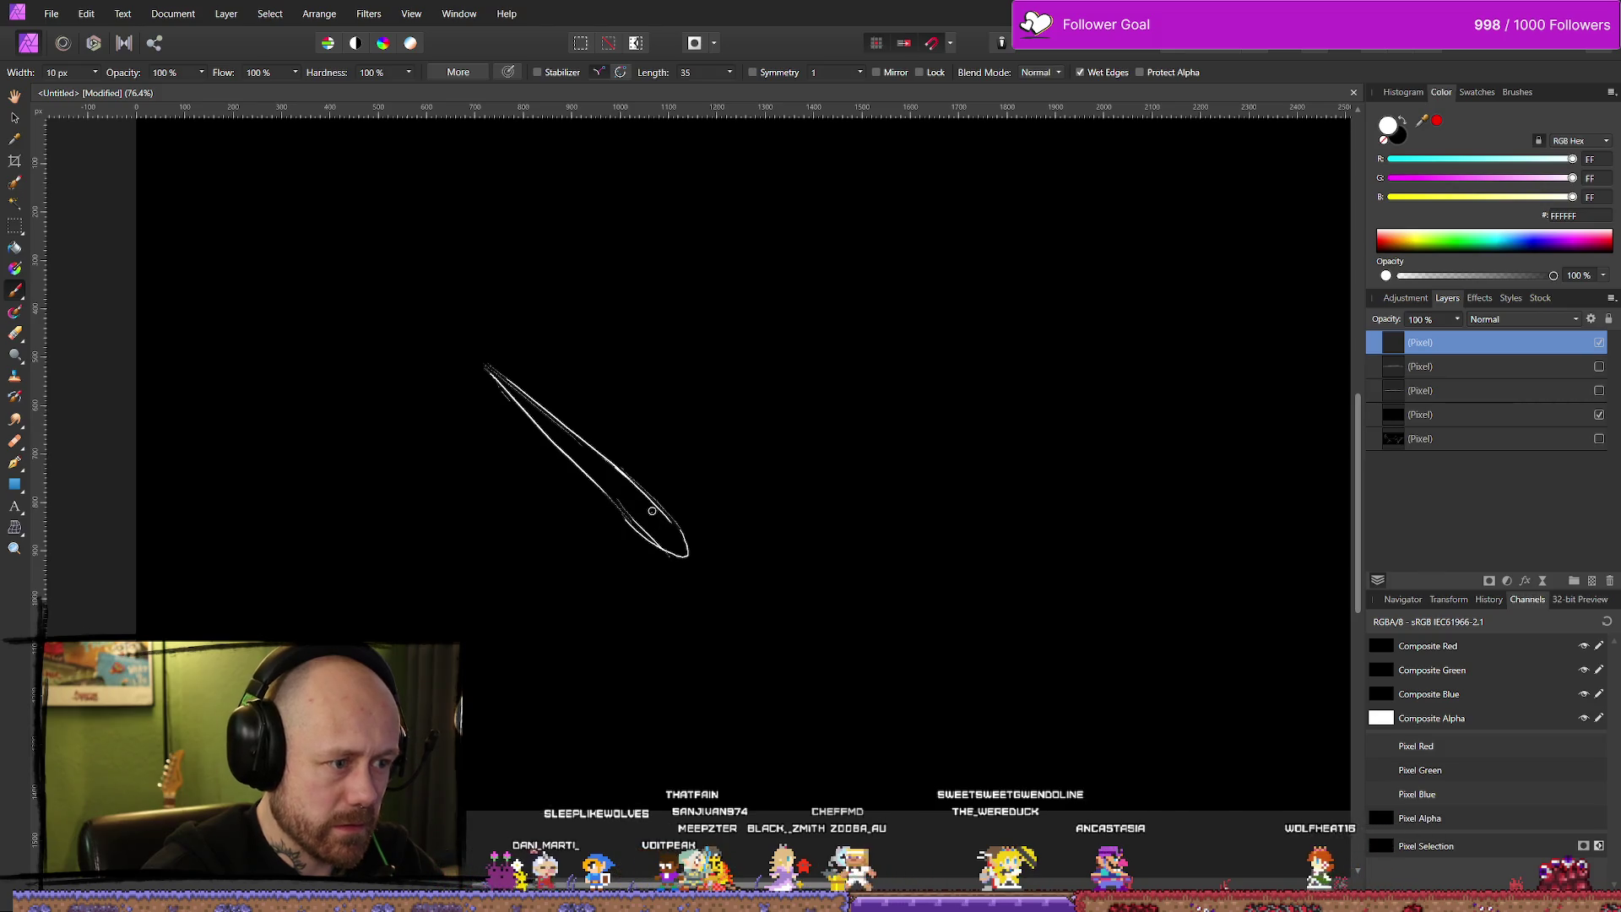
key("e")
mouse_move(724, 550)
left_mouse_down()
mouse_move(644, 482)
mouse_move(613, 495)
left_mouse_up()
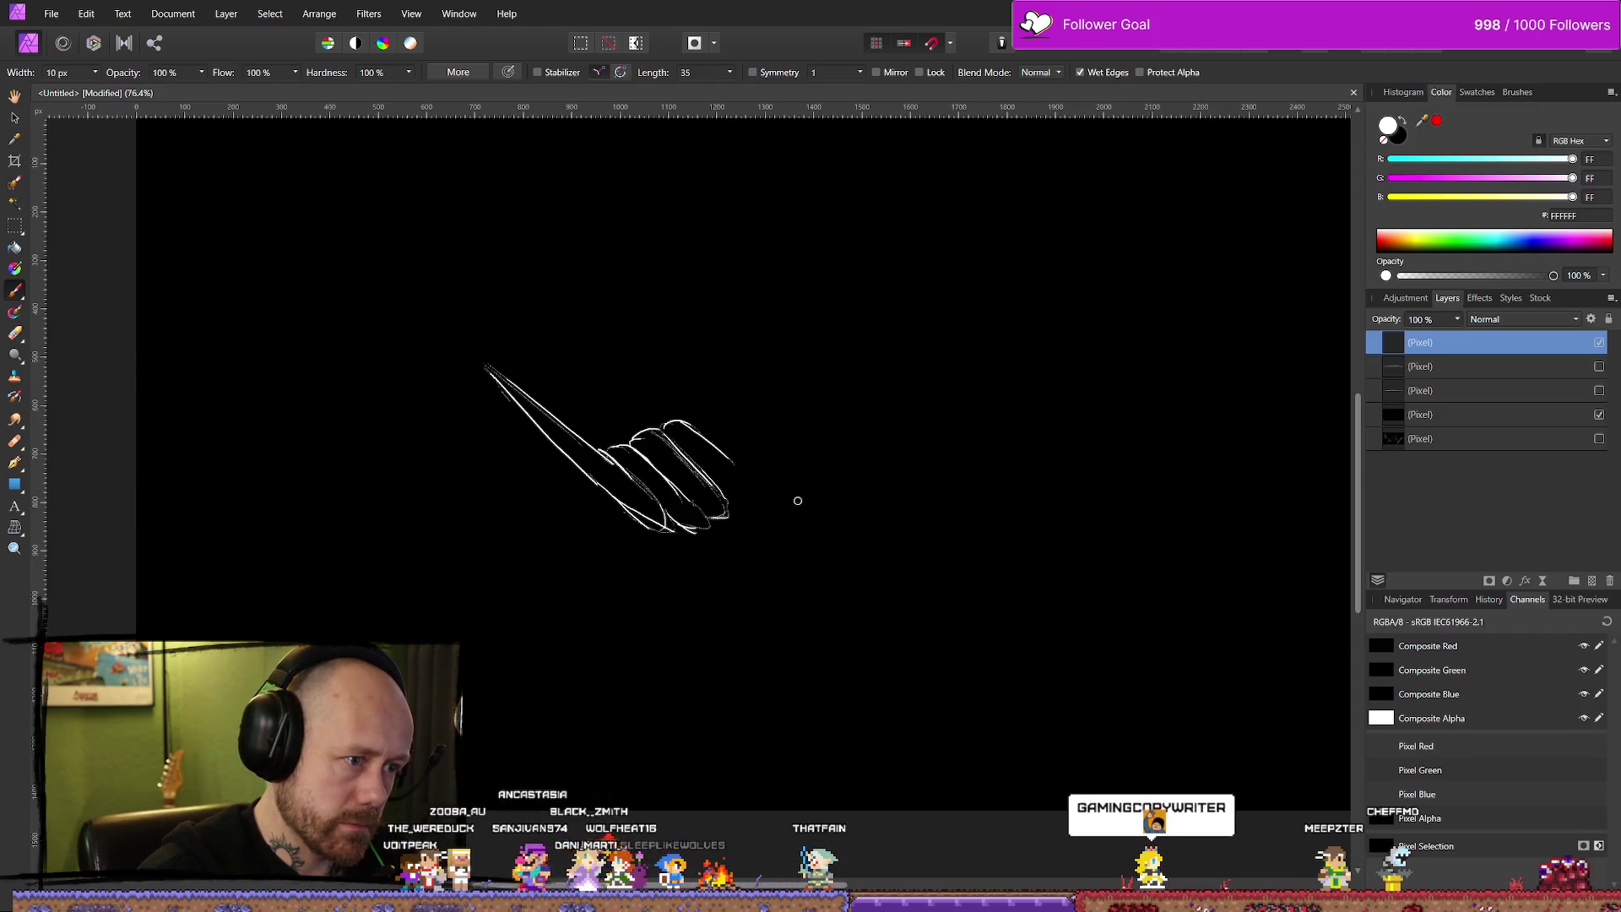
left_click_drag(726, 465, 809, 542)
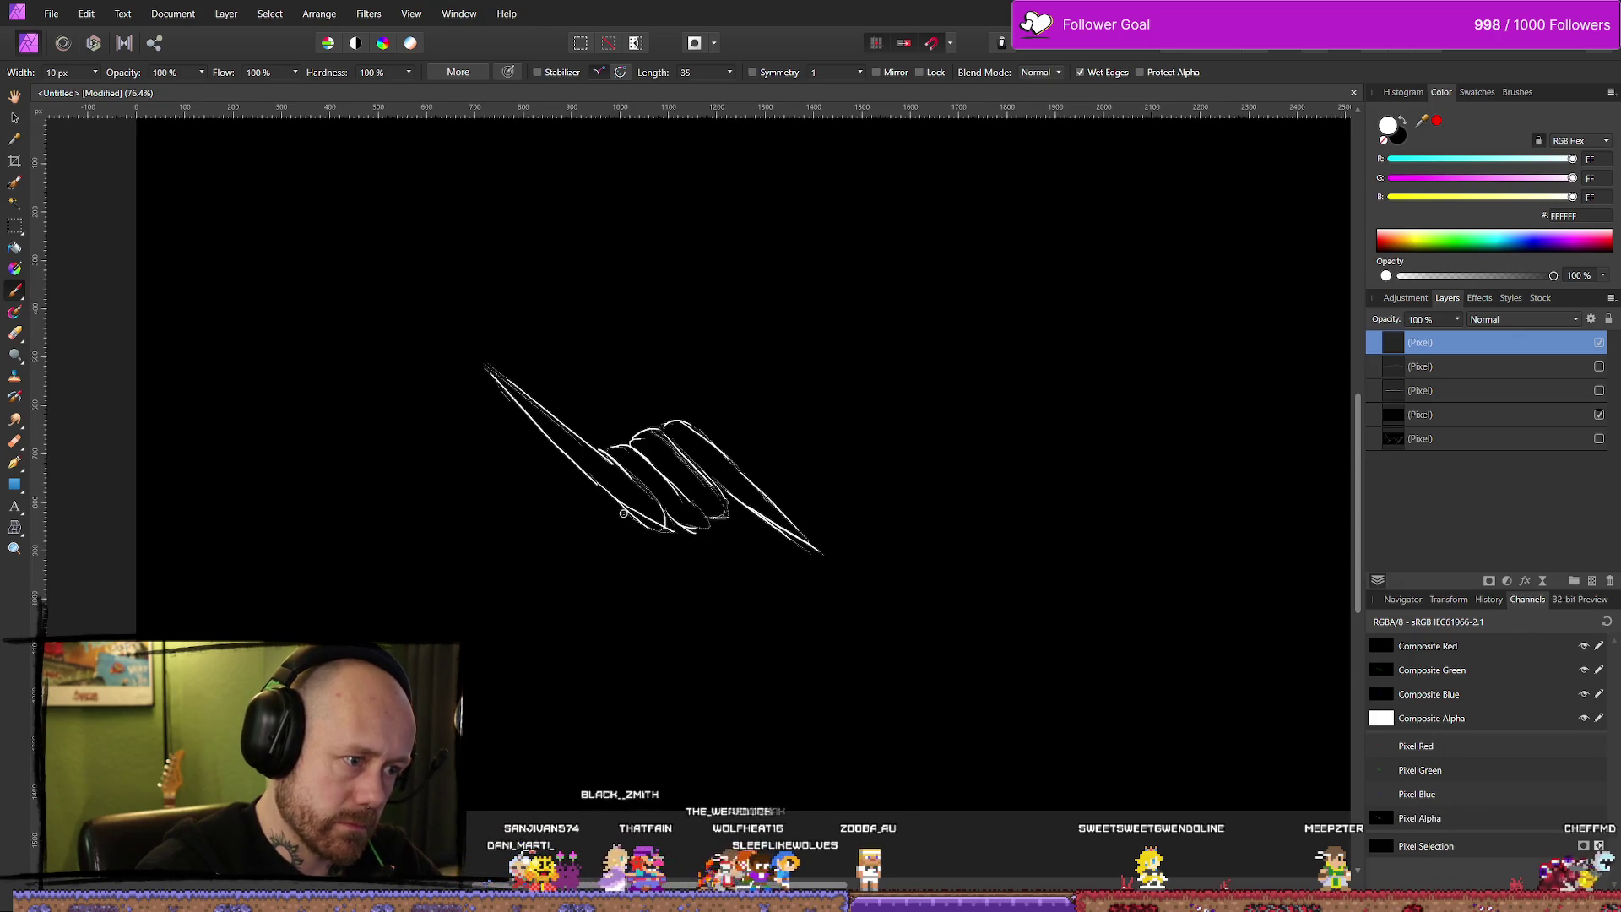
Try a downward barb below the coils, undo it, and thicken the upper spike.
mouse_move(659, 601)
left_mouse_down()
mouse_move(630, 526)
mouse_move(666, 642)
left_mouse_up()
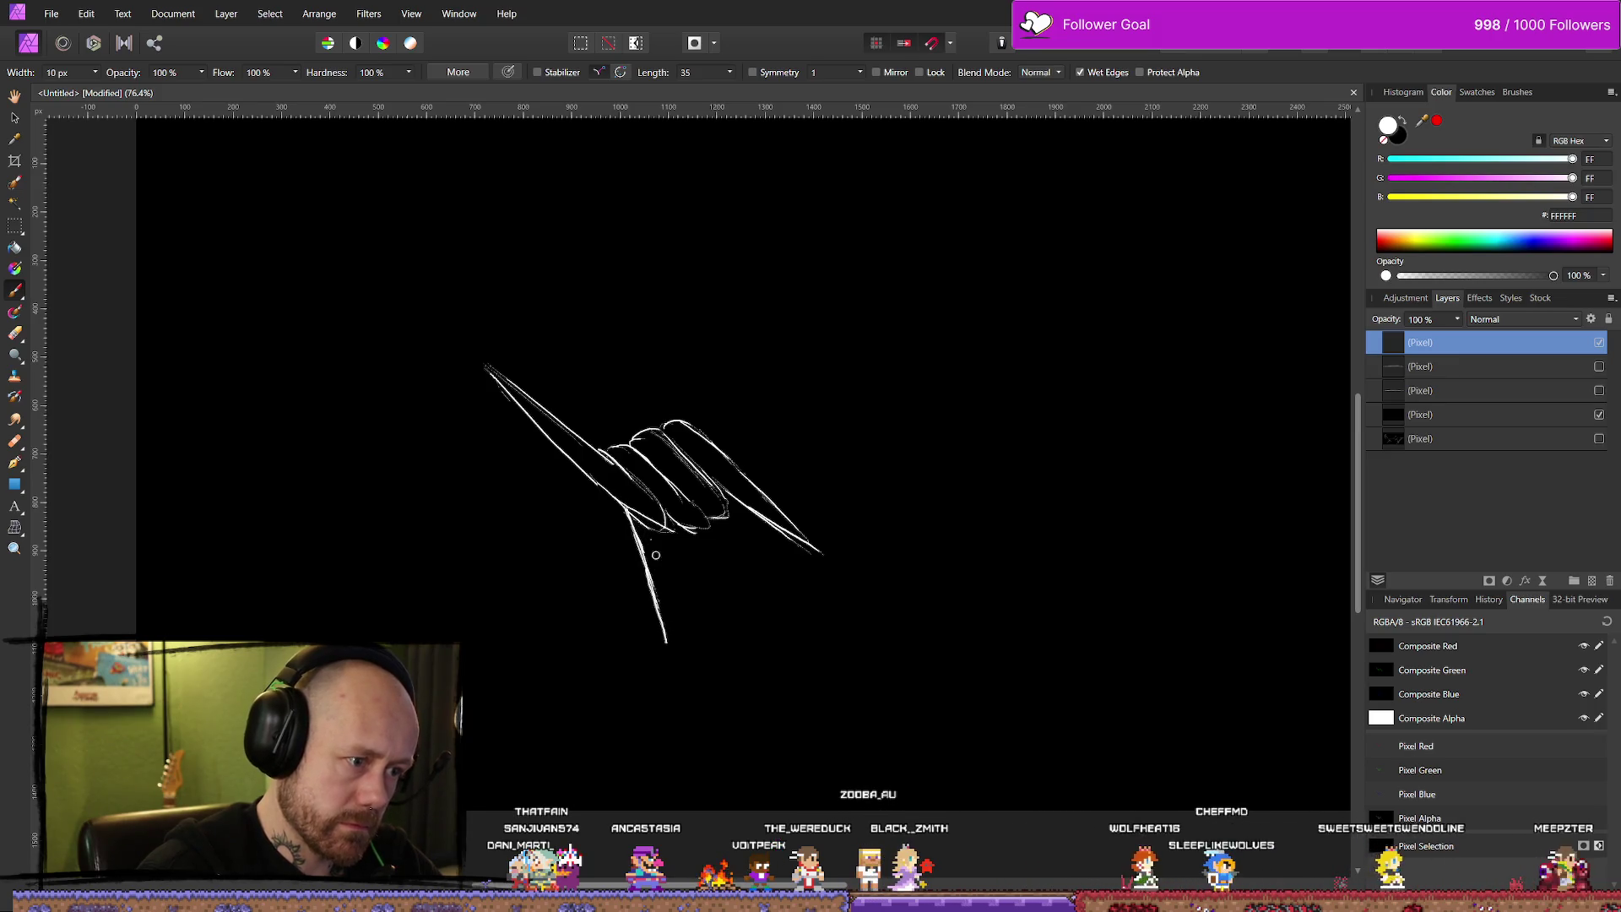
left_click_drag(655, 528, 676, 683)
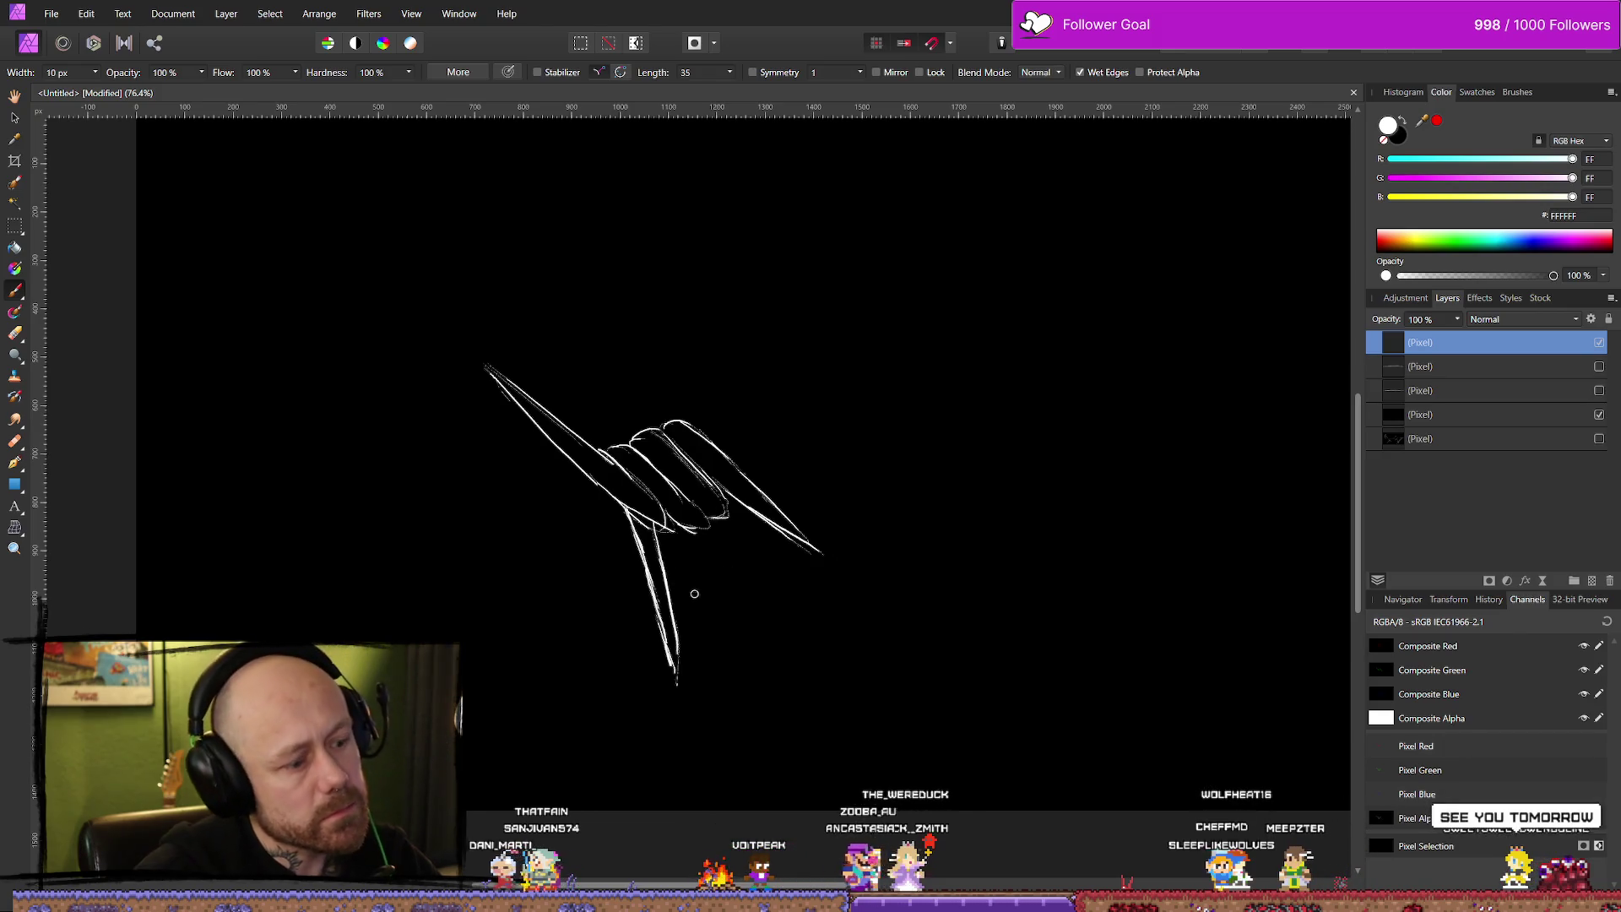
key("ctrl+z")
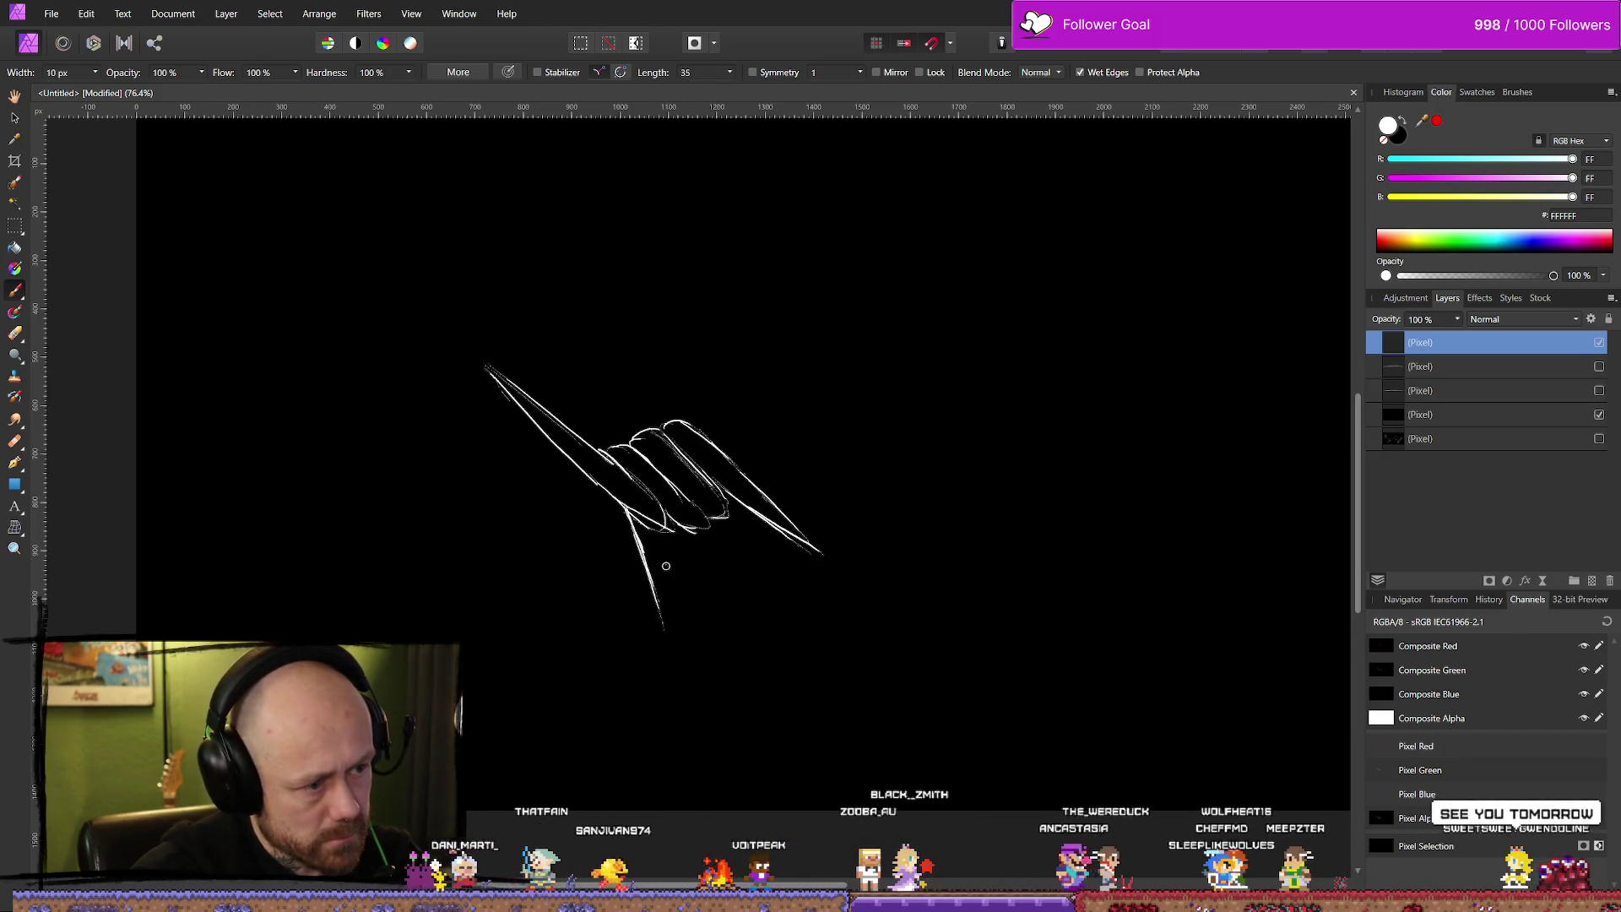
key("ctrl+z")
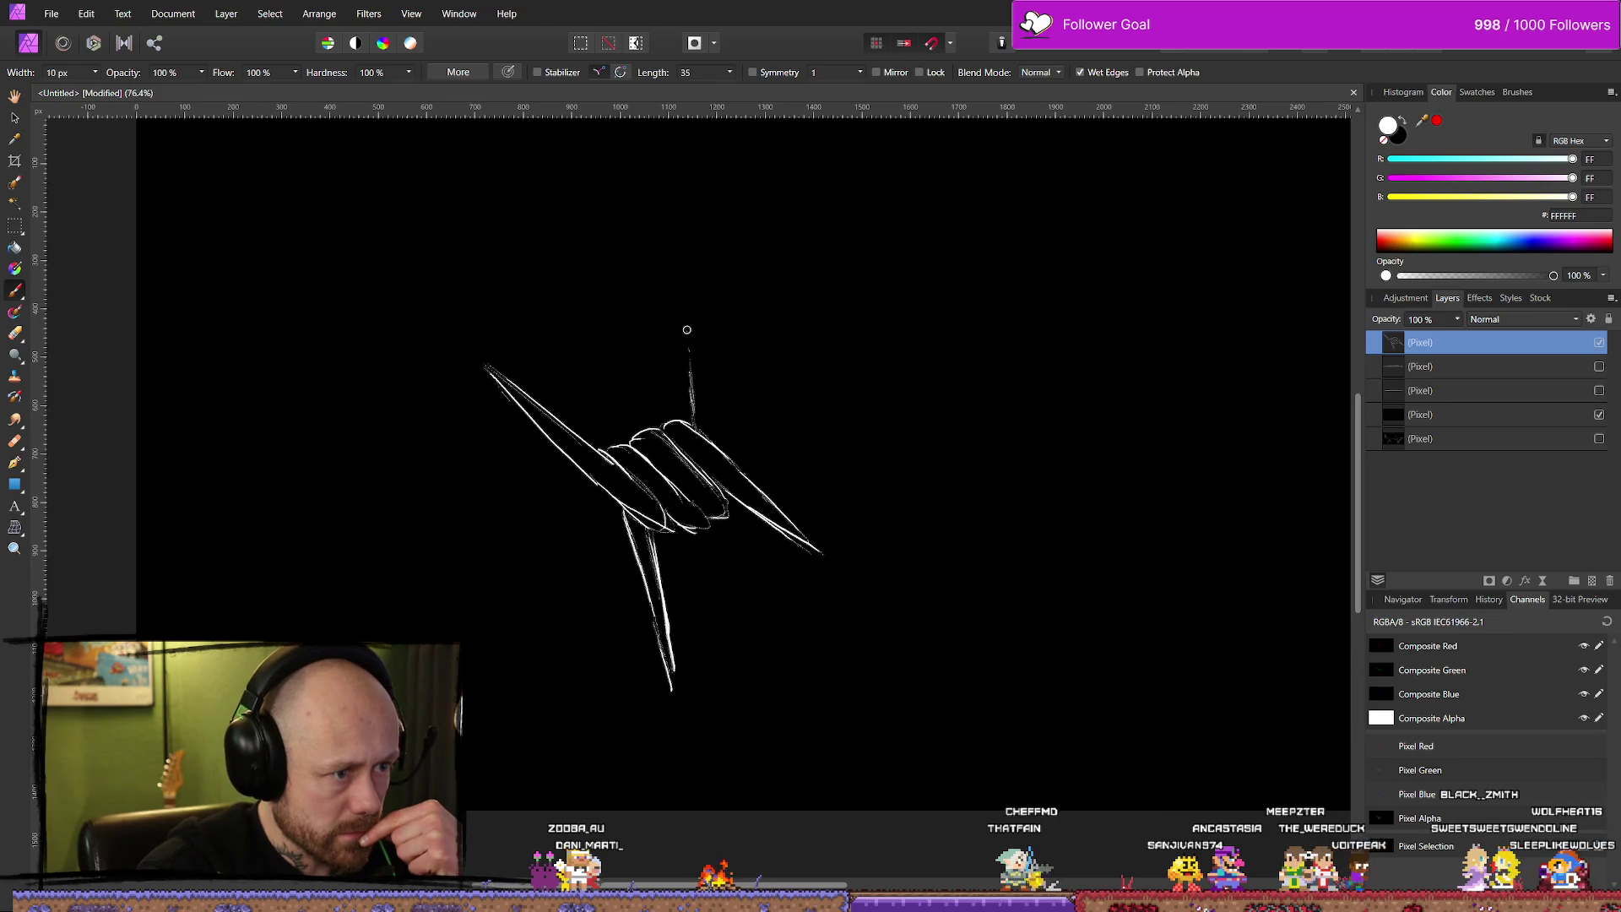
left_click_drag(683, 281, 719, 445)
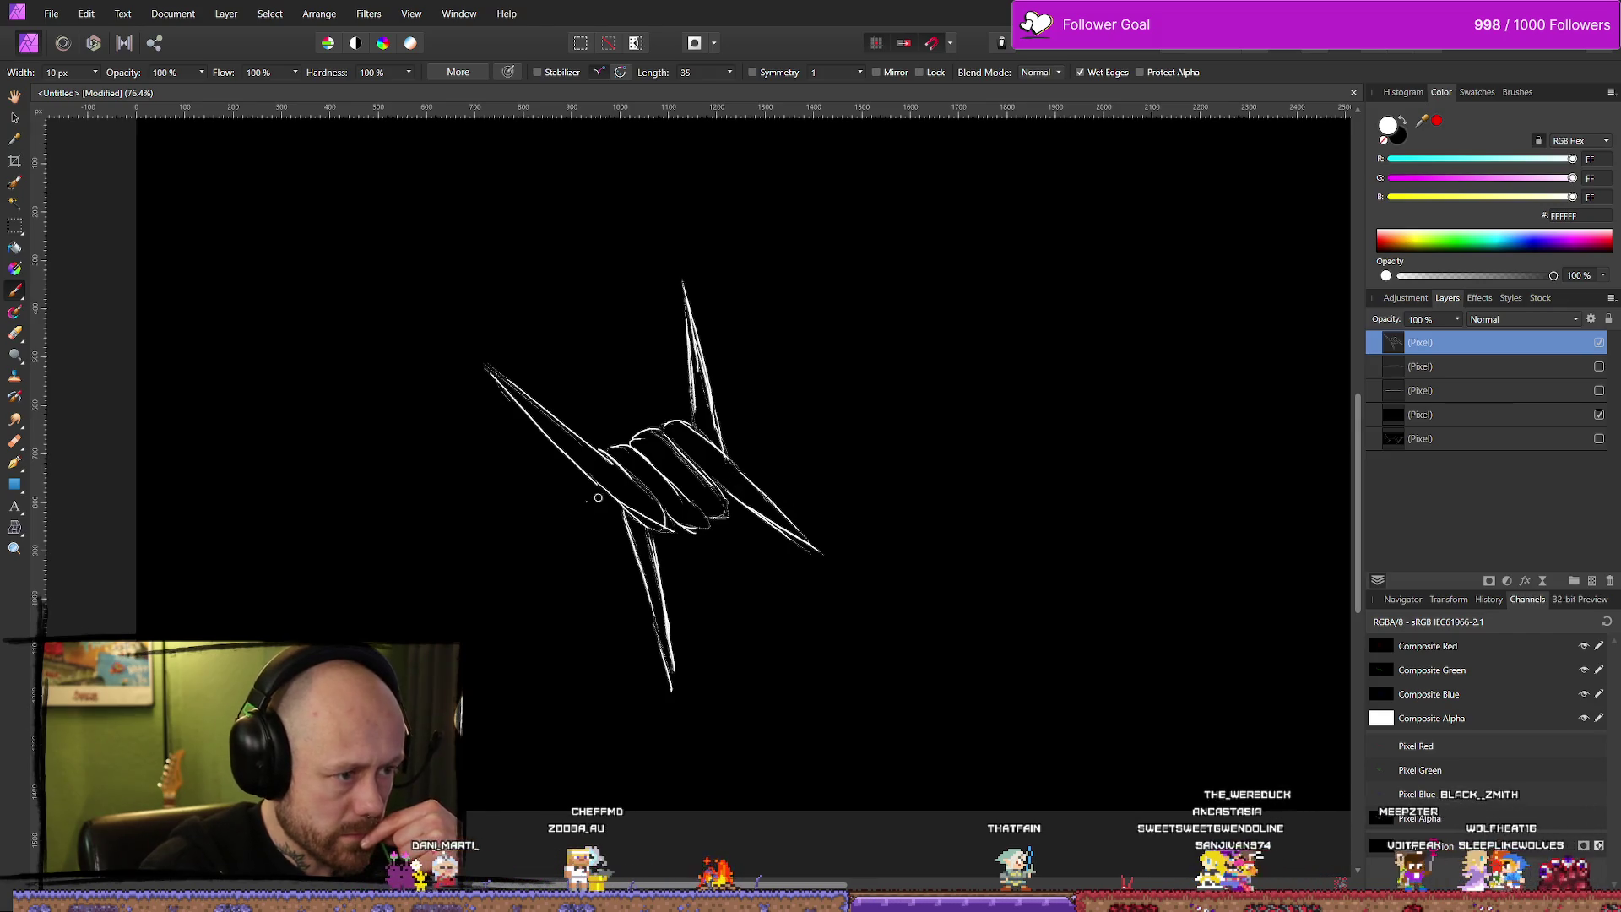
Paint curved loops with inner lines at the lower left of the knot.
mouse_move(594, 484)
left_mouse_down()
mouse_move(464, 573)
mouse_move(448, 624)
left_mouse_up()
mouse_move(595, 558)
left_mouse_down()
mouse_move(619, 517)
mouse_move(547, 616)
mouse_move(491, 641)
left_mouse_up()
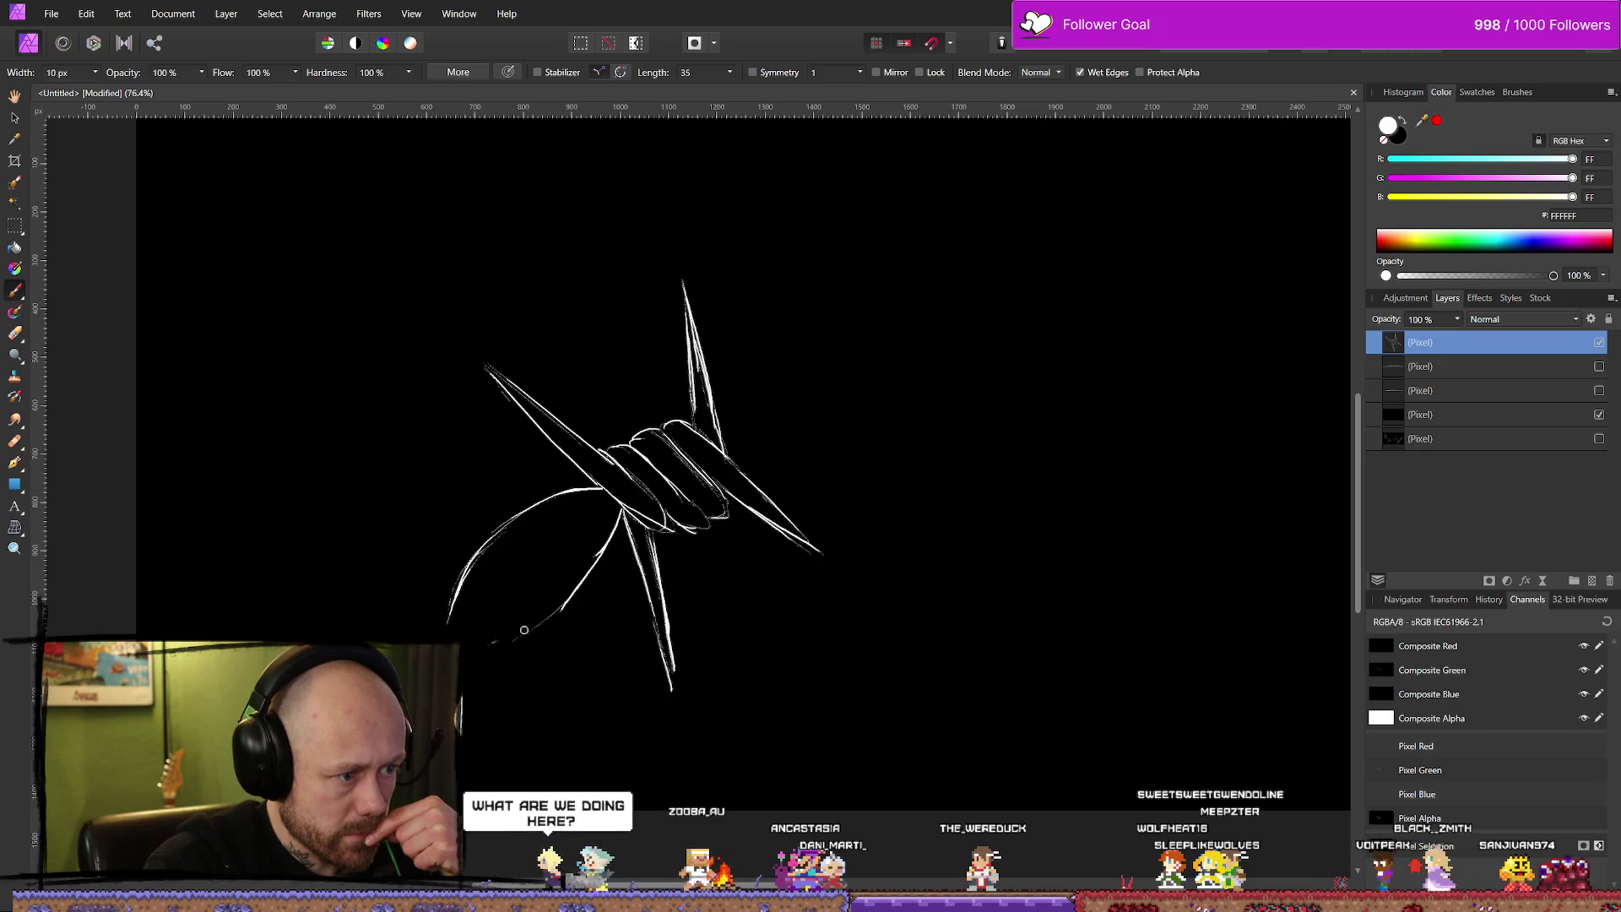
left_click_drag(606, 499, 511, 537)
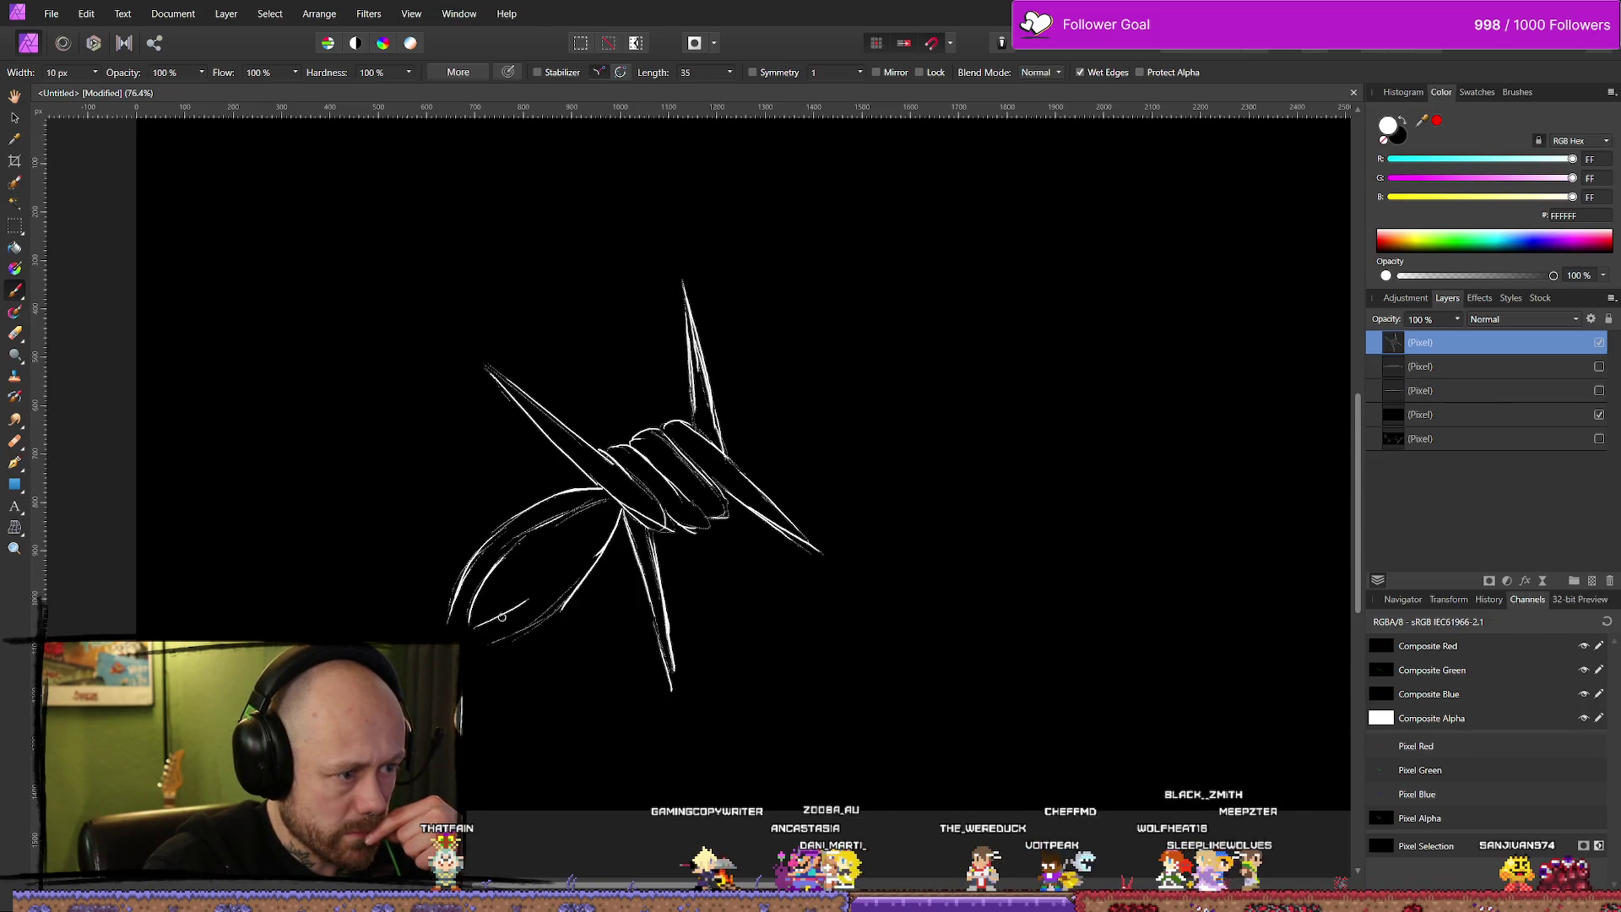
left_click_drag(606, 503, 552, 584)
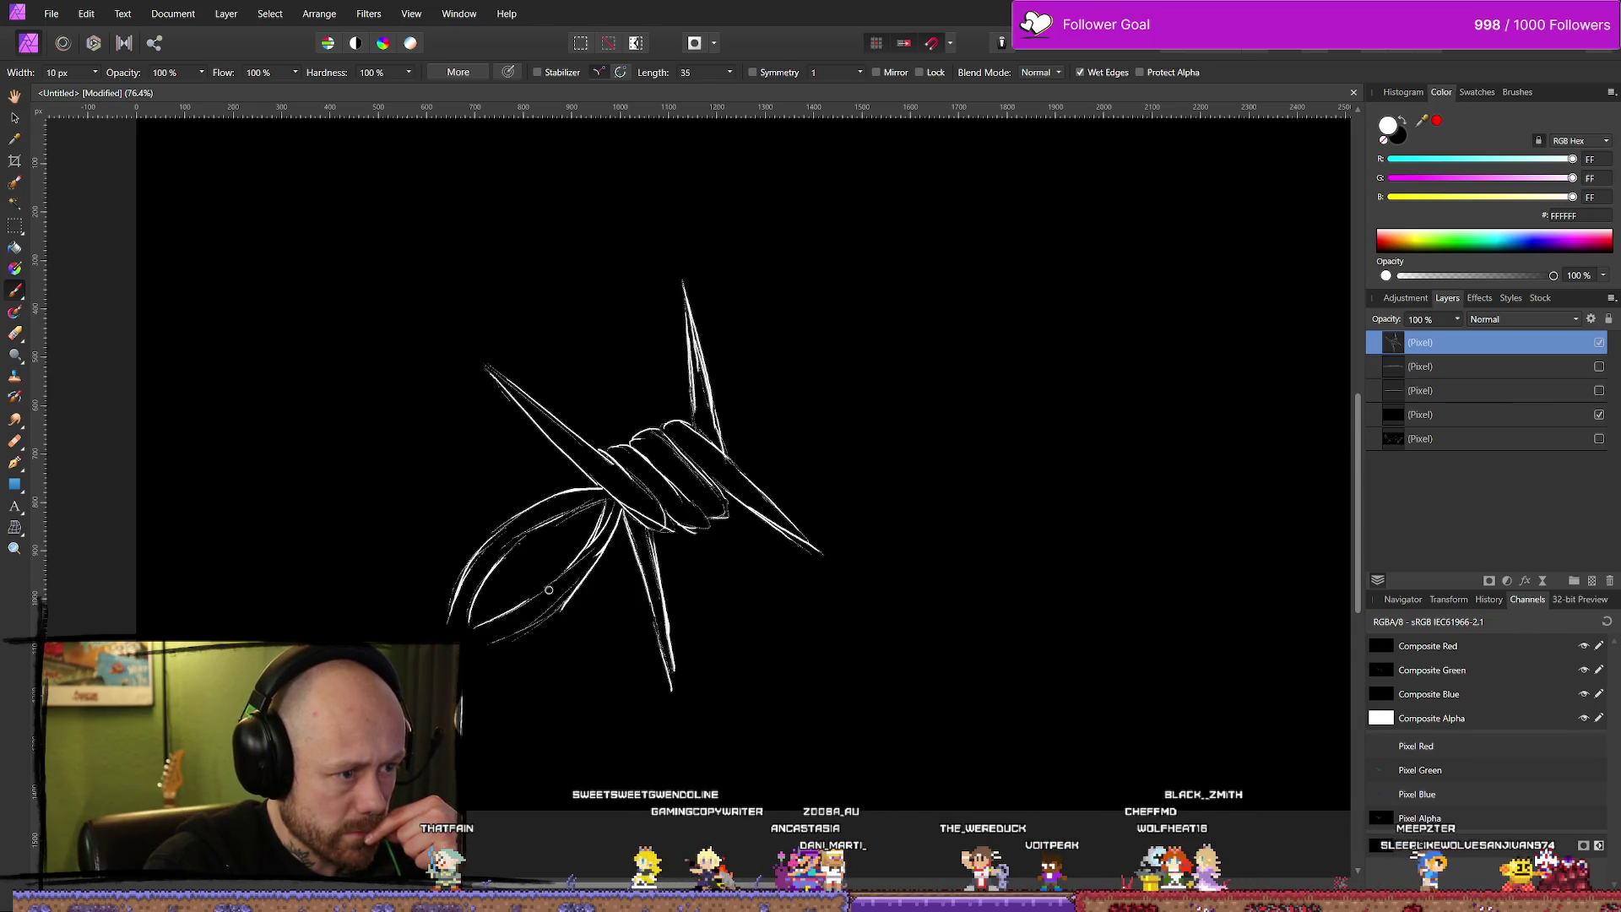
Add a pointed barb to the right, erase its tip, and undo a stray stroke.
left_click_drag(722, 427, 793, 384)
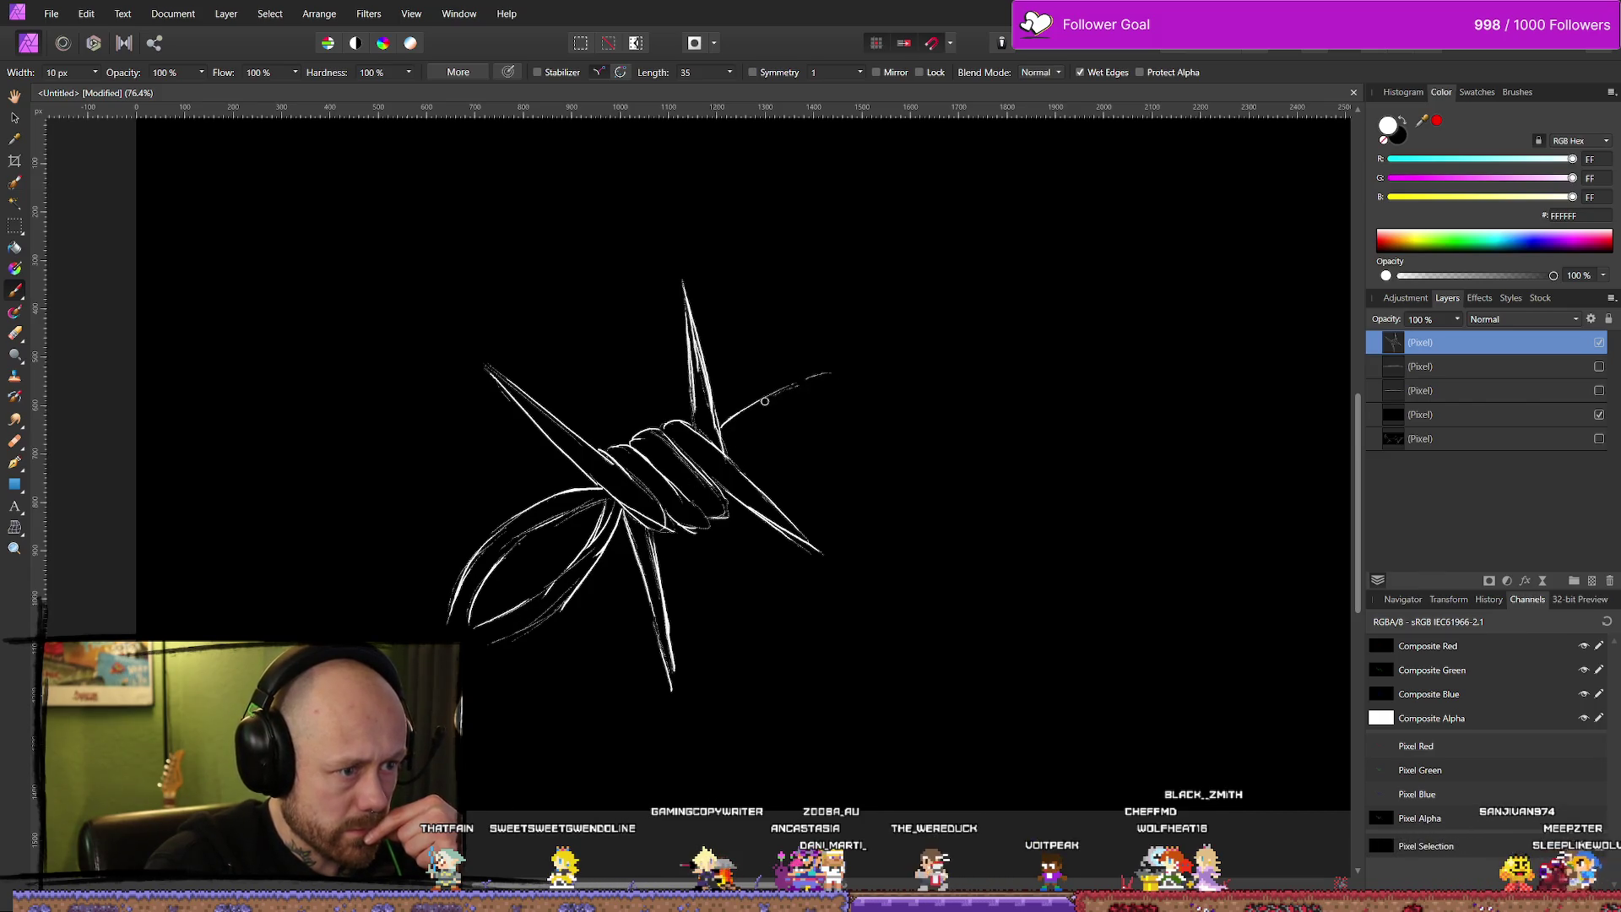
left_click_drag(739, 460, 861, 408)
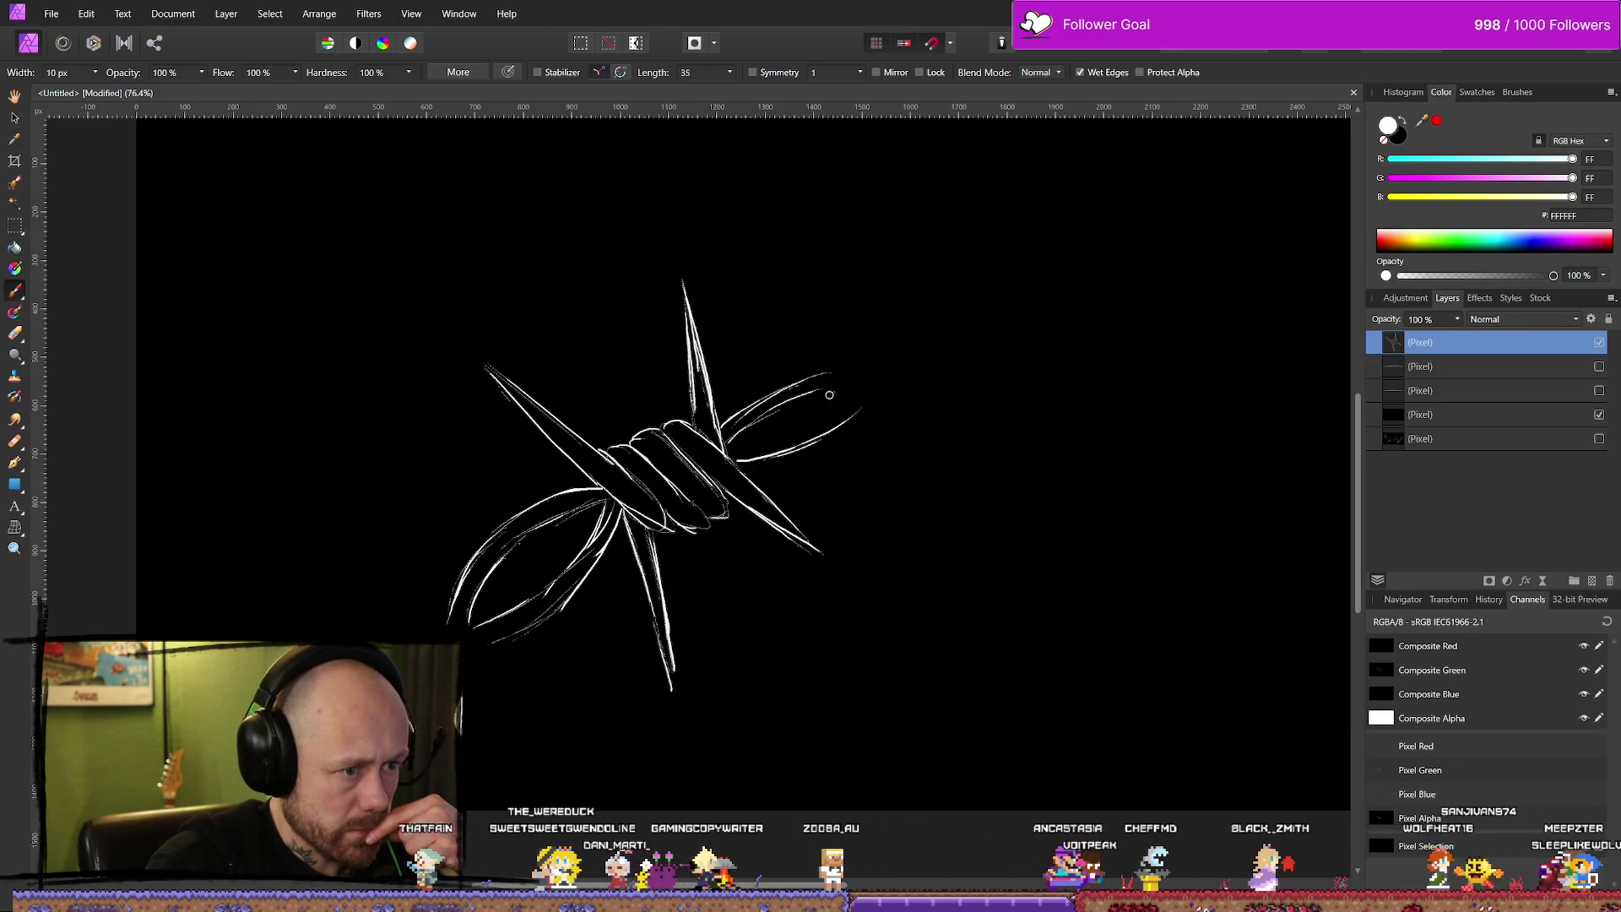
left_click_drag(860, 386, 823, 406)
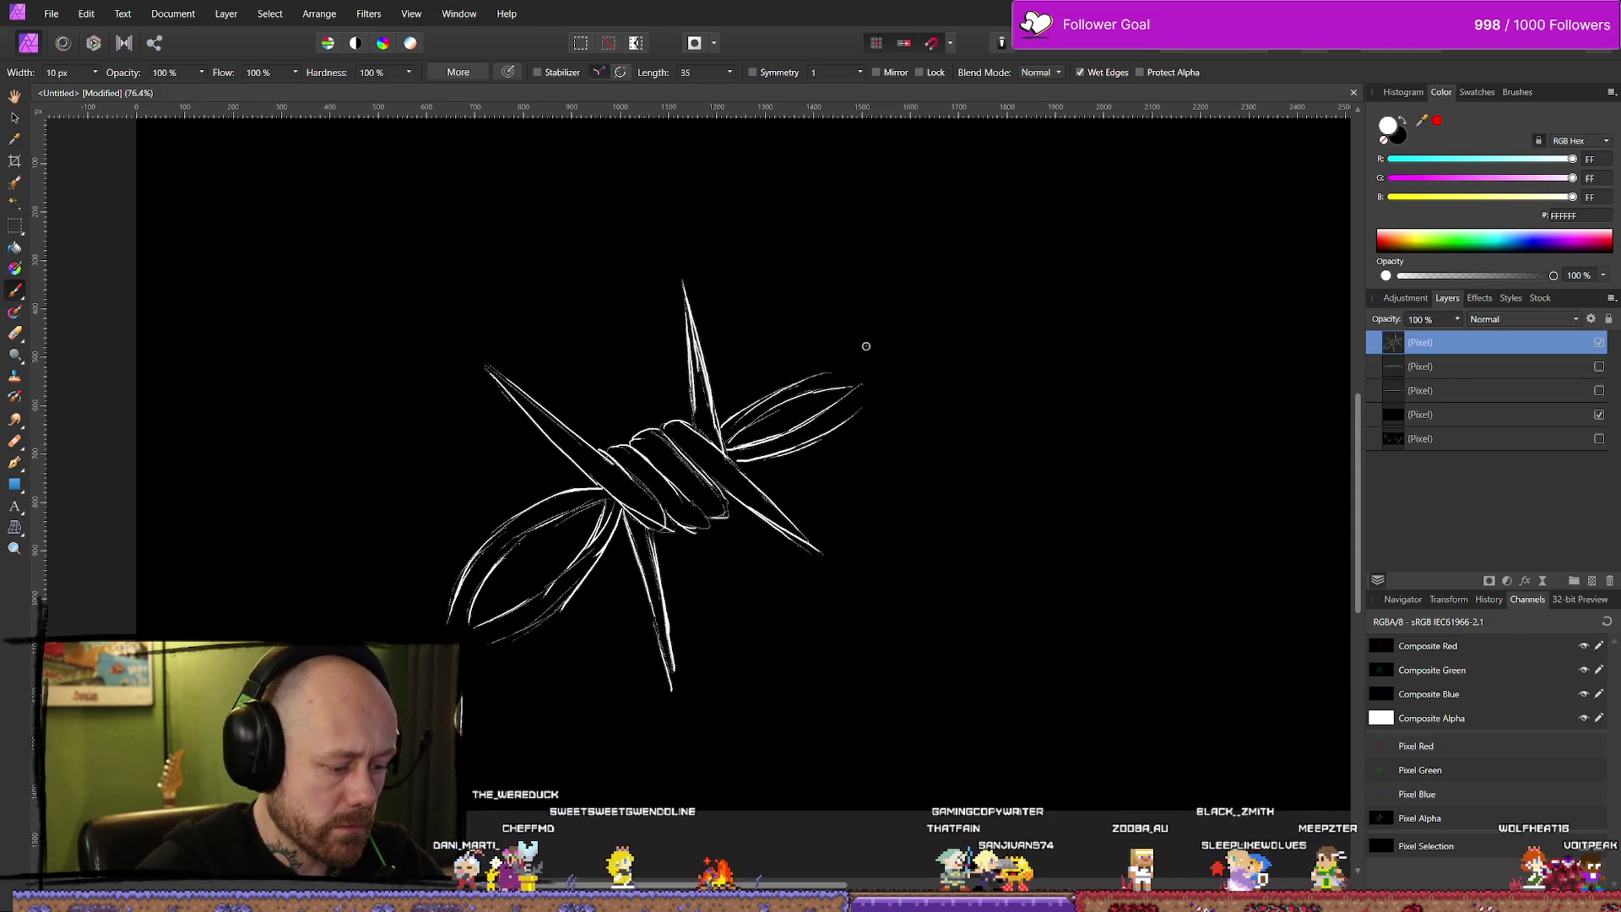
key("e")
mouse_move(847, 366)
left_mouse_down()
mouse_move(863, 430)
mouse_move(847, 453)
left_mouse_up()
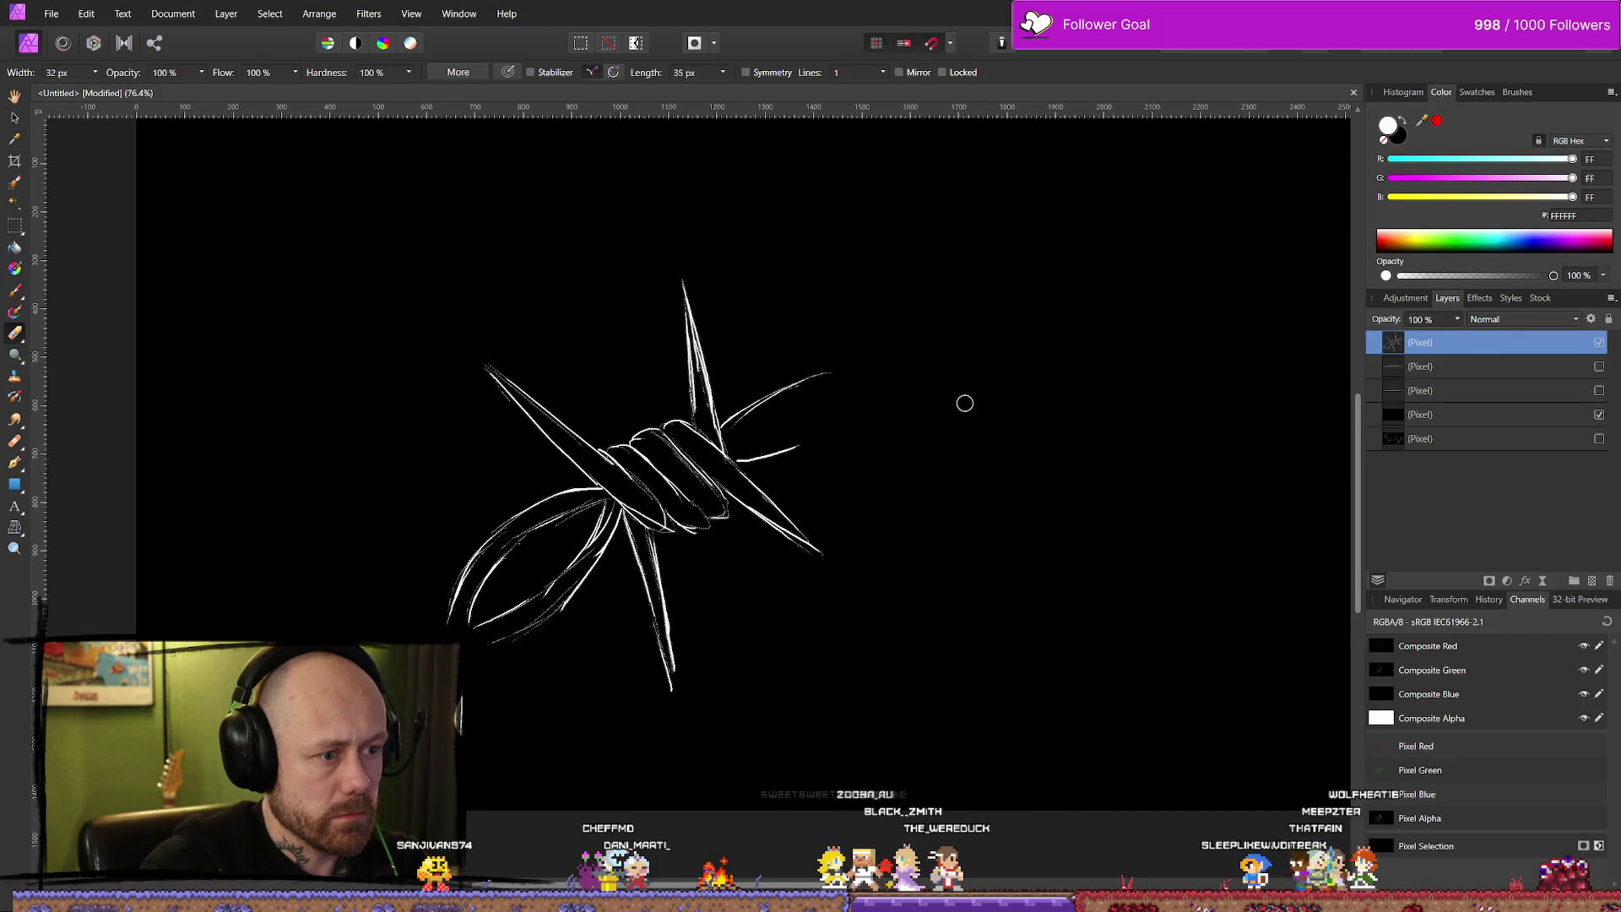
key("ctrl+z")
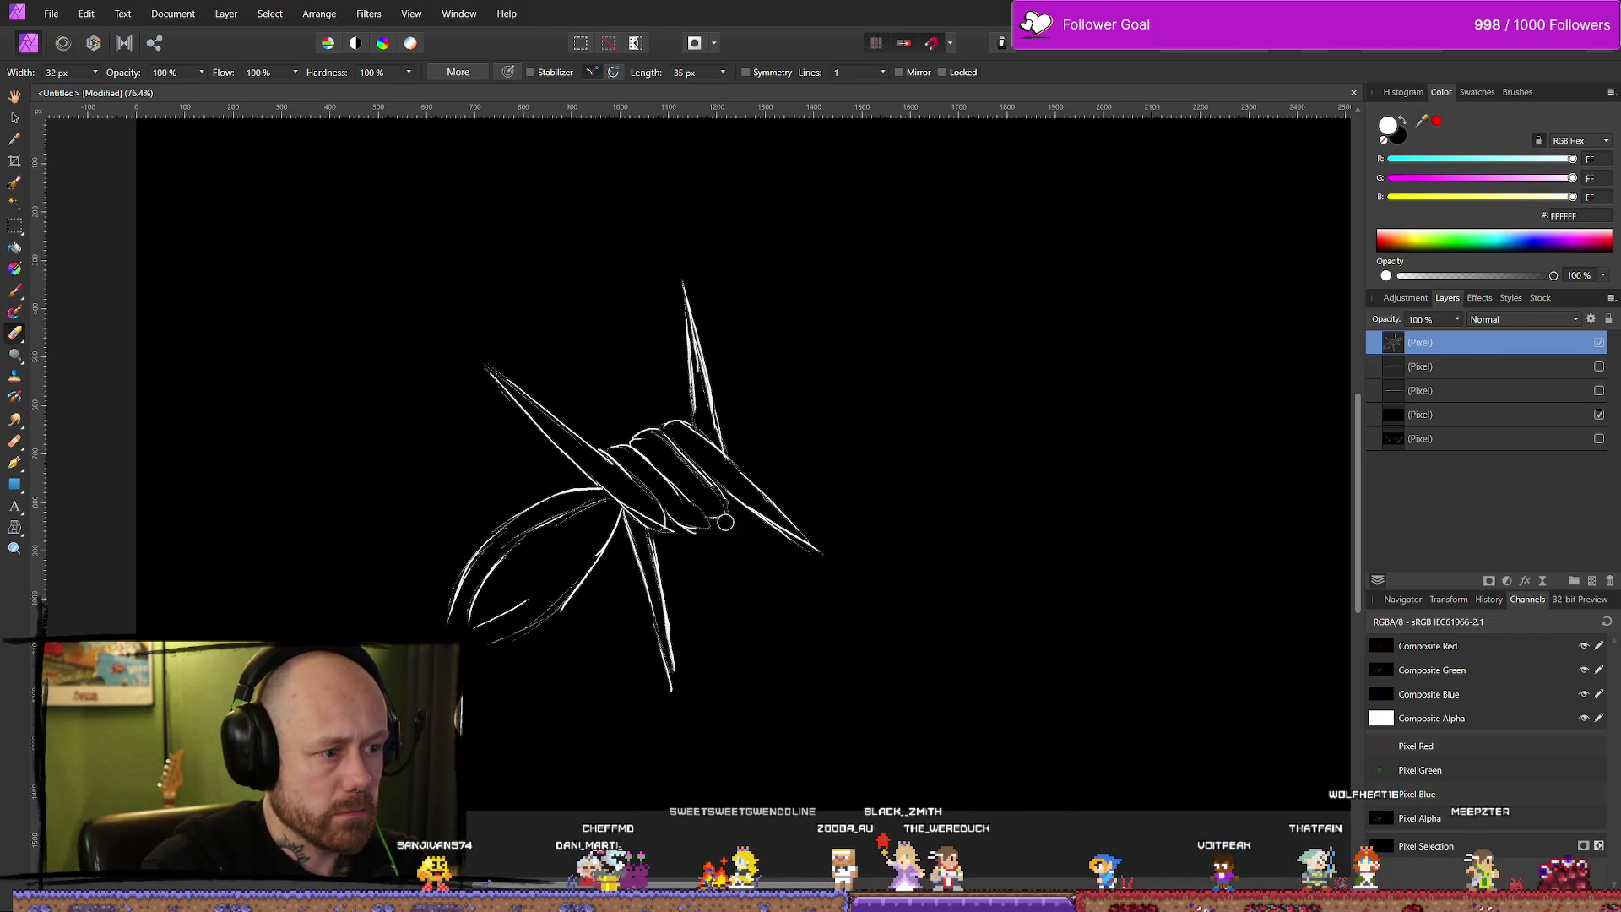
Erase the lower-left loop lines and deselect the sketch layer.
left_click_drag(642, 555, 541, 582)
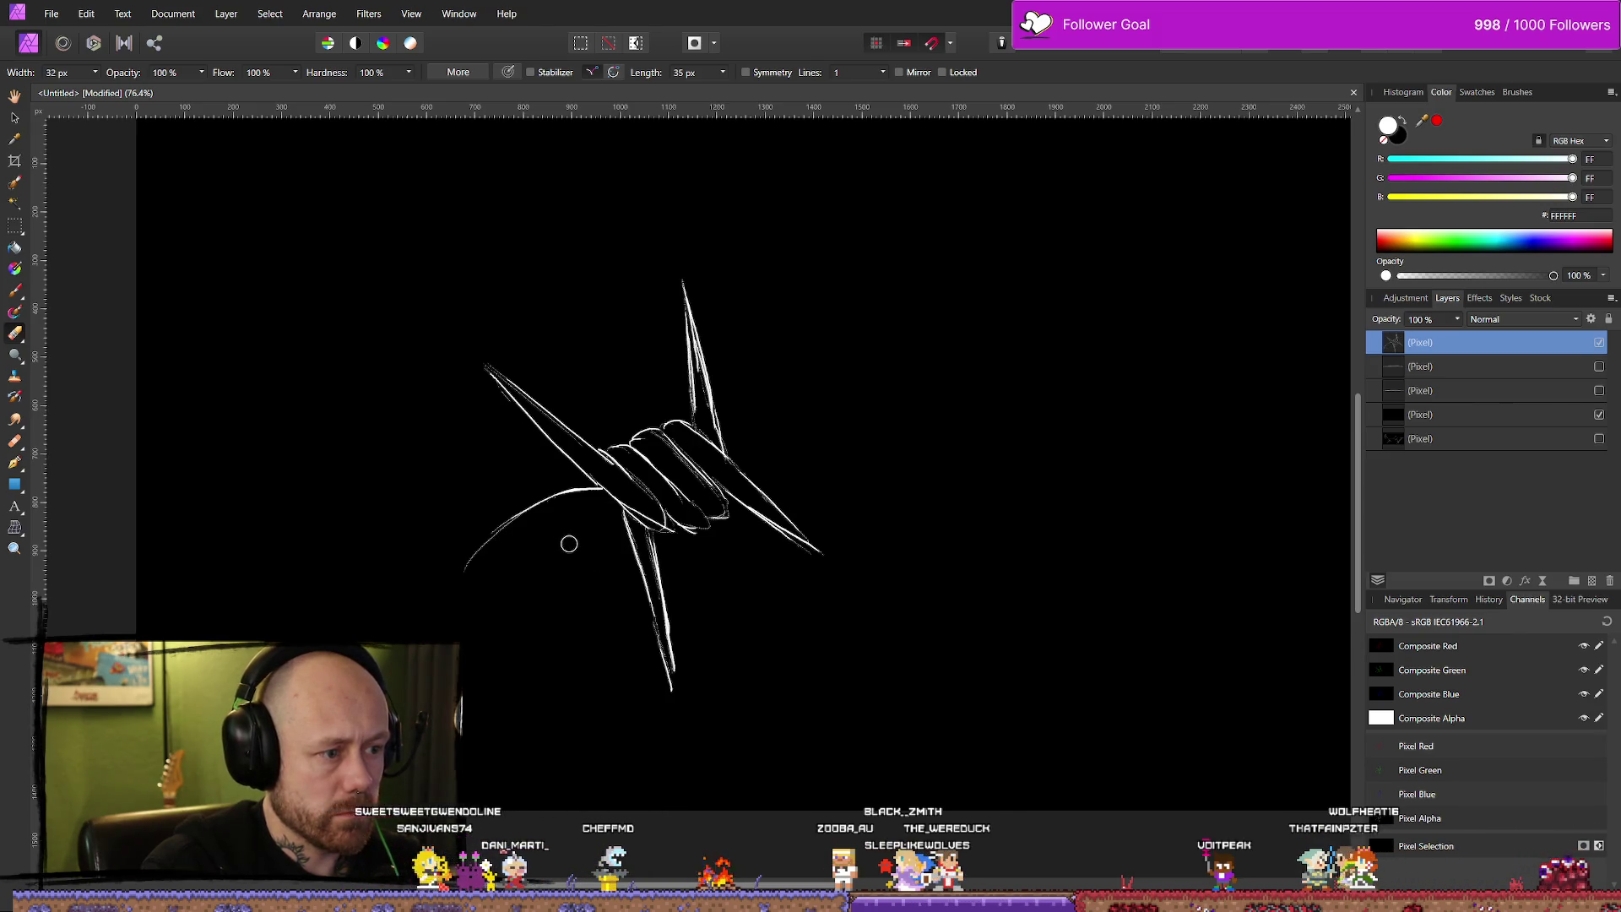
left_click_drag(569, 543, 568, 543)
key("v")
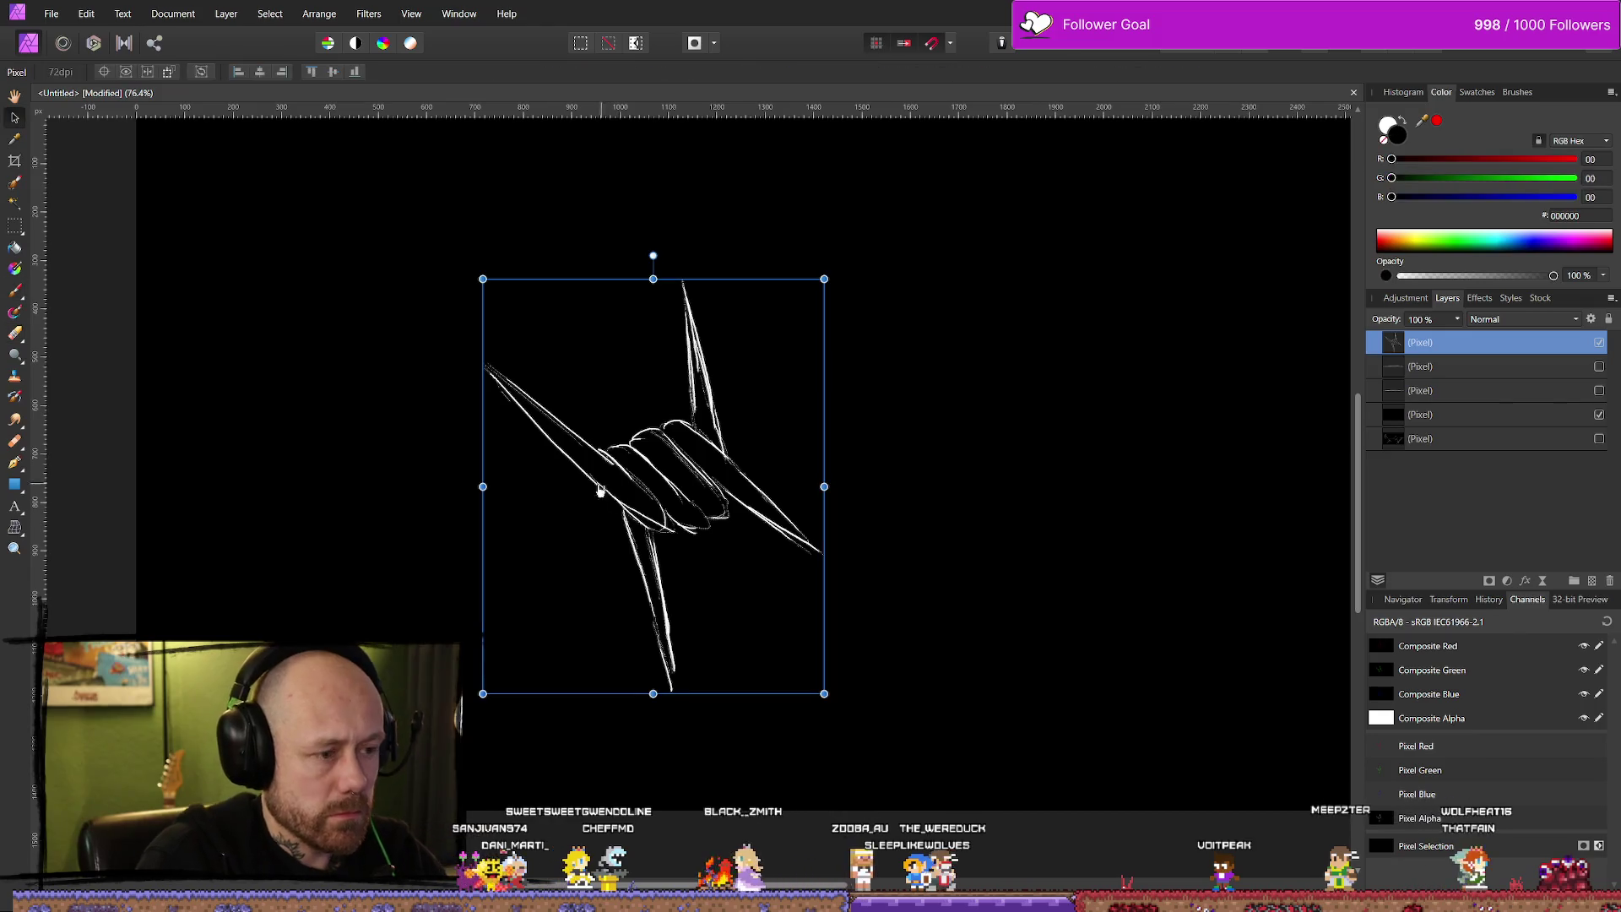
left_click(140, 517)
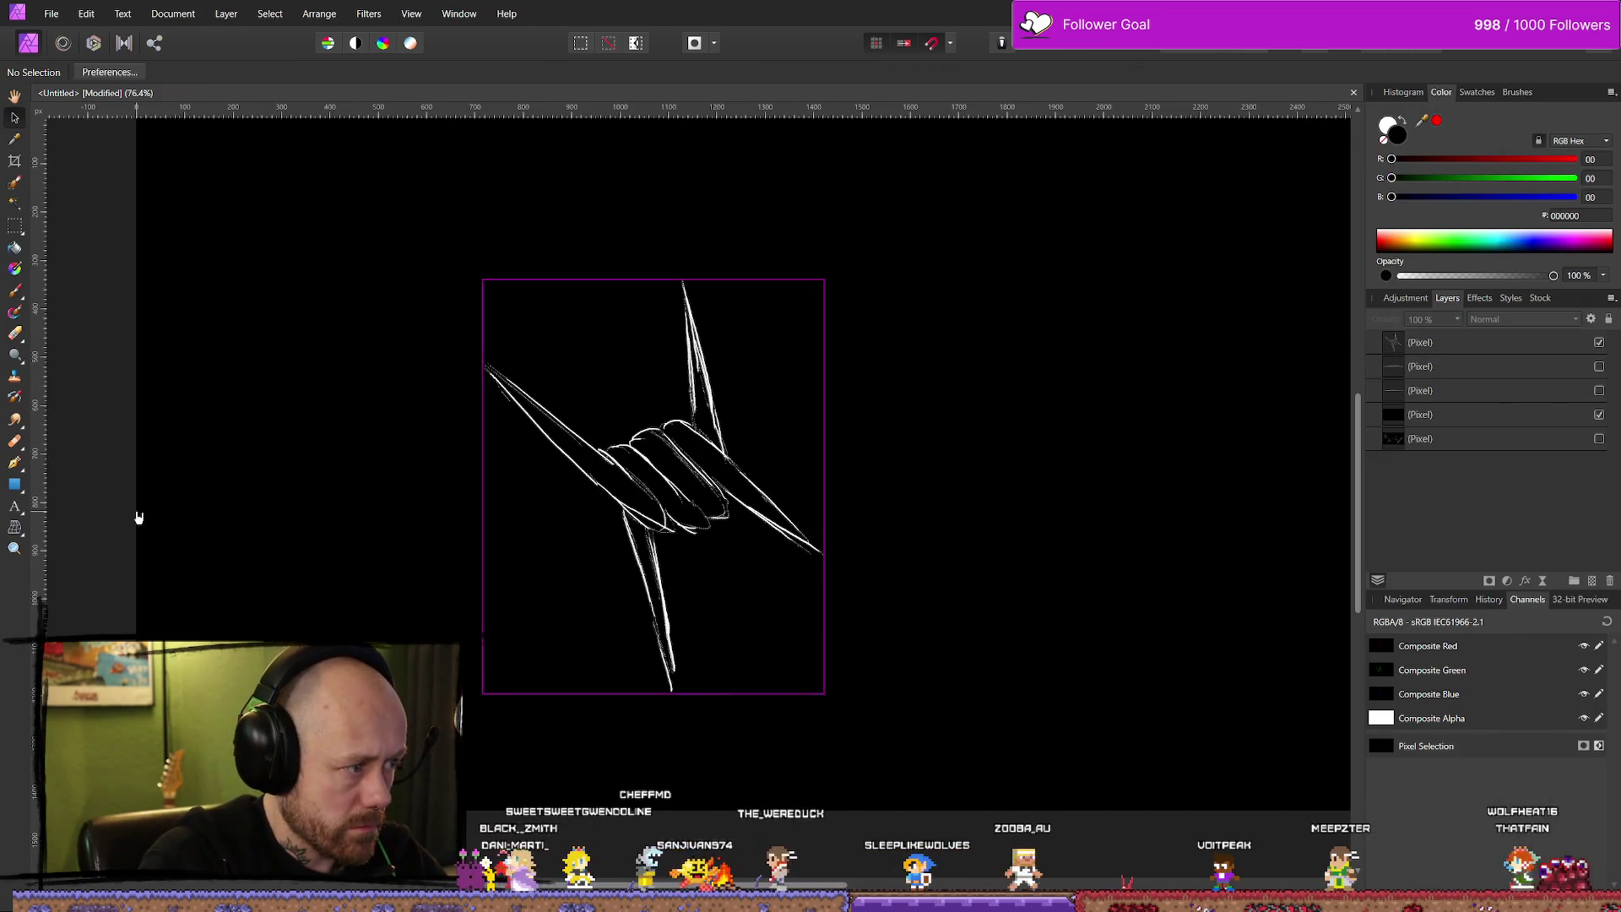
key("b")
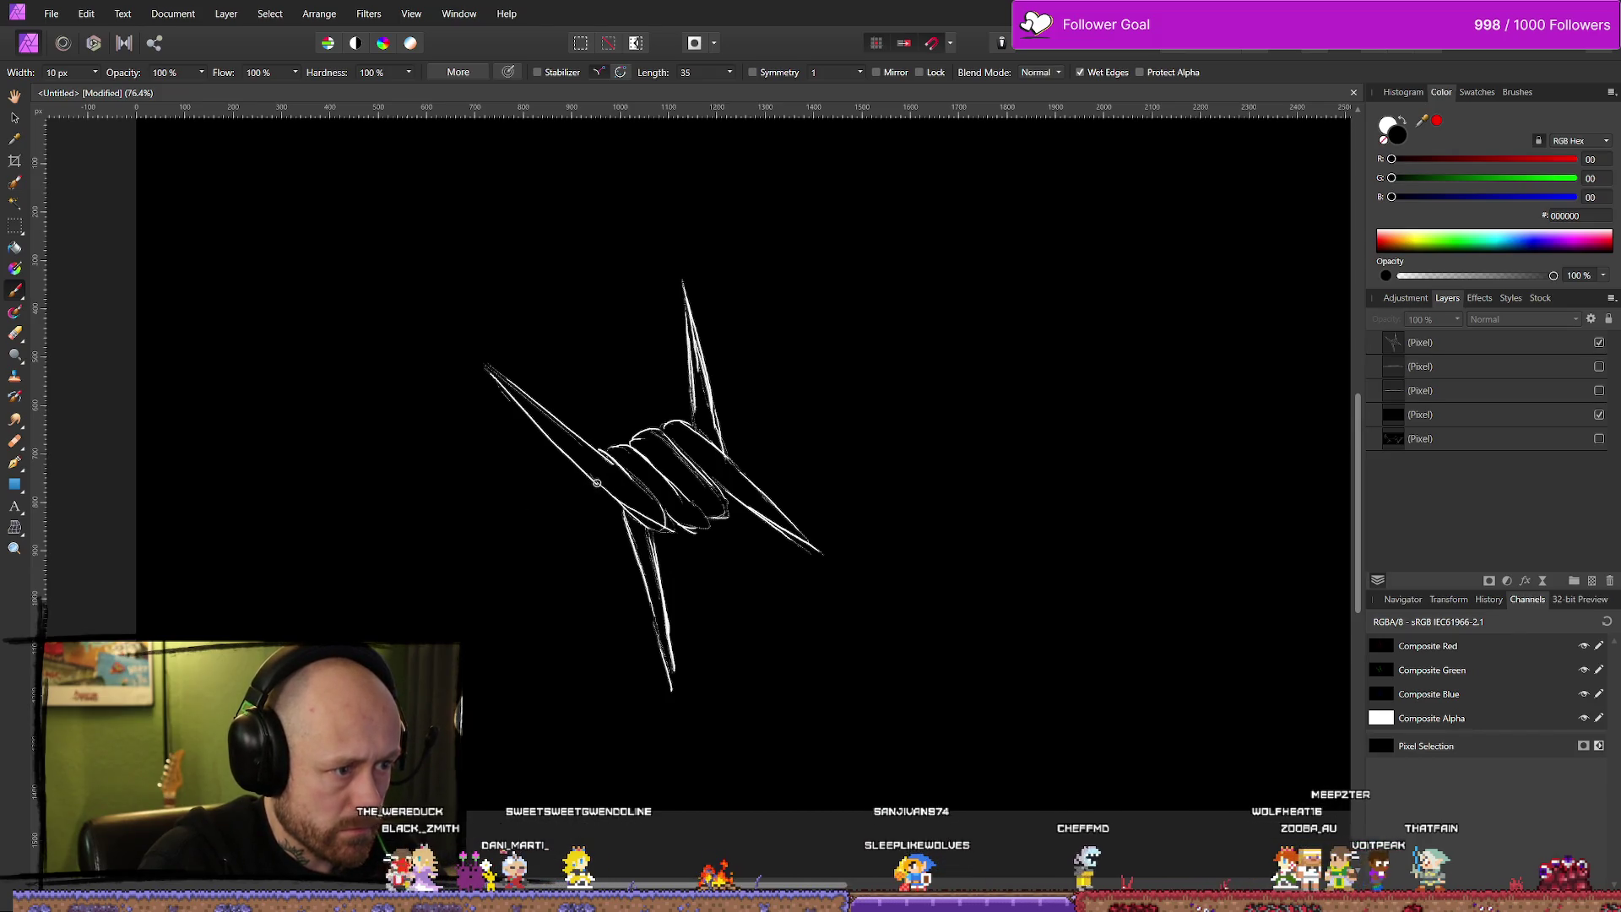
Delete the accidental empty pixel layer and make white the paint colour.
left_click(509, 525)
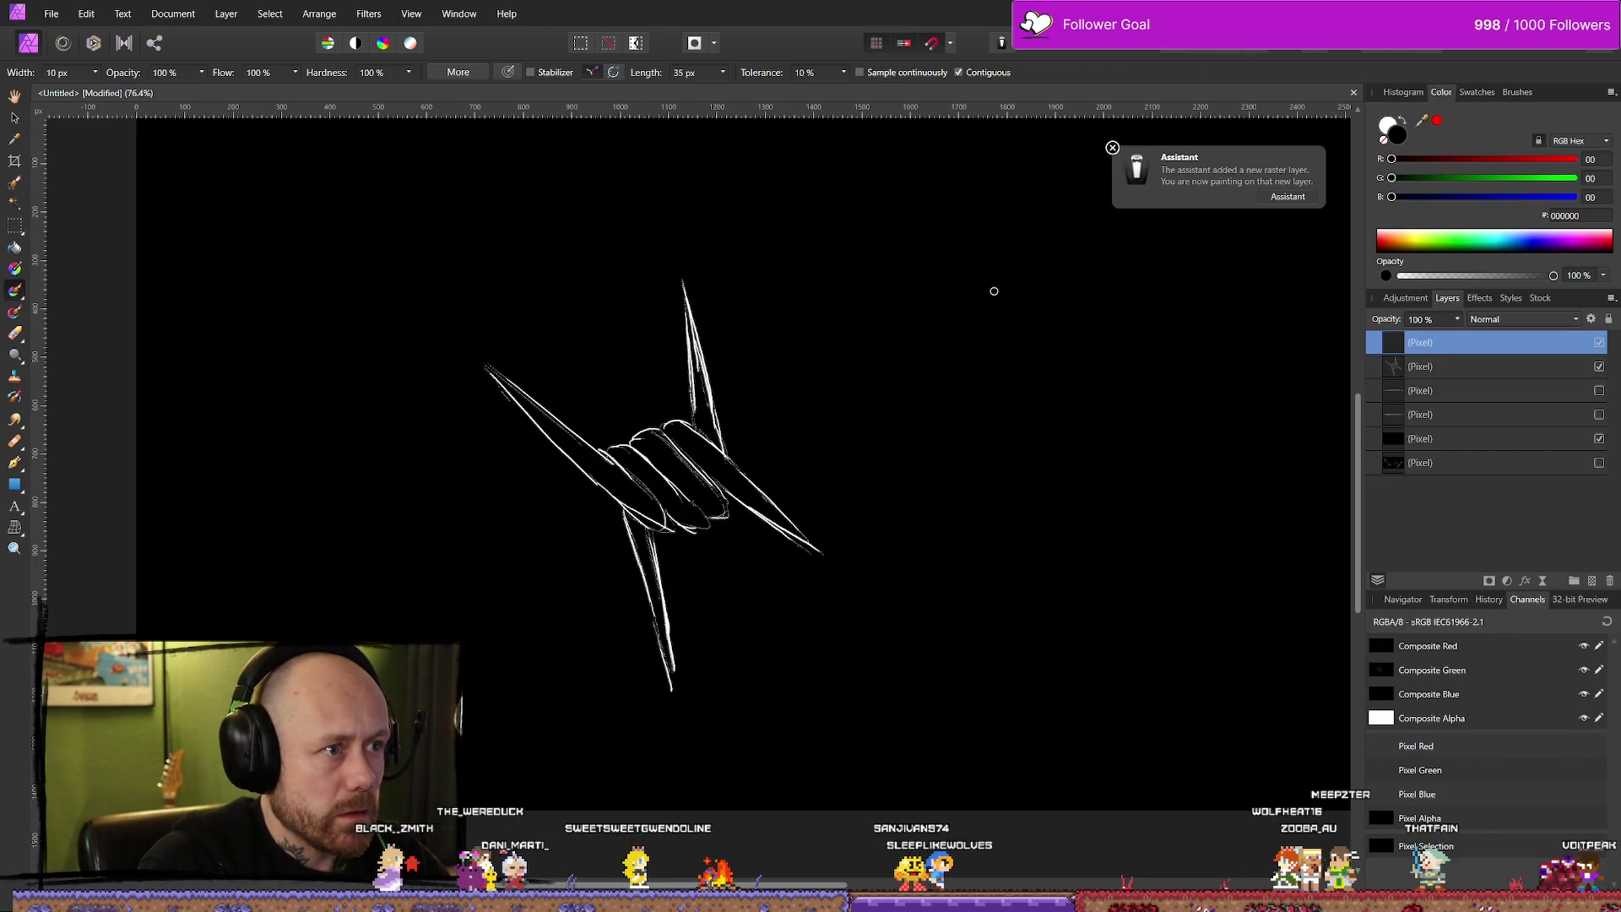
key("r")
key("b")
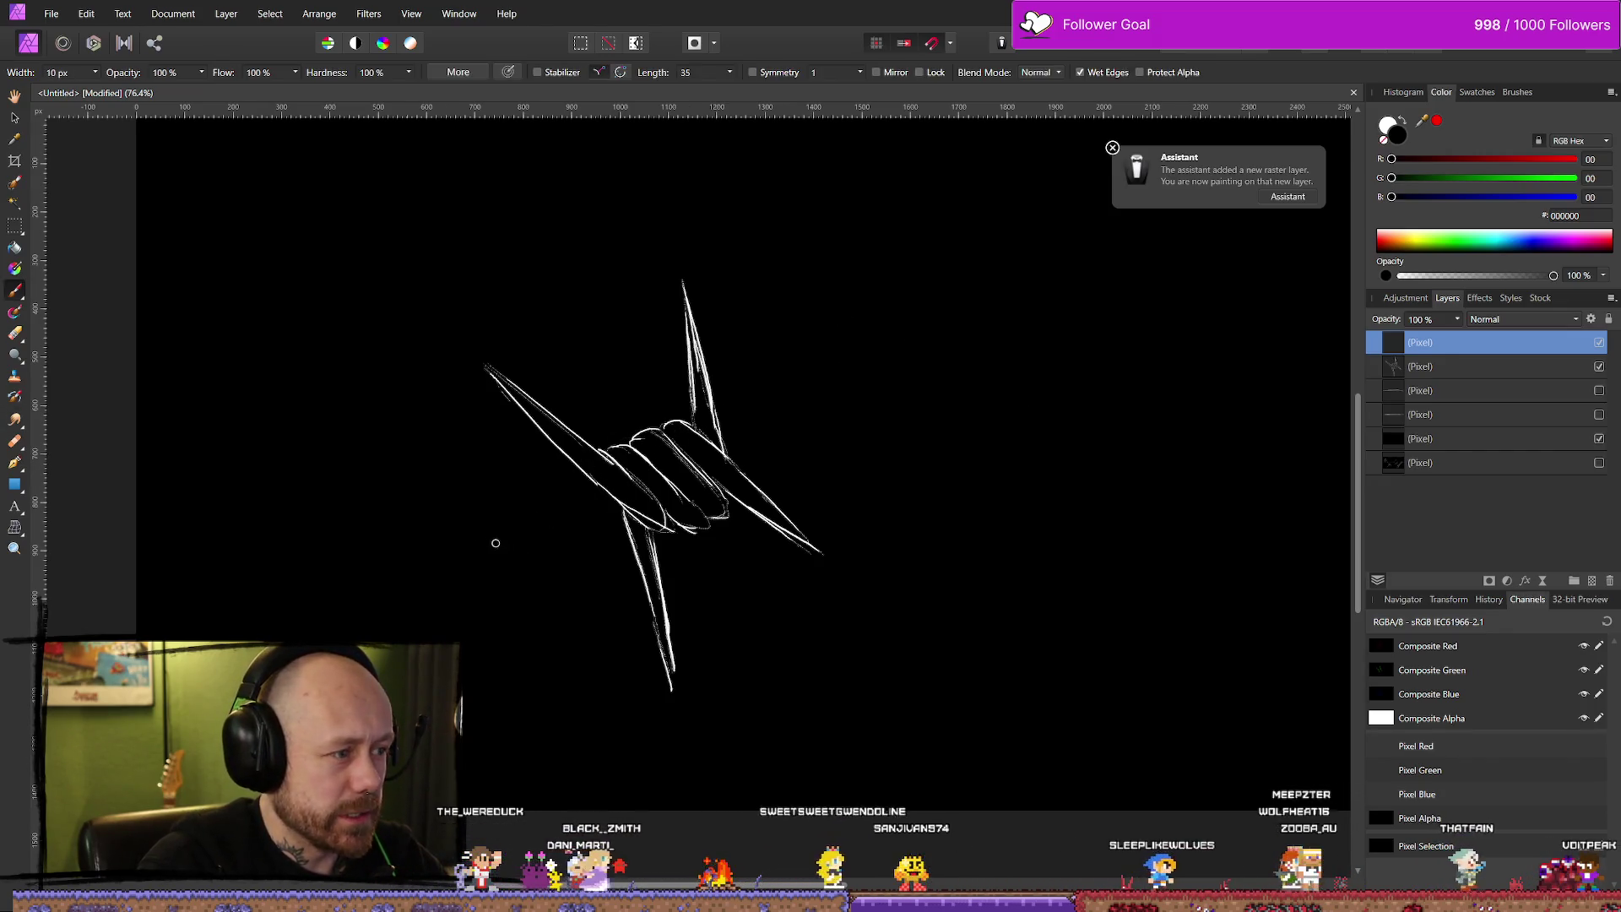
left_click(1488, 369)
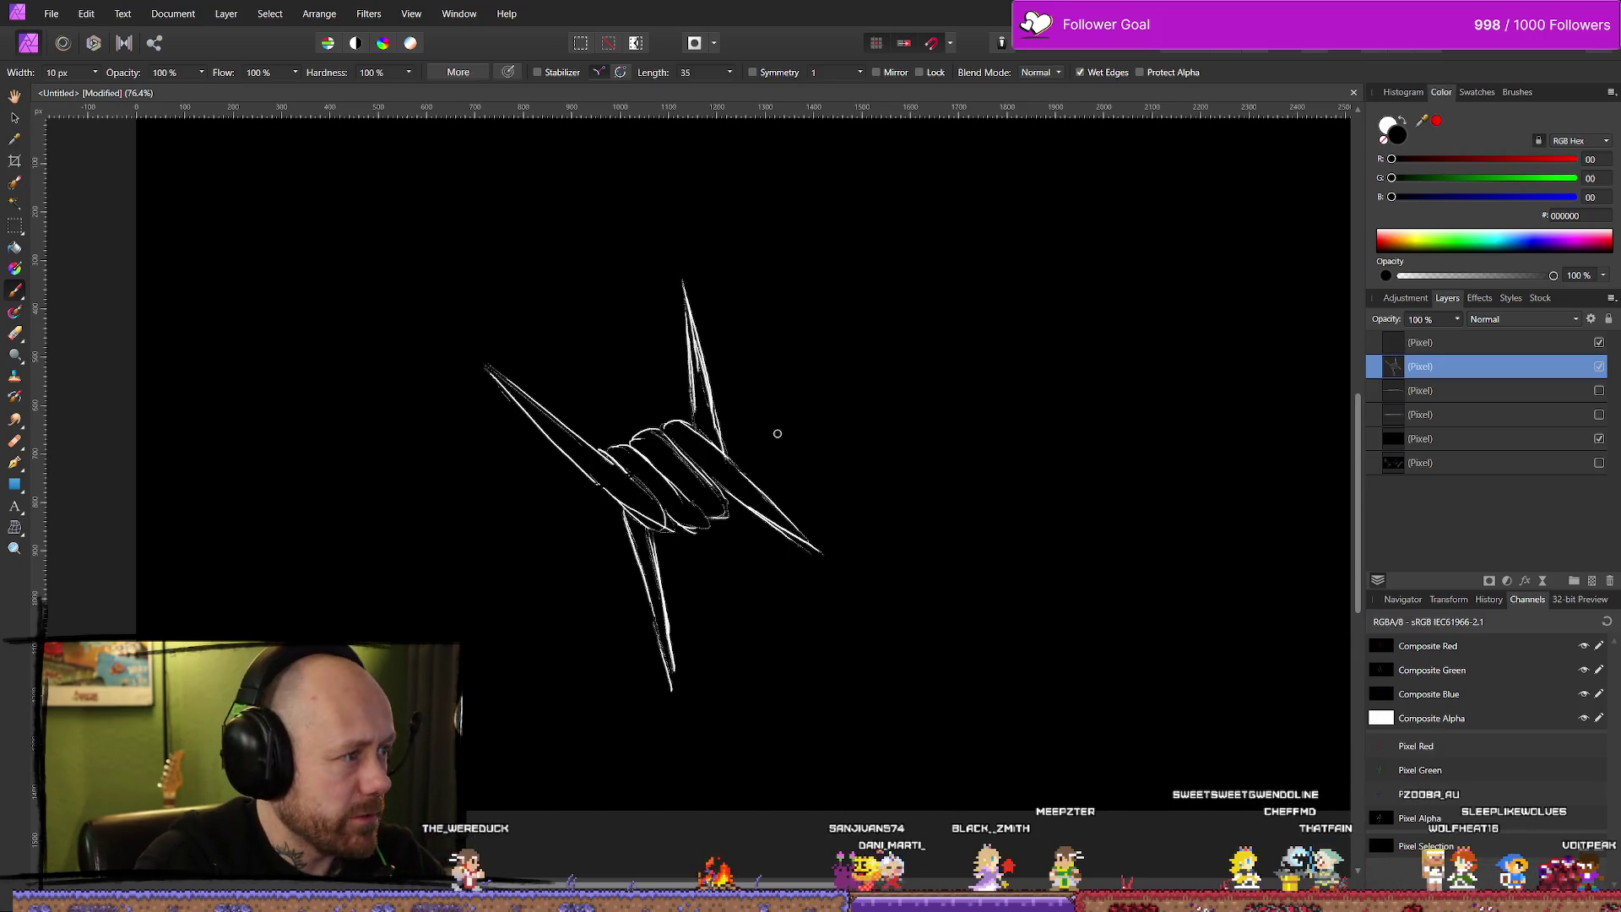
left_click(1399, 131)
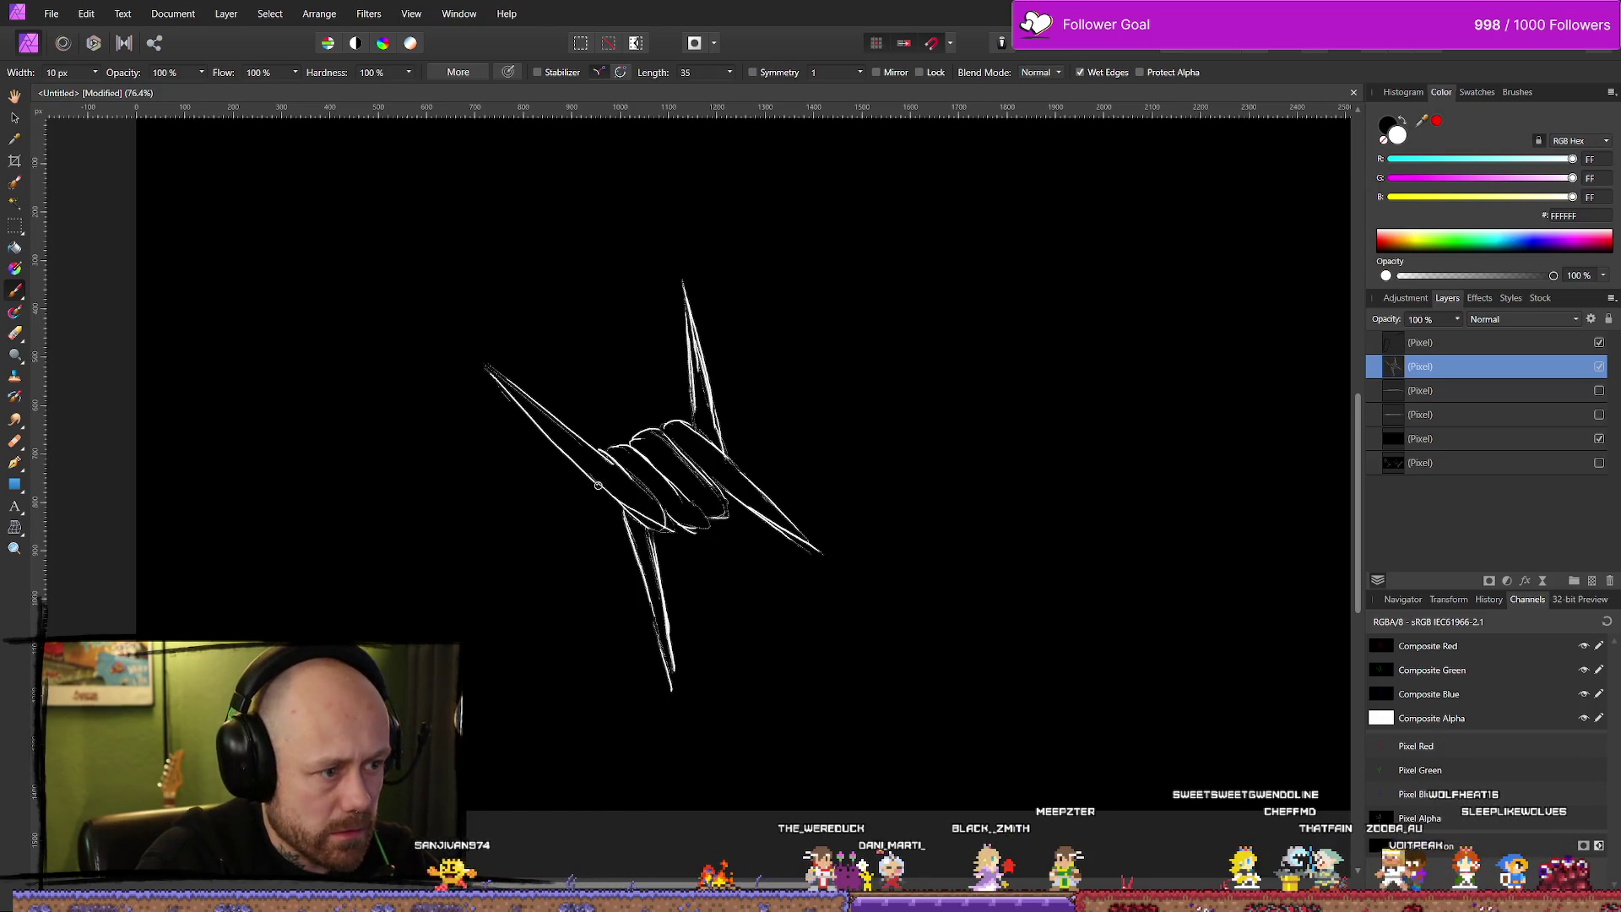
key("alt+bracketright")
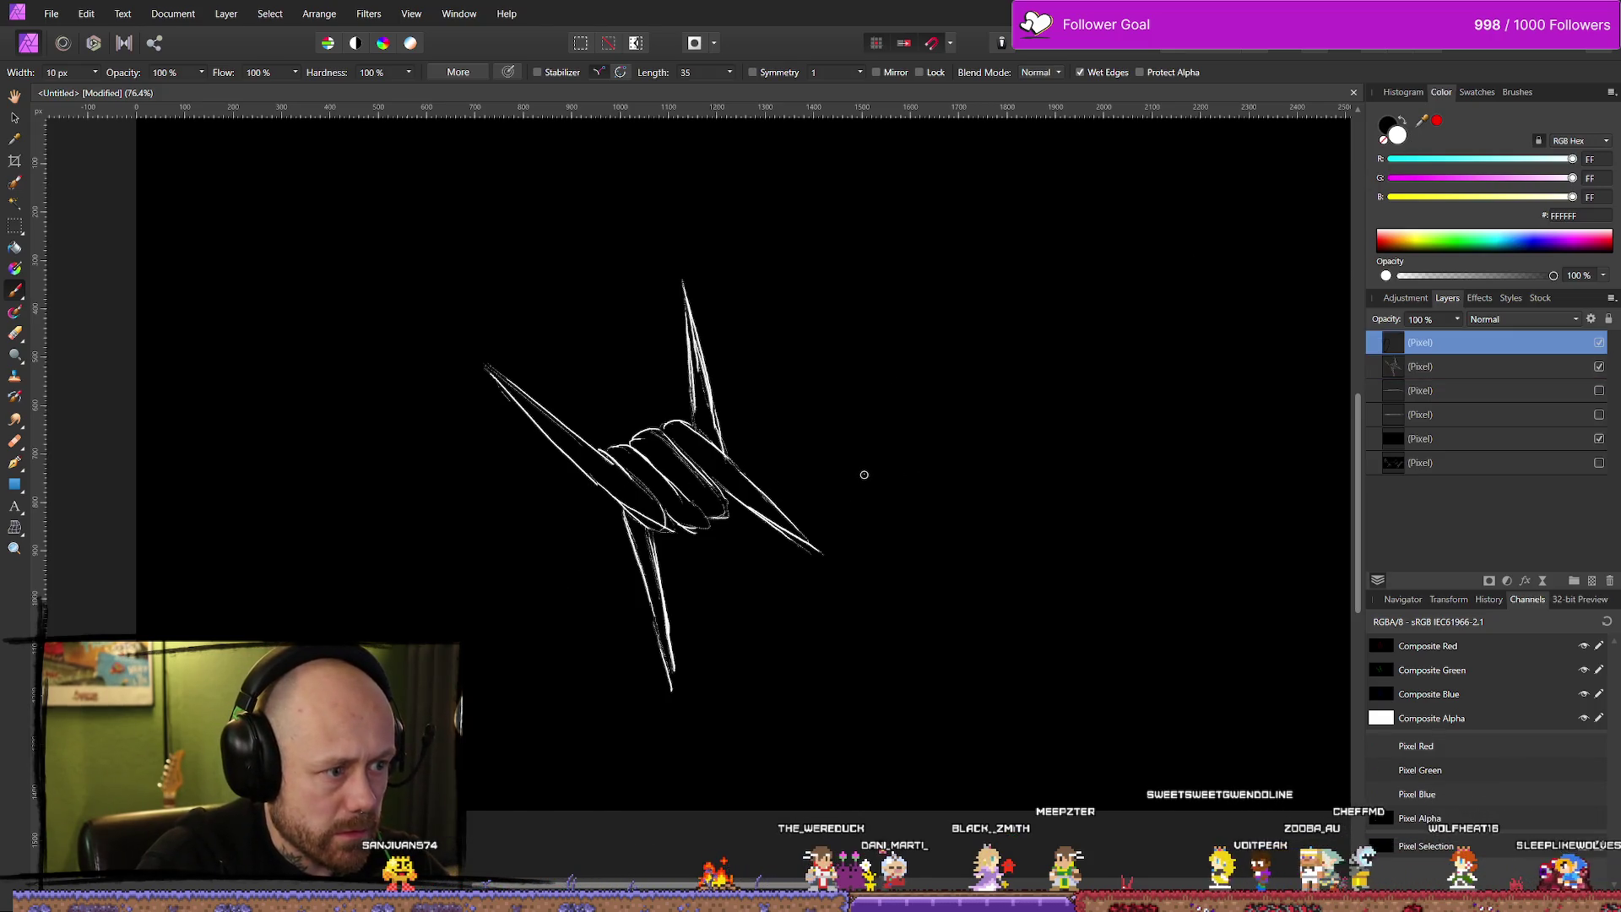
key("Delete")
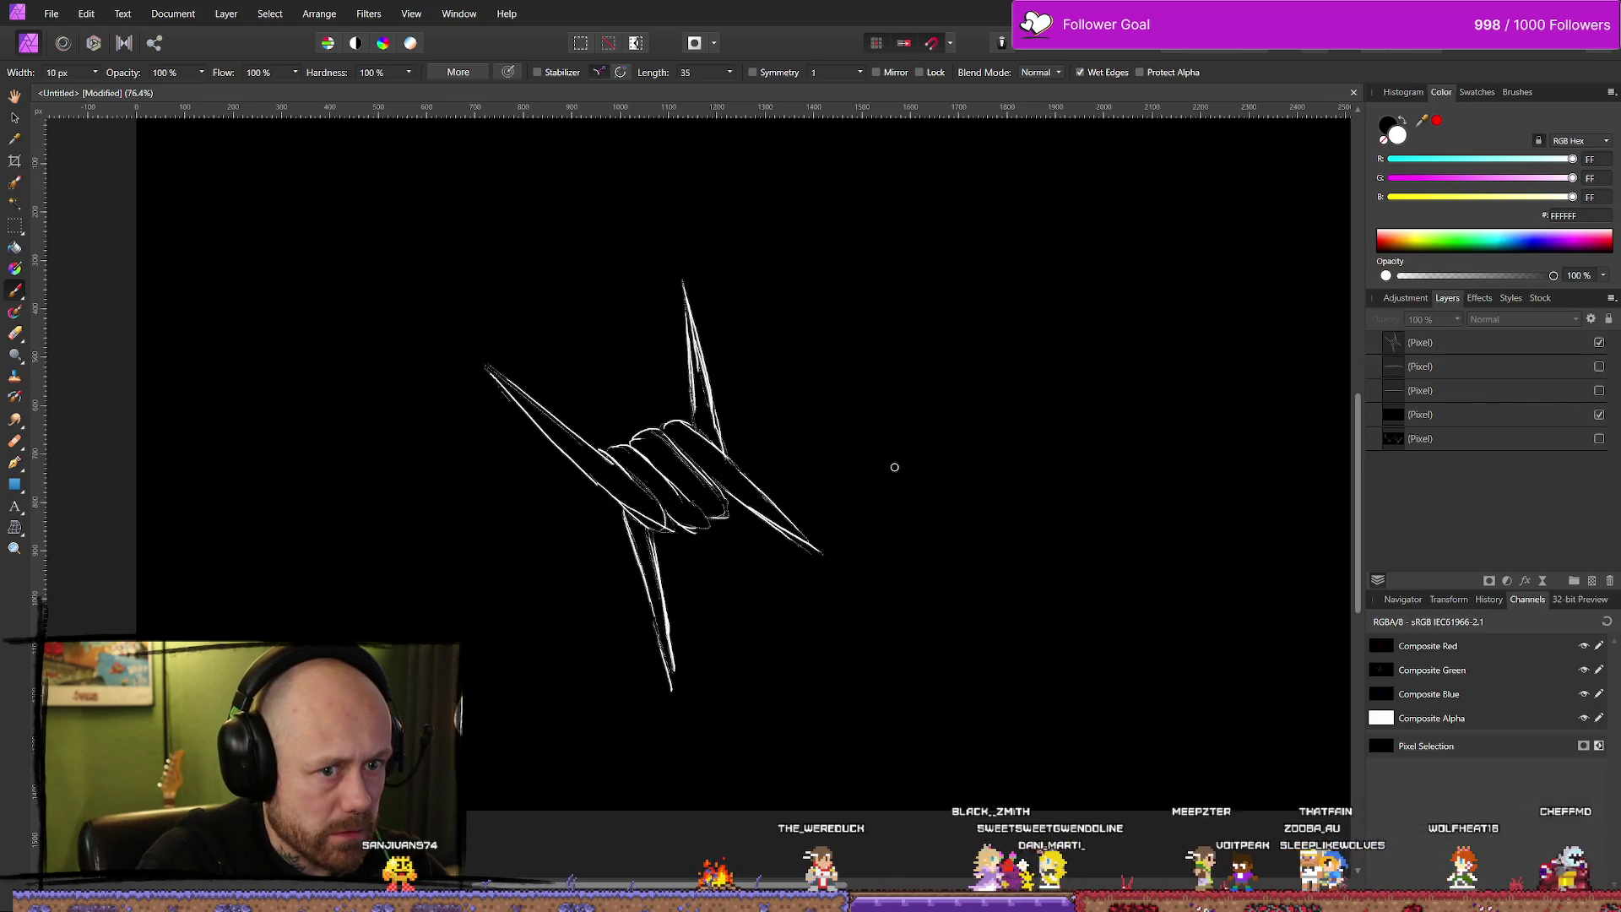
key("alt+bracketright")
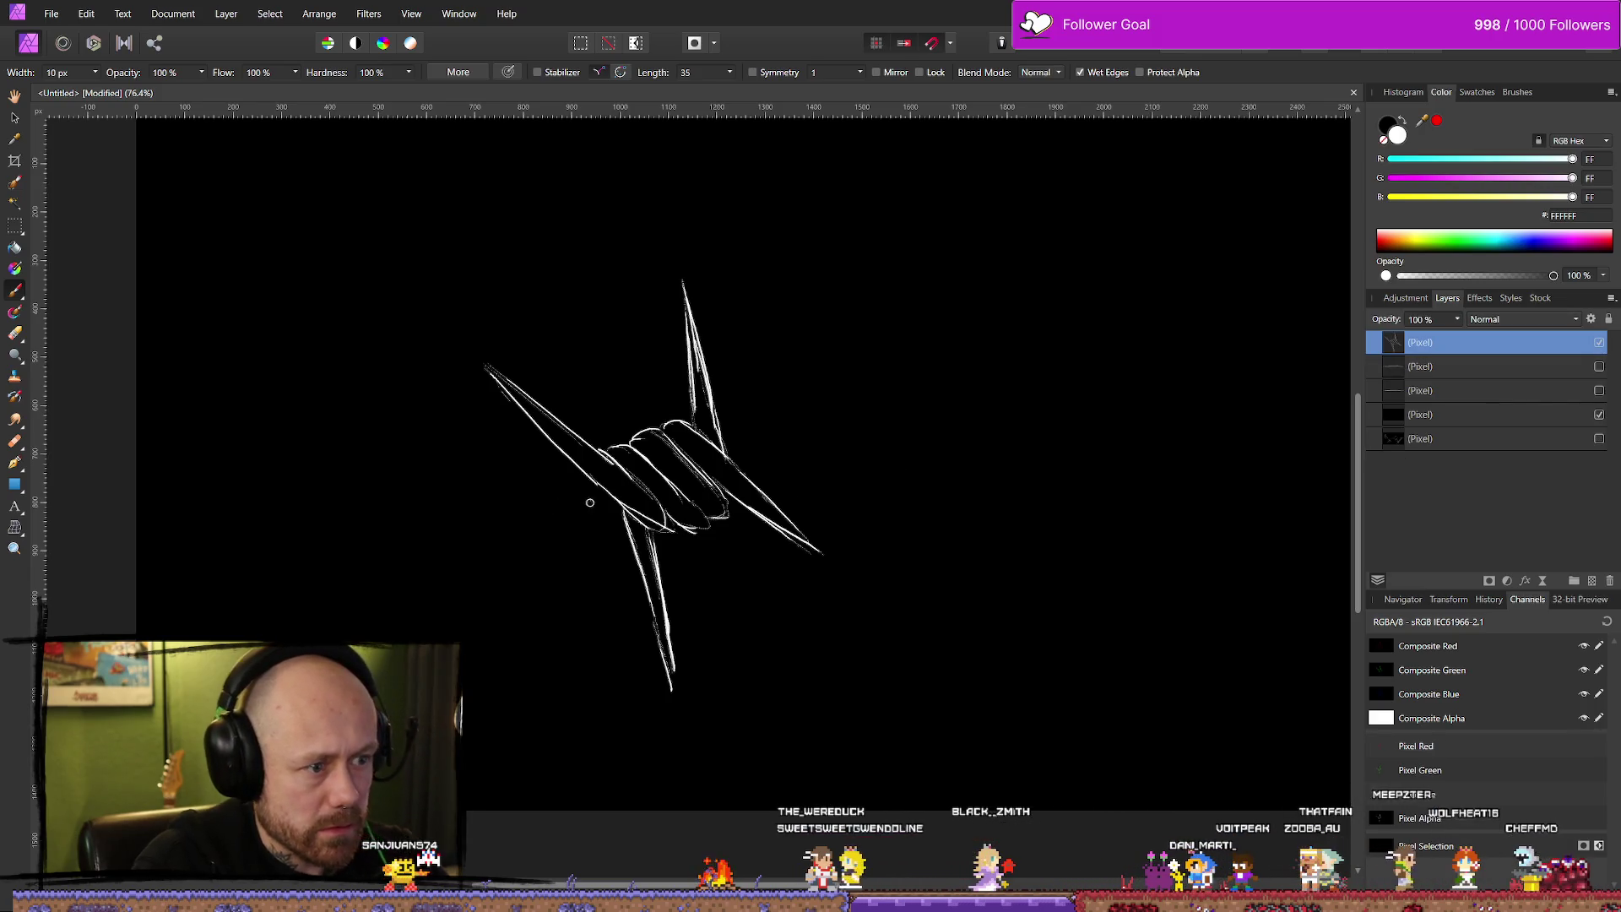
Try short wispy strokes left of the knot, undoing and redoing them.
left_click_drag(544, 501, 589, 481)
left_click_drag(581, 544, 612, 525)
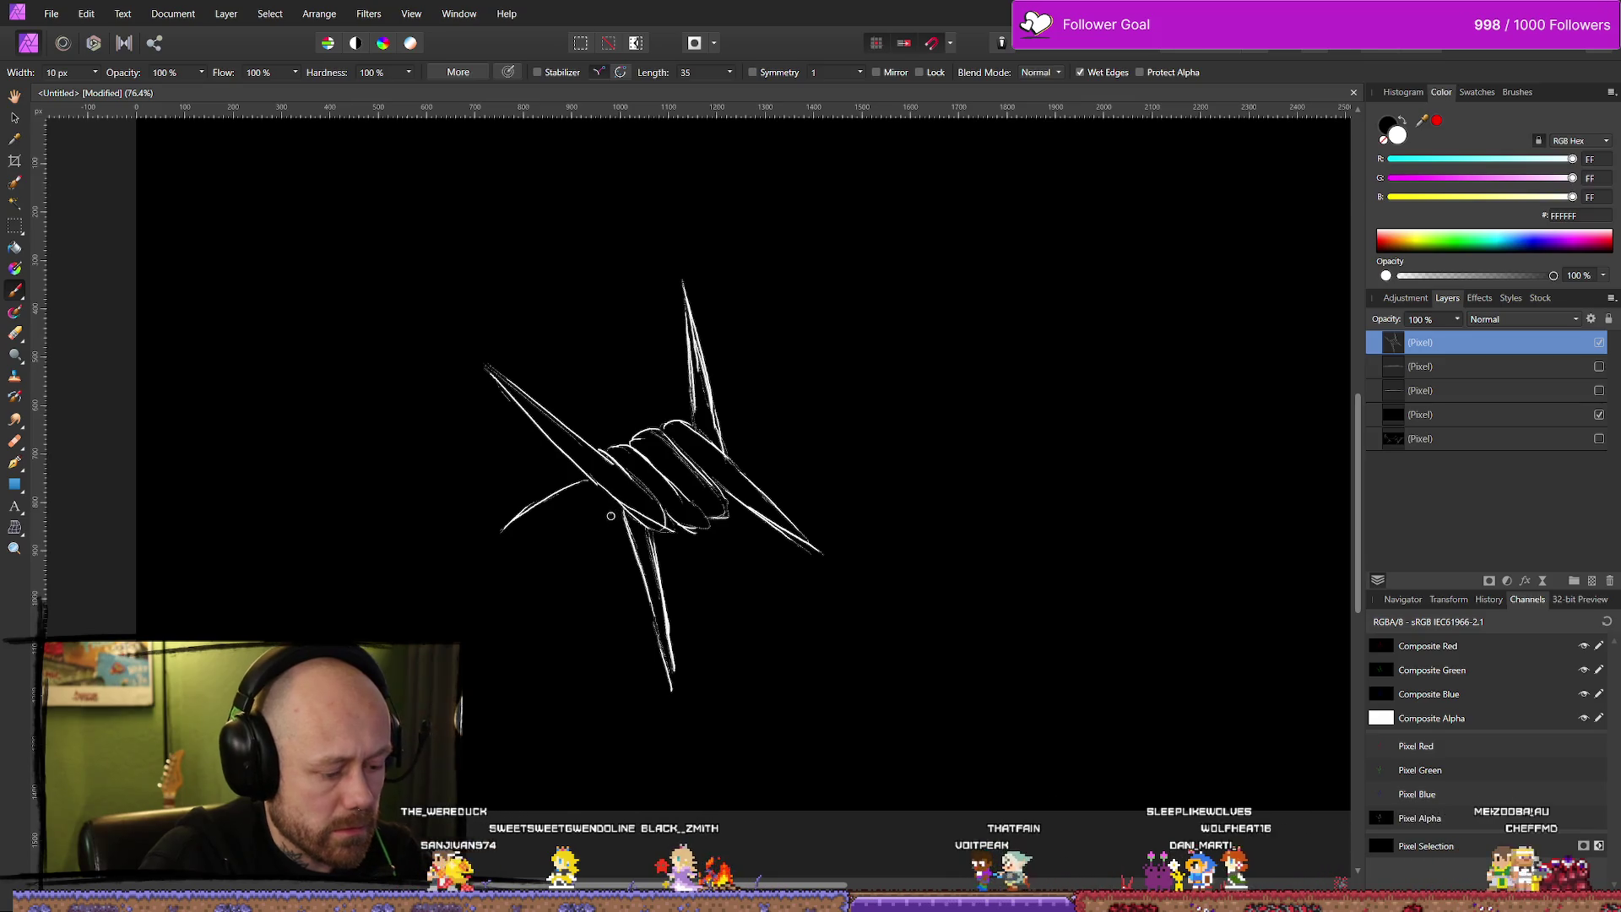
key("ctrl+z")
key("ctrl+z")
left_click_drag(603, 488, 524, 505)
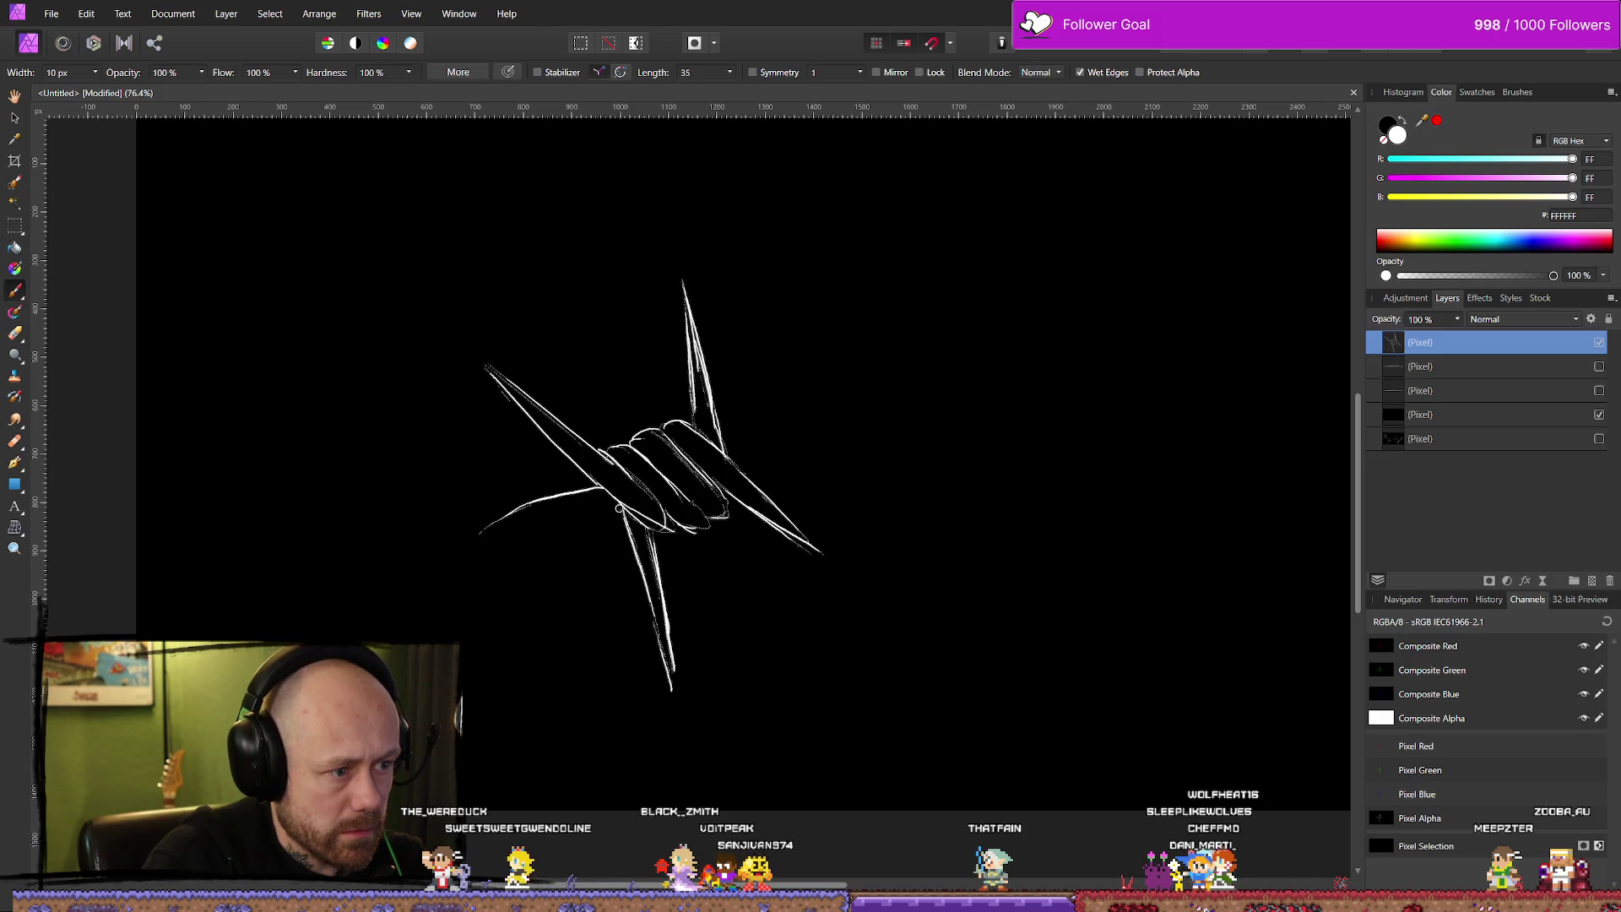
left_click_drag(604, 498, 507, 539)
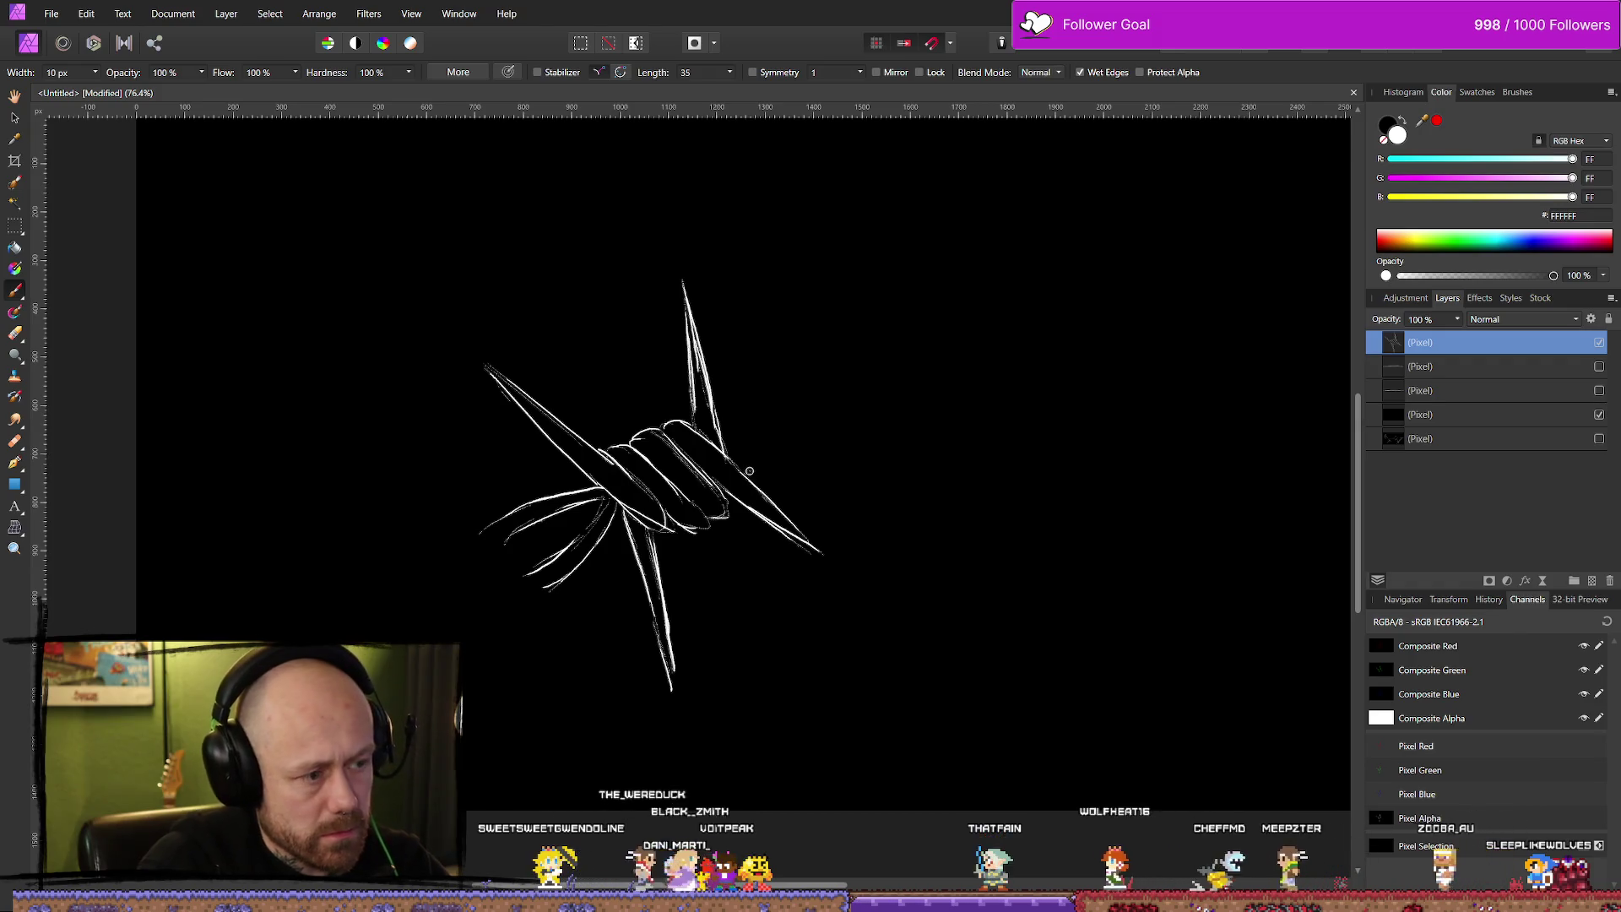
key("ctrl+z")
key("ctrl+z")
key("ctrl+z")
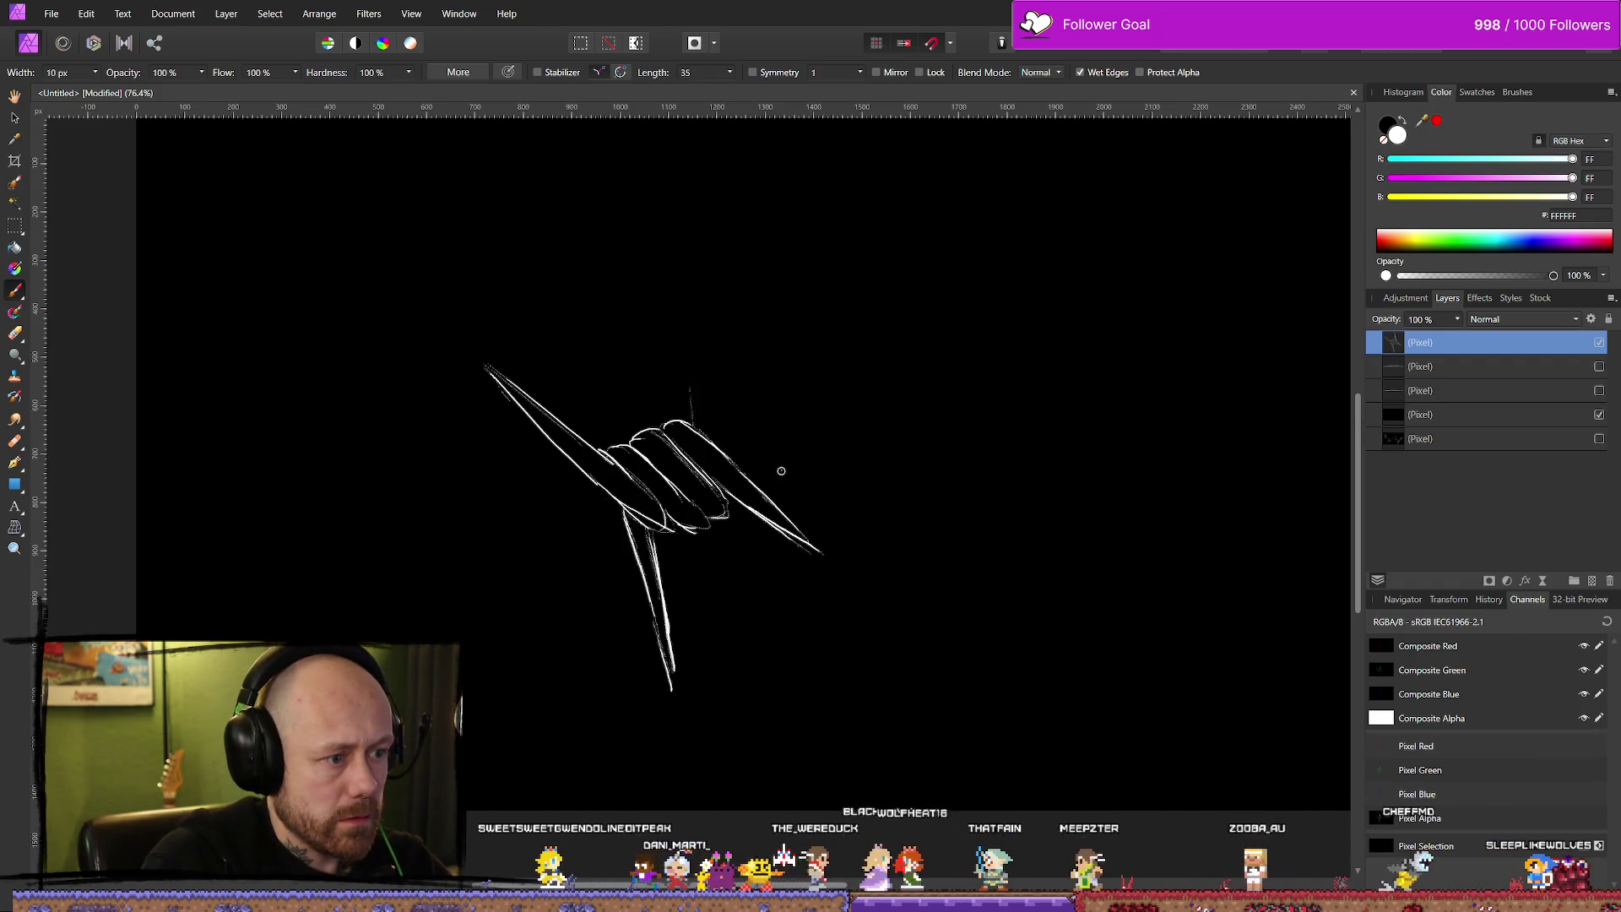
key("ctrl+z")
key("ctrl+z")
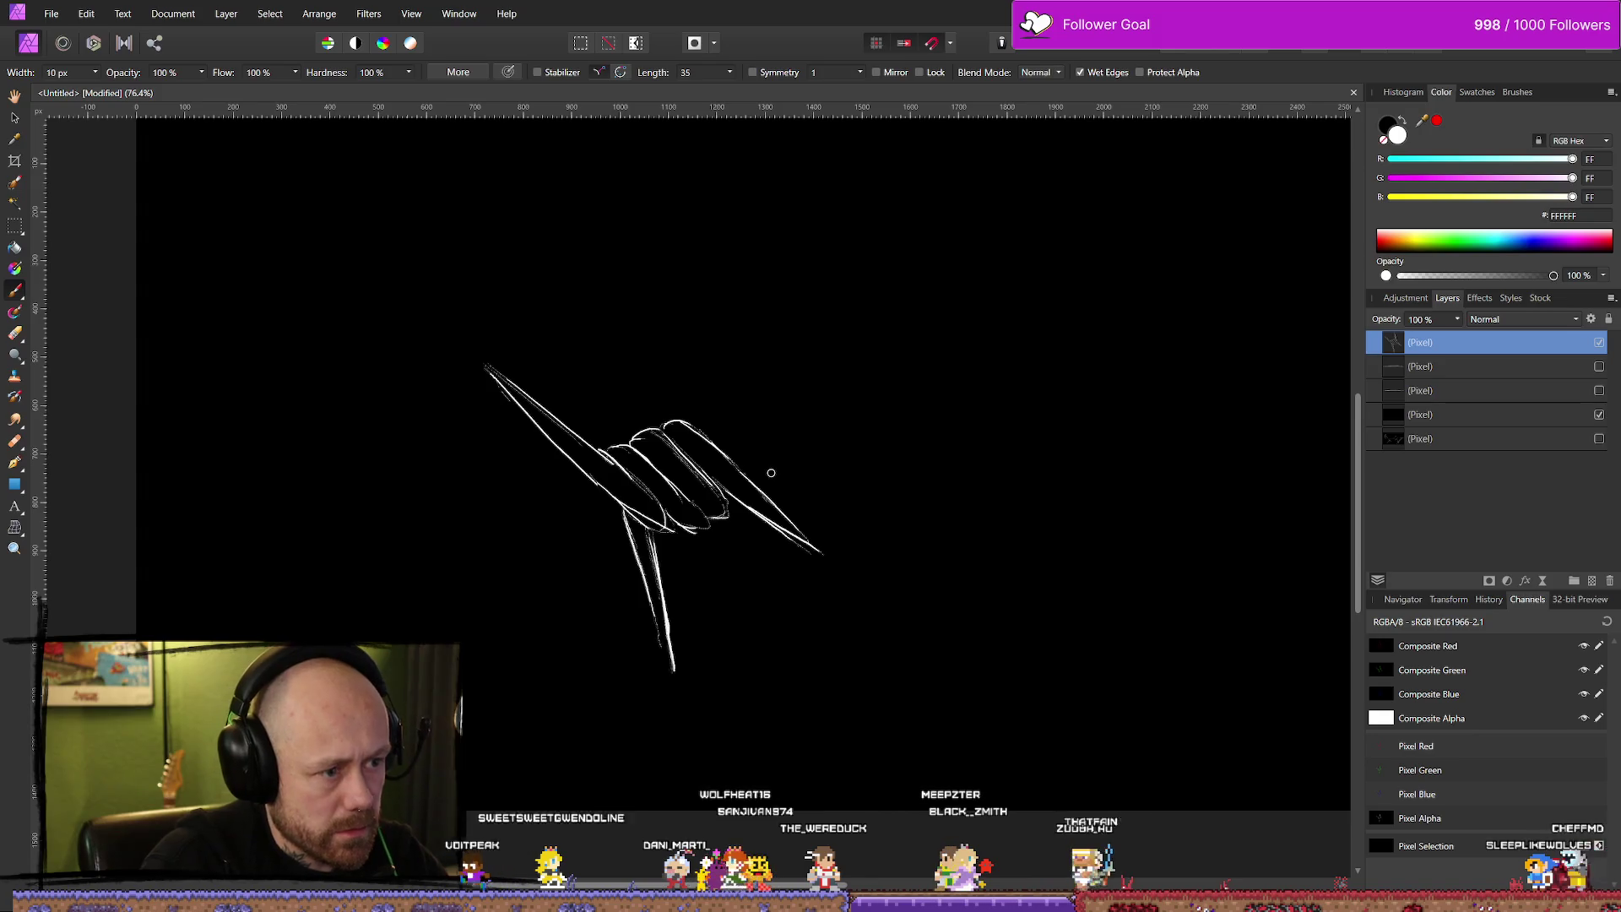
key("ctrl+shift+z")
key("ctrl+shift+z")
key("ctrl+shift+z")
key("ctrl+z")
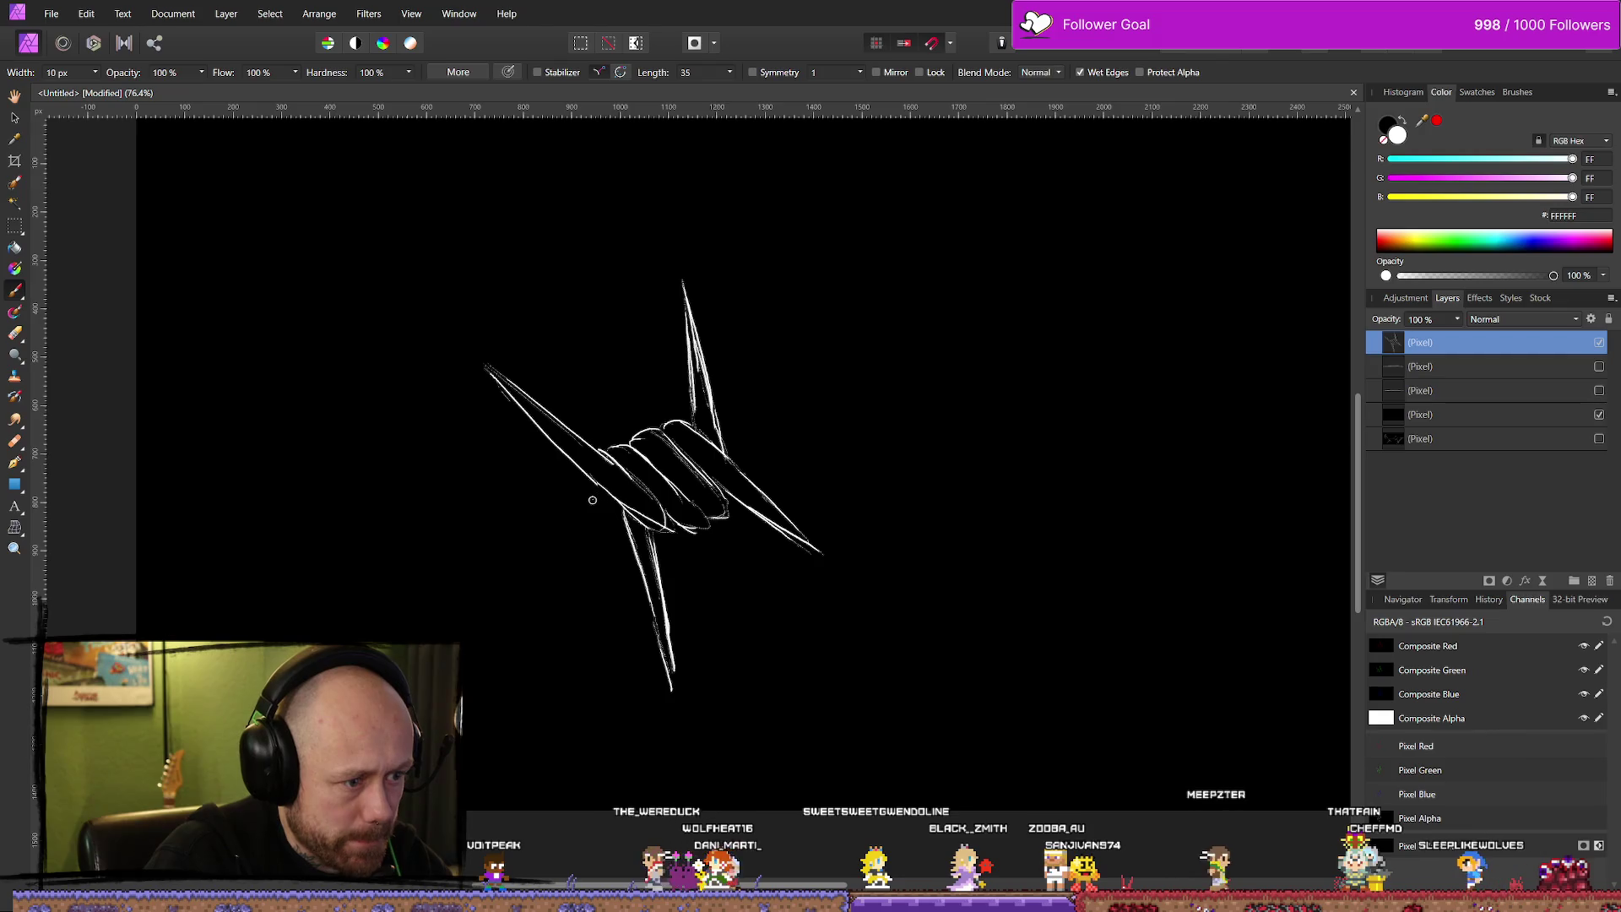
Paint lower-left leaf curves and a right-barb wisp, erase a stray stroke, add a pixel layer.
left_click_drag(599, 489, 471, 579)
mouse_move(615, 508)
left_mouse_down()
mouse_move(550, 574)
mouse_move(480, 590)
left_mouse_up()
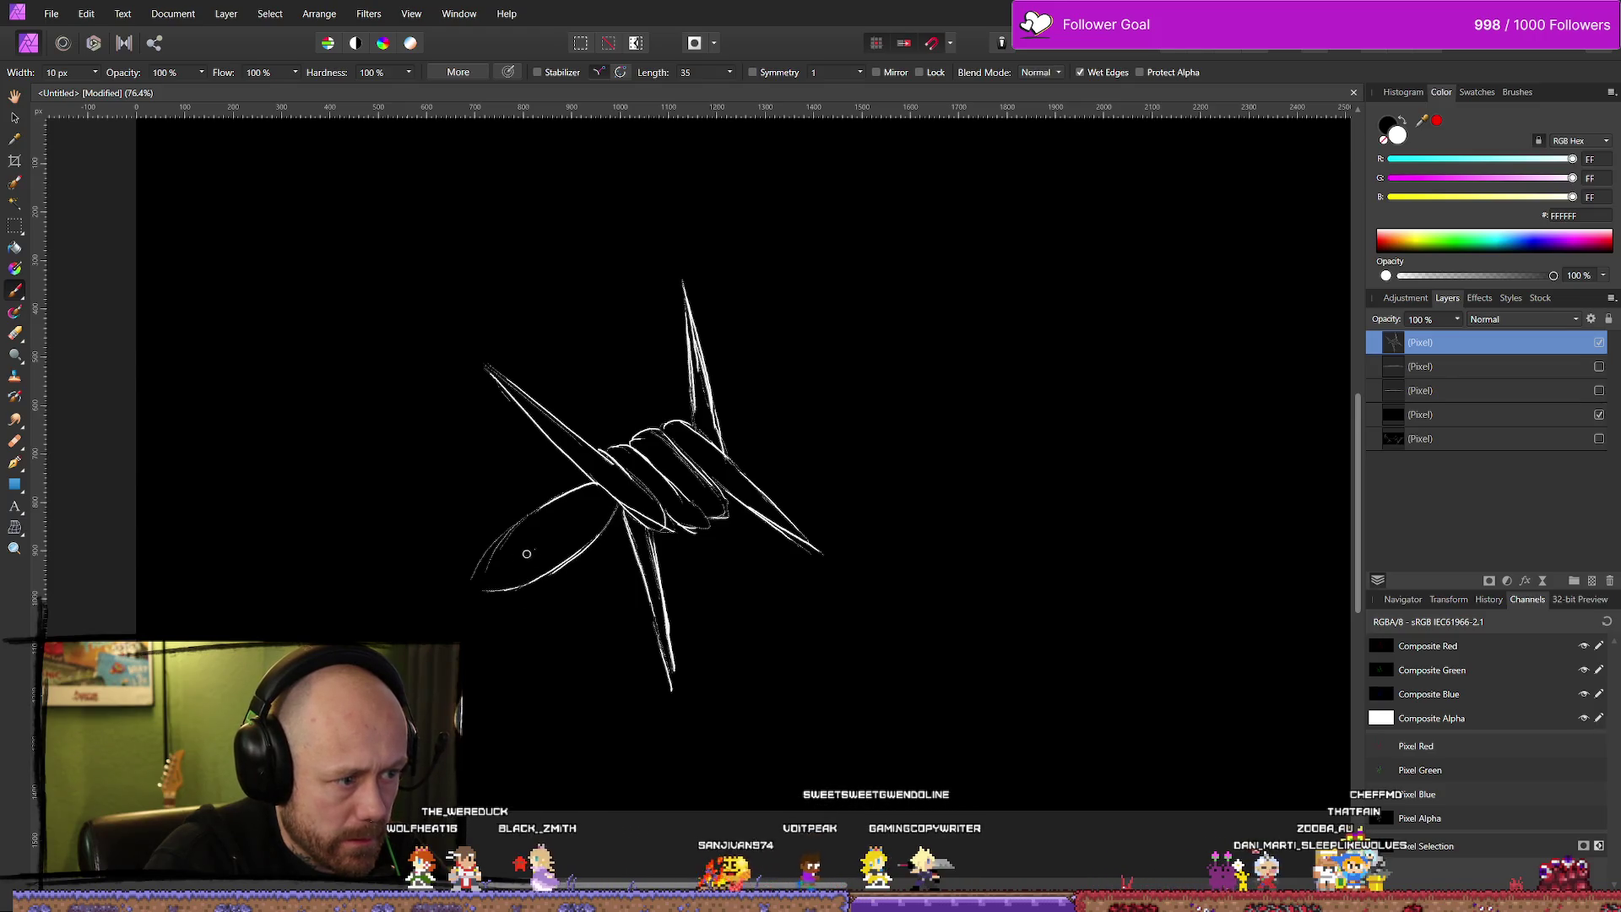
left_click_drag(600, 502, 497, 578)
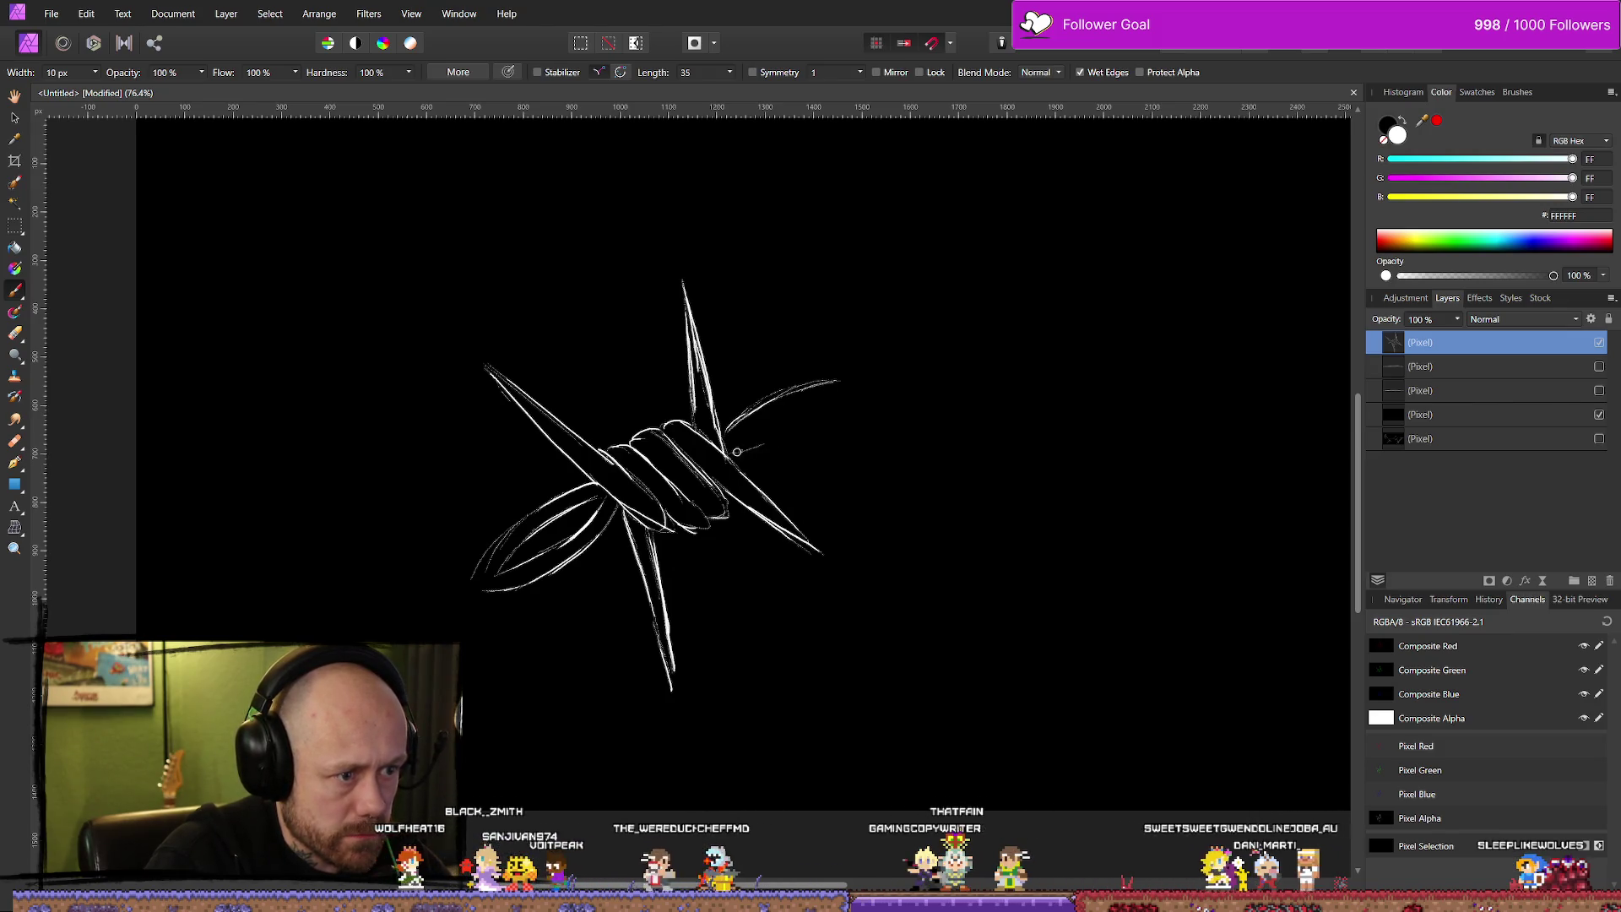
left_click_drag(787, 440, 814, 426)
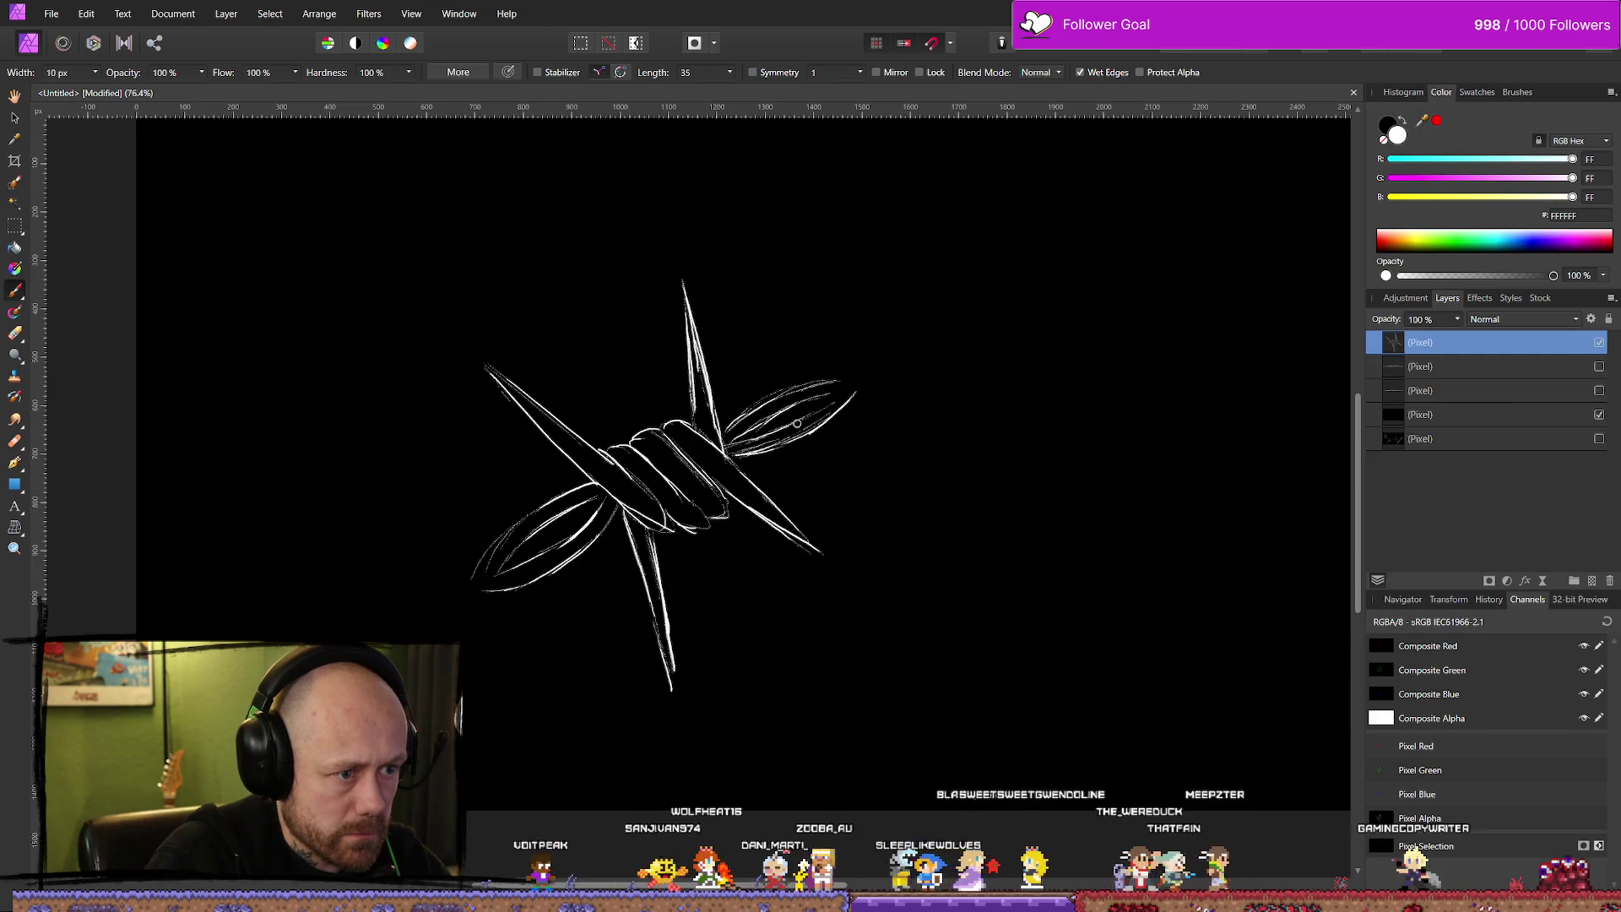
key("e")
left_click_drag(541, 584, 483, 613)
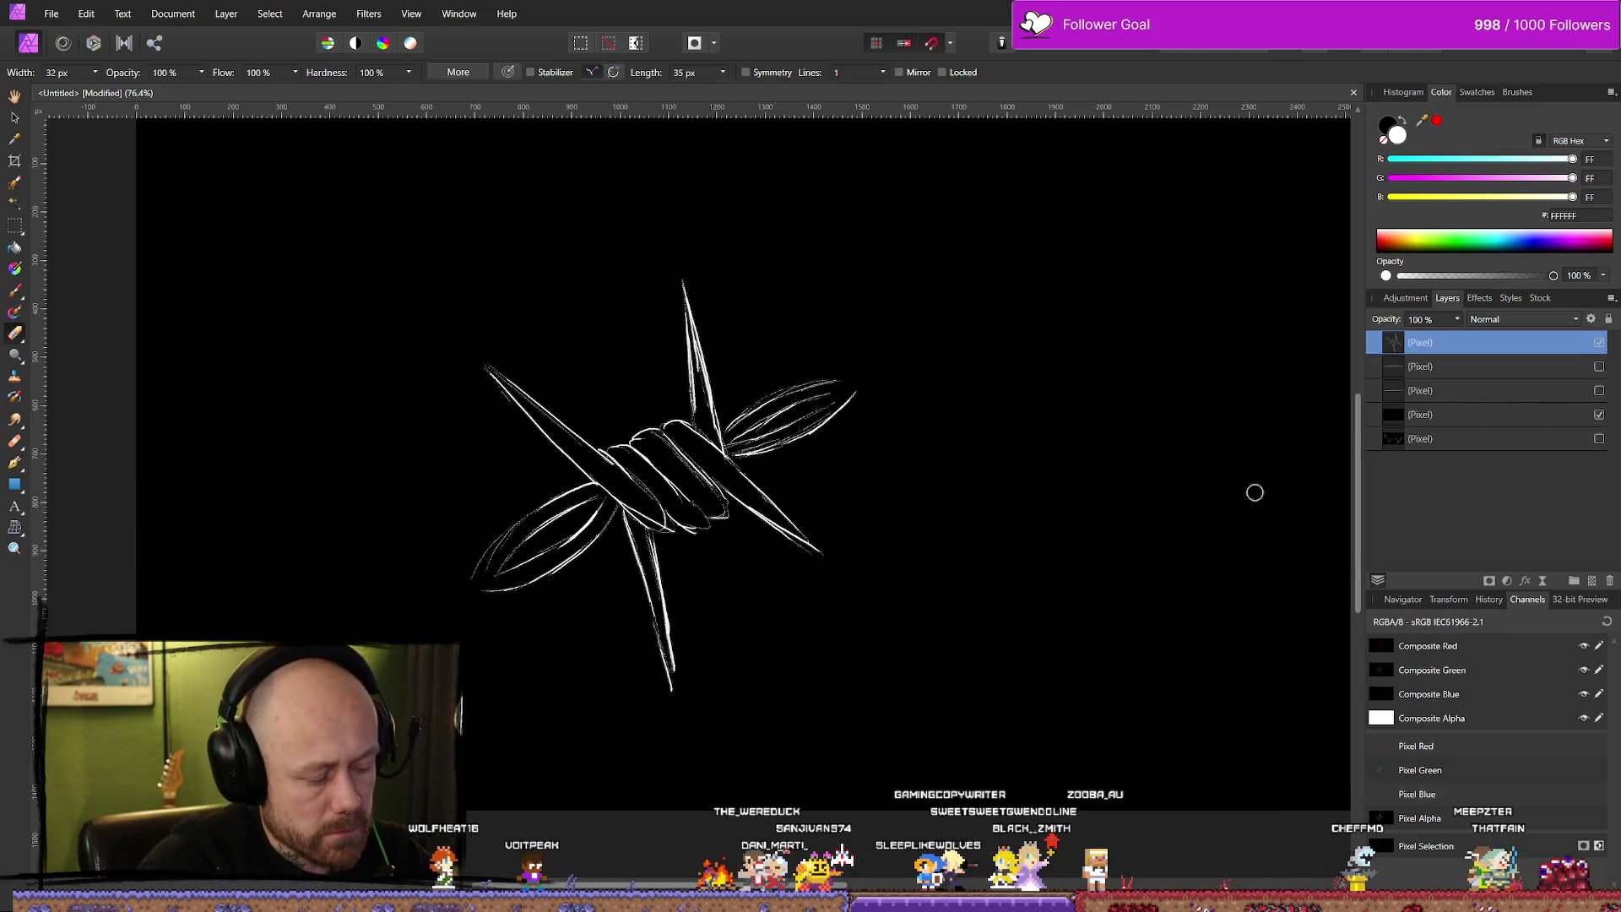
key("ctrl+shift+n")
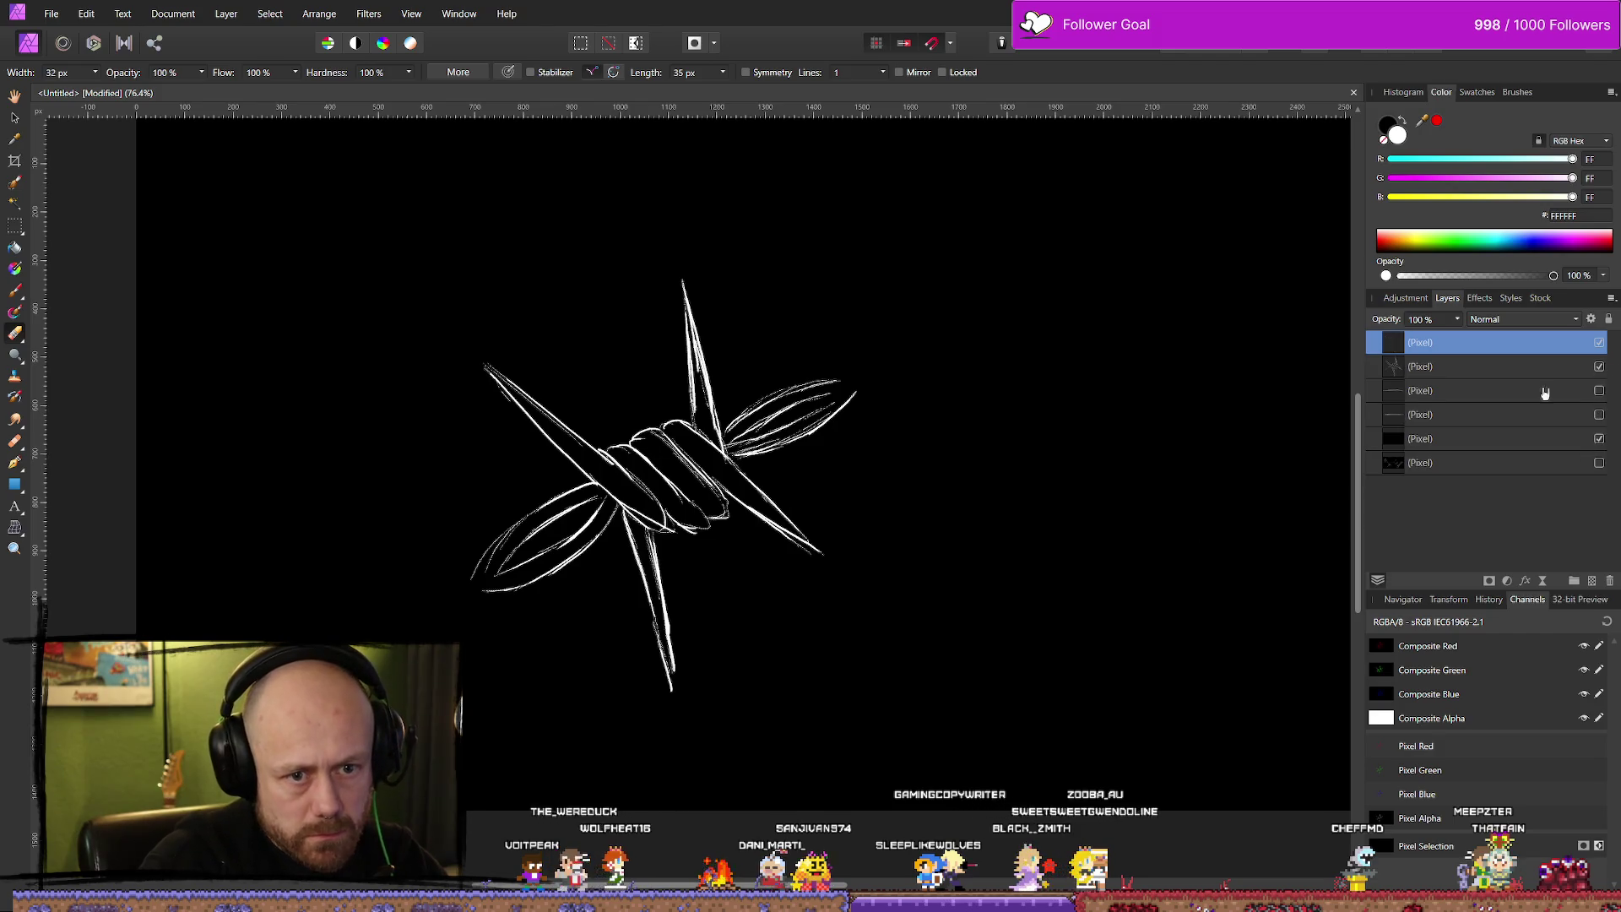
Hide the sketch layer and browse the Pencils and Dry Media brush categories.
left_click(1598, 367)
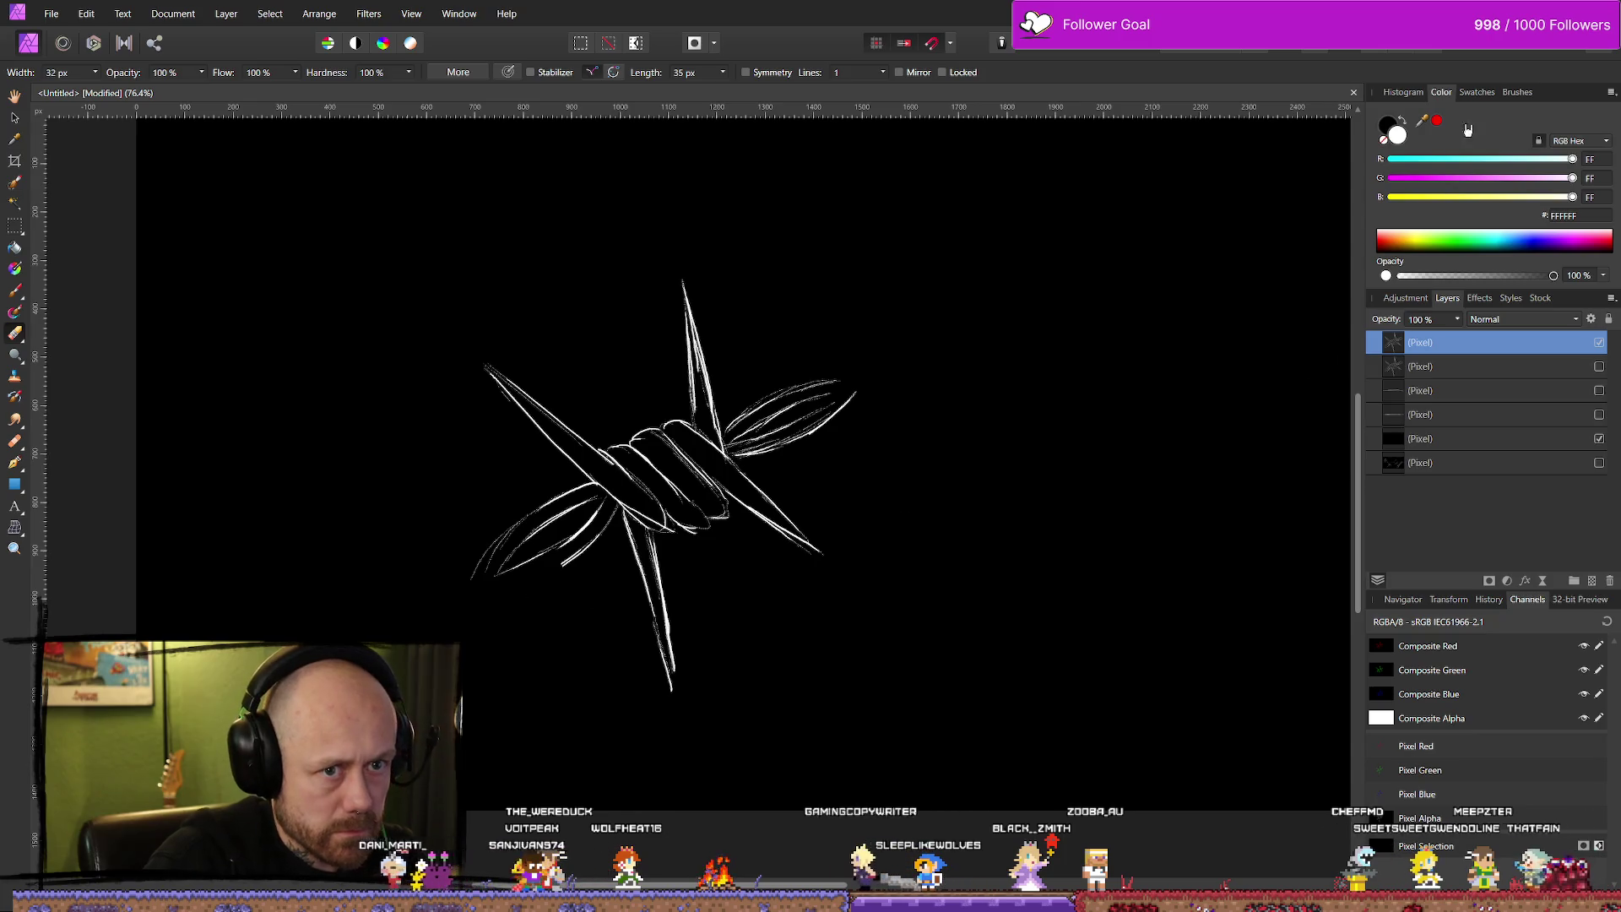
left_click(1479, 93)
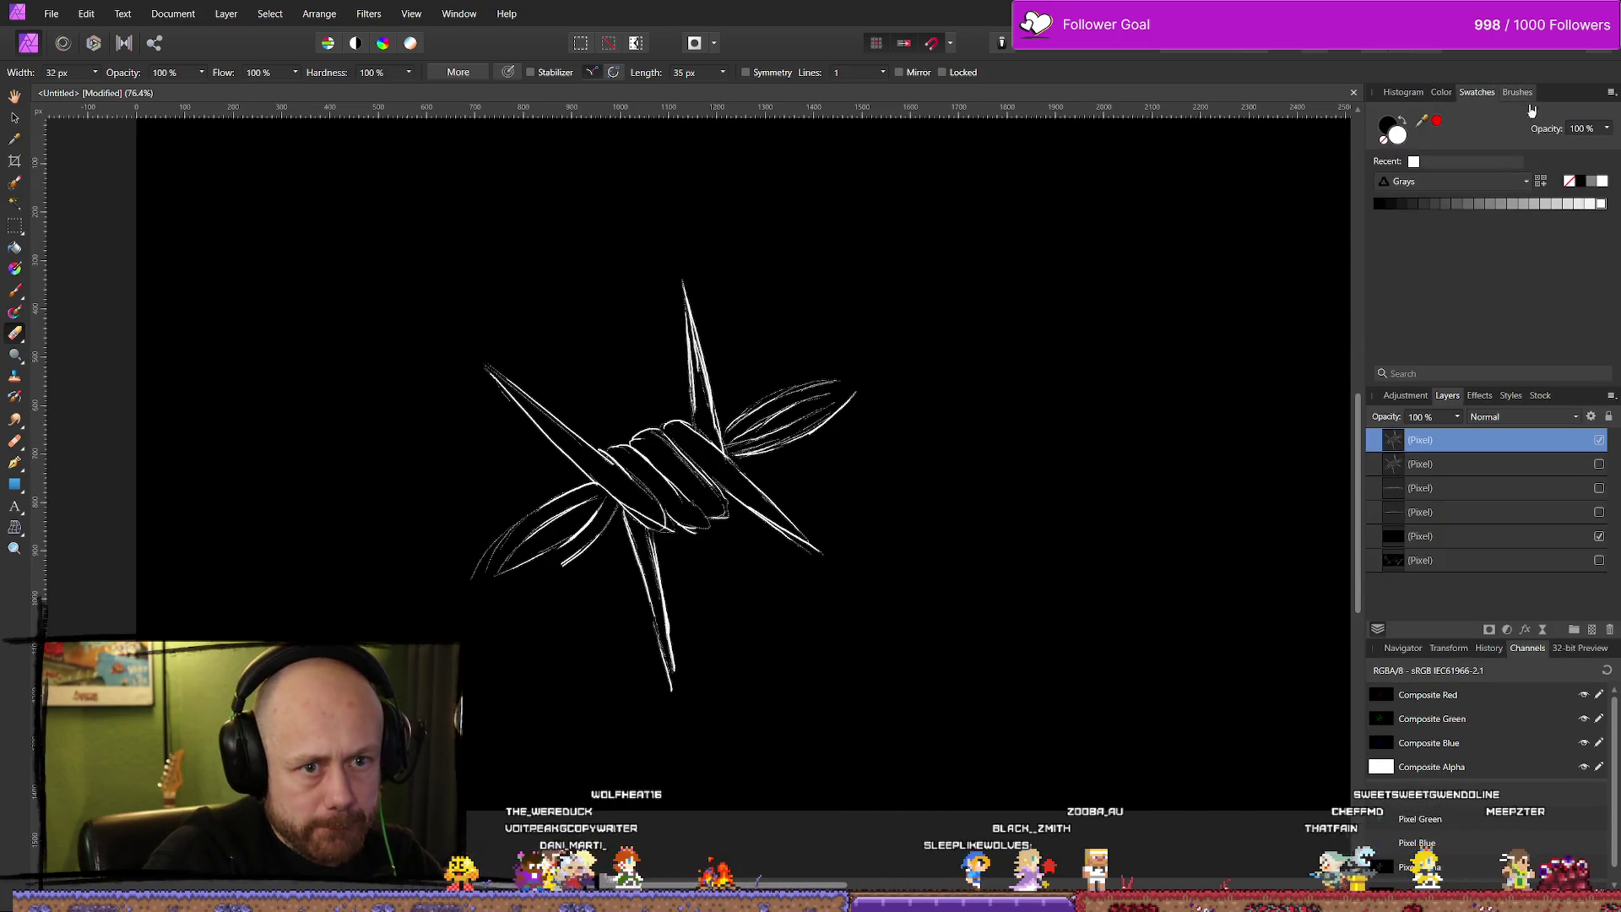
left_click(1519, 94)
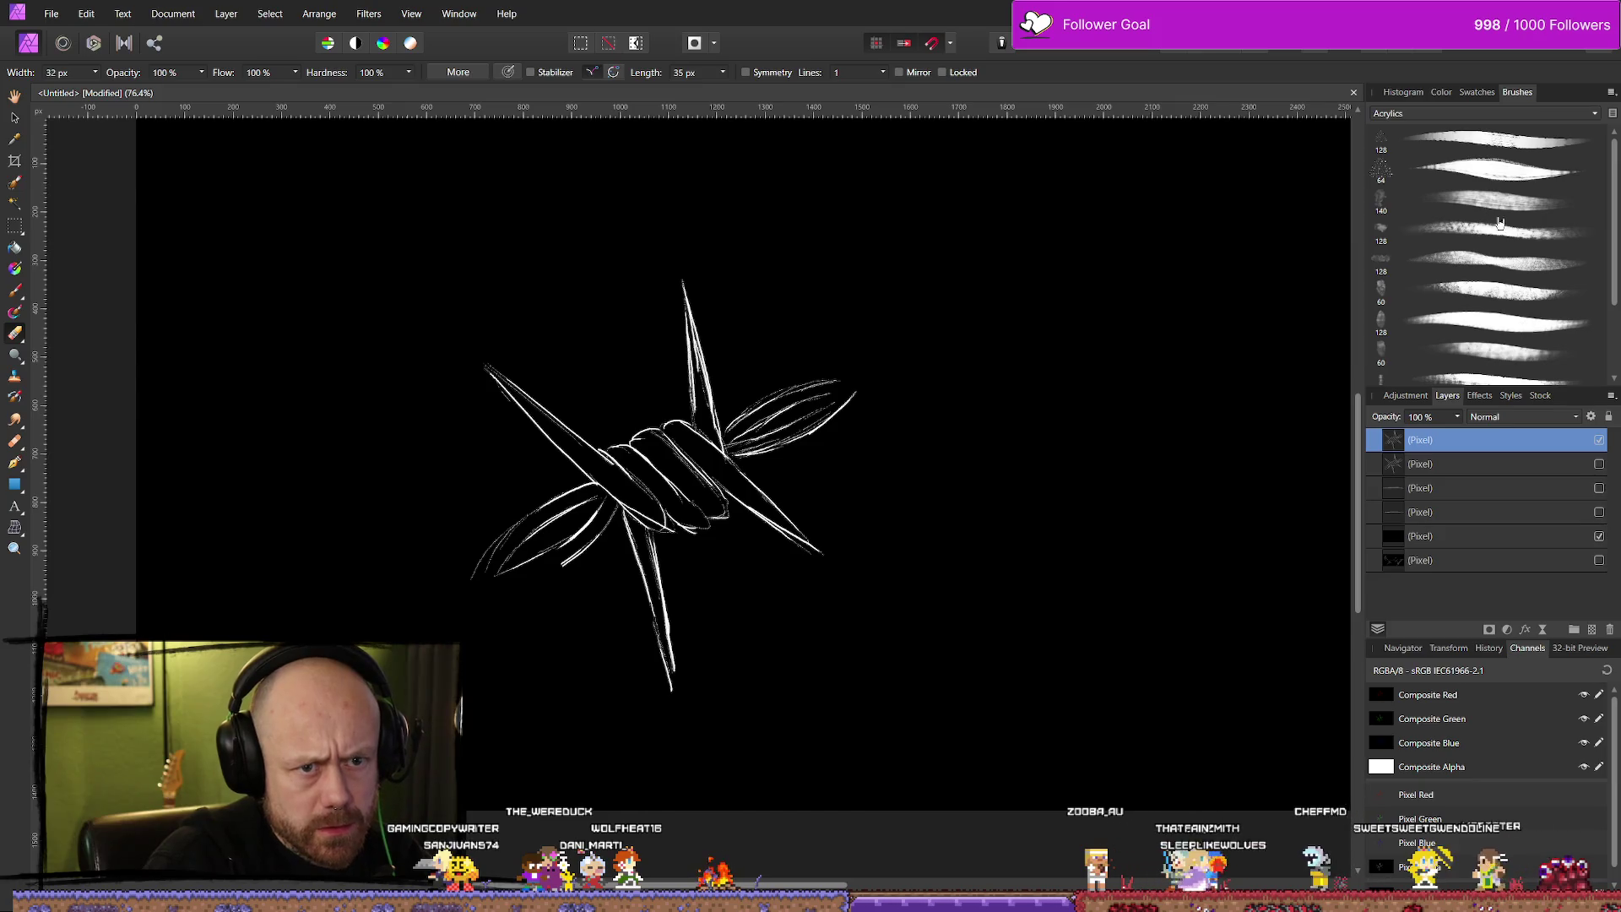
left_click(1431, 111)
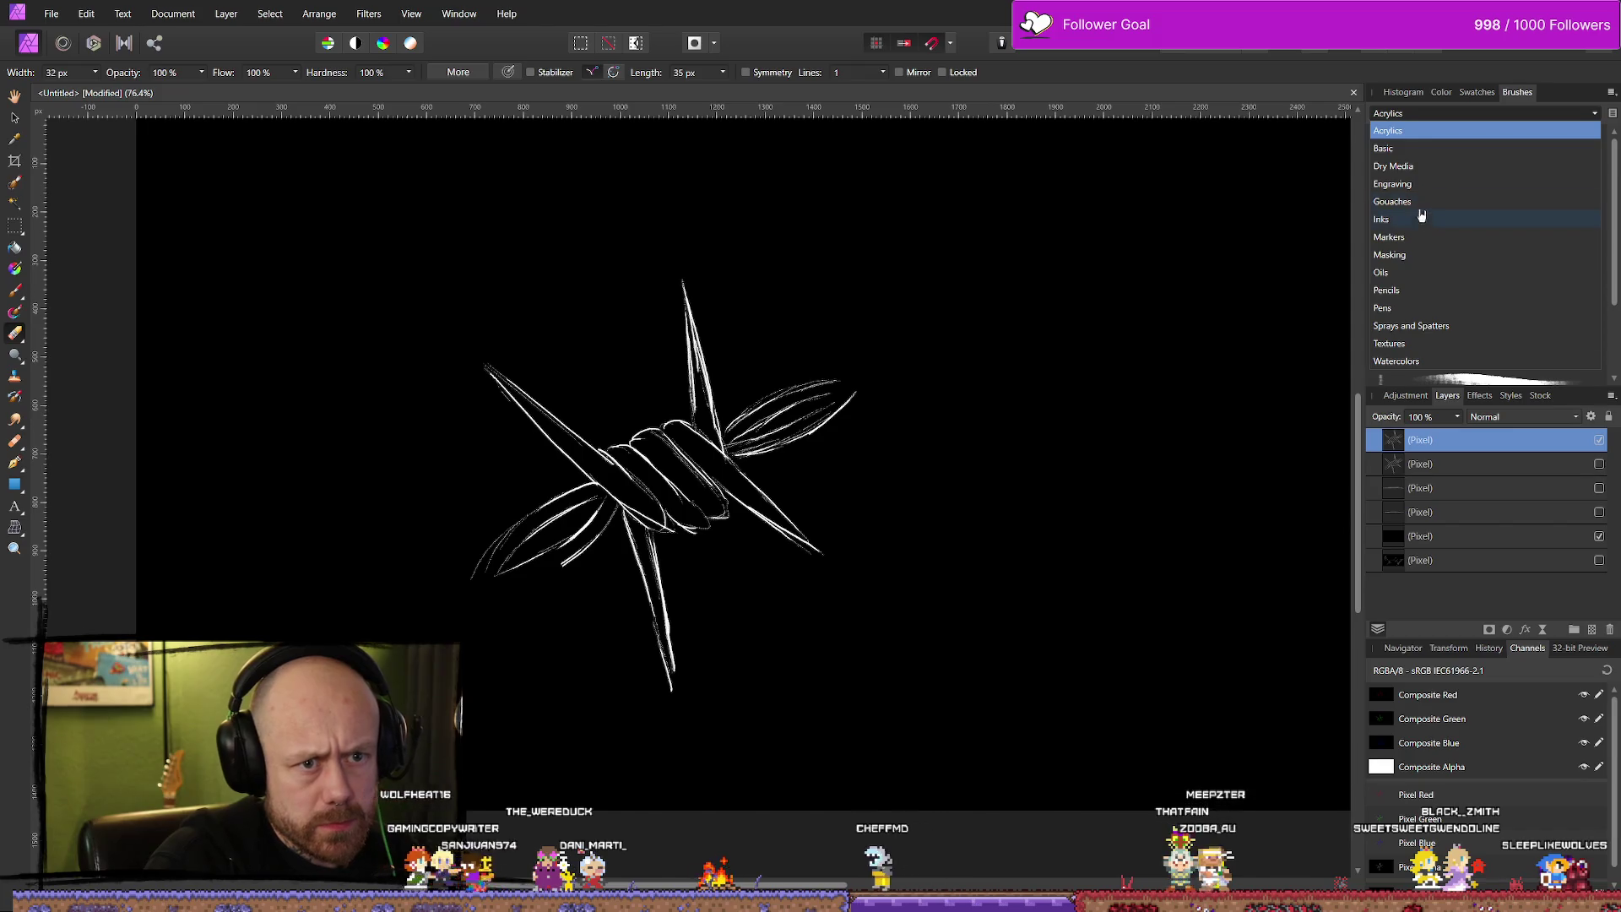
left_click(1417, 289)
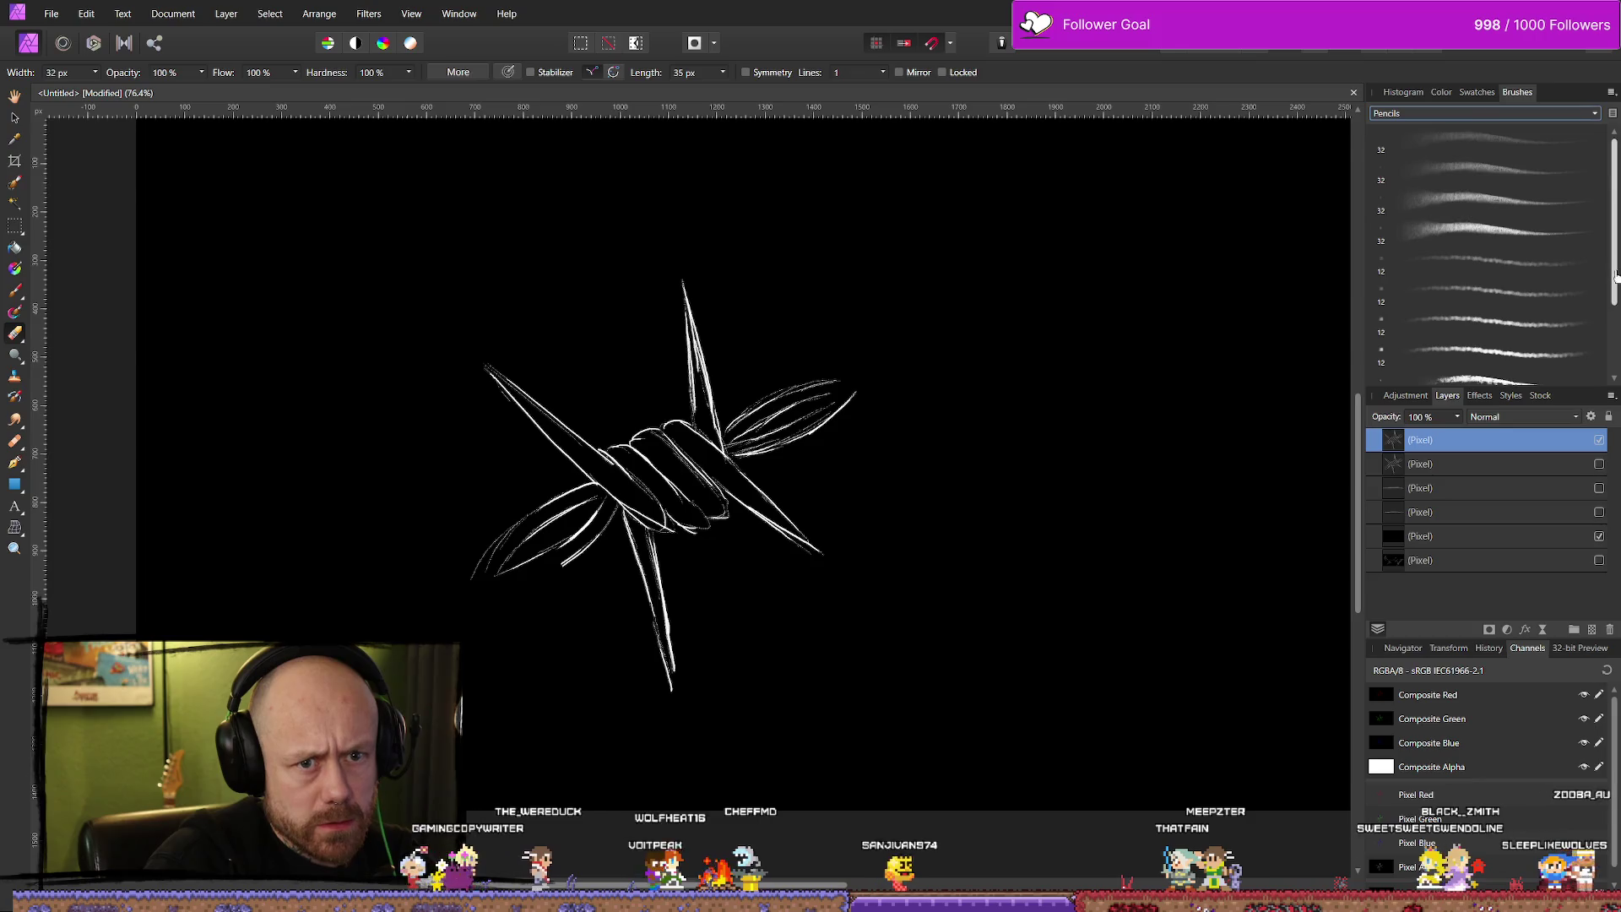
left_click_drag(1617, 274, 1605, 371)
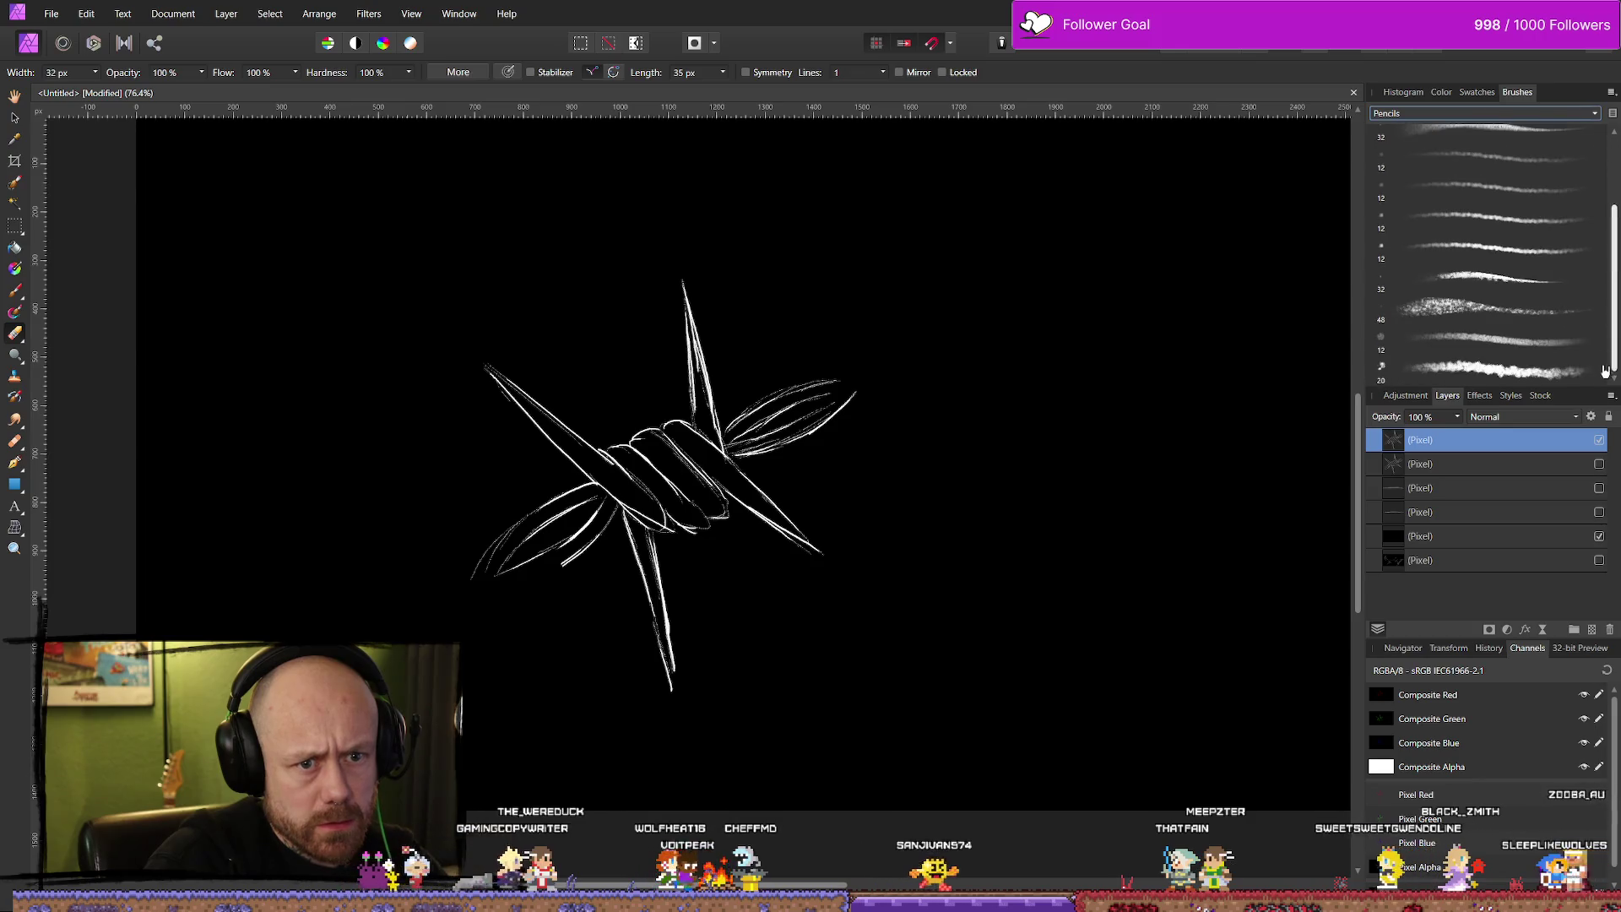
left_click(1501, 114)
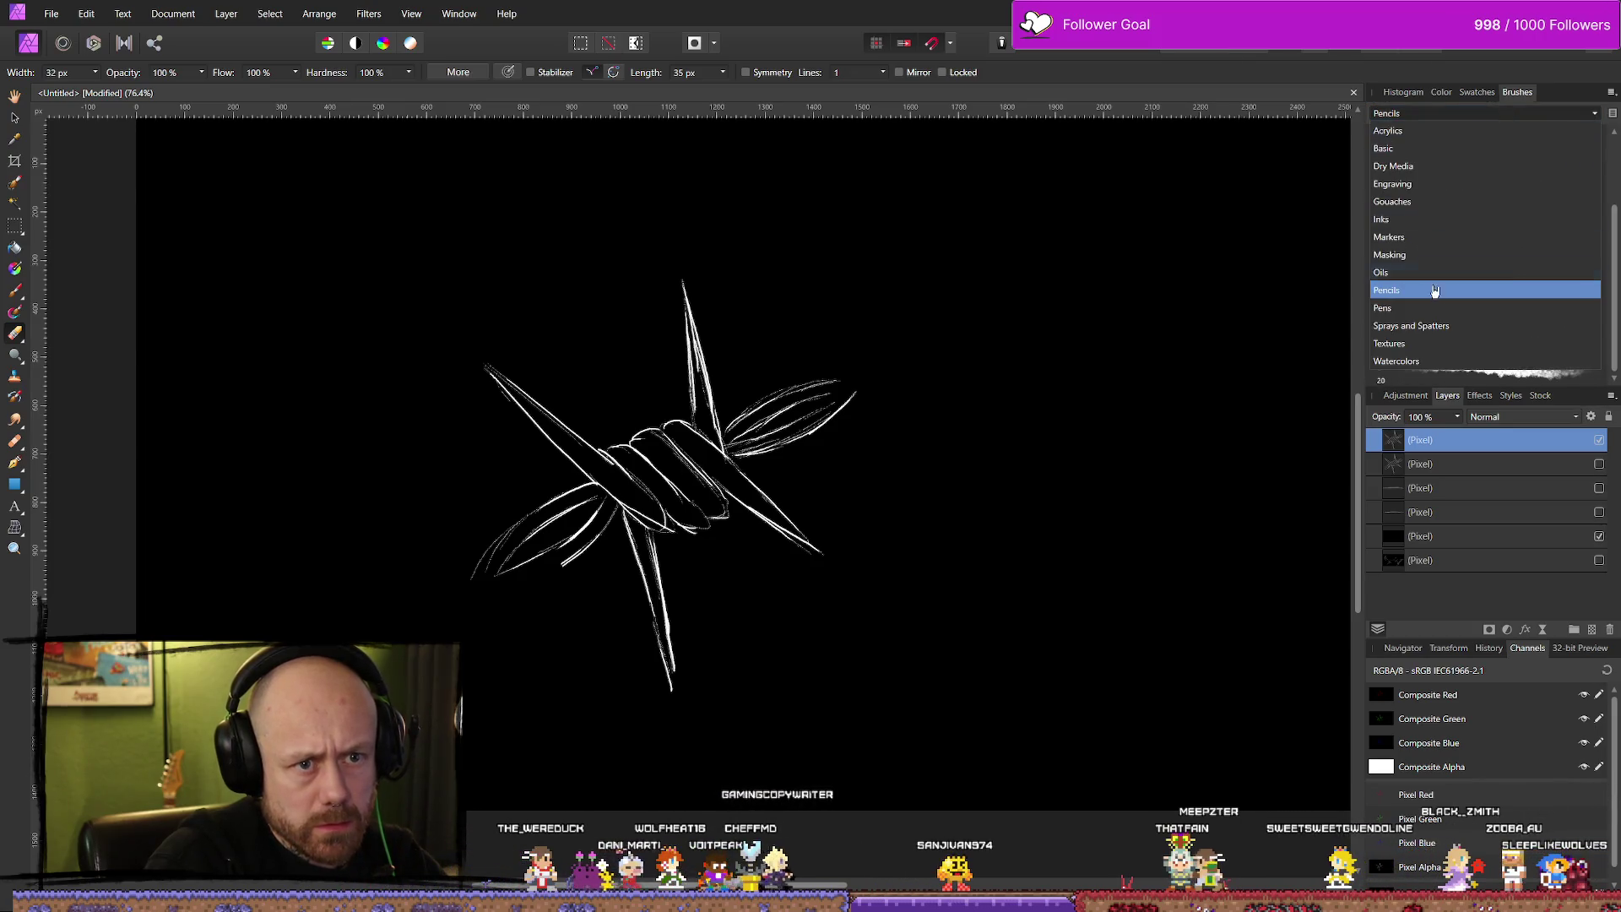
left_click(1422, 169)
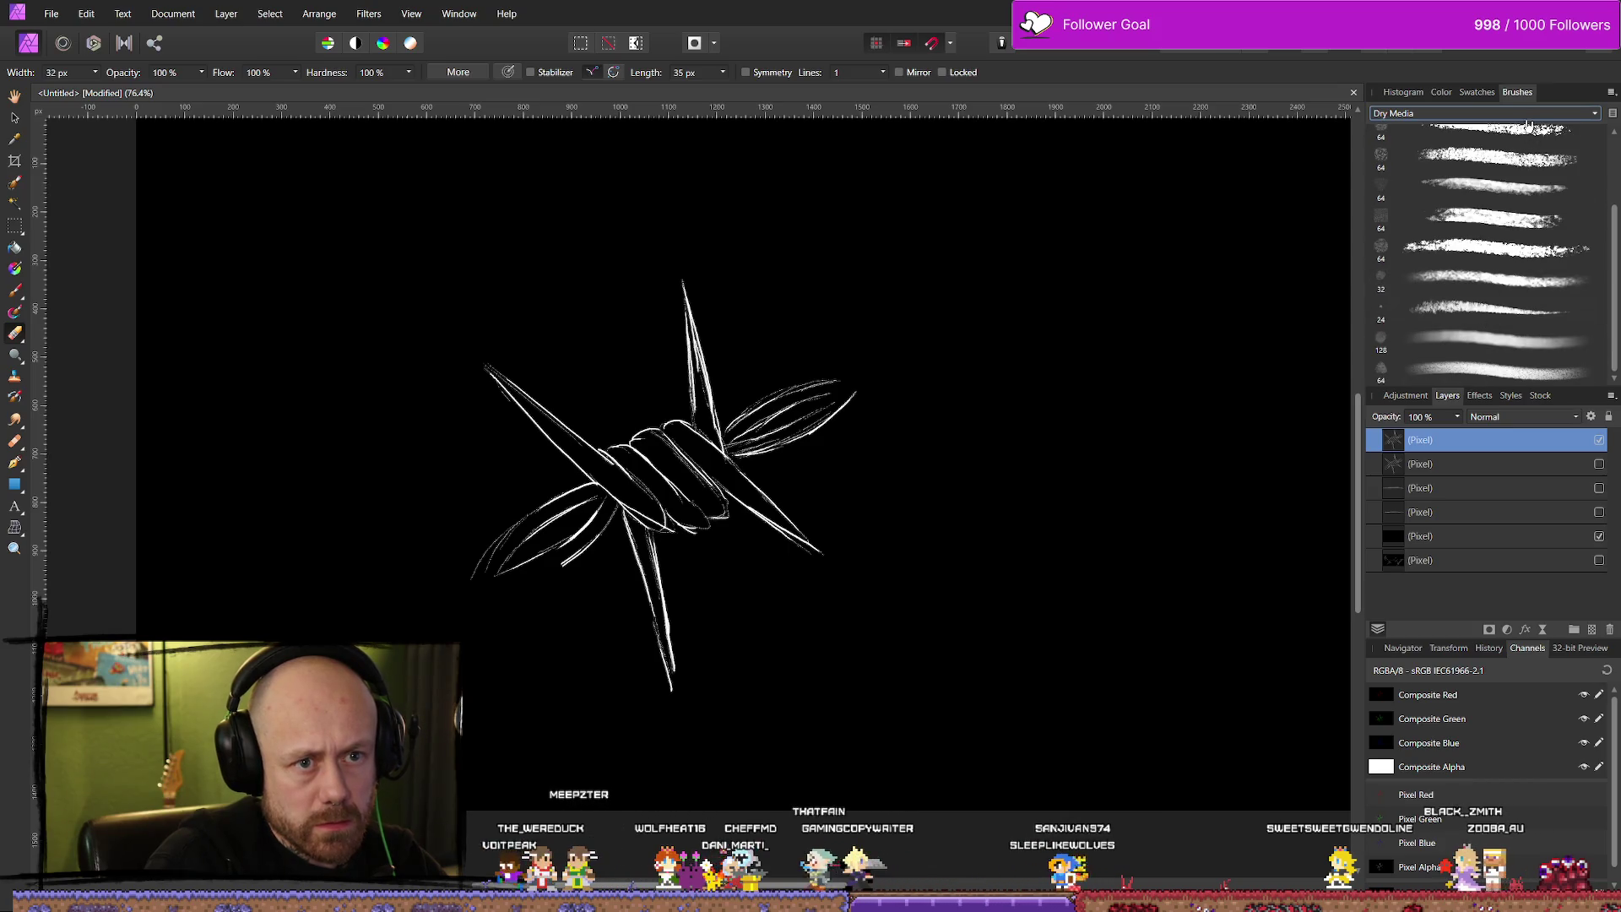
Choose the Dry Bristle Ink 2 brush from the Inks category.
left_click(1529, 118)
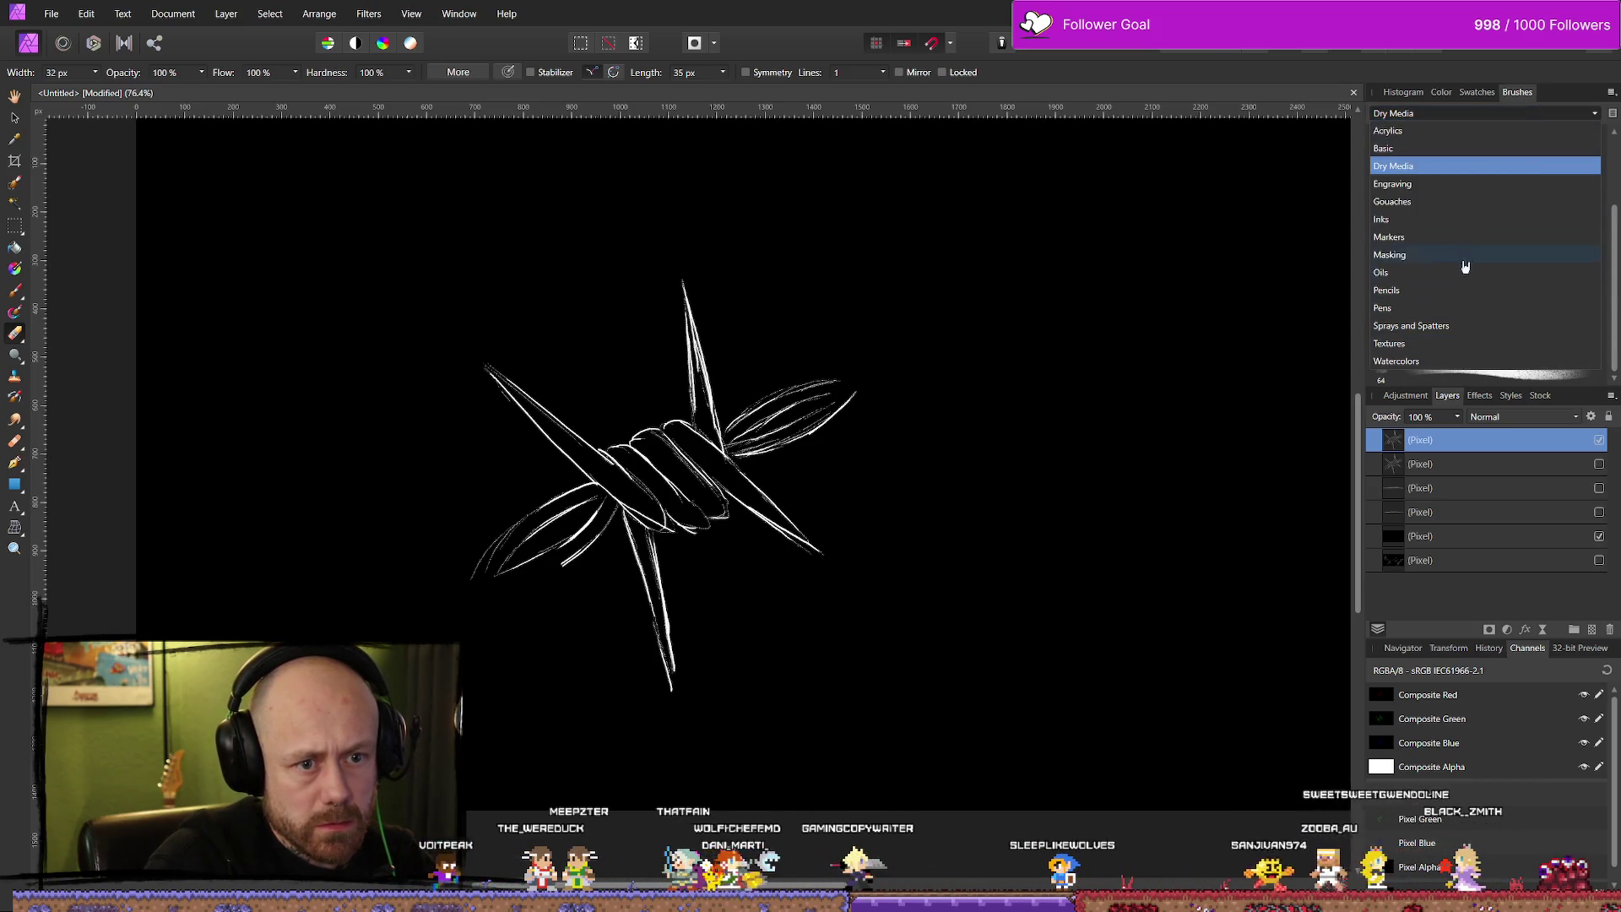
left_click(1426, 290)
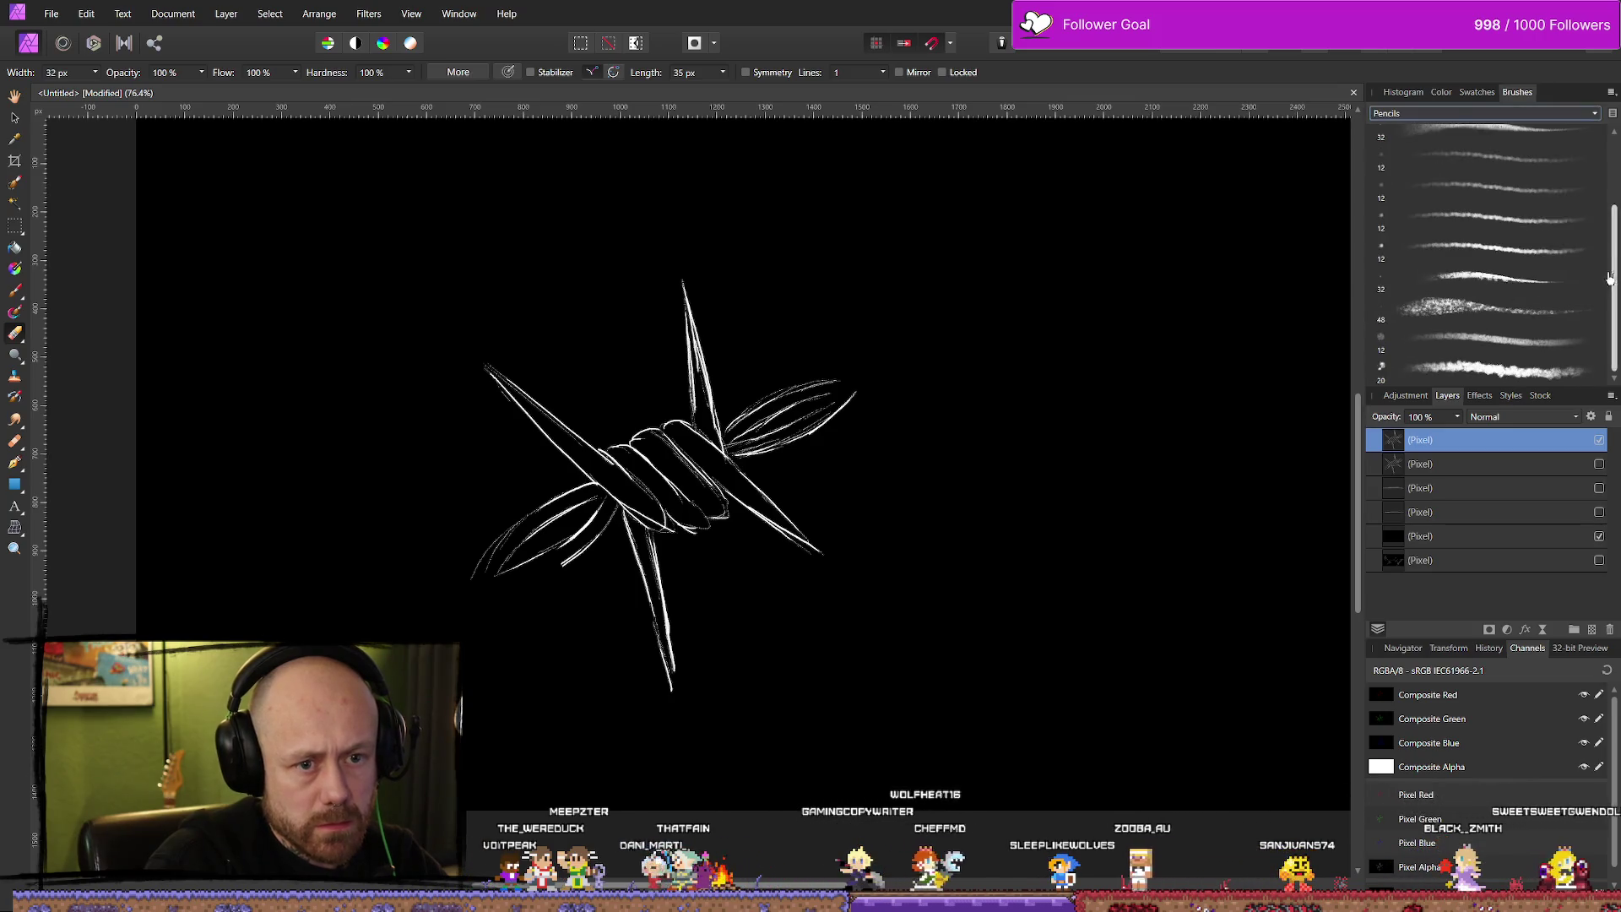
left_click(1557, 115)
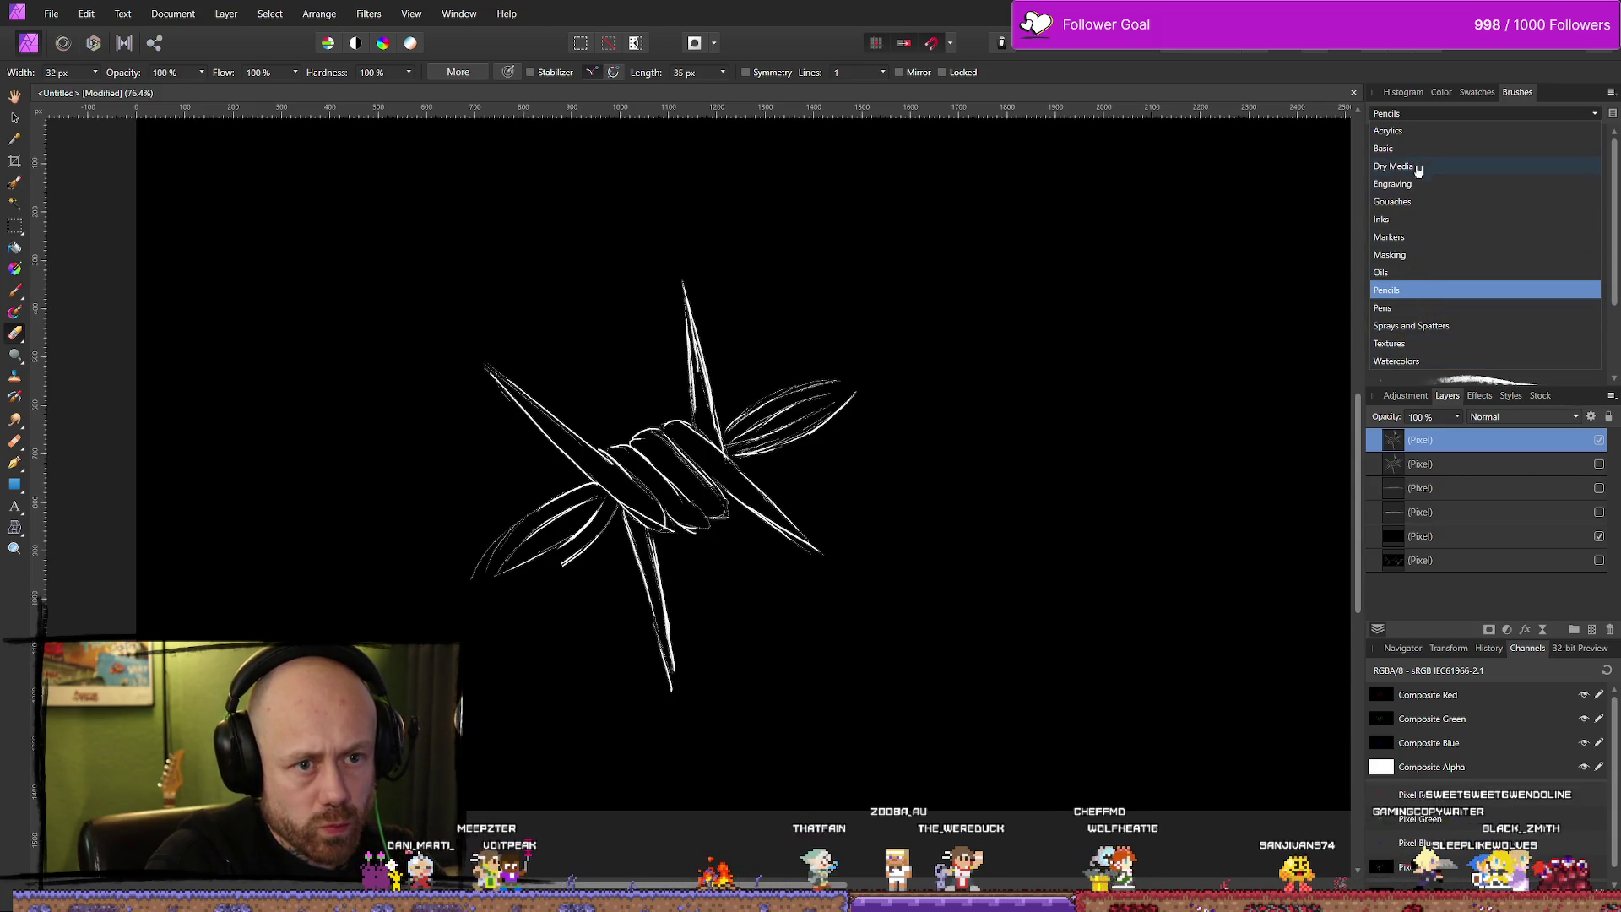
key("Escape")
key("Up")
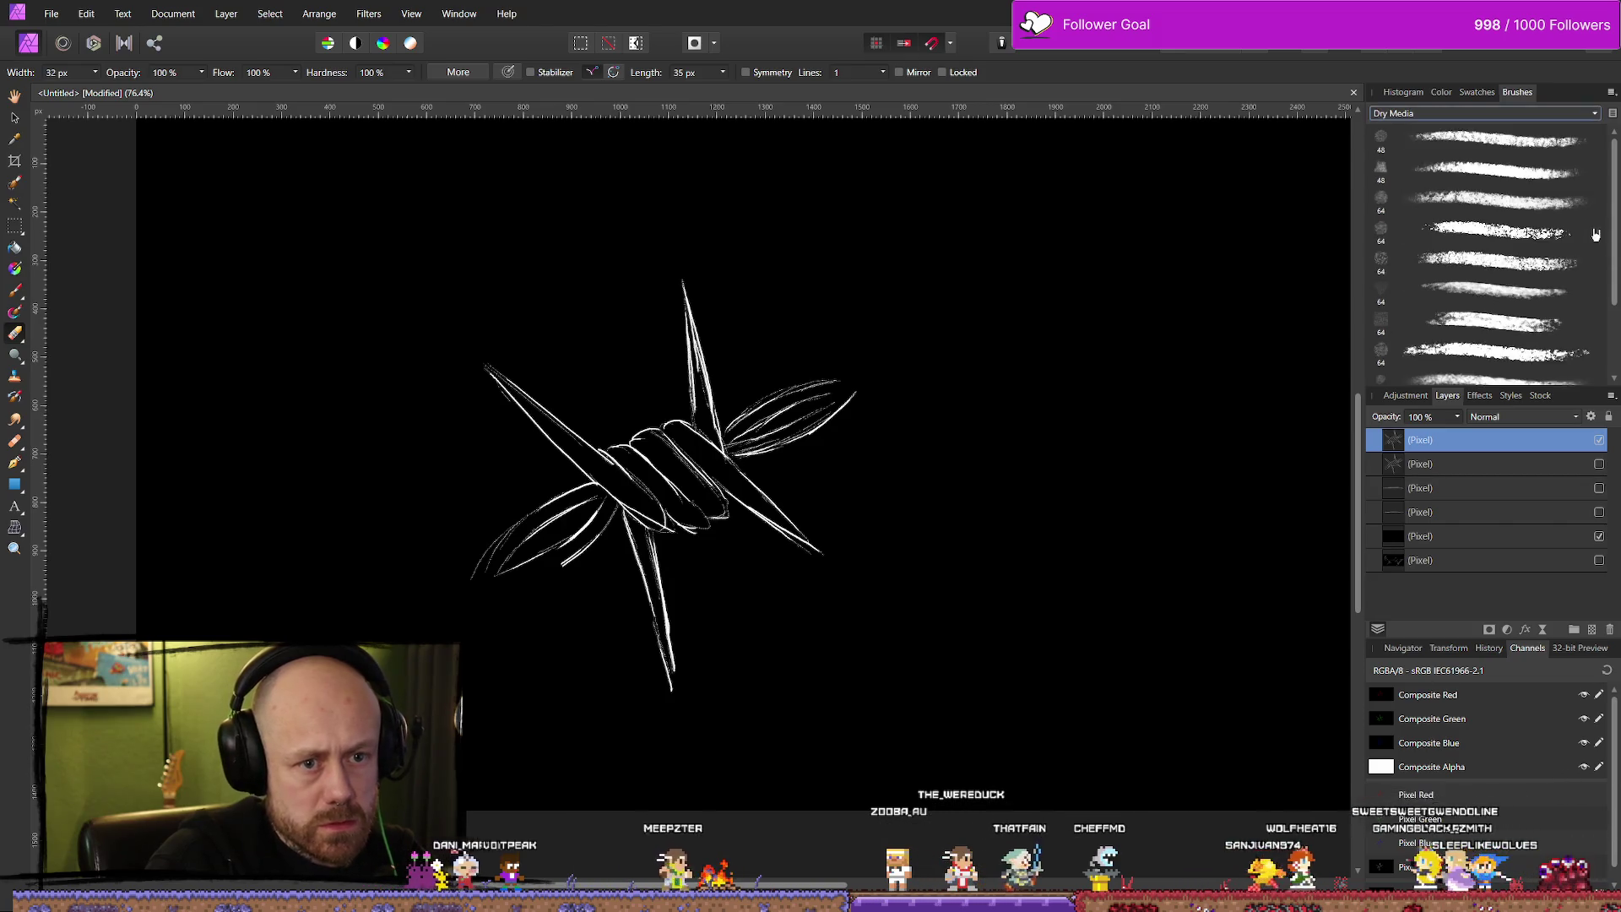
scroll(1608, 337, "down", 5)
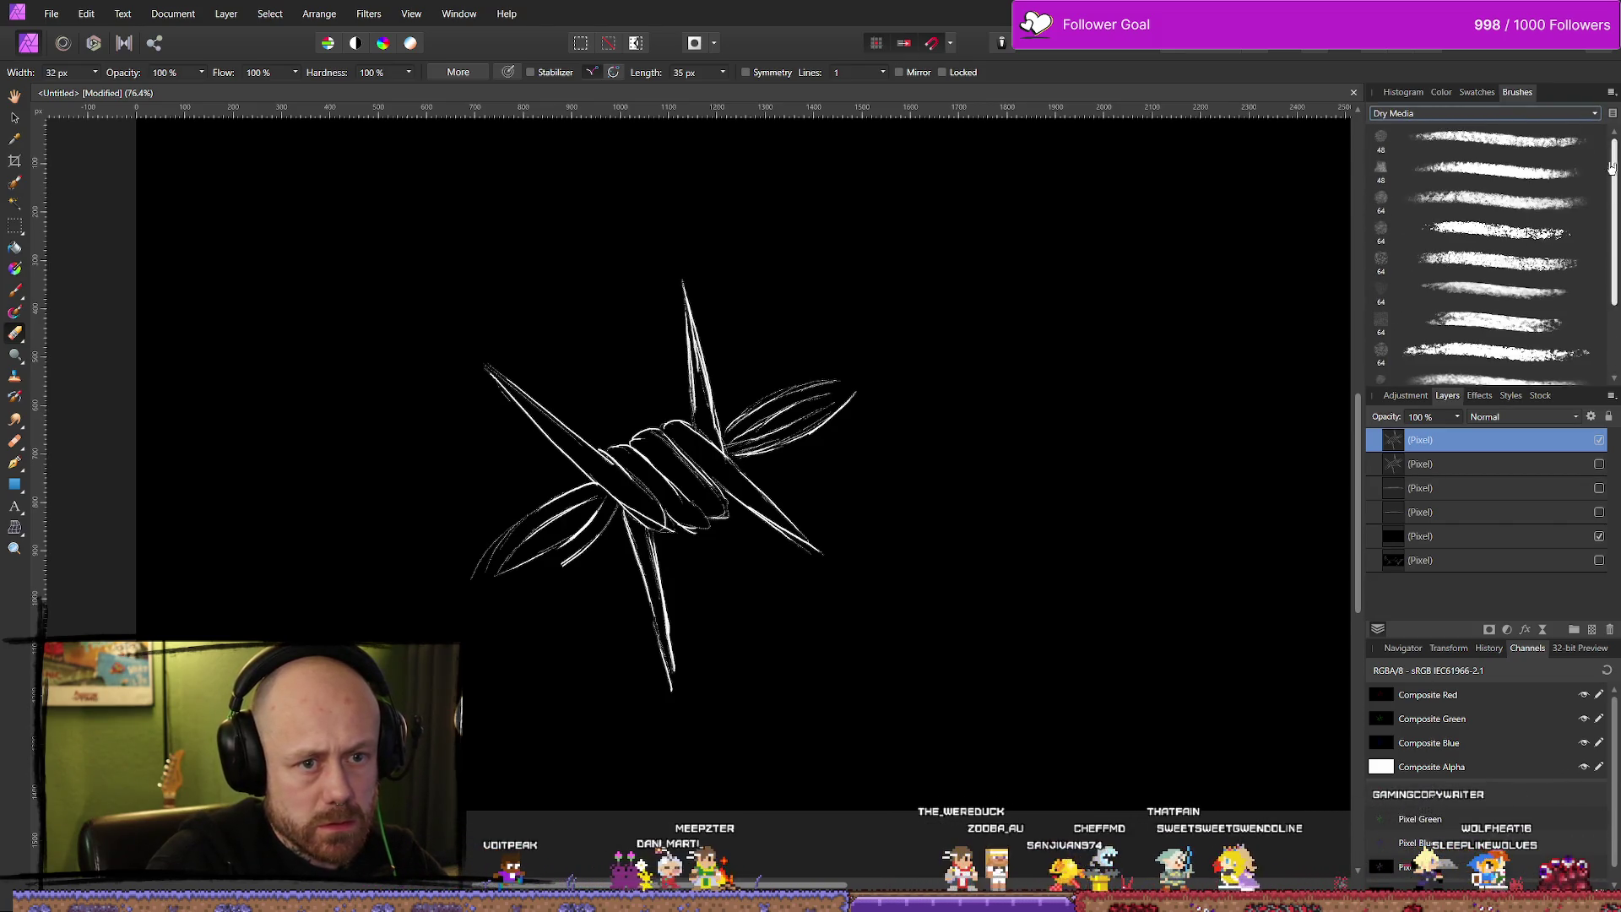
left_click(1401, 114)
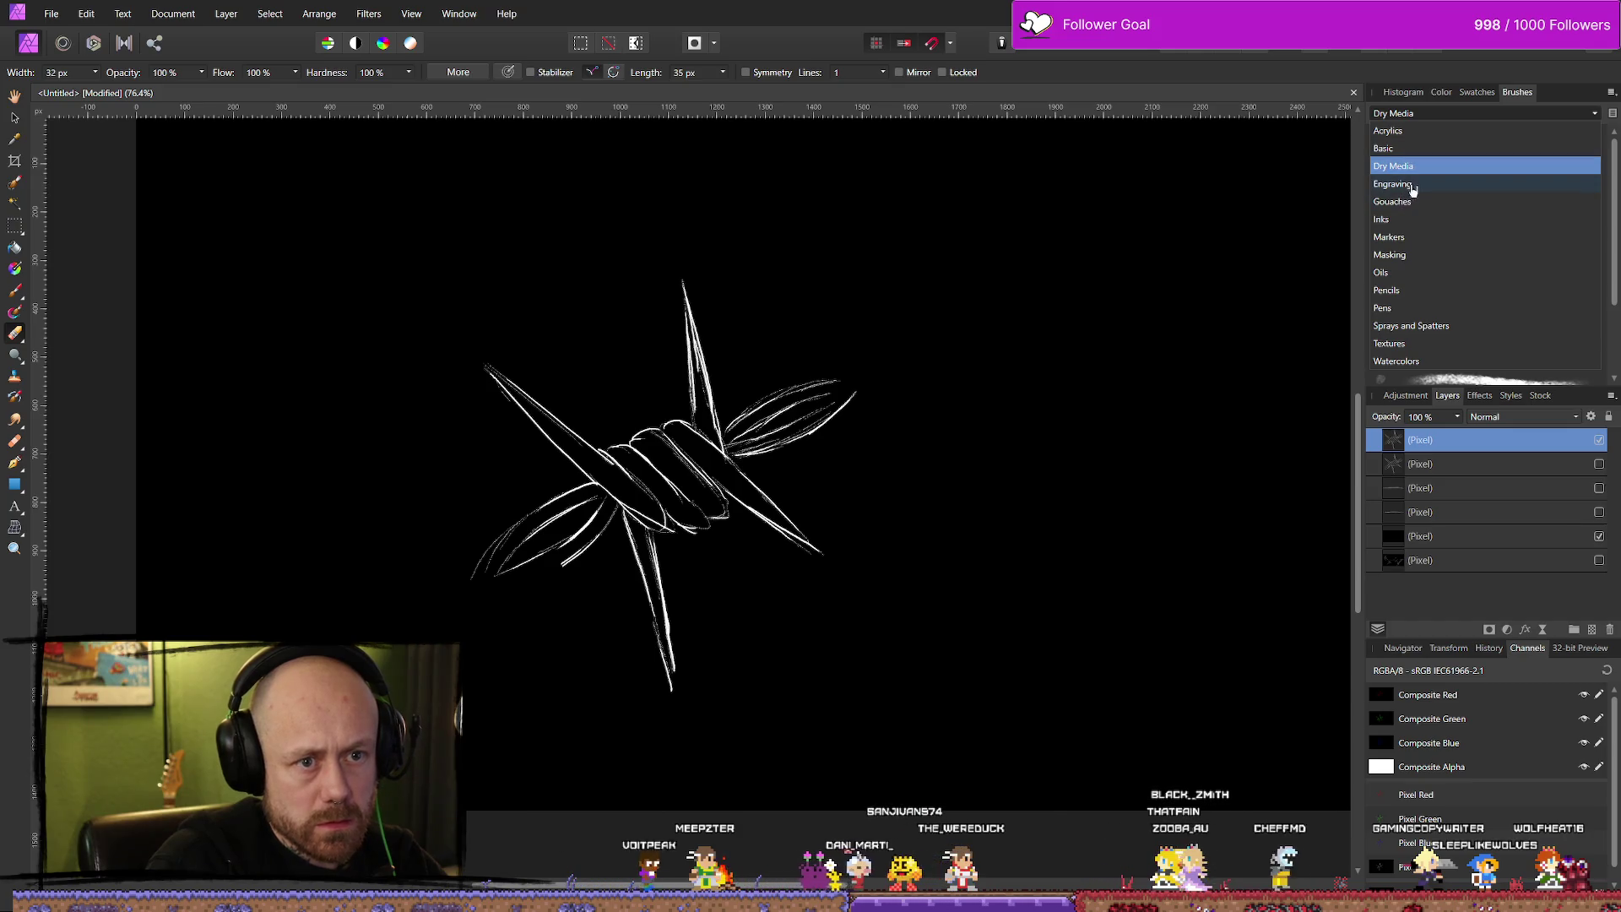
key("Escape")
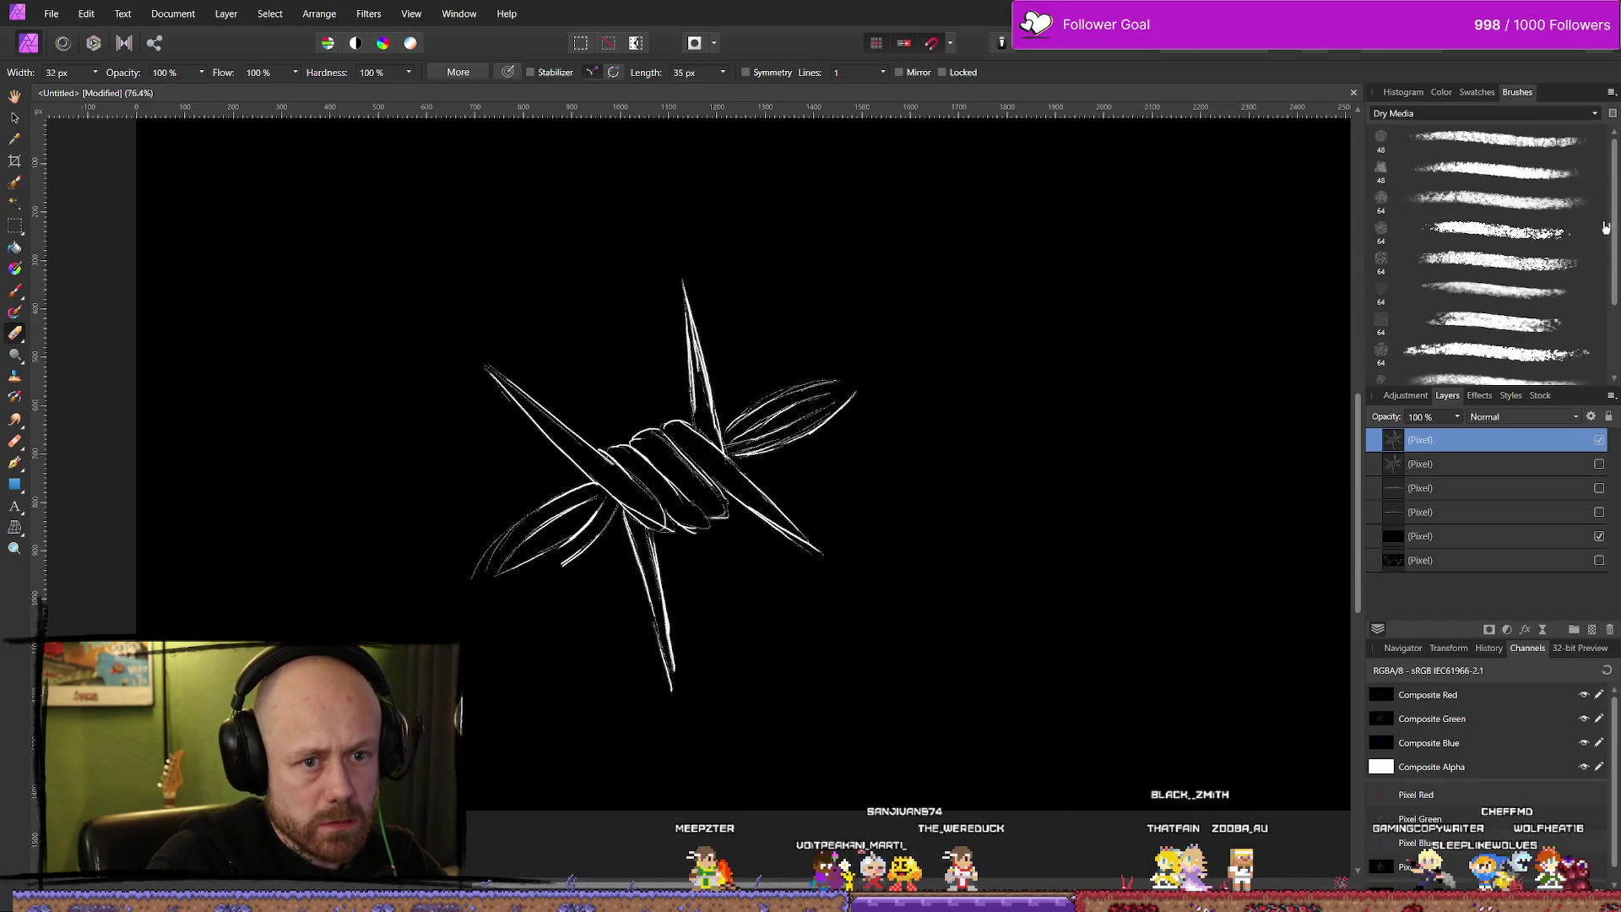
key("Down")
scroll(1512, 270, "down", 2)
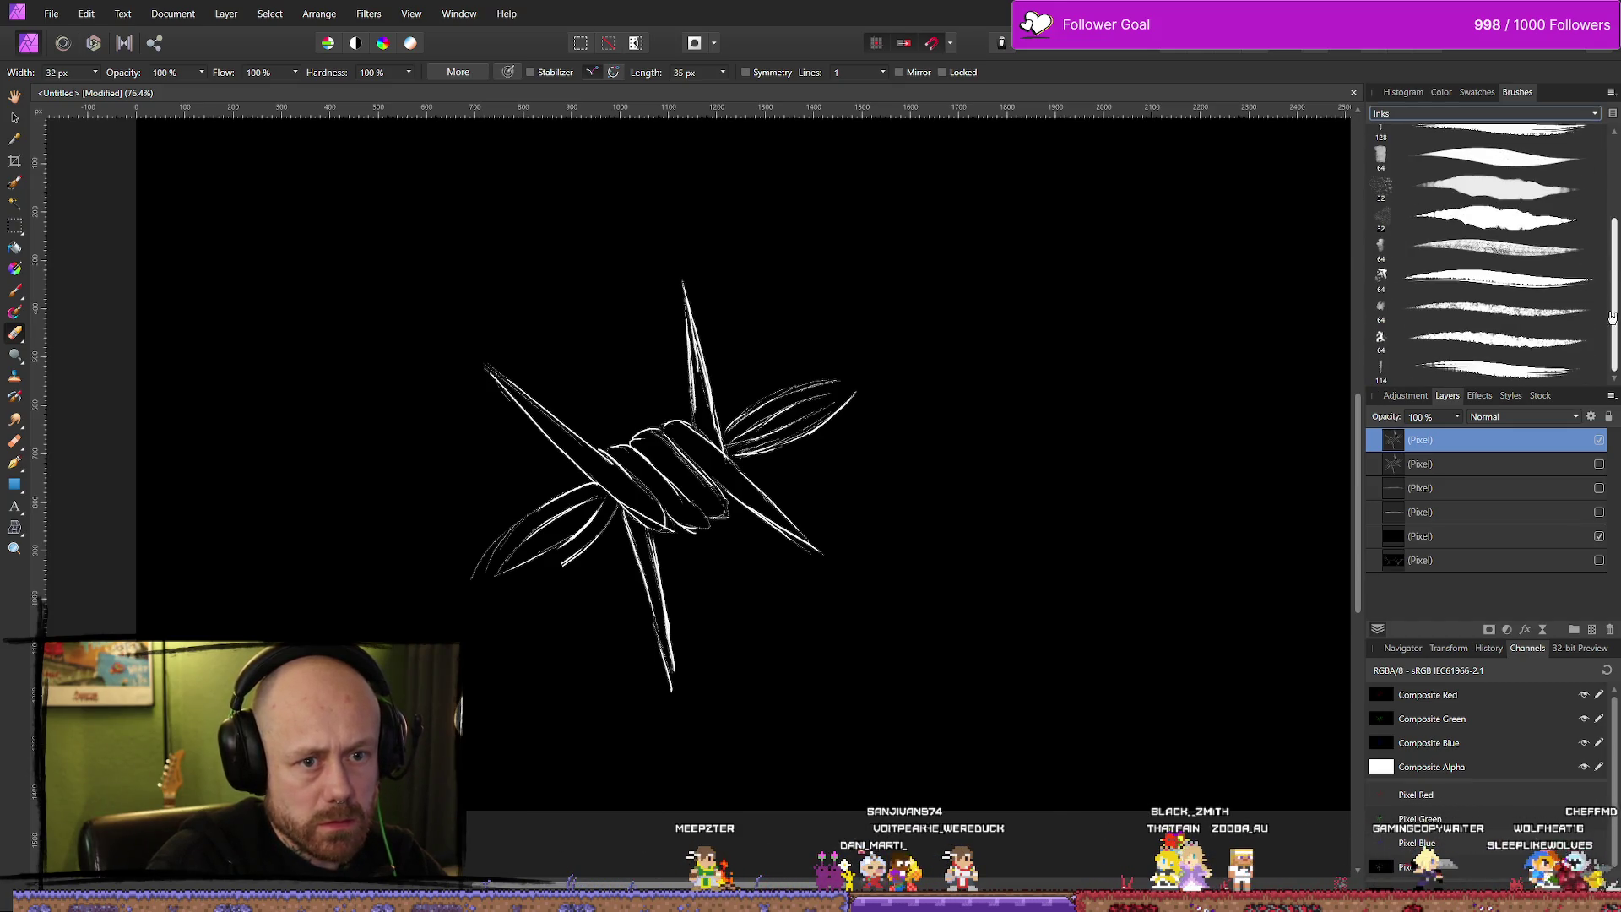
left_click(1507, 371)
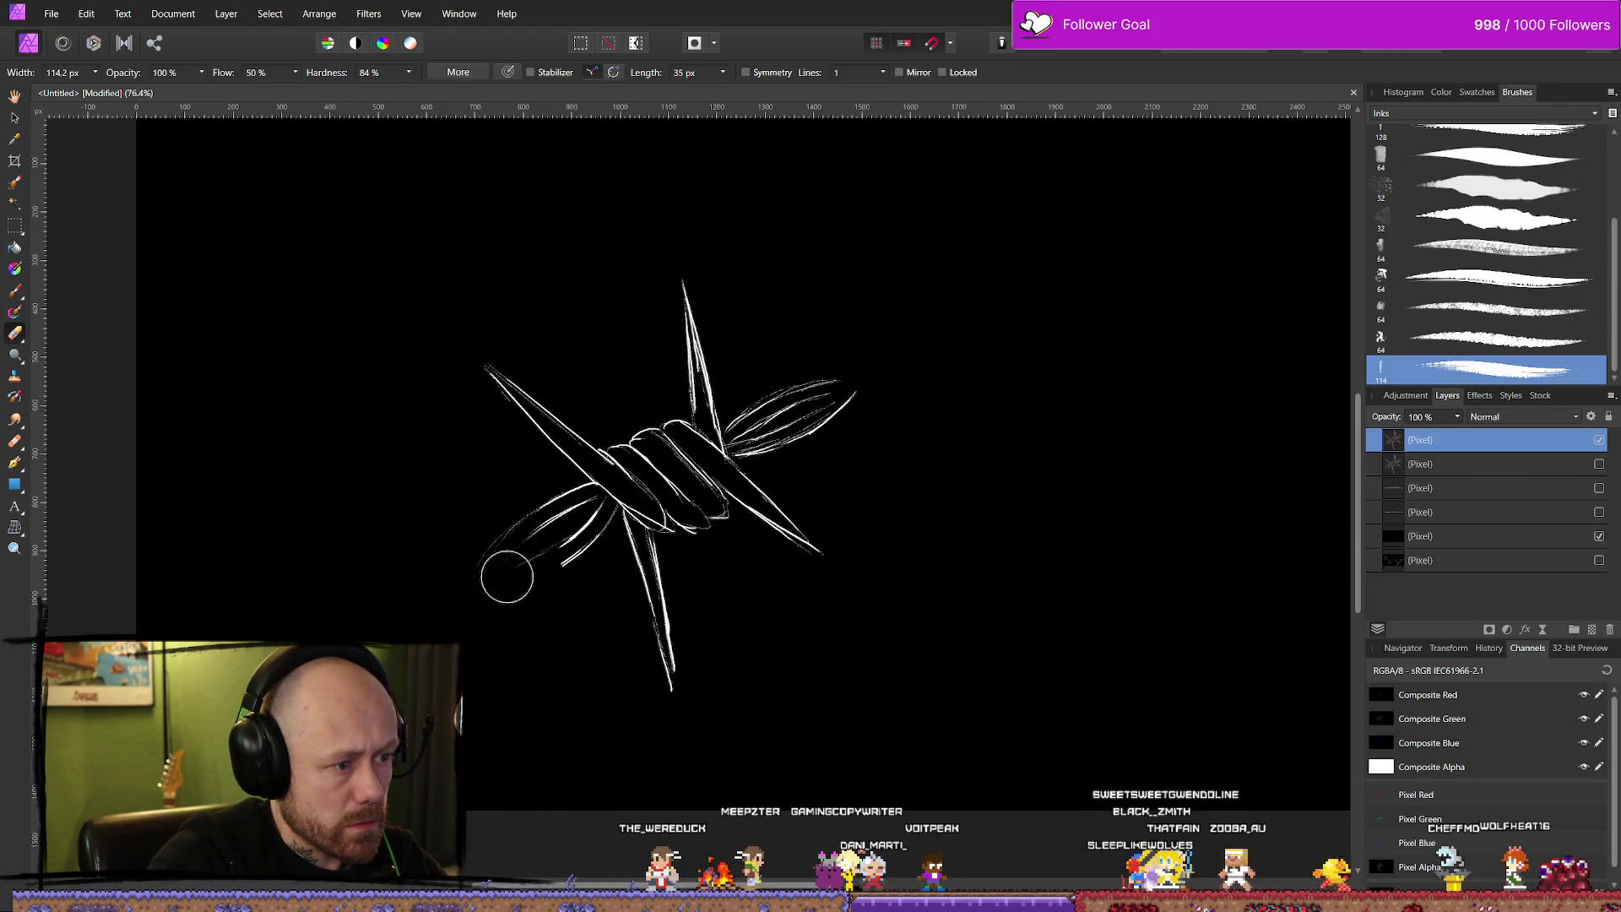
Soften the barb strokes, show the black fill behind the wire, and start cropping.
left_click_drag(574, 515, 517, 558)
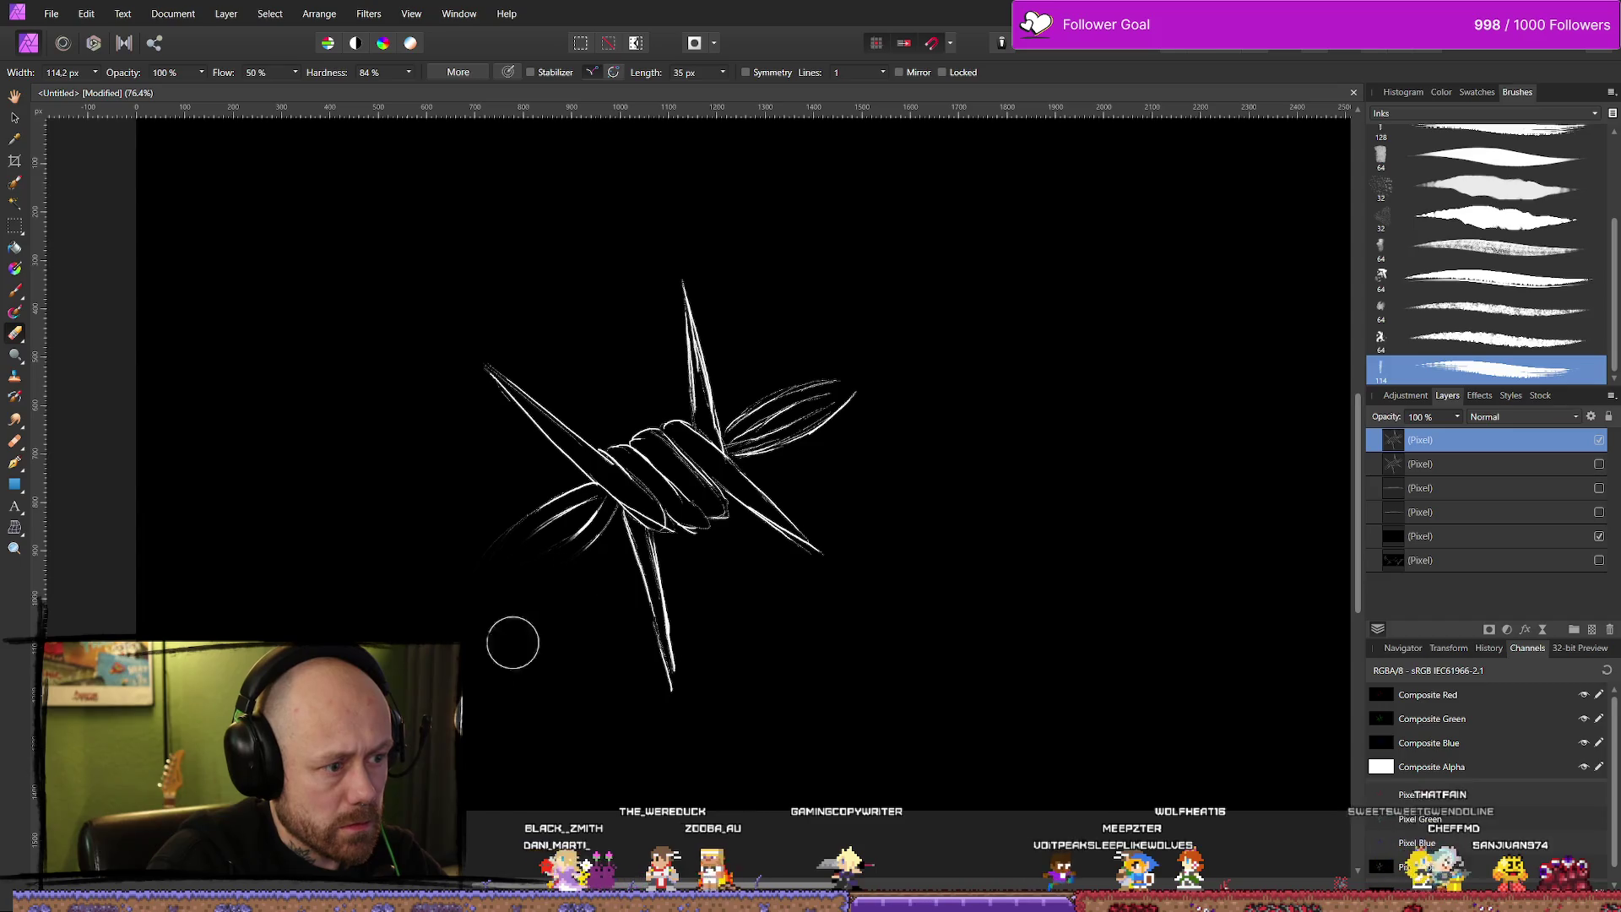
mouse_move(869, 366)
left_mouse_down()
mouse_move(843, 409)
mouse_move(873, 391)
left_mouse_up()
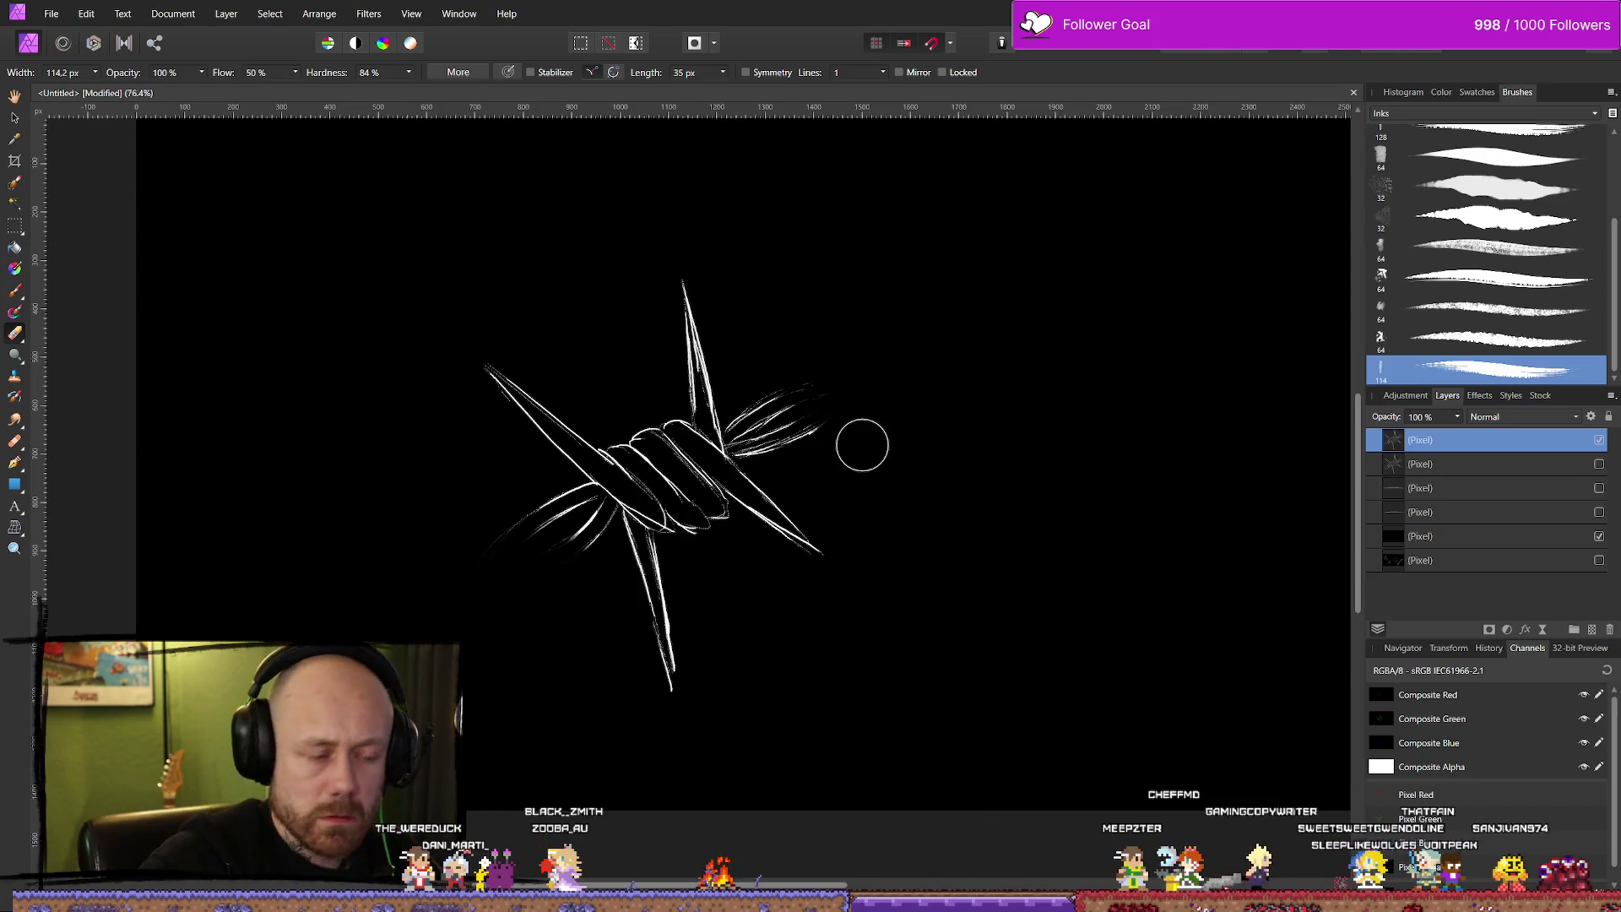
left_click(1599, 537)
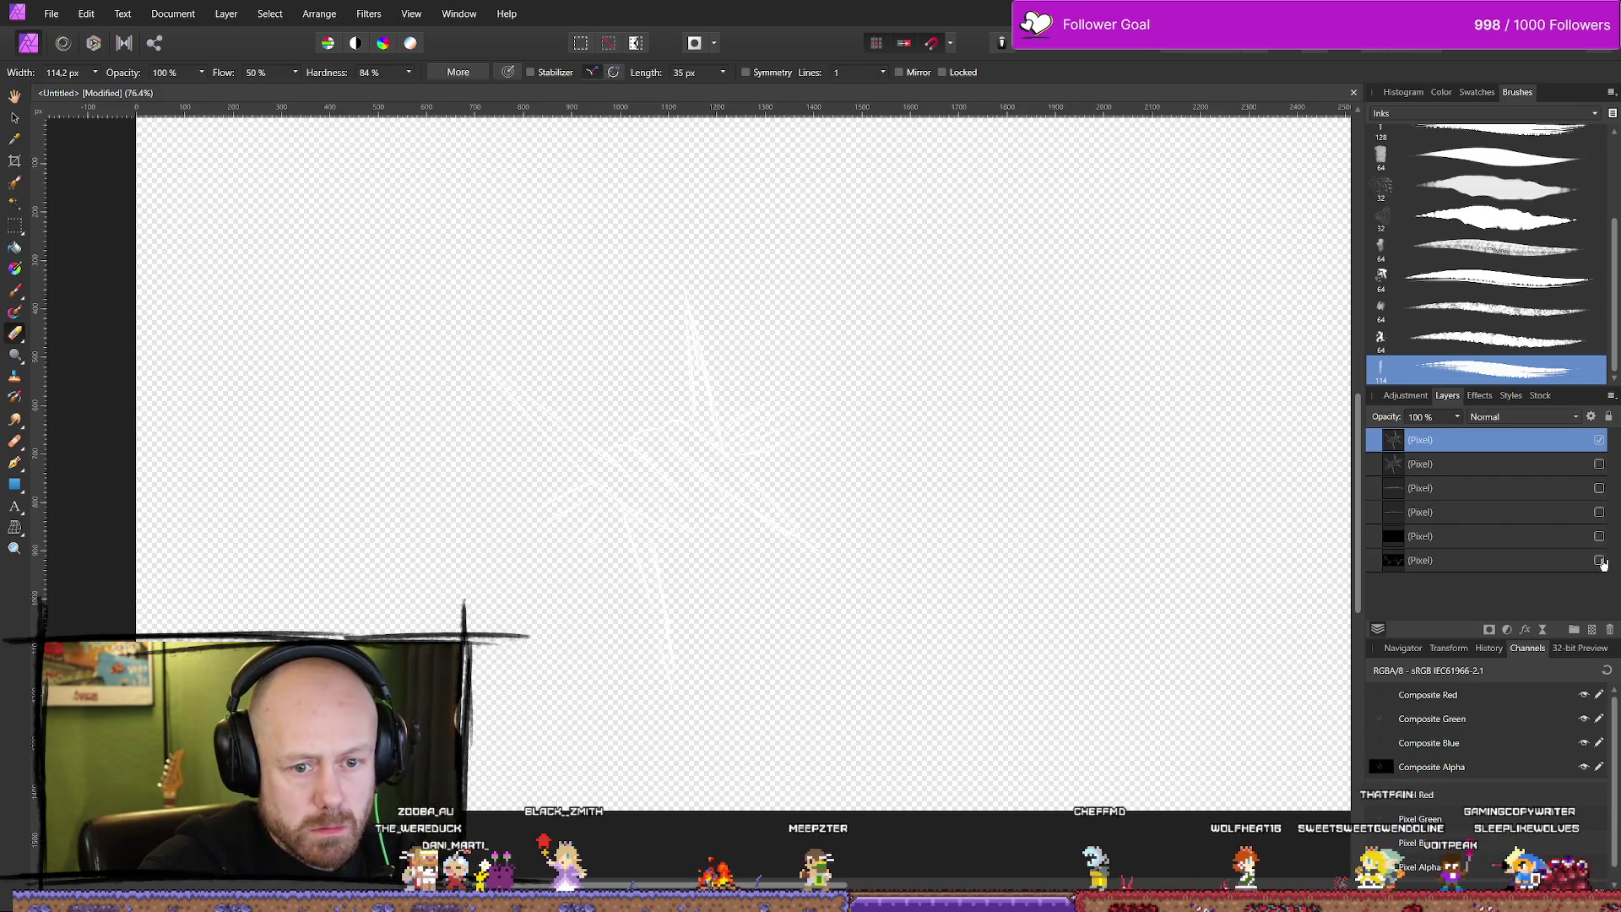
left_click(1600, 561)
left_click(1599, 560)
left_click(1599, 536)
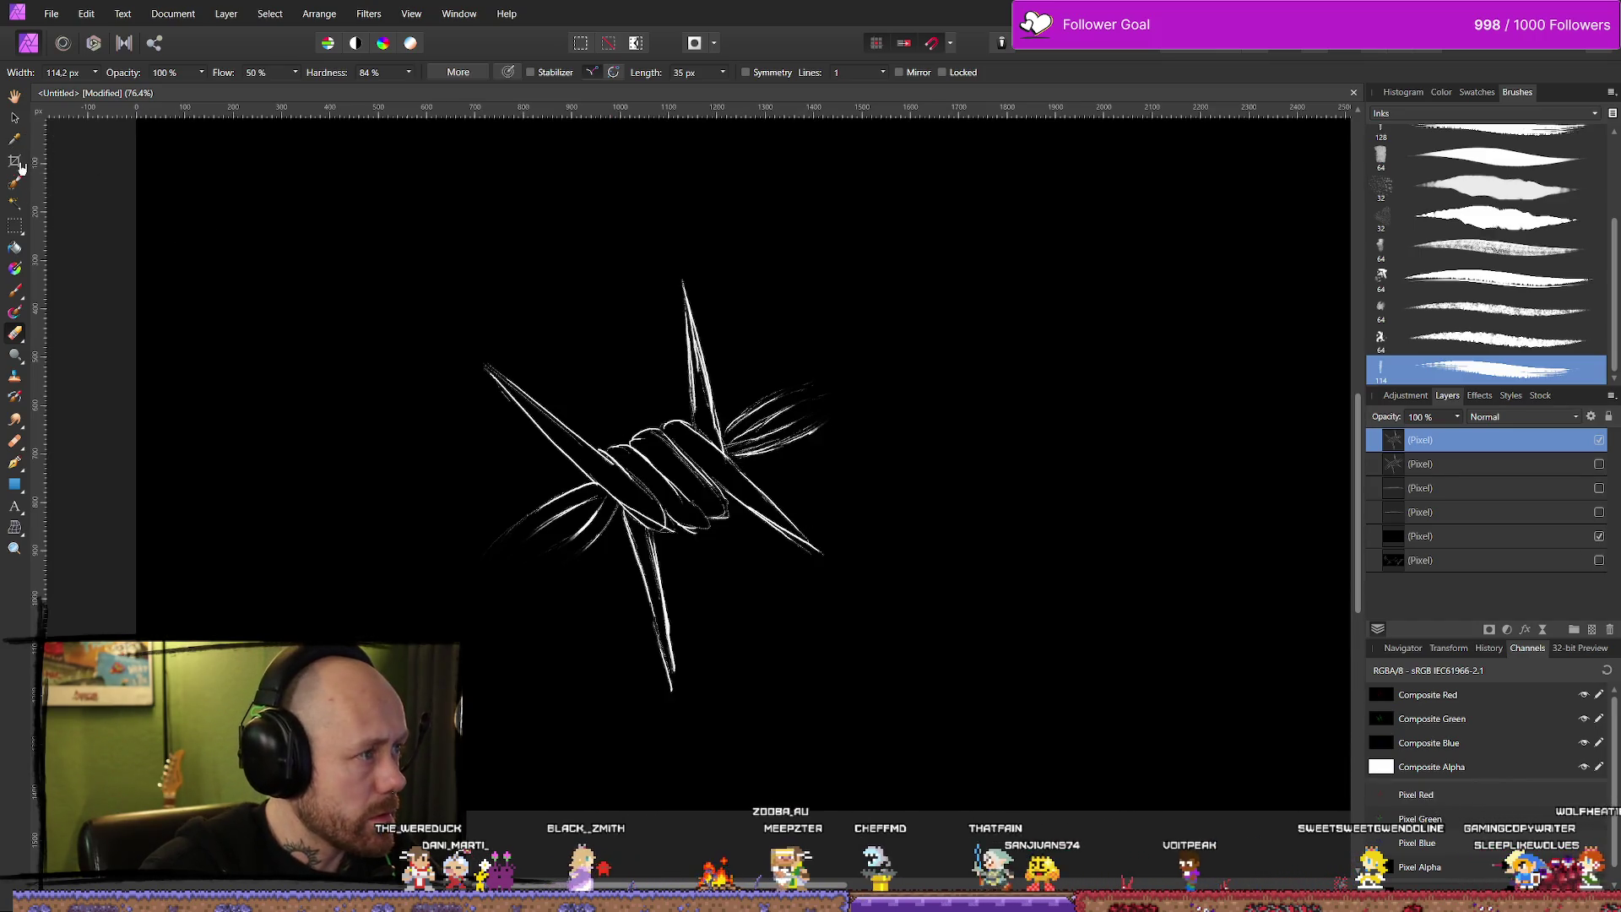
left_click(18, 163)
scroll(525, 318, "down", 3)
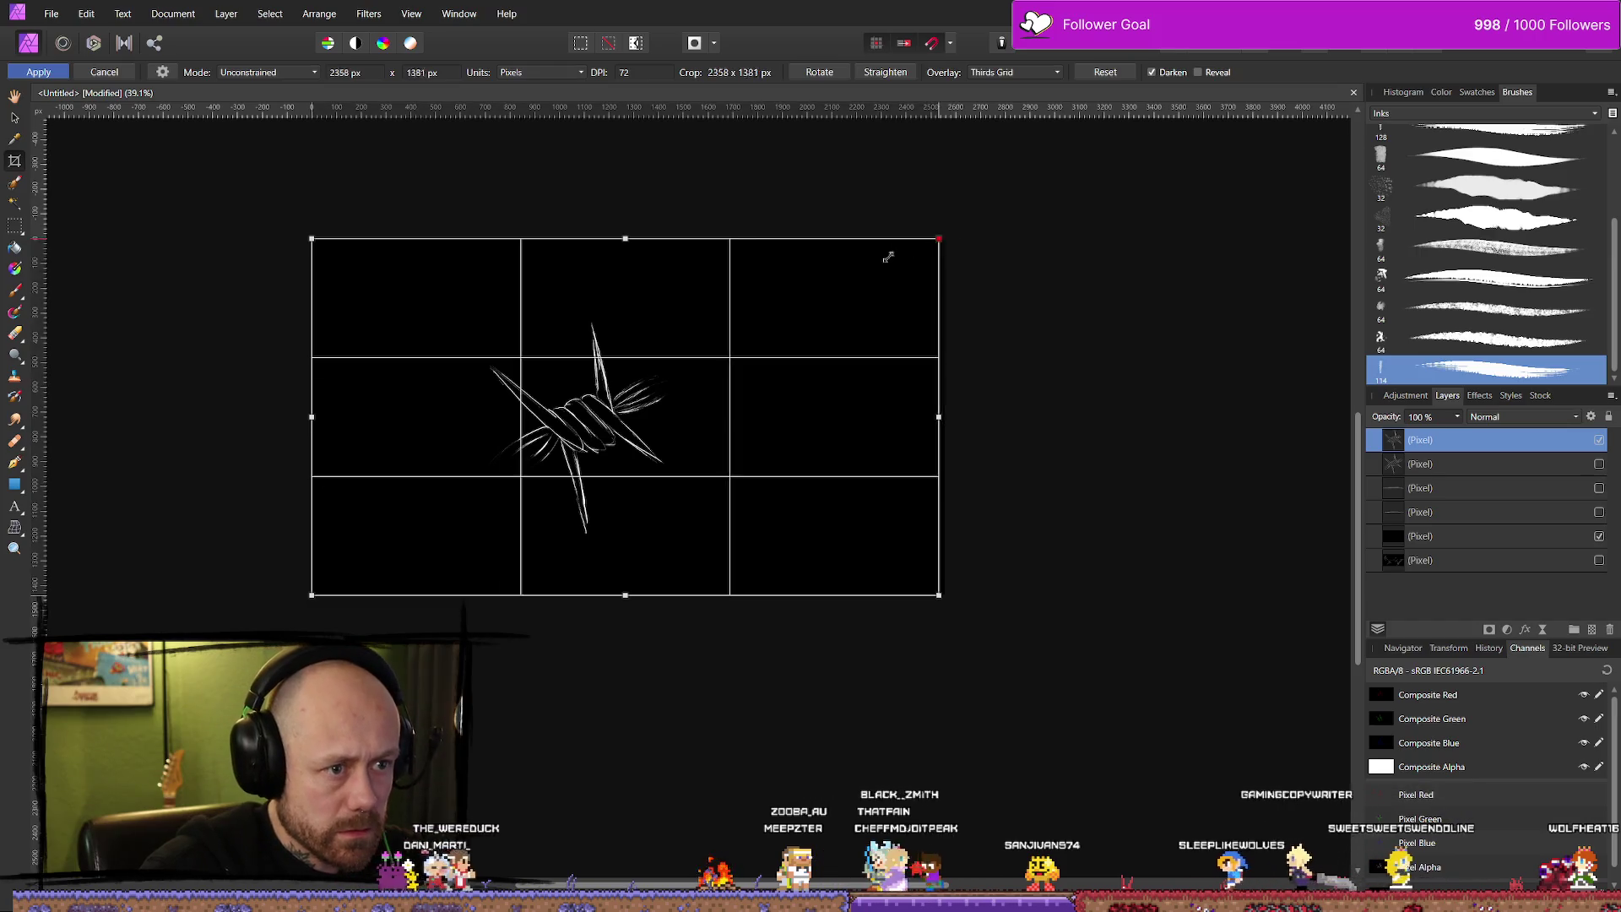
Crop tightly around the barbed-wire knot to 801 × 914 px and apply it.
mouse_move(943, 240)
left_mouse_down()
mouse_move(671, 346)
mouse_move(682, 315)
left_mouse_up()
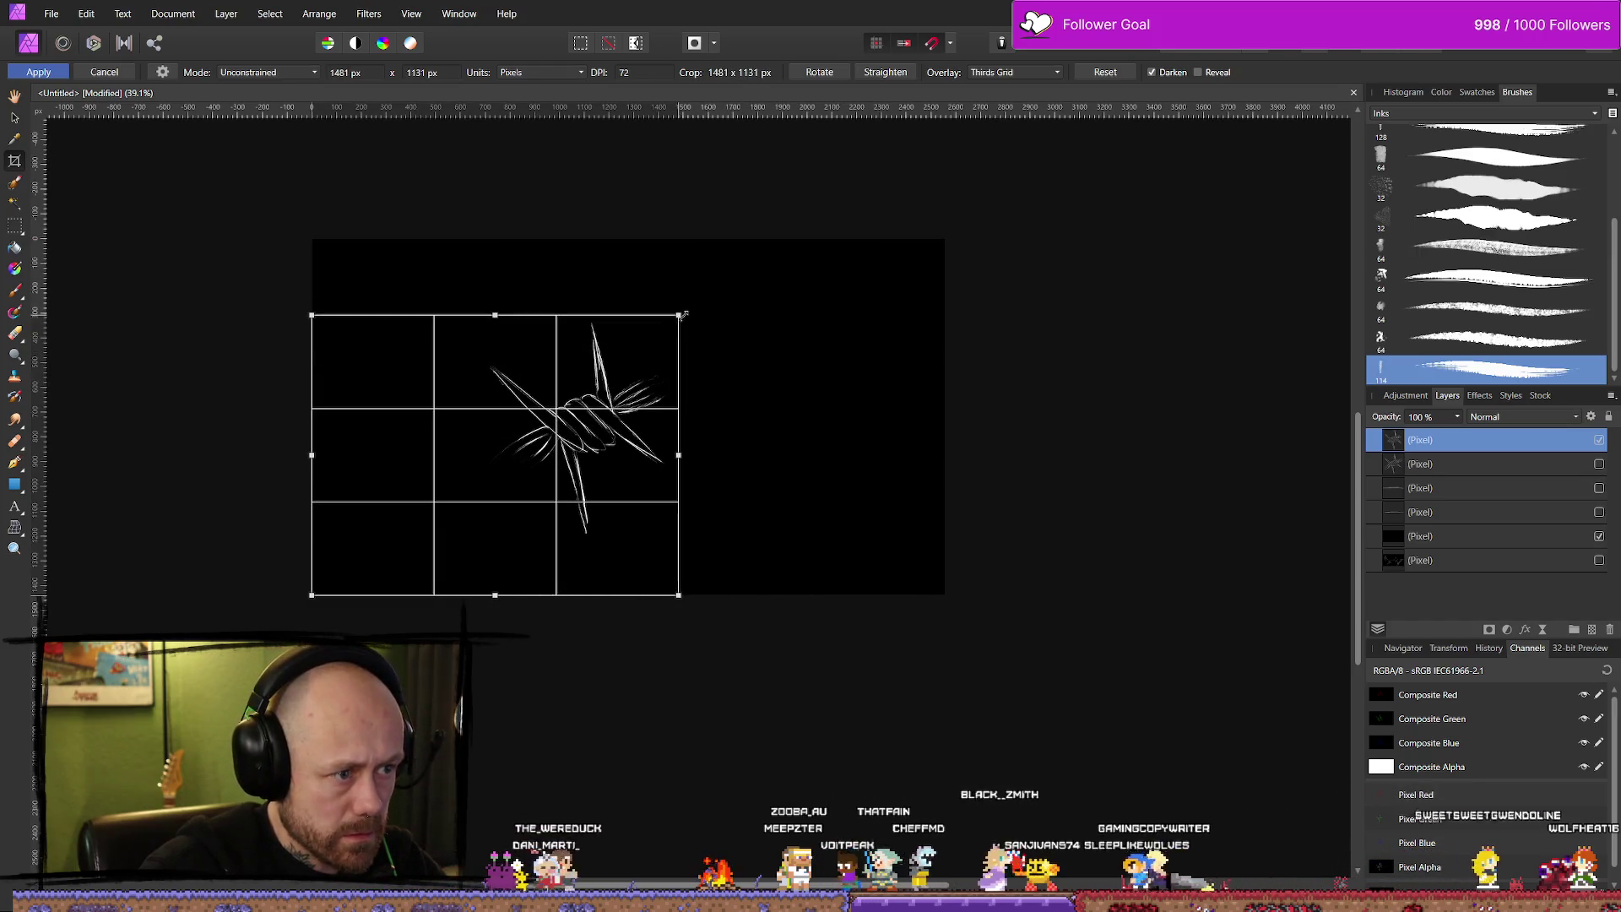
mouse_move(311, 596)
left_mouse_down()
mouse_move(507, 534)
mouse_move(481, 561)
mouse_move(477, 543)
left_mouse_up()
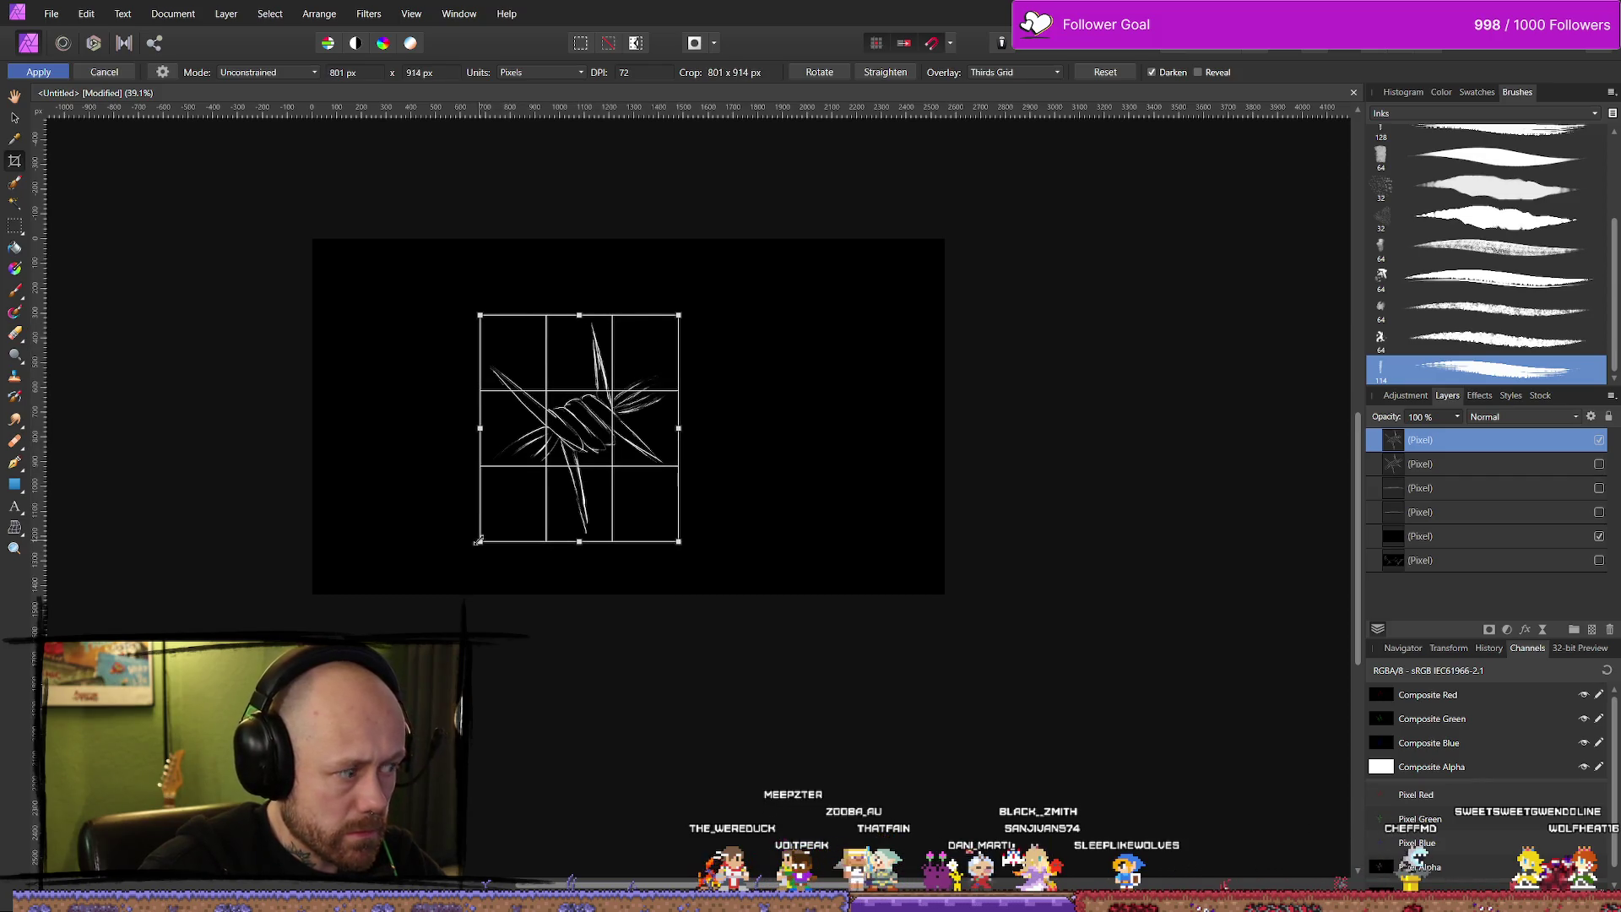
key("Return")
scroll(474, 561, "down", 2)
scroll(680, 362, "up", 3)
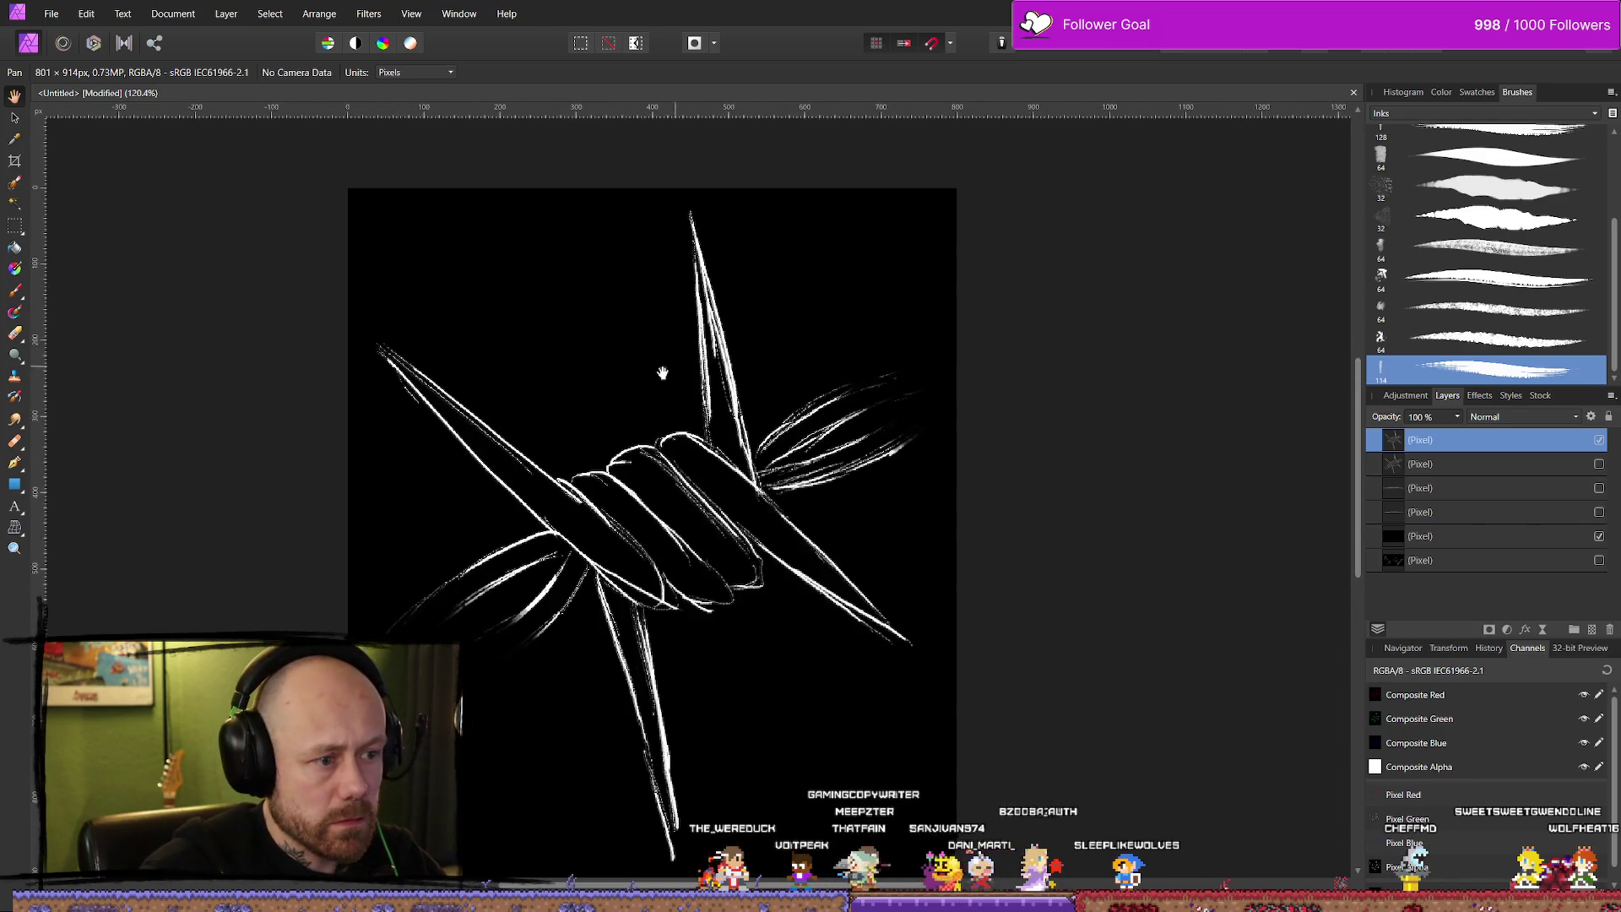
Hide the black layer, export the knot as a transparent PNG to the Bloodspill icon folder, then undo.
left_click(1599, 537)
left_click(51, 14)
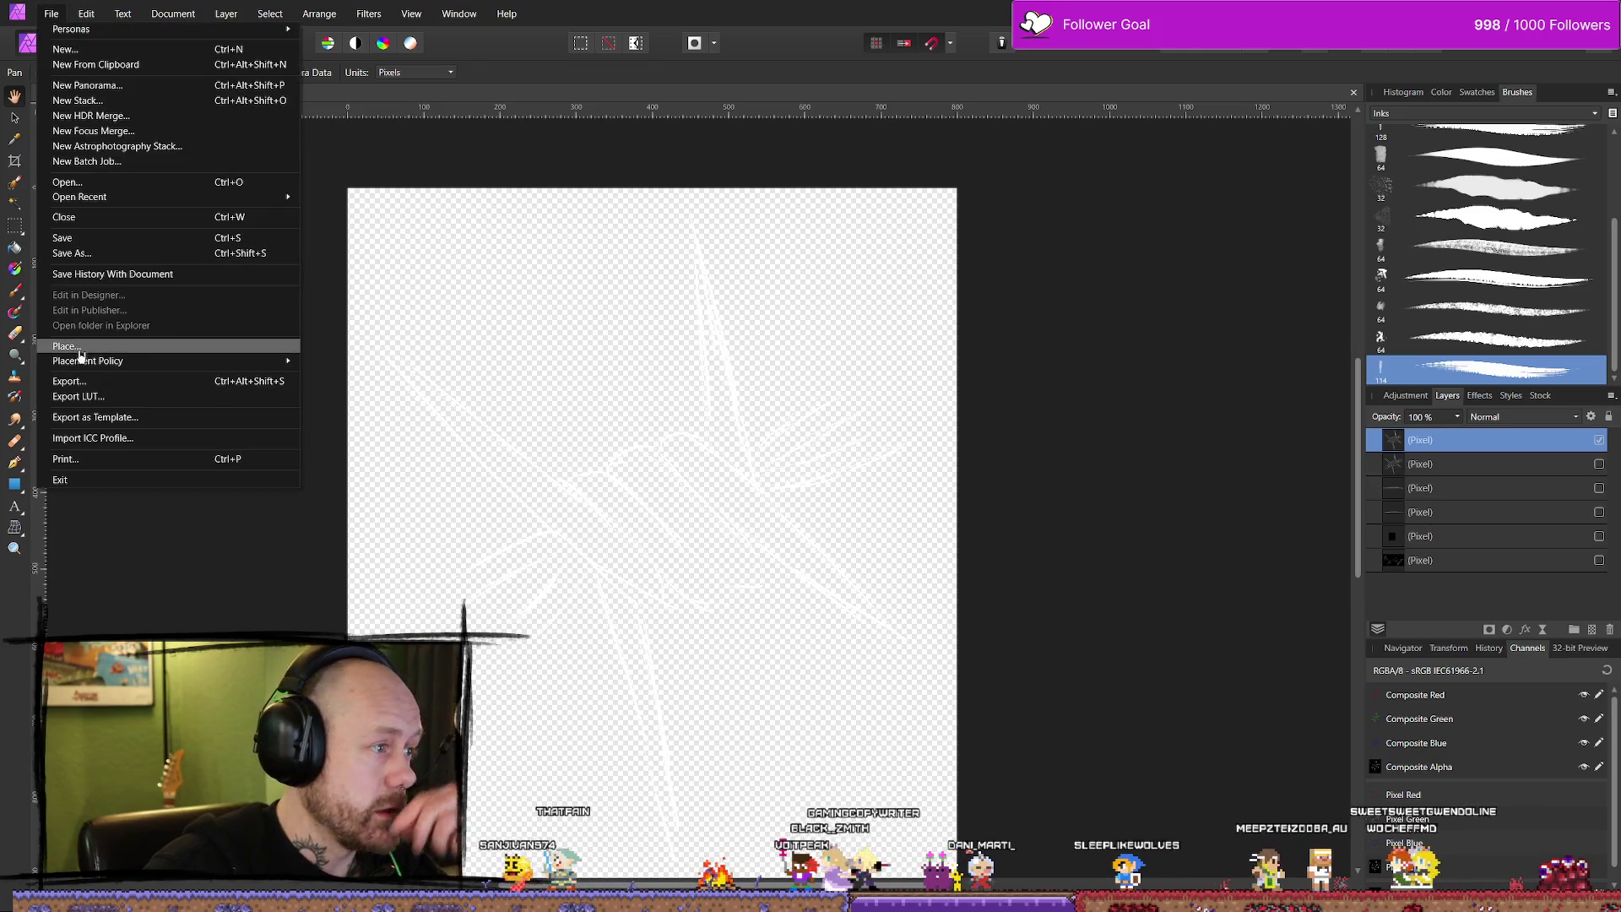
left_click(85, 380)
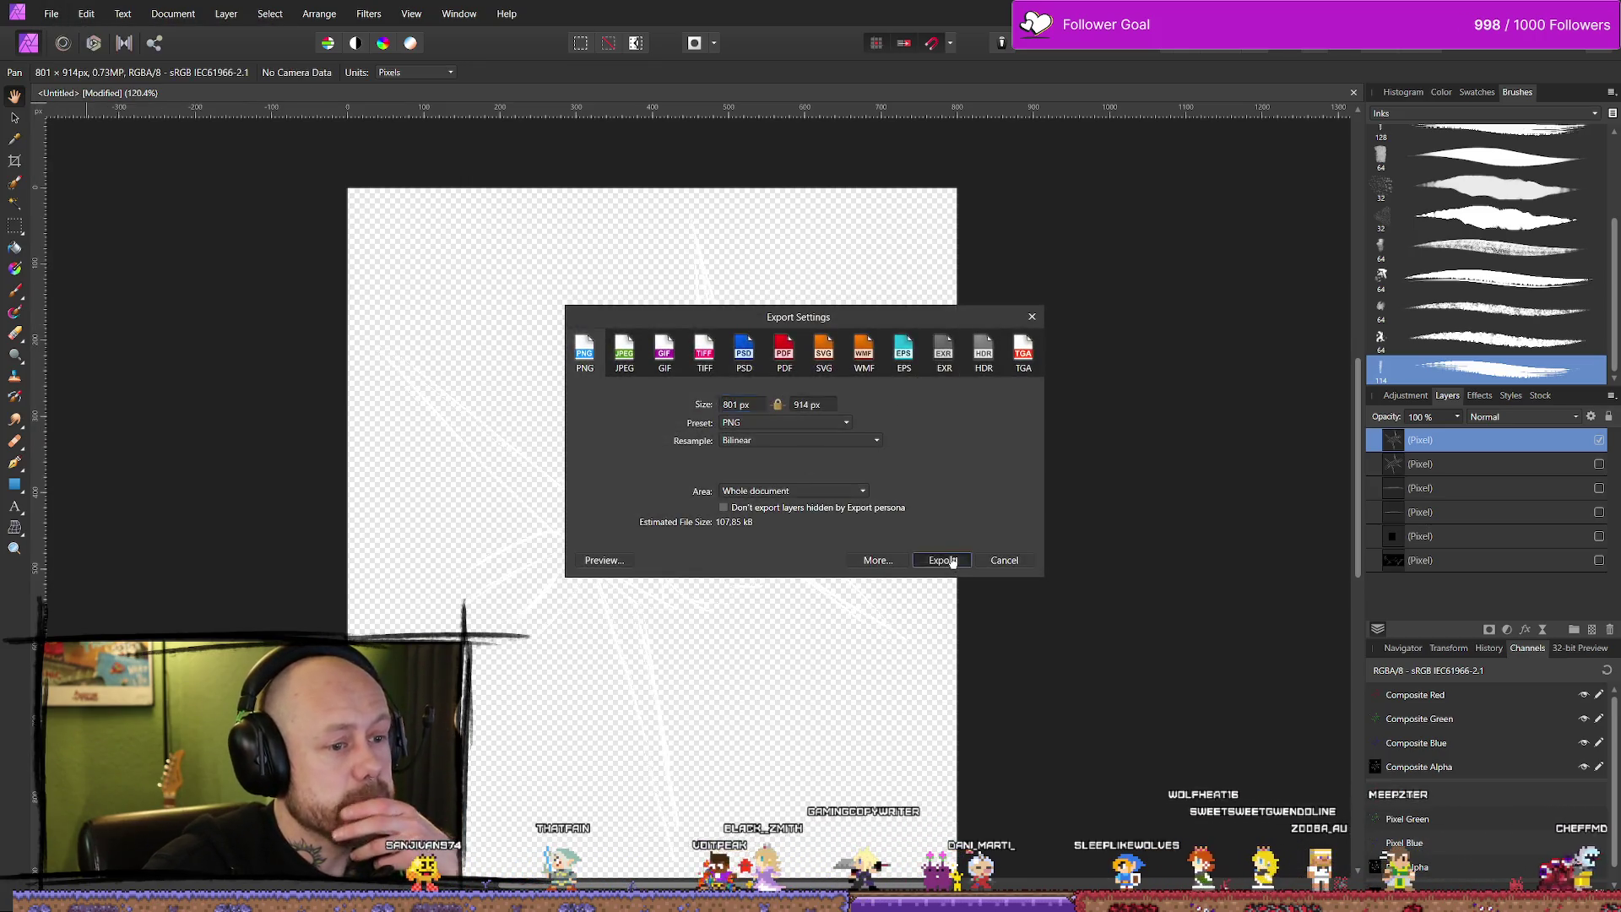
left_click(944, 561)
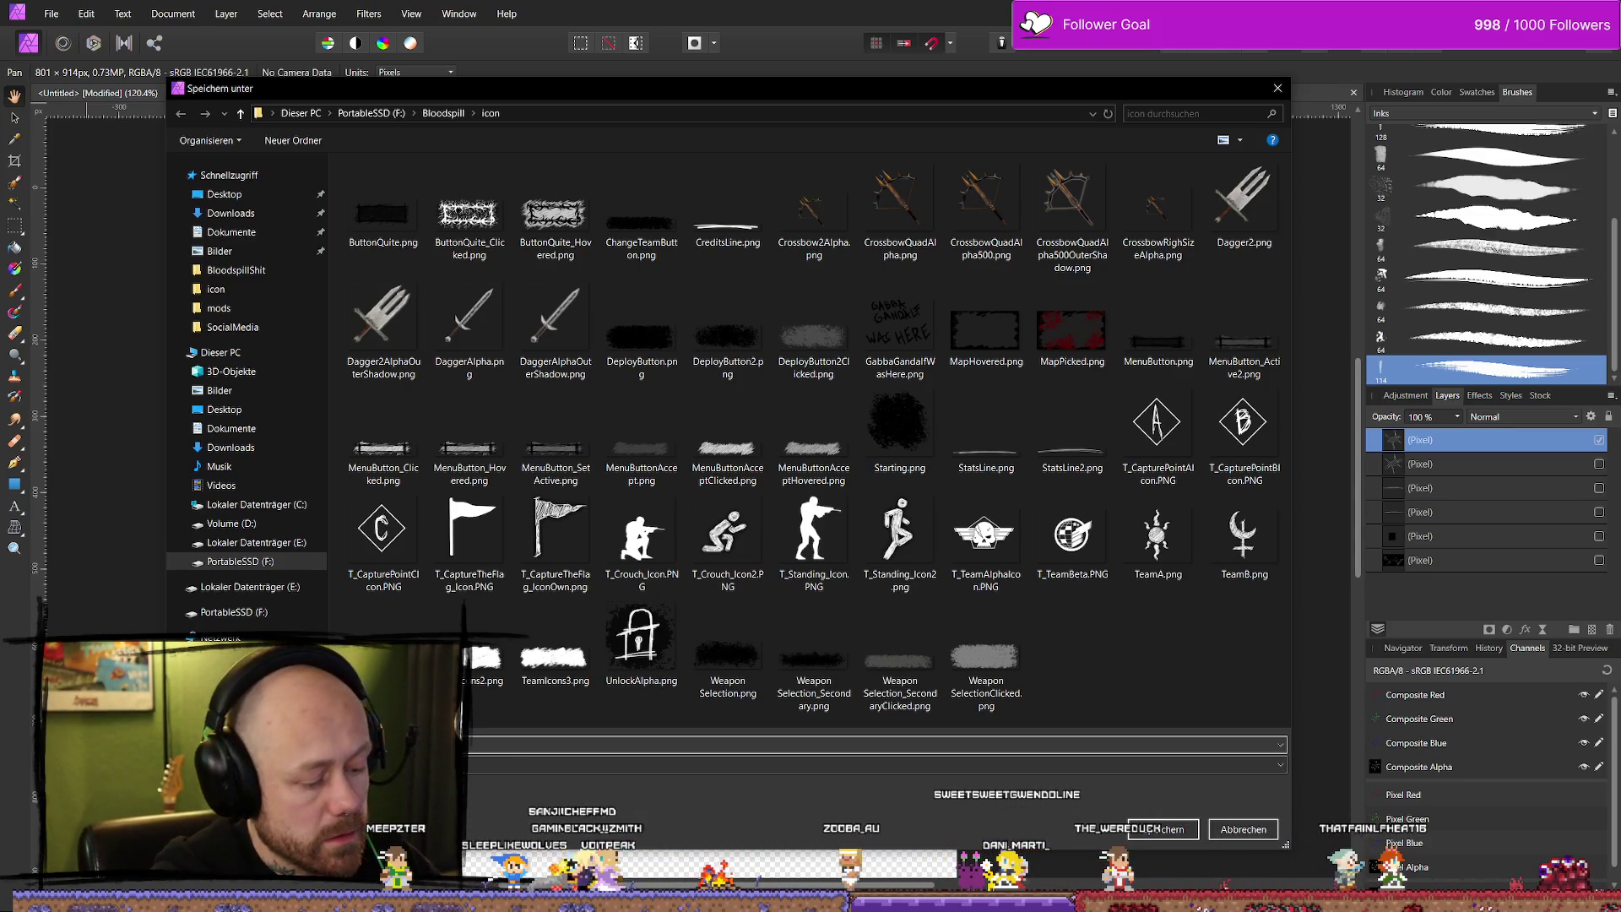
key("Escape")
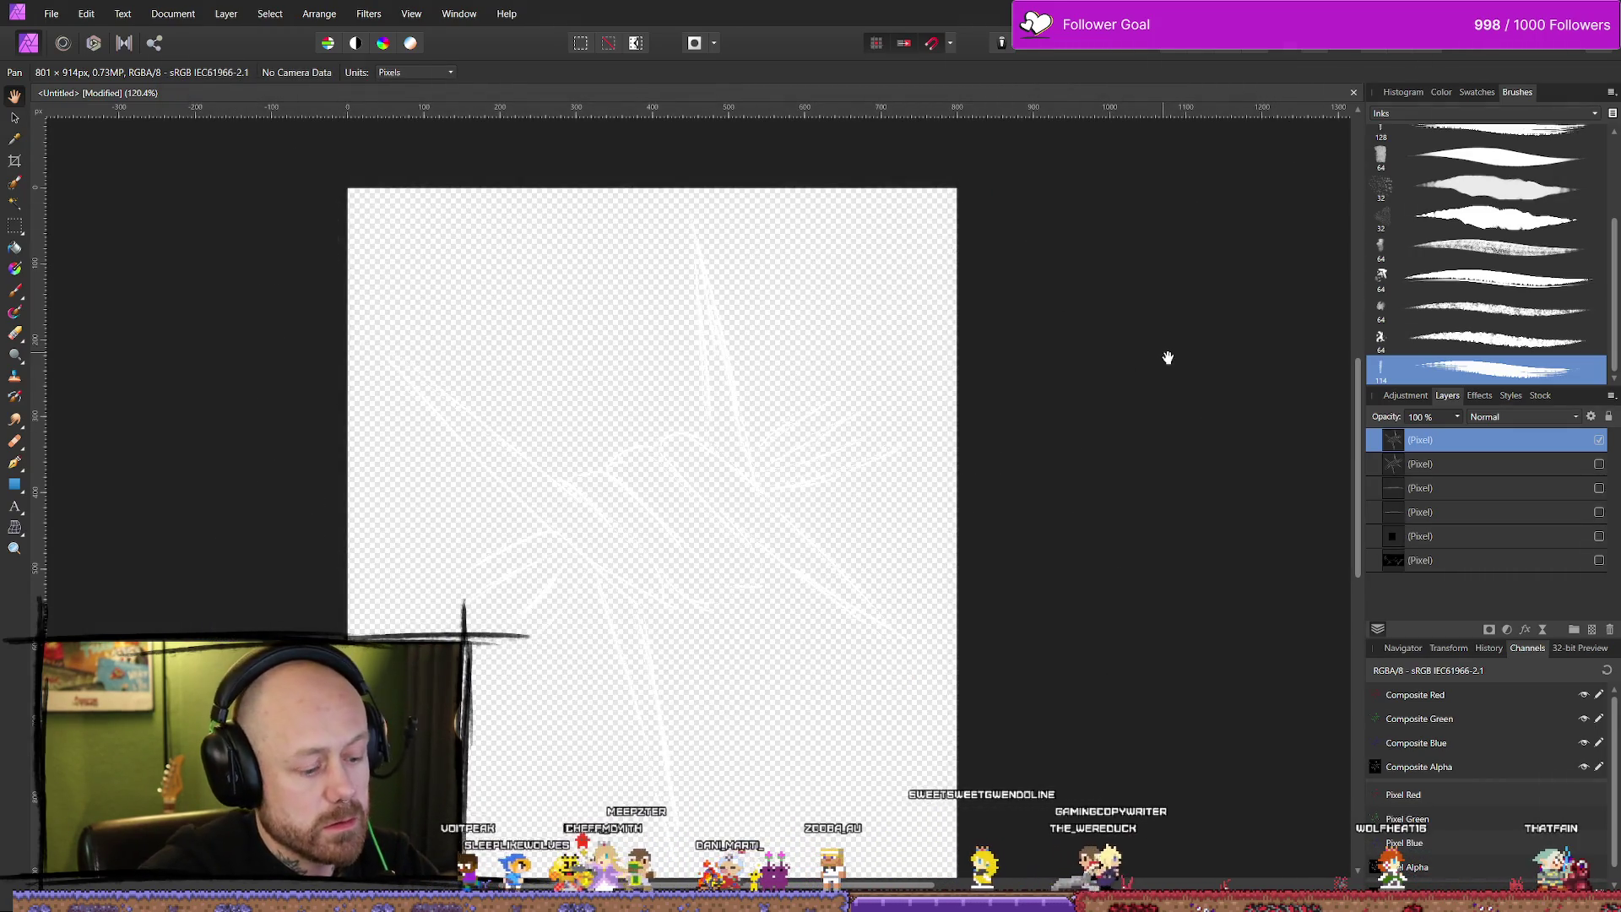
key("ctrl+z")
key("ctrl+z")
key("alt+Tab")
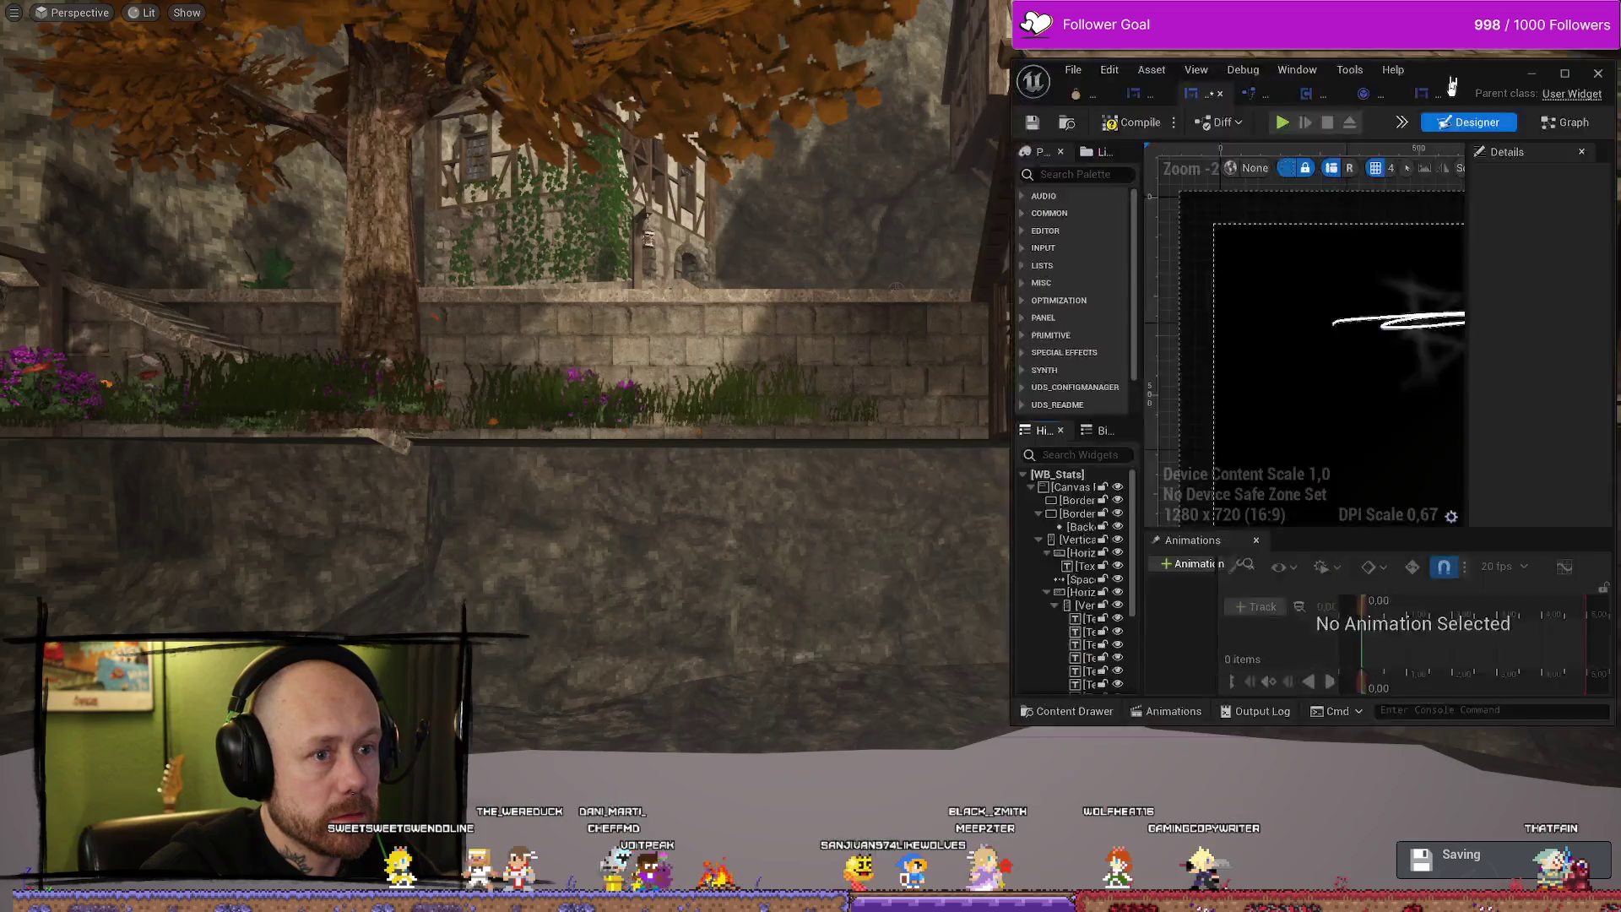
Maximize the Unreal editor and drag the barbedwire texture from MyStuff/UI onto the WB_Stats canvas.
mouse_move(1571, 10)
left_mouse_down()
mouse_move(1591, 18)
mouse_move(957, 211)
left_mouse_up()
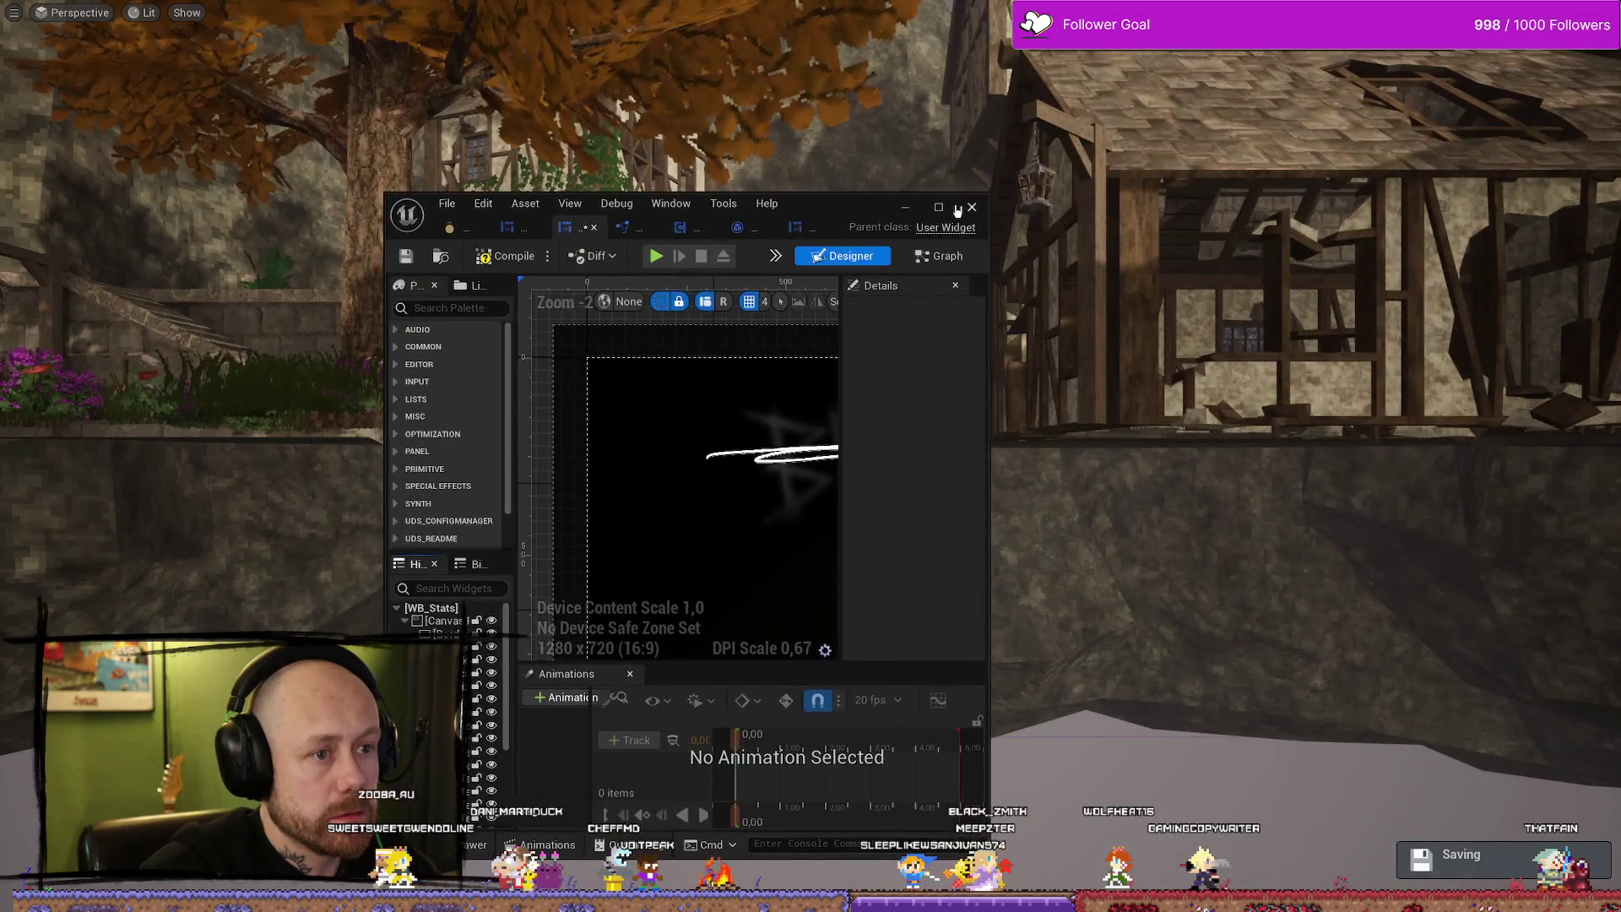
double_click(957, 211)
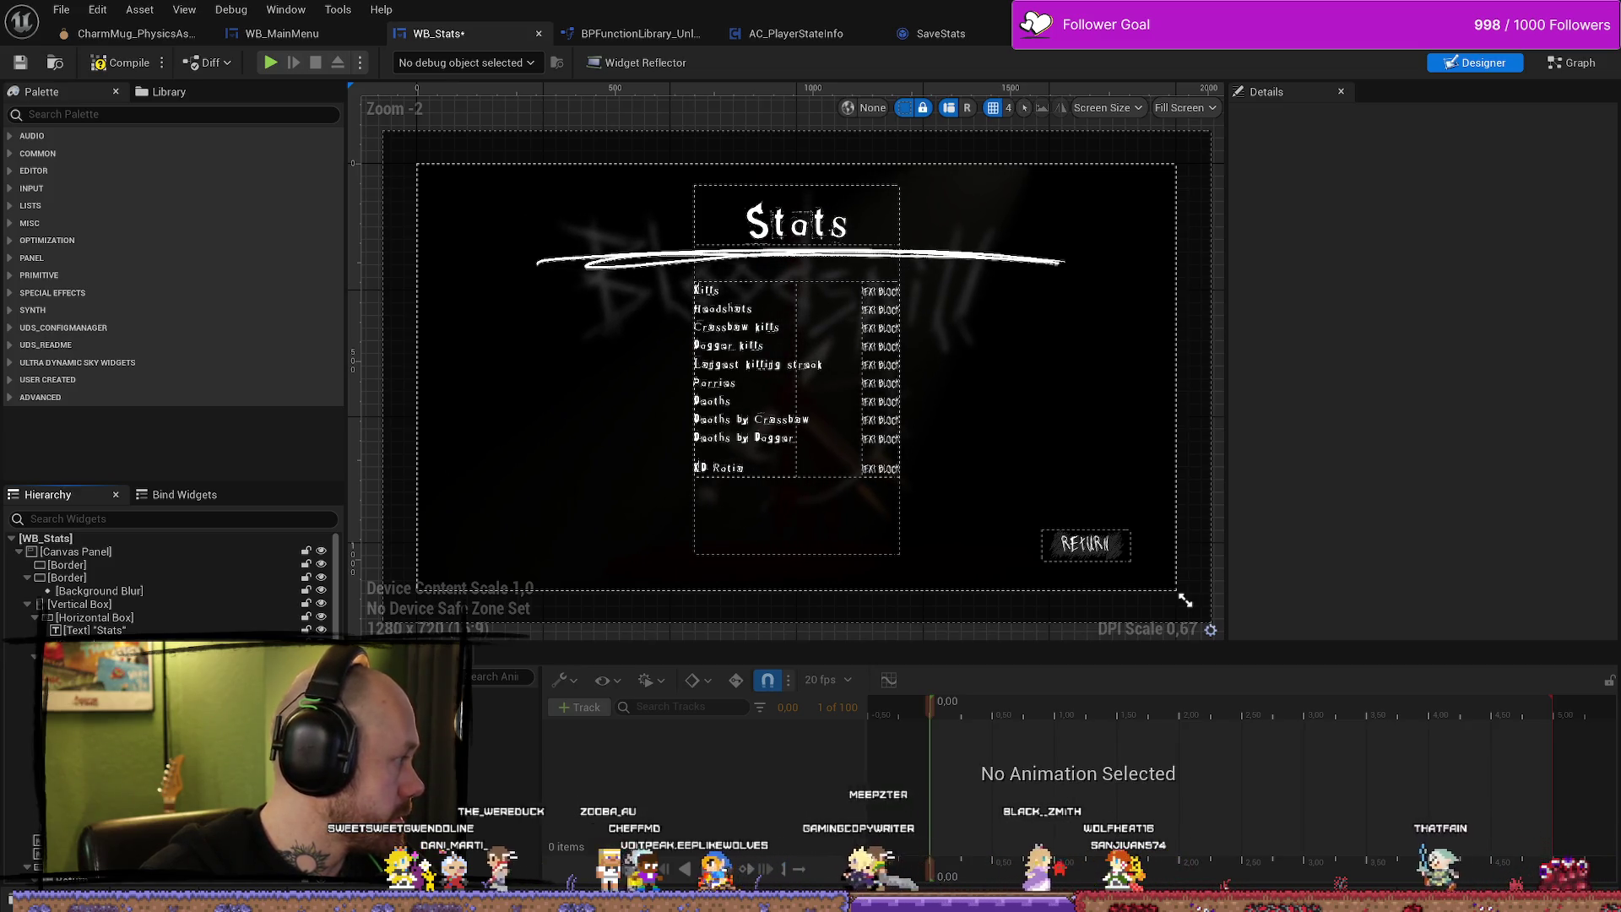
key("ctrl+space")
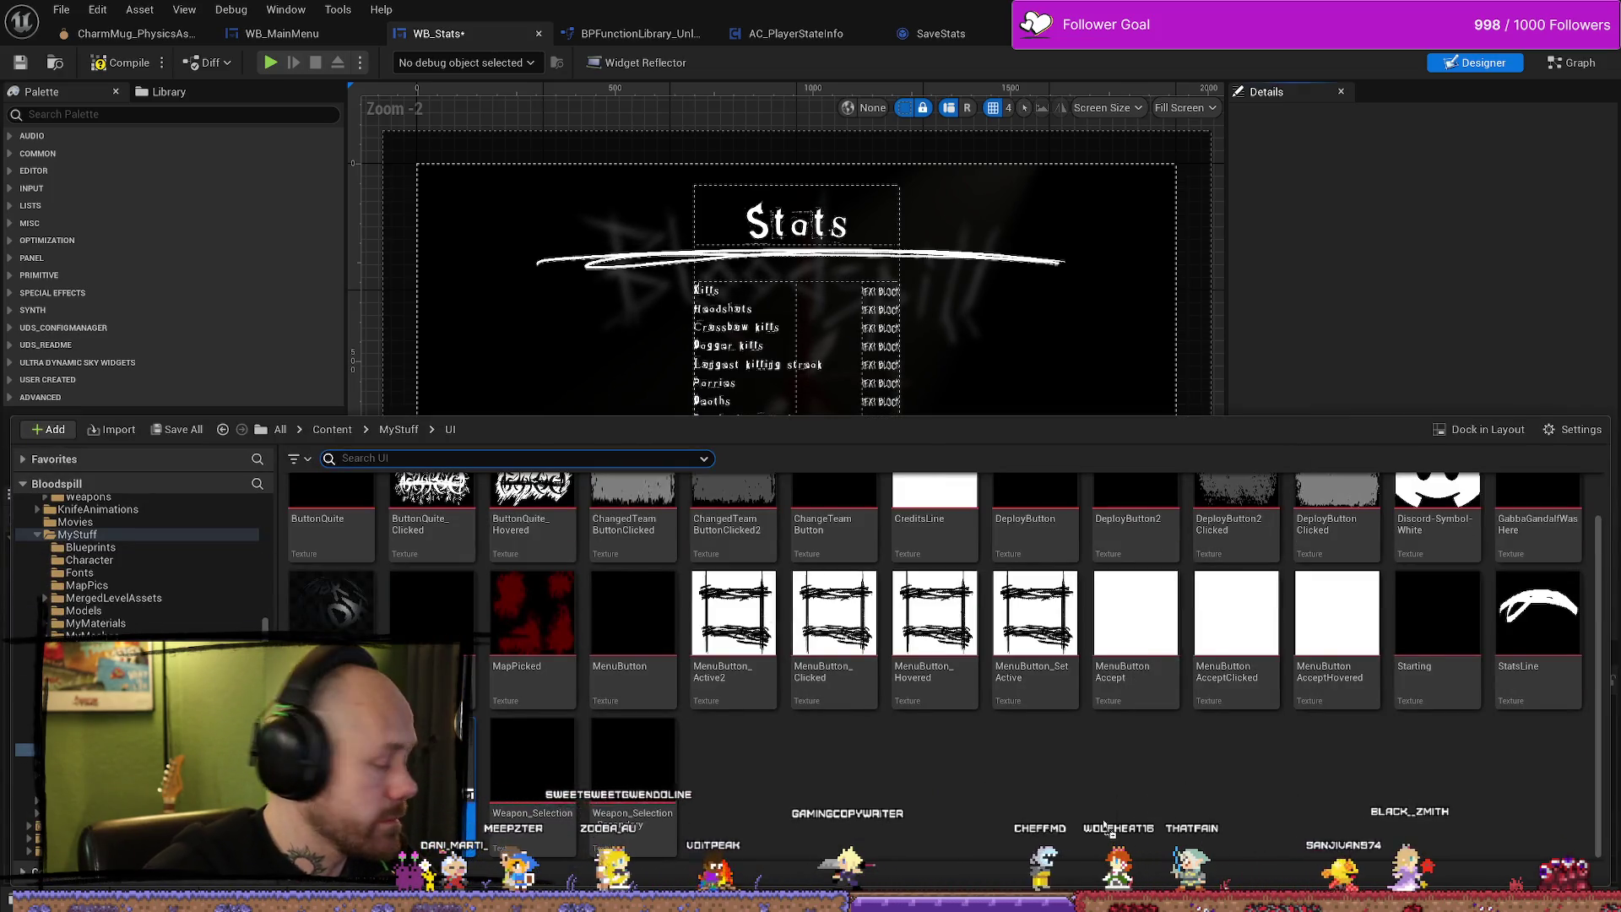
key("ctrl+space")
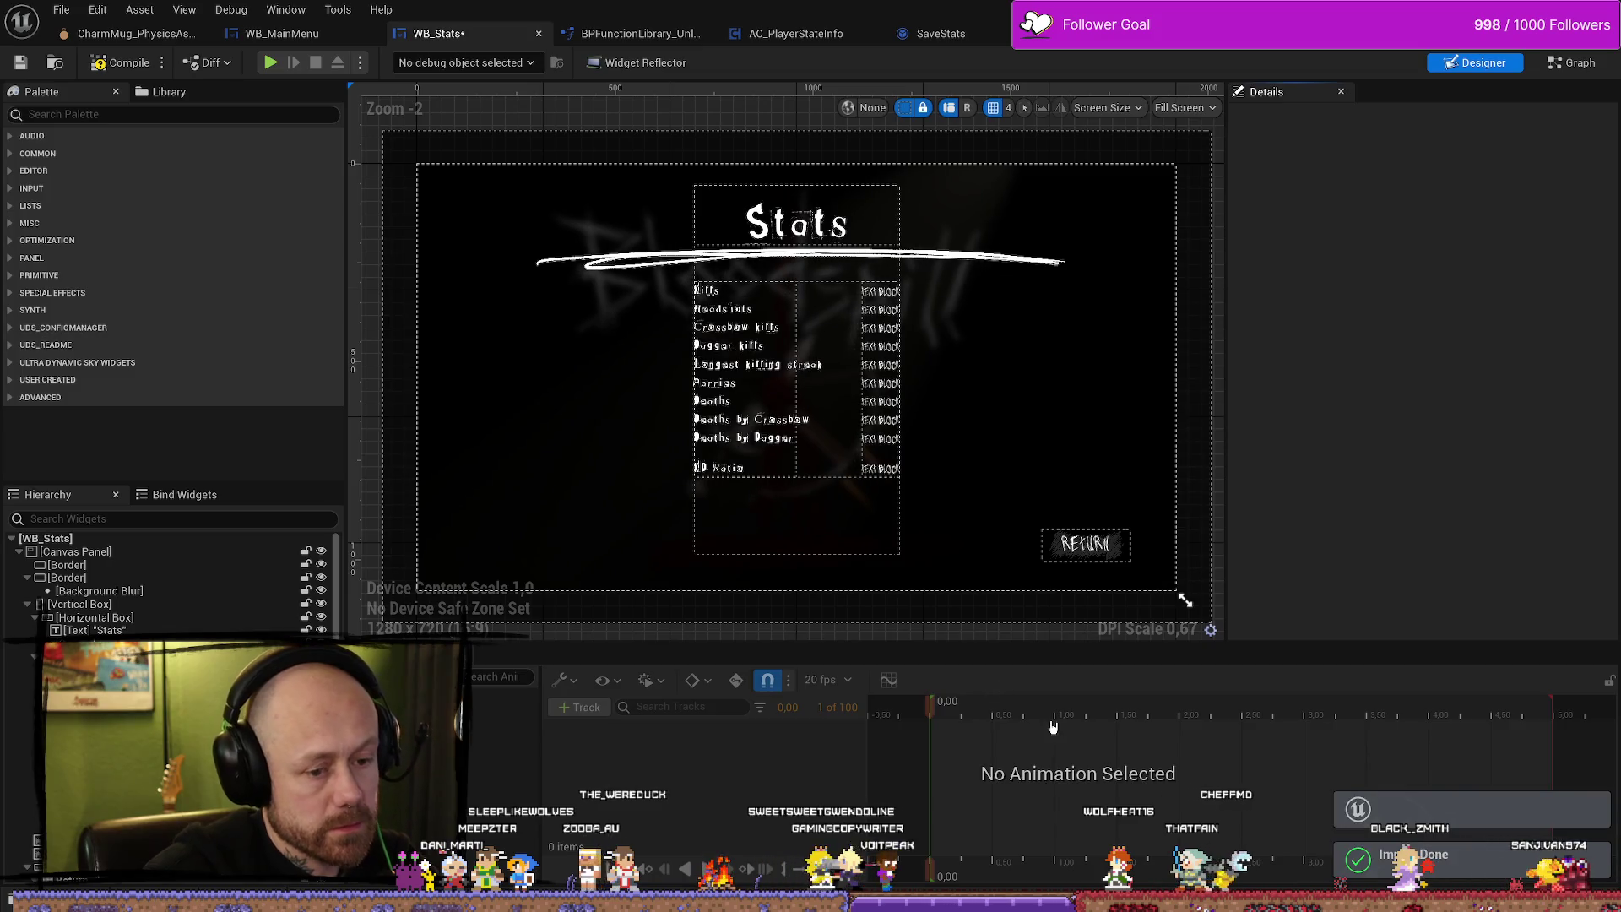
key("ctrl+space")
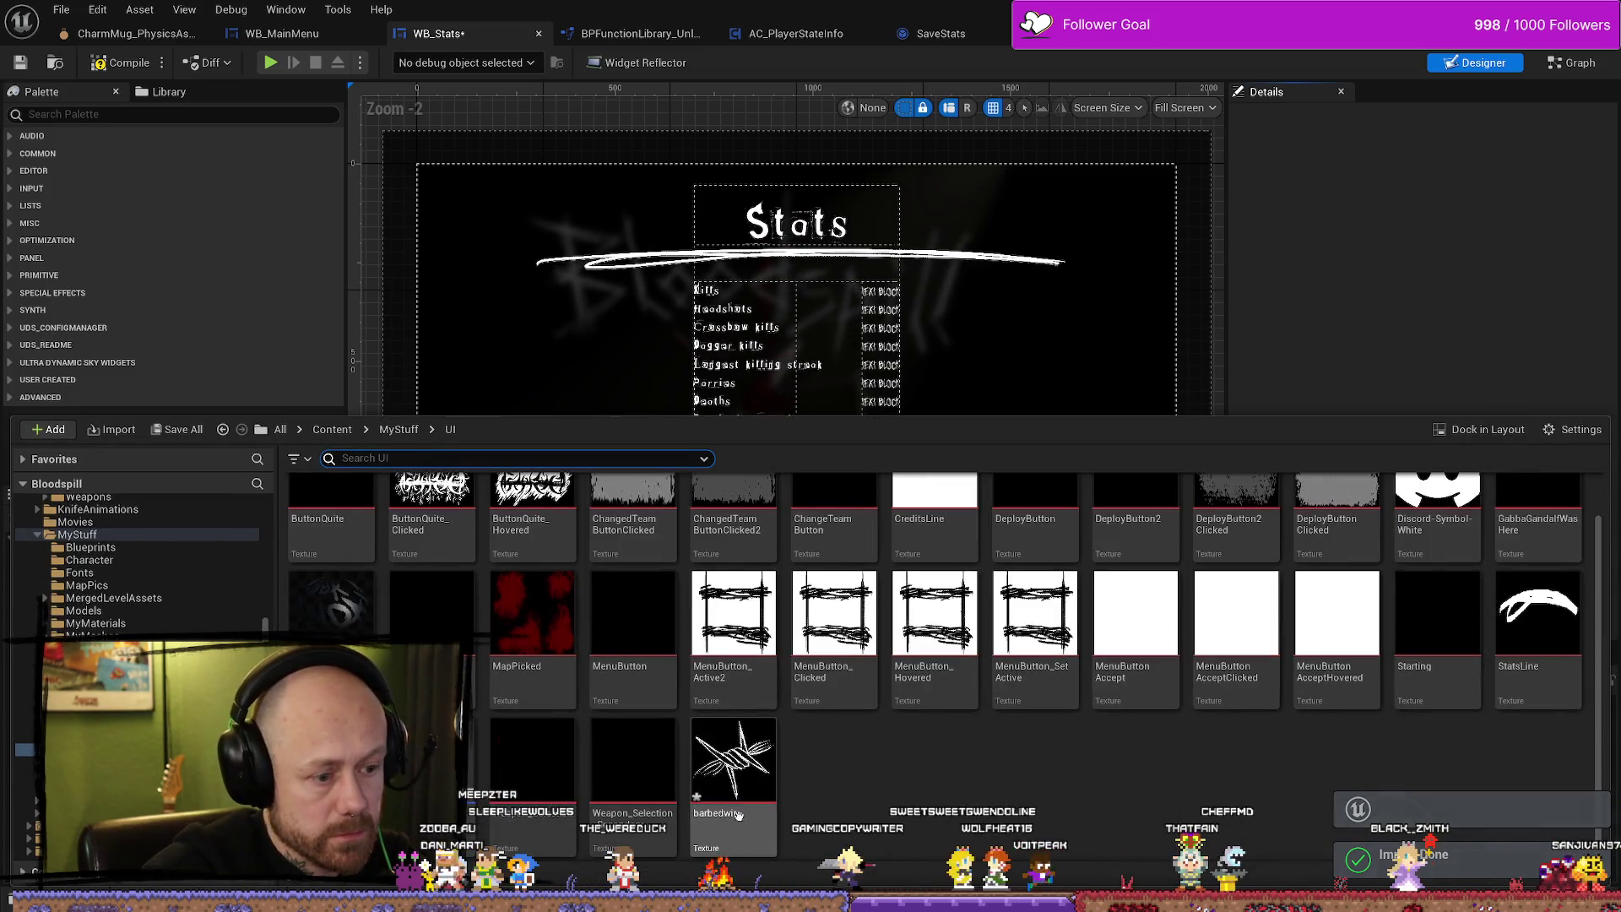
mouse_move(750, 789)
left_mouse_down()
mouse_move(675, 392)
mouse_move(658, 405)
left_mouse_up()
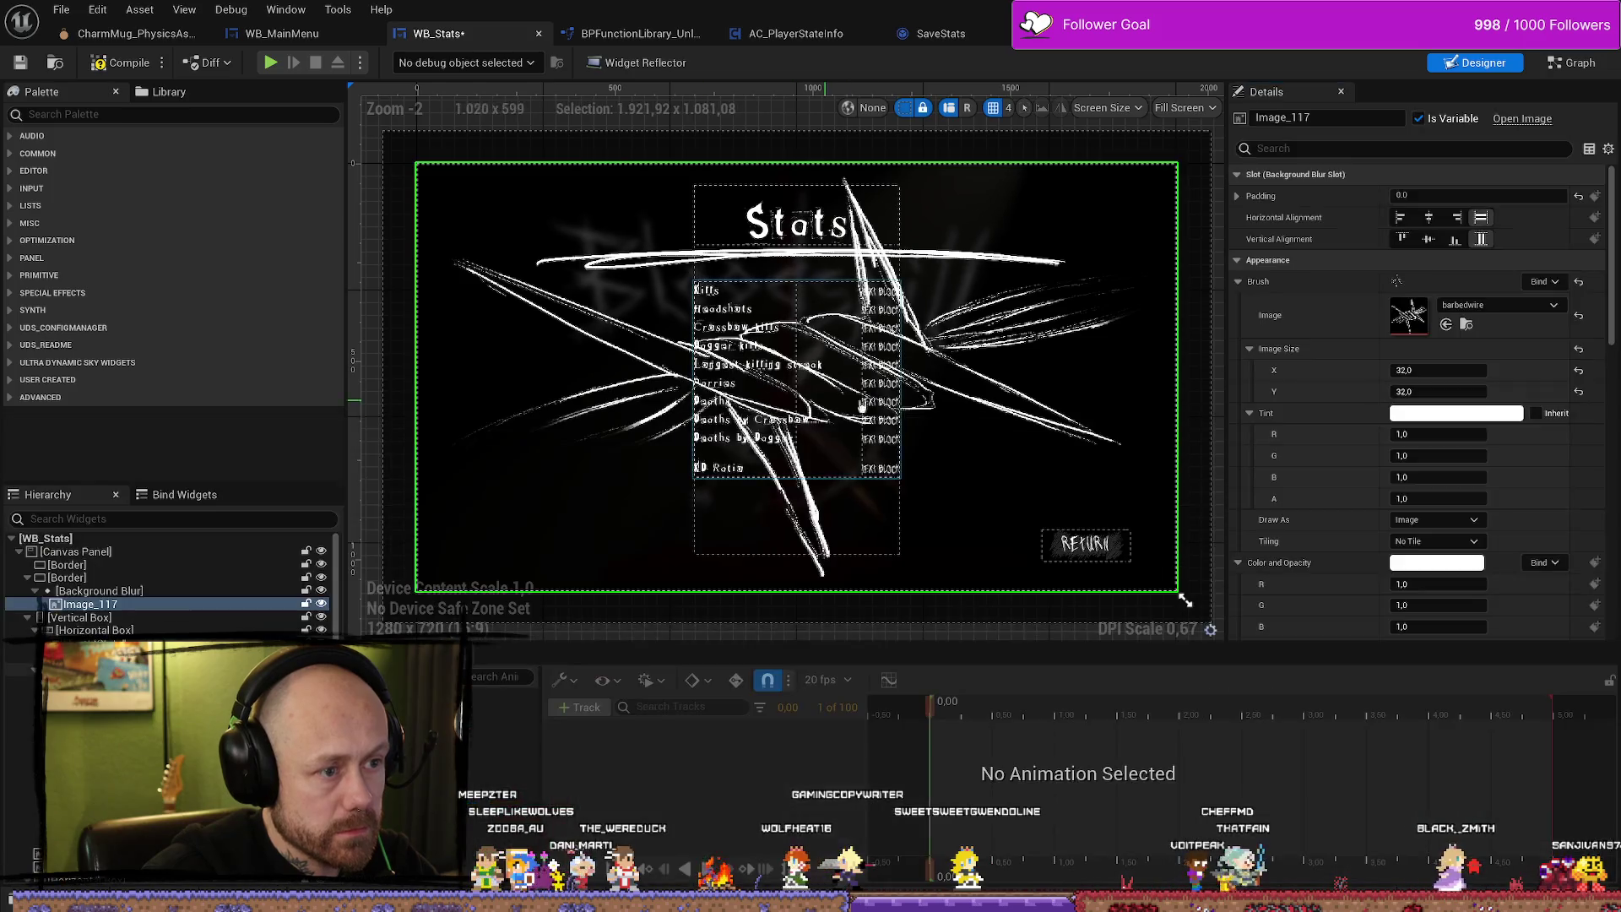
Move Image_117 out of the blur into the Canvas Panel and place it toward the lower left.
left_click(108, 606)
scroll(169, 583, "down", 1)
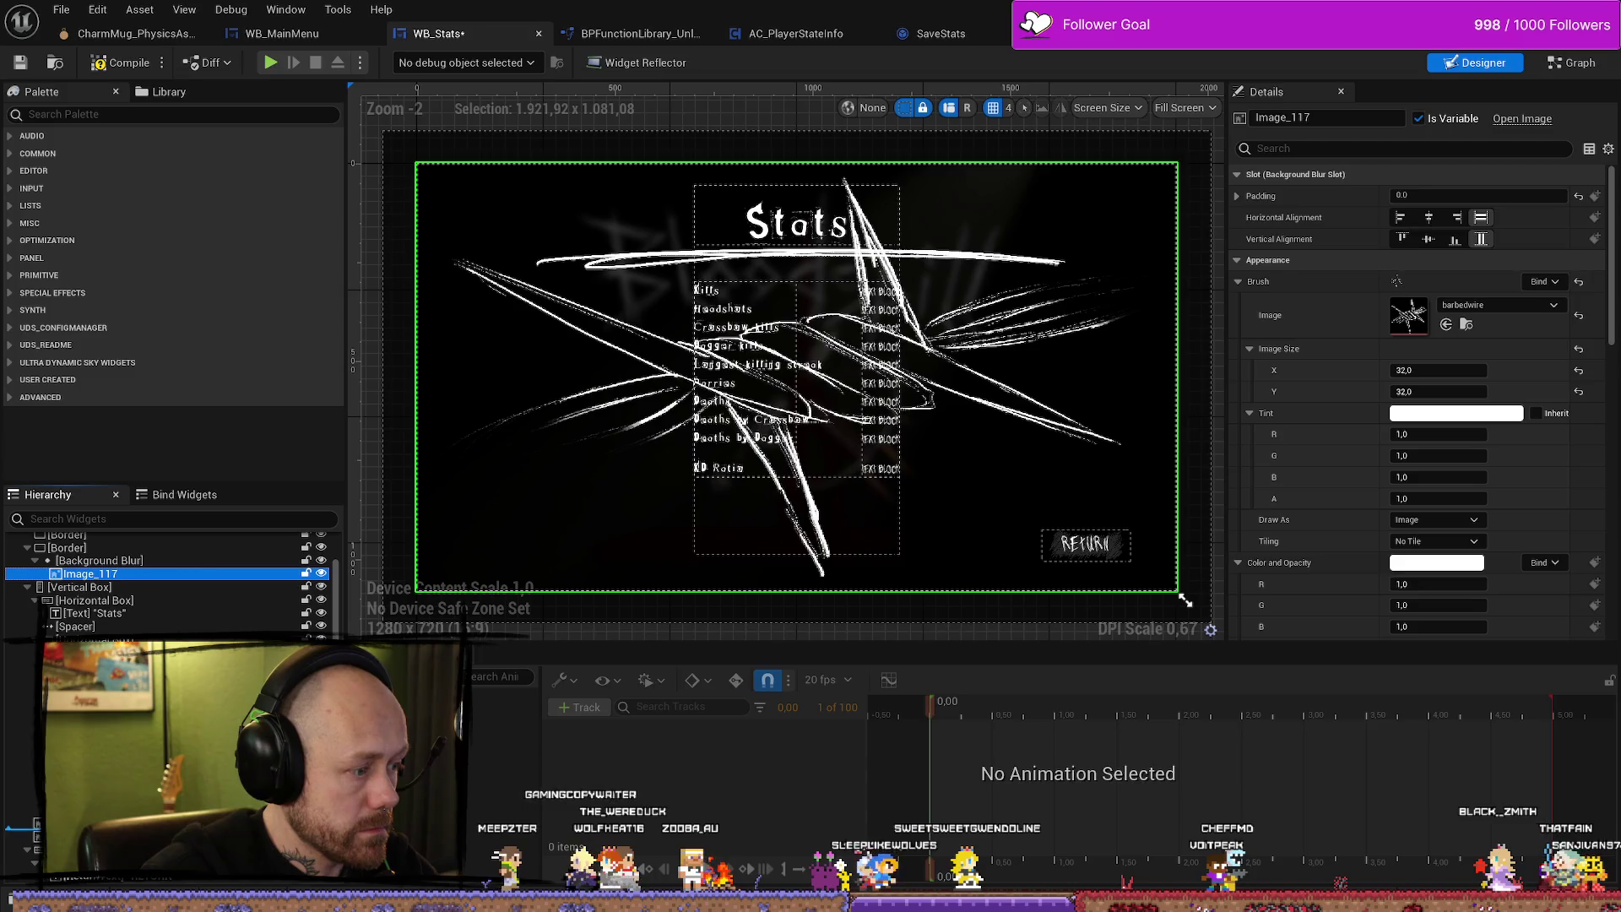
mouse_move(84, 573)
left_mouse_down()
mouse_move(463, 187)
mouse_move(488, 289)
mouse_move(517, 287)
mouse_move(516, 267)
left_mouse_up()
mouse_move(464, 215)
left_mouse_down()
mouse_move(510, 404)
mouse_move(549, 458)
left_mouse_up()
scroll(537, 489, "up", 6)
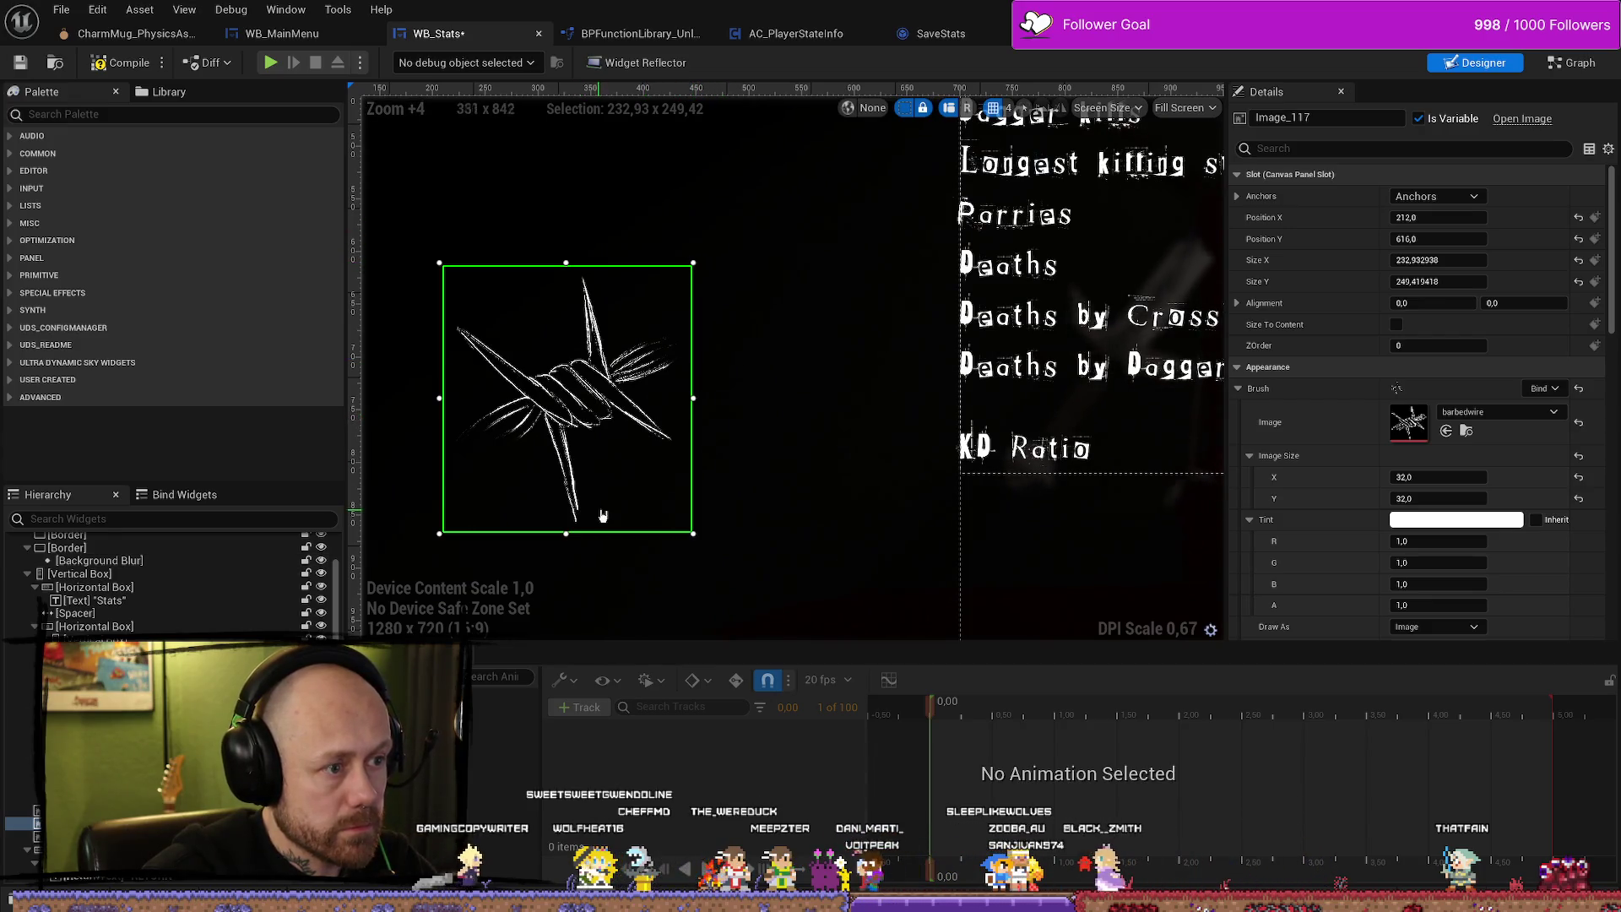
Resize the knot to about 247 × 258 at 212, 616, leaving Size To Content unchecked.
left_click_drag(694, 534, 707, 541)
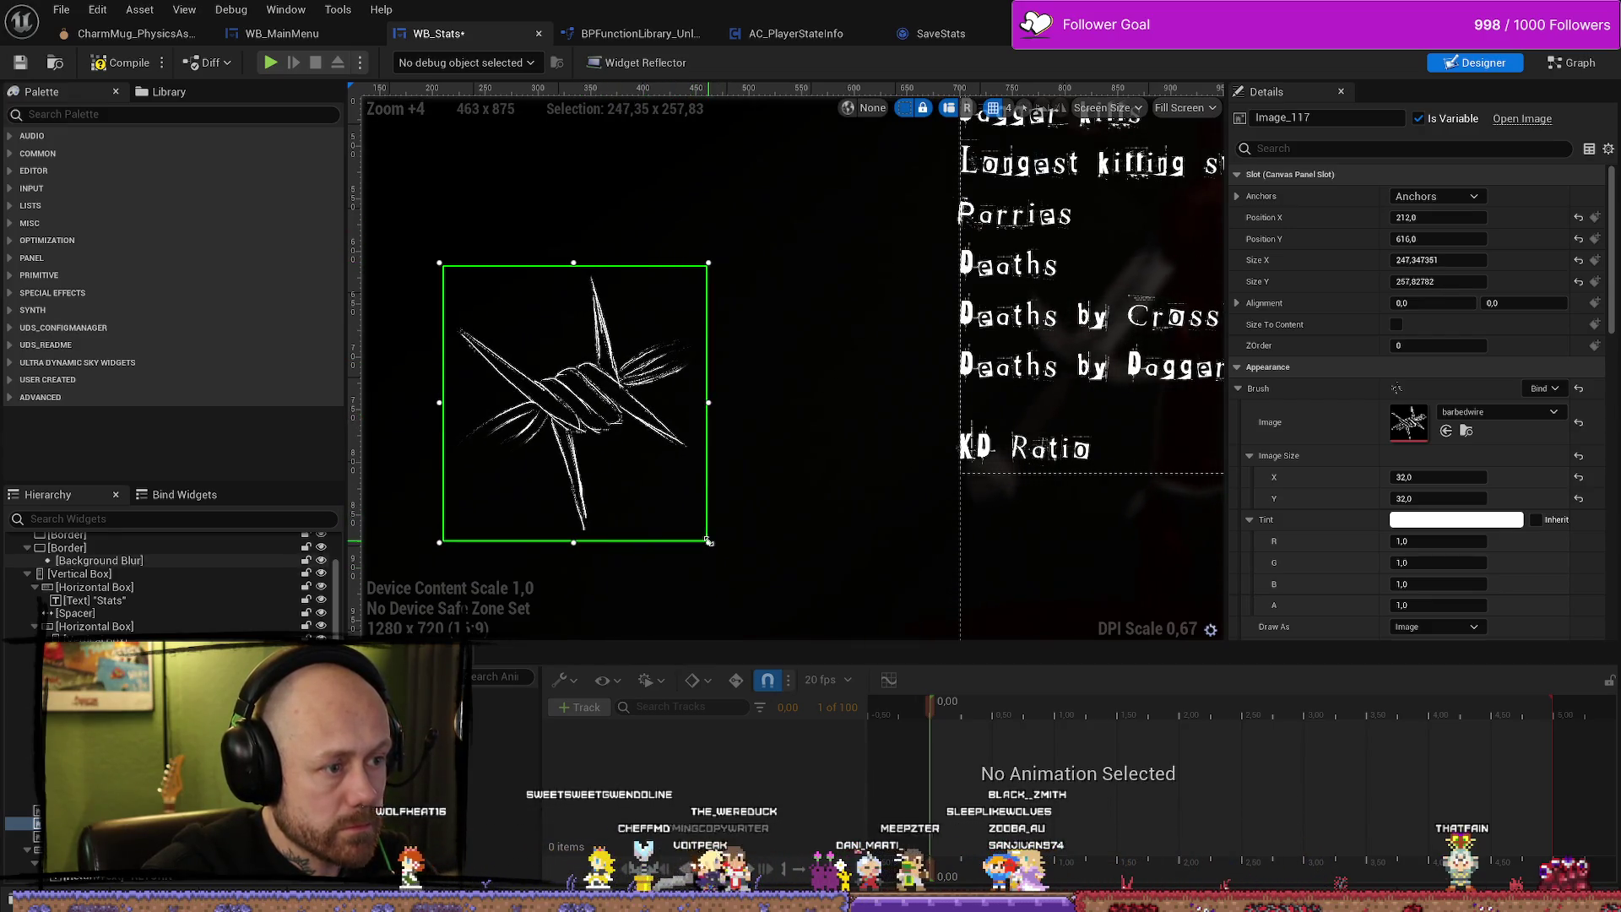
left_click(1397, 324)
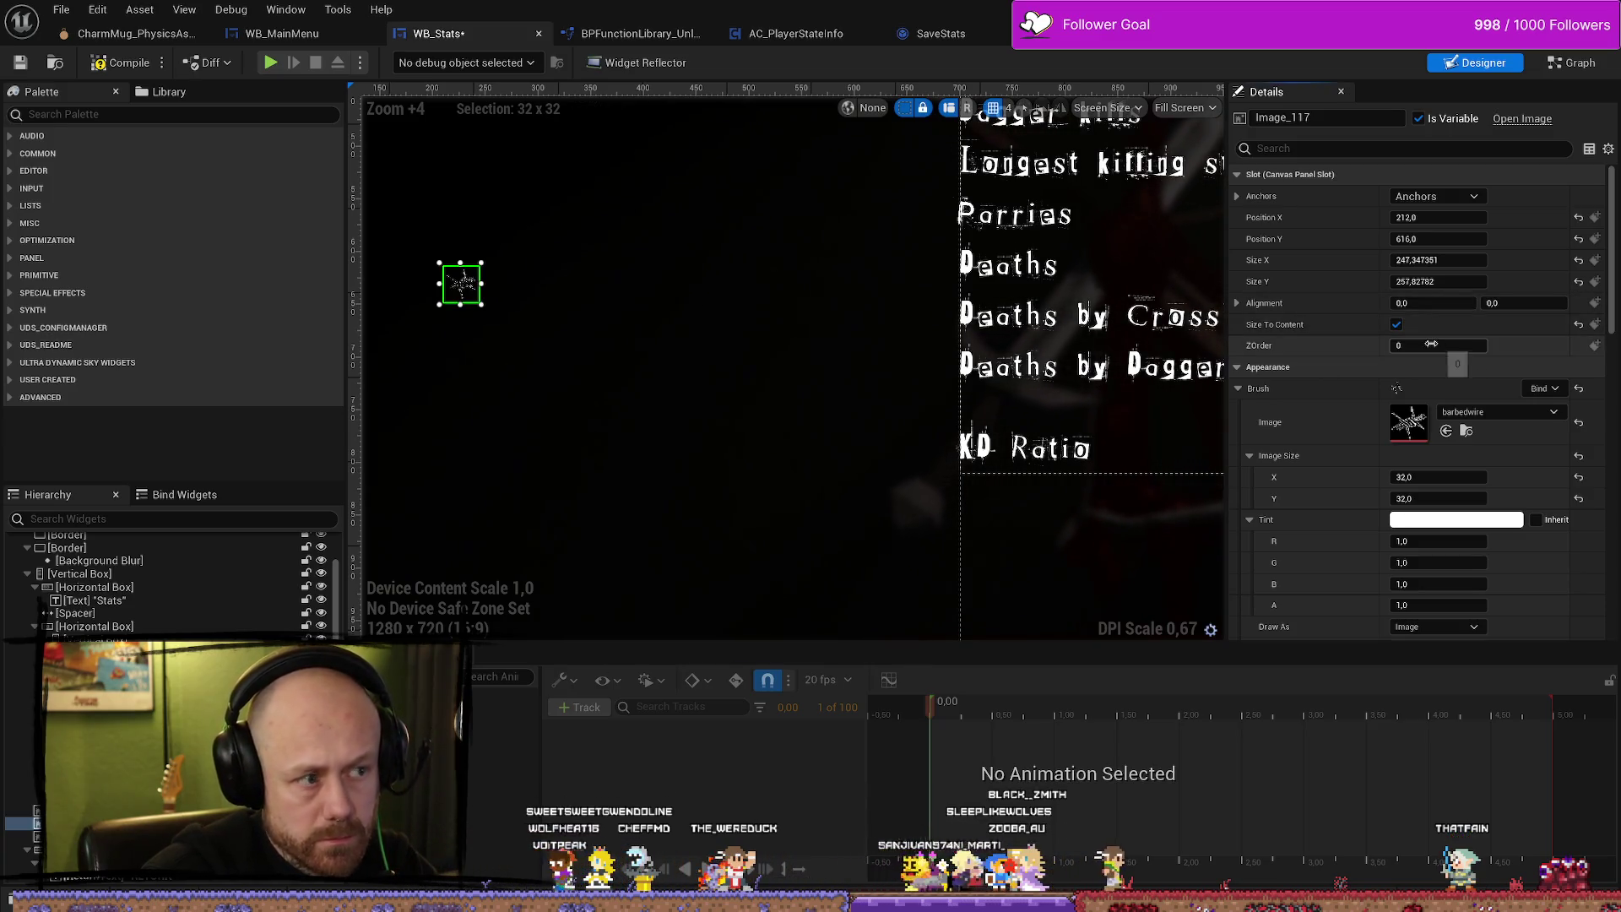
left_click_drag(1438, 260, 1554, 260)
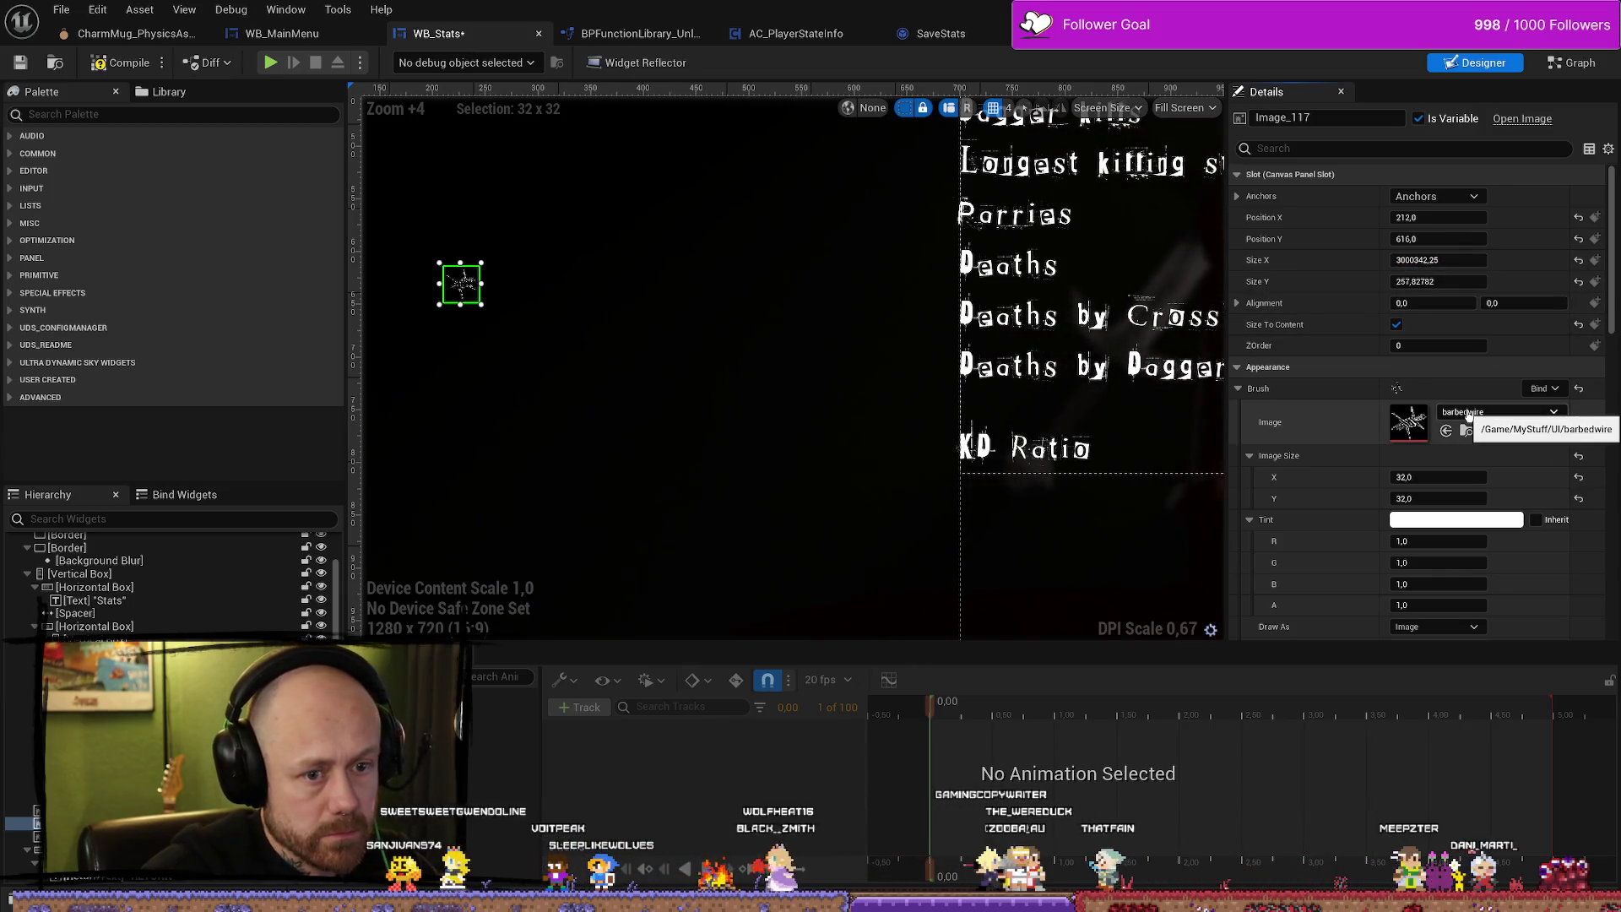
key("ctrl+z")
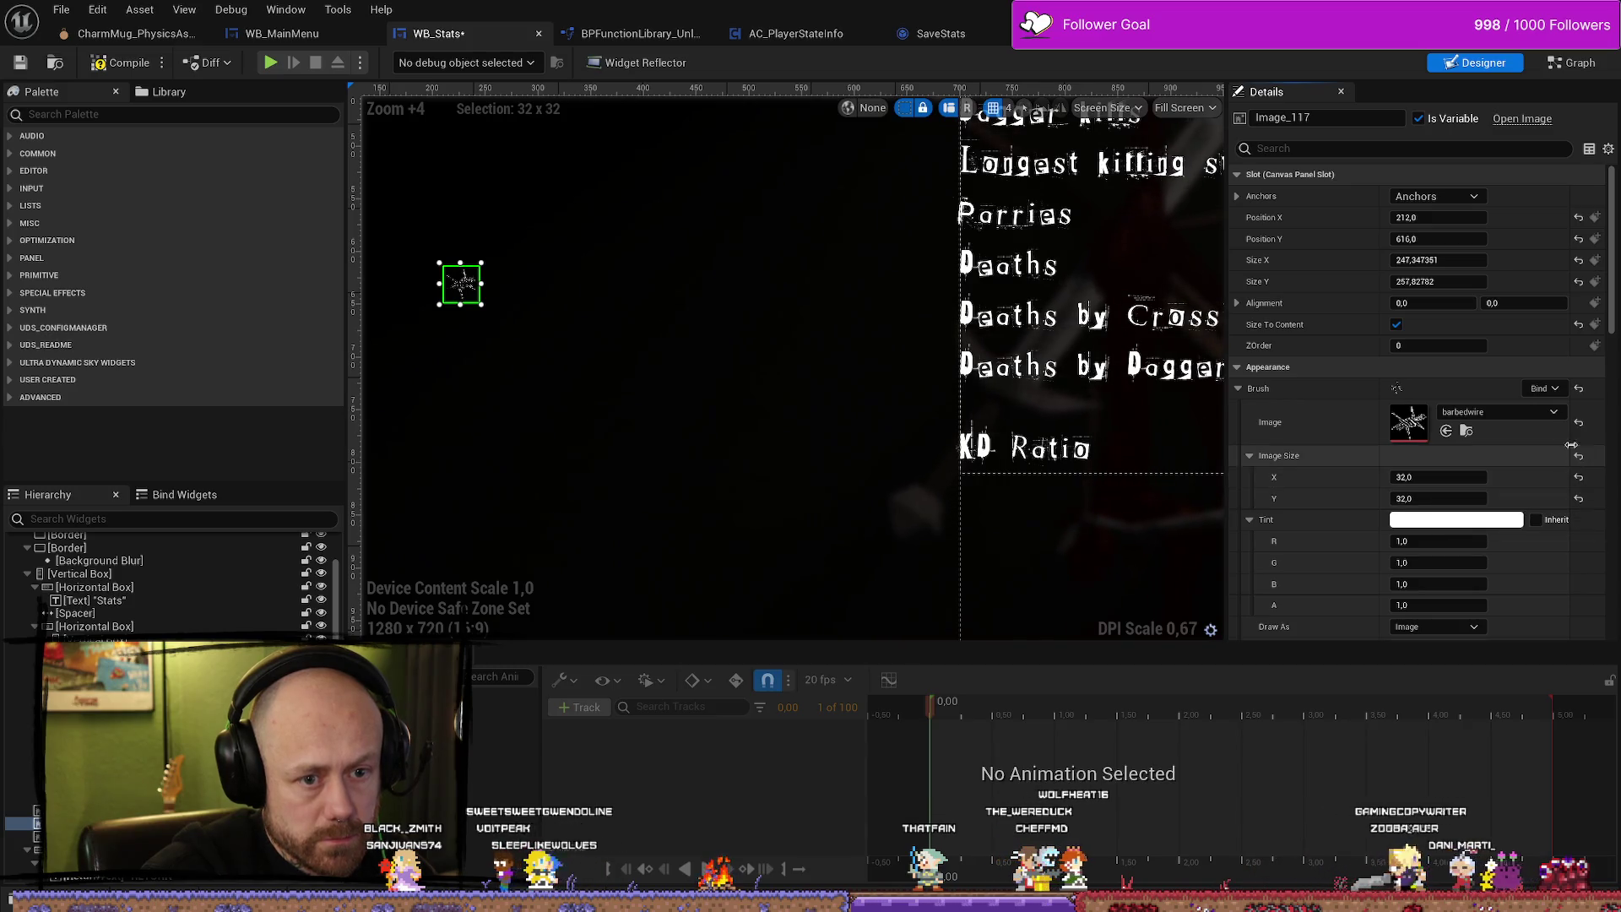
left_click(1395, 325)
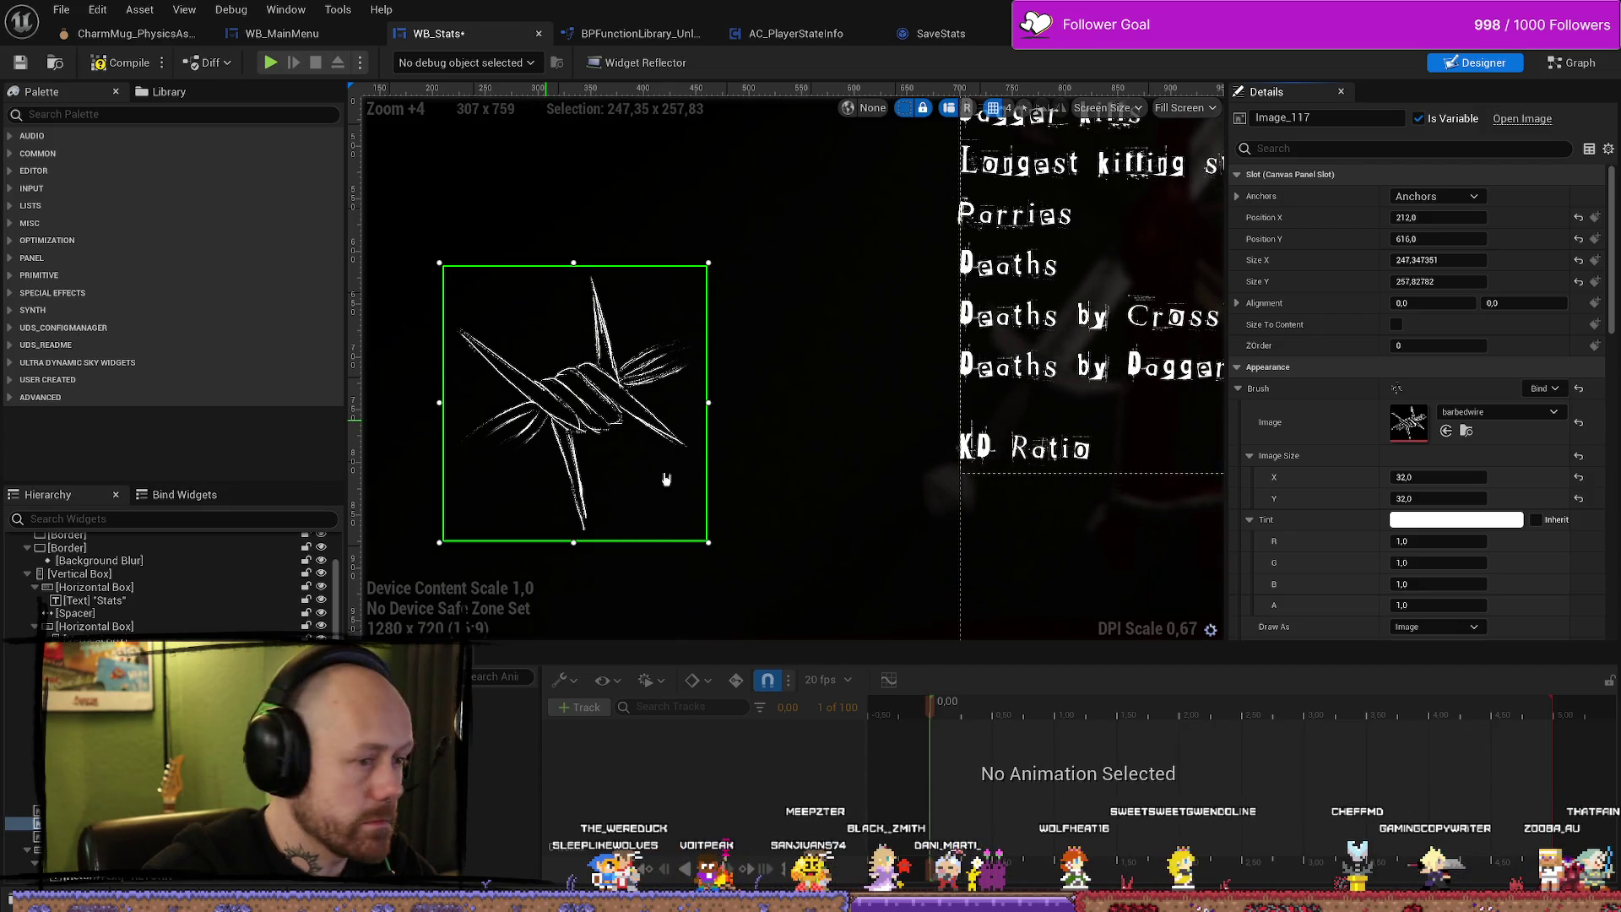
left_click(1442, 262)
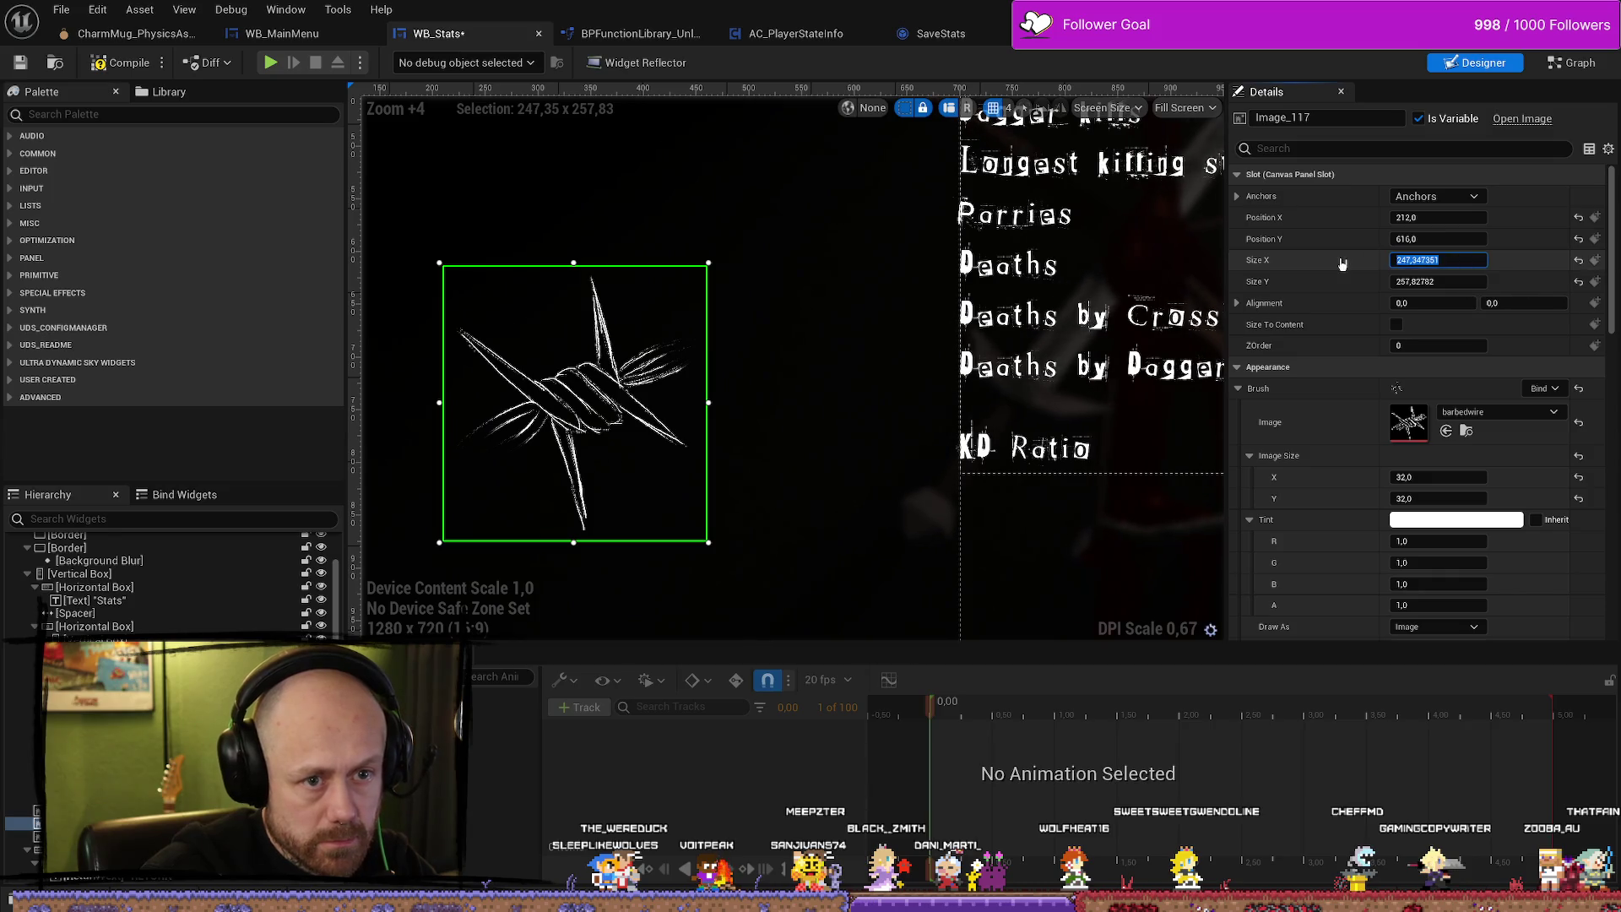
Enter an image width of 801, turn Size To Content on, and resize the knot on the canvas.
left_click(1476, 477)
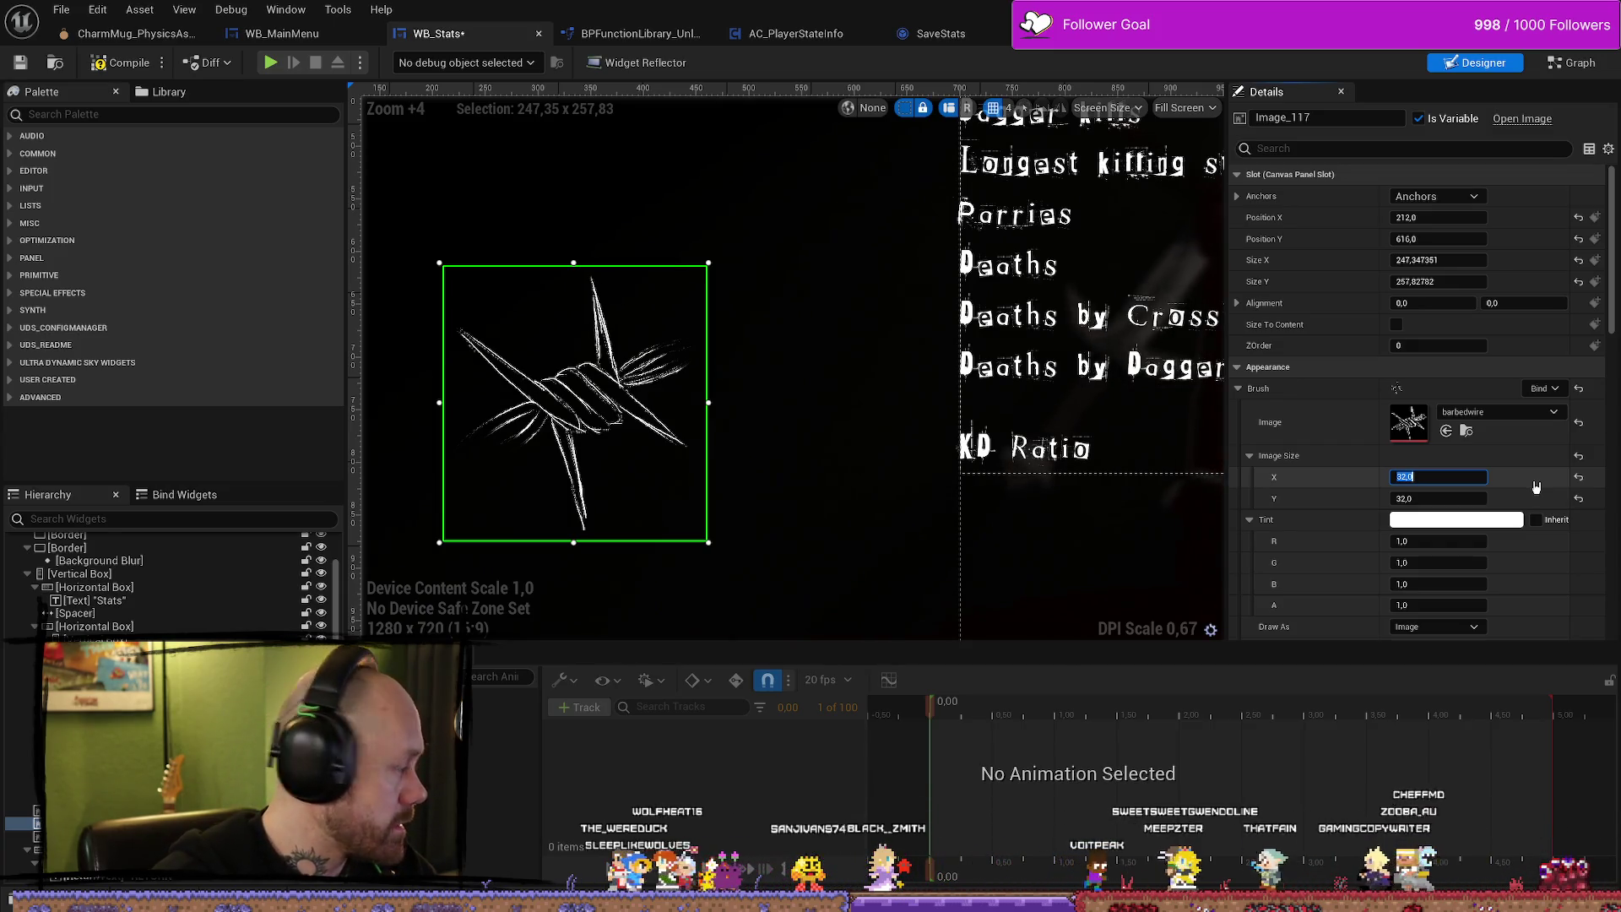
type("800")
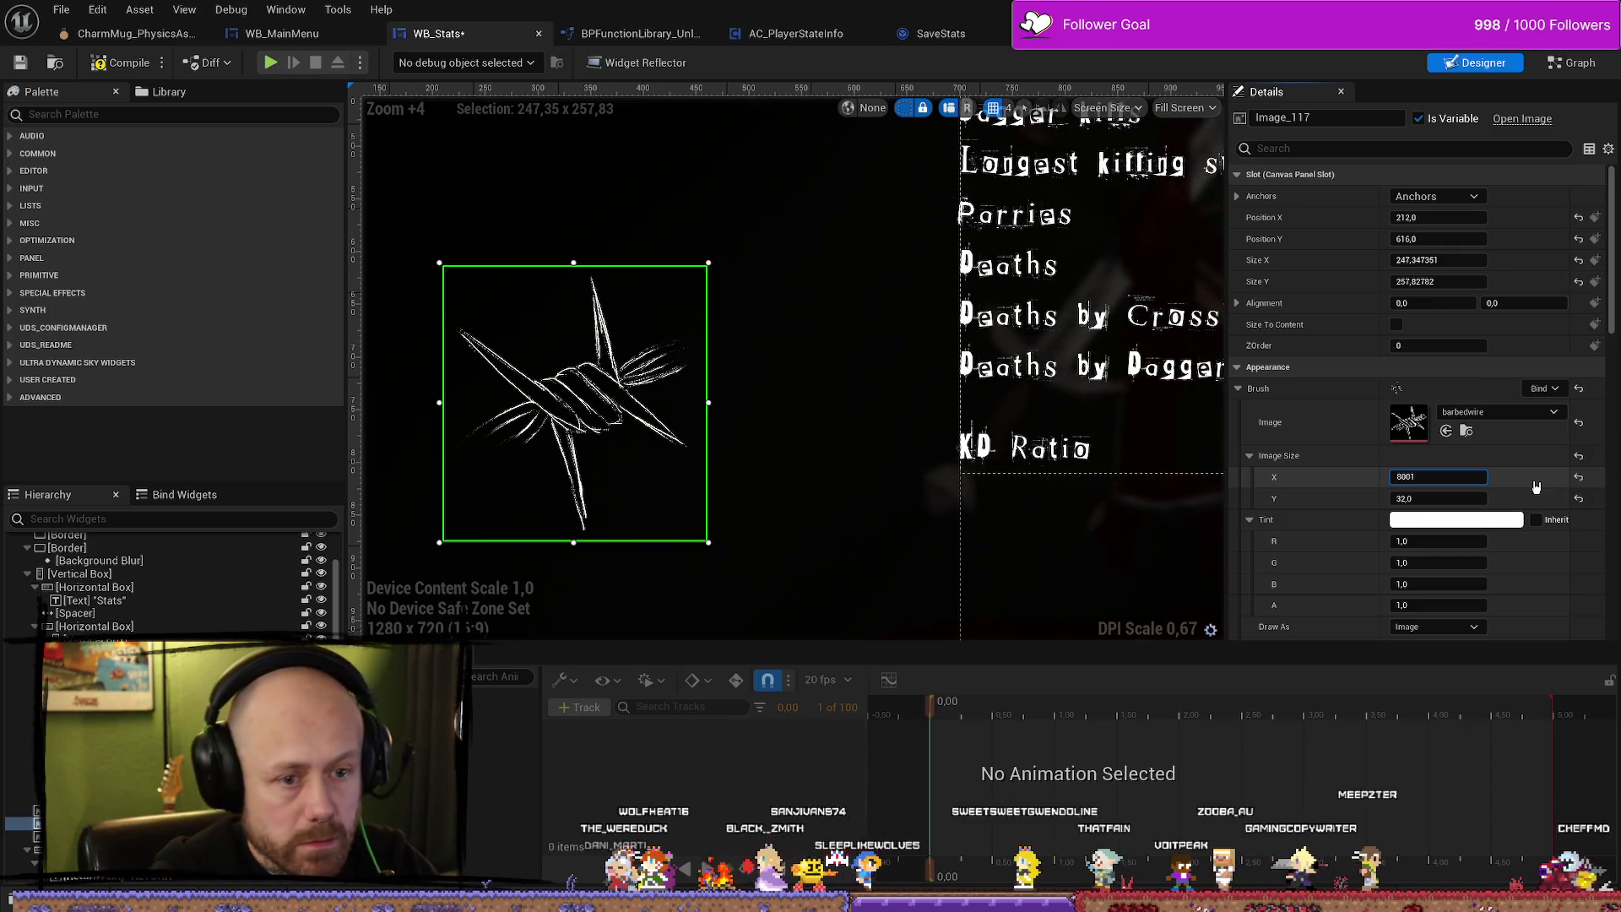
key("BackSpace")
key("BackSpace")
type("1,")
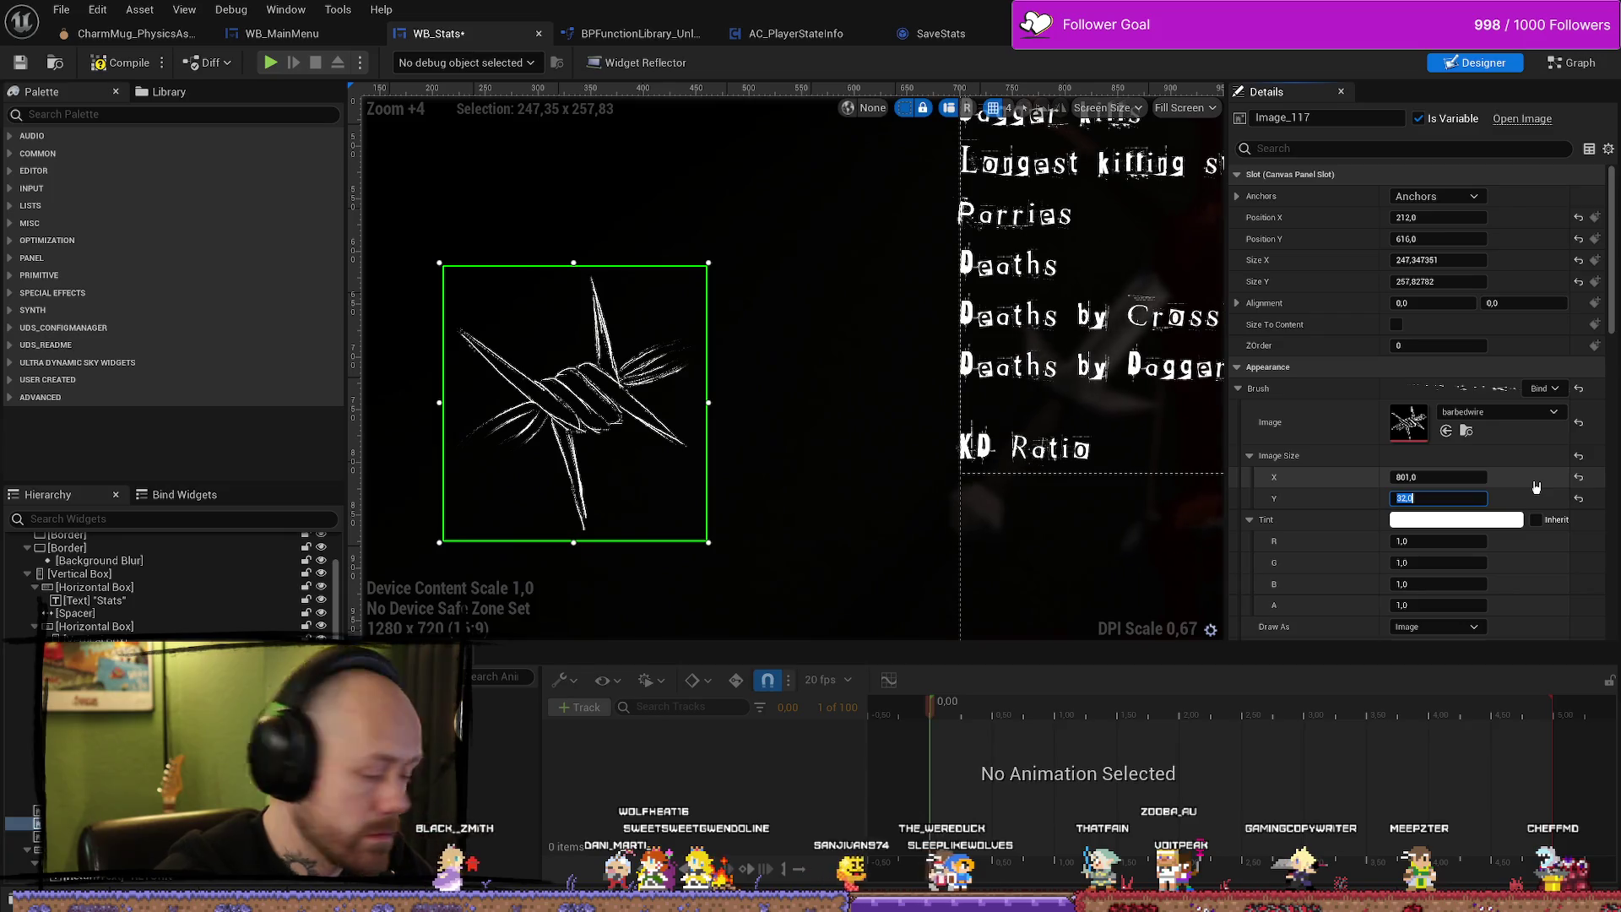
type("914")
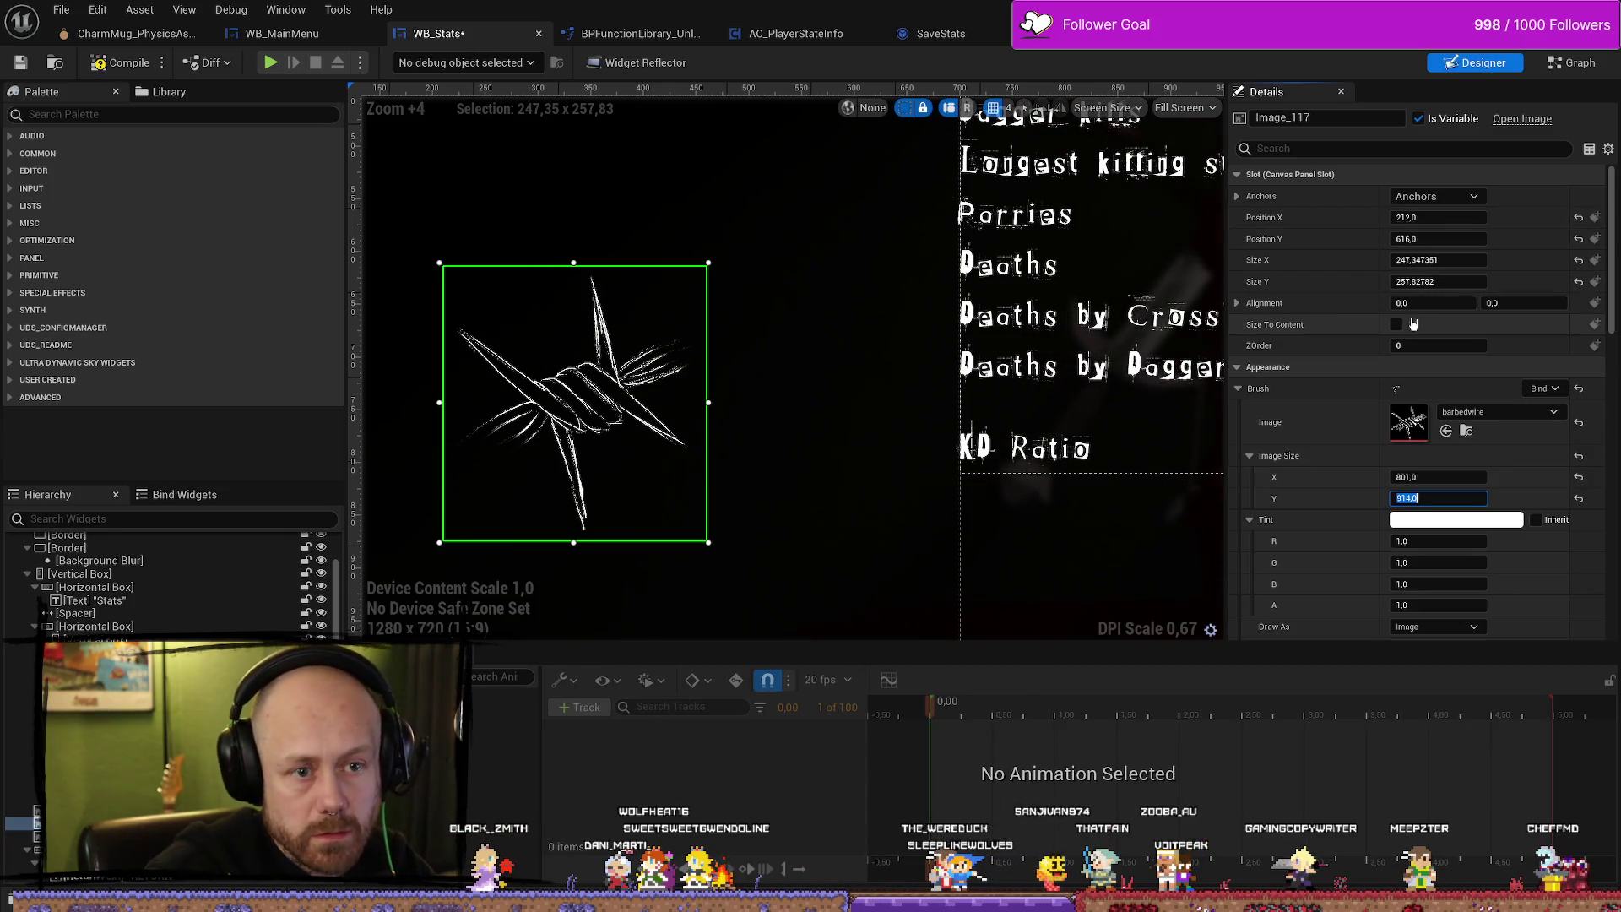
left_click(1397, 325)
scroll(1069, 342, "down", 6)
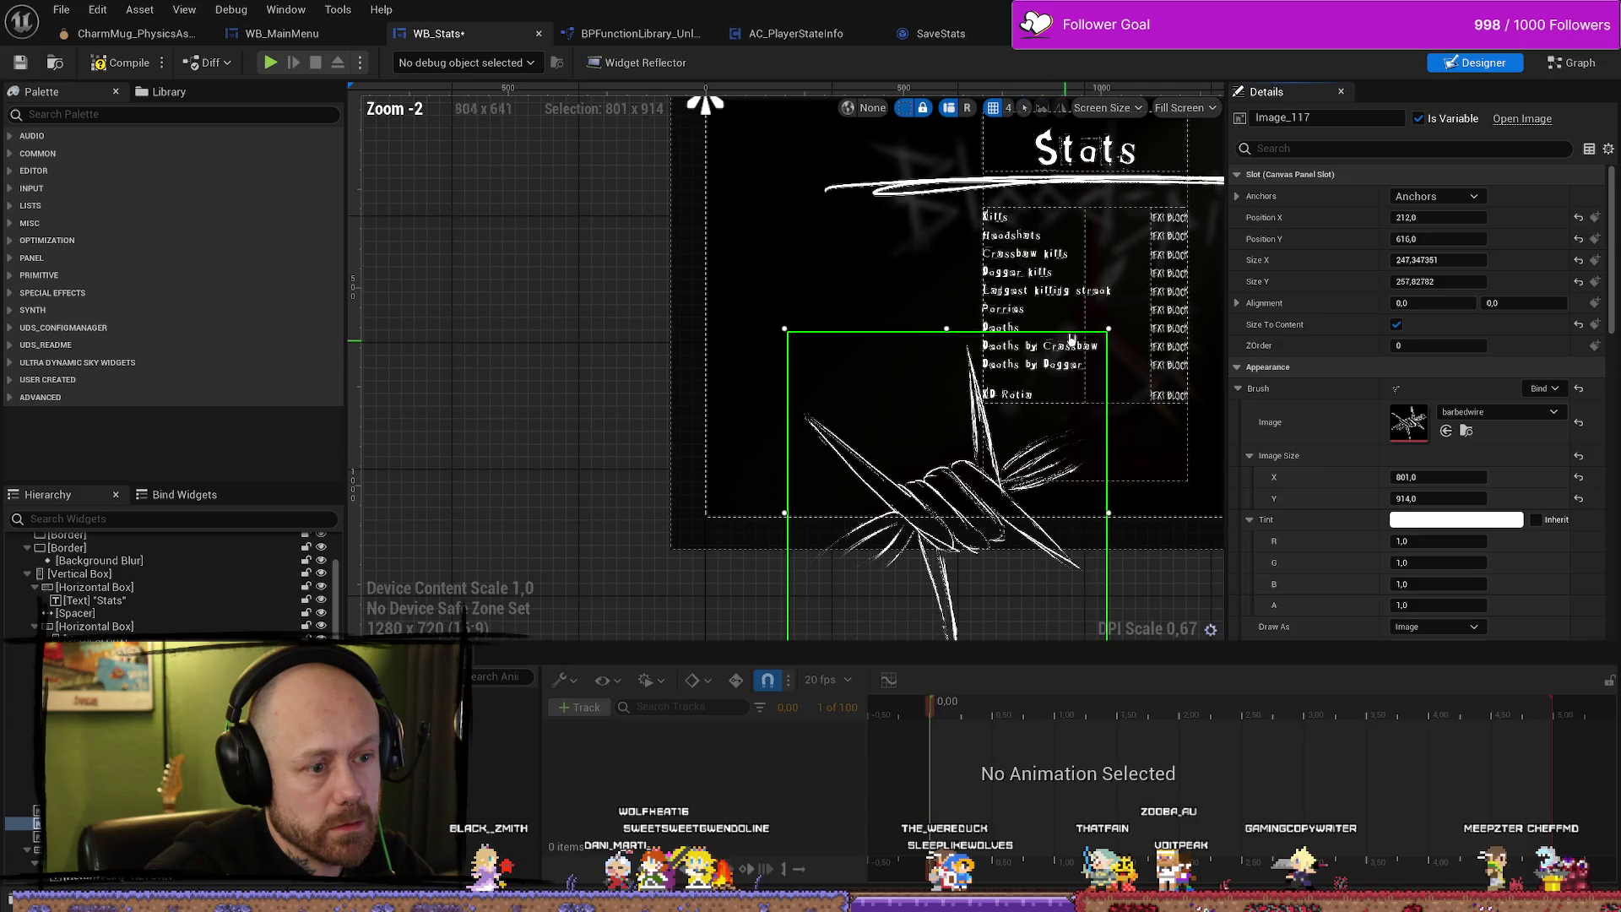
mouse_move(1109, 328)
left_mouse_down()
mouse_move(1113, 482)
mouse_move(1066, 319)
mouse_move(1055, 100)
mouse_move(1001, 92)
left_mouse_up()
left_click_drag(1043, 505, 903, 404)
left_click_drag(1045, 501, 1057, 512)
Uncheck Size To Content, set Size X 801 and Size Y 914, then shrink the image to about 376 × 396.
left_click(1435, 477)
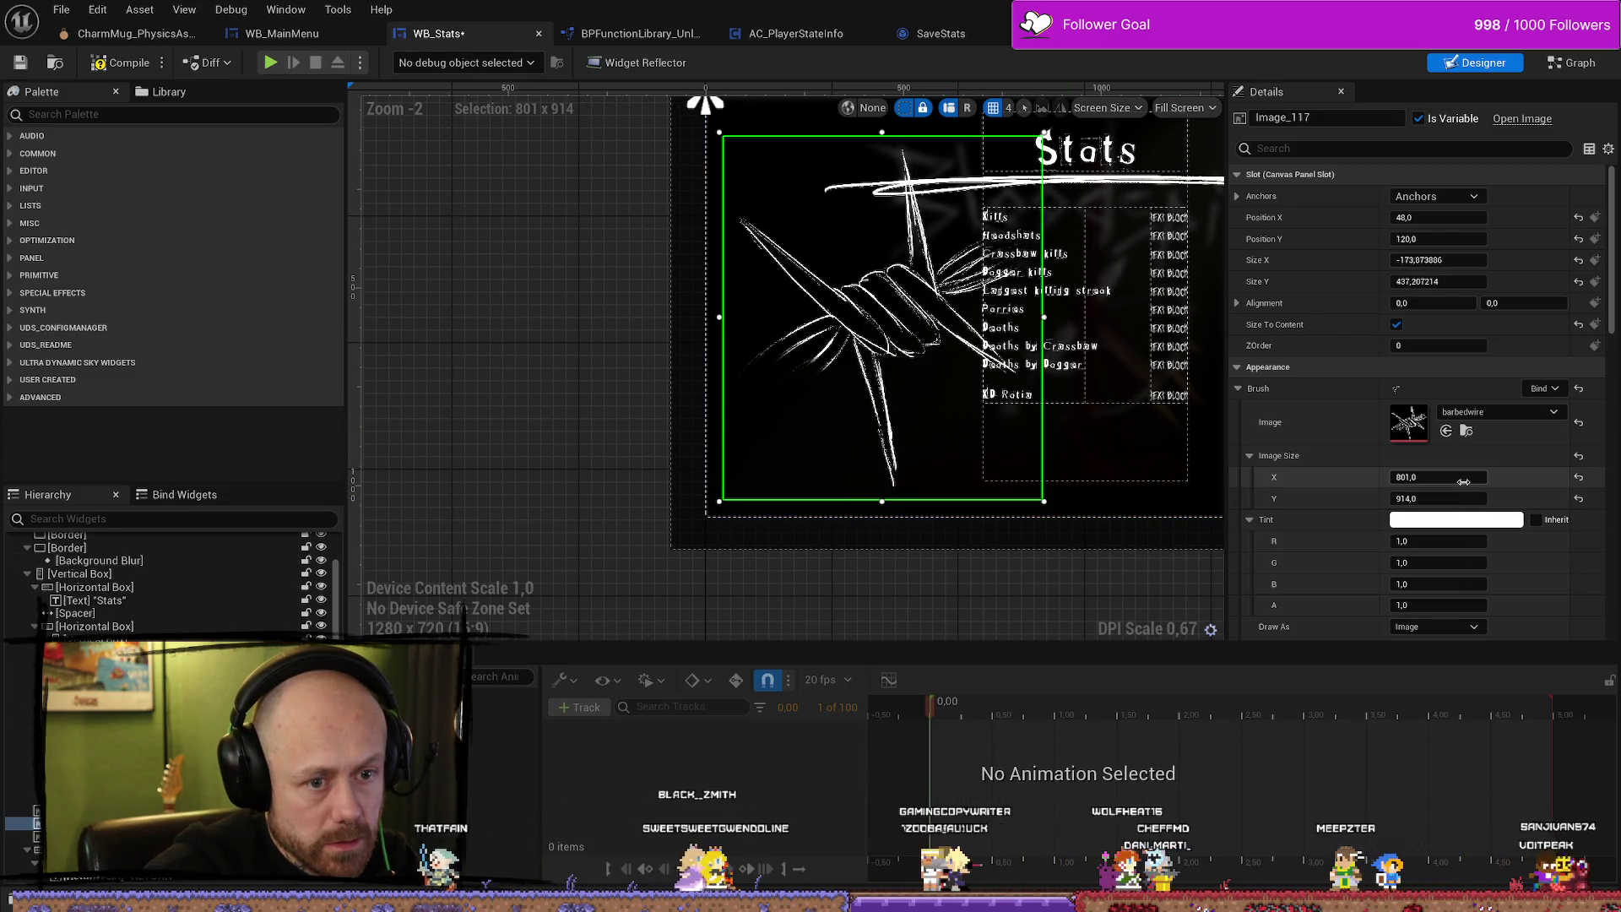
mouse_move(1436, 478)
left_mouse_down()
mouse_move(1385, 477)
mouse_move(1452, 477)
mouse_move(1456, 494)
left_mouse_up()
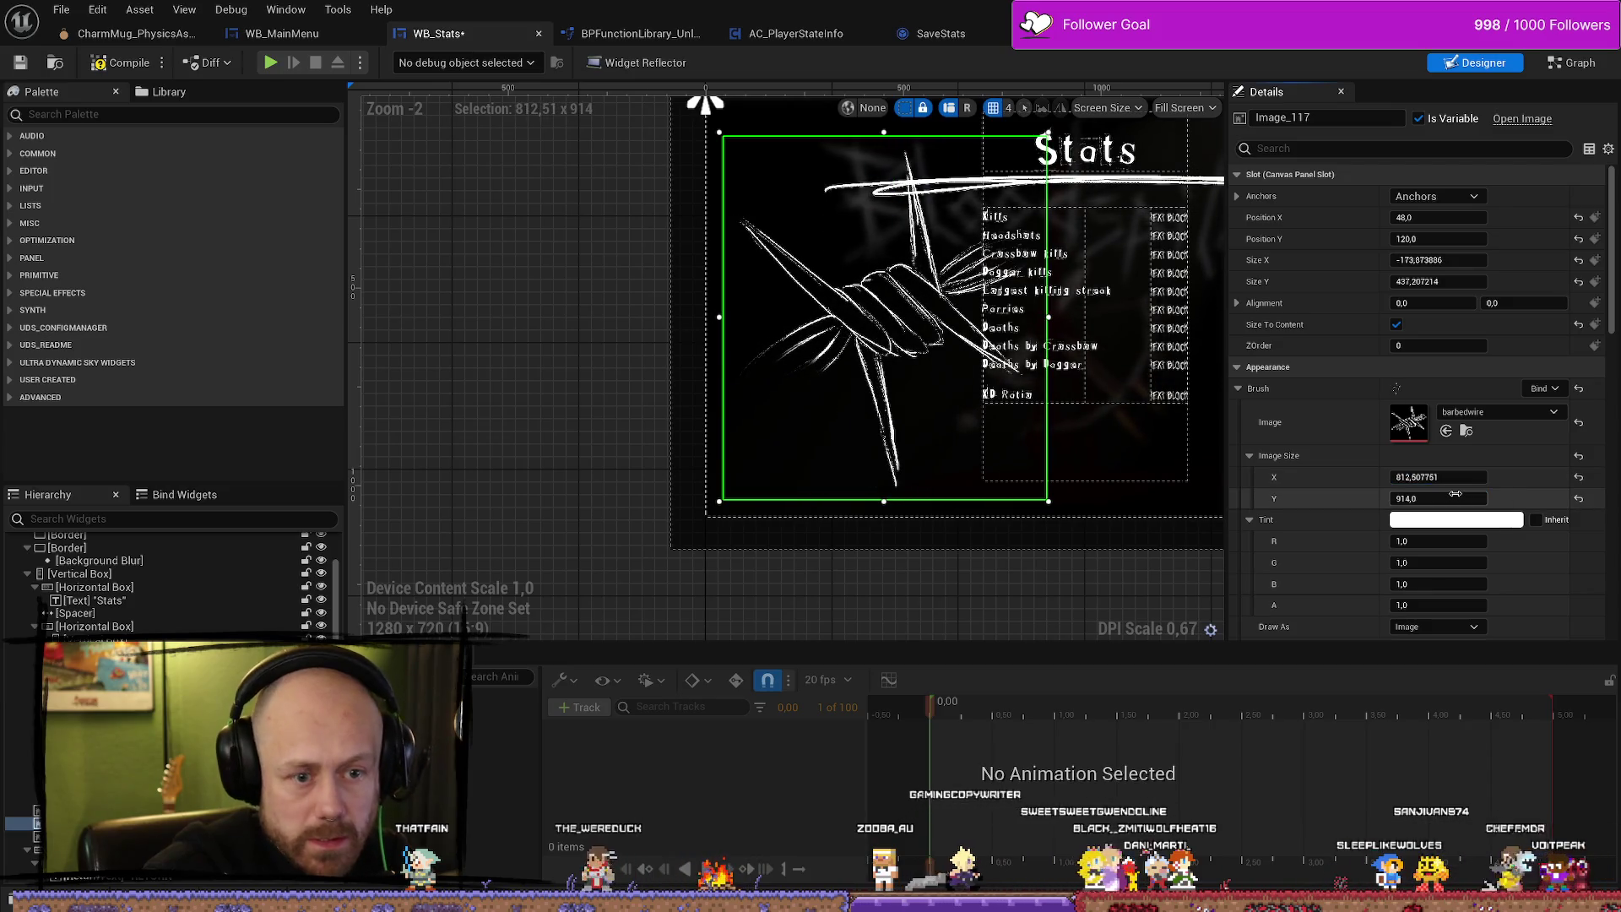
key("ctrl+z")
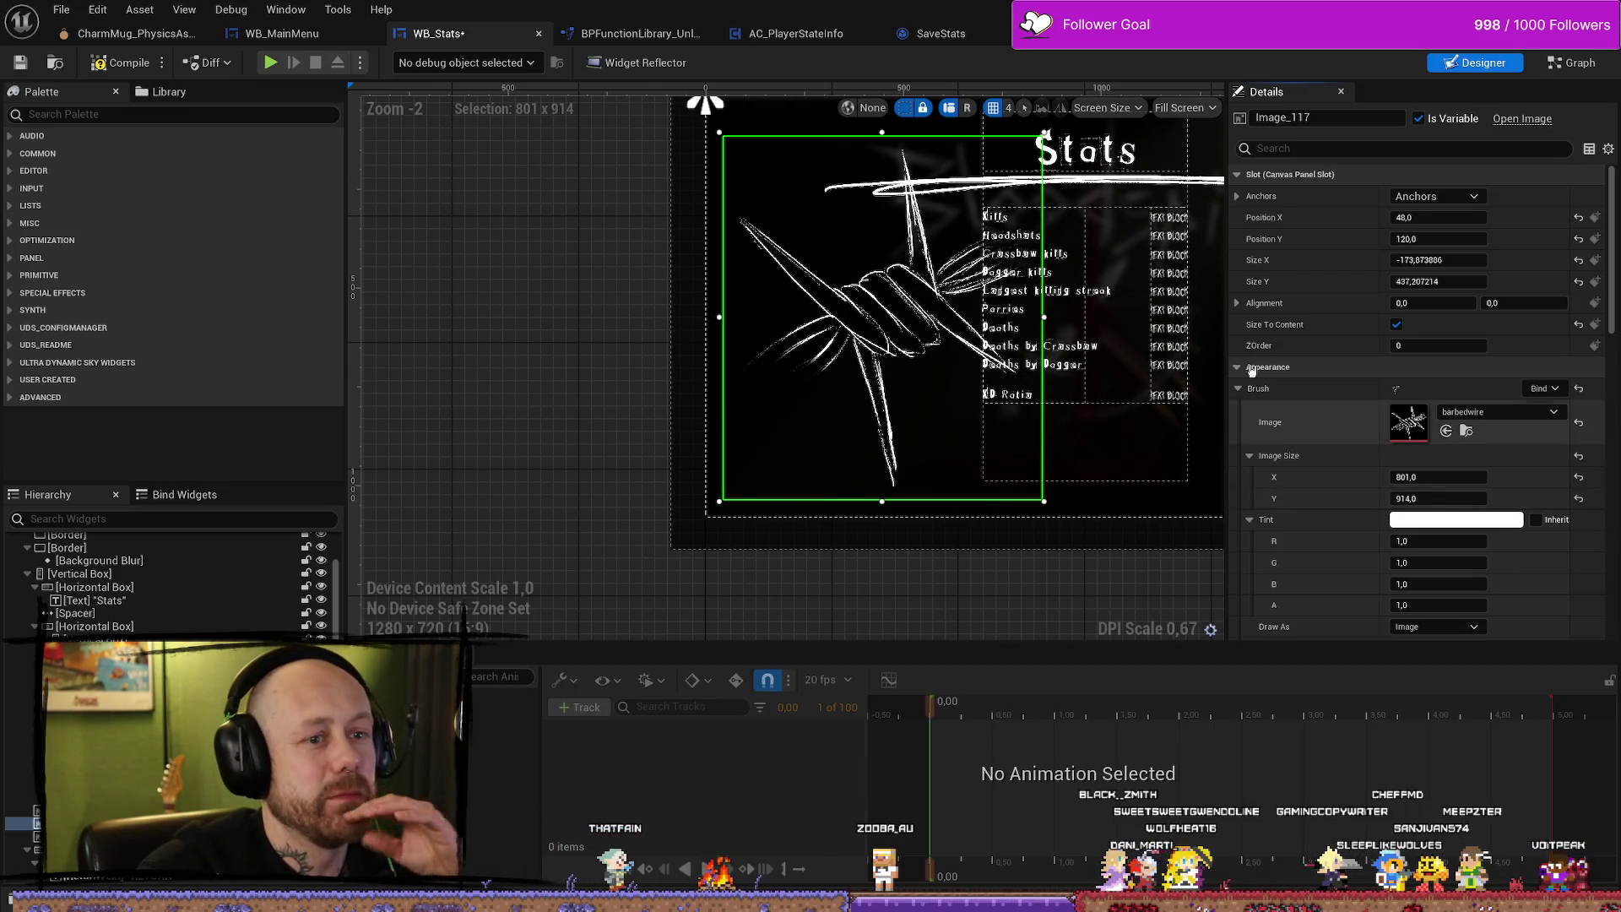
left_click(1238, 304)
left_click(1238, 304)
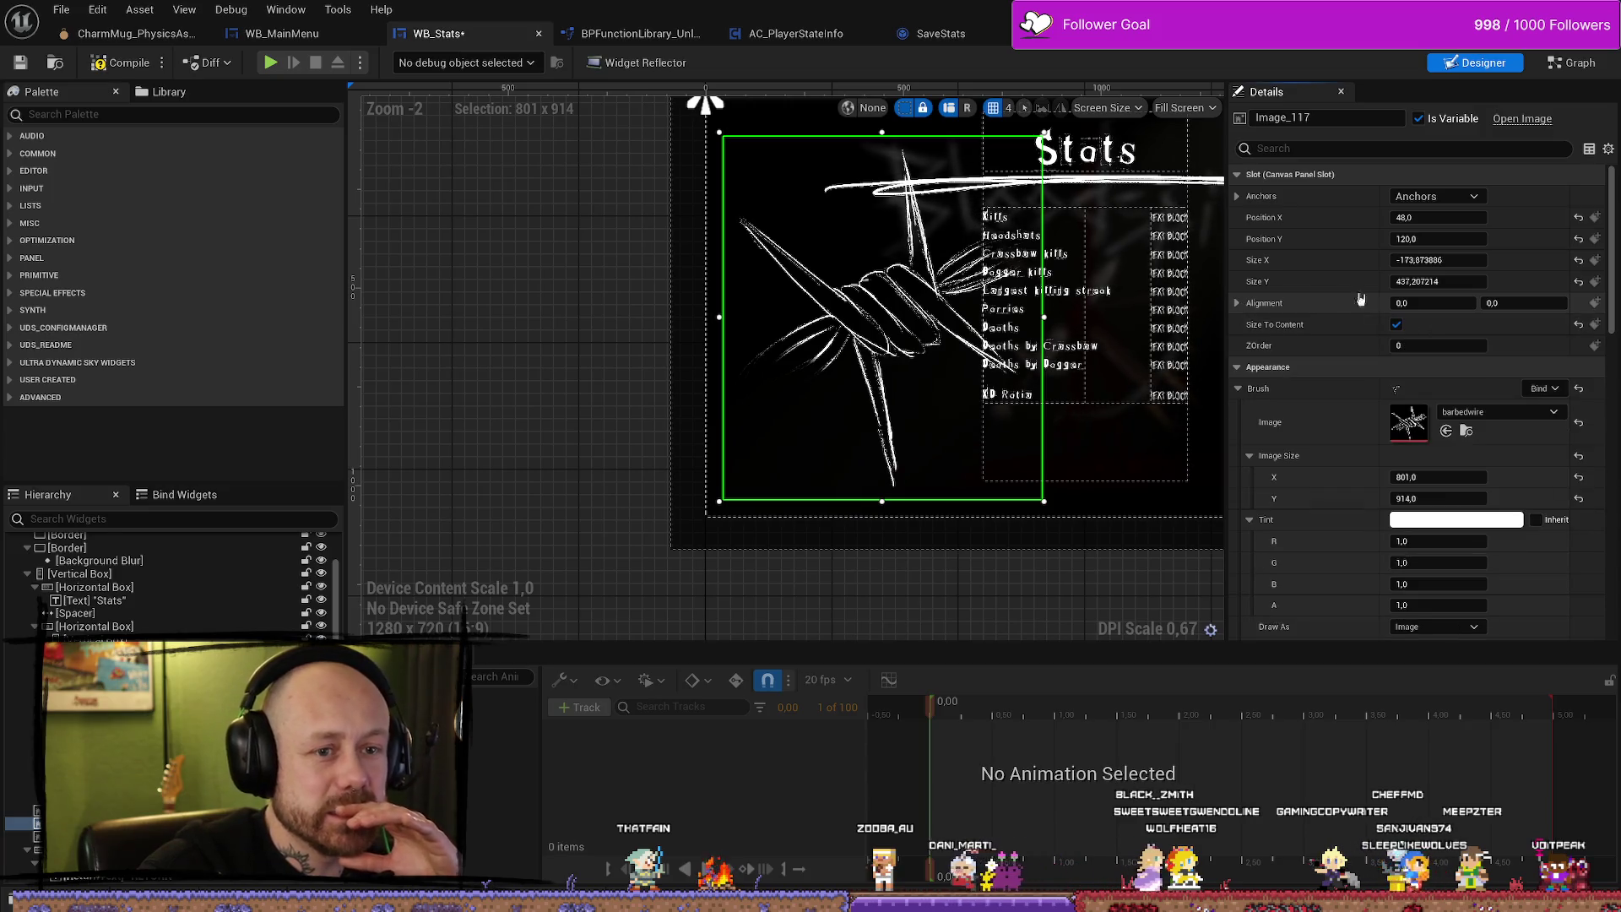
left_click(1462, 259)
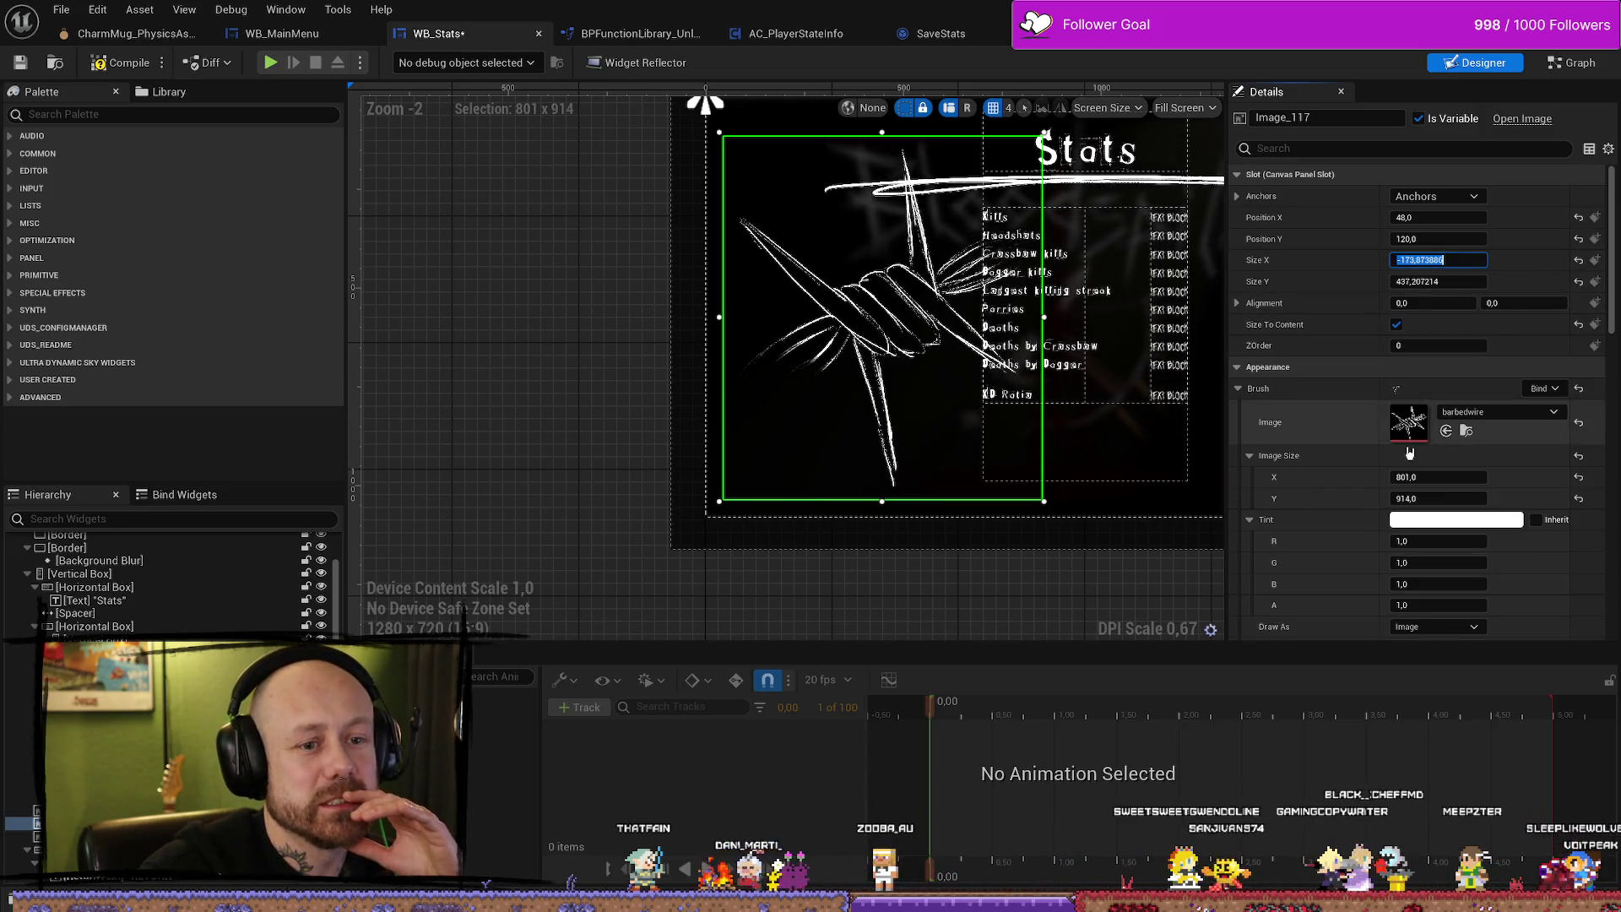
left_click(1396, 324)
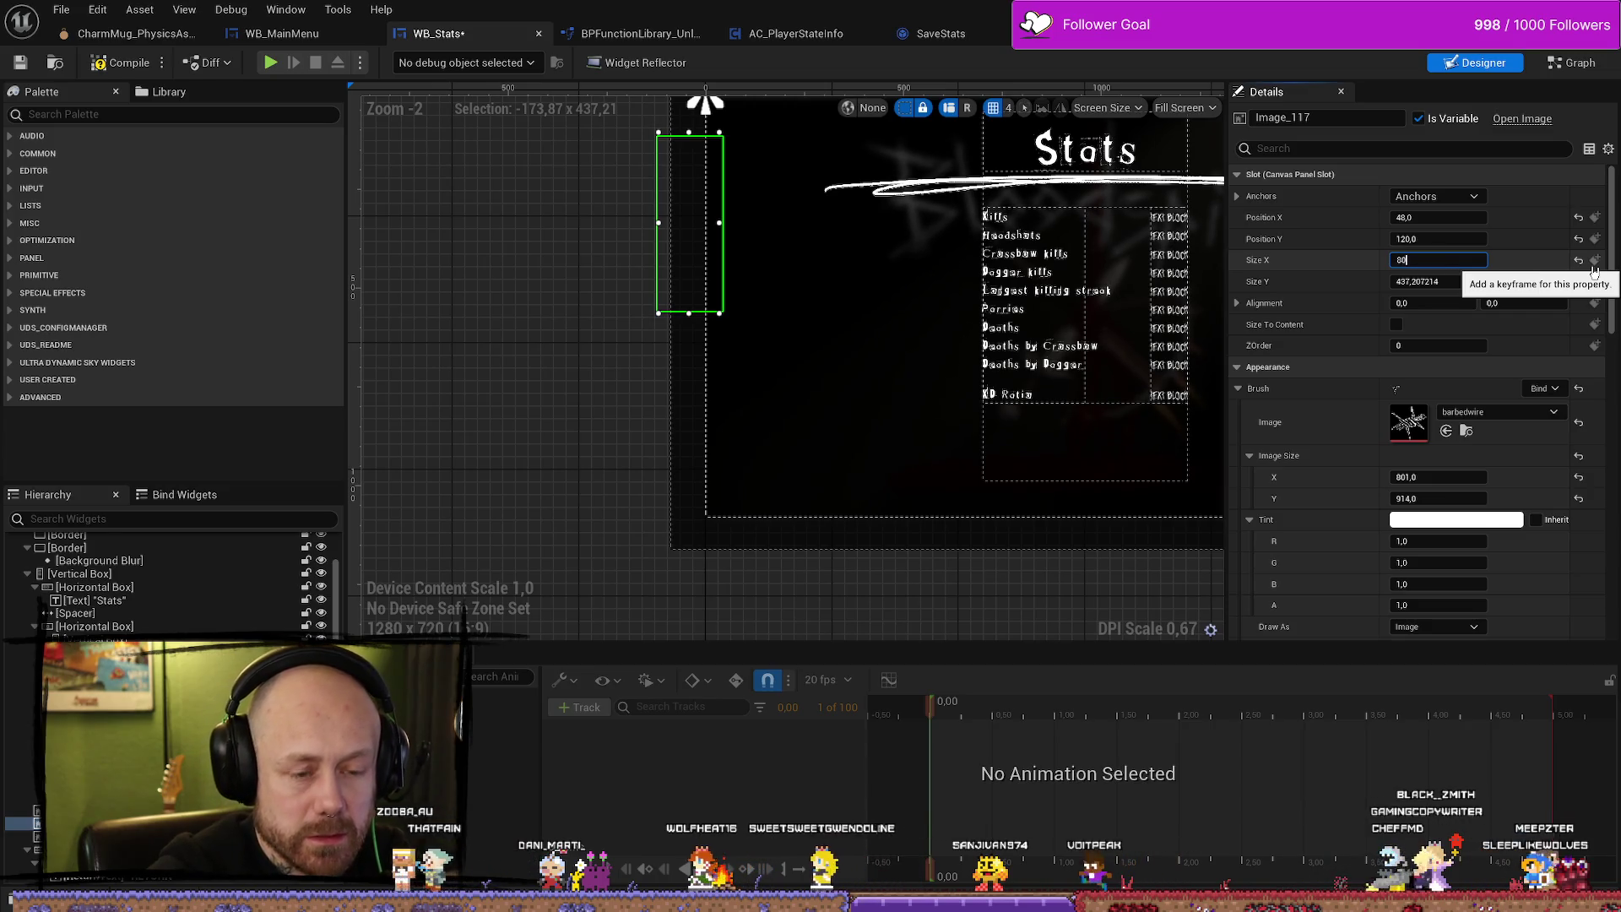
type("801")
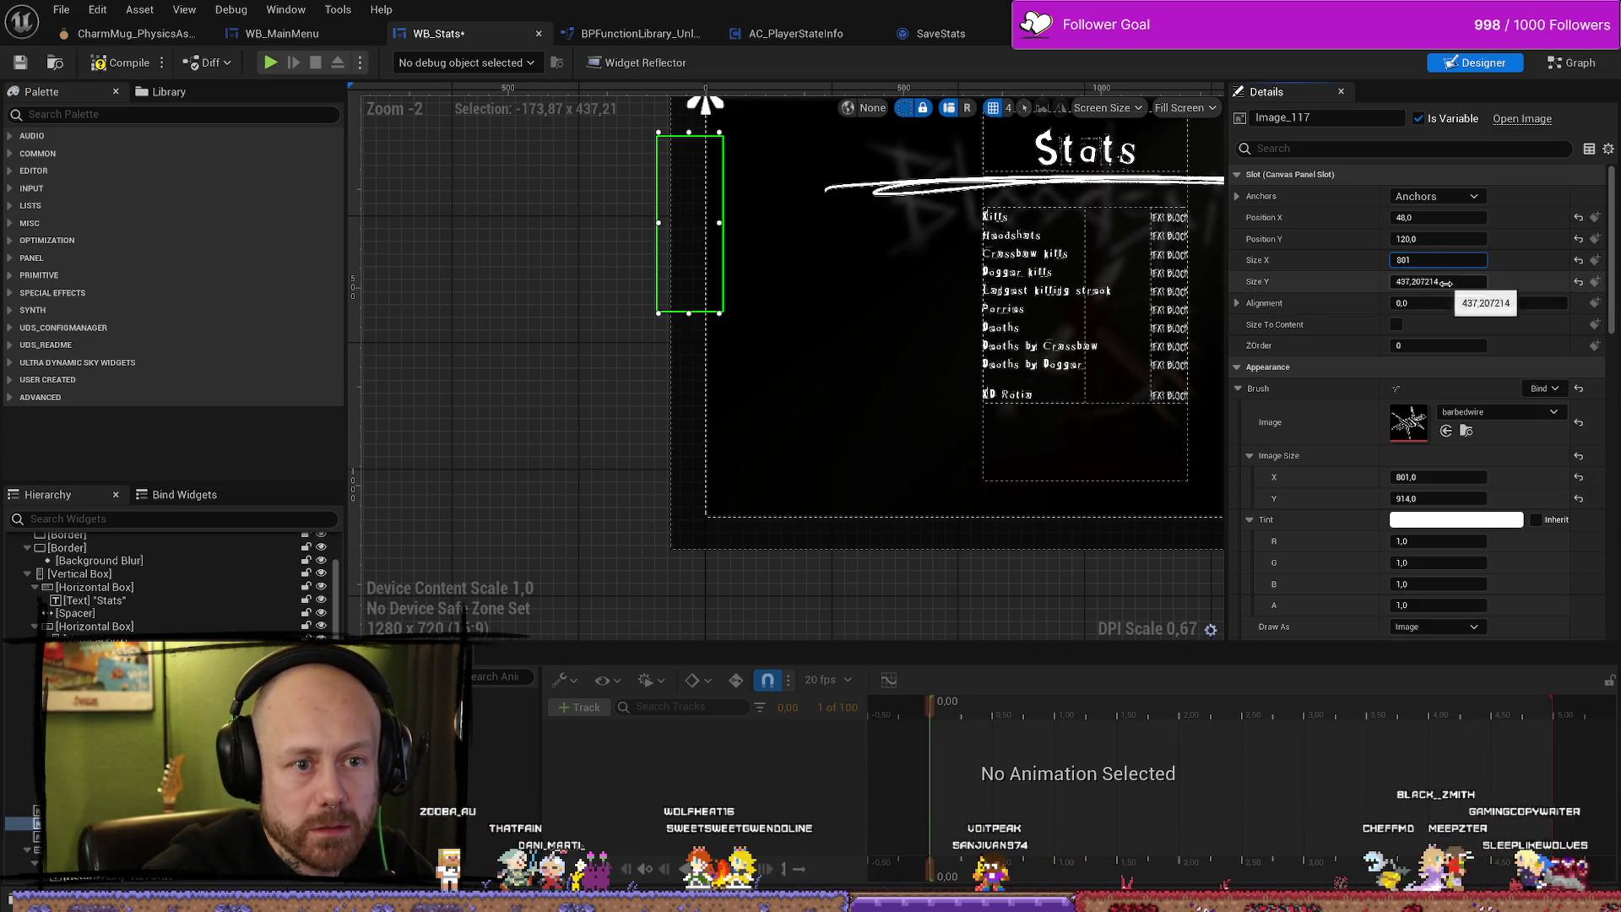
left_click(1446, 282)
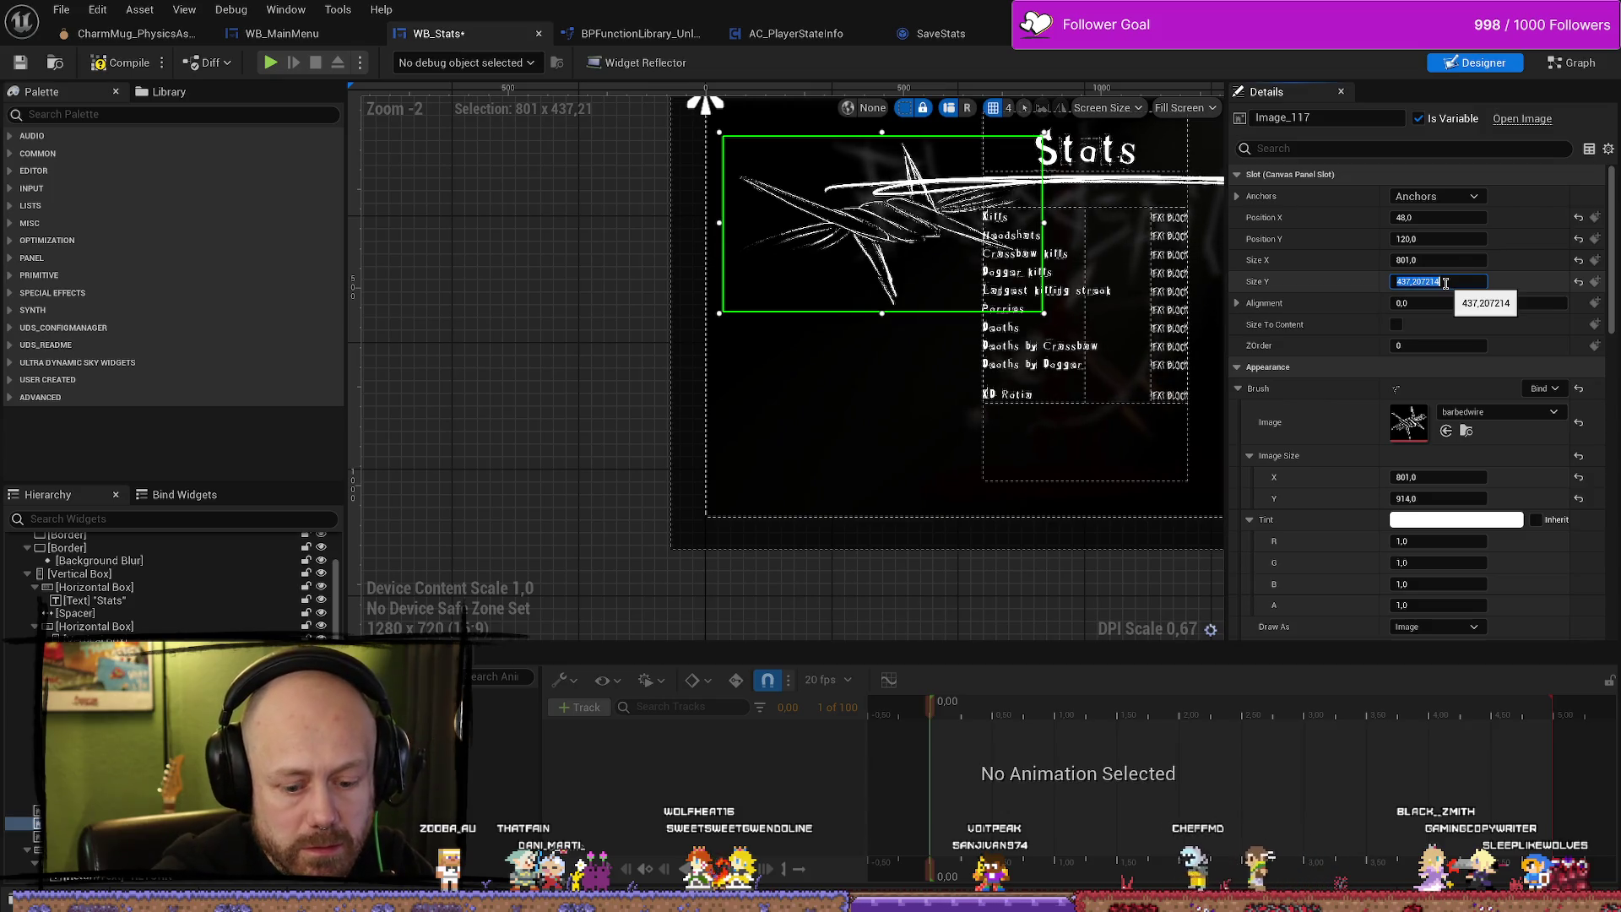
type("914")
key("Return")
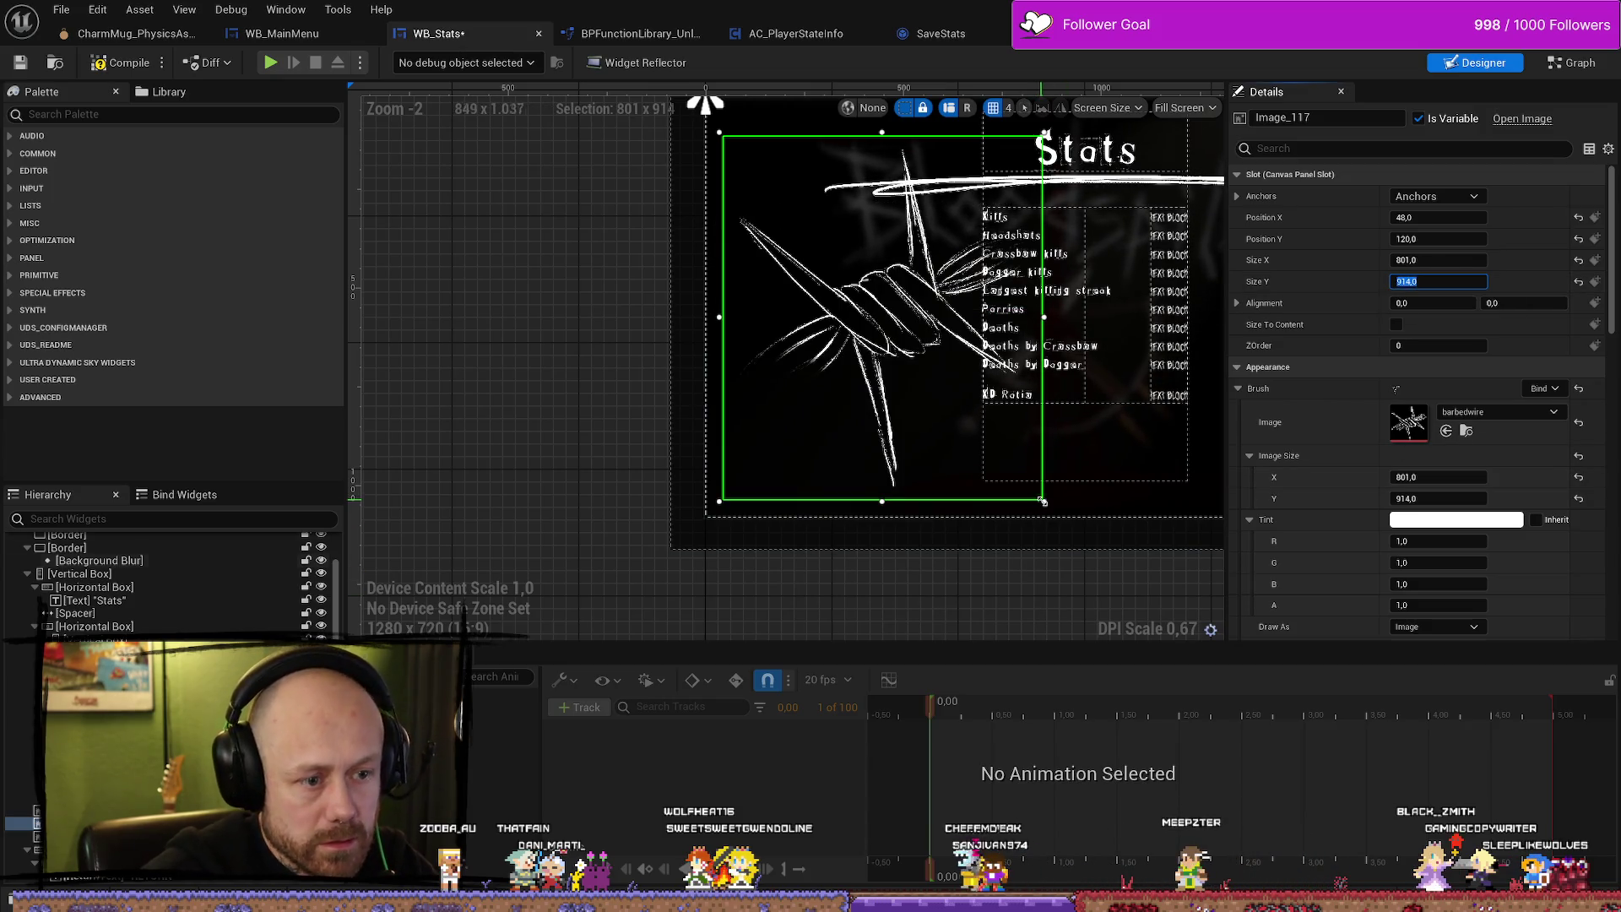
mouse_move(1045, 500)
left_mouse_down()
mouse_move(996, 462)
mouse_move(973, 395)
mouse_move(879, 296)
left_mouse_up()
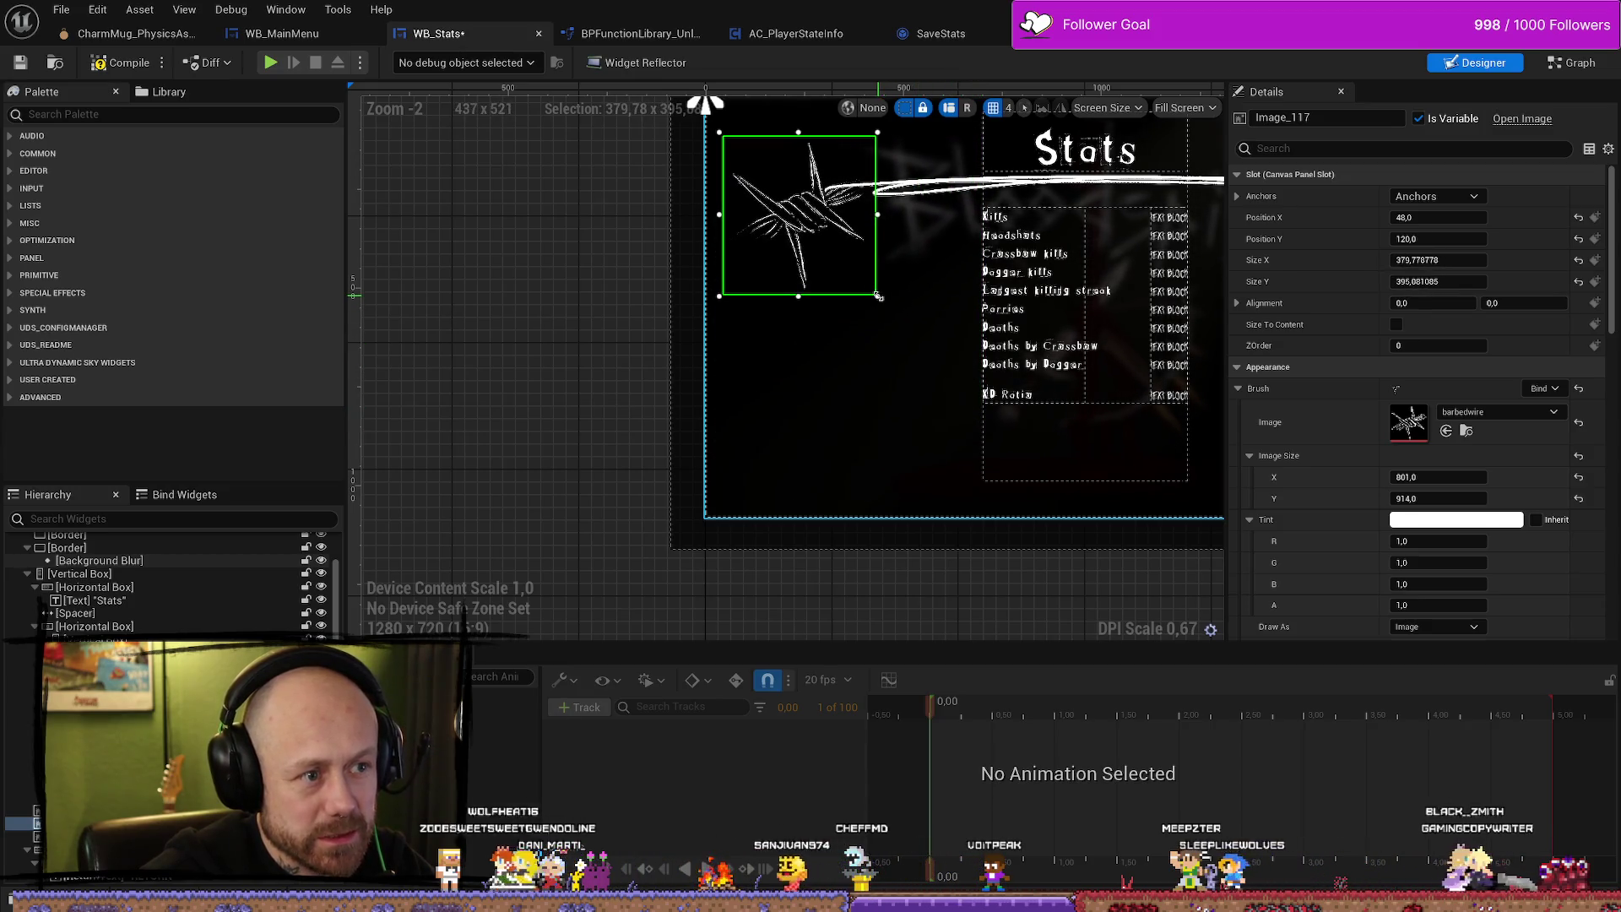
Move the knot beside the Stats list at 168, 492, size it about 402 × 438, and start Play in Editor.
left_click_drag(788, 205, 835, 351)
left_click_drag(919, 441, 934, 460)
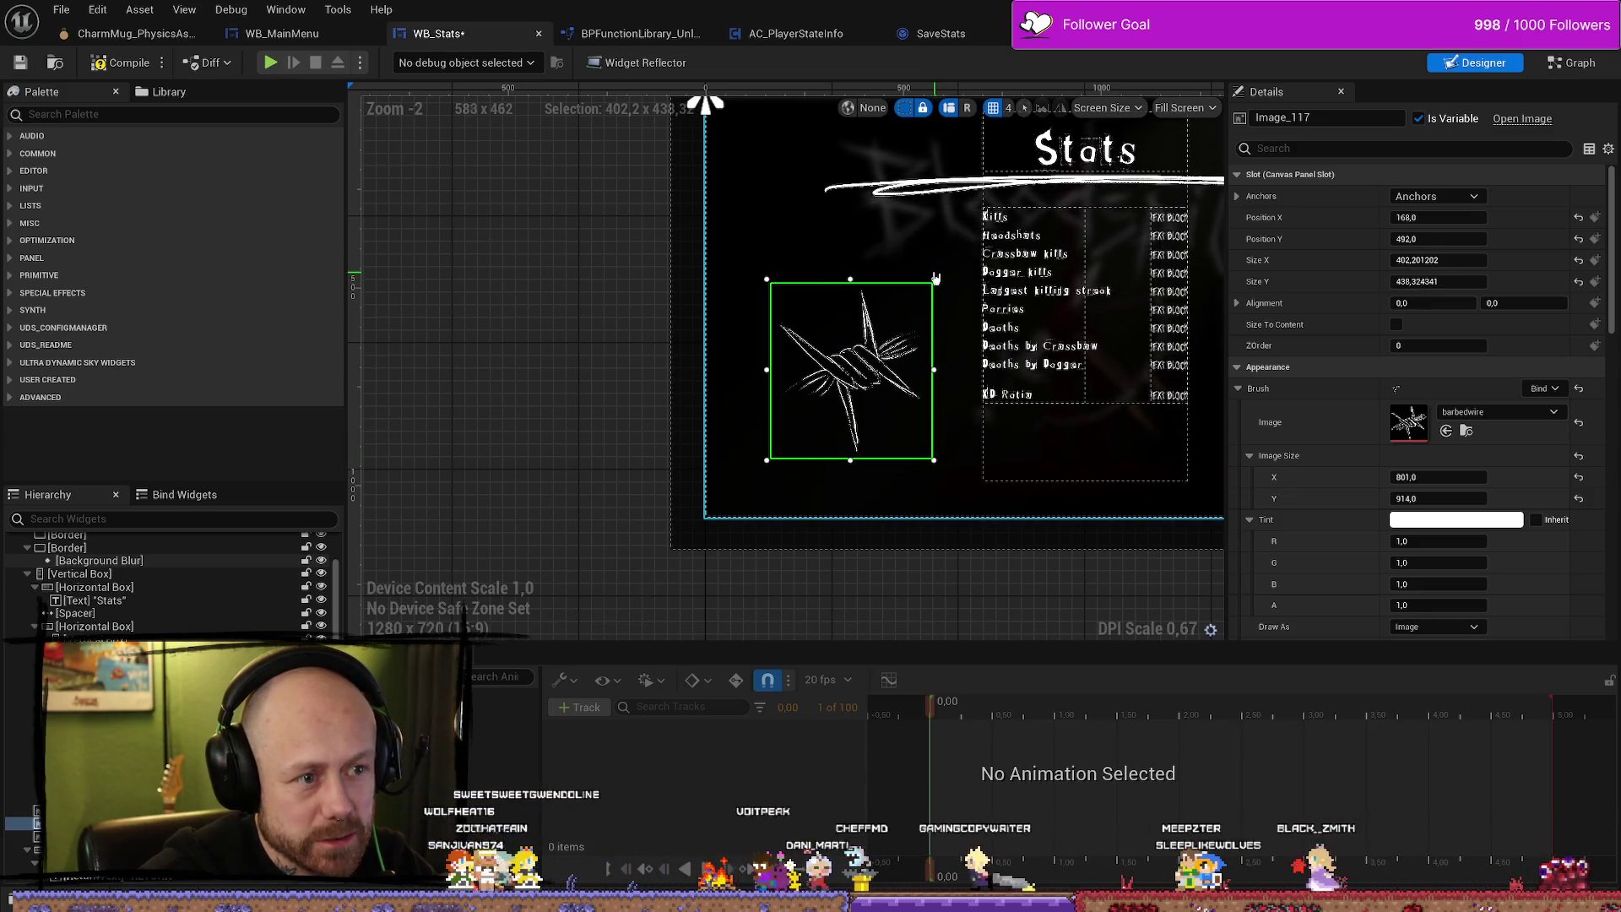
scroll(935, 277, "down", 2)
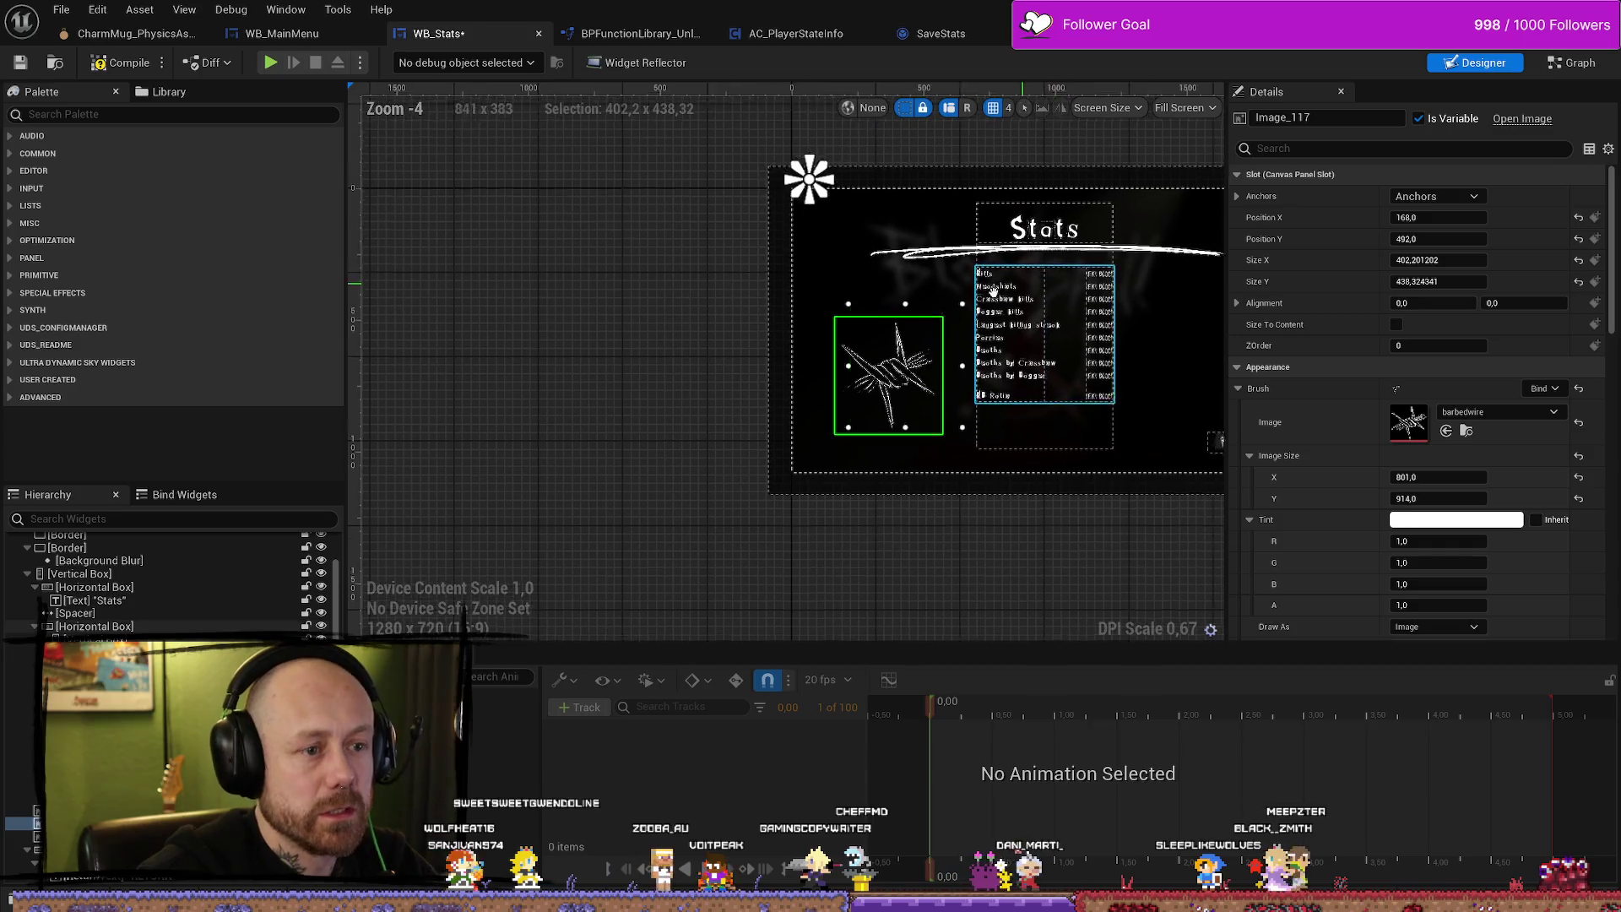
scroll(932, 396, "up", 2)
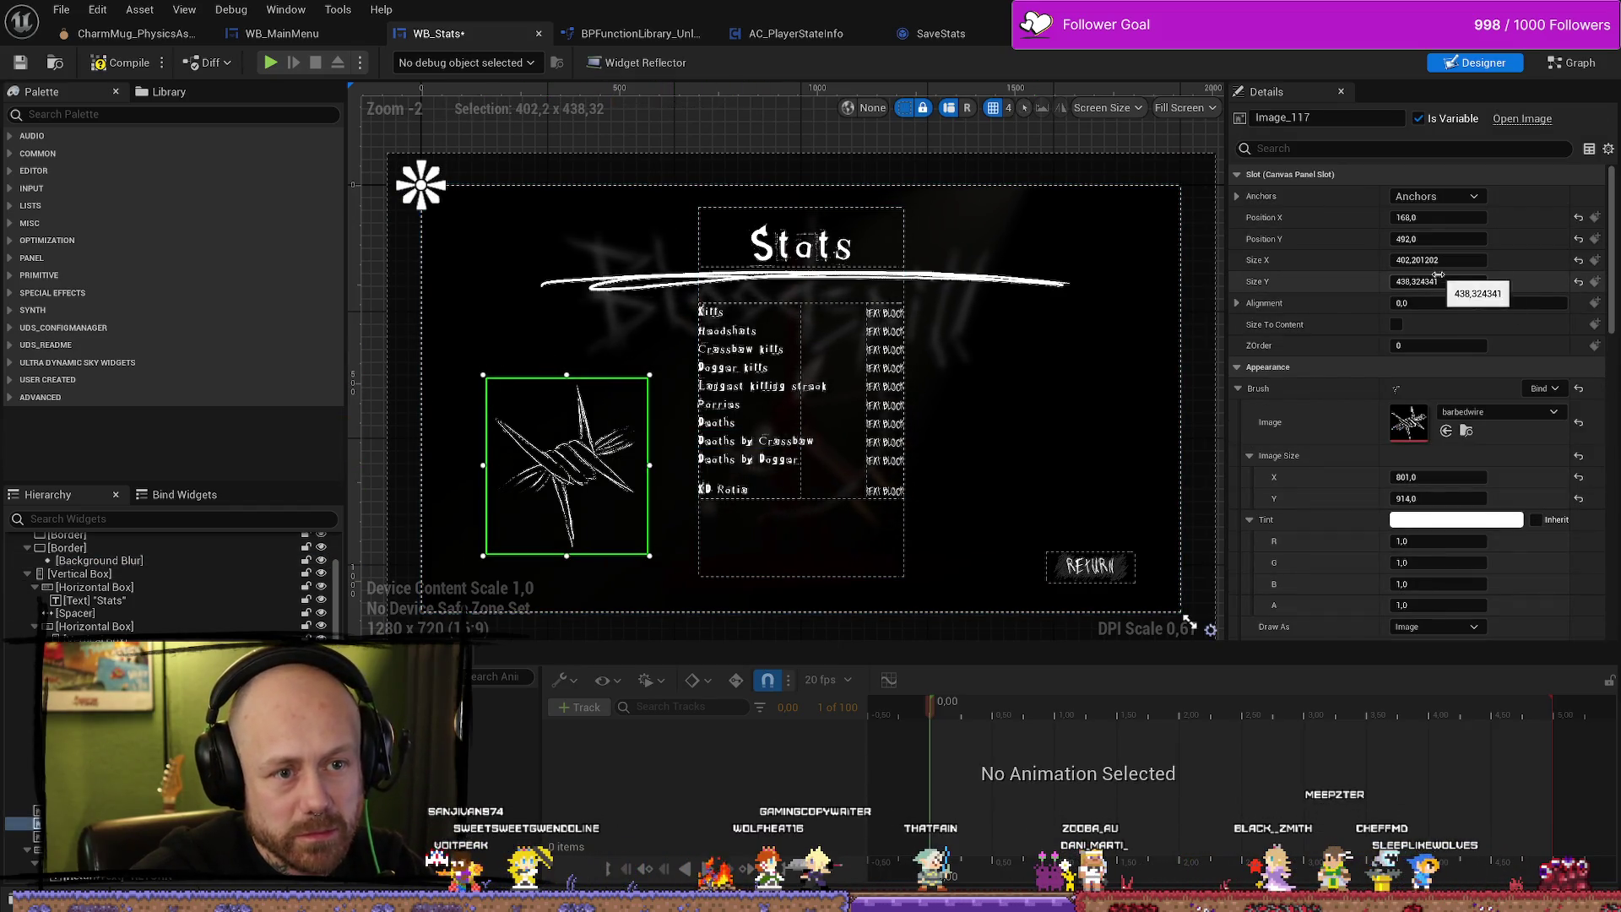
key("alt+p")
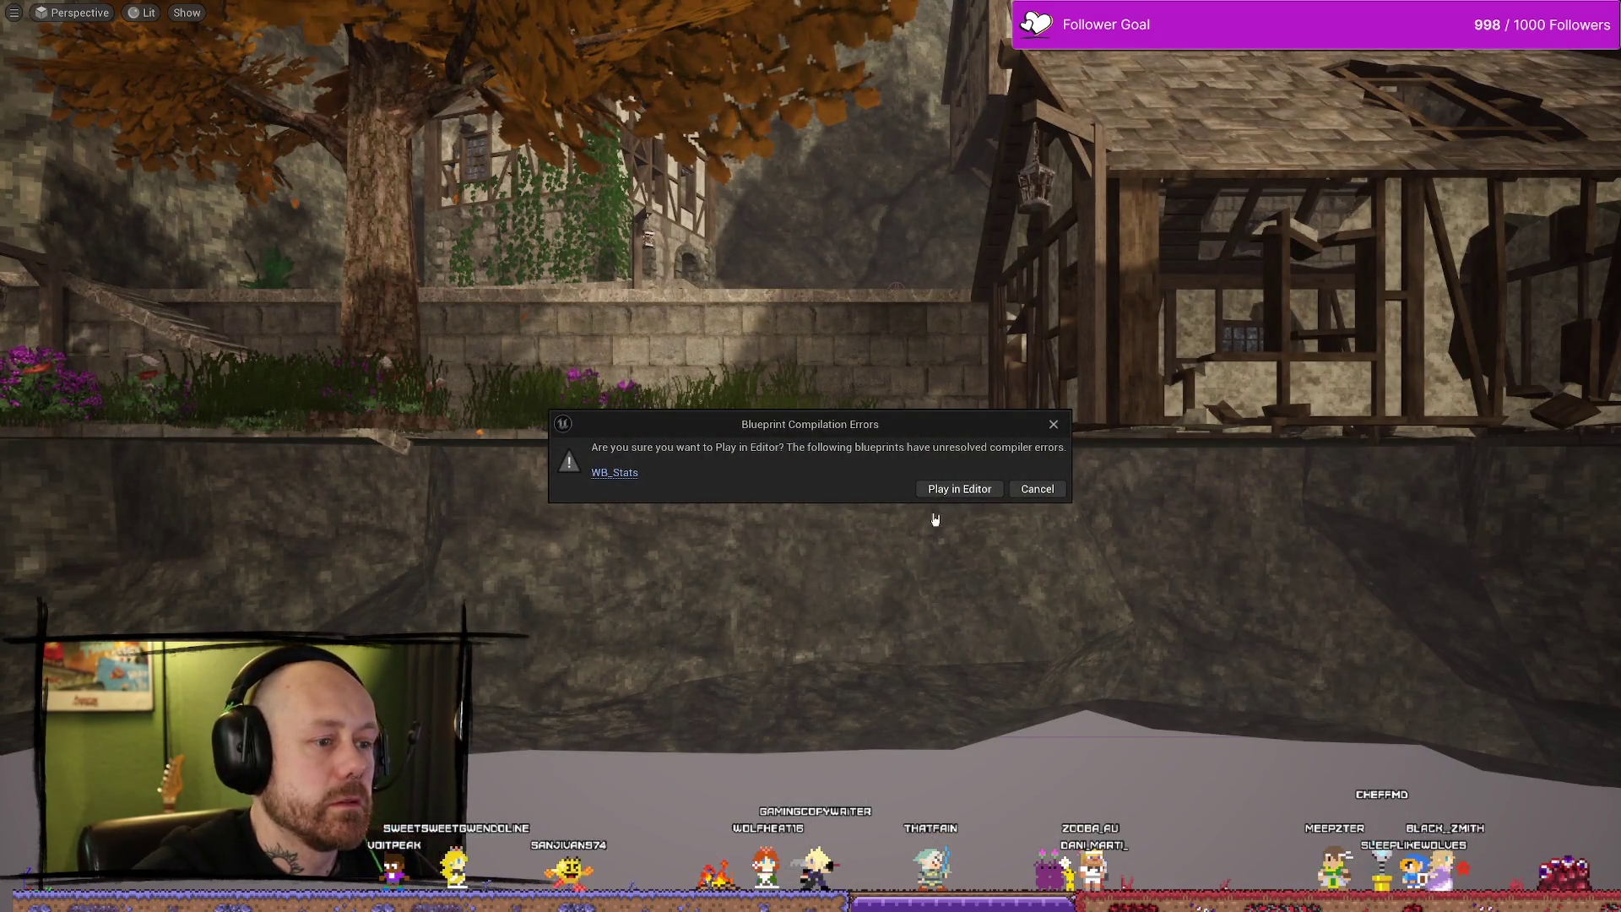
Dismiss the compiler-error warning and compile the WB_Stats widget.
left_click(1037, 489)
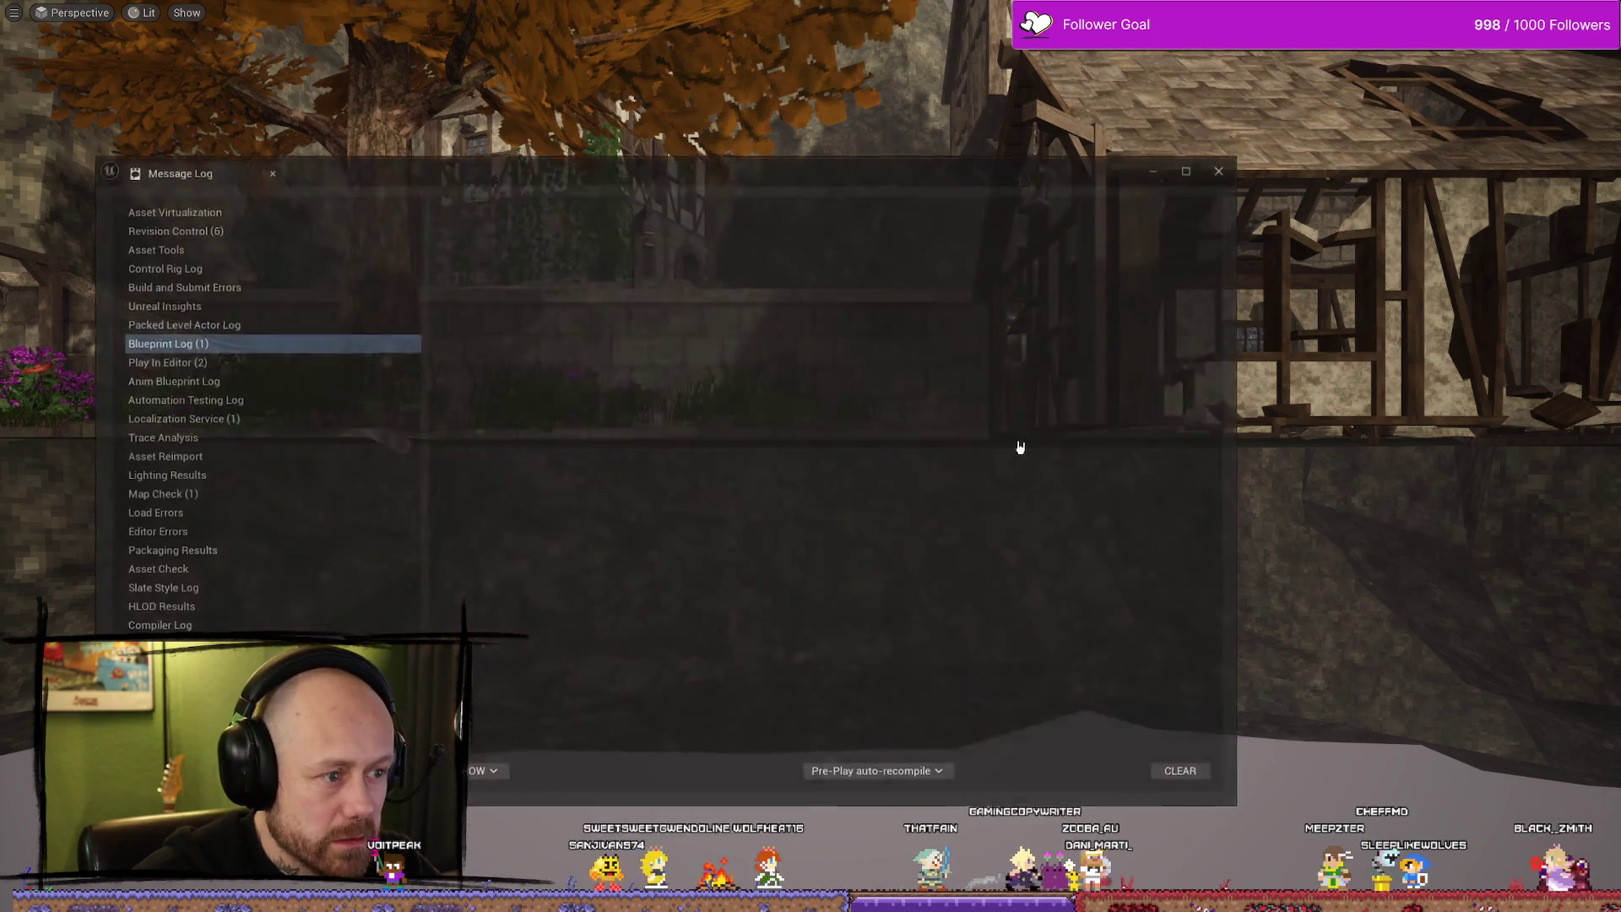
key("ctrl+space")
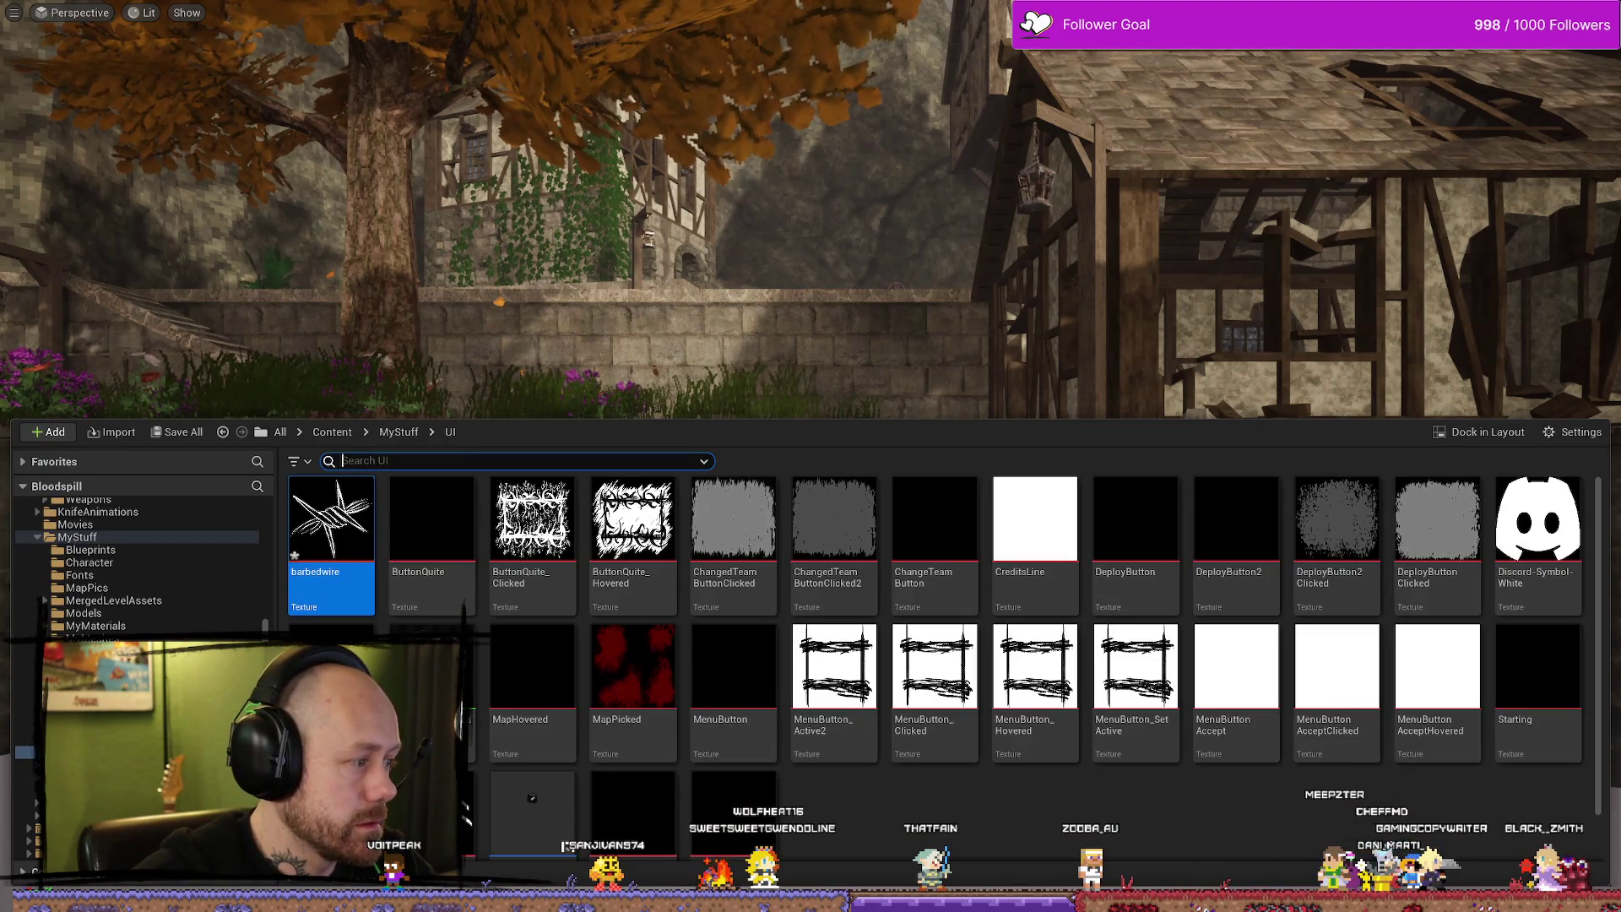
key("alt+Tab")
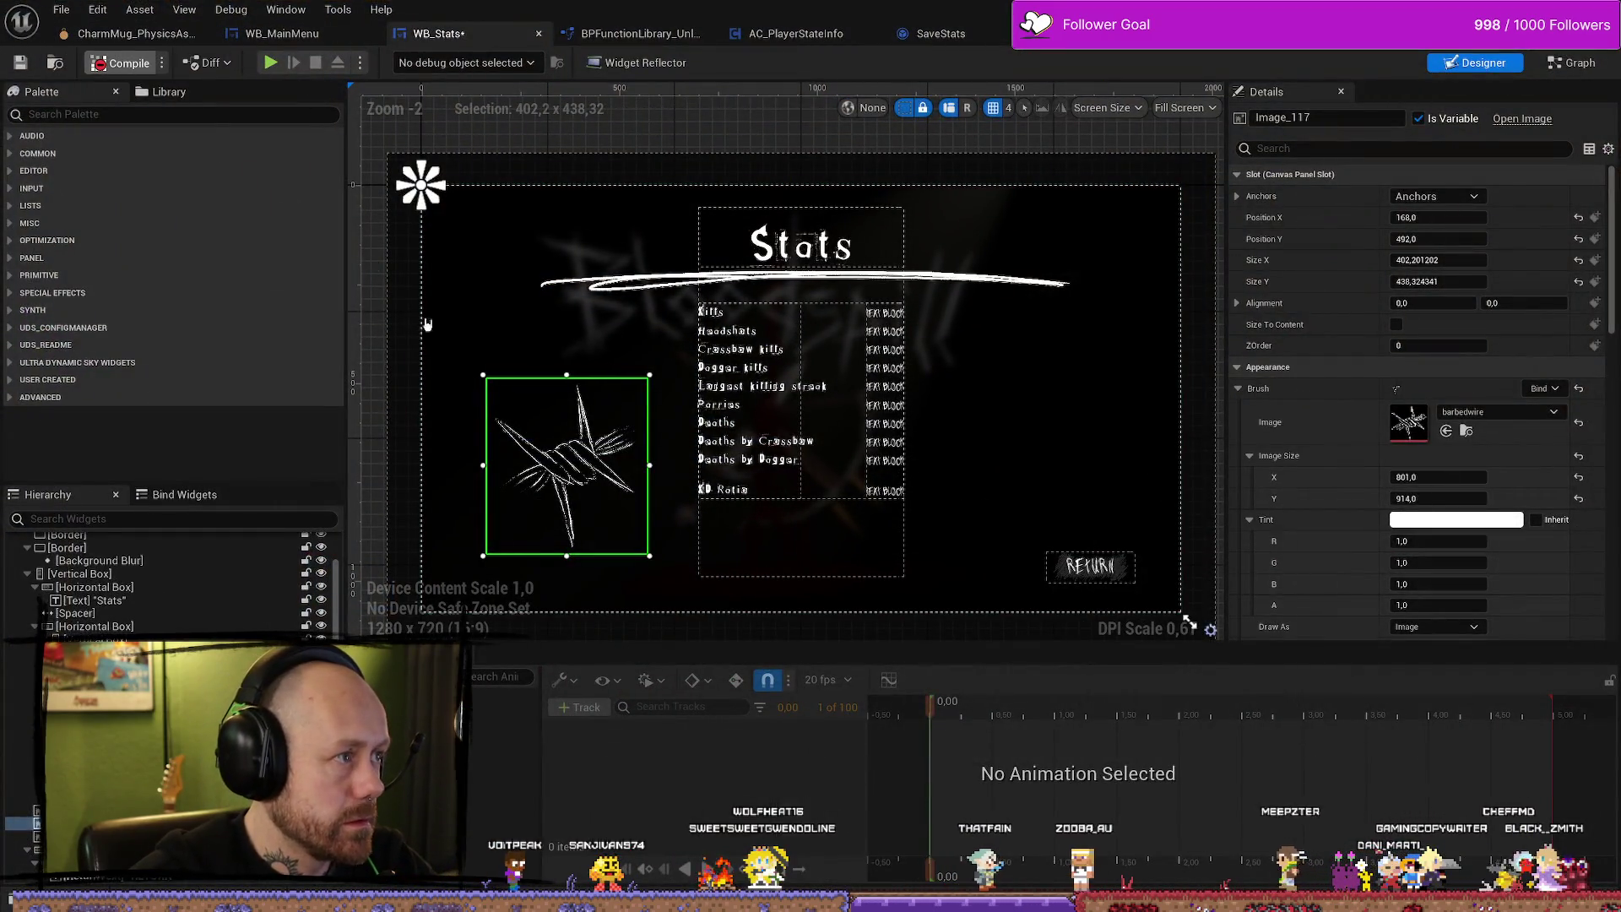
left_click(121, 63)
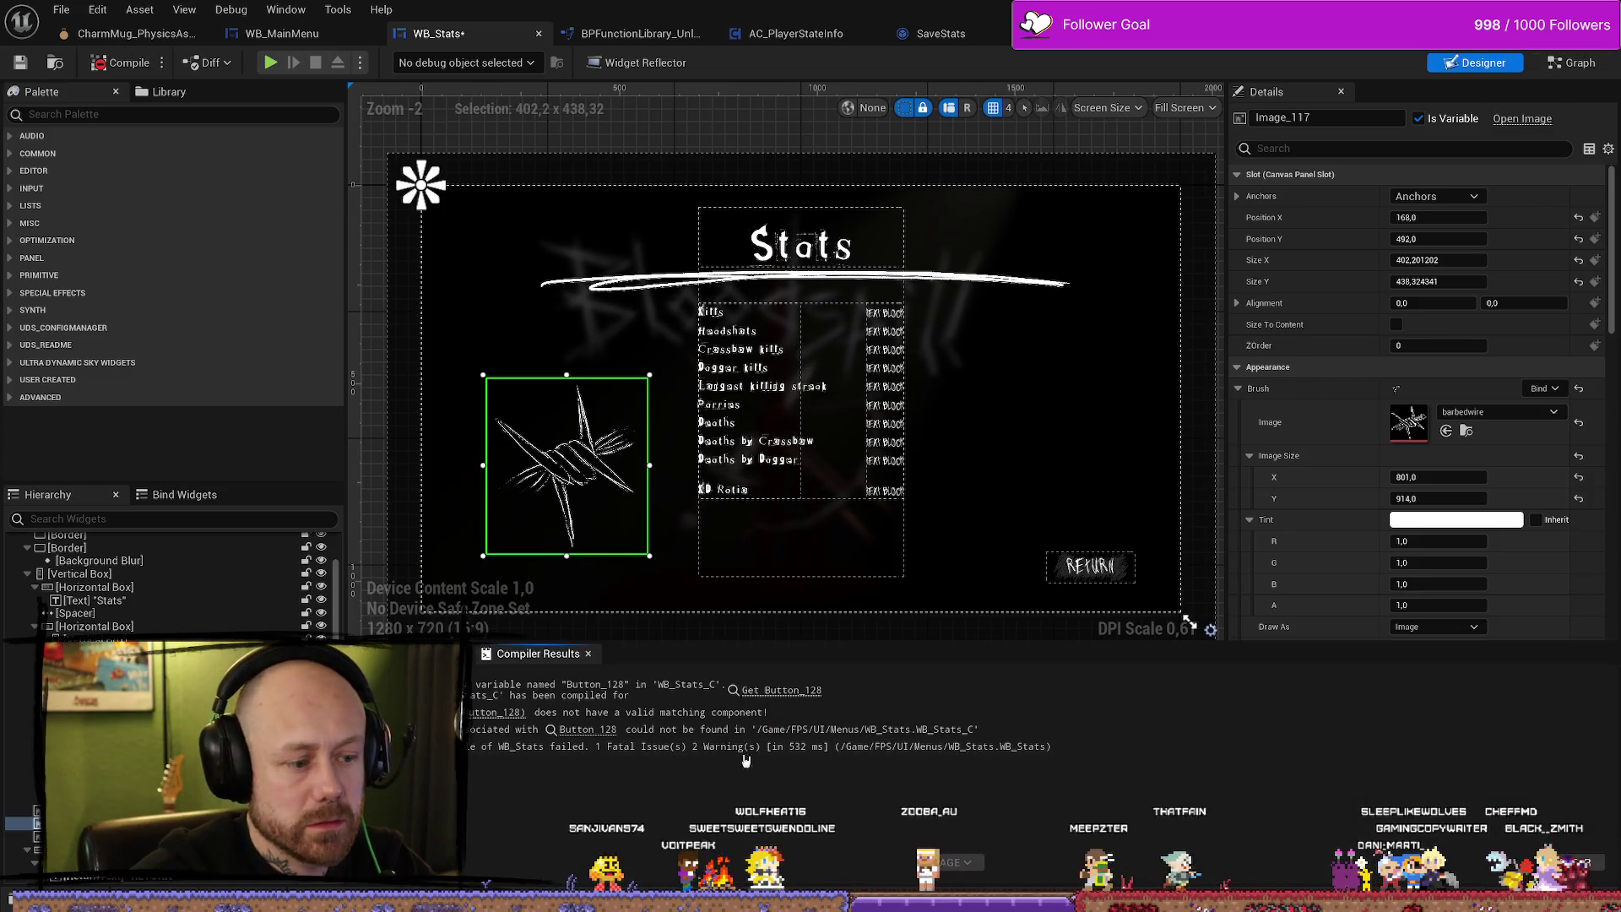
In the Event Graph, box-select and delete the four broken On Hovered (Button_128) nodes.
left_click(507, 712)
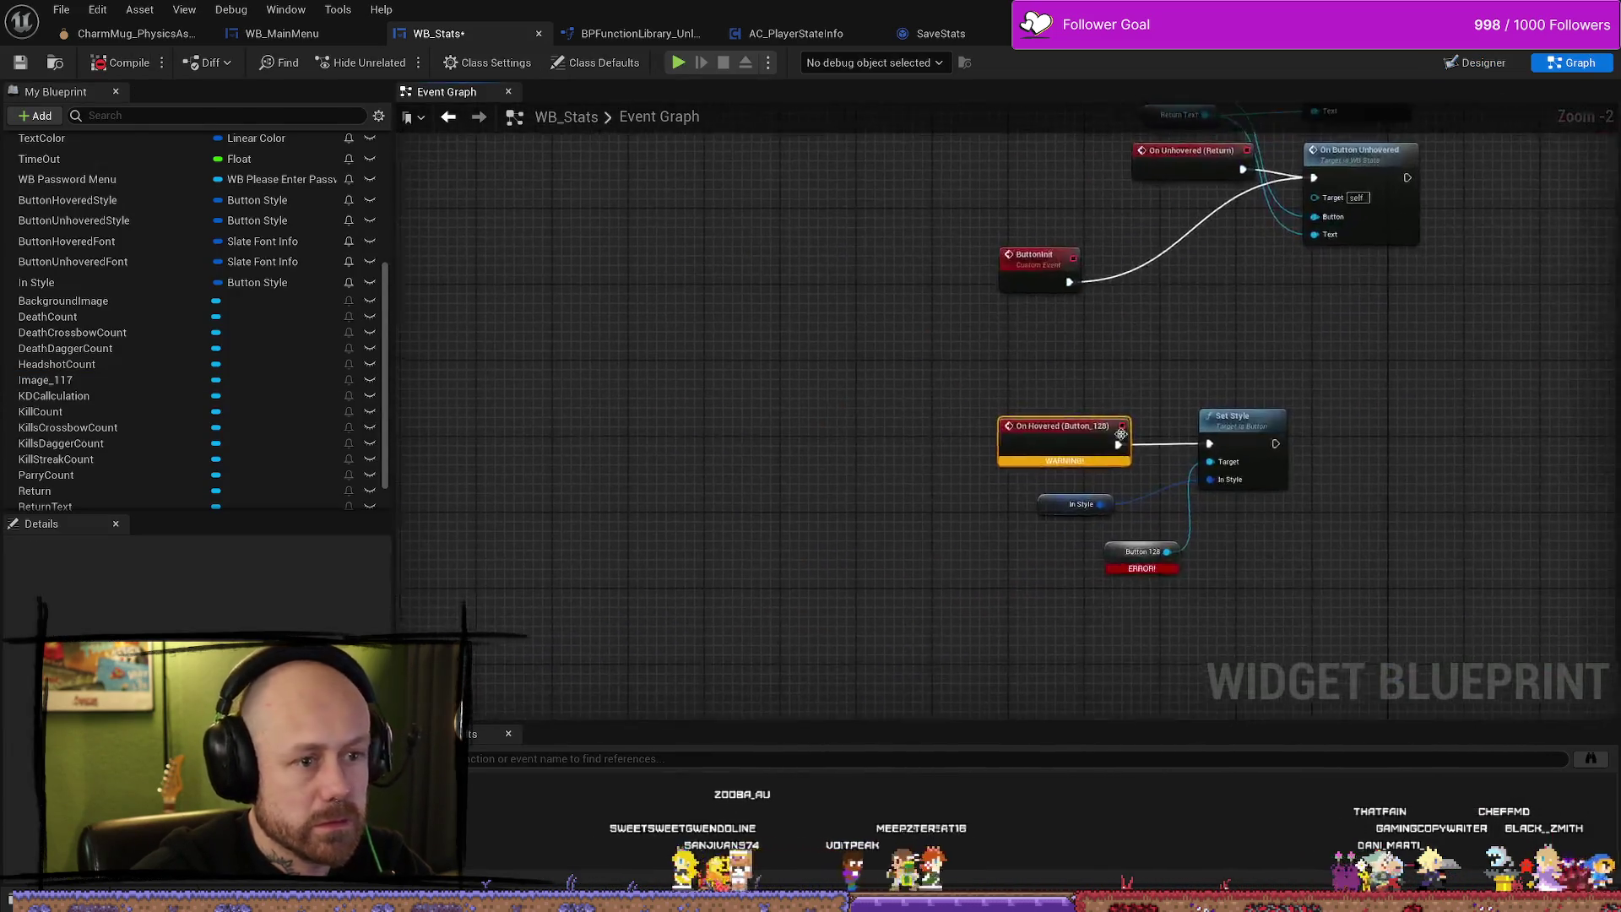
scroll(1105, 429, "down", 3)
left_click(1251, 435)
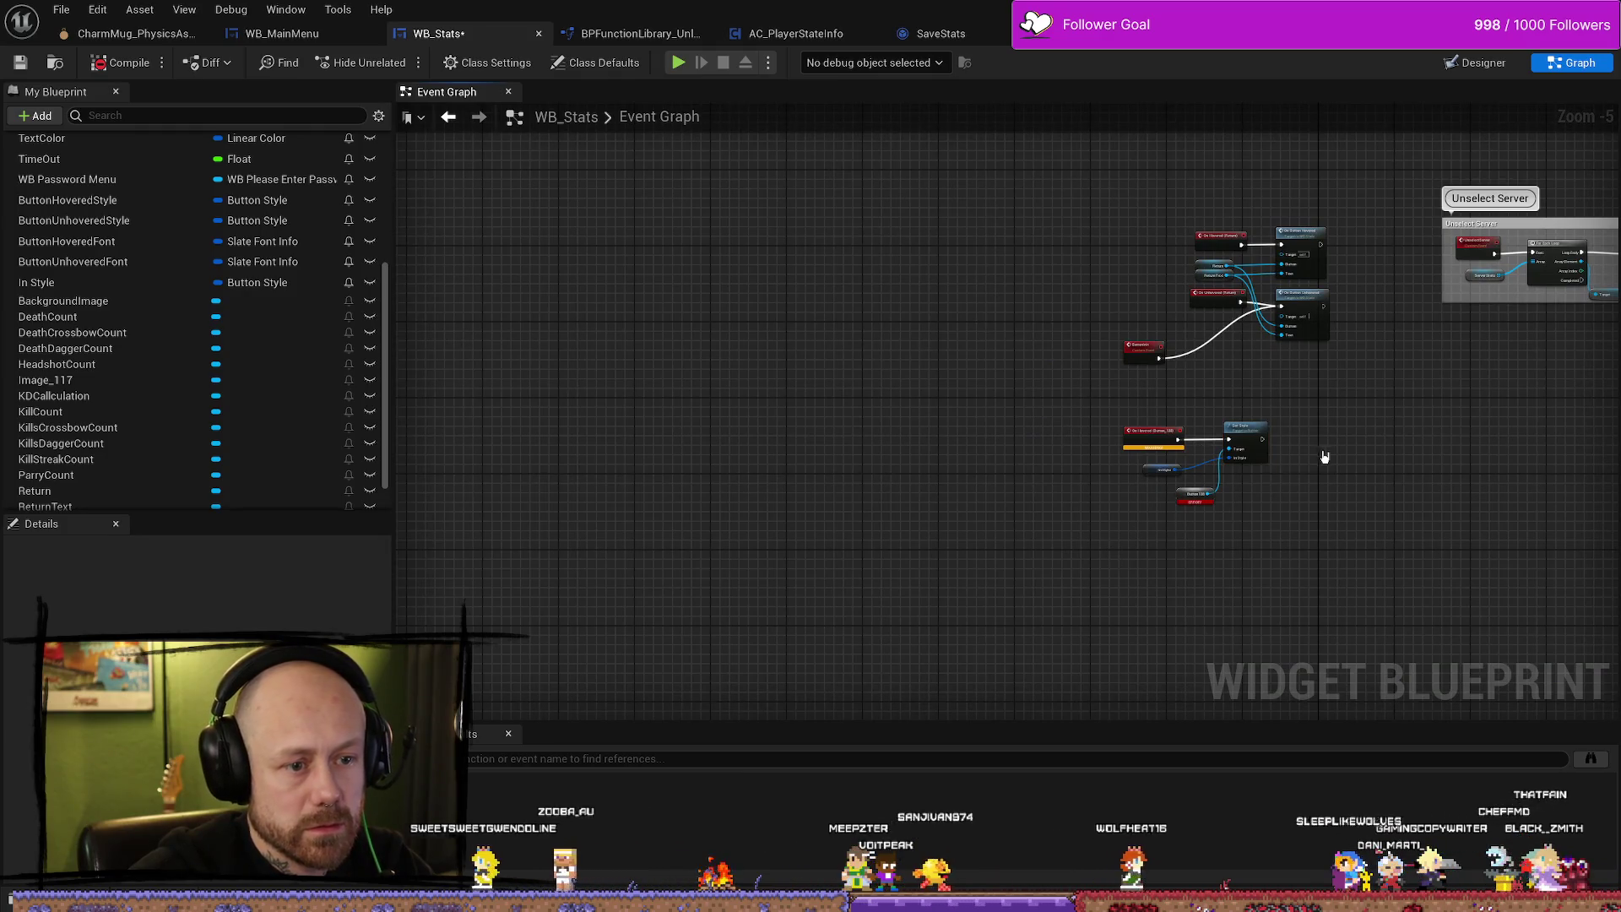
scroll(1304, 497, "up", 5)
left_click_drag(1270, 352, 858, 566)
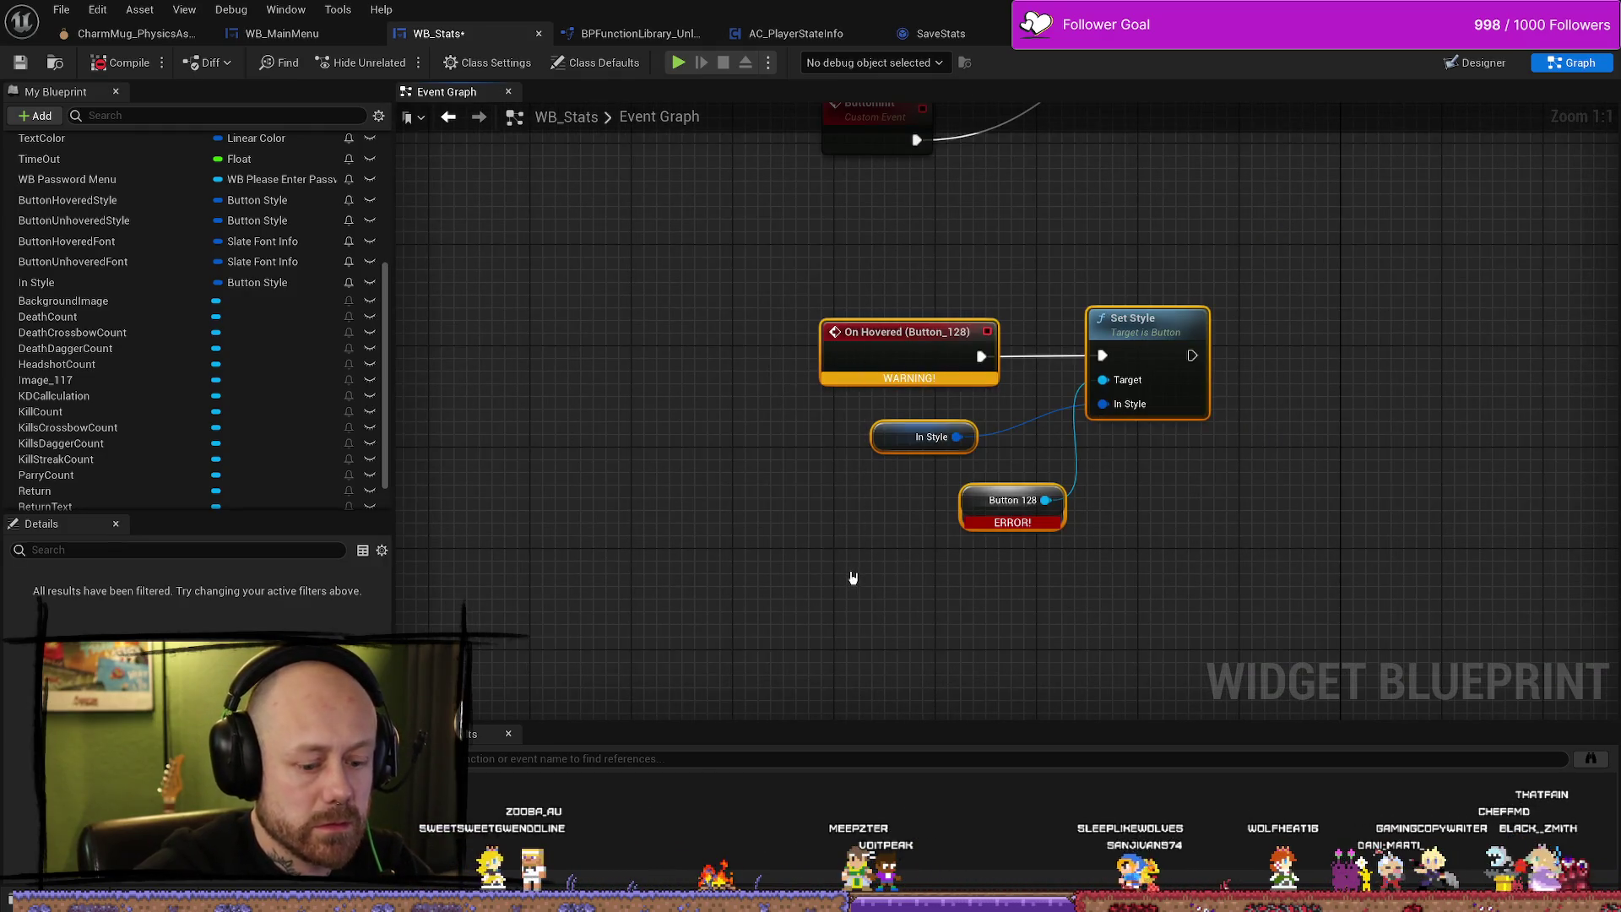
key("Delete")
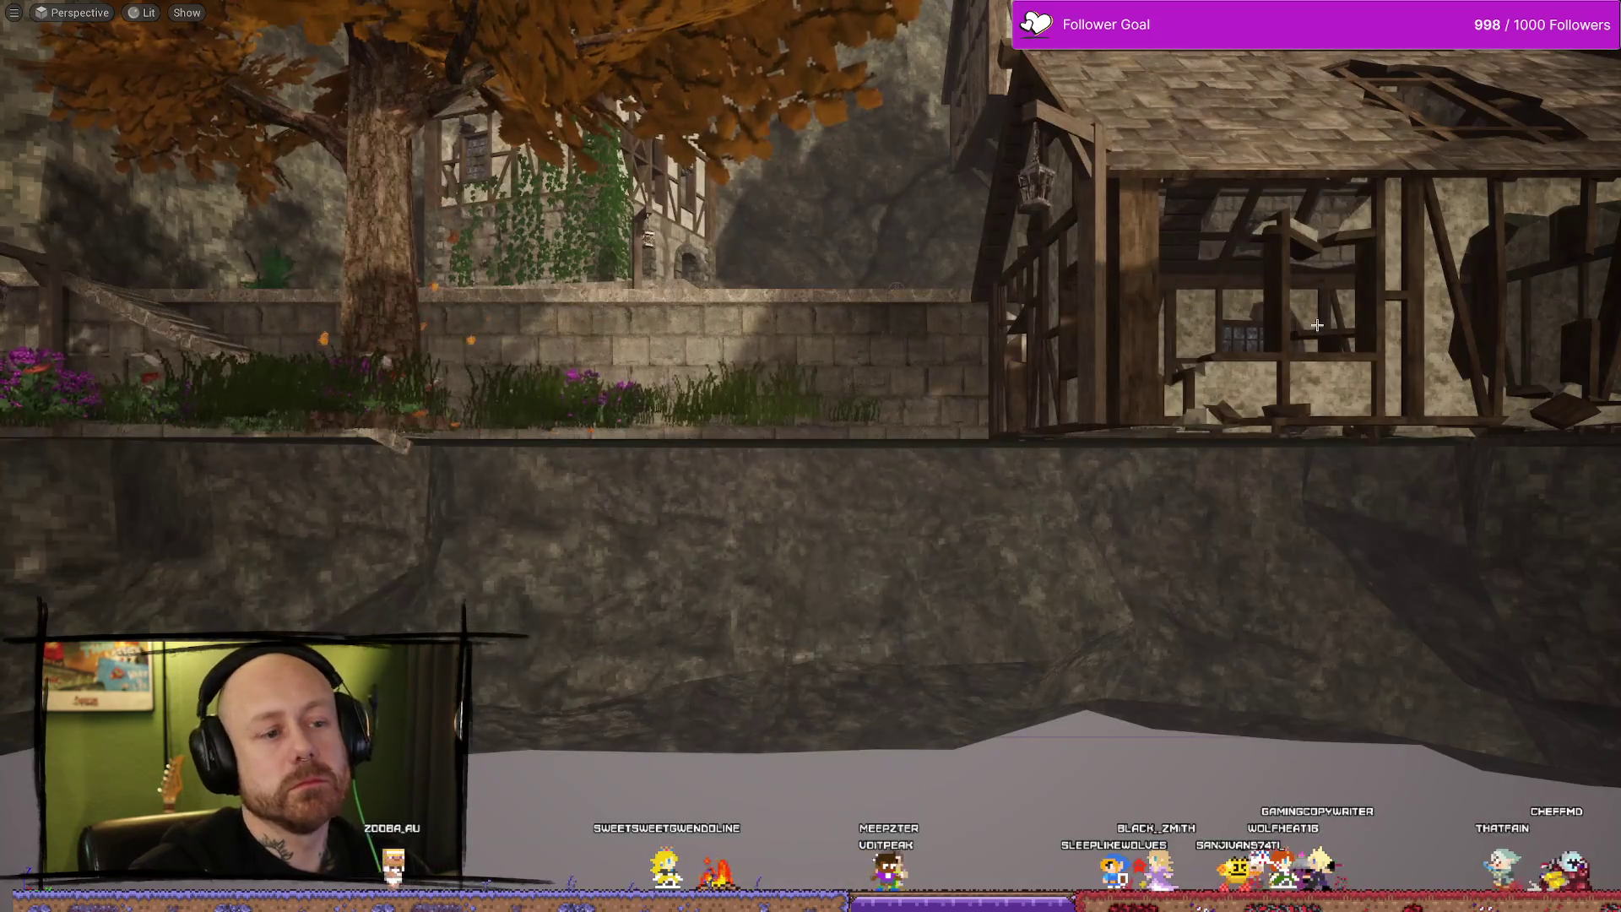
Pause, quit the match with Yes, and choose Stats on the main menu.
key("Escape")
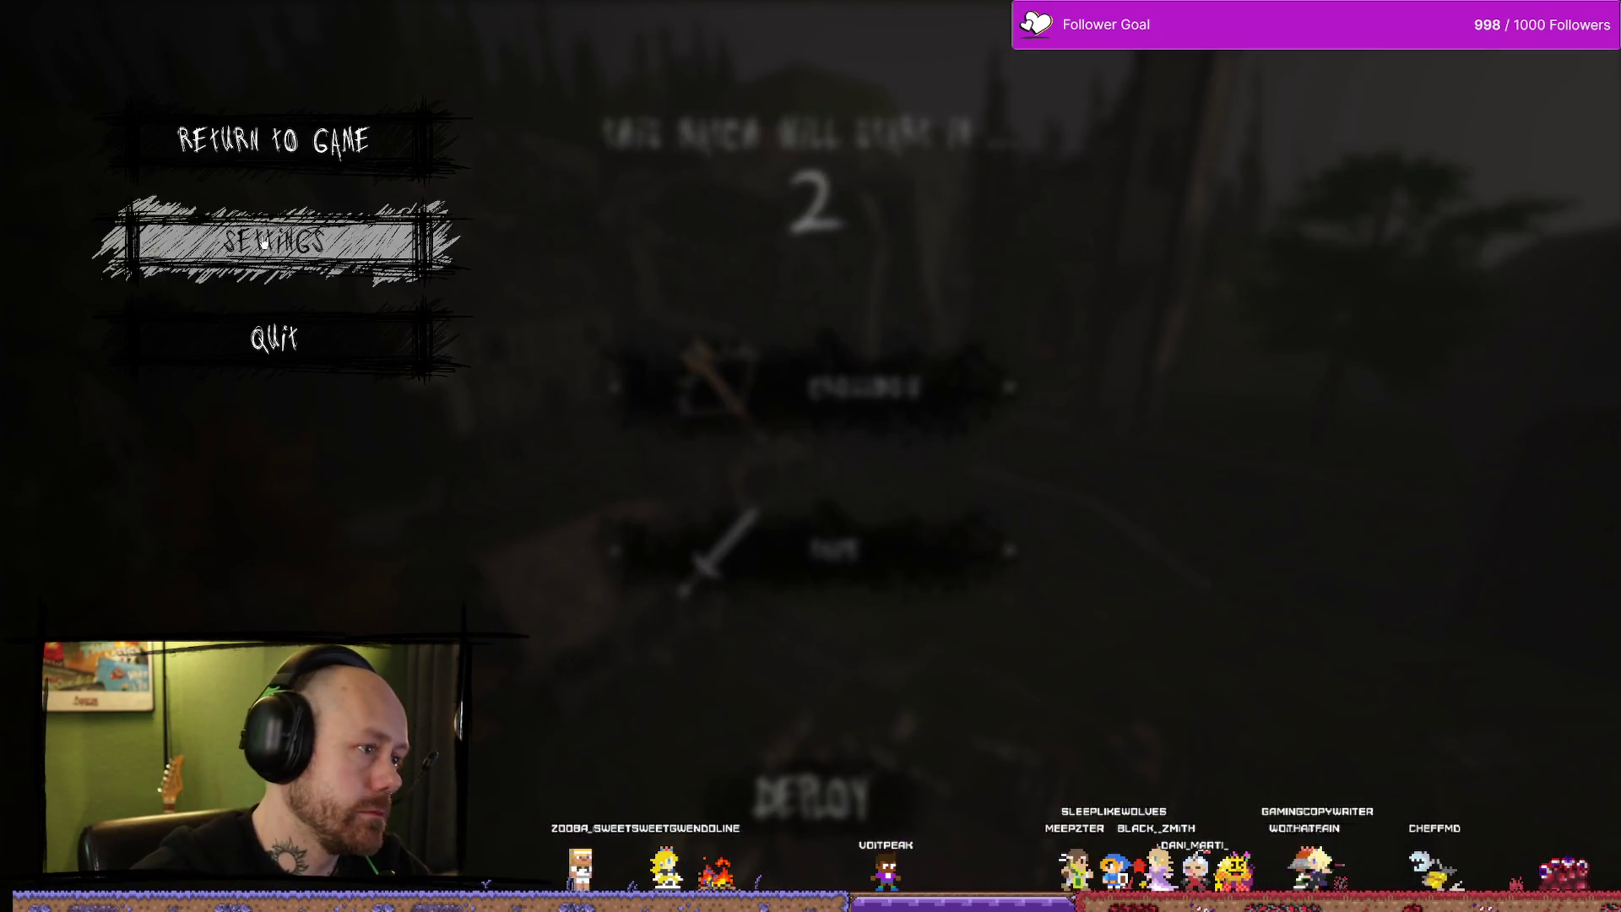
left_click(355, 370)
left_click(610, 591)
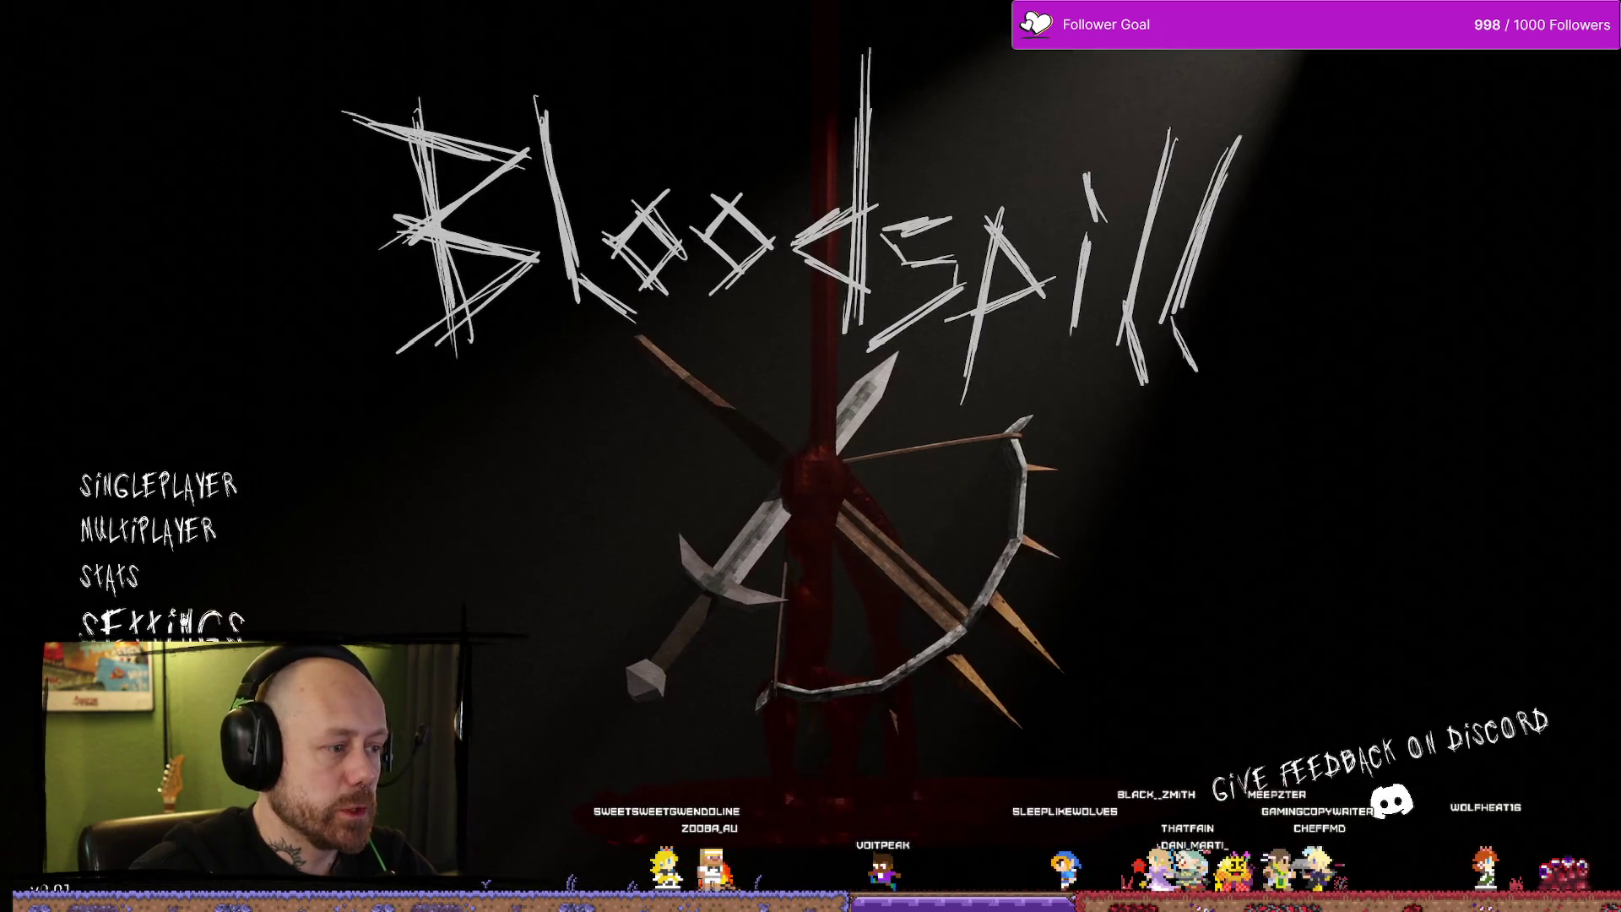
left_click(127, 583)
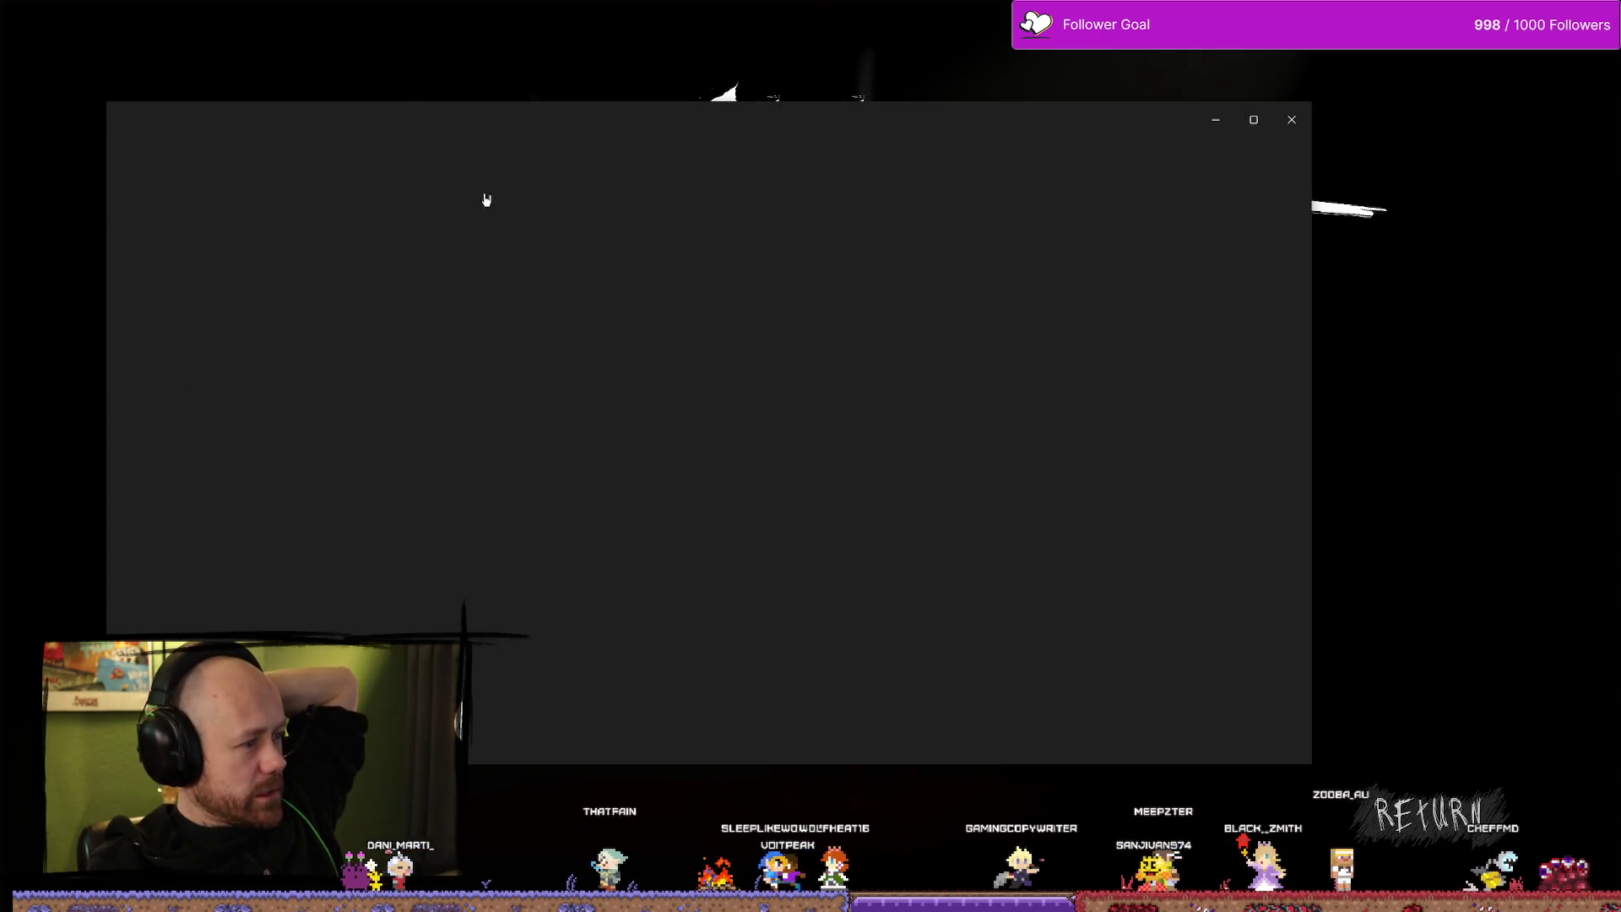
Zoom in on barbedwire.png in Photos, return to 100%, and minimize the viewer.
scroll(907, 250, "up", 3)
scroll(771, 423, "up", 2)
scroll(771, 423, "down", 5)
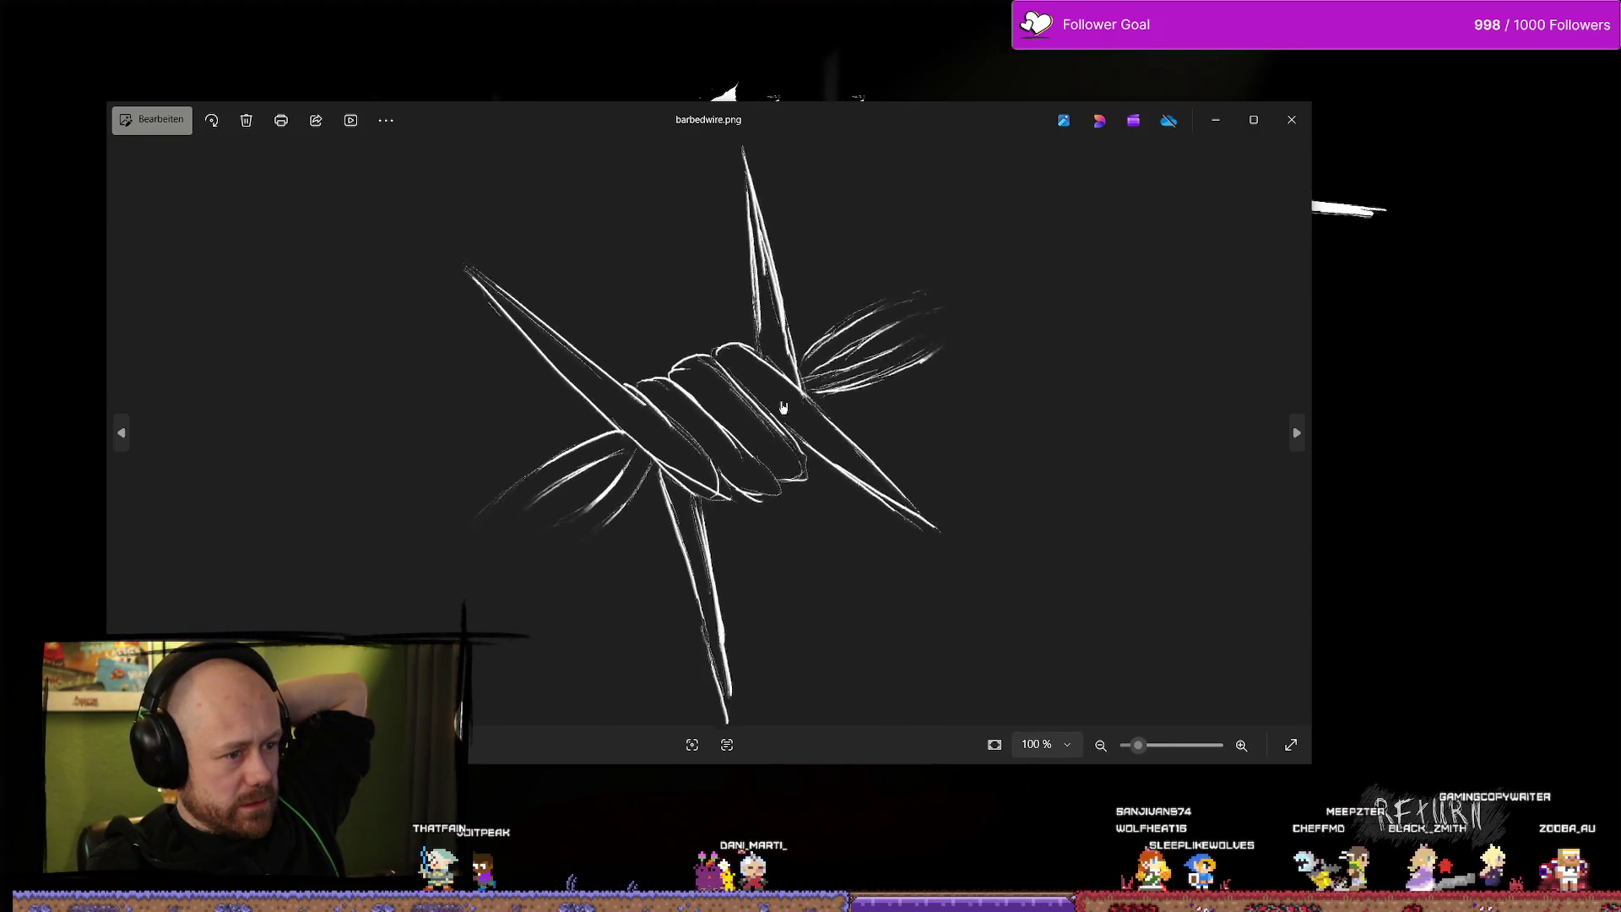
left_click(1234, 119)
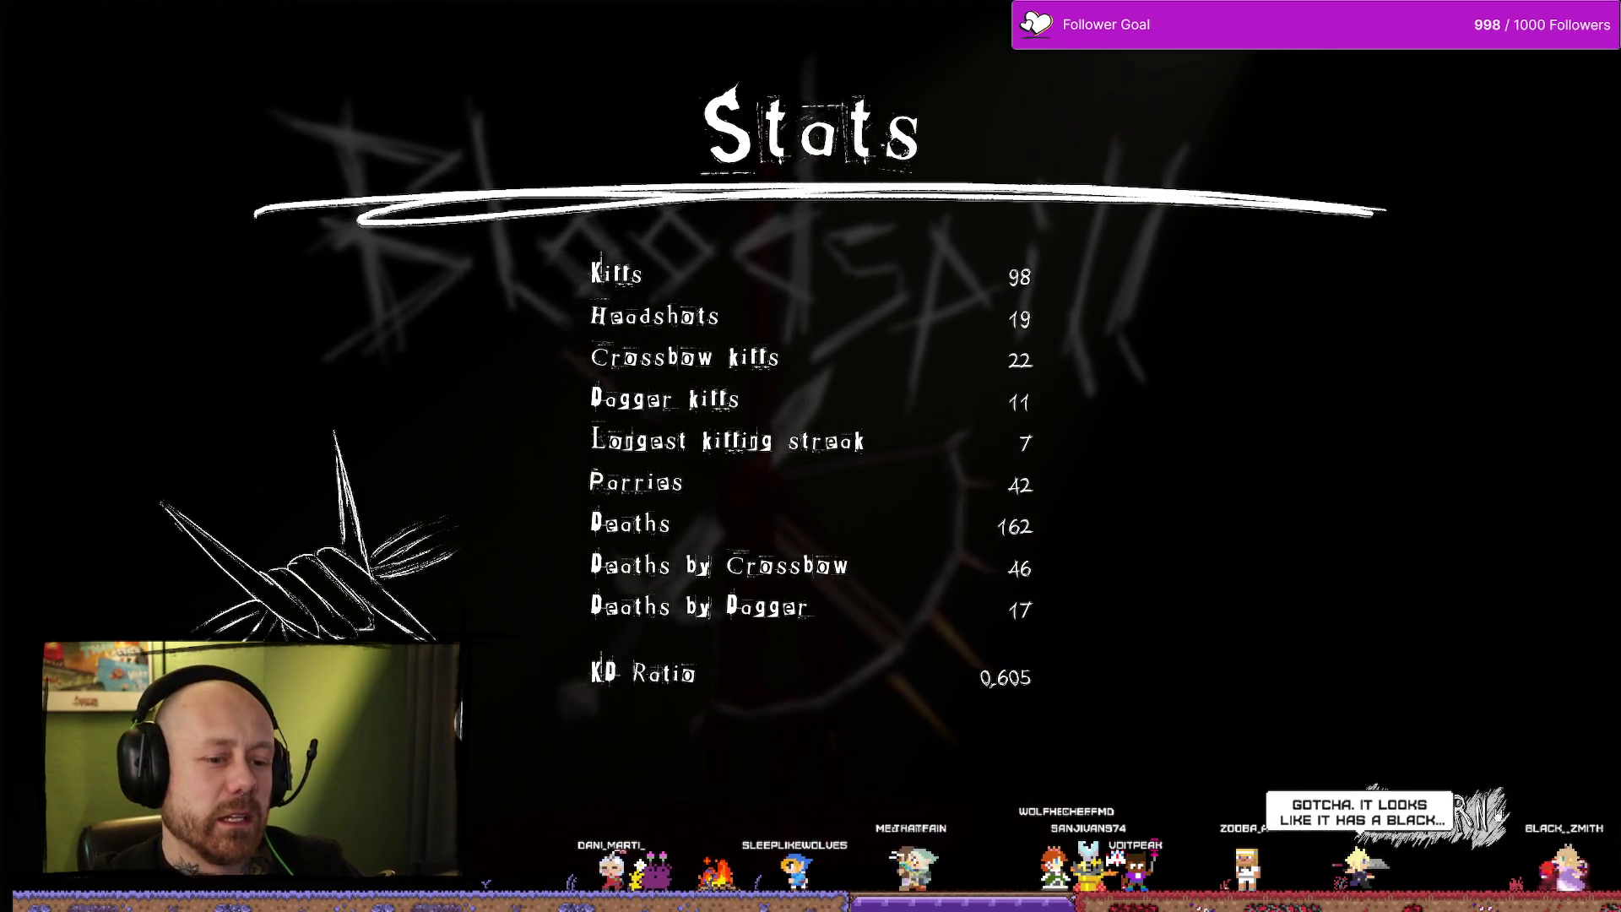
Leave the Stats screen and briefly inspect the MenuButton texture from the content drawer.
key("Escape")
key("Escape")
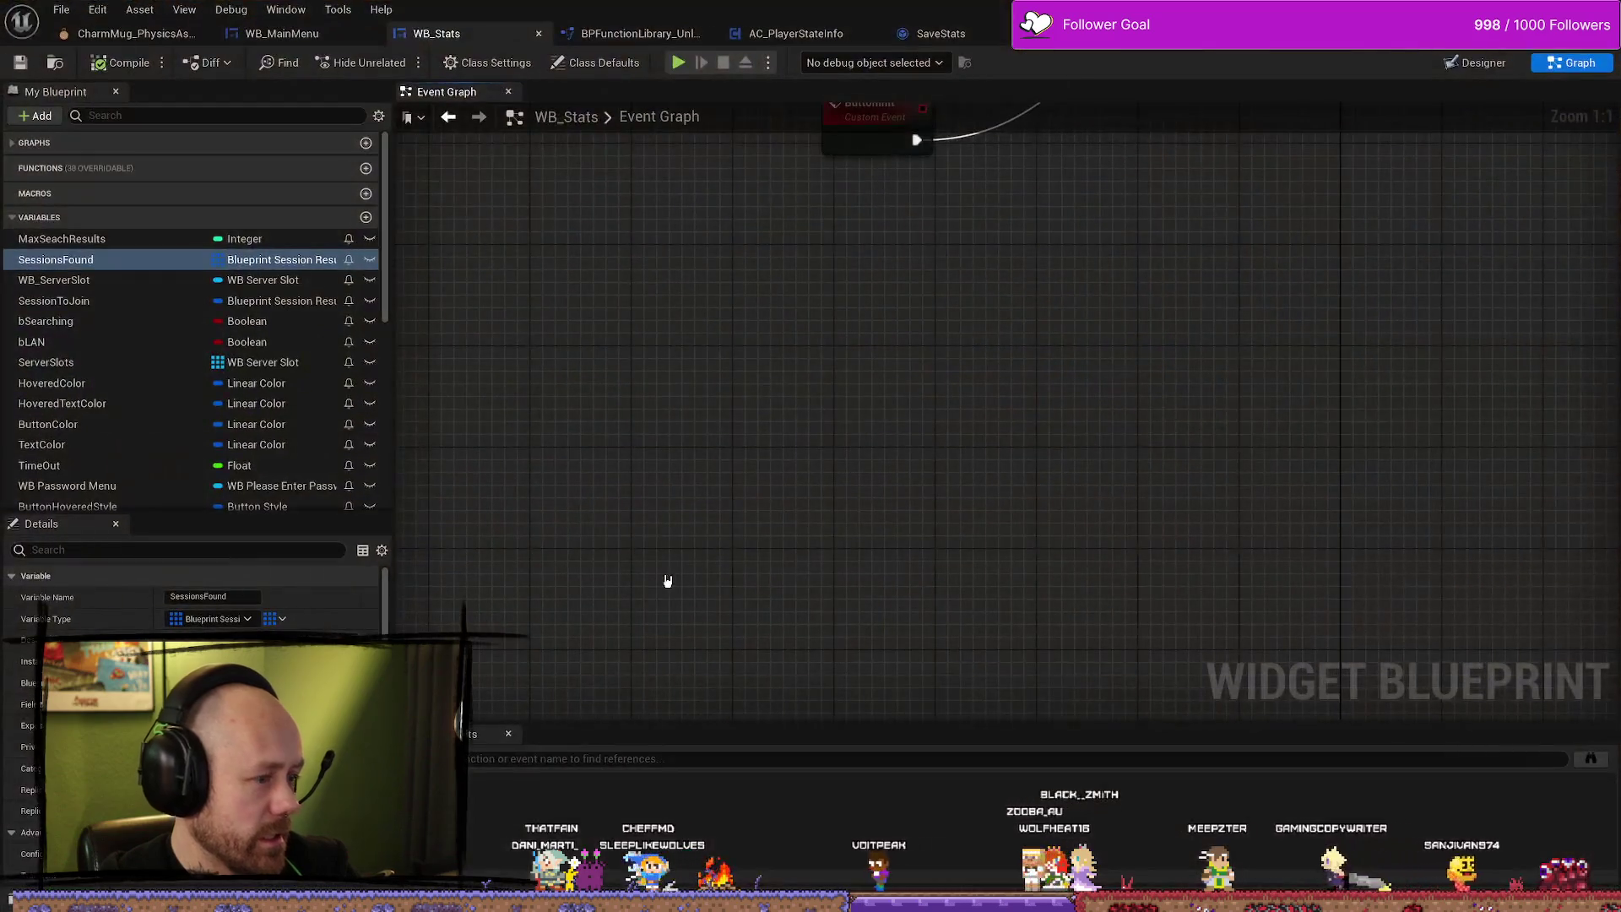
key("ctrl+space")
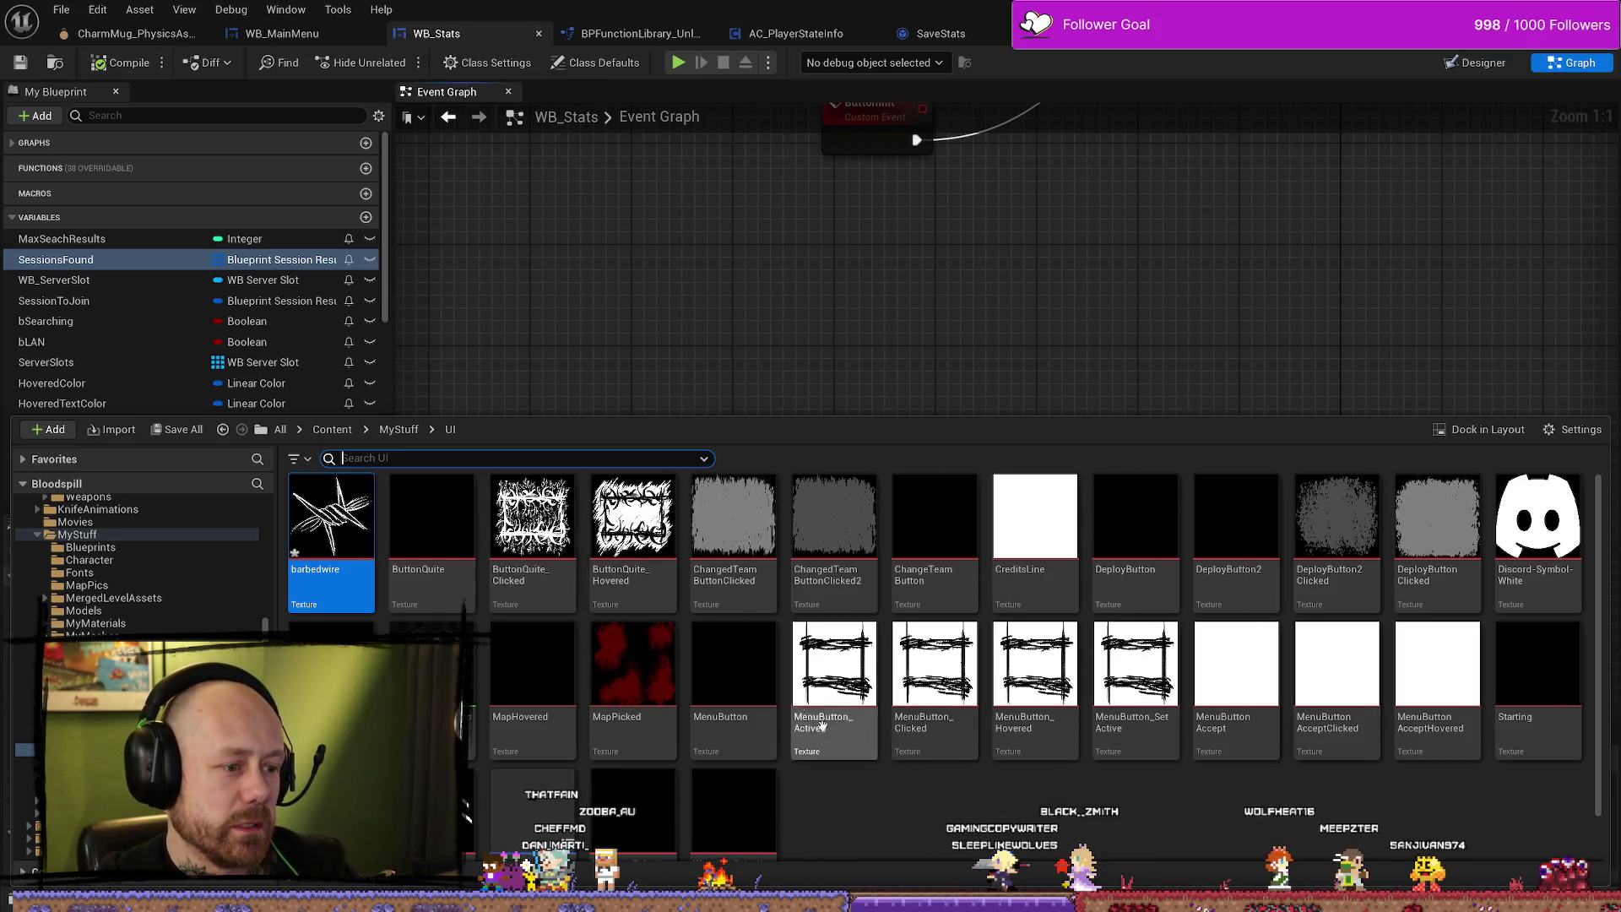
double_click(733, 718)
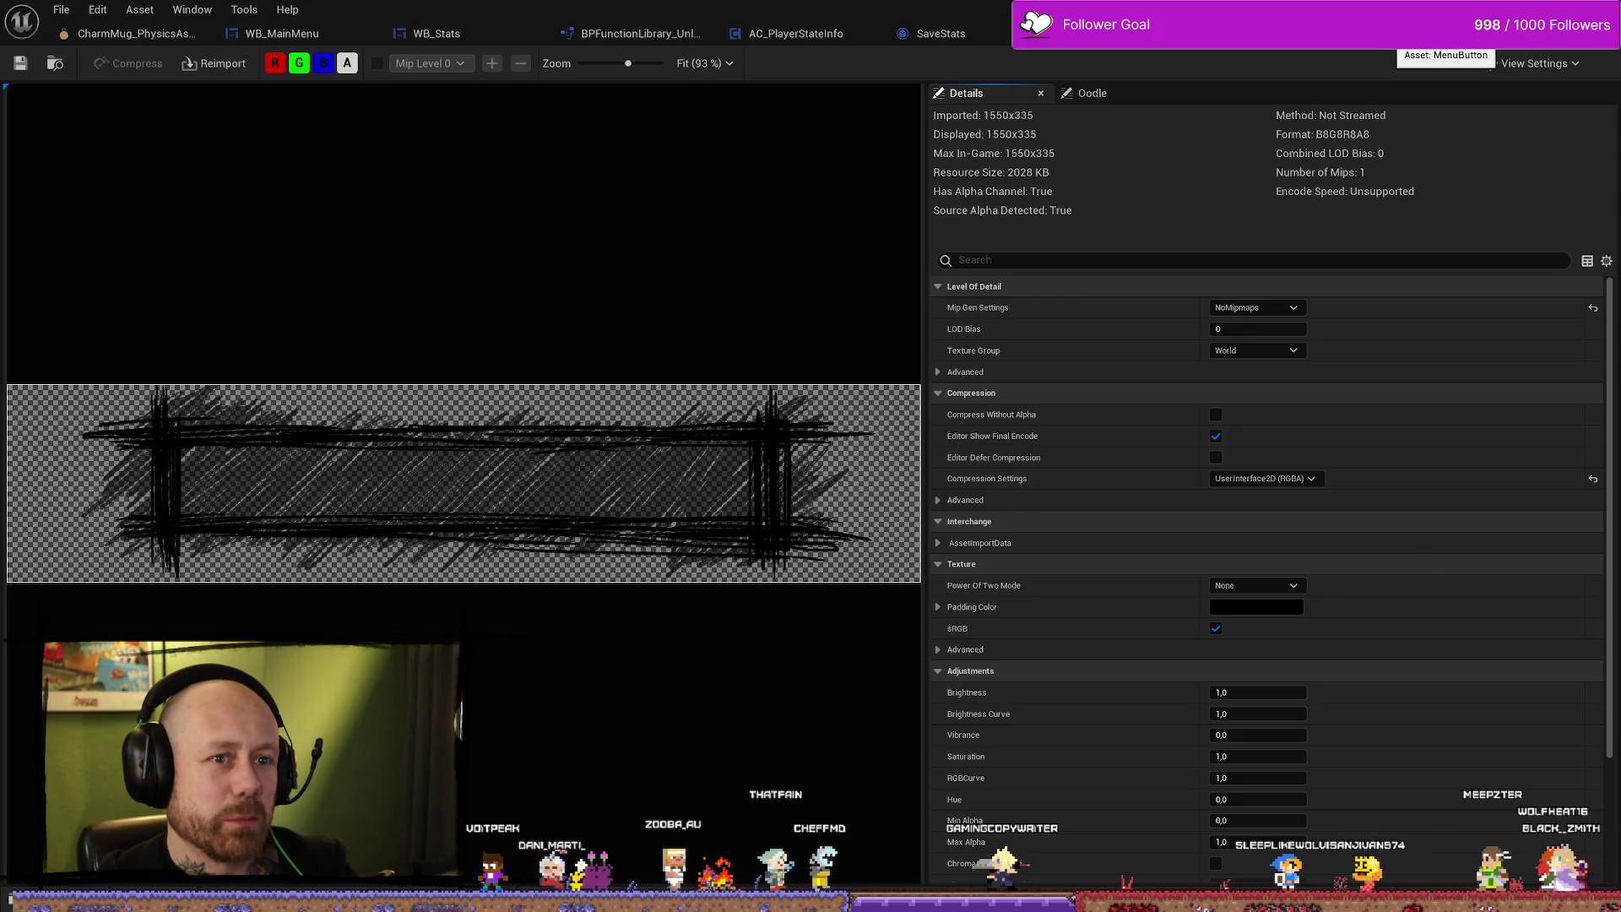
left_click(1384, 34)
left_click_drag(1199, 271, 887, 284)
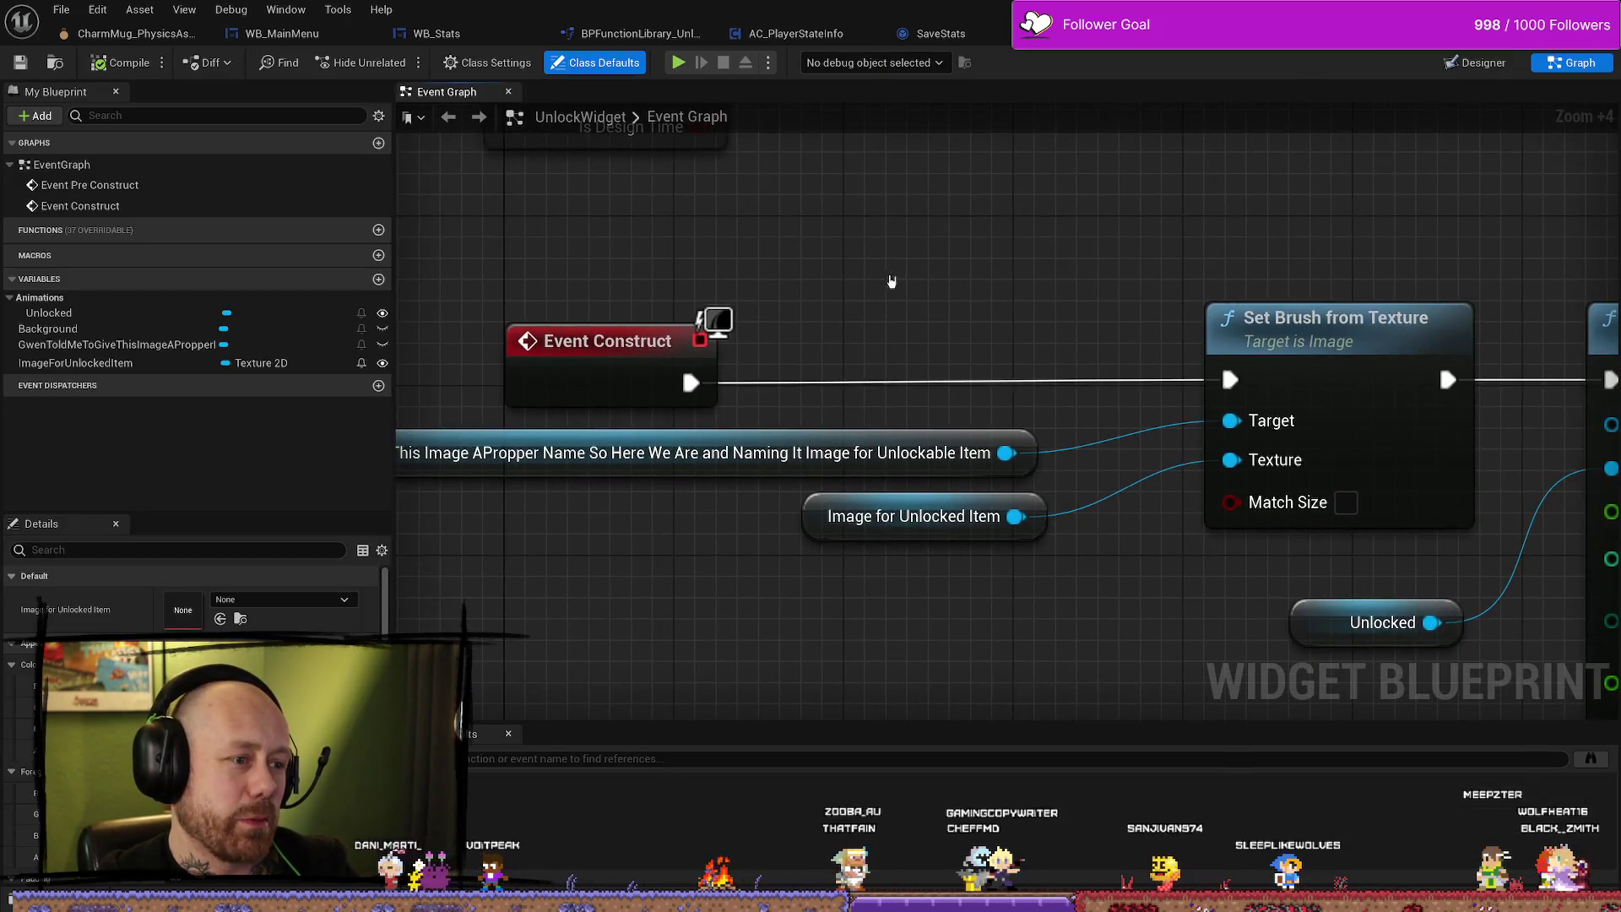
Visit the SaveStats and AC_PlayerStateInfo tabs and Save All unsaved levels and assets.
left_click(937, 34)
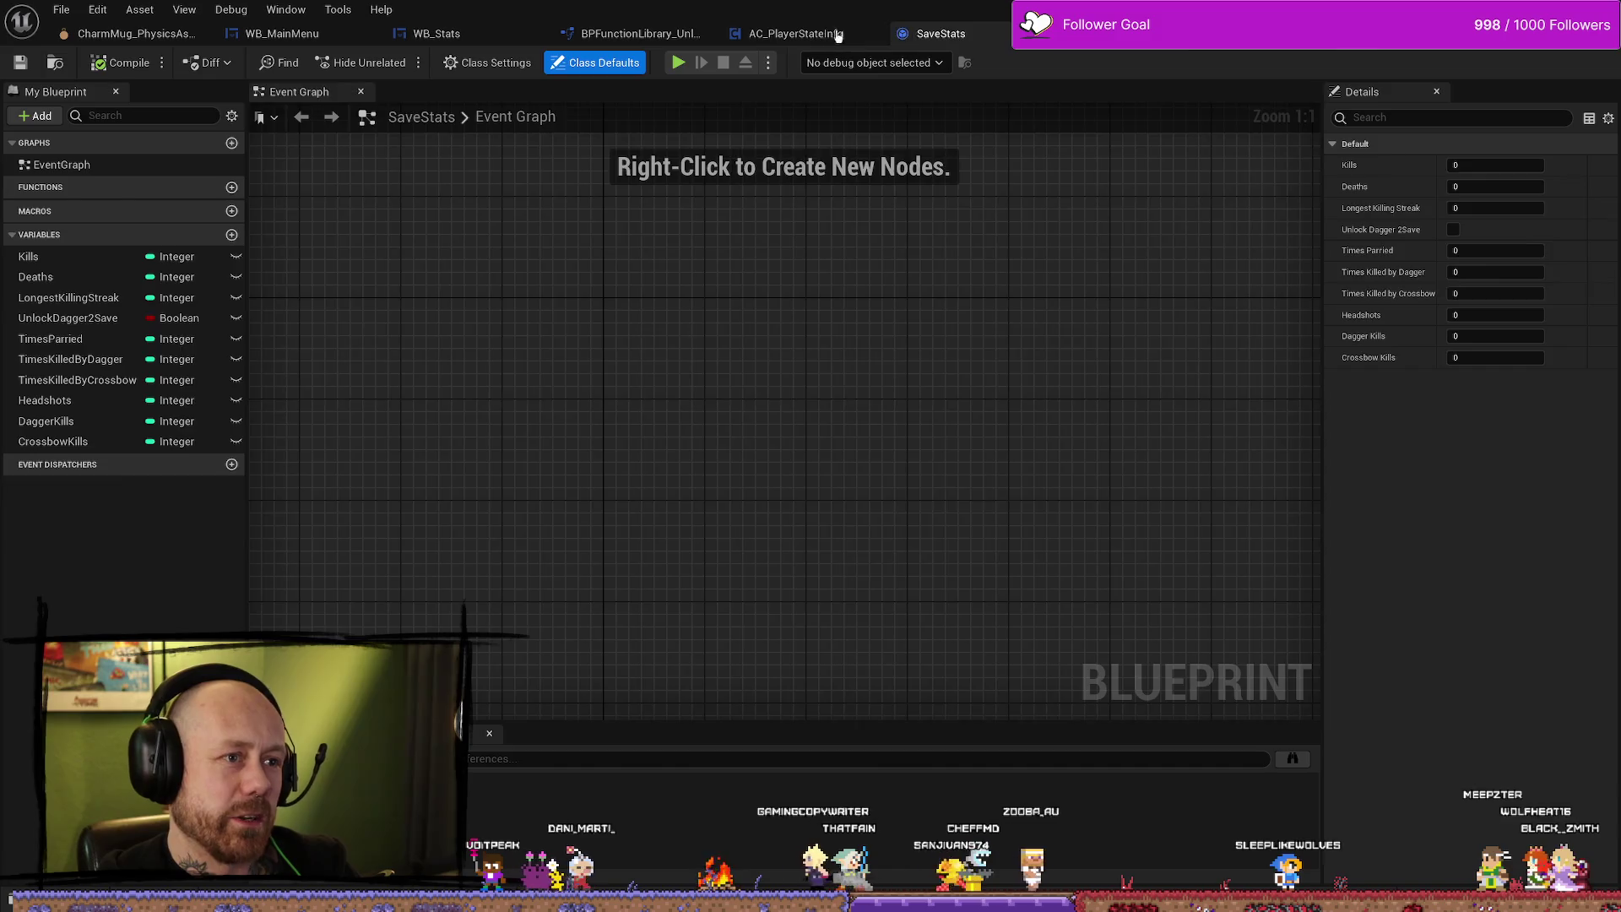
left_click(849, 35)
left_click(60, 10)
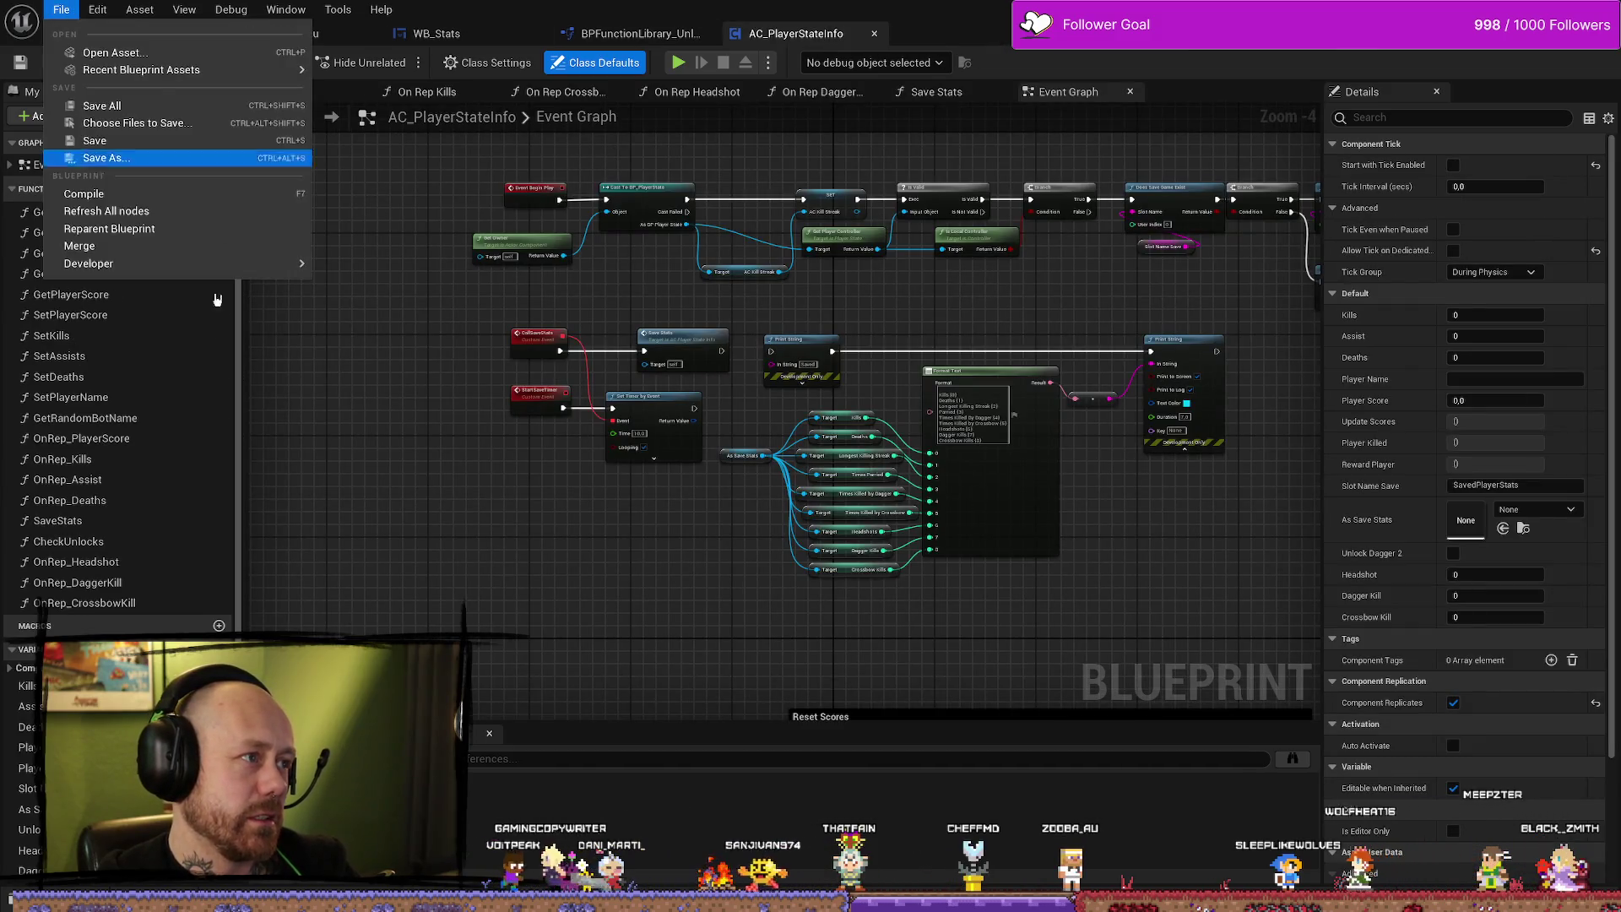
left_click(127, 116)
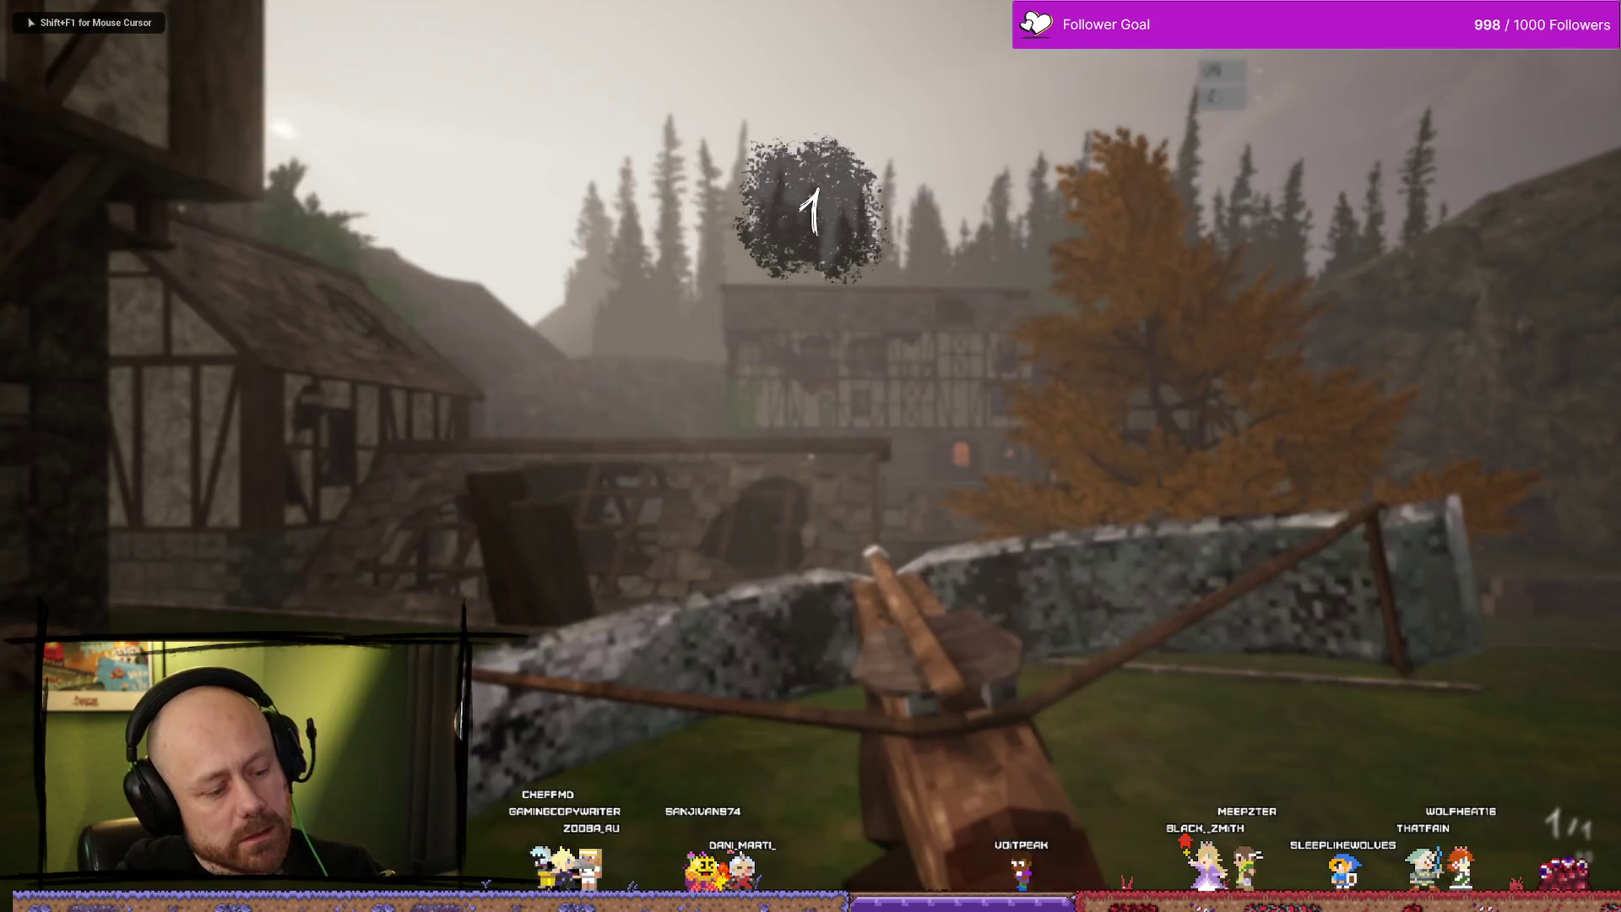
Quit the running match and begin setting up a Singleplayer game.
key("Escape")
left_click(326, 408)
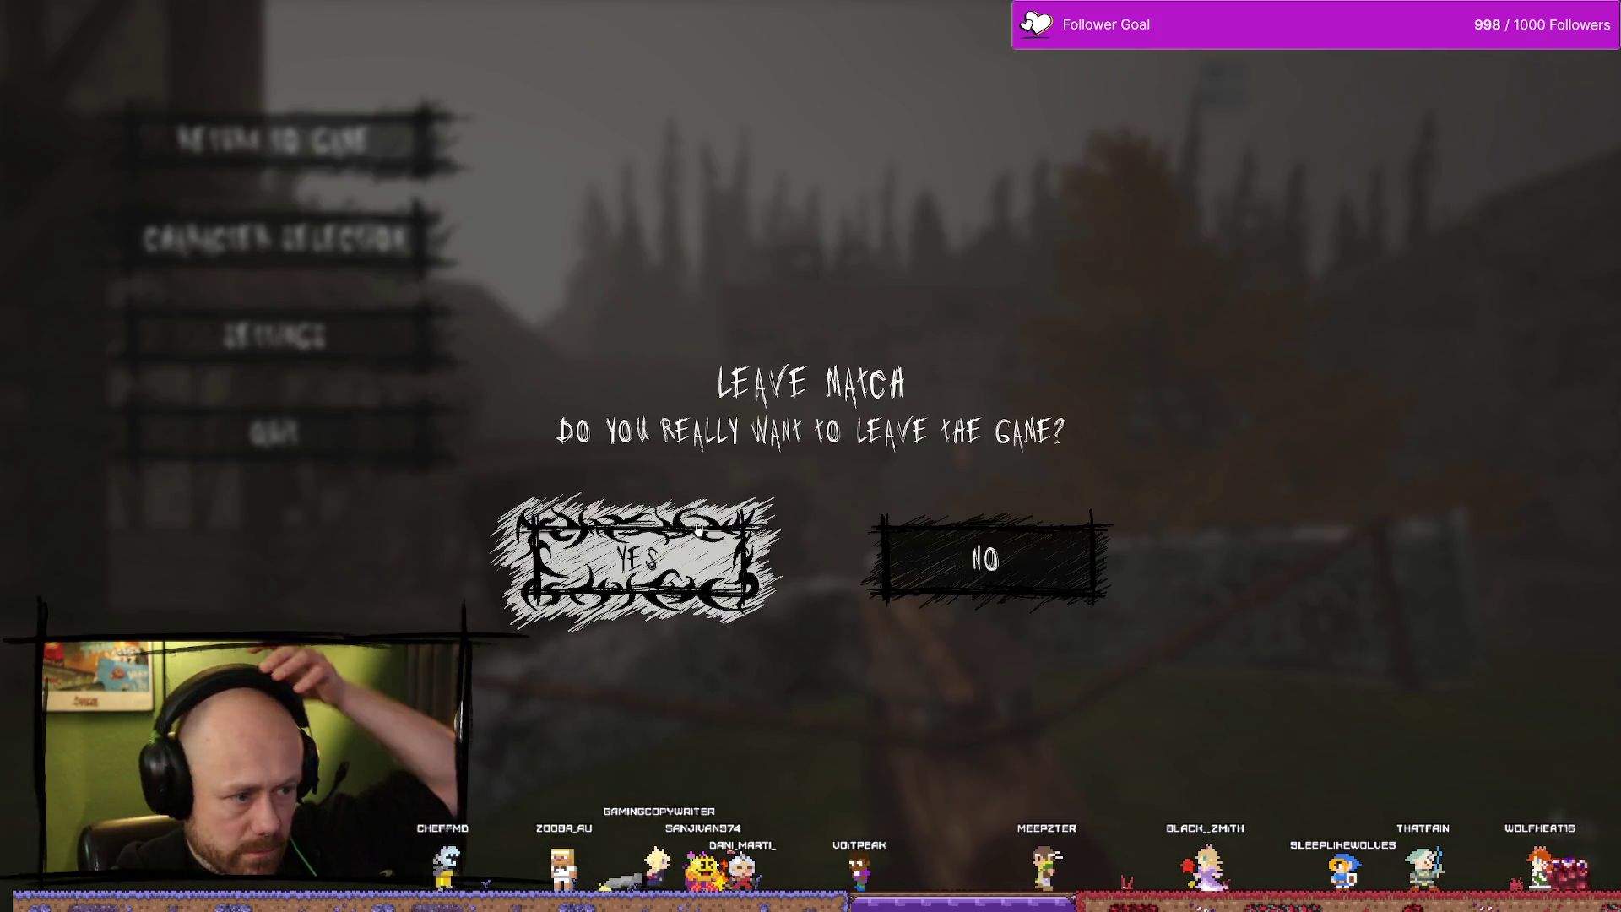
left_click(730, 535)
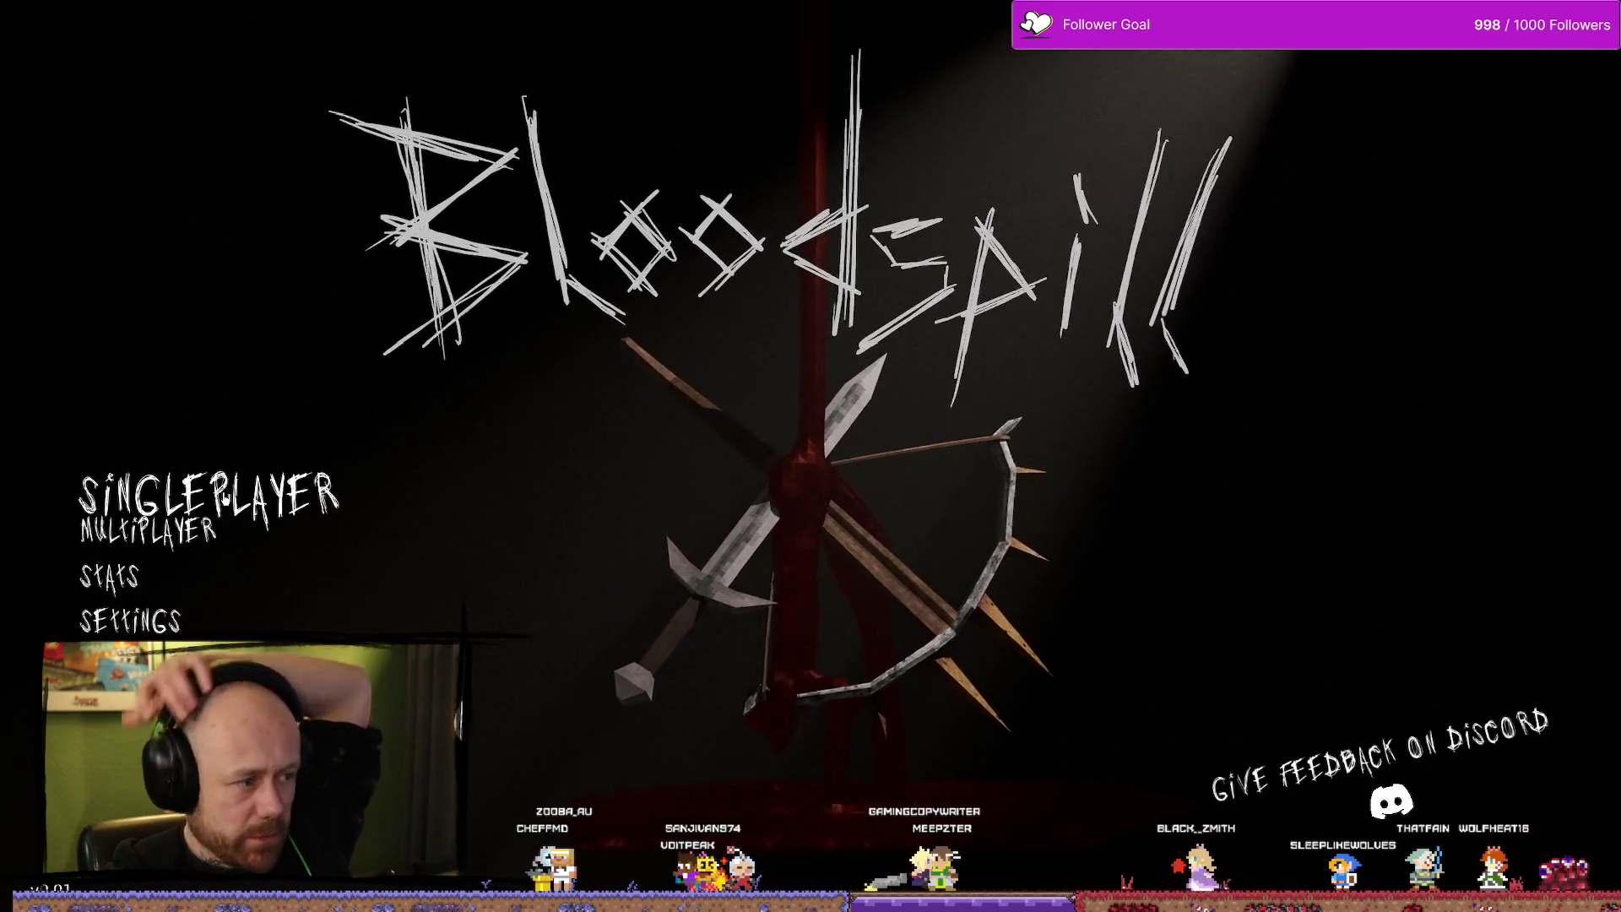
left_click(156, 485)
Choose Team Deathmatch on the One V One map and start the match.
left_click(1543, 310)
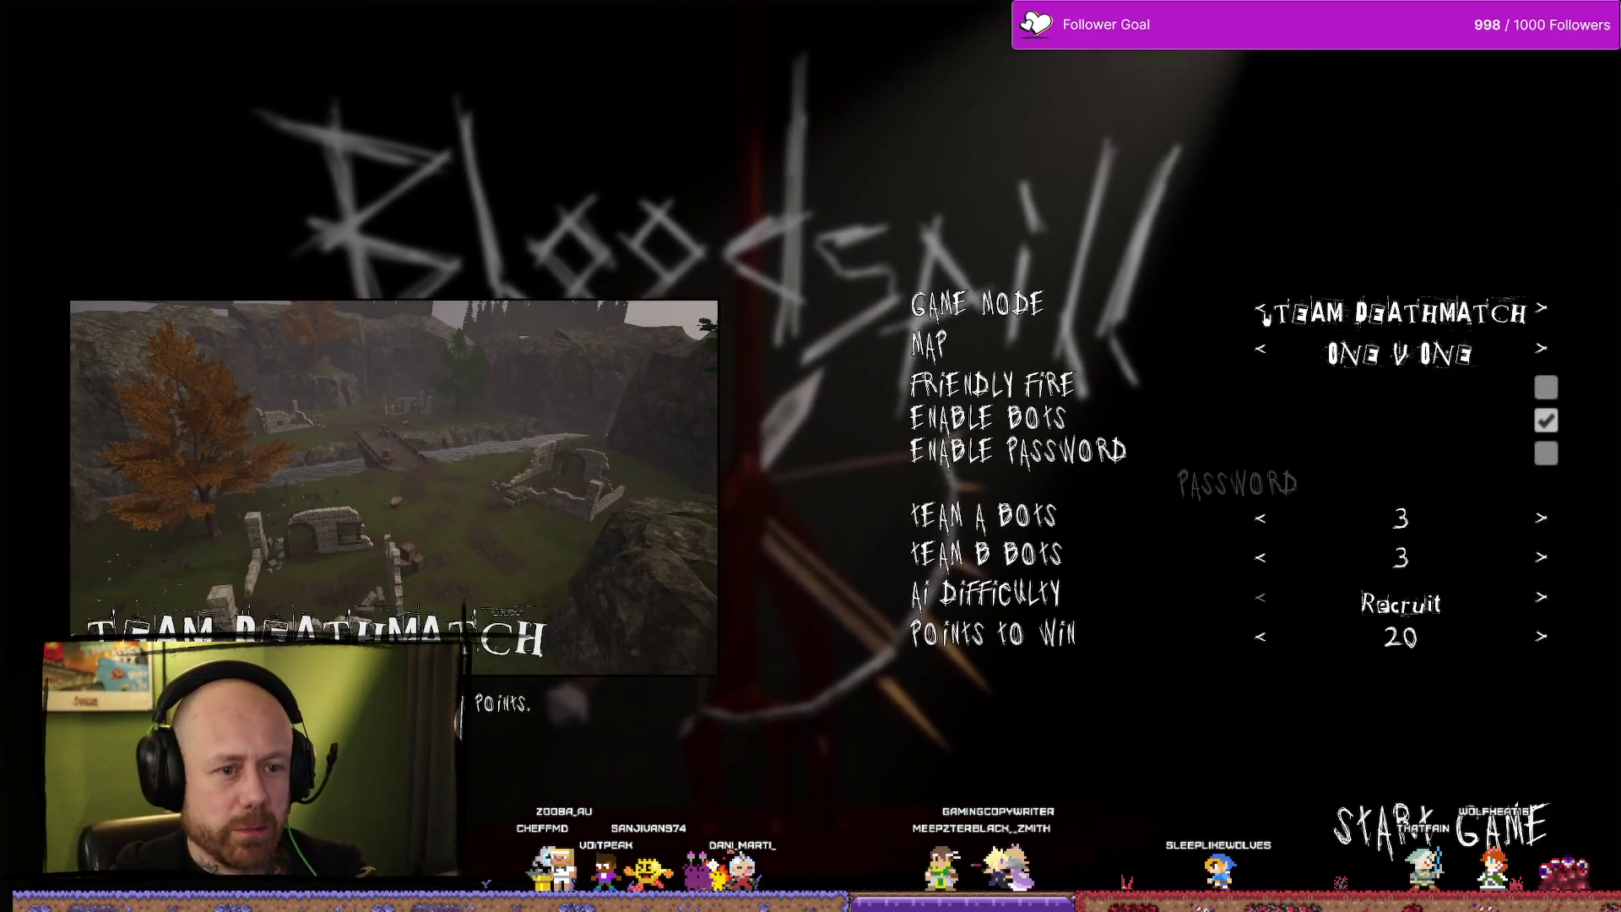
left_click(1259, 363)
left_click(1260, 360)
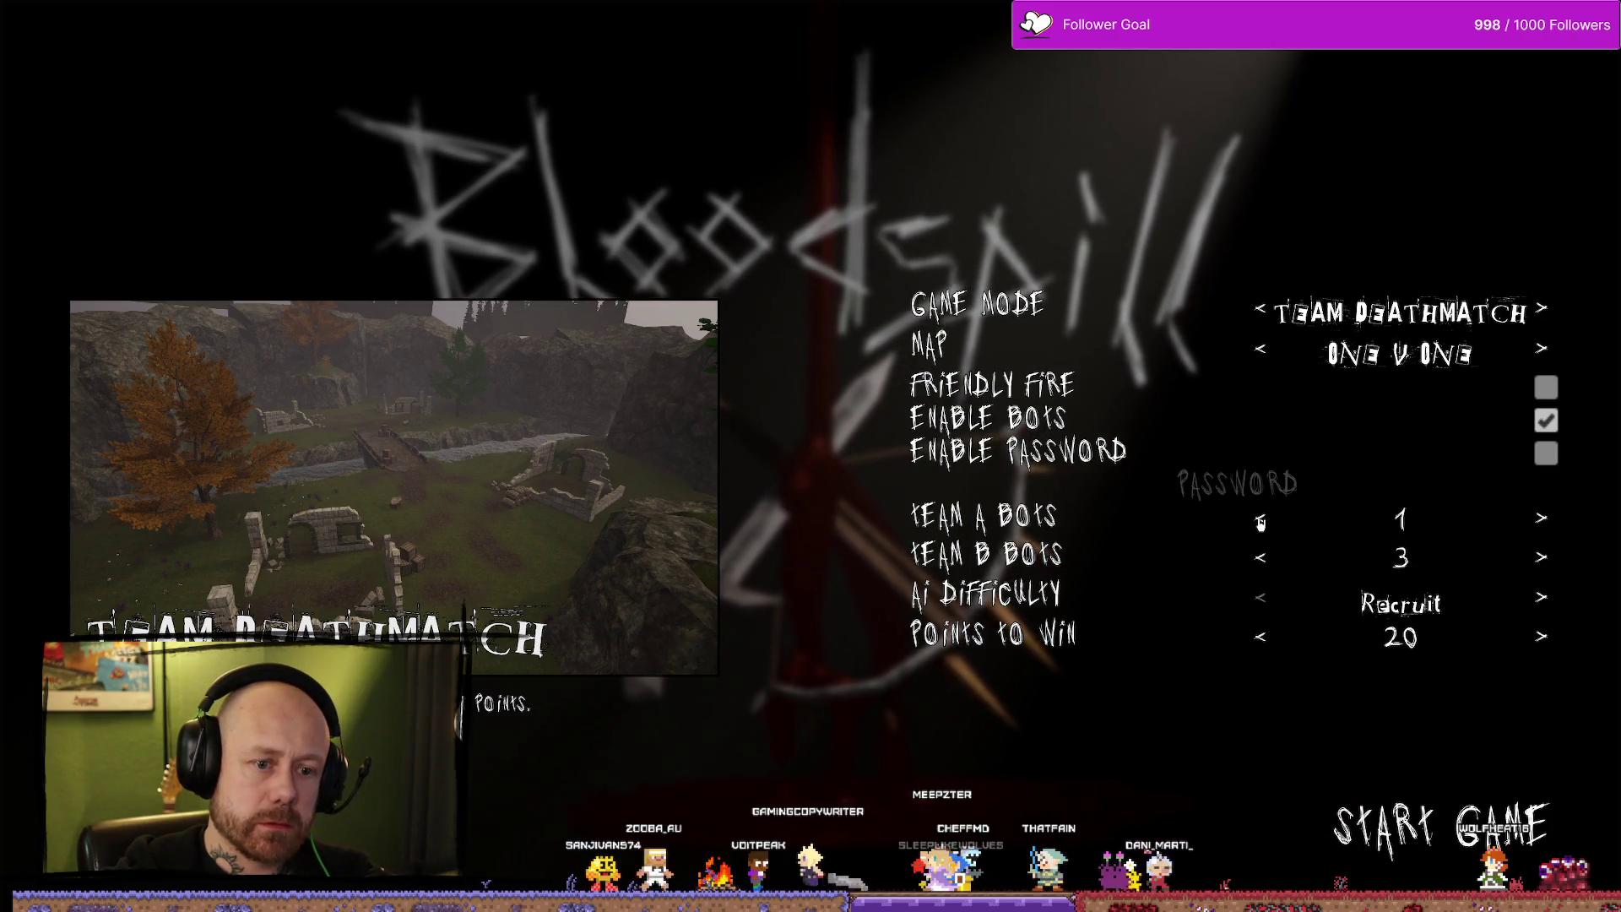
left_click(1506, 841)
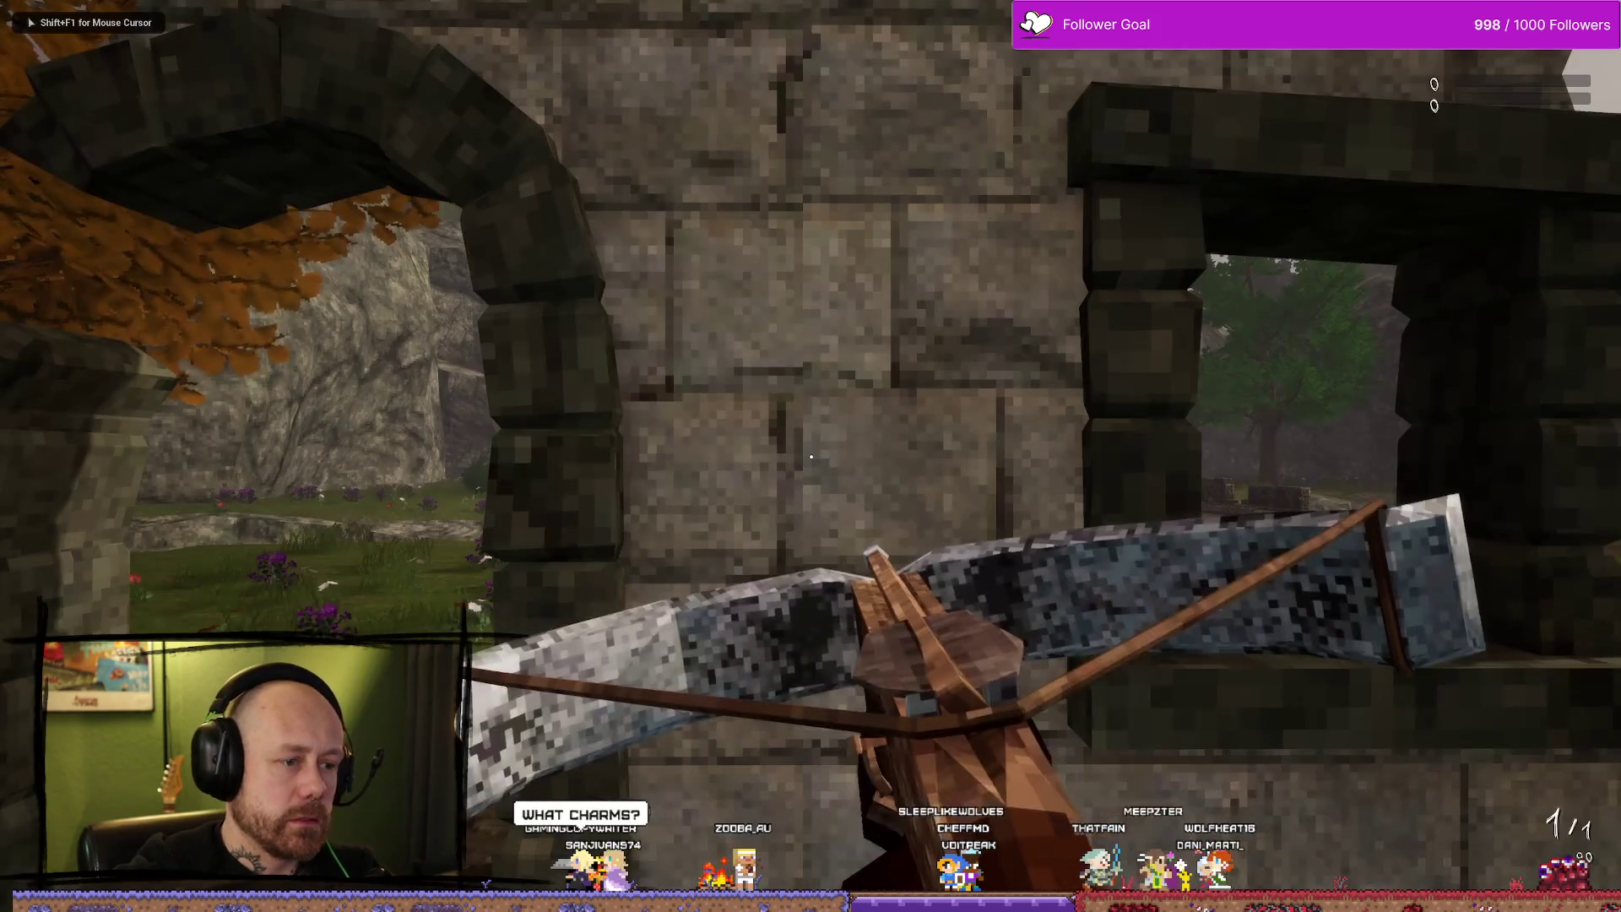
Advance toward the open landscape and shoot three enemies for a triple kill.
key("w")
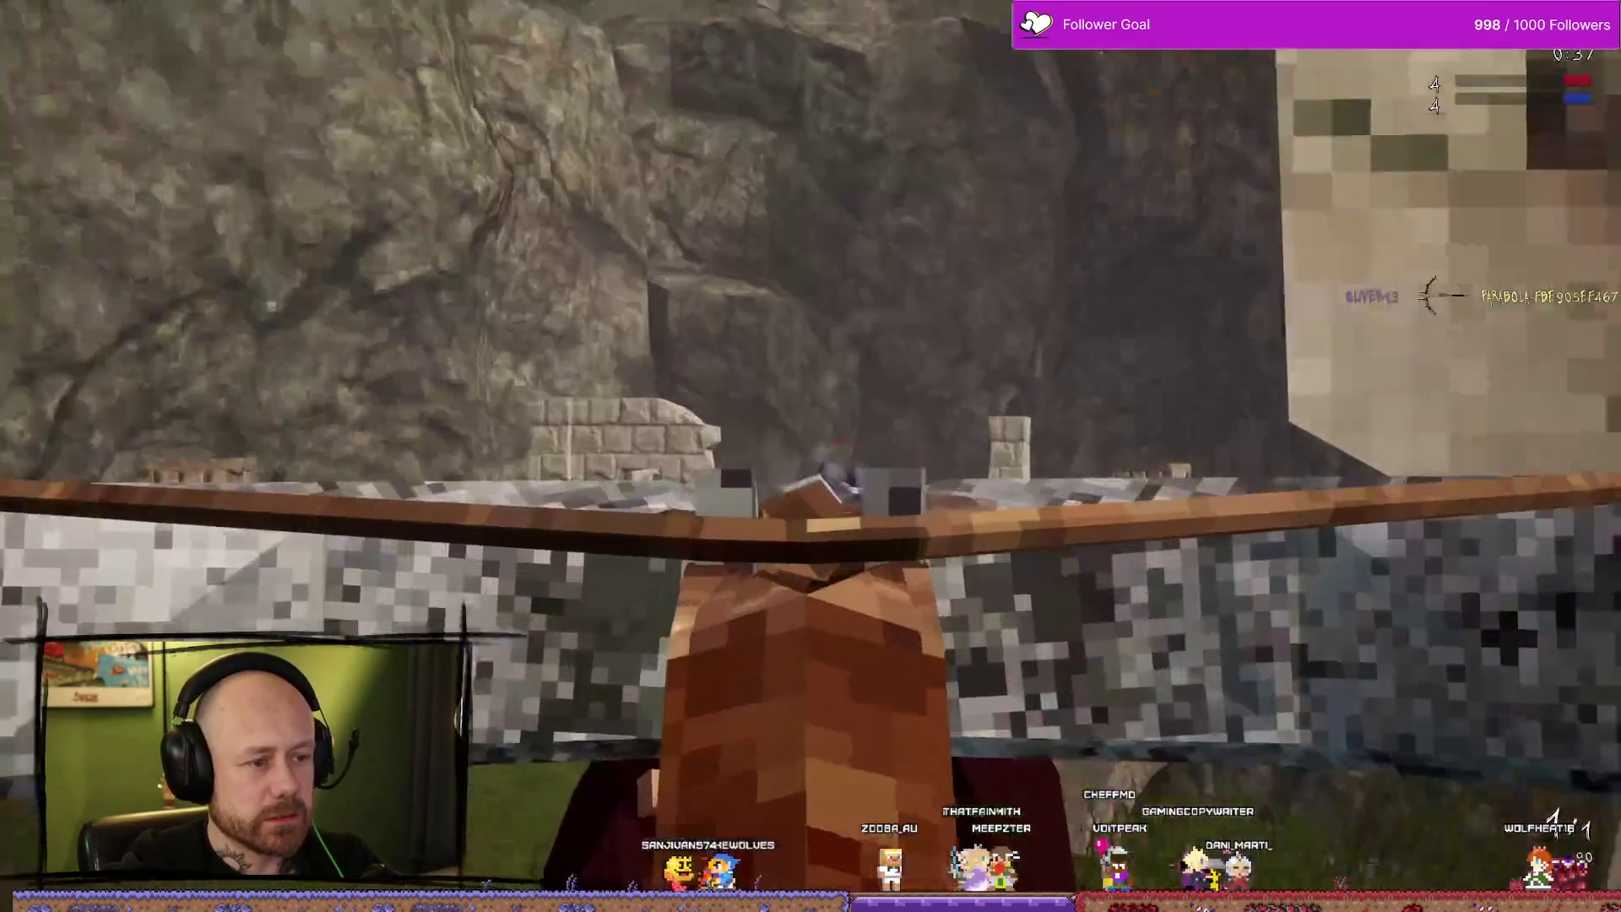
left_click(811, 456)
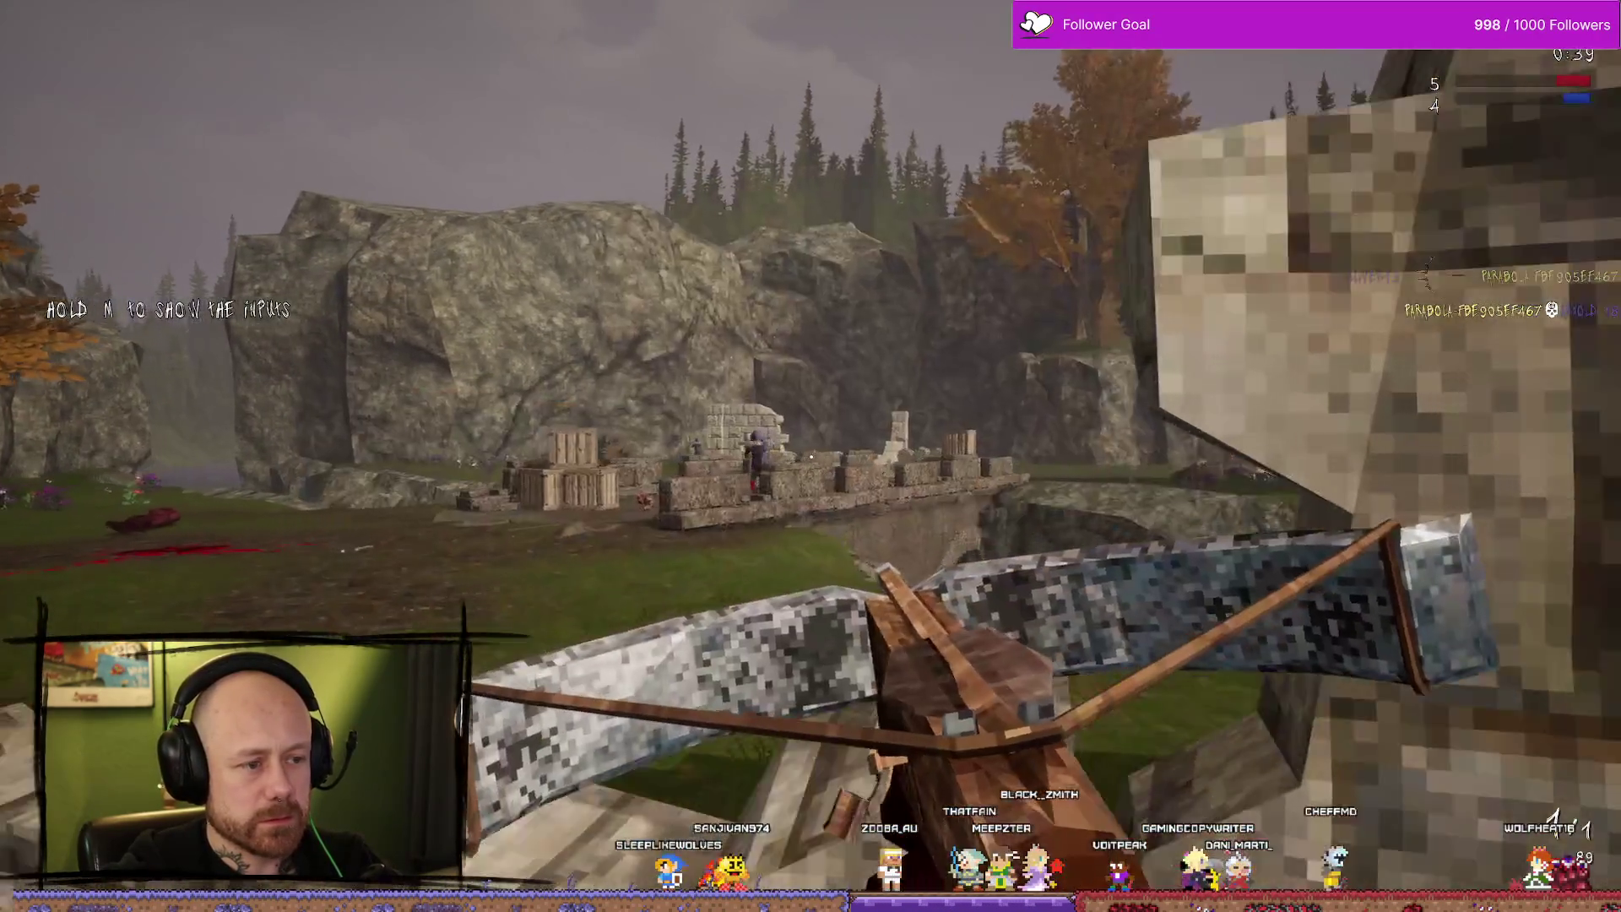
left_click(811, 456)
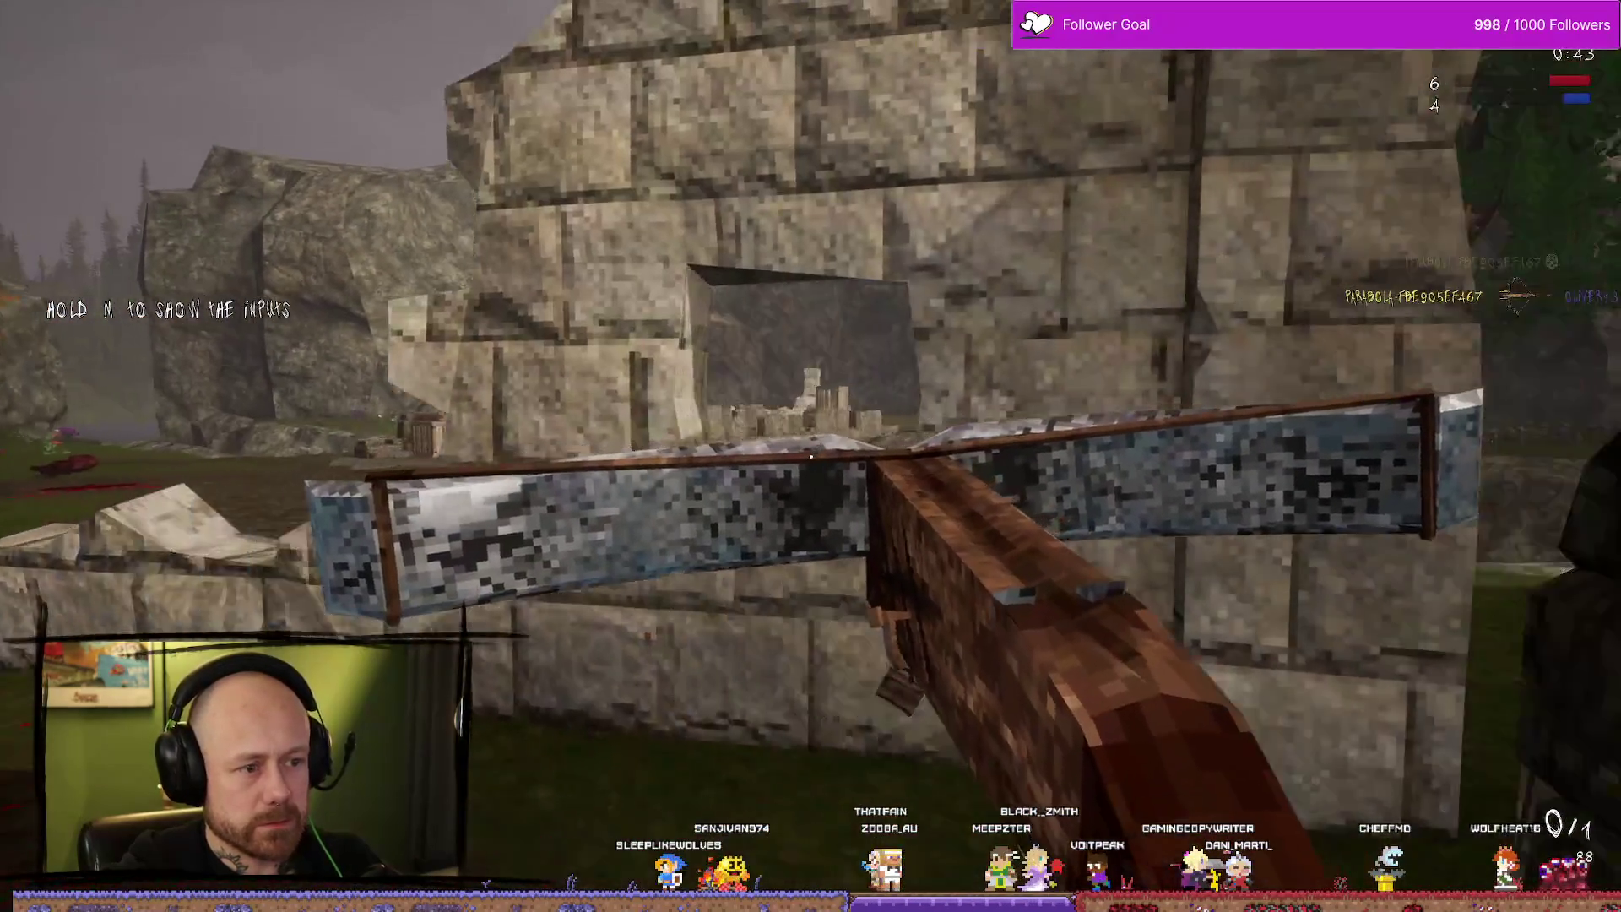
left_click(811, 456)
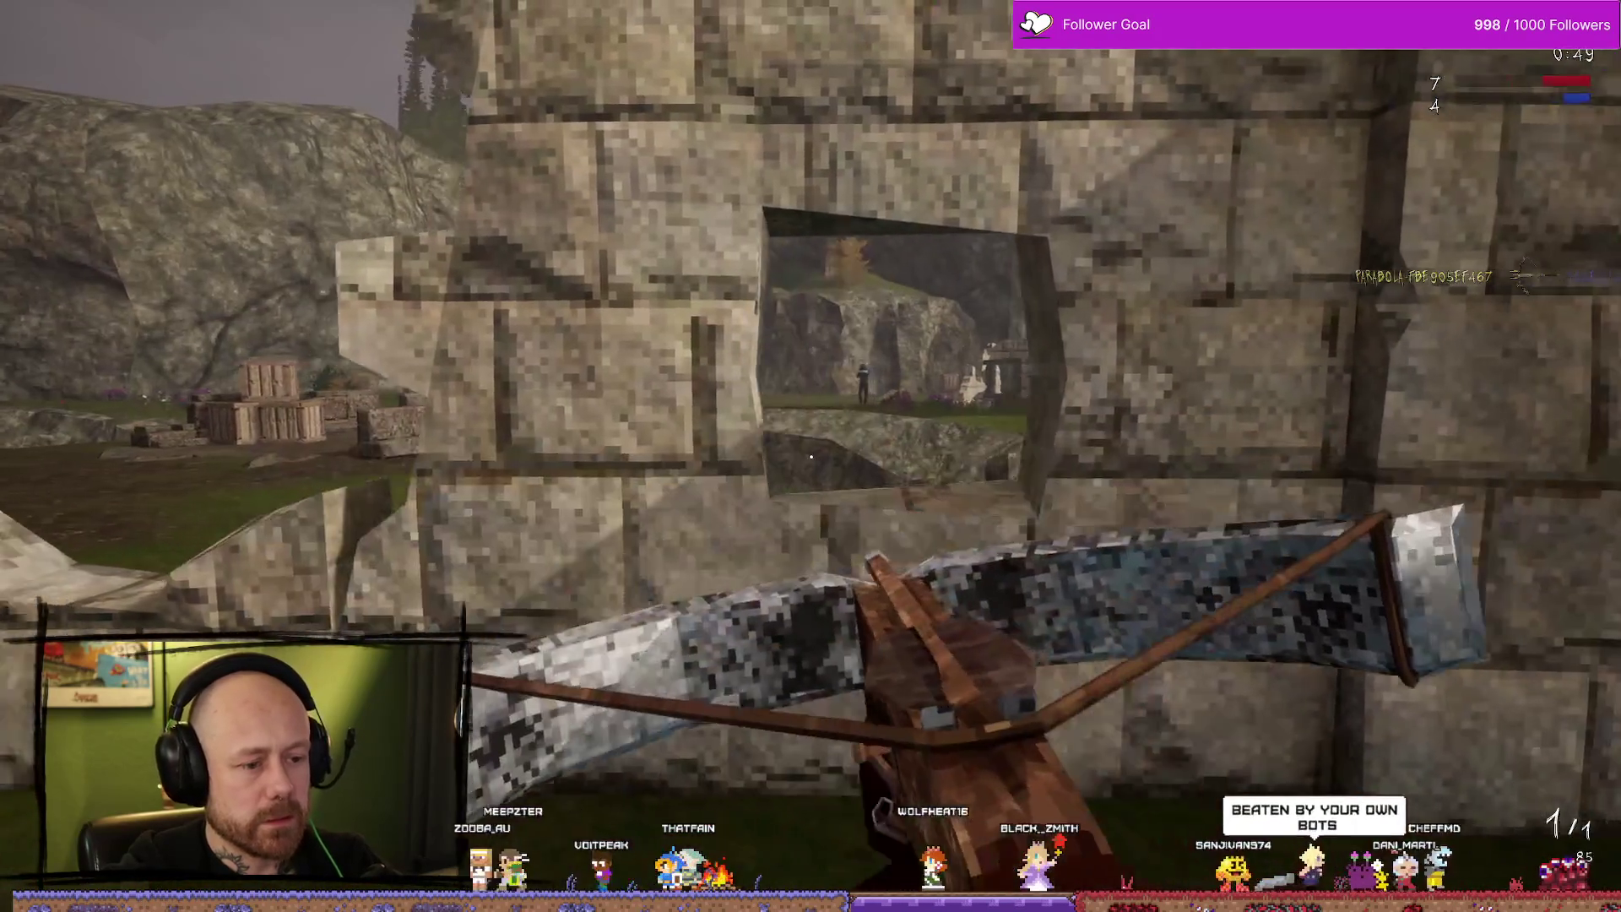
Aim the crossbow and fire at enemies in the ruins, landing a headshot and a double kill to make the score 9–4.
right_click(810, 456)
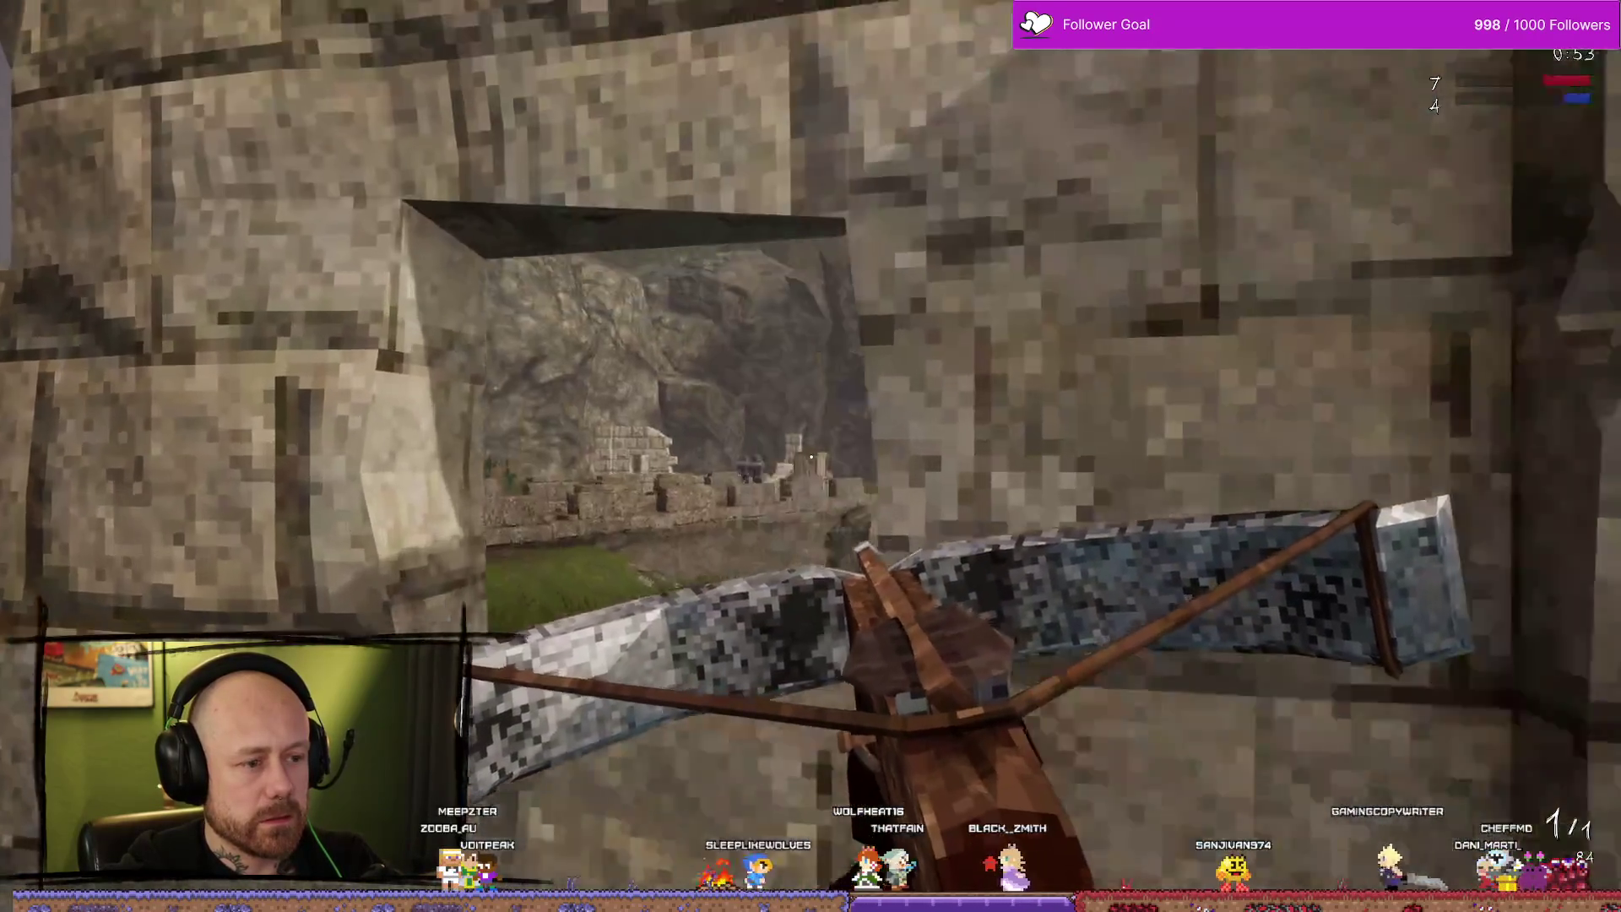
right_click(811, 456)
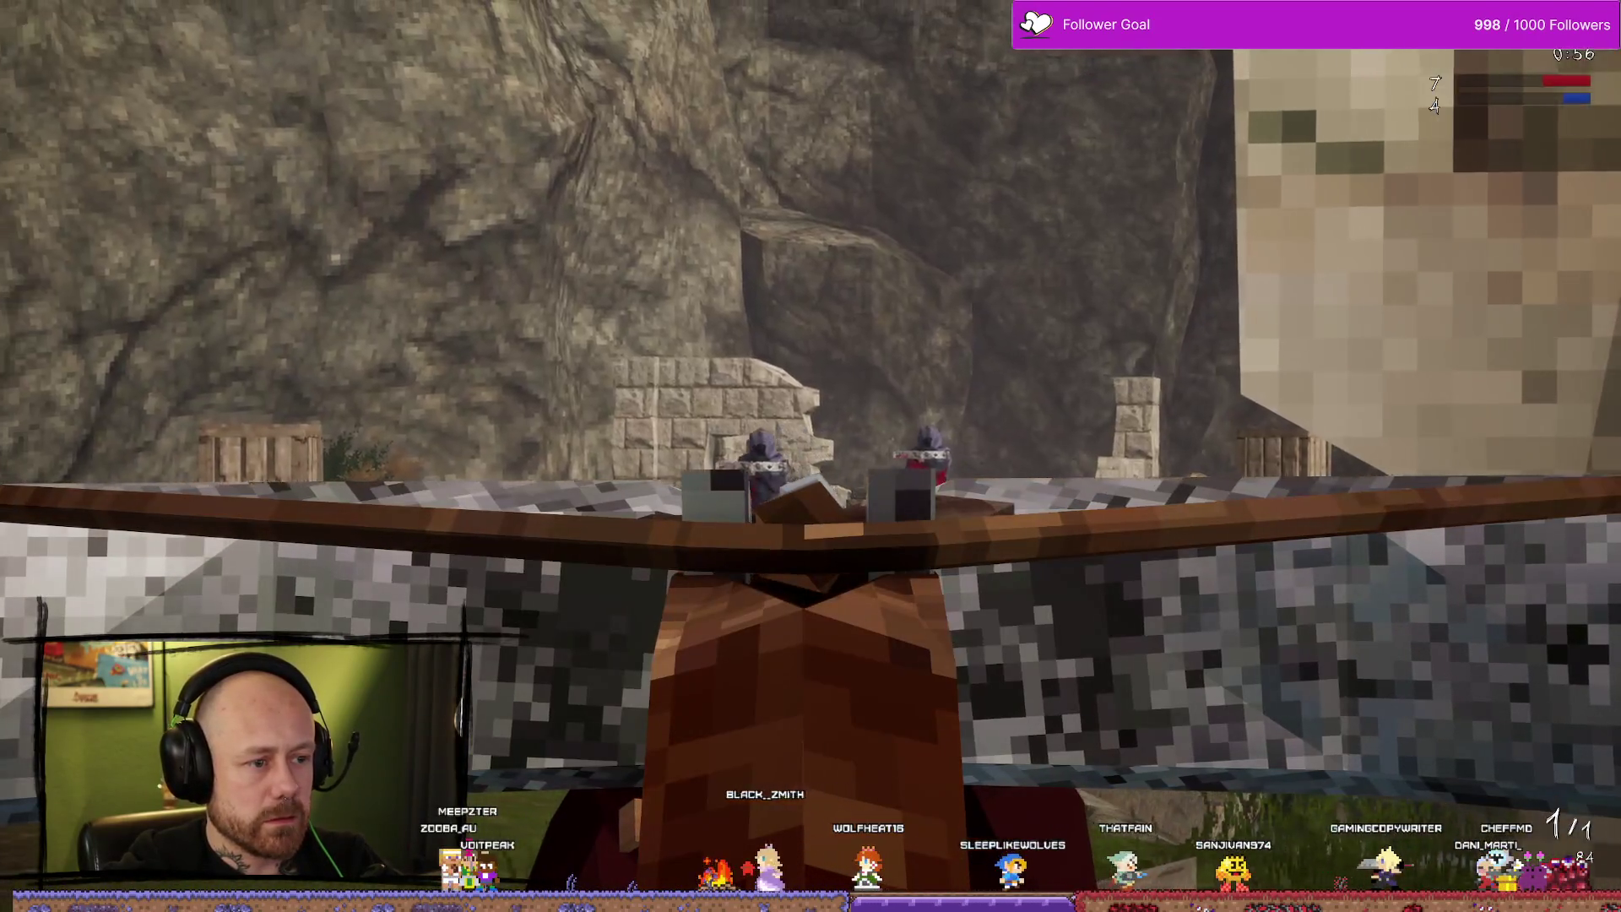
left_click(811, 456)
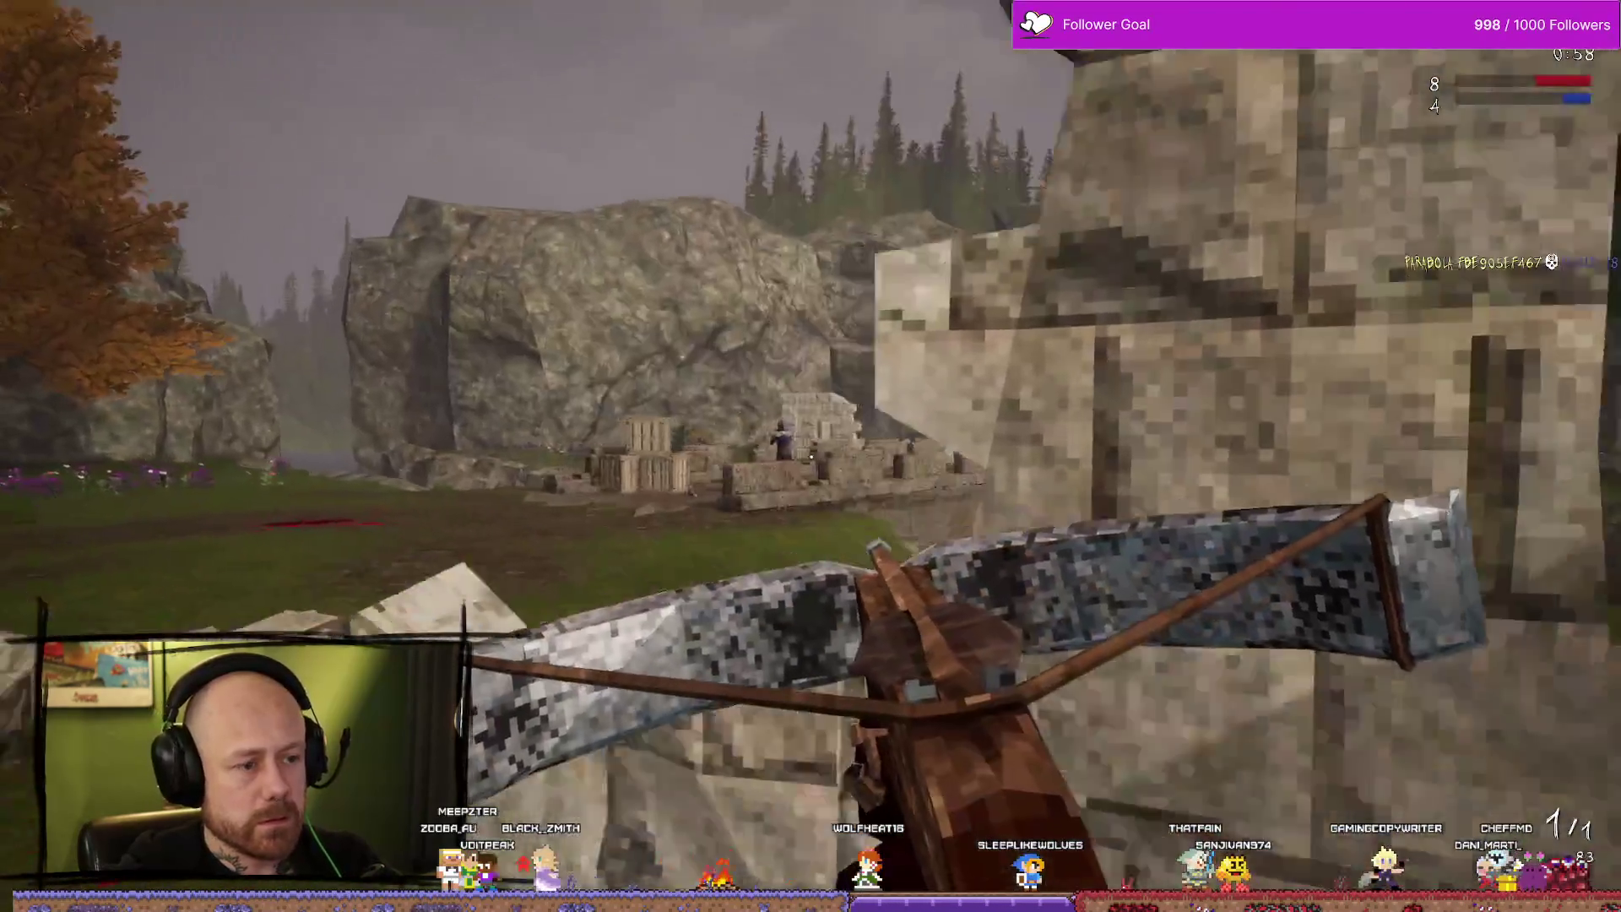
right_click(810, 456)
left_click(811, 456)
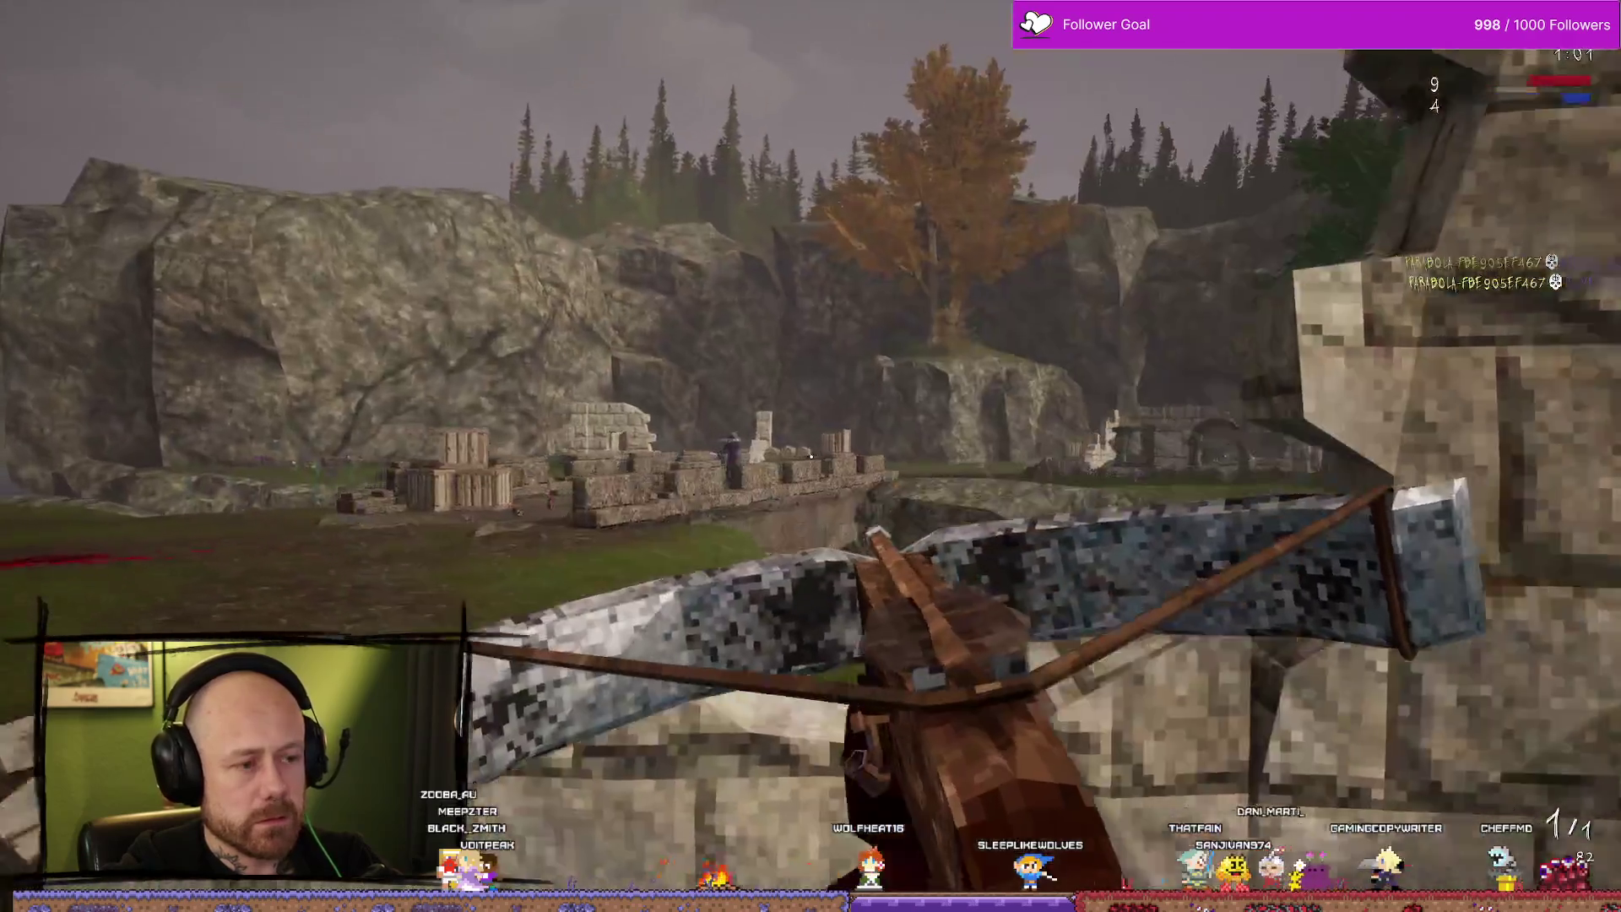
right_click(810, 456)
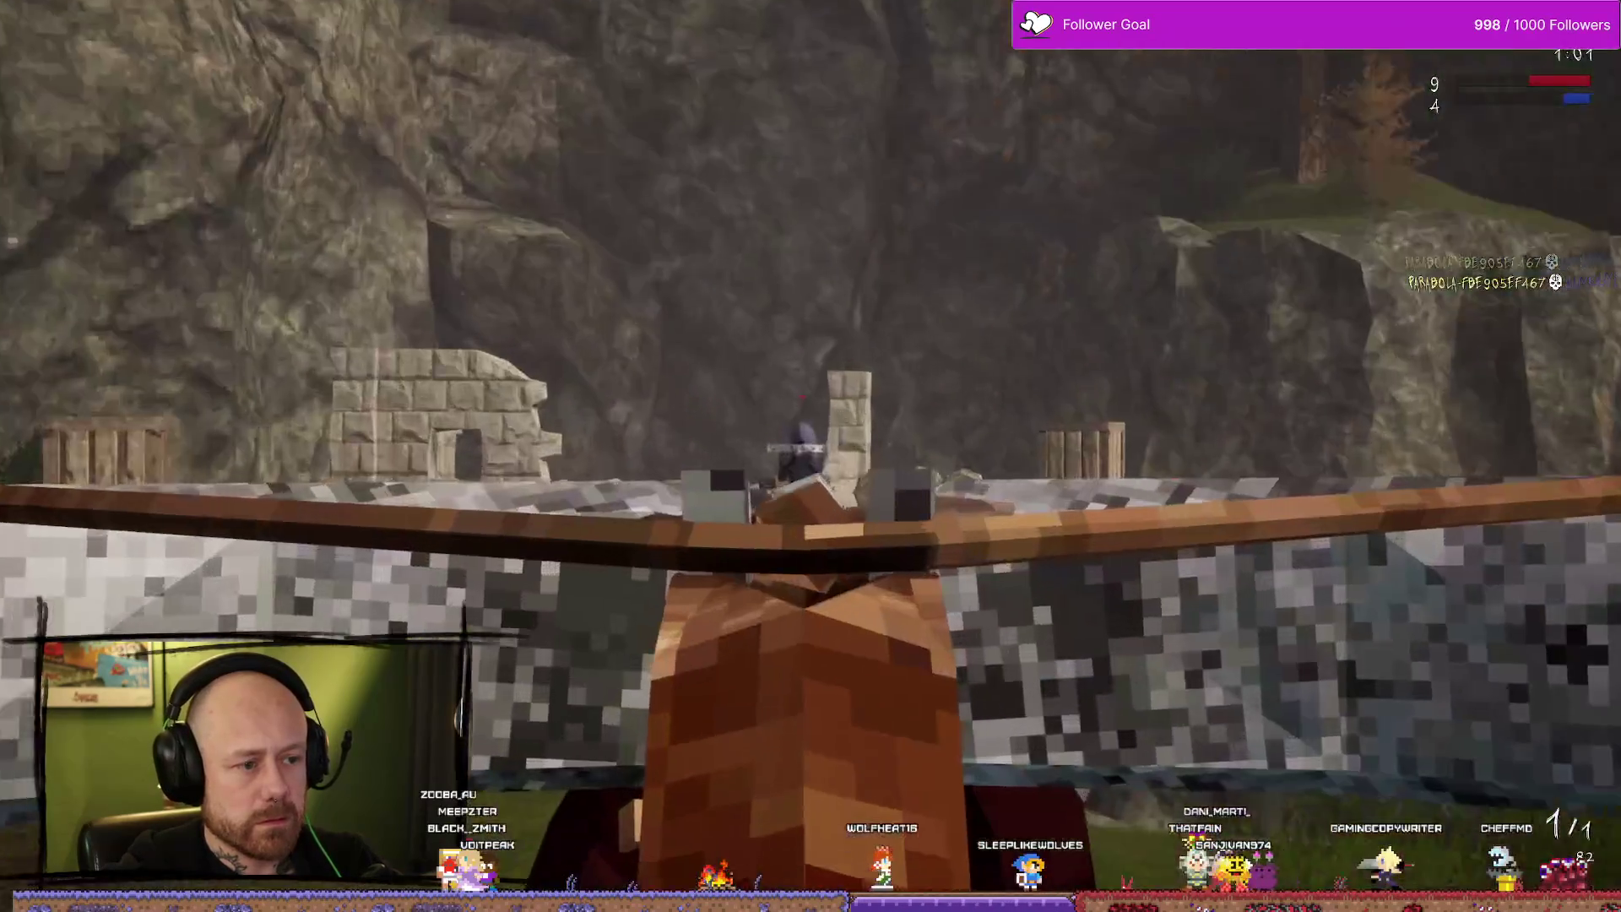
left_click(811, 456)
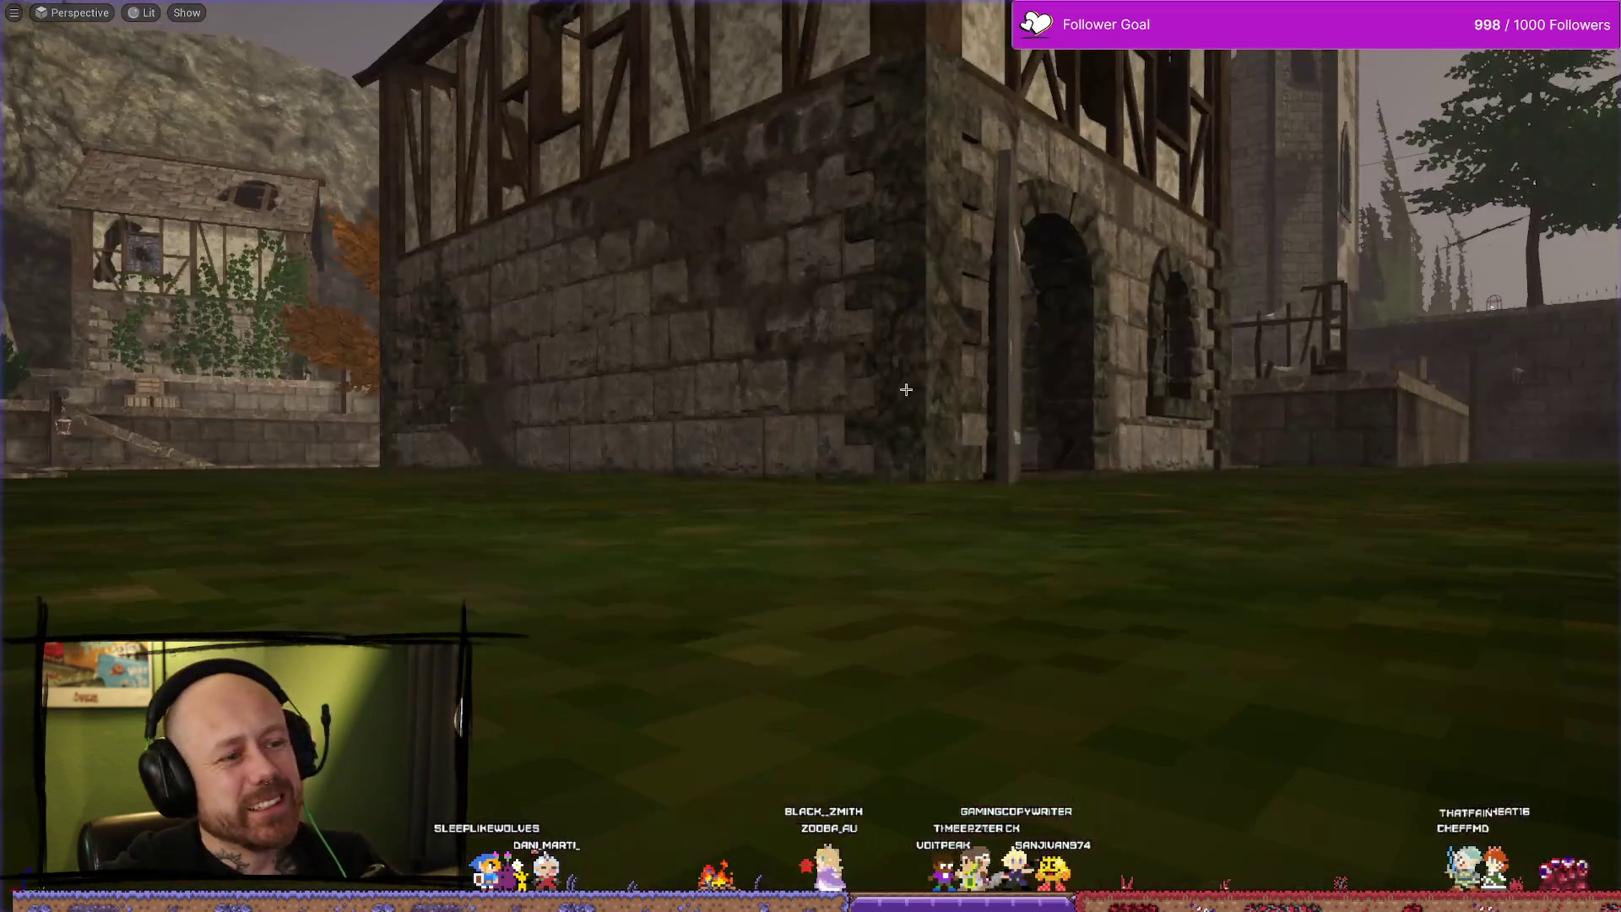
Leave fullscreen, start Play-in-Editor, and quit the match to the main menu.
key("F11")
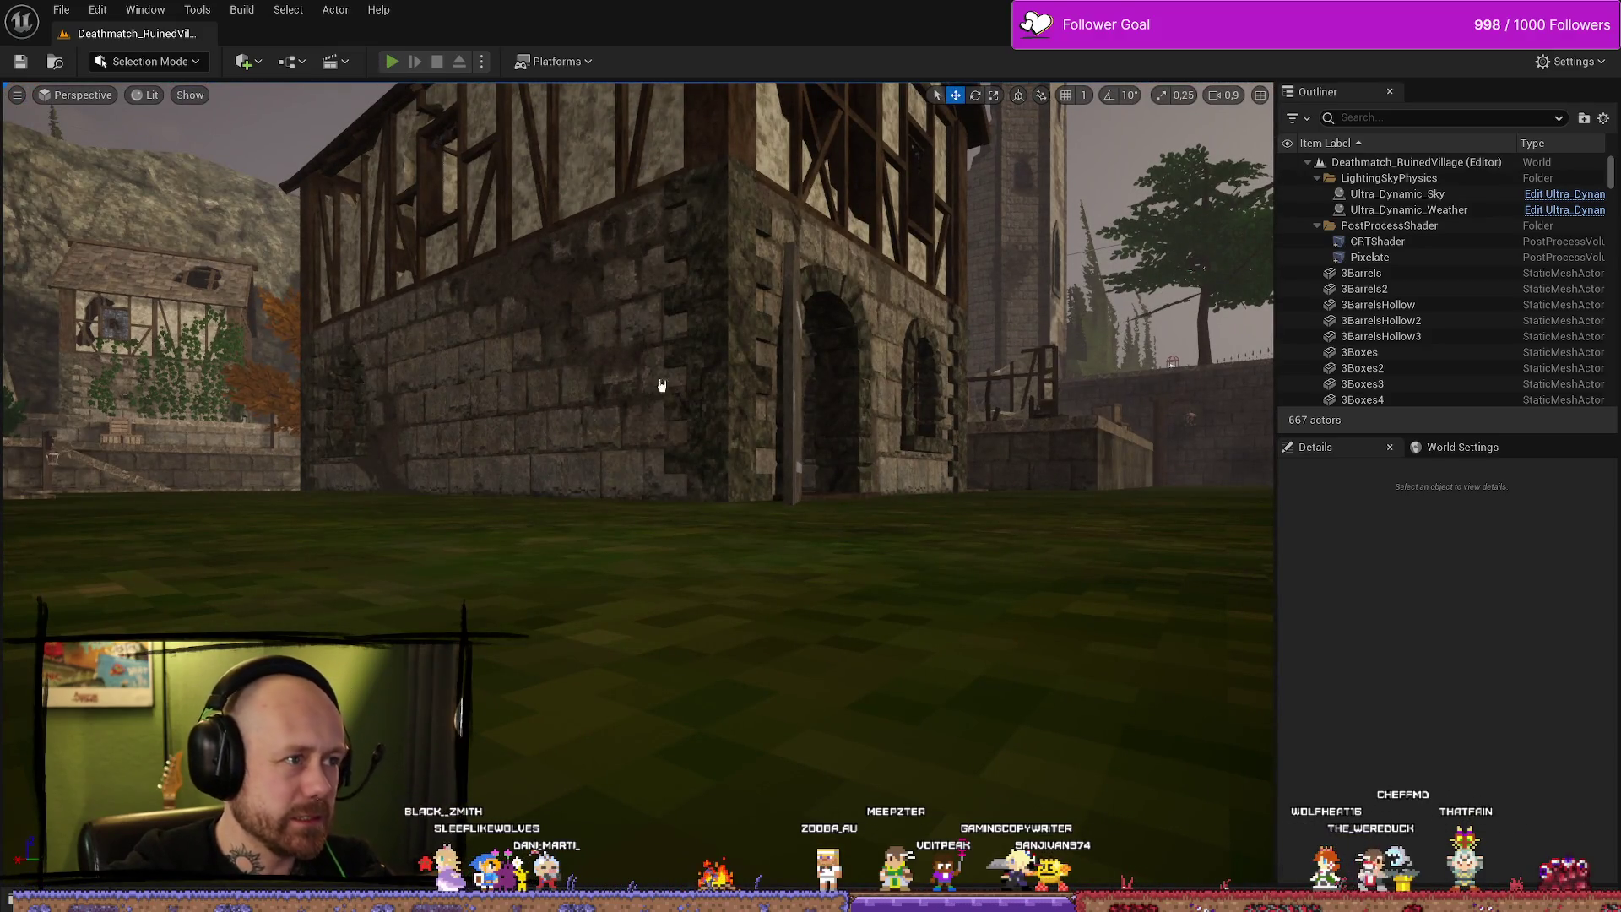
key("alt+p")
key("Escape")
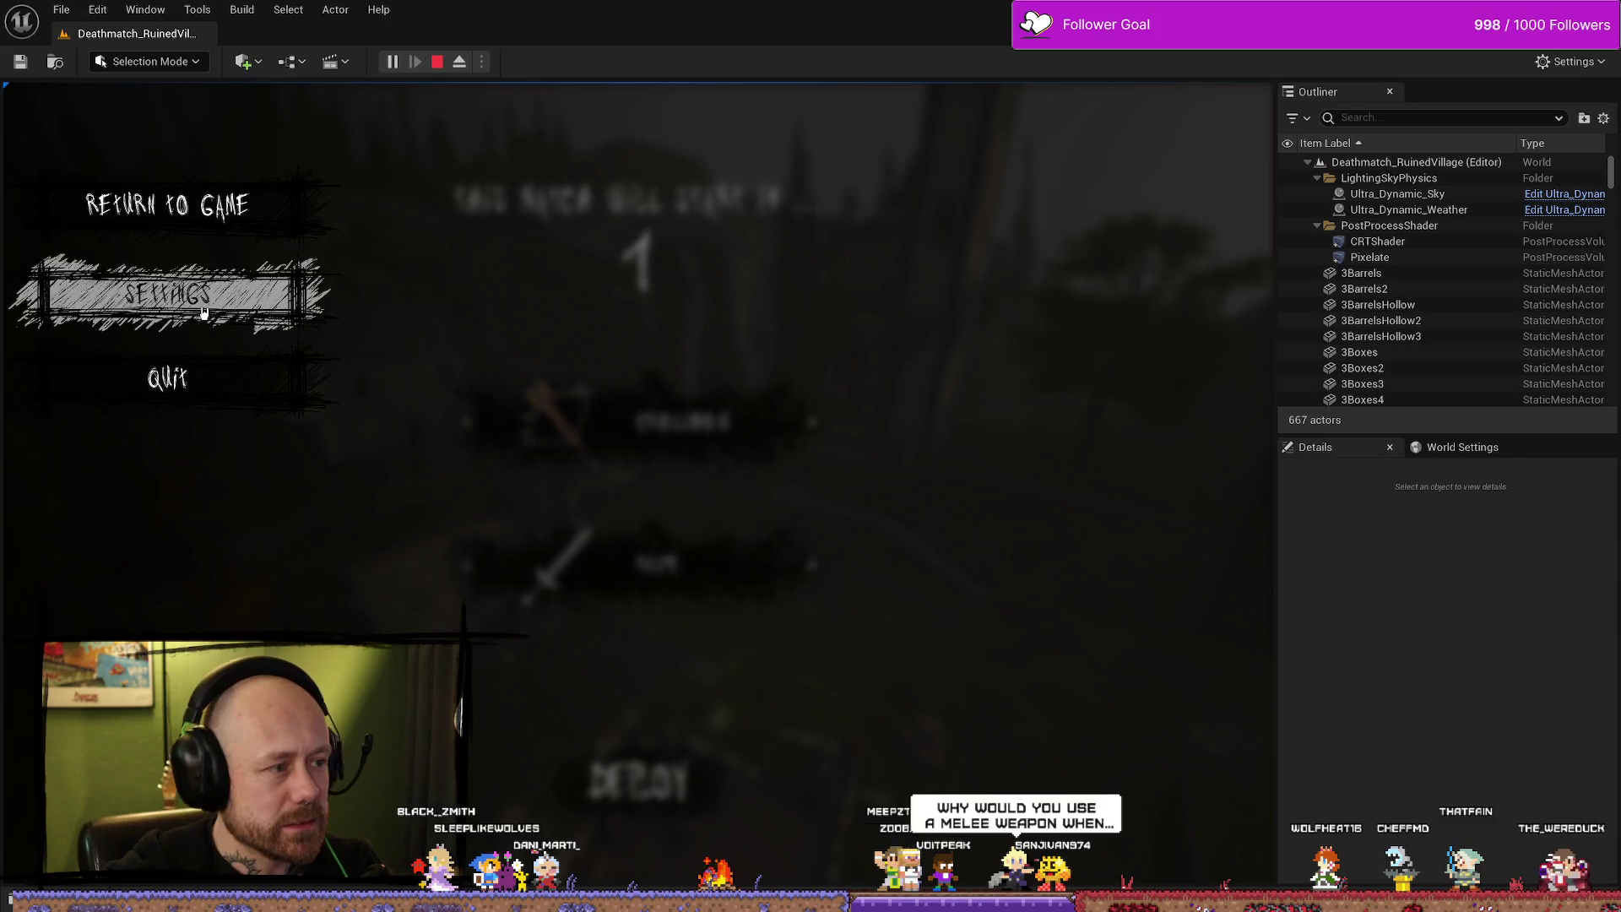
left_click(235, 383)
left_click(486, 574)
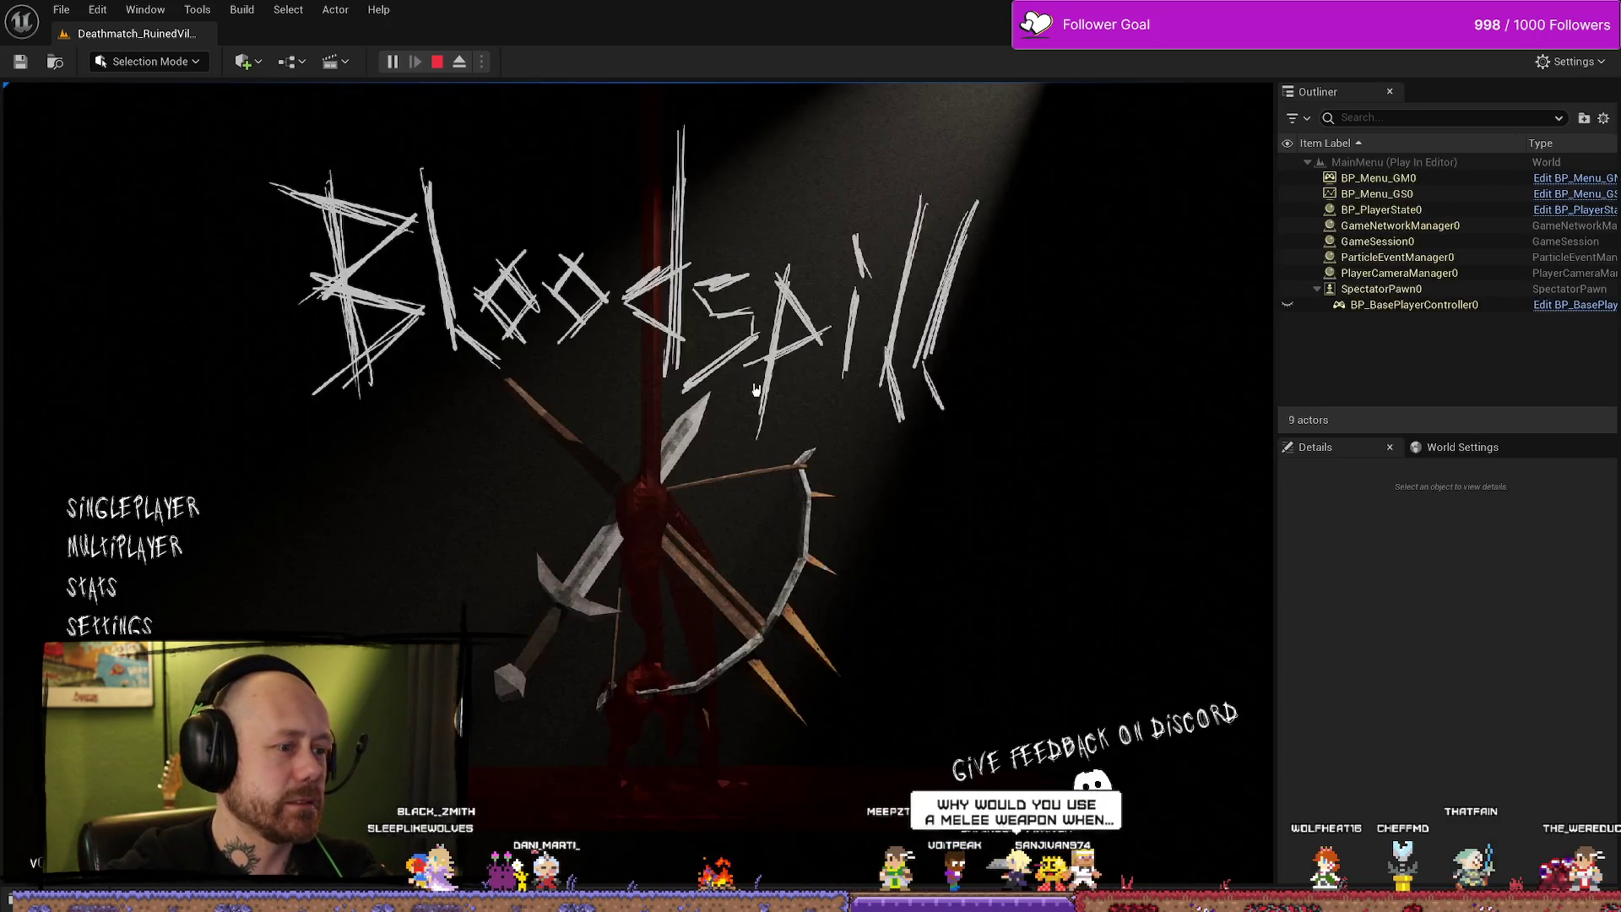
Check the barbed-wire knot beside the Stats list, return to the menu, stop play, and fly toward the courtyard stairs.
left_click(359, 604)
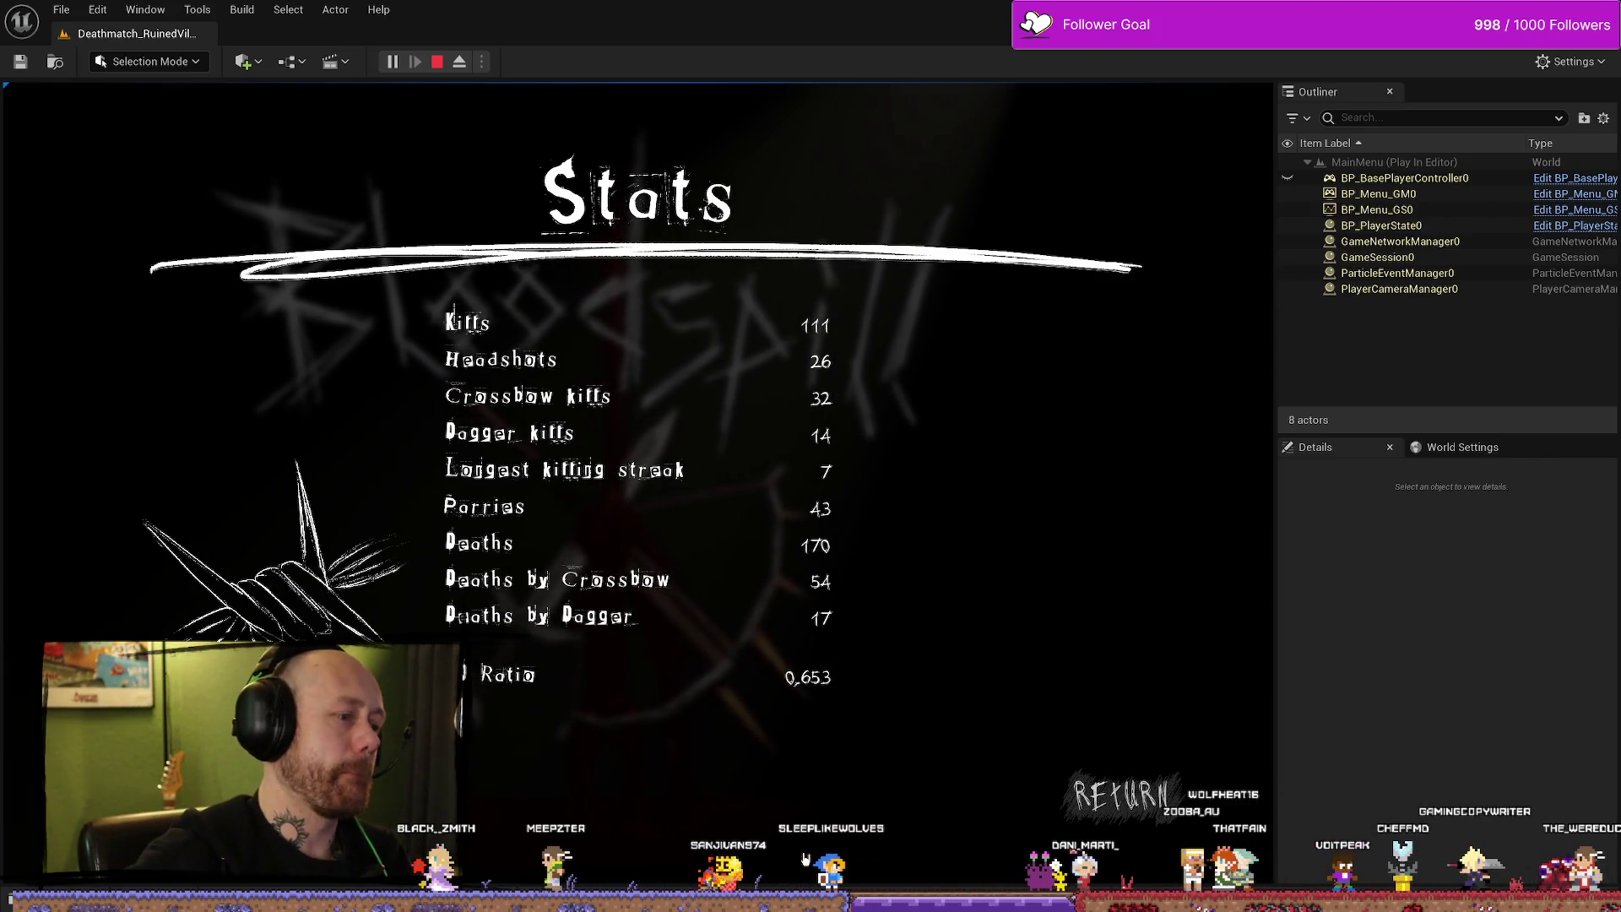
left_click(1112, 758)
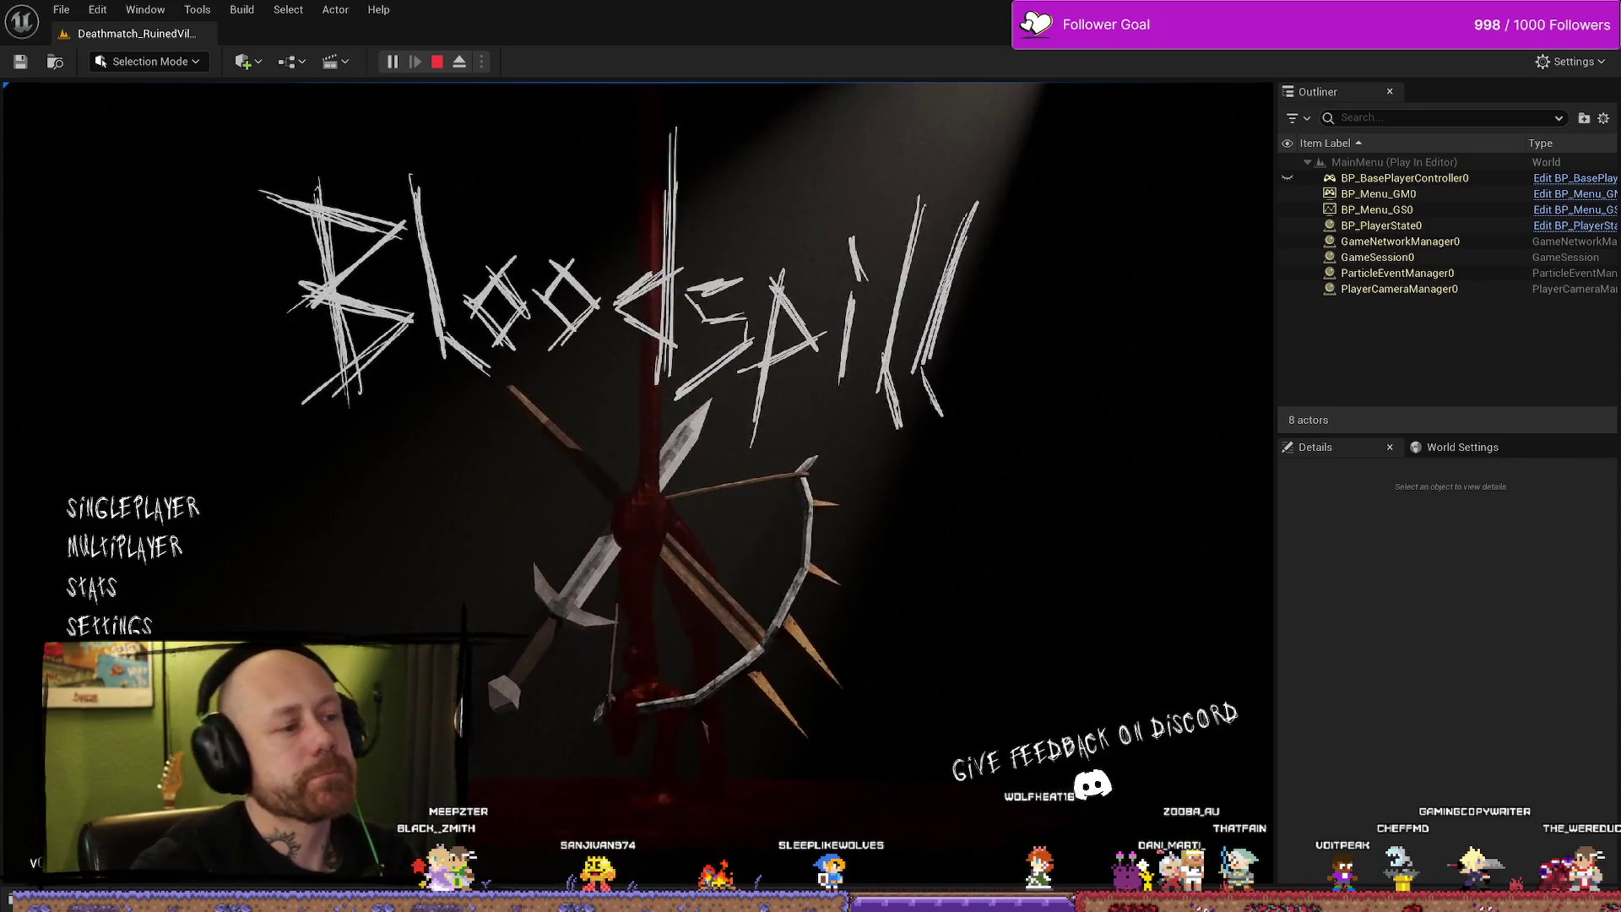
key("Escape")
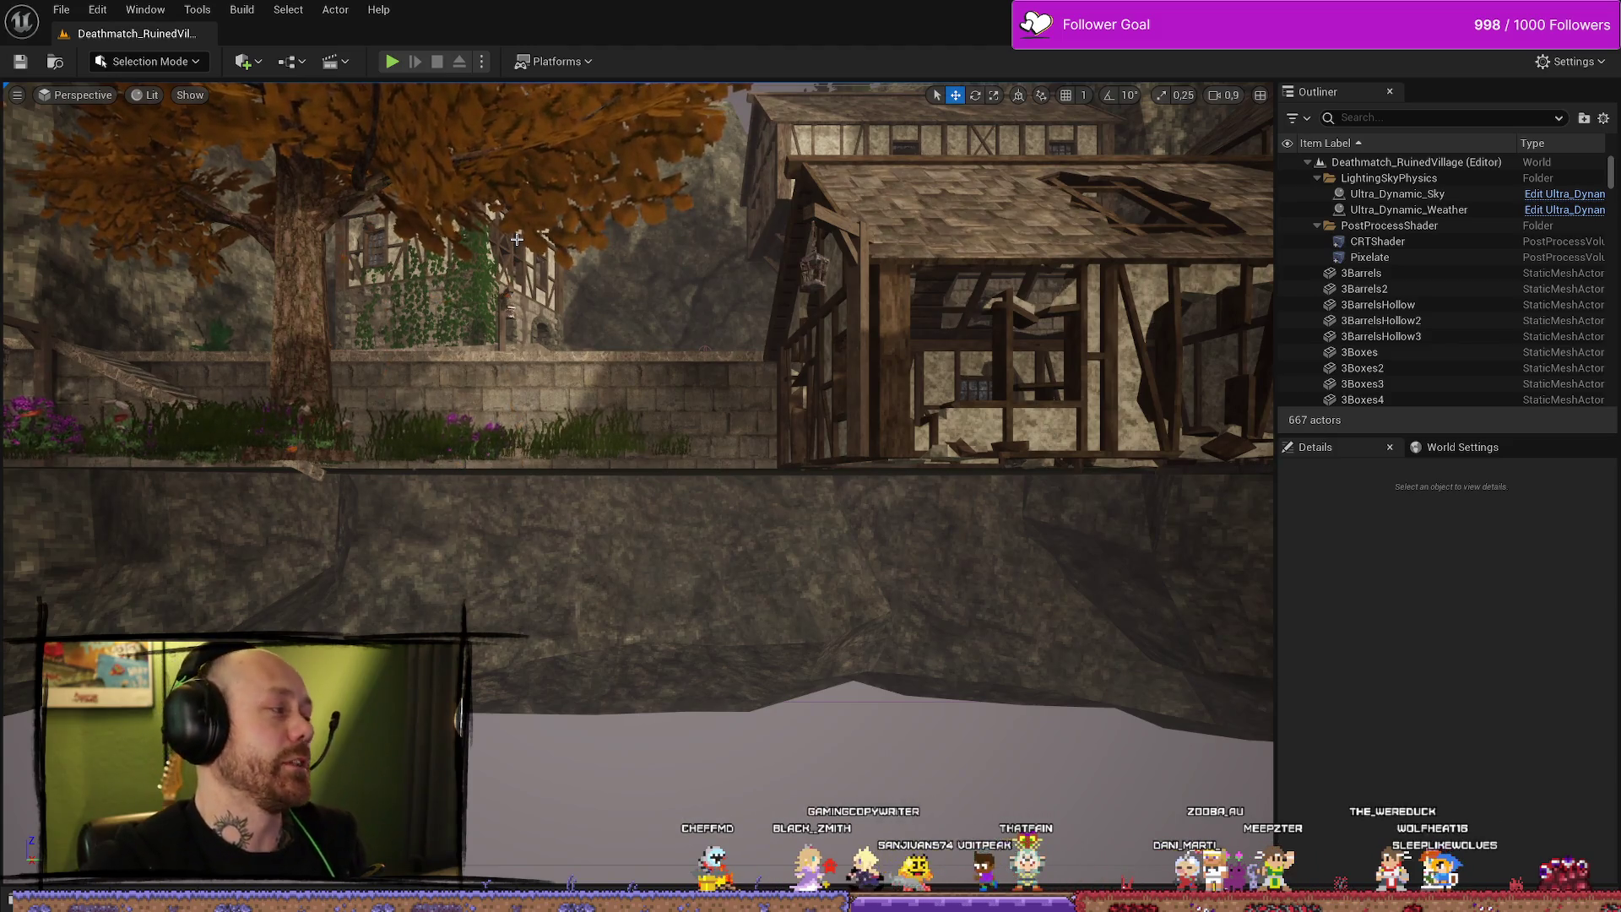
mouse_move(516, 239)
left_mouse_down()
mouse_move(709, 267)
mouse_move(740, 167)
left_mouse_up()
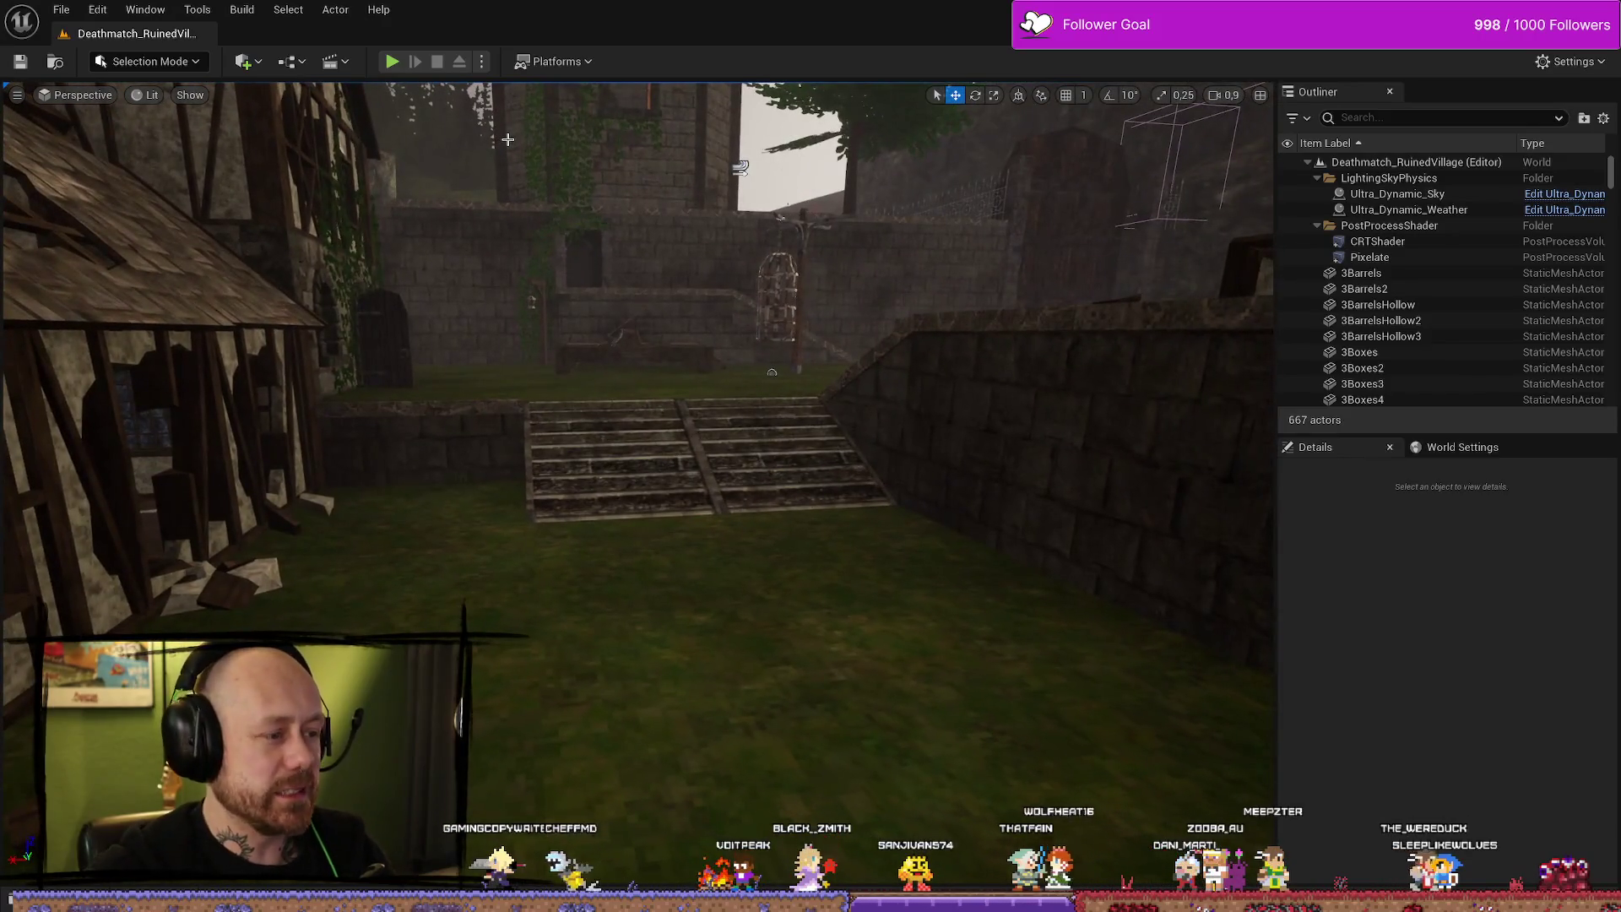